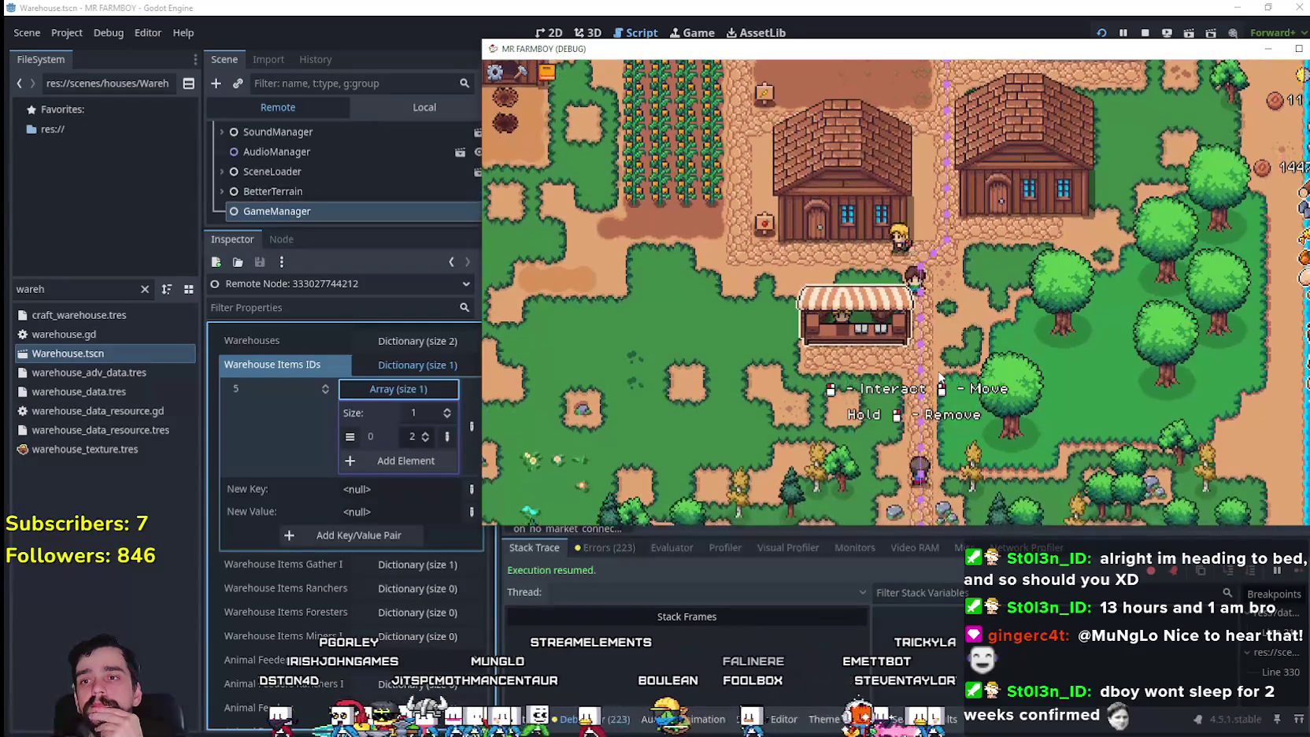
- Walk to the stall and open the Warehouse and Market panels to check carrot stock
left_click(939, 378)
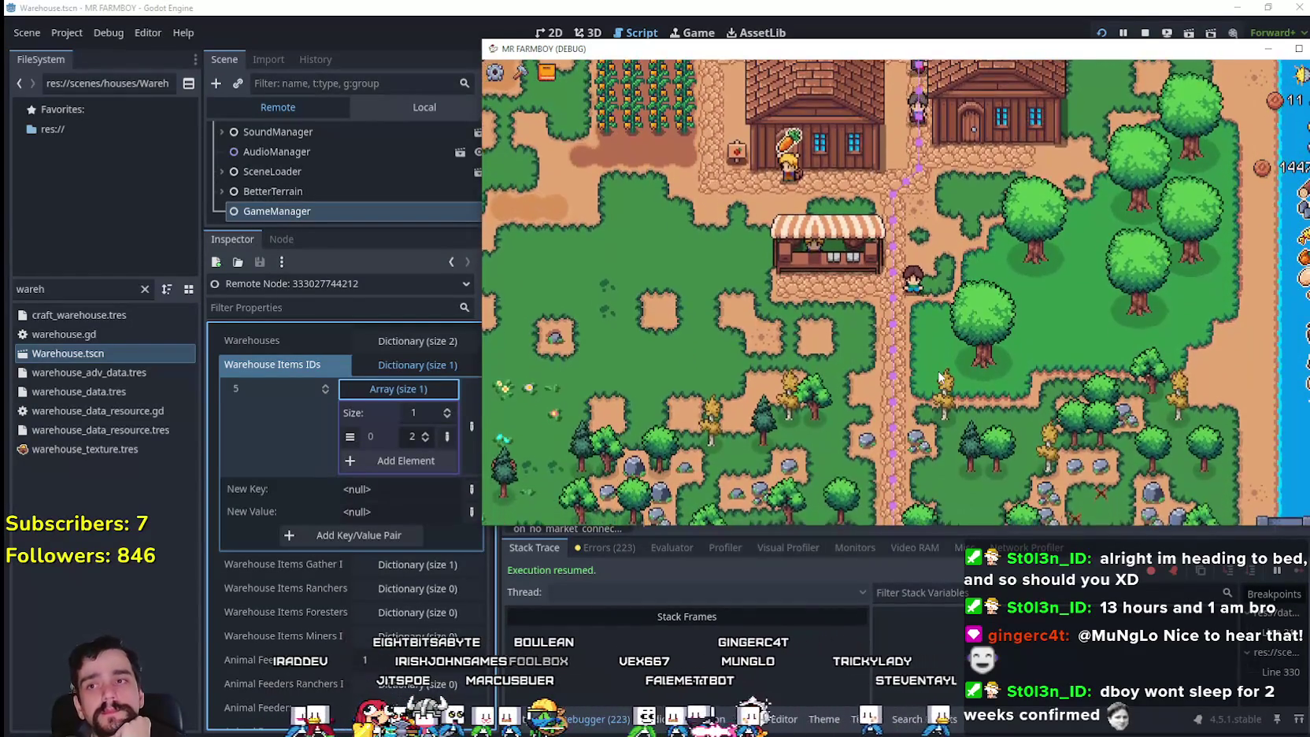
key("w")
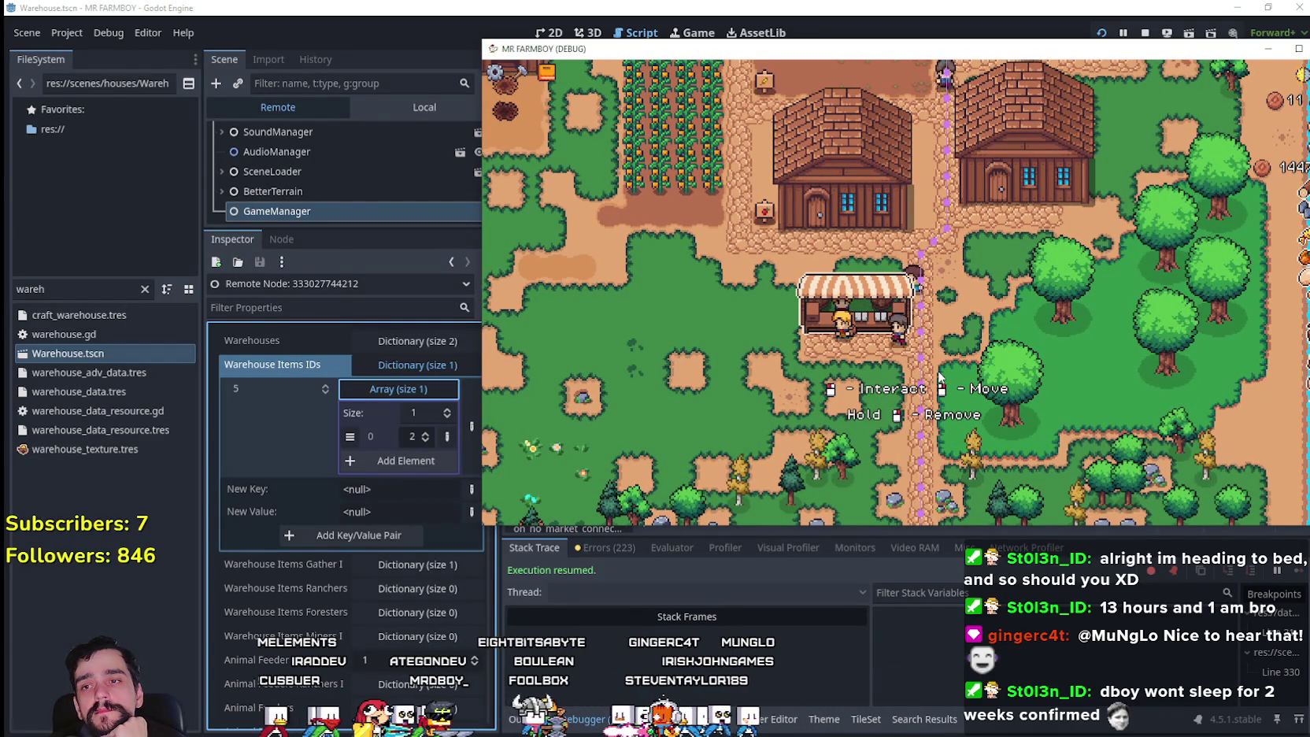
left_click(939, 377)
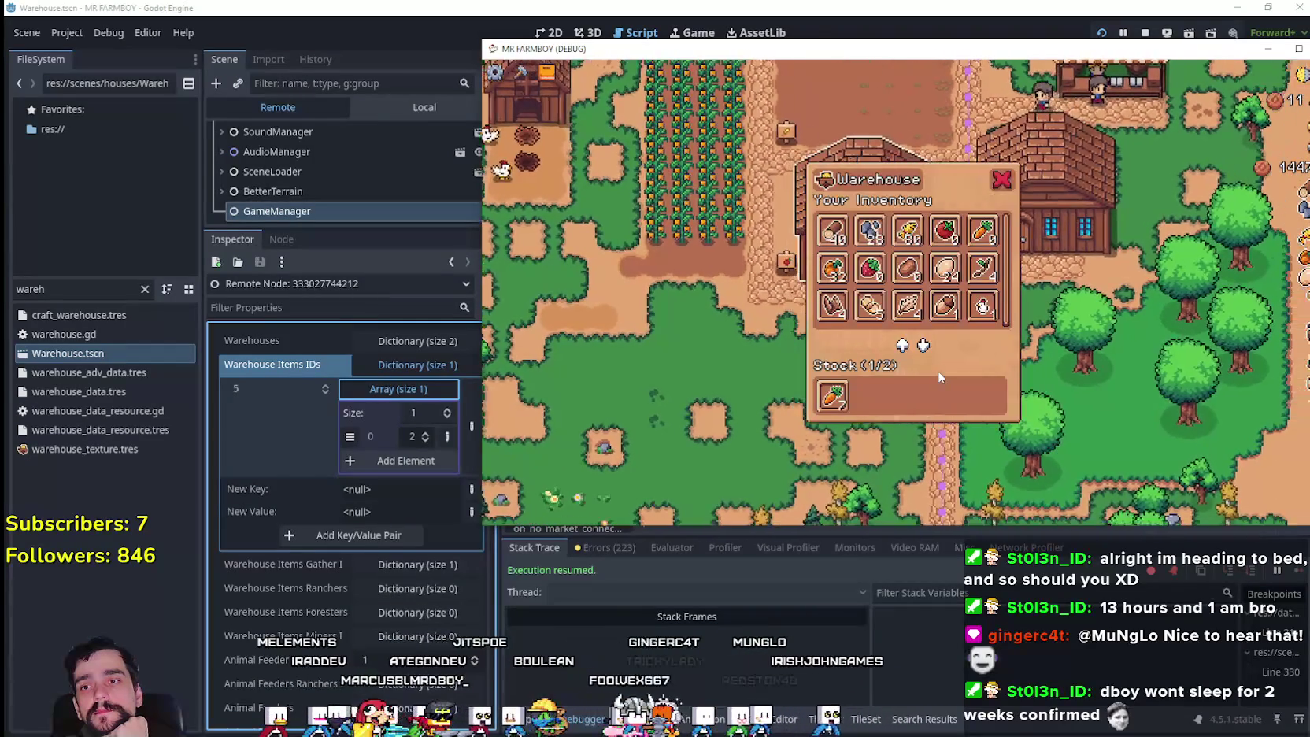
key("w")
left_click(938, 377)
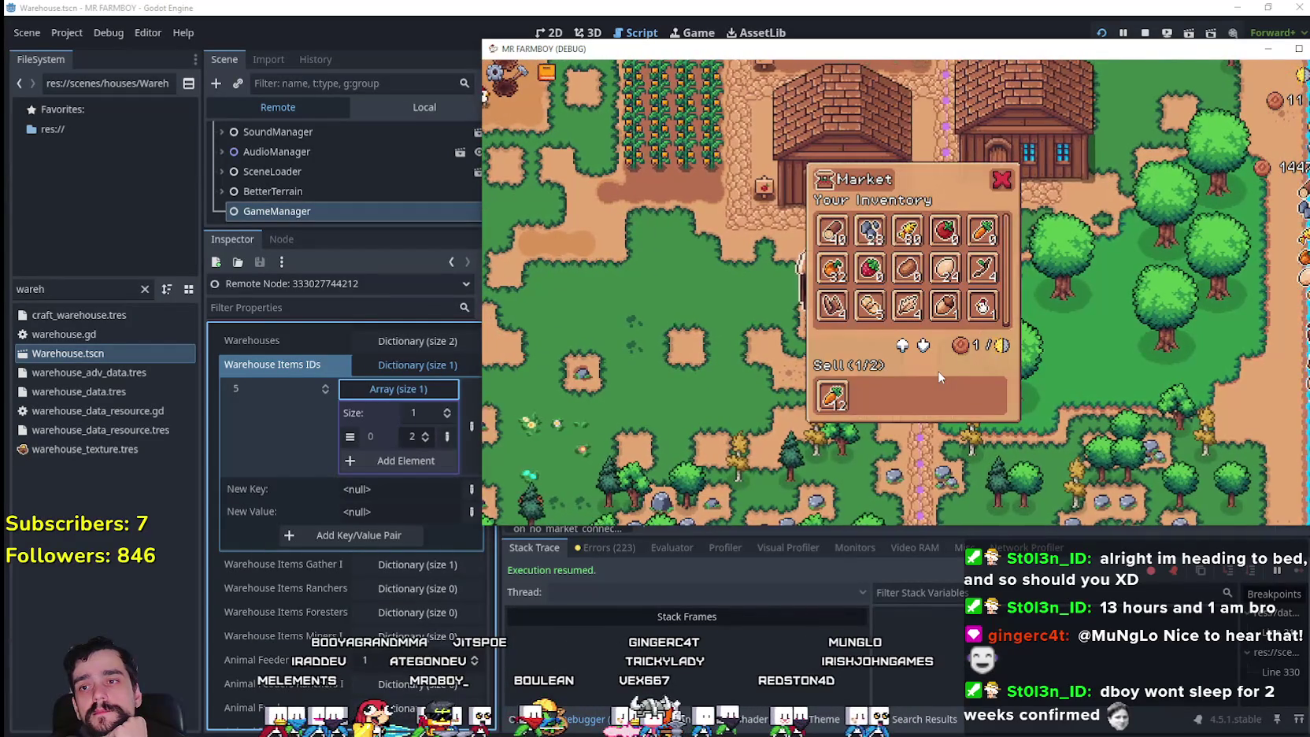
key("w")
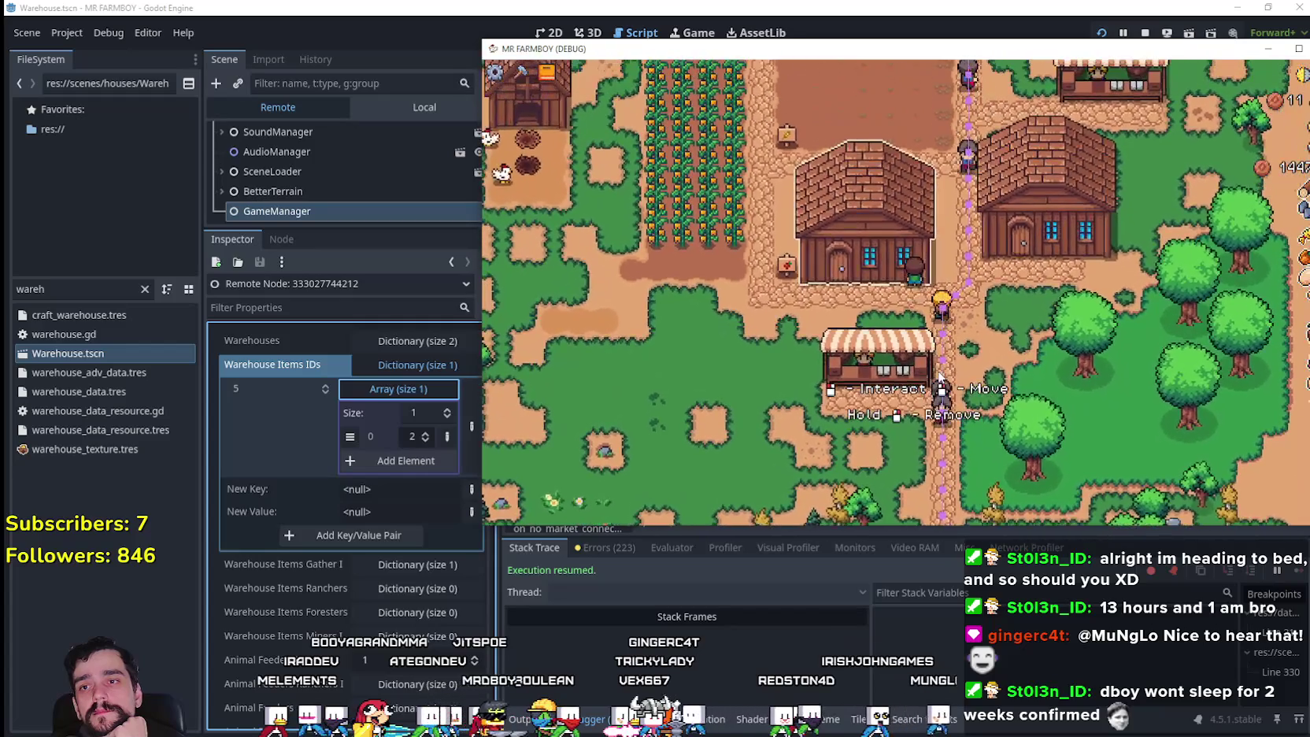
left_click(939, 374)
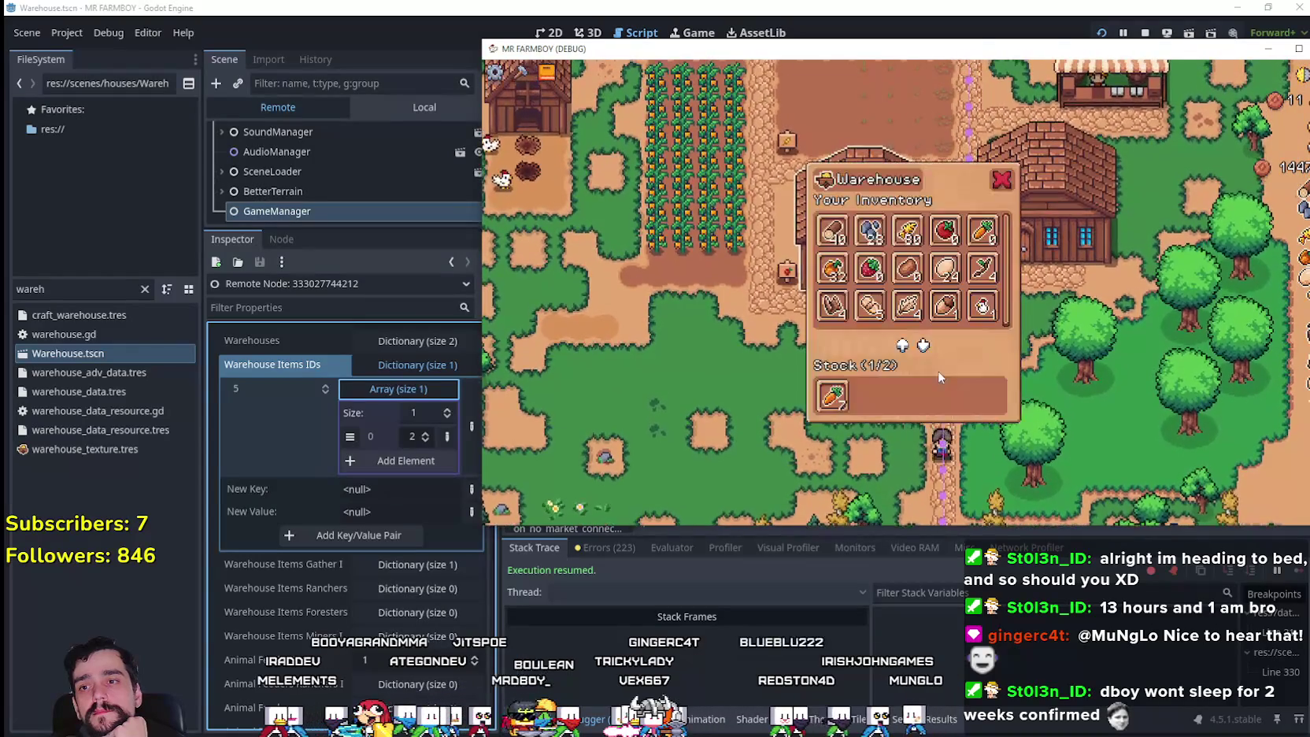
key("d")
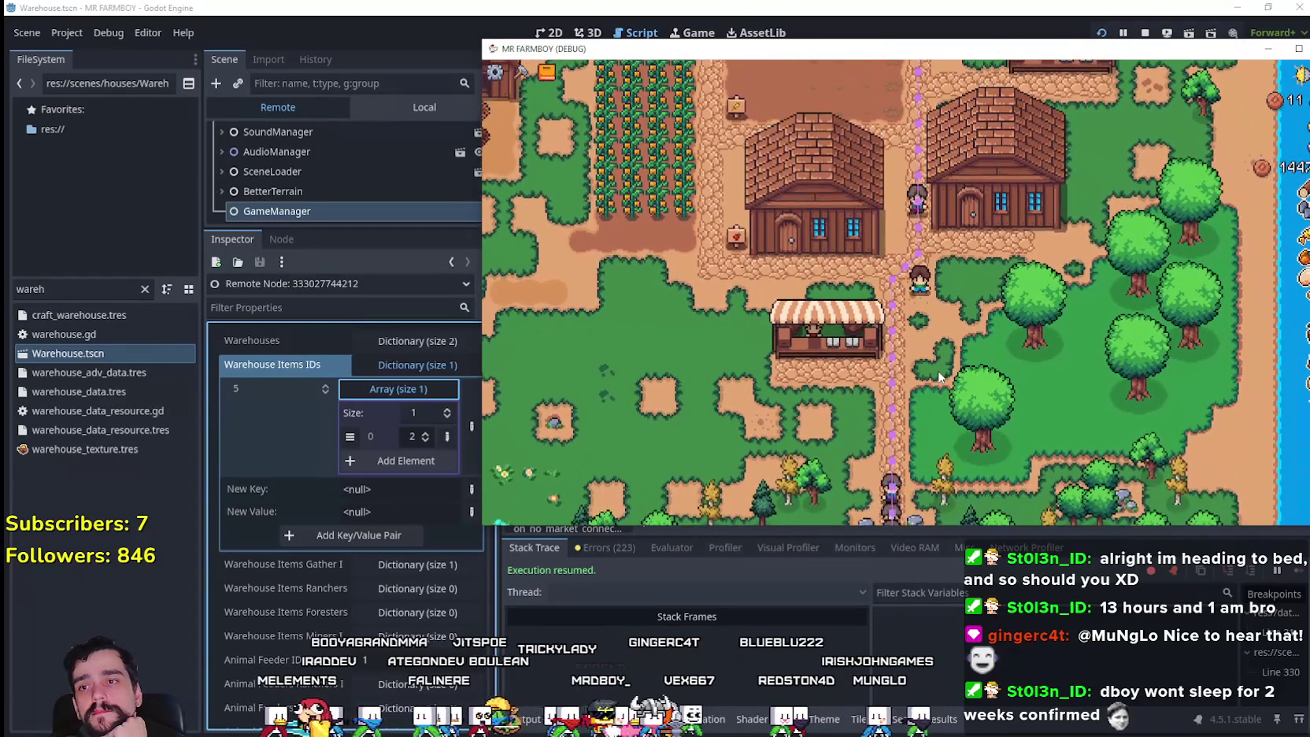
- Reopen the Warehouse and Market panels to watch the stock change after the sale
left_click(938, 371)
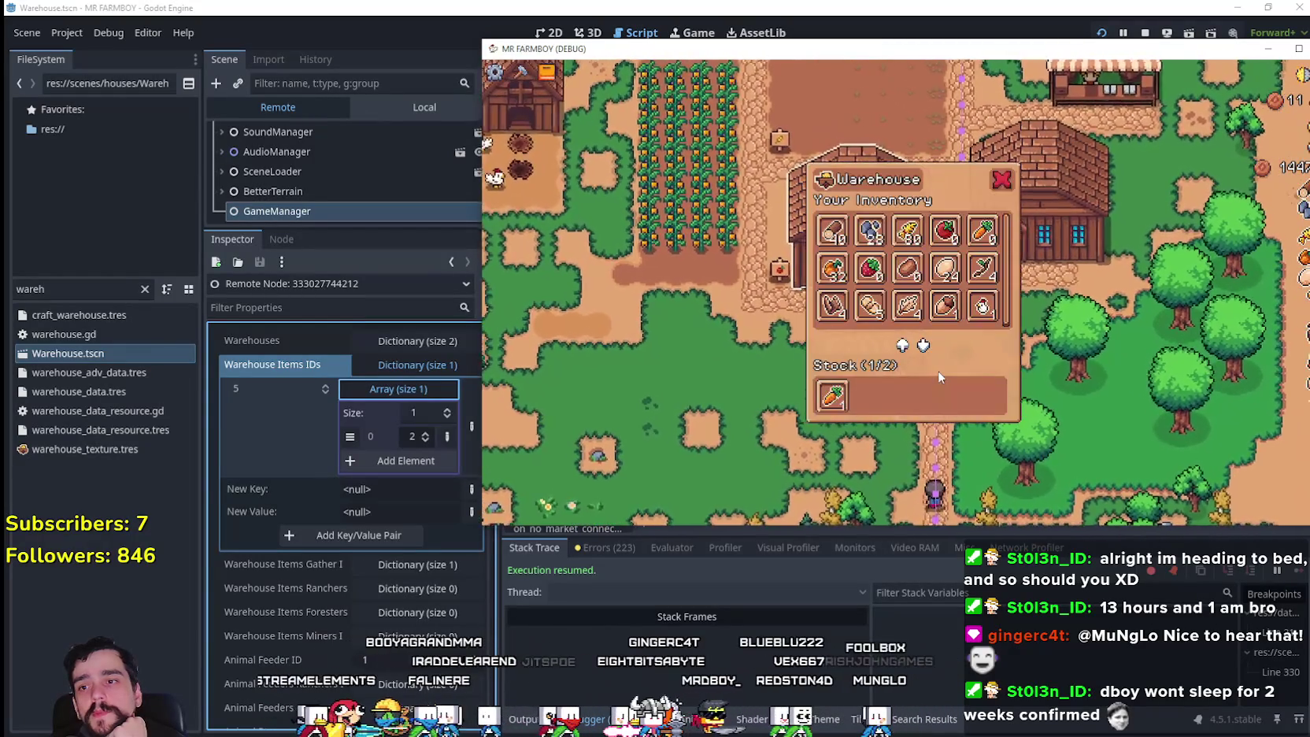
key("s")
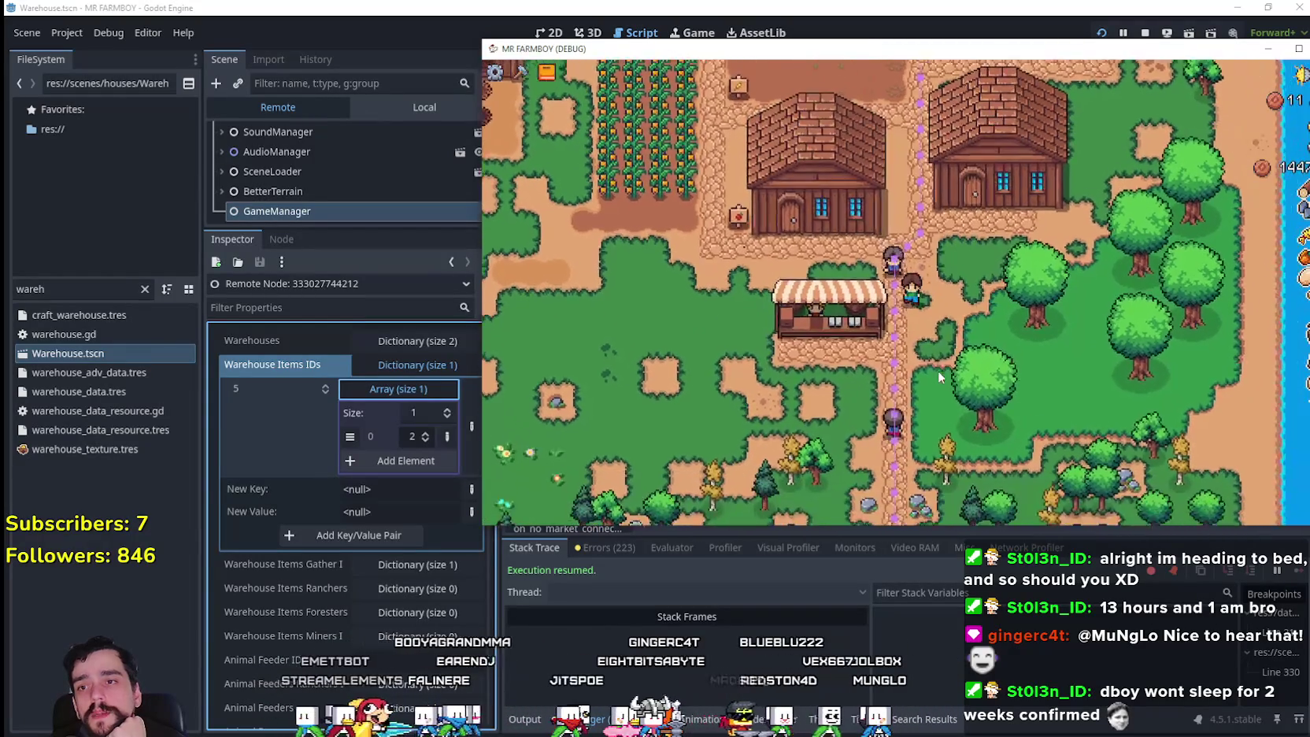
left_click(937, 371)
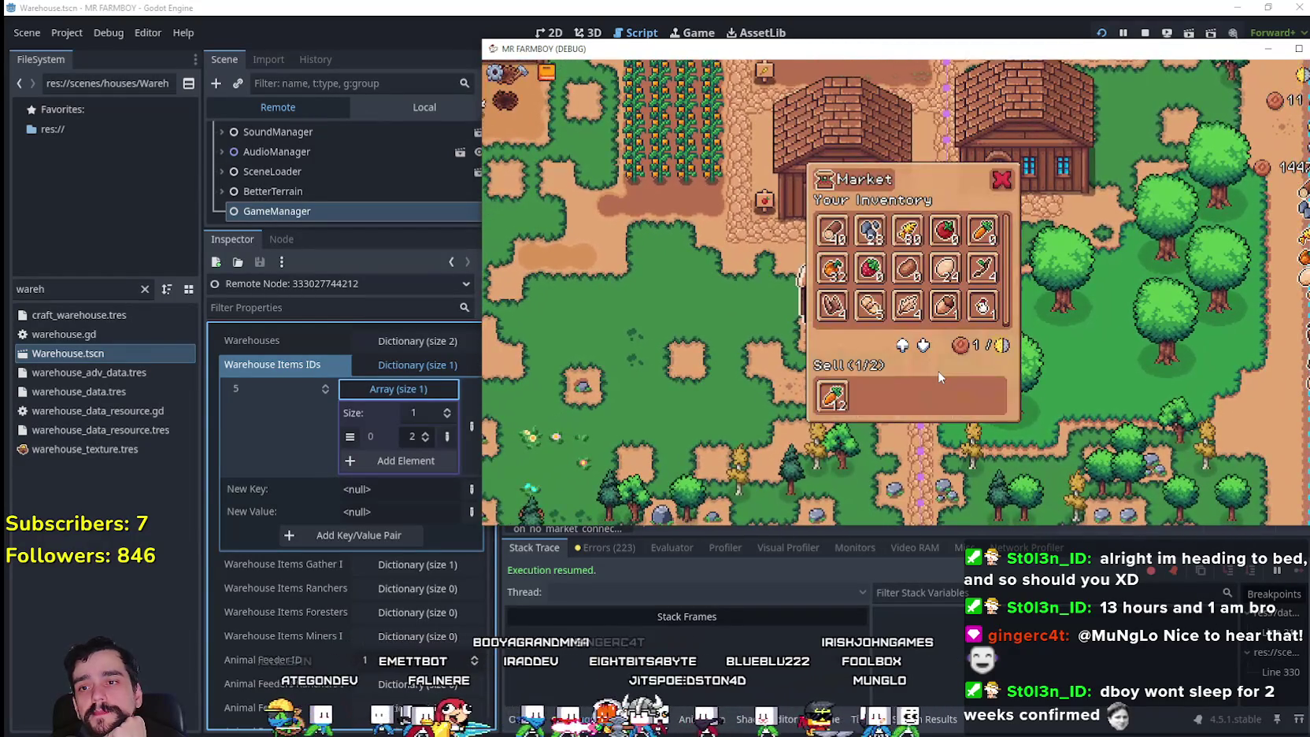
key("w")
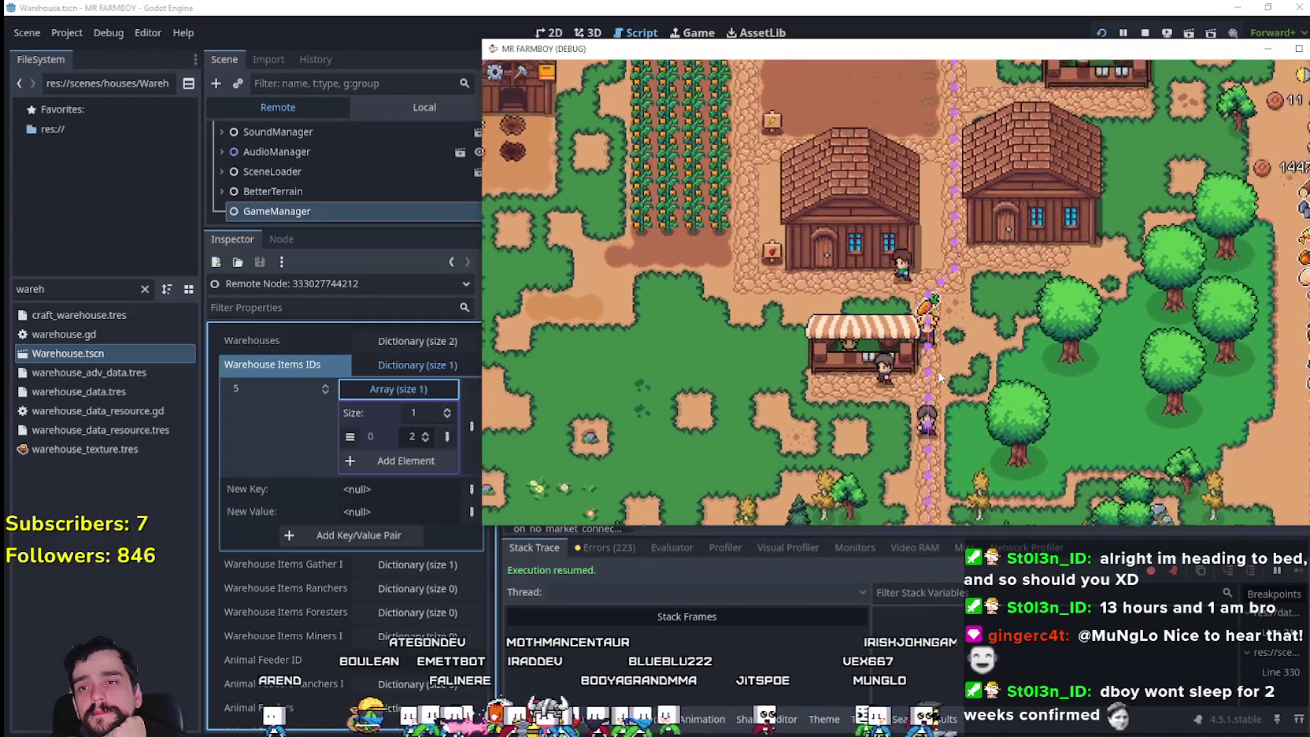
left_click(938, 375)
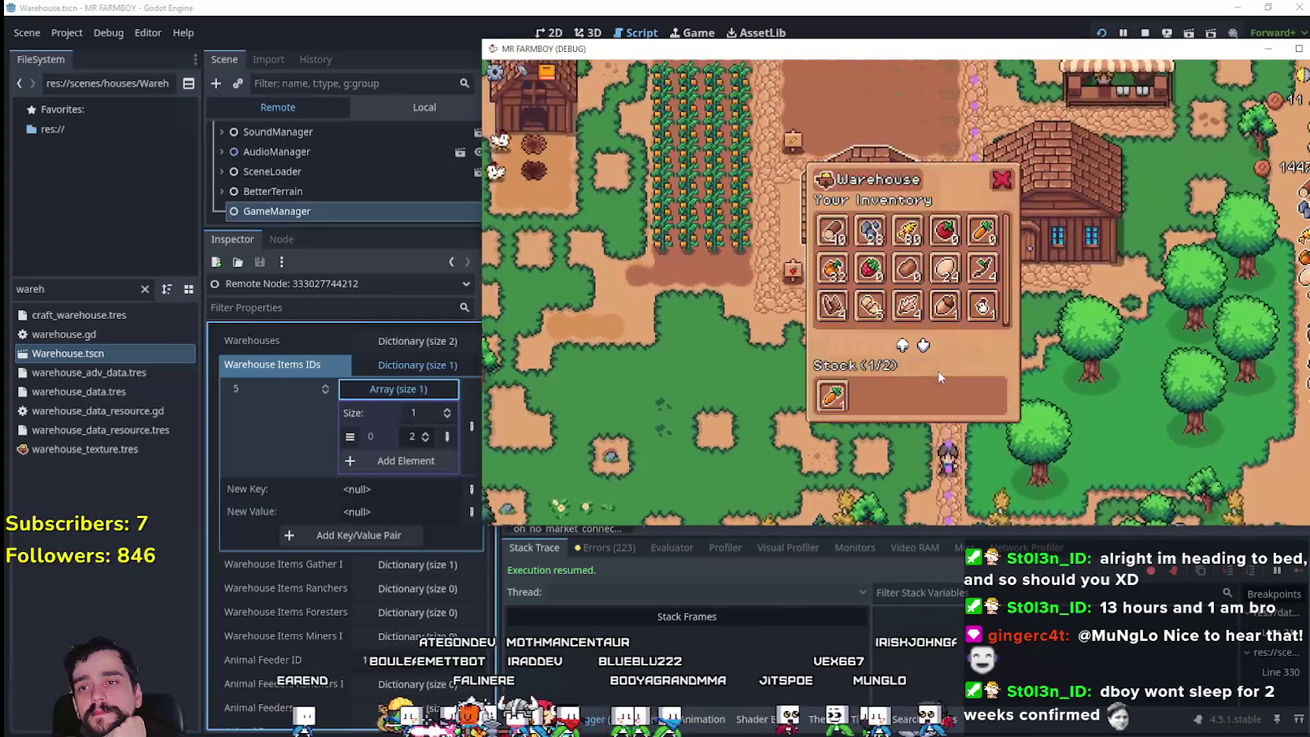
key("s")
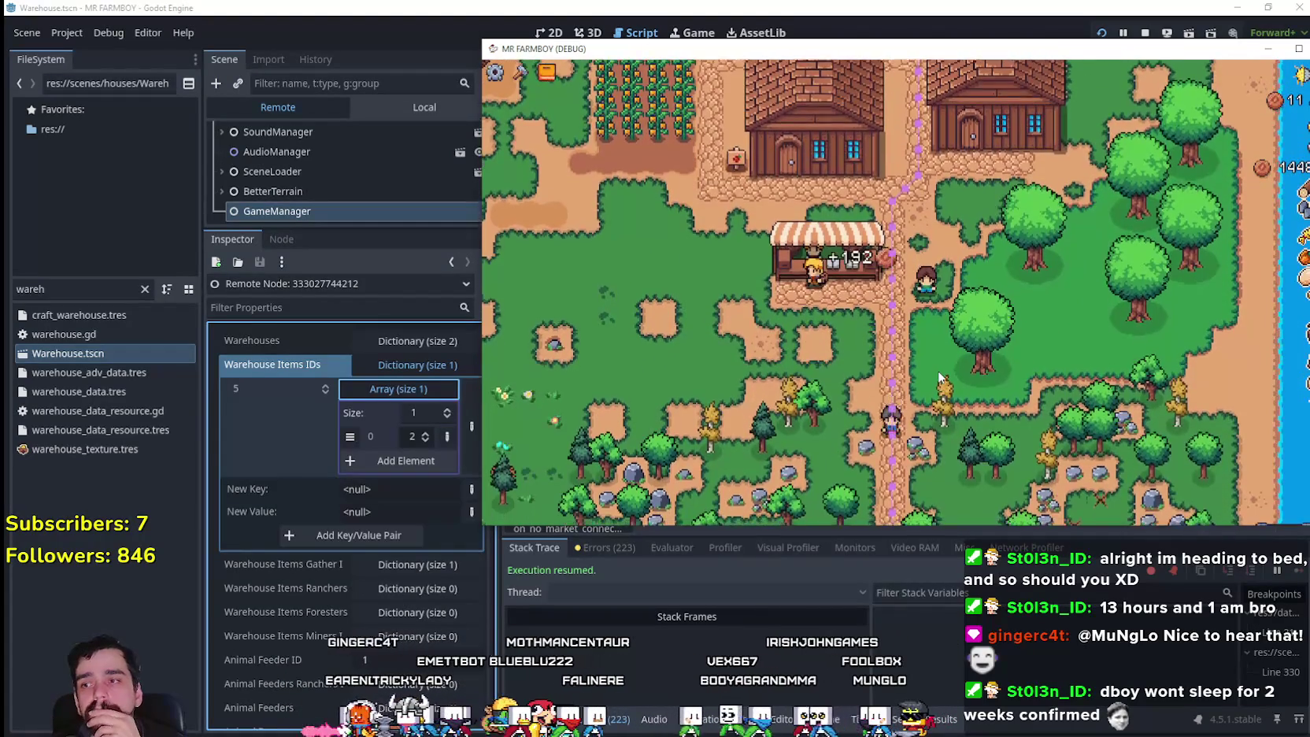
key("w")
left_click(937, 371)
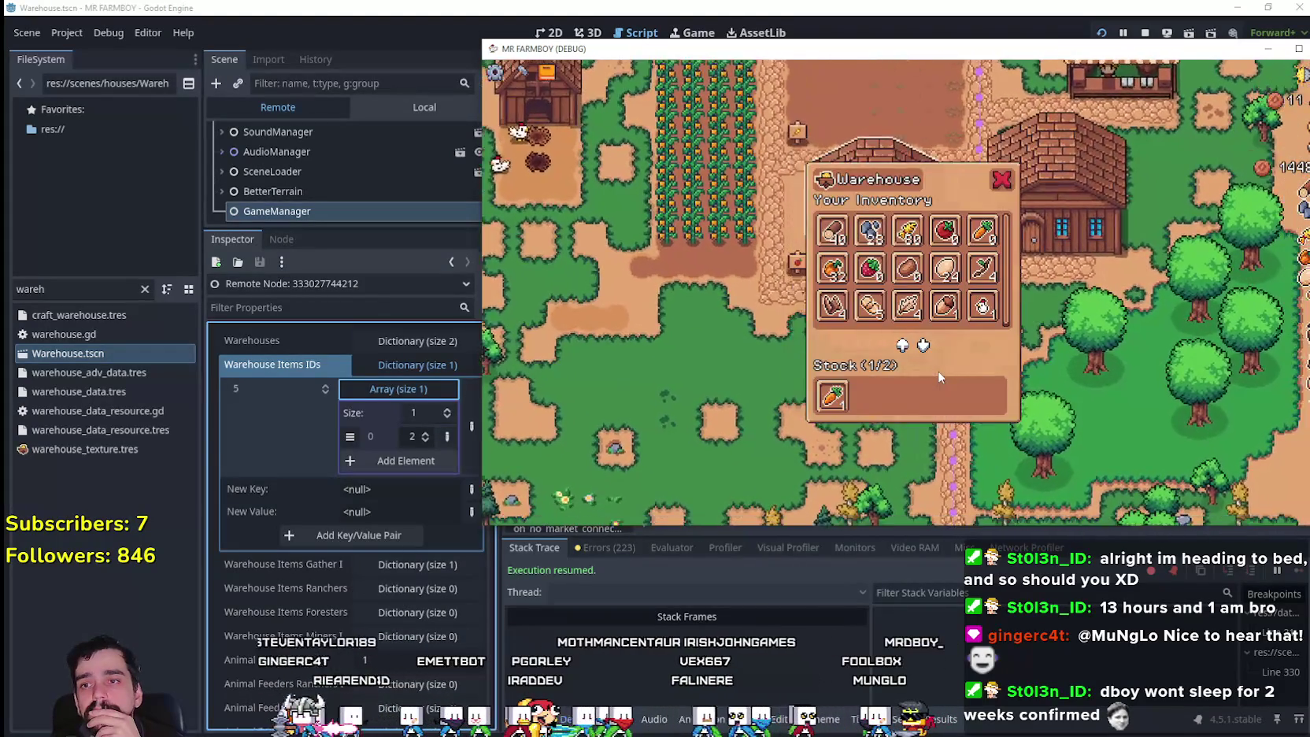
key("s")
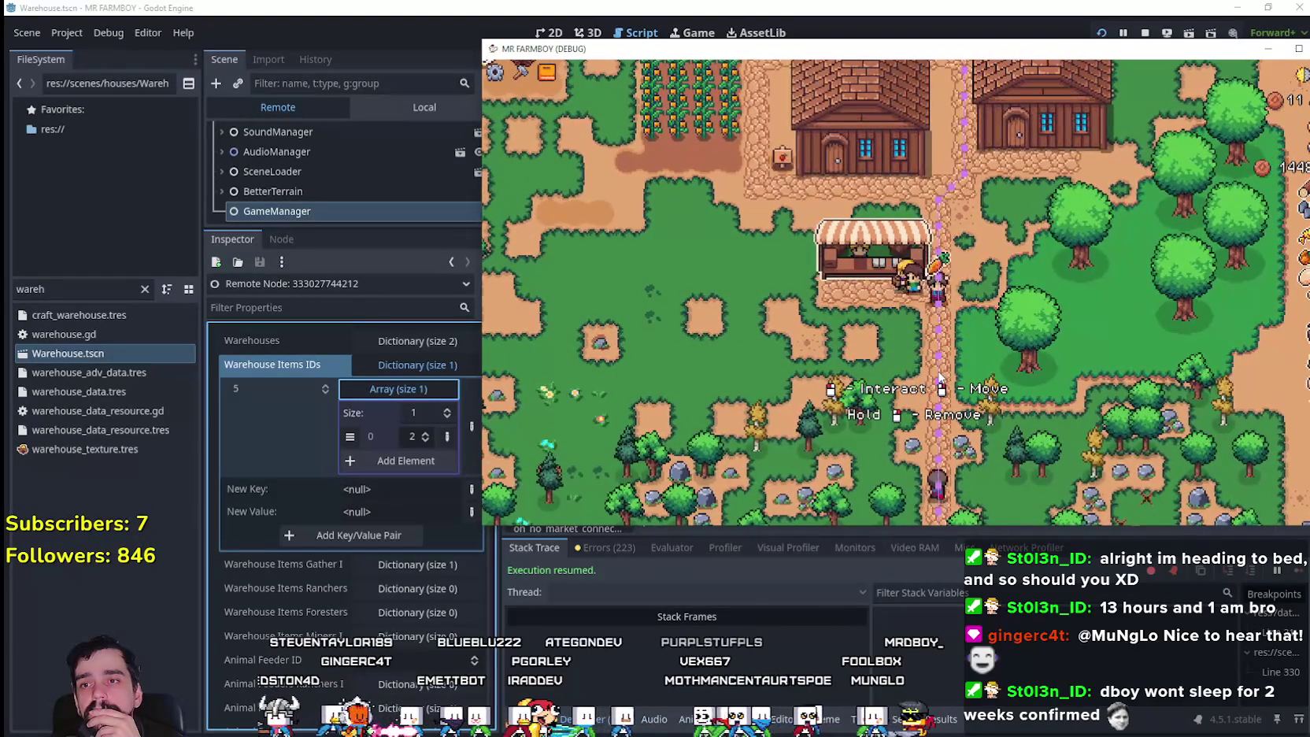
key("s")
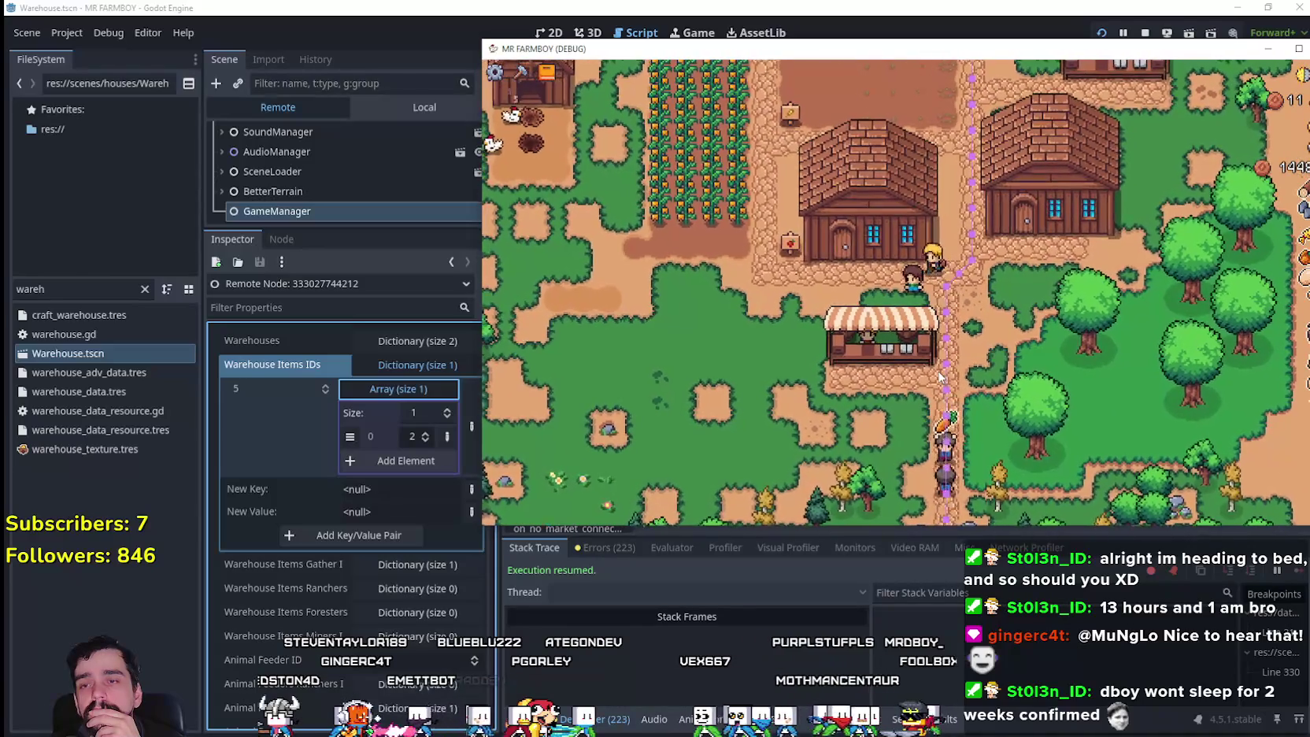
- Open the warehouse, then walk past the growing carrots toward the market stall
key("w")
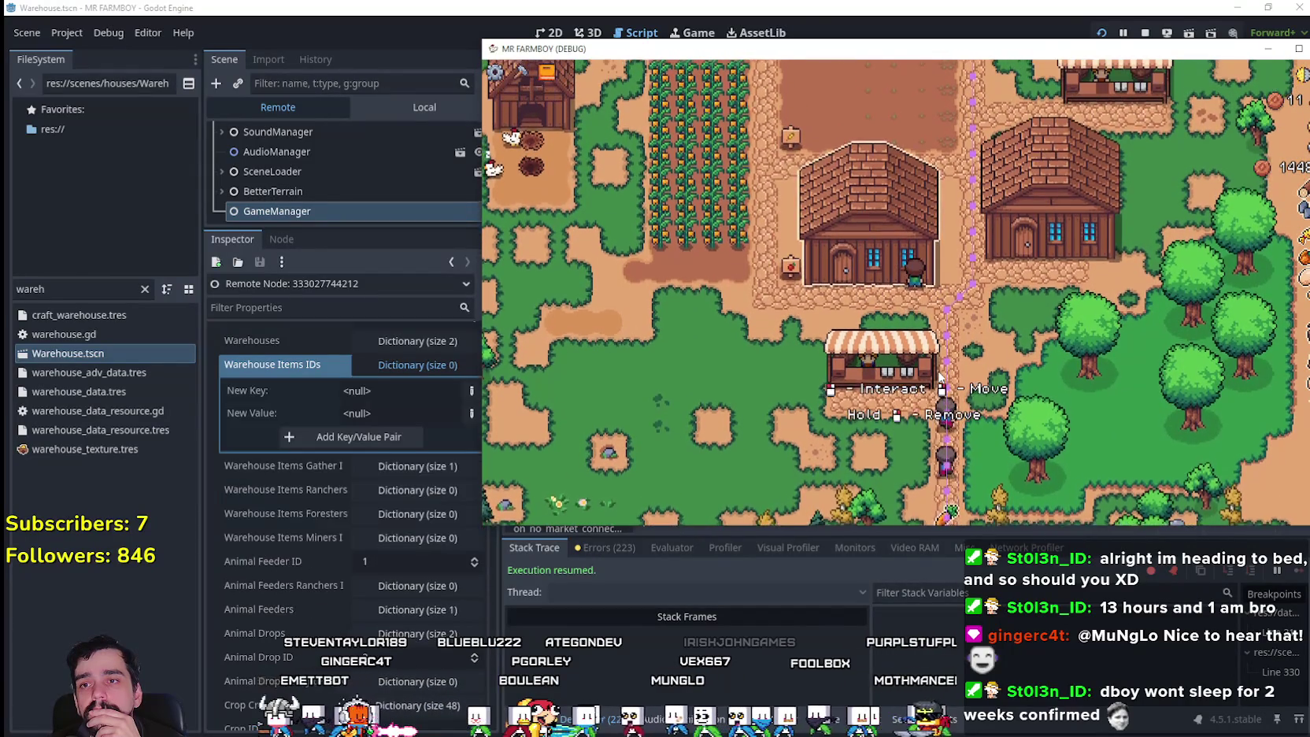
key("e")
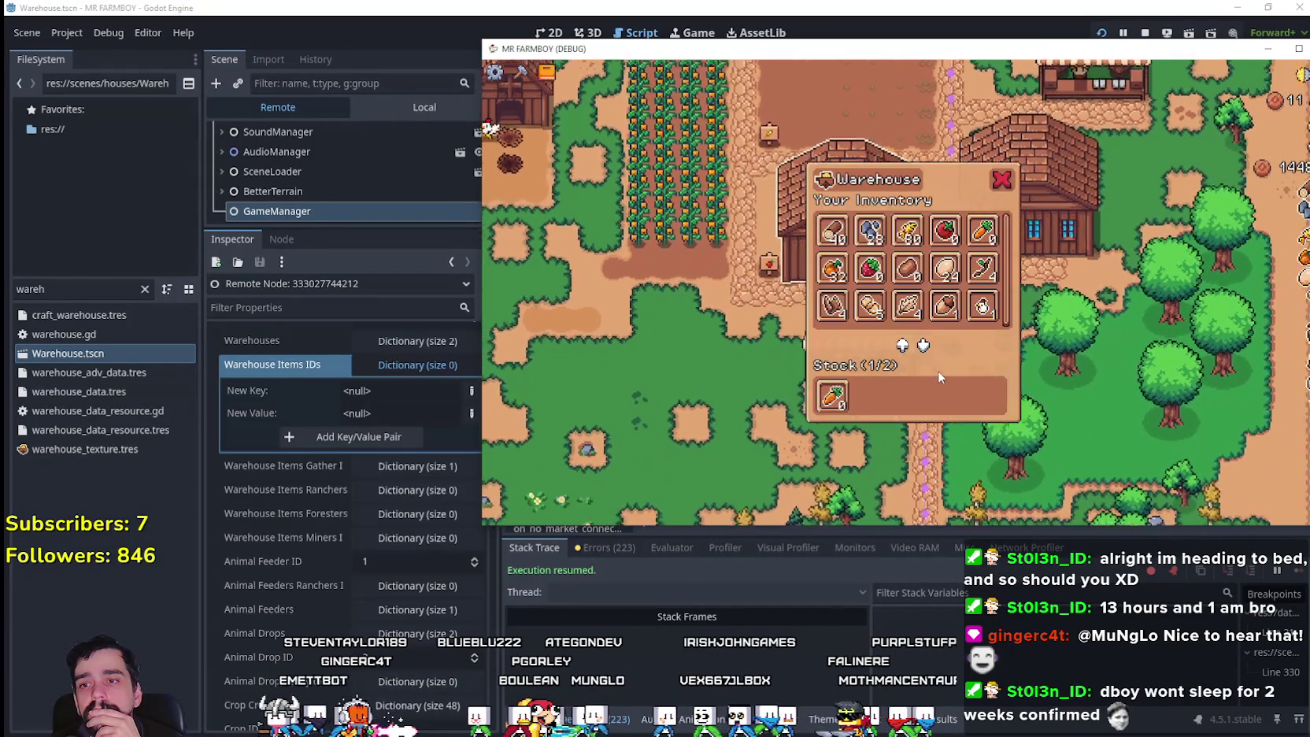
key("e")
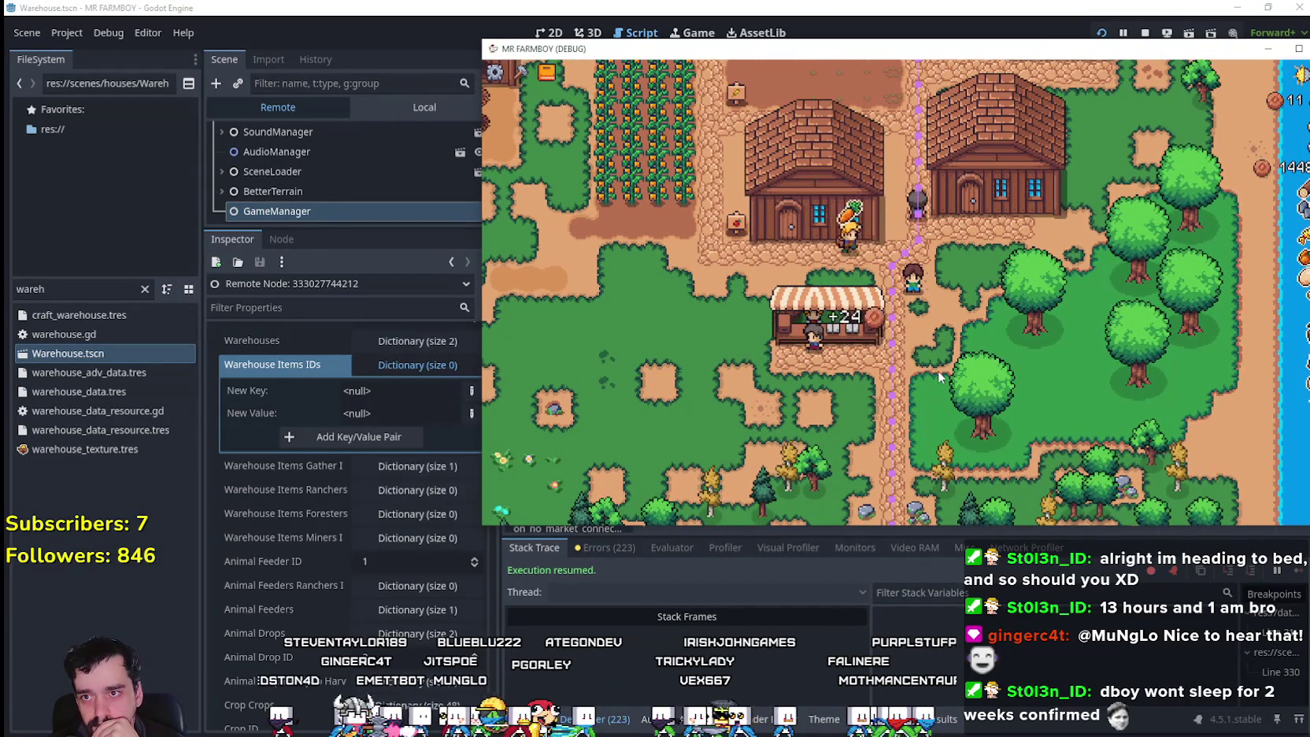
key("w")
key("a")
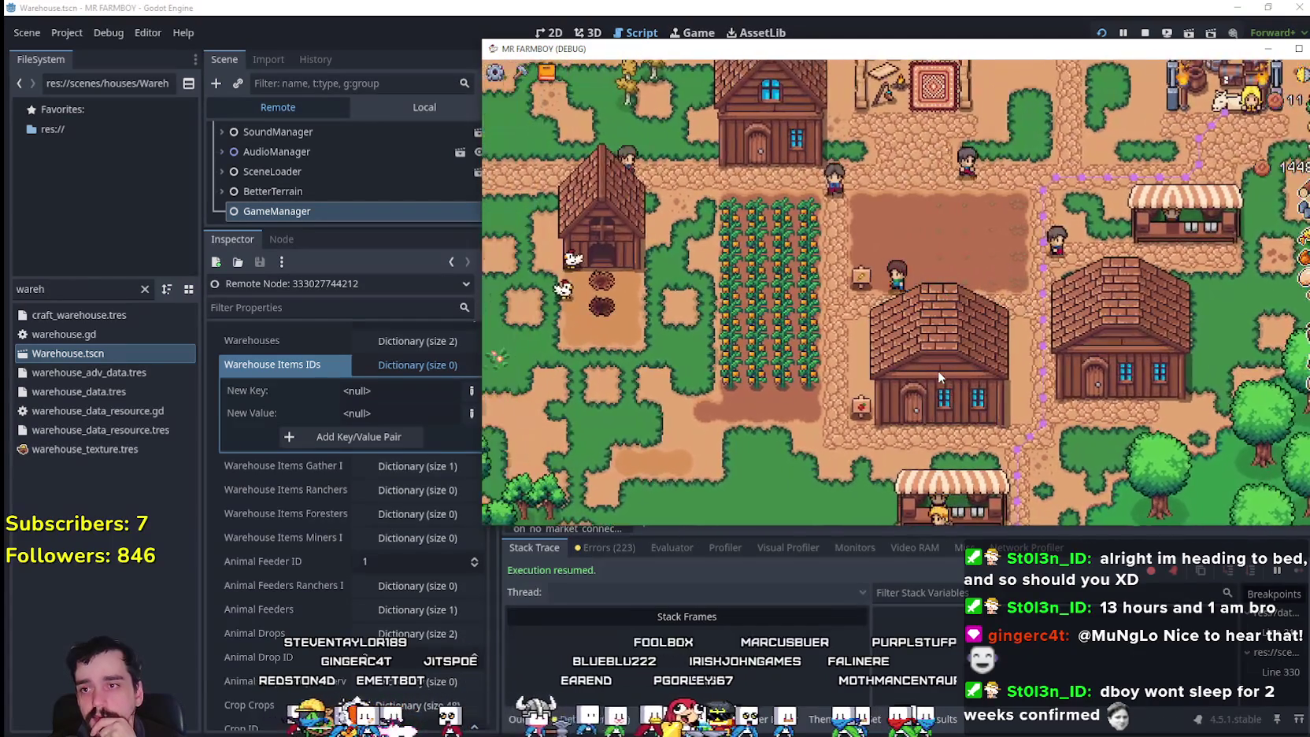
key("d")
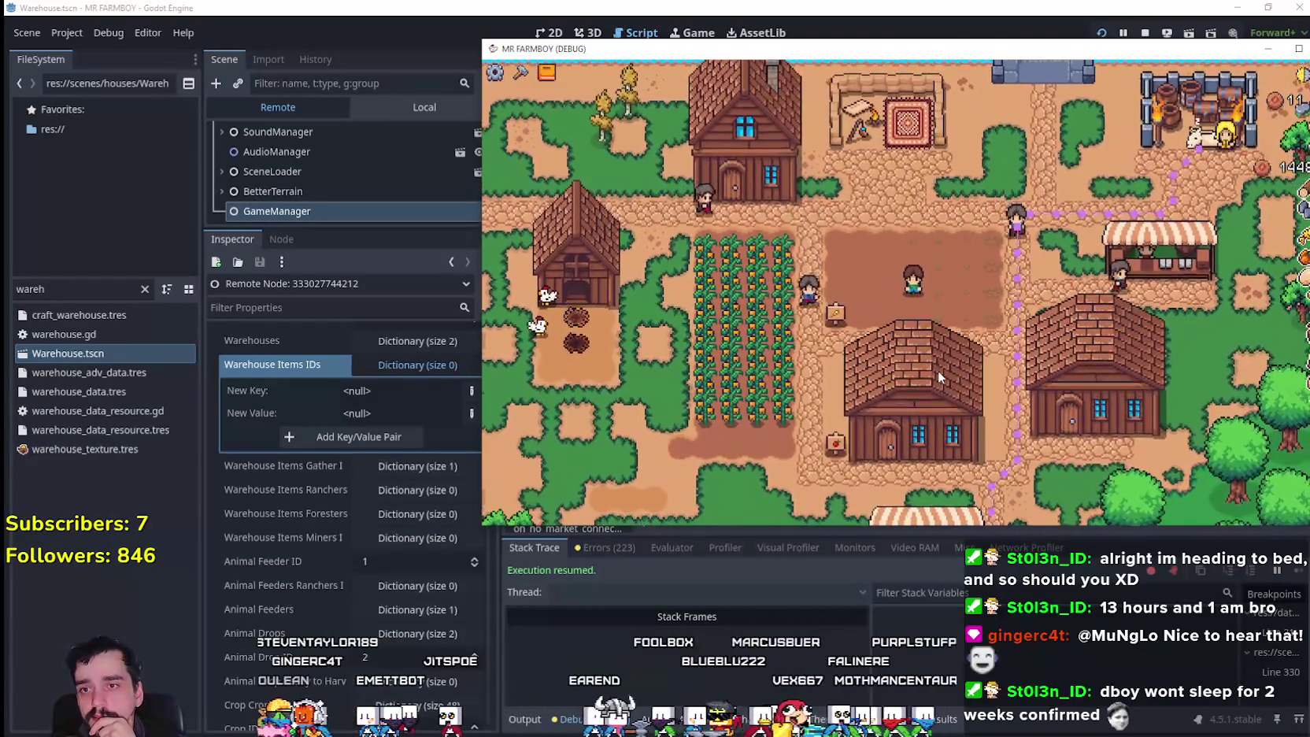
key("d")
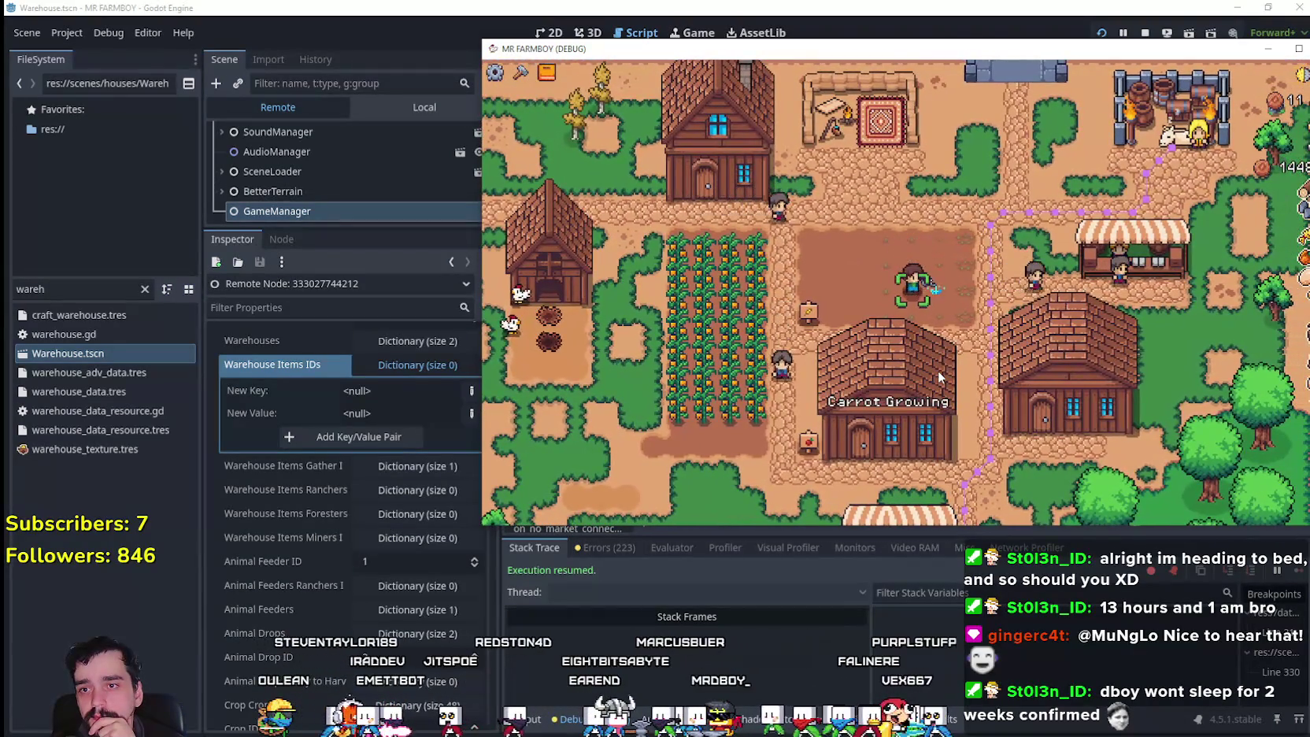
key("d")
key("s")
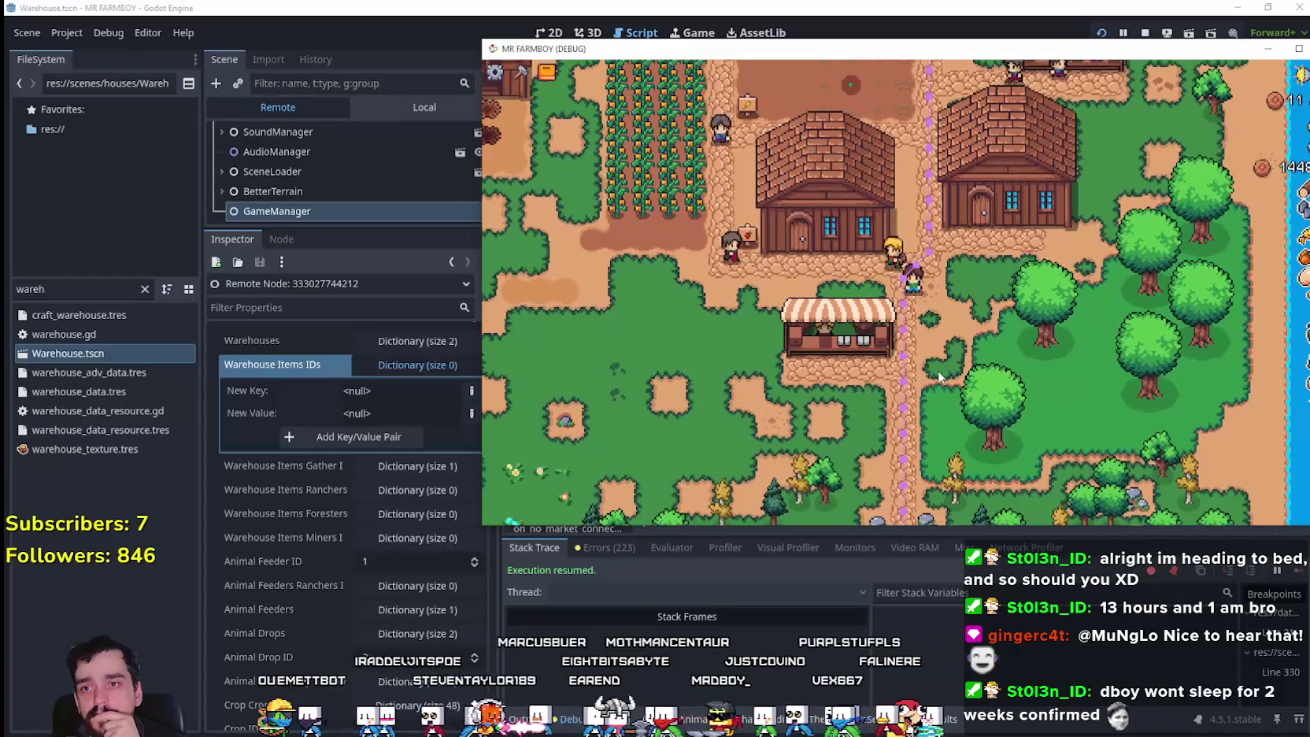
key("s")
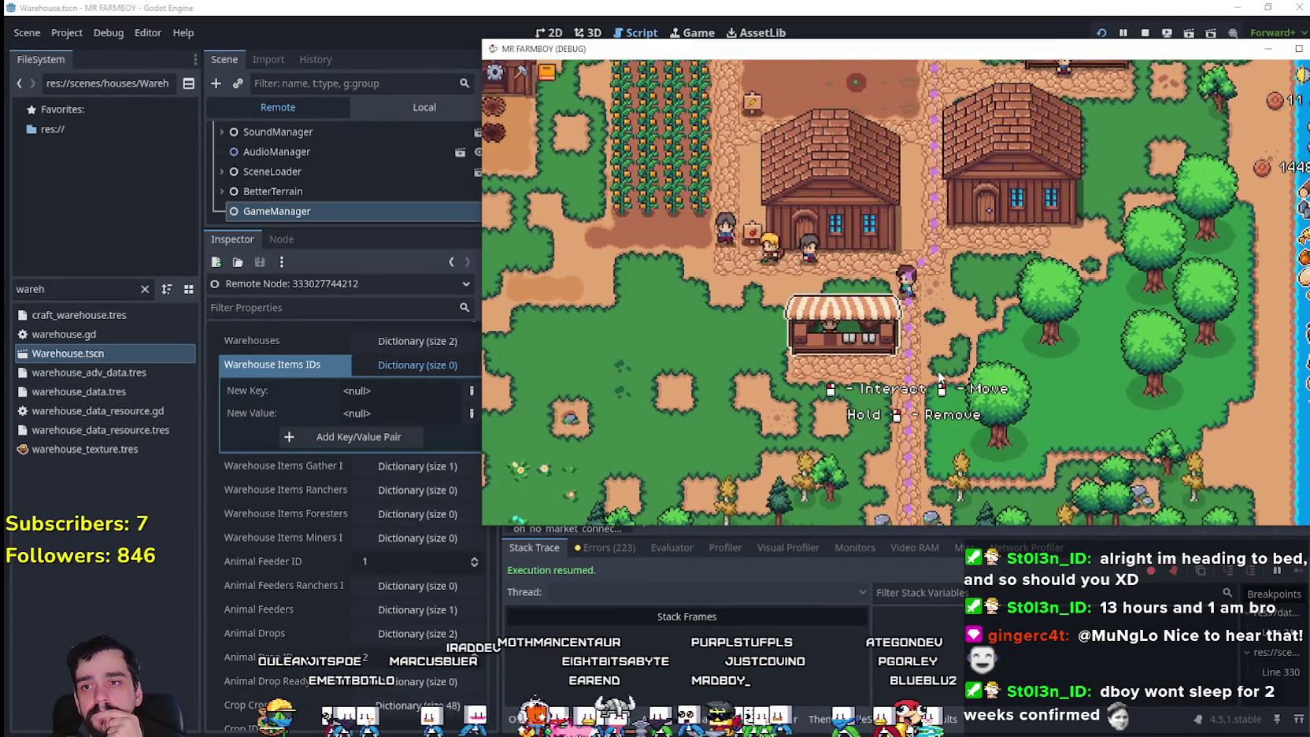
key("a")
- Check the market window at the stall, then the warehouse storage window
key("e")
key("Escape")
key("a")
key("w")
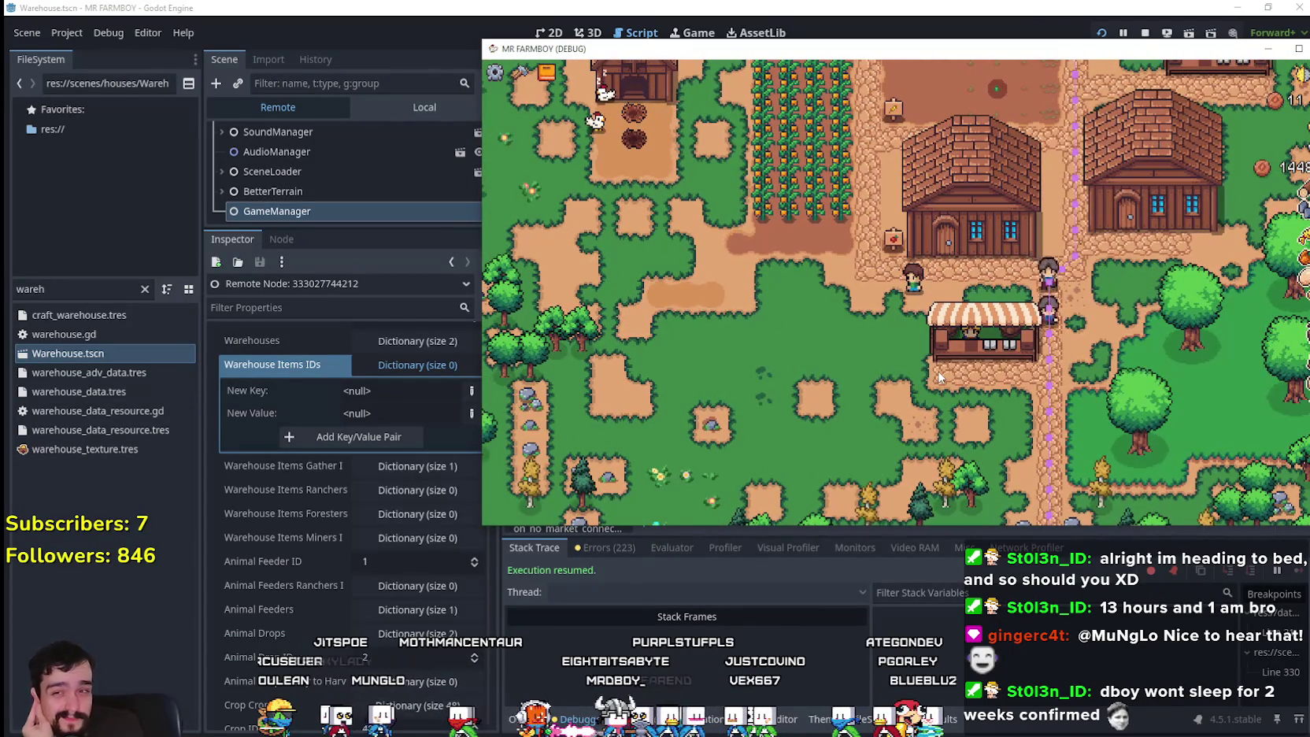
key("w")
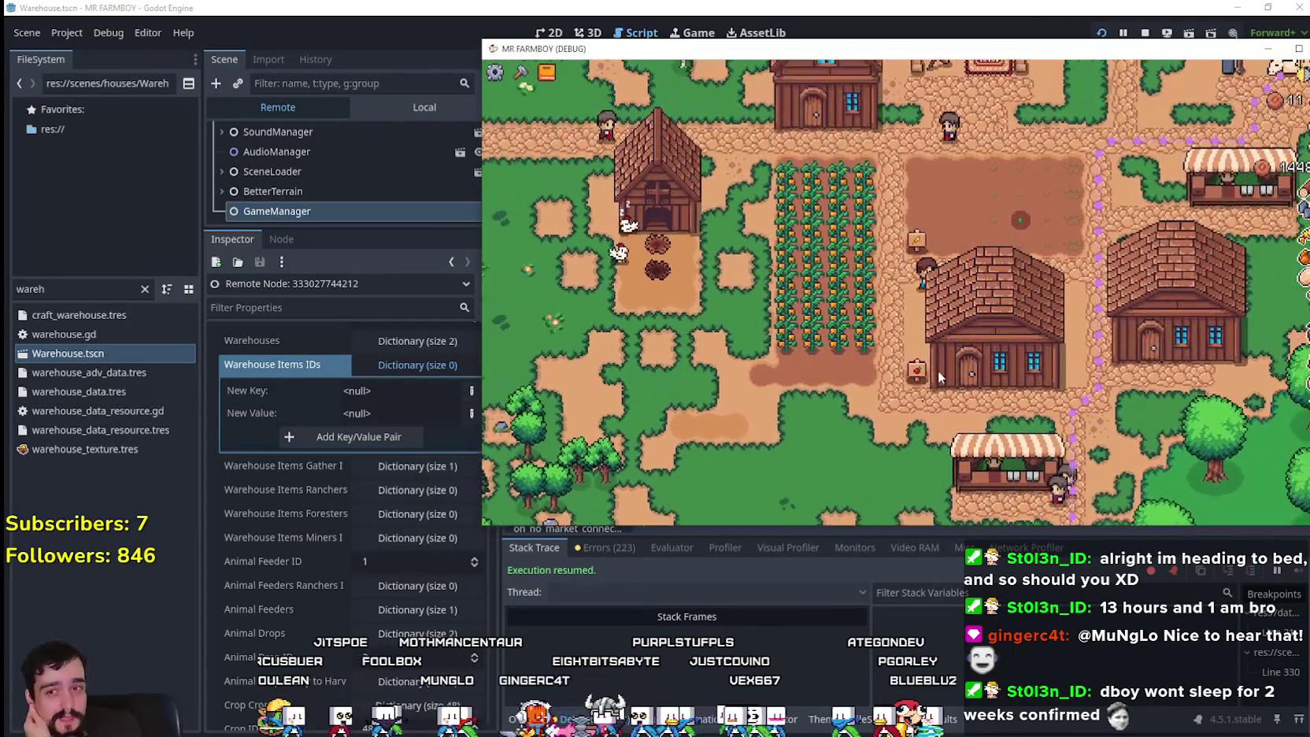
key("e")
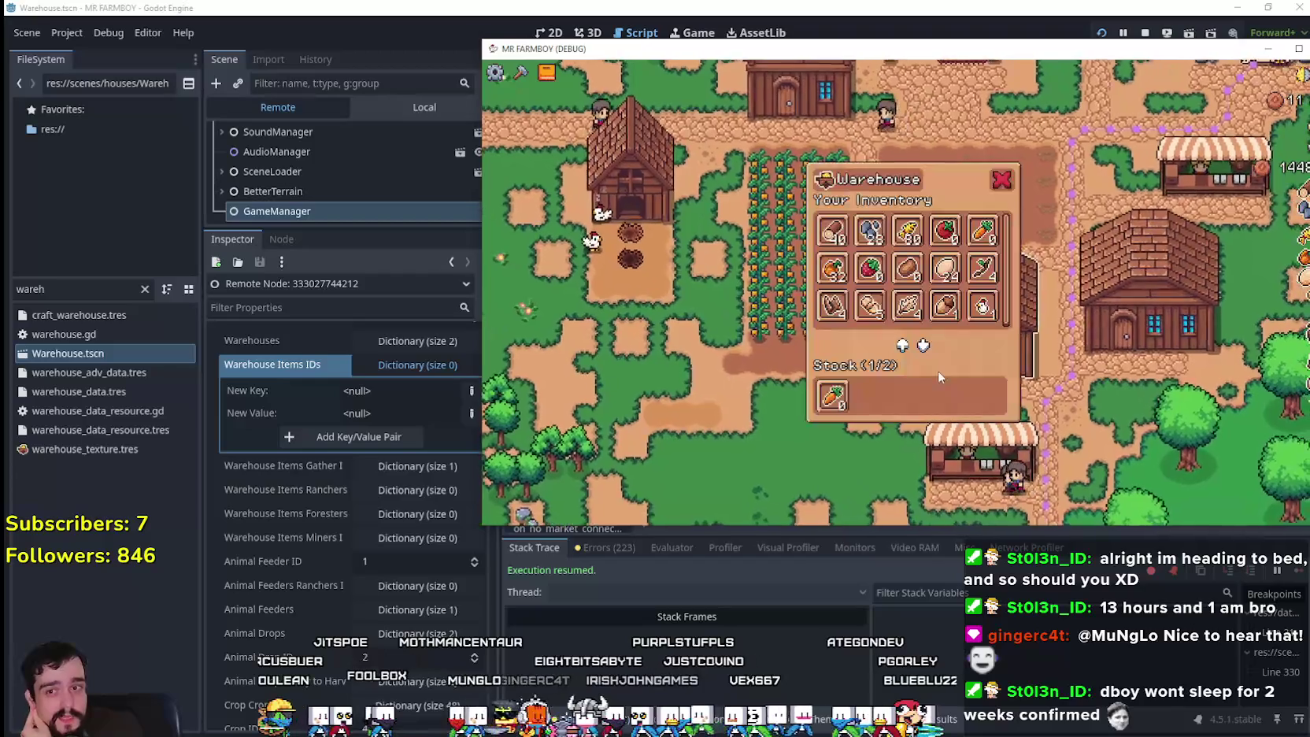
key("Escape")
- Walk up to the house and put the green worker into its second bed
key("d")
key("w")
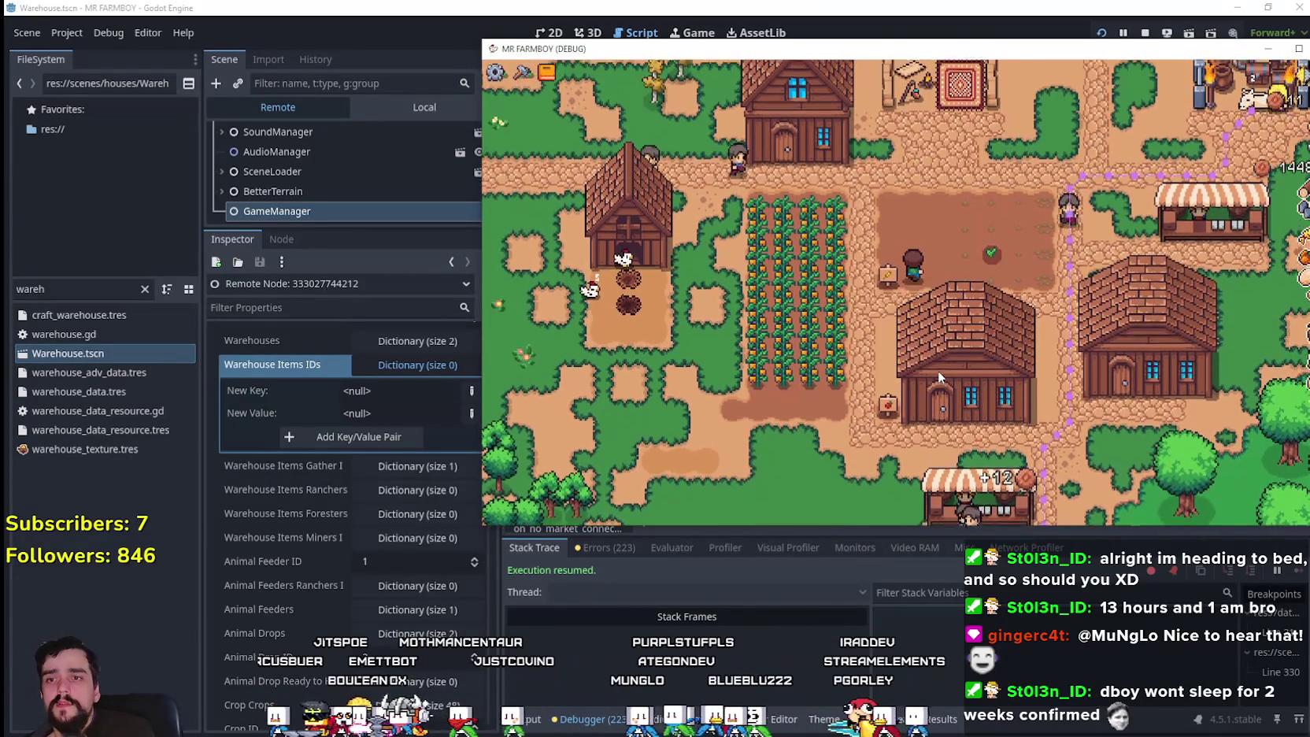
key("w")
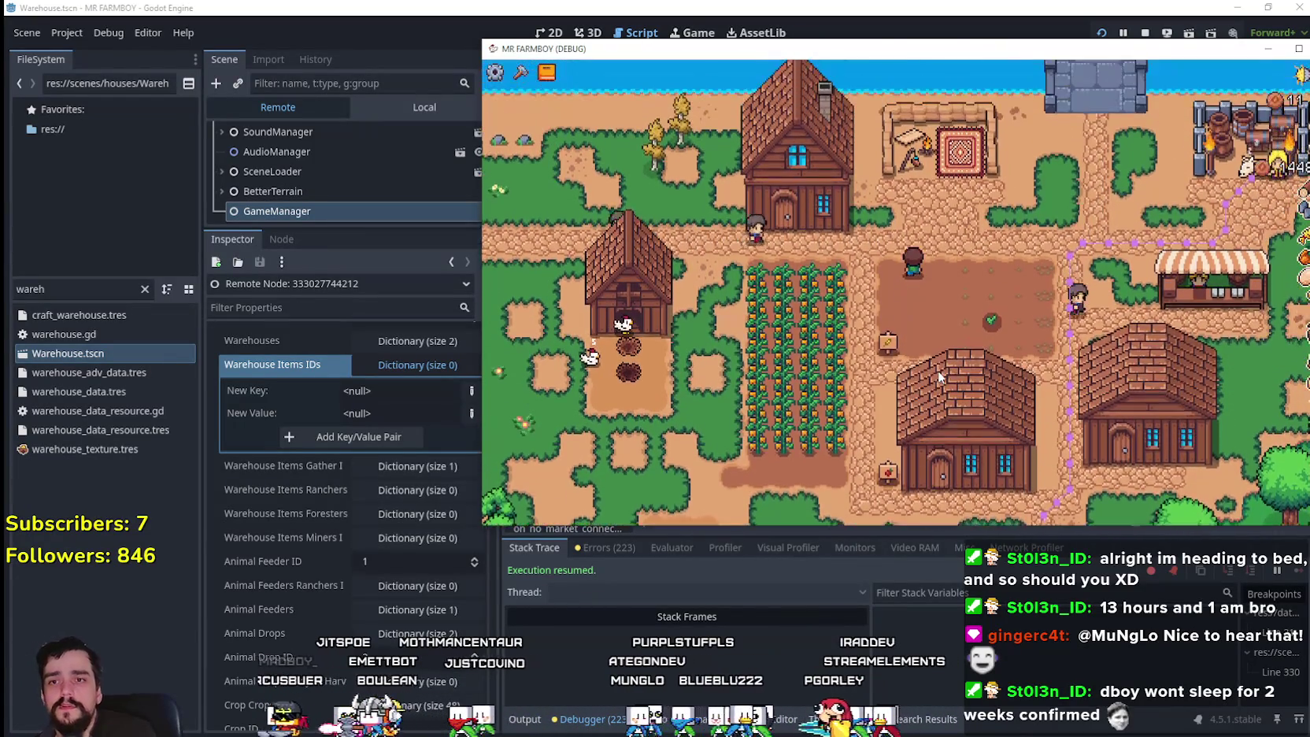
key("e")
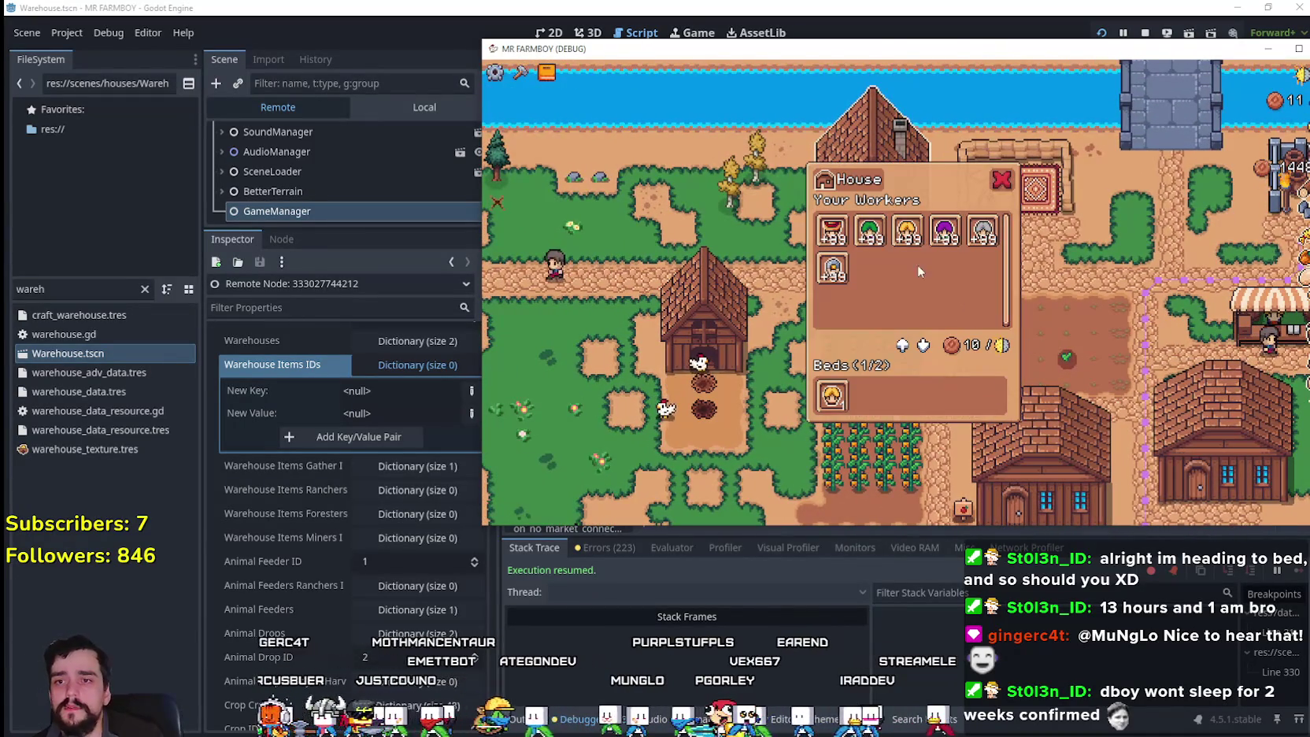
left_click(871, 235)
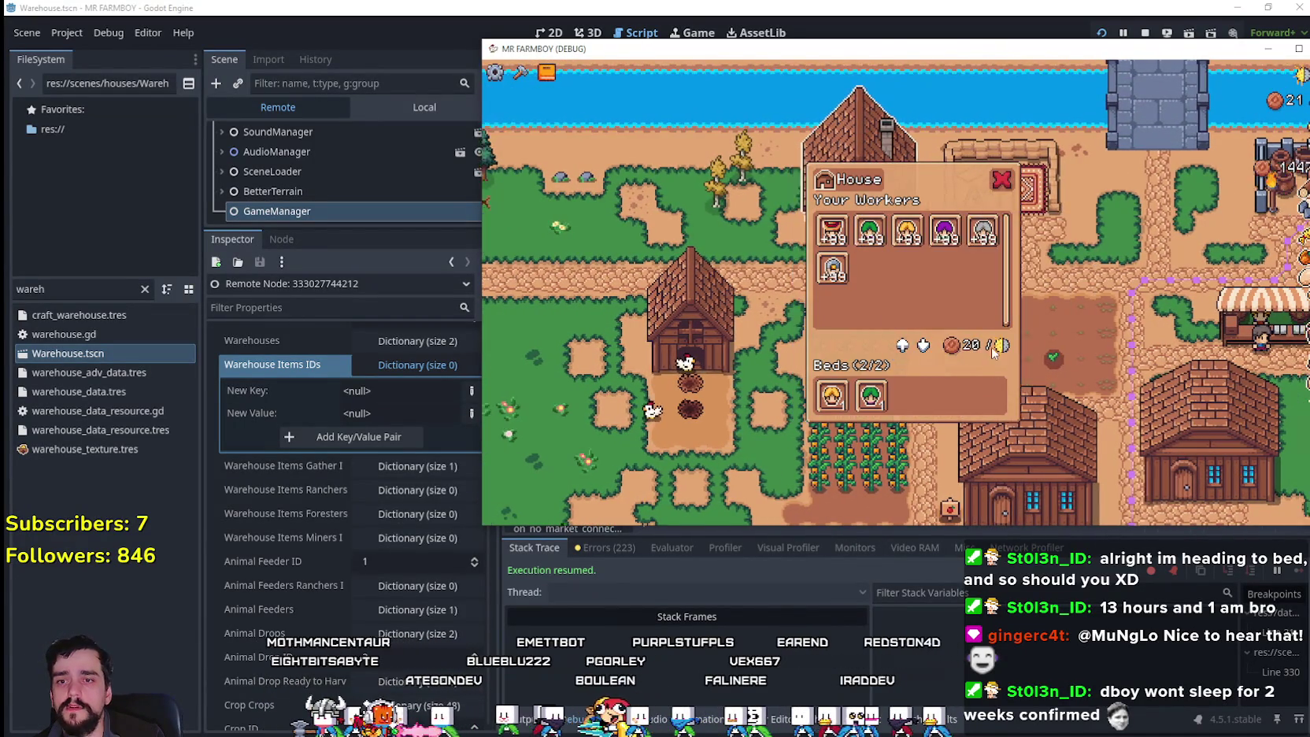
- Reopen the warehouse to recheck its stock, then walk up-left across the farm
key("s")
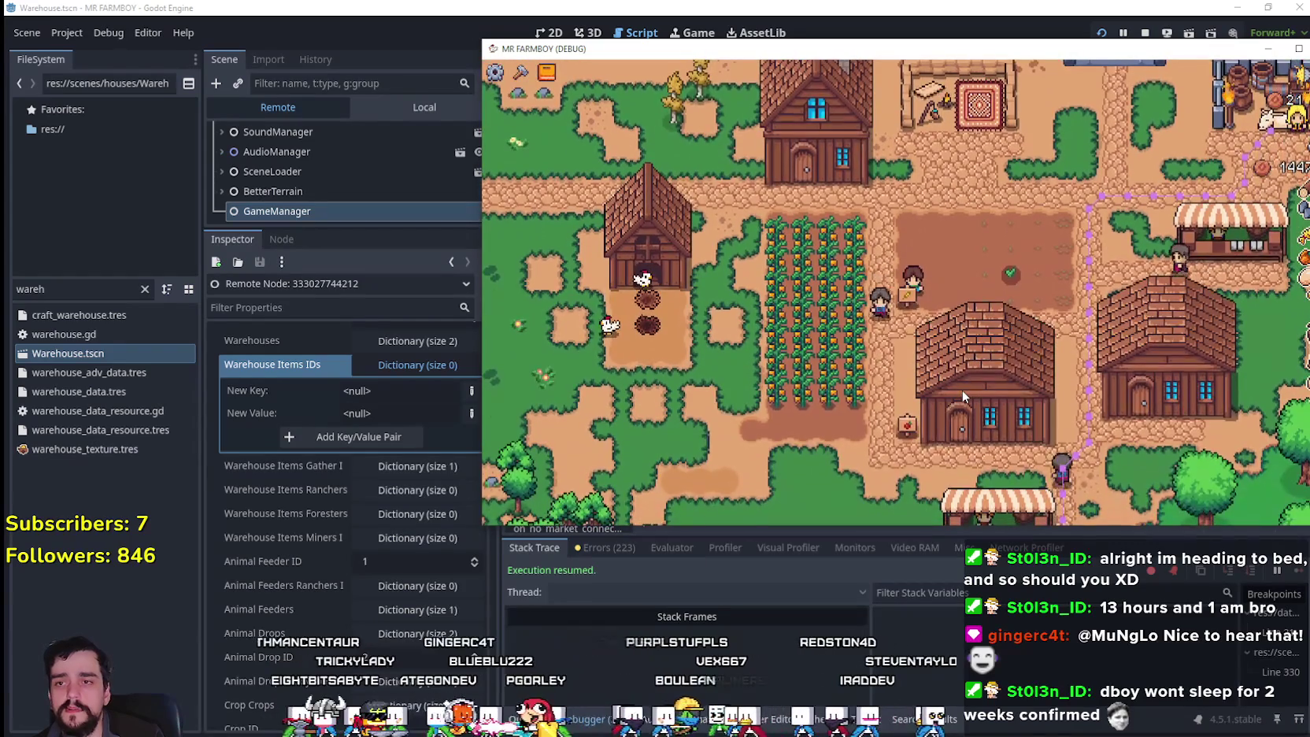
key("s")
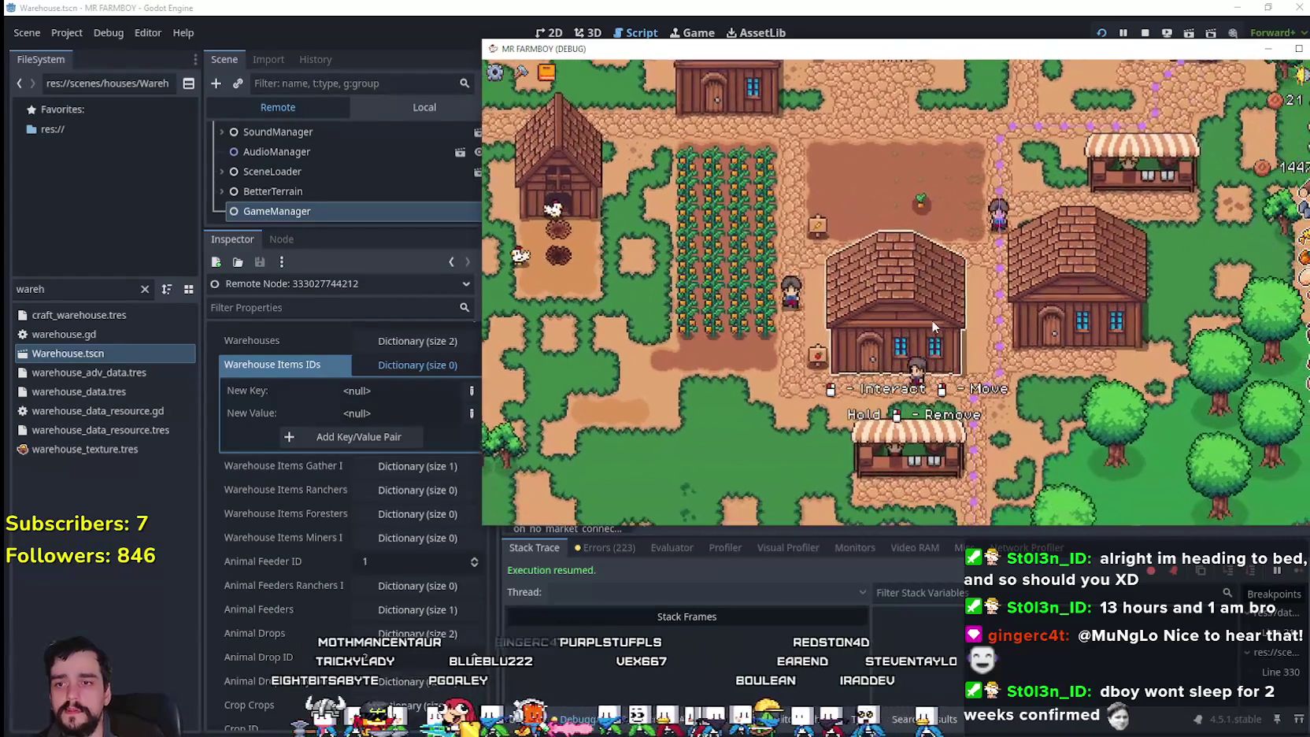
key("e")
key("e")
key("d")
key("e")
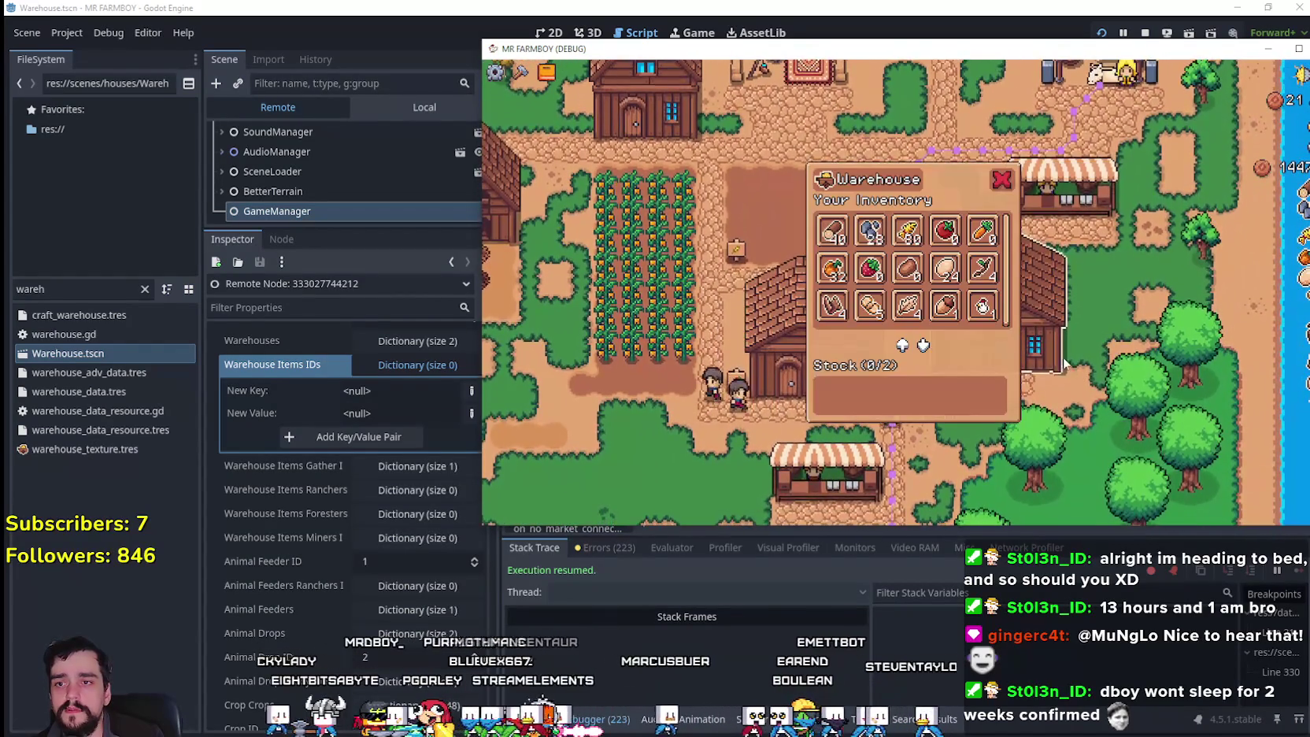
key("e")
key("a")
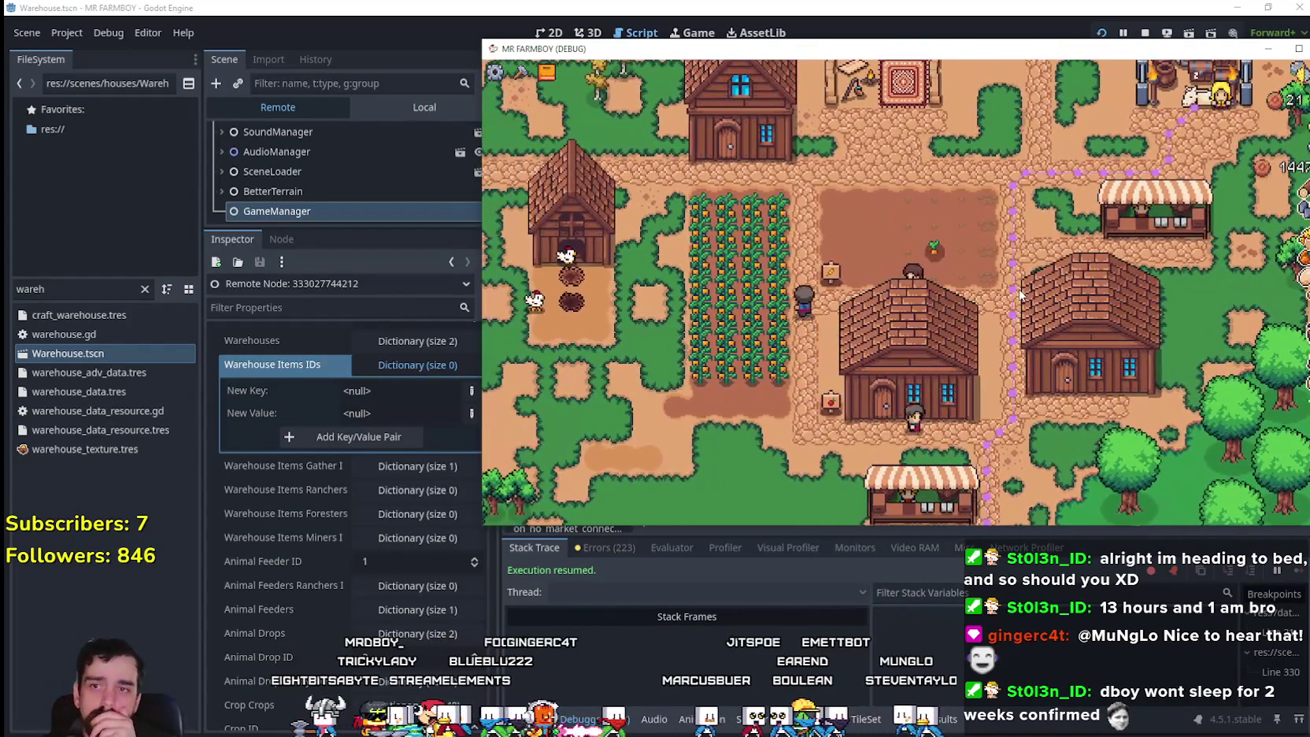
key("w")
key("a")
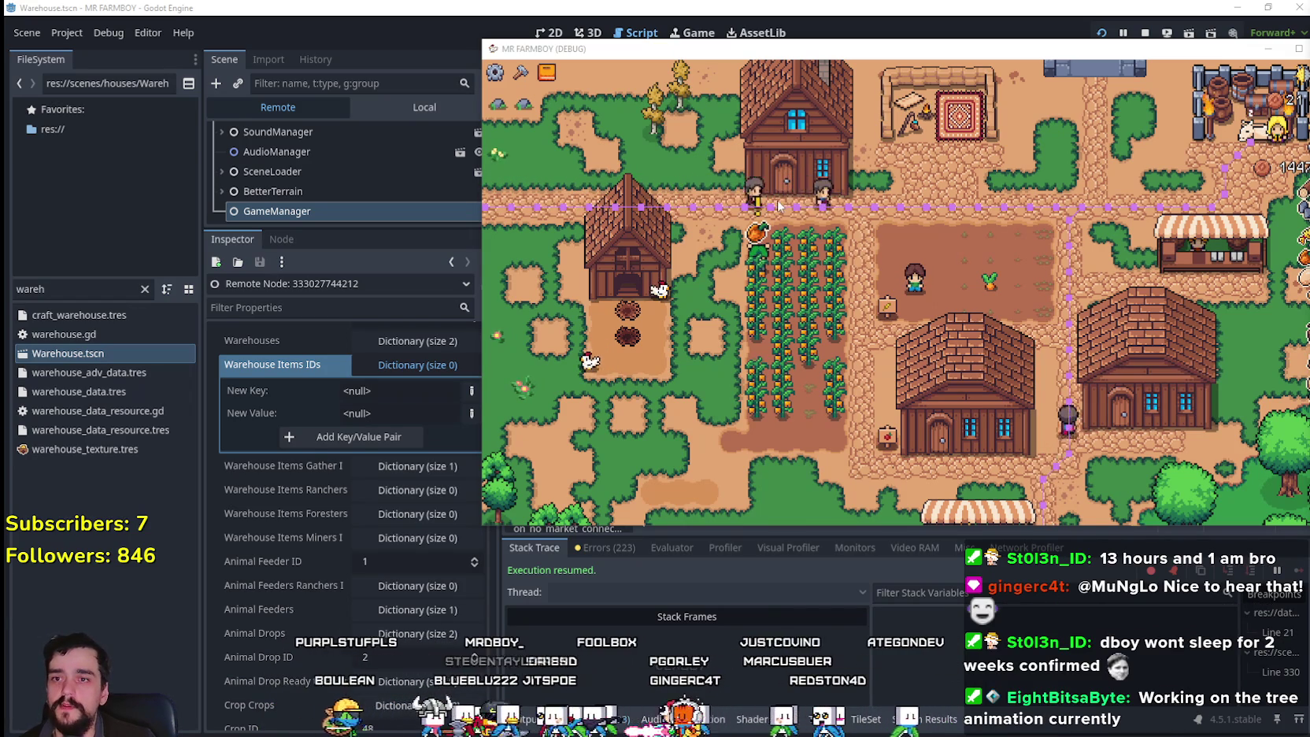
- Check the carrot field's no-warehouse warning and the warehouse inventory
left_click(755, 214)
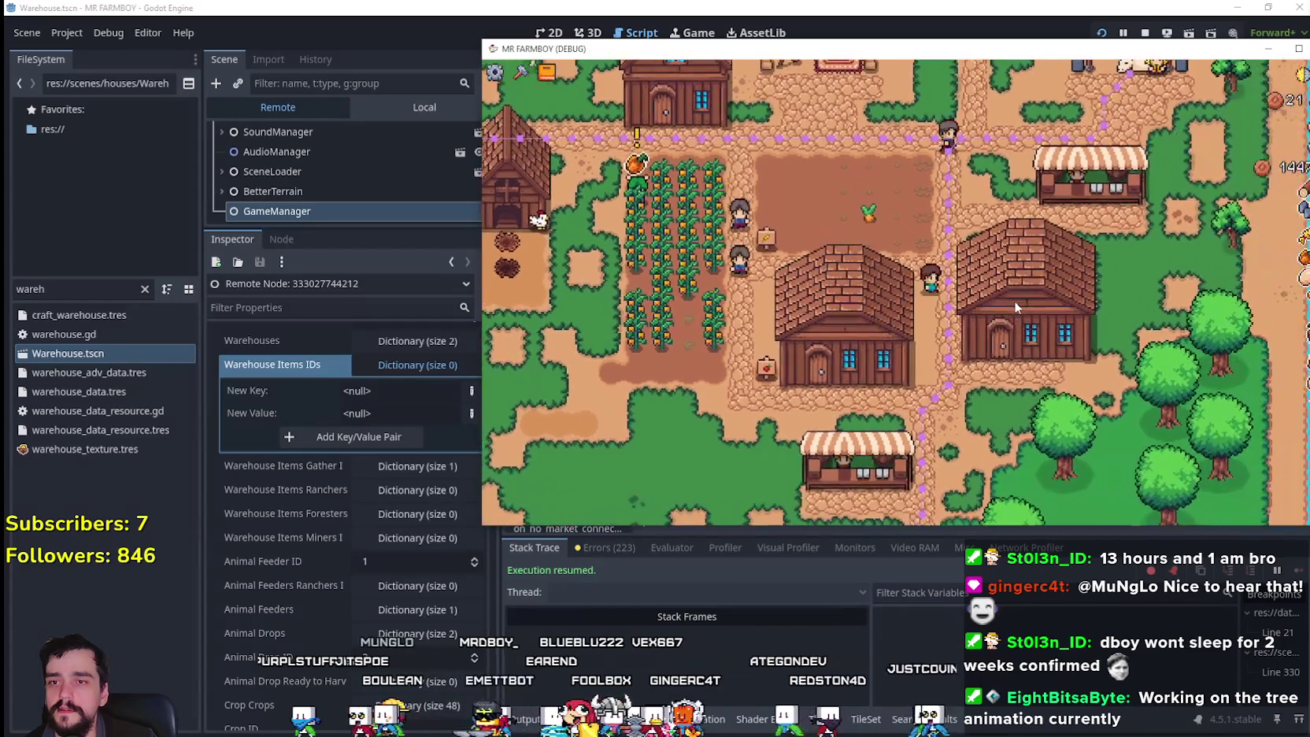
left_click(1014, 300)
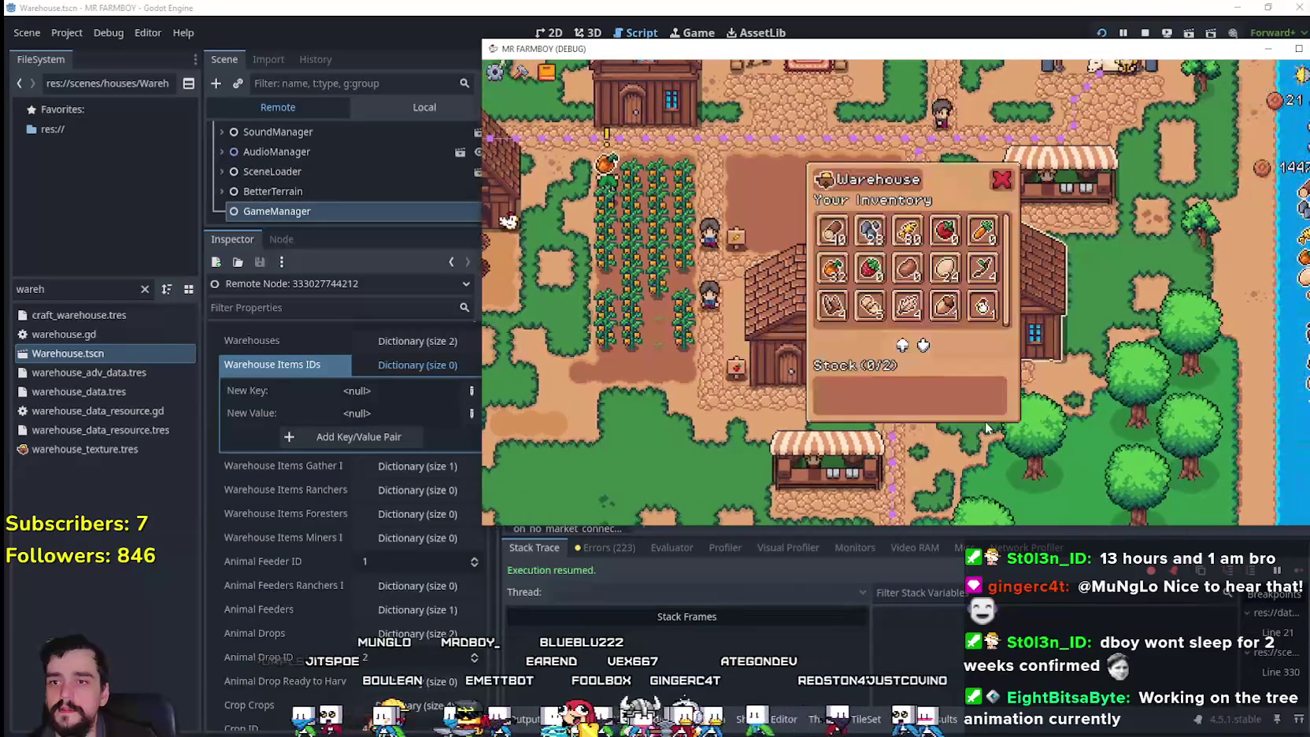
left_click(828, 268)
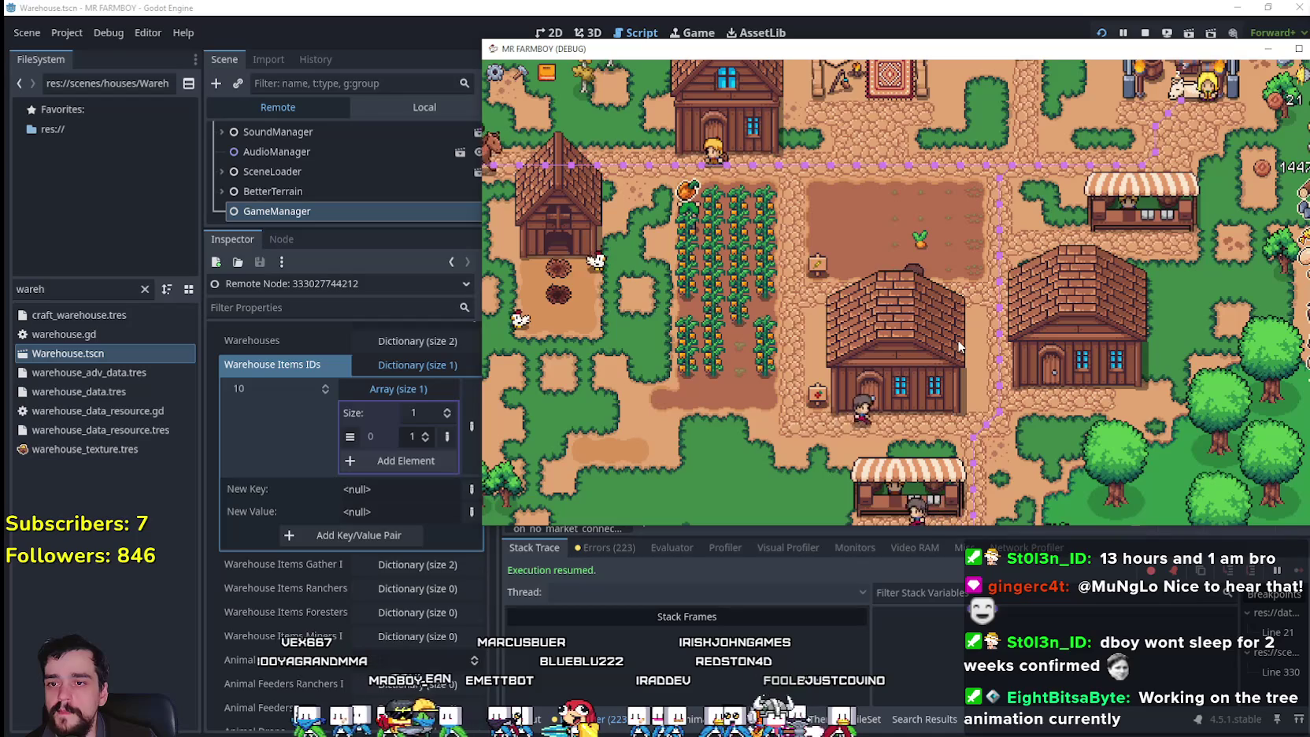
- Walk to the warehouse house and open its inventory, now showing Stock 1/2 with a carrot
right_click(958, 347)
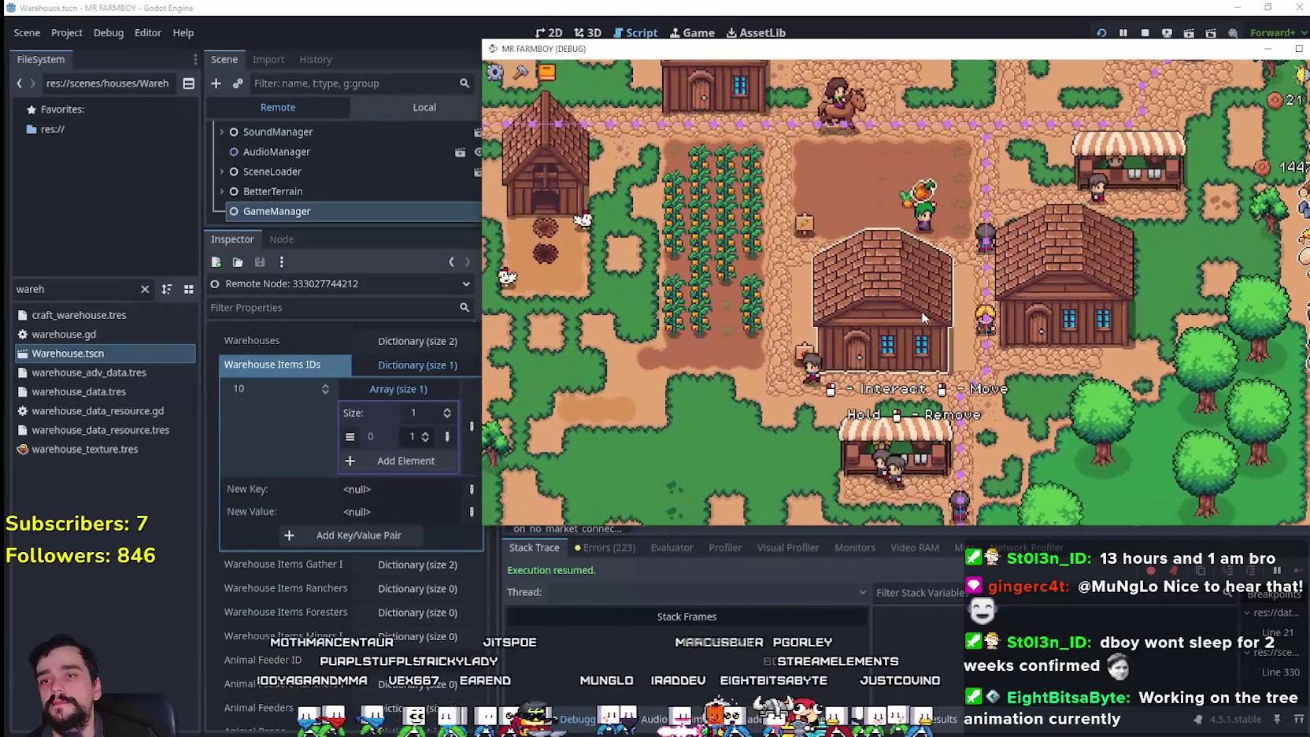
left_click(921, 311)
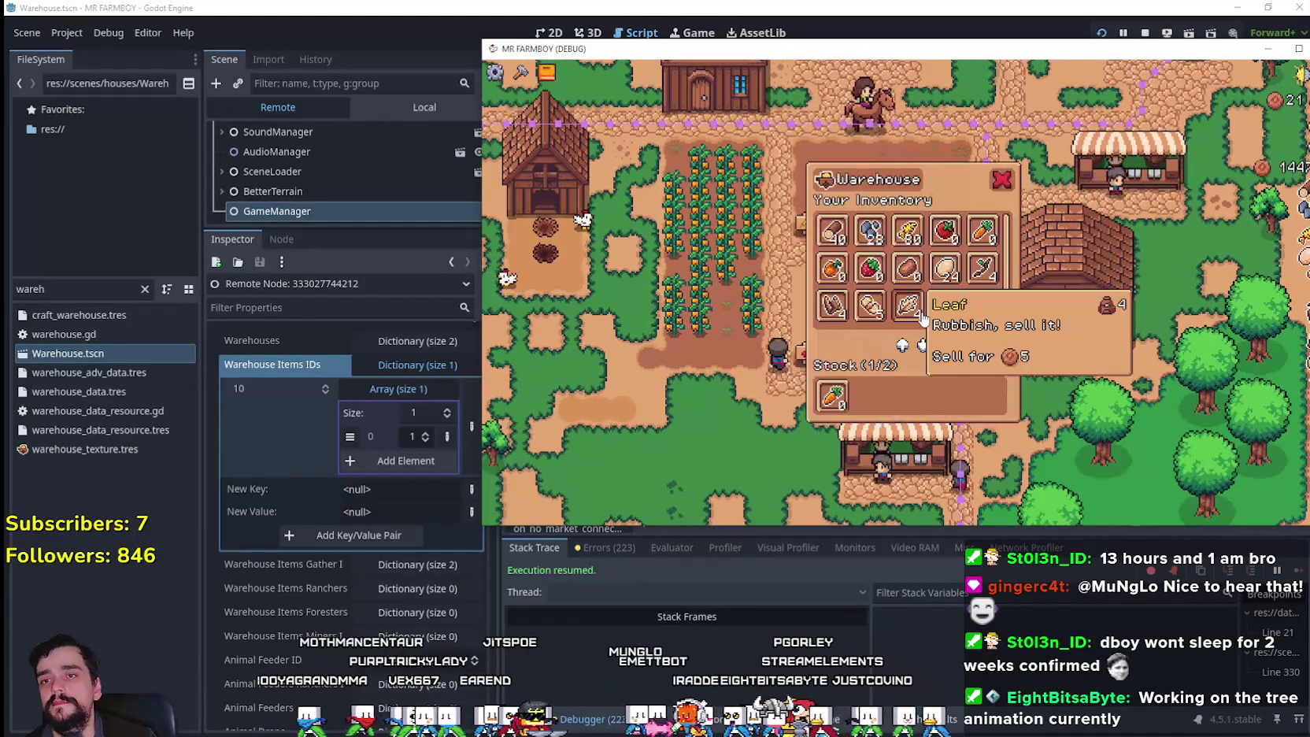
key("Escape")
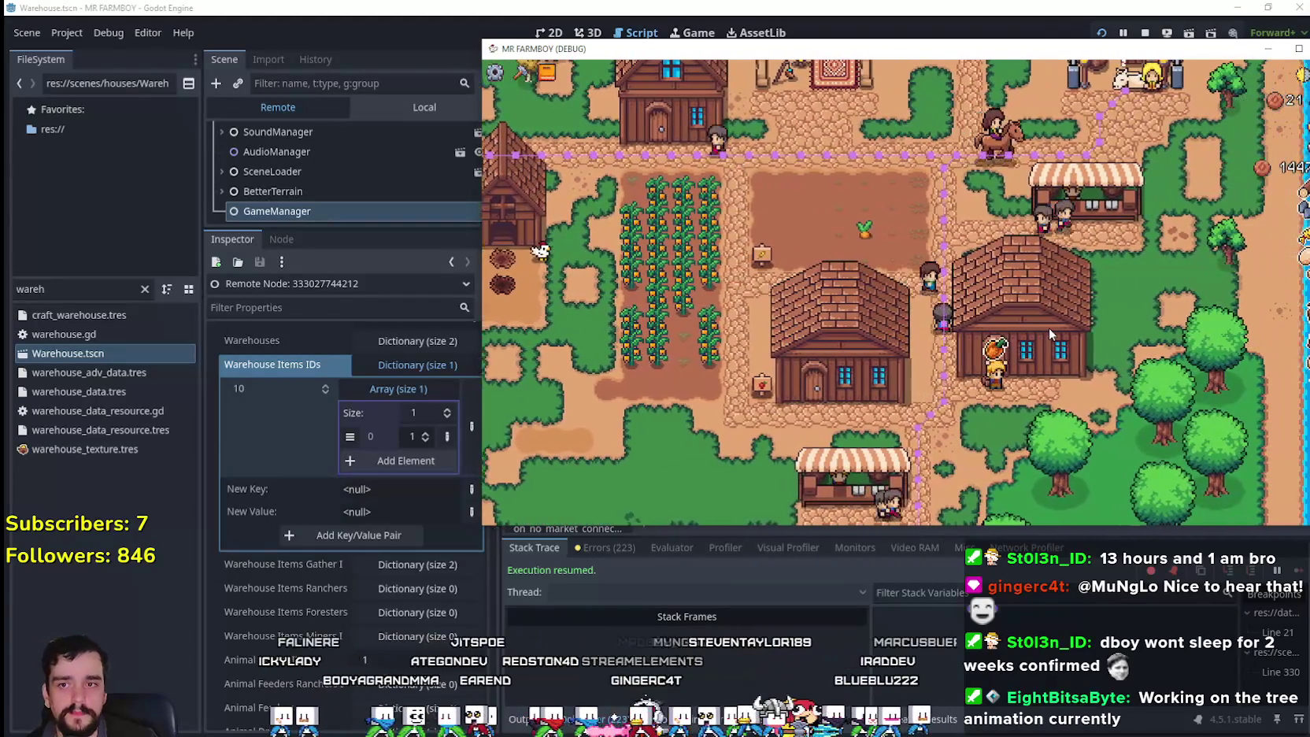
left_click(1049, 328)
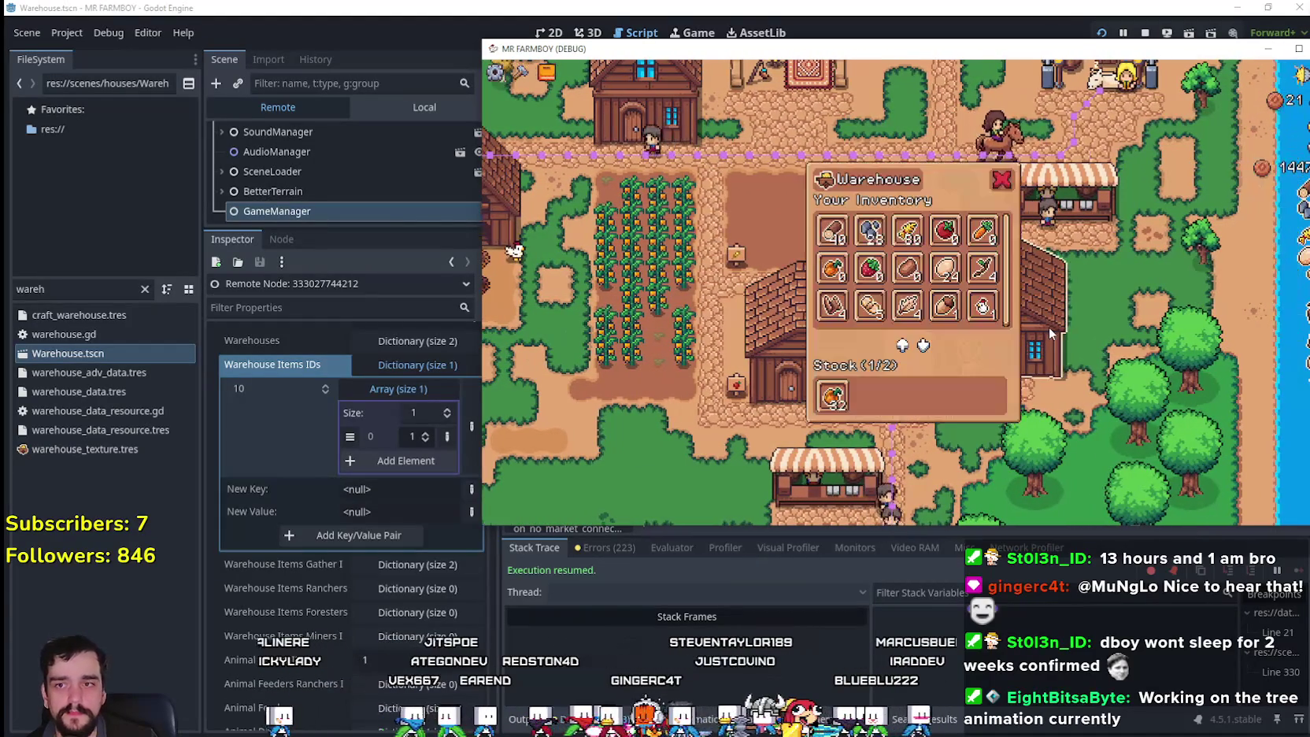
key("Escape")
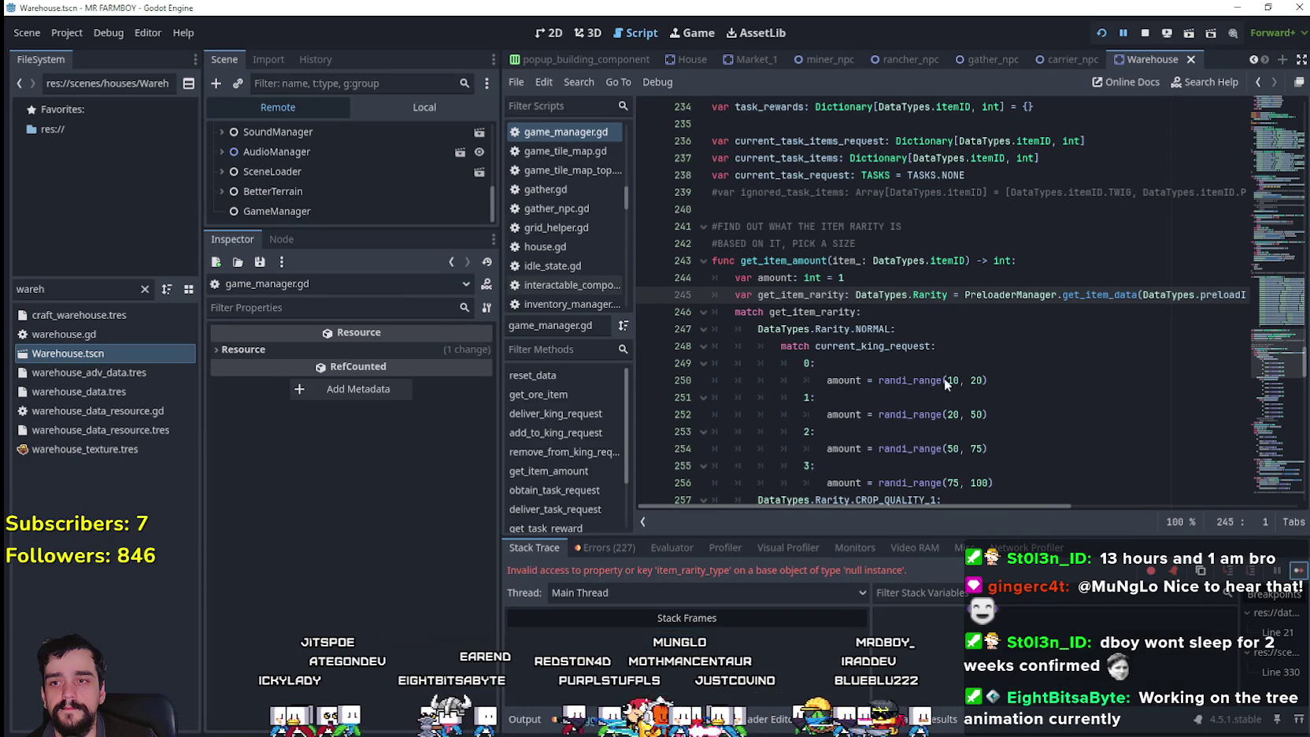
- Close the Market window and expand GameManager's Warehouse Items IDs, showing keys 10 and 5
left_click(1298, 573)
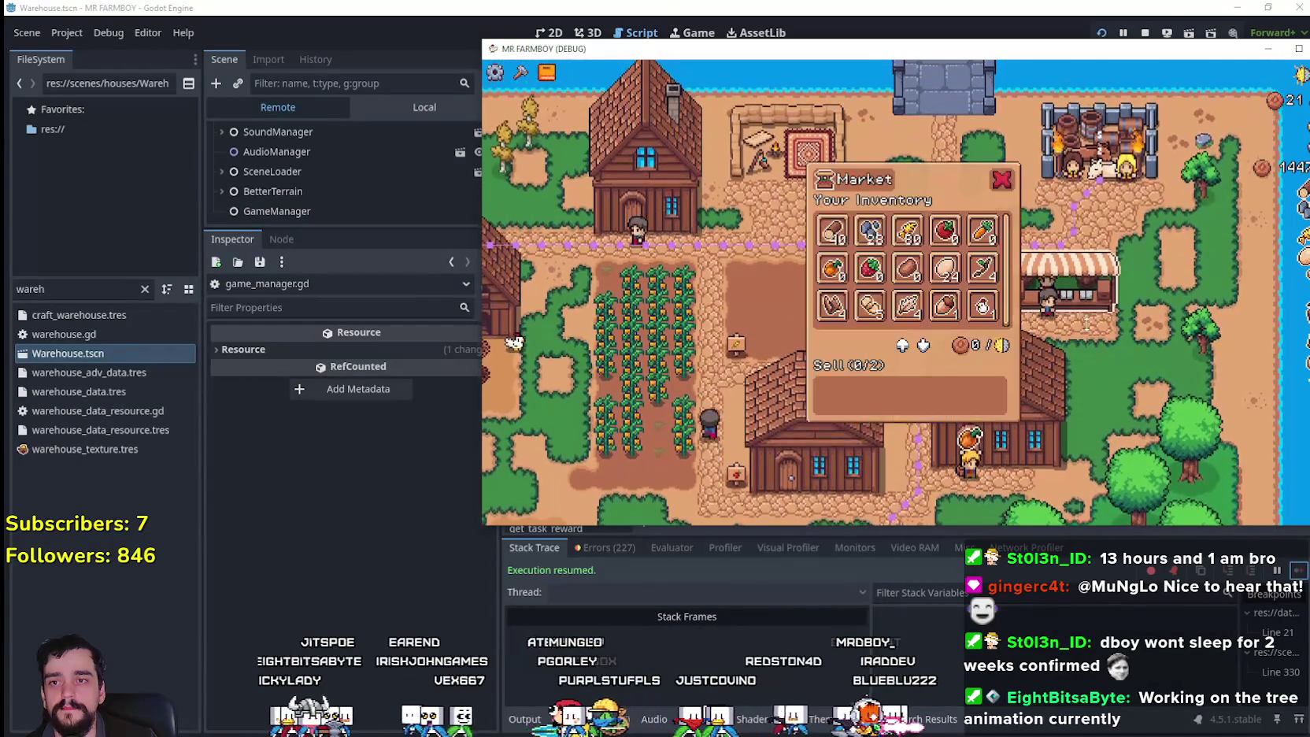
key("Escape")
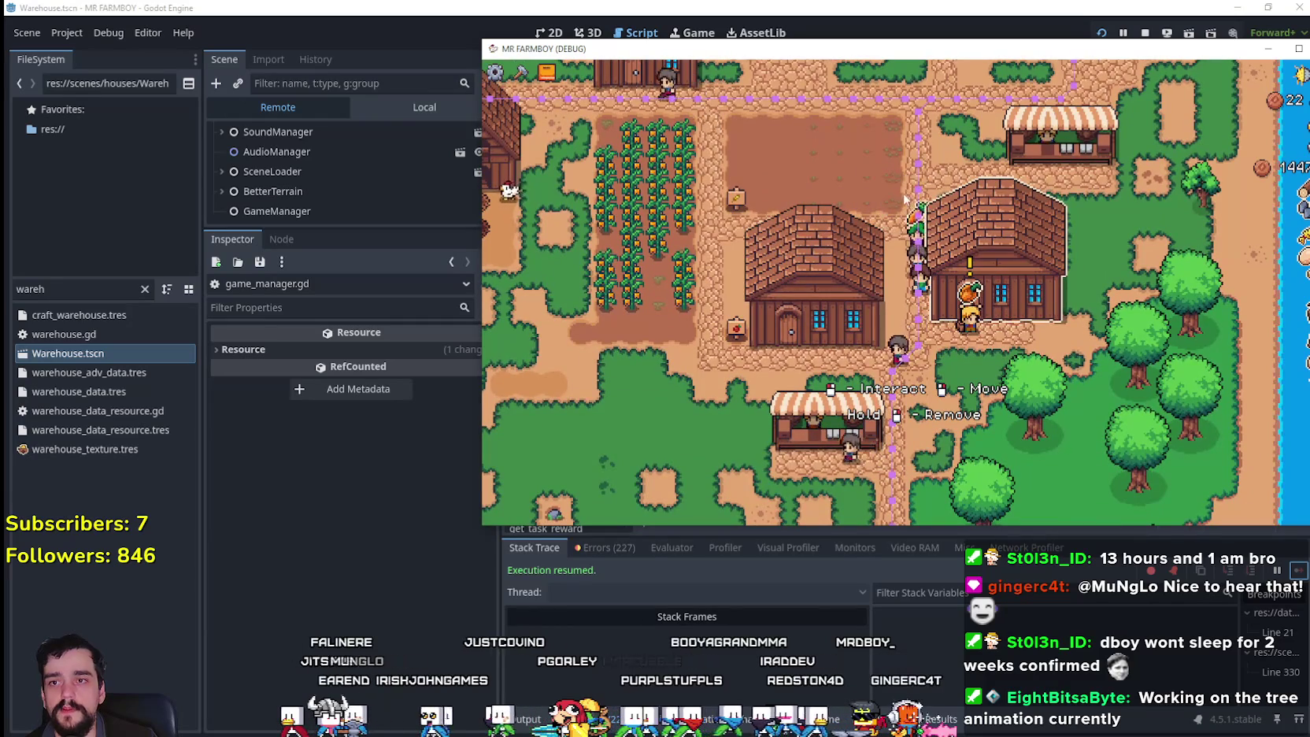
left_click(277, 211)
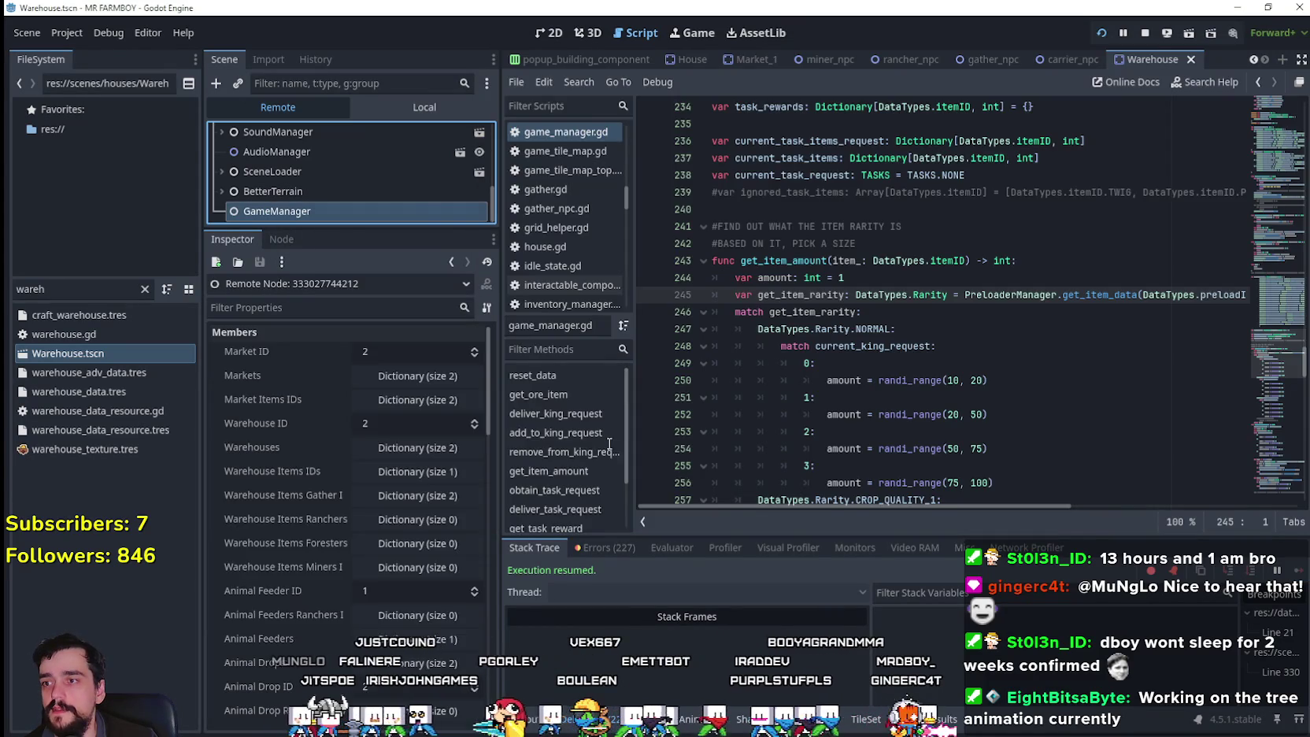
scroll(428, 559, "up", 3)
left_click(446, 425)
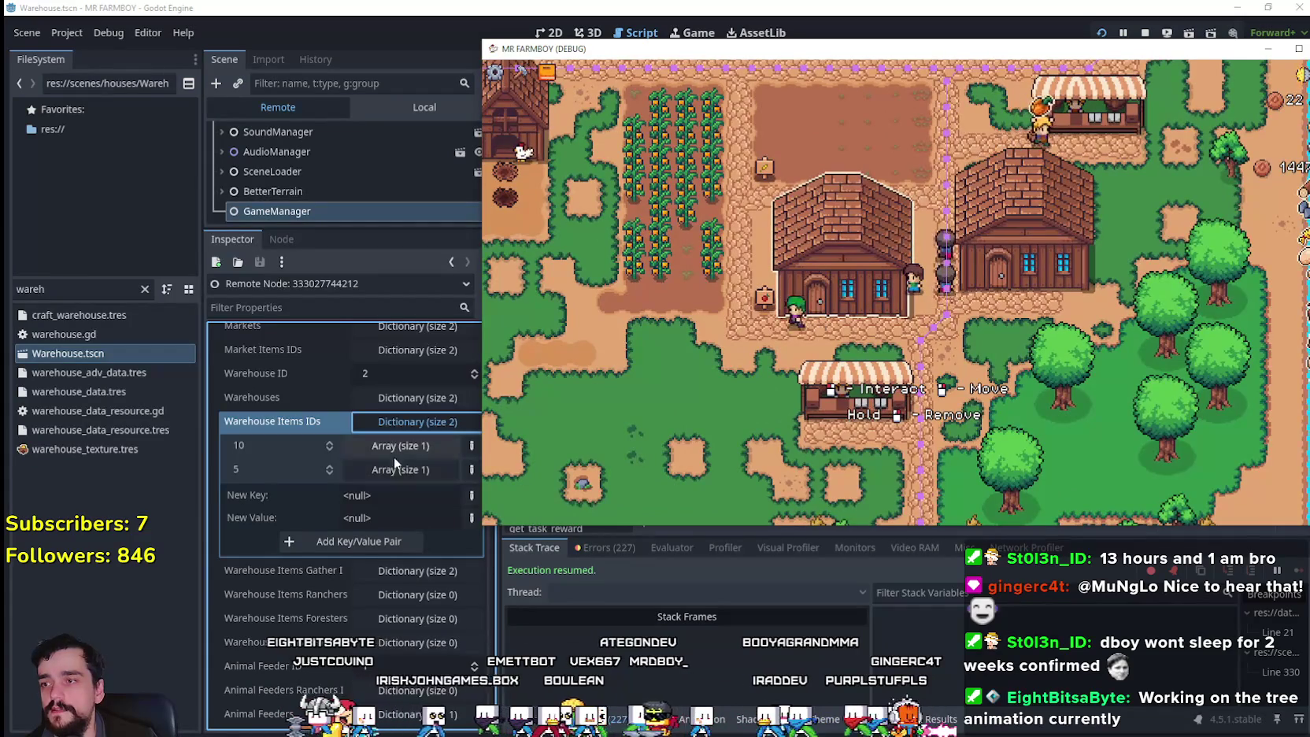
- Expand key 5's array and walk the character to the warehouse door
left_click(393, 470)
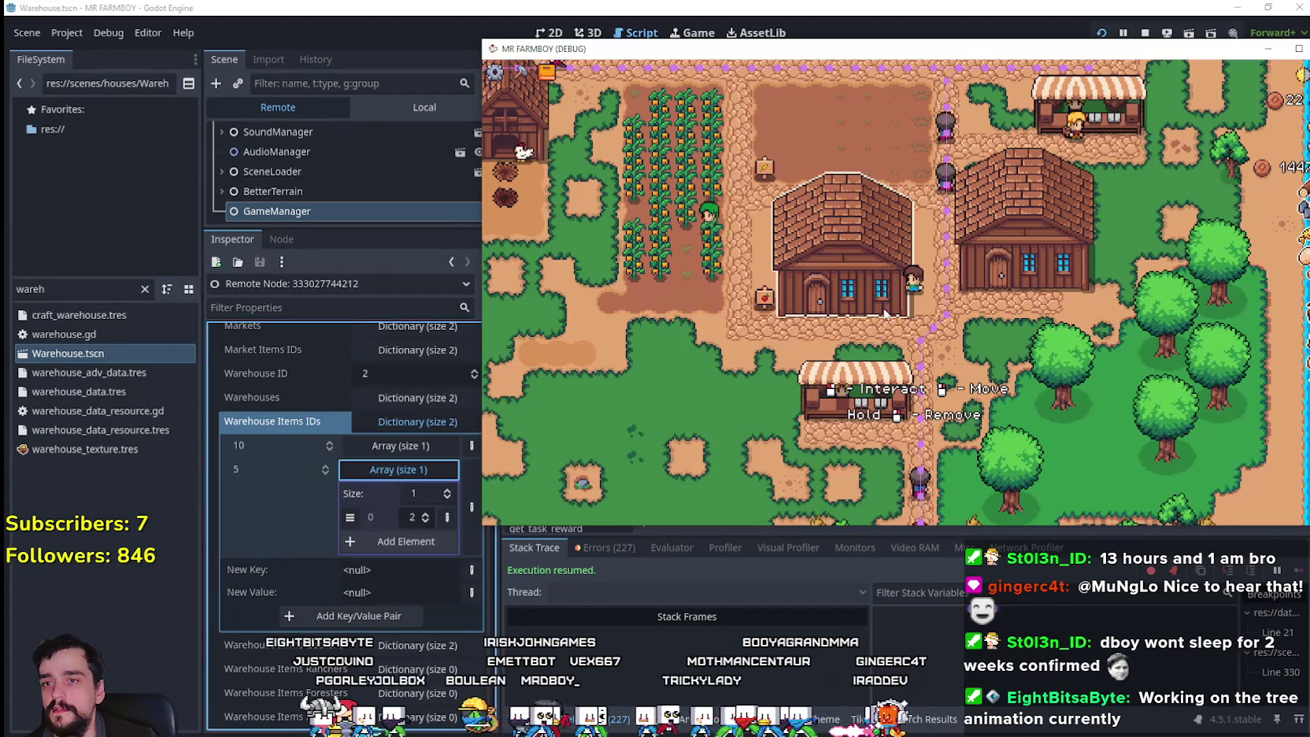
left_click(864, 296)
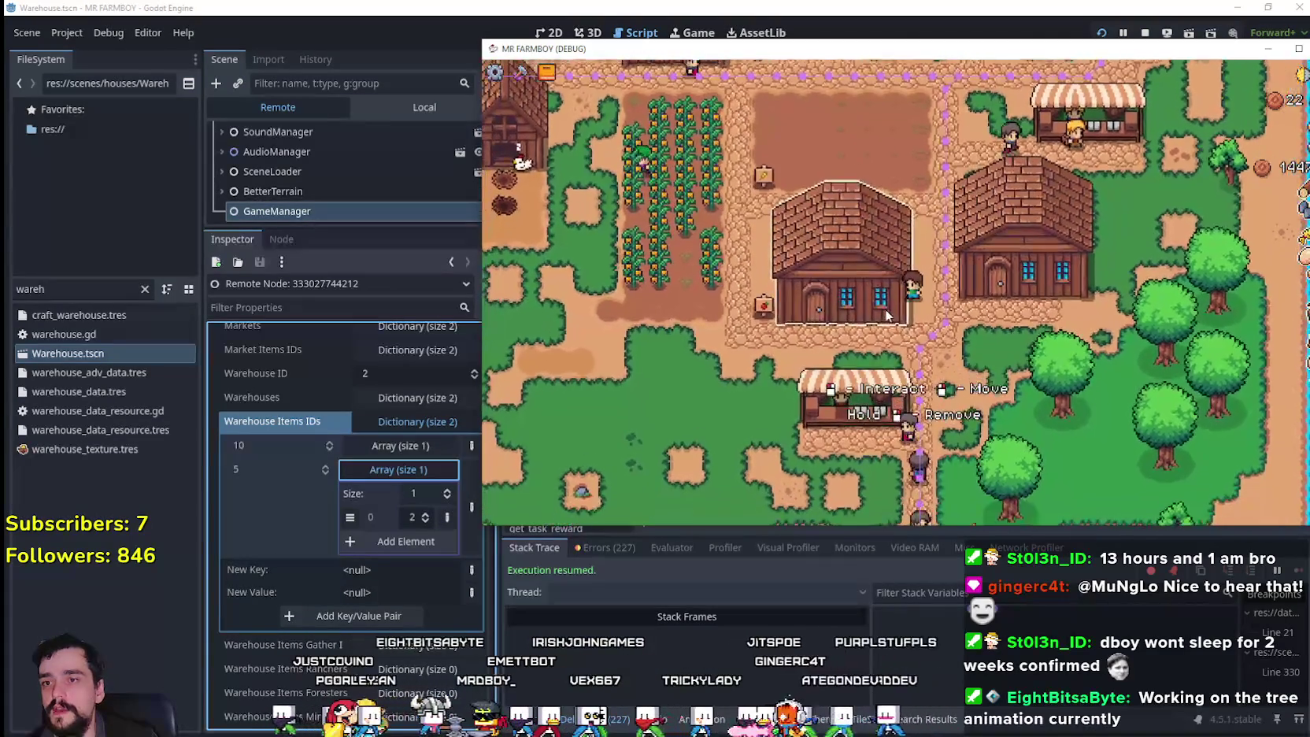
key("Escape")
left_click(849, 260)
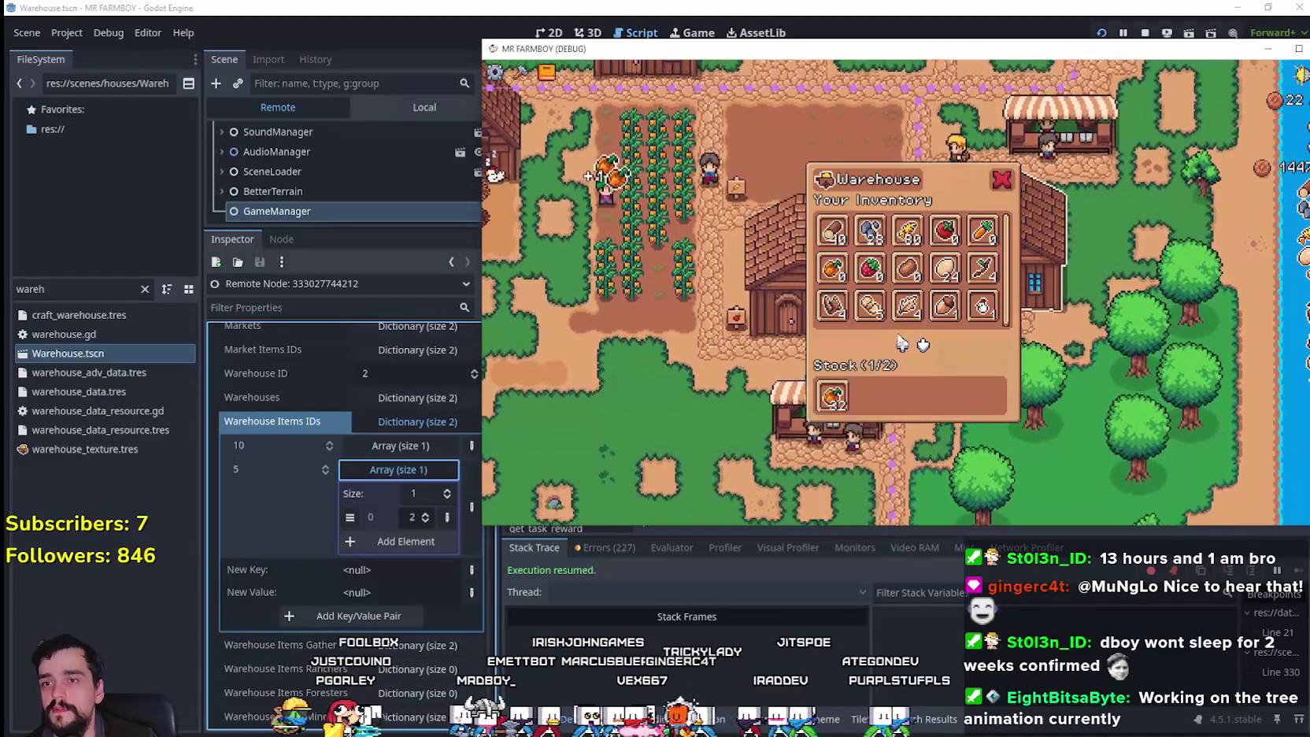
key("Escape")
left_click(849, 260)
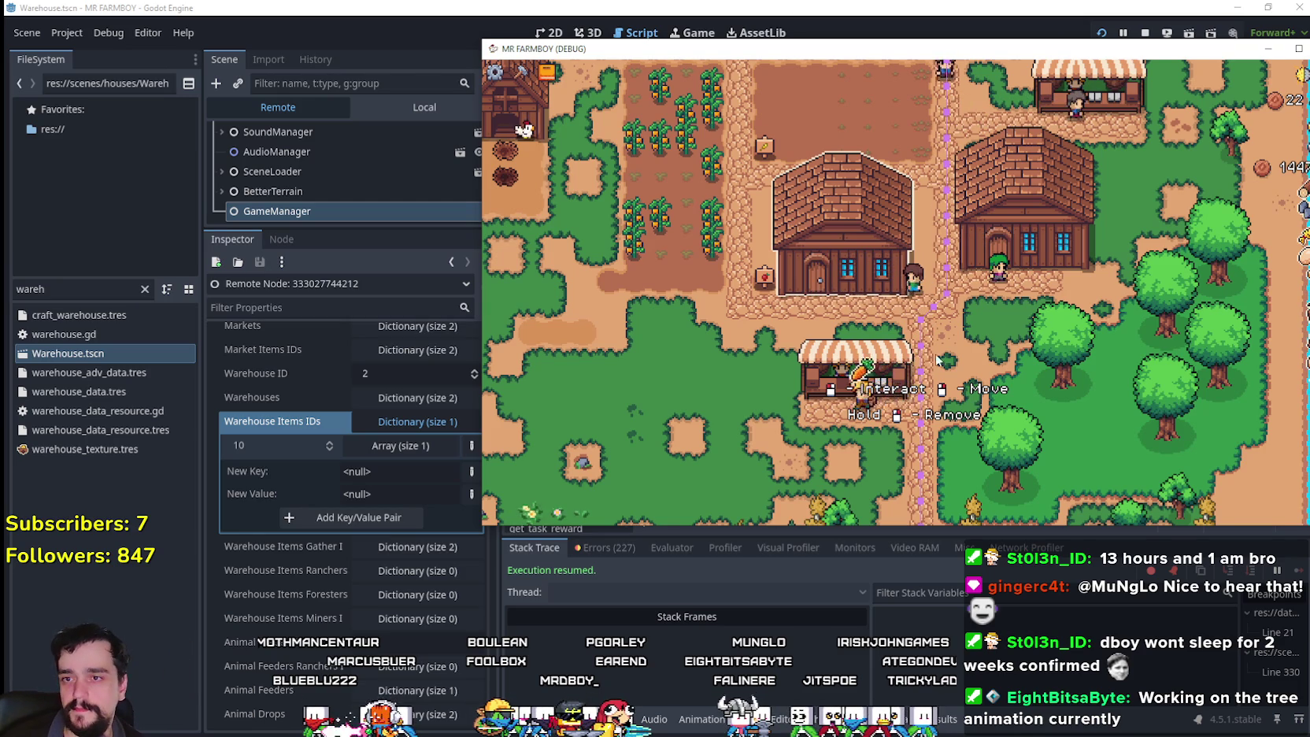
- Move the 32 Orange Peppers from the warehouse stock into the inventory
left_click(980, 232)
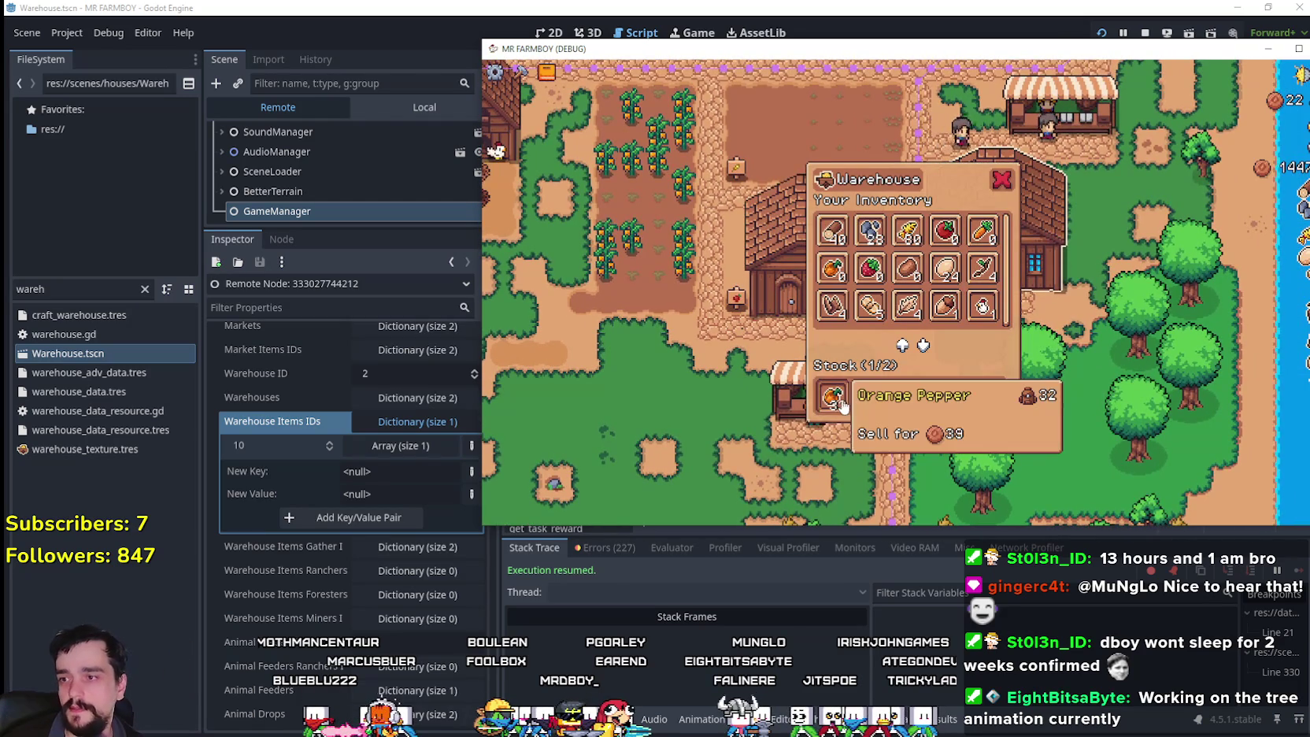
mouse_move(840, 405)
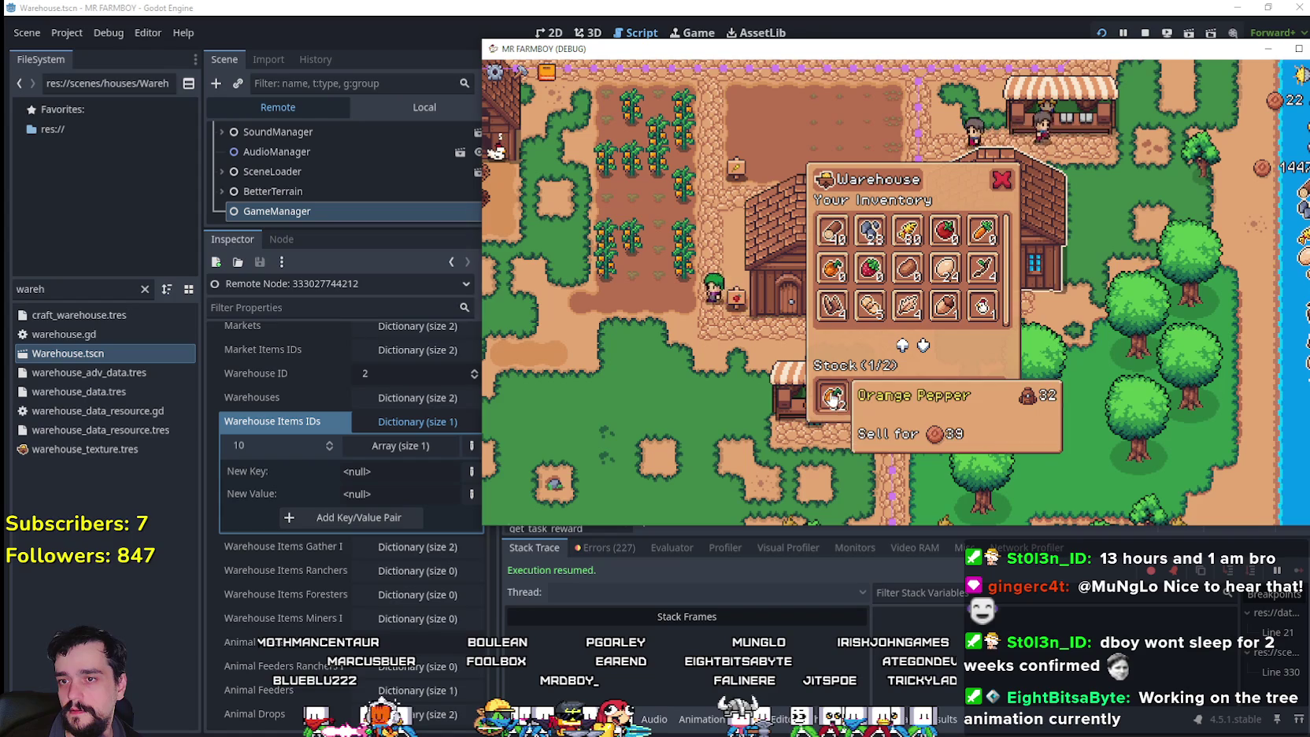
left_click(841, 406)
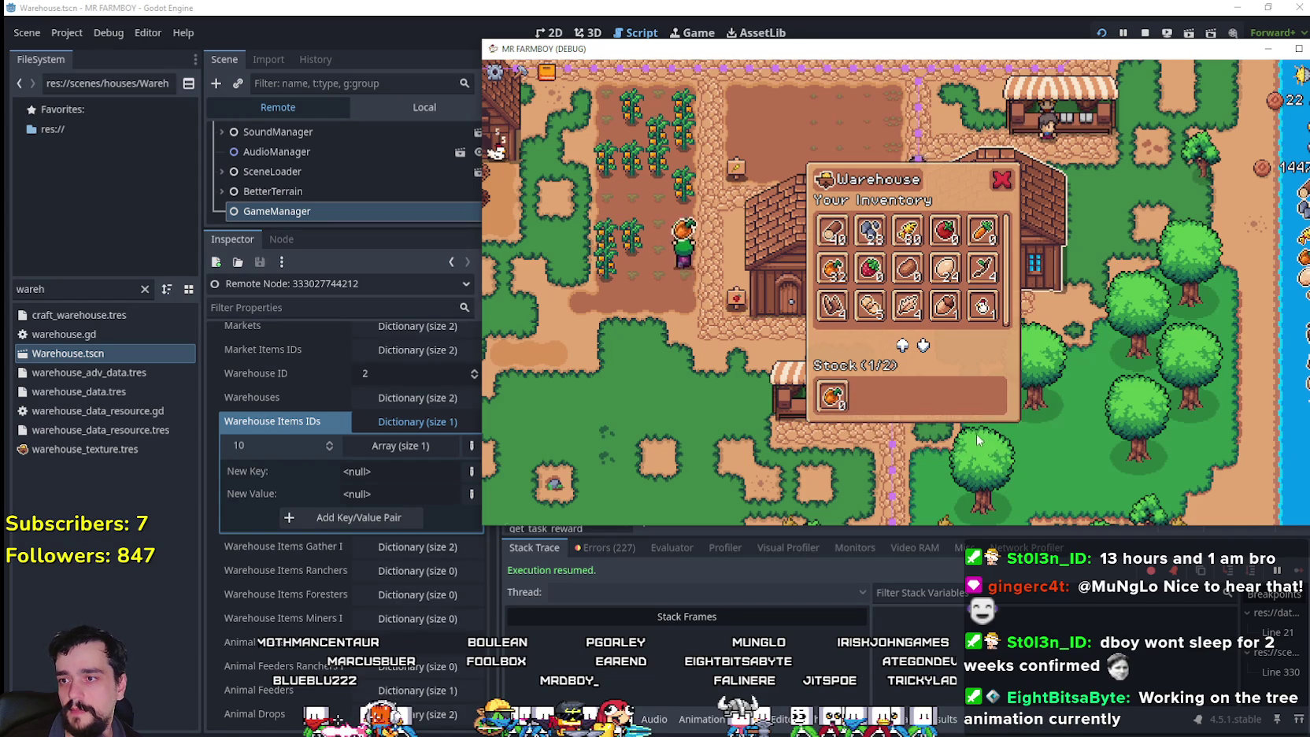
mouse_move(829, 403)
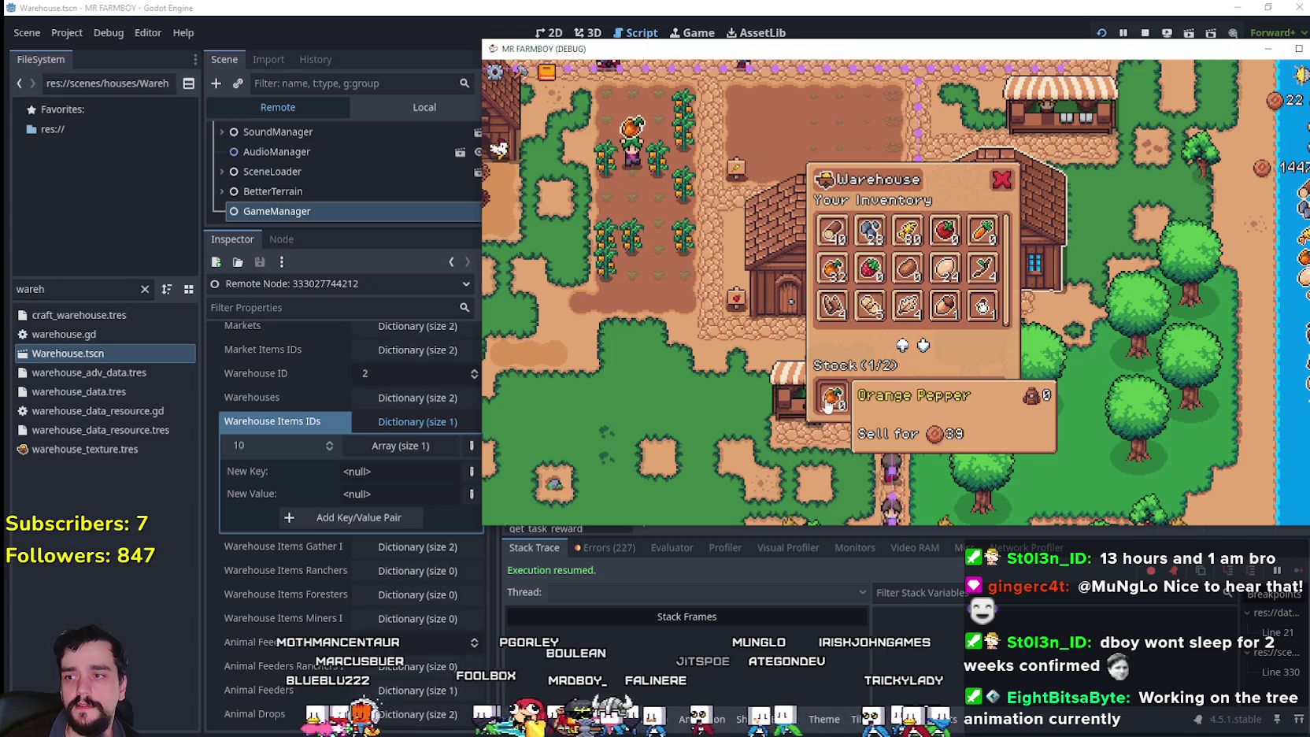
- Reopen the warehouse, withdraw the remaining Orange Peppers, and return to the editor
left_click(1002, 180)
left_click(905, 307)
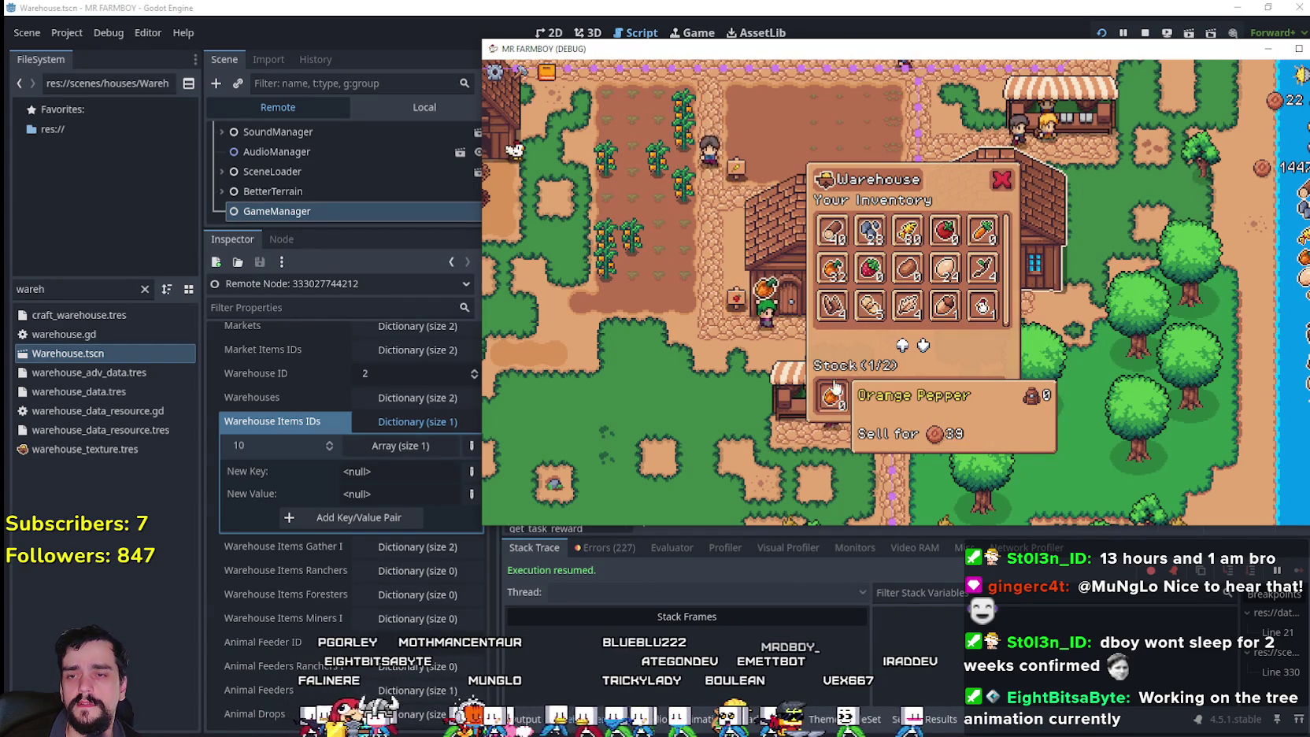
left_click(999, 179)
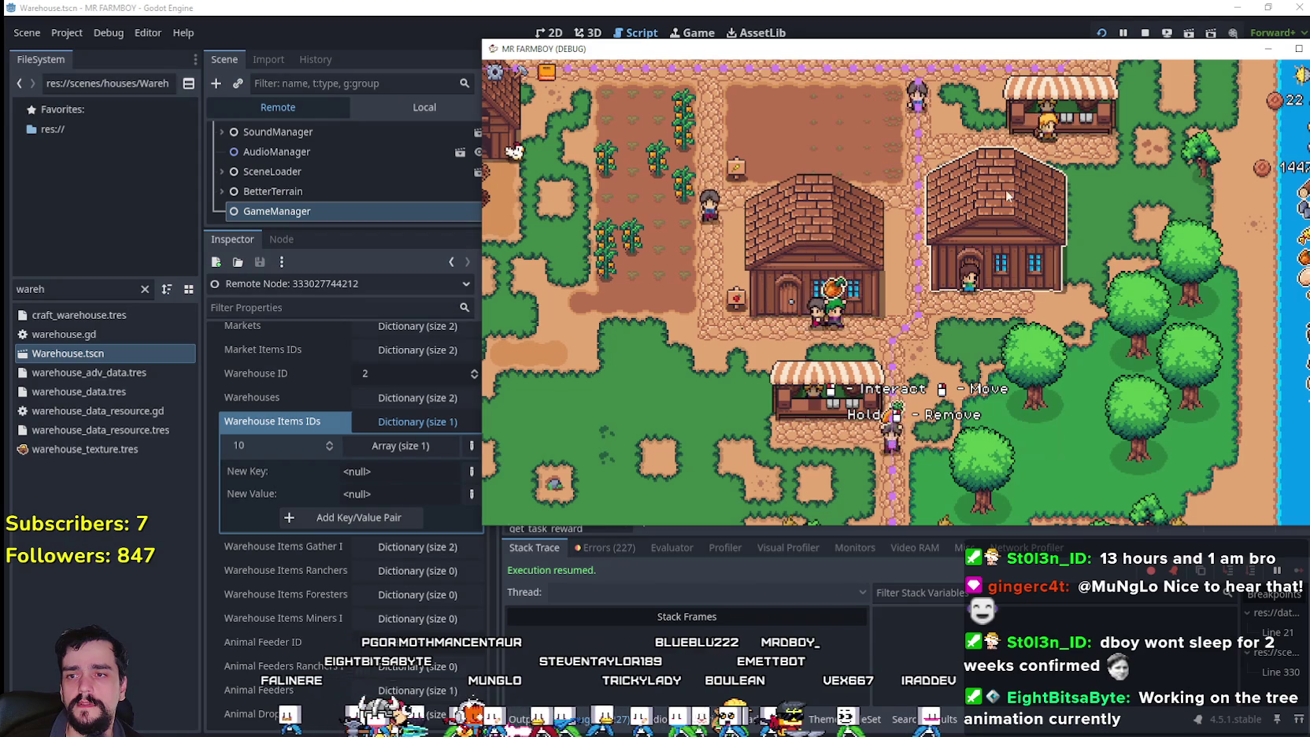
left_click(988, 374)
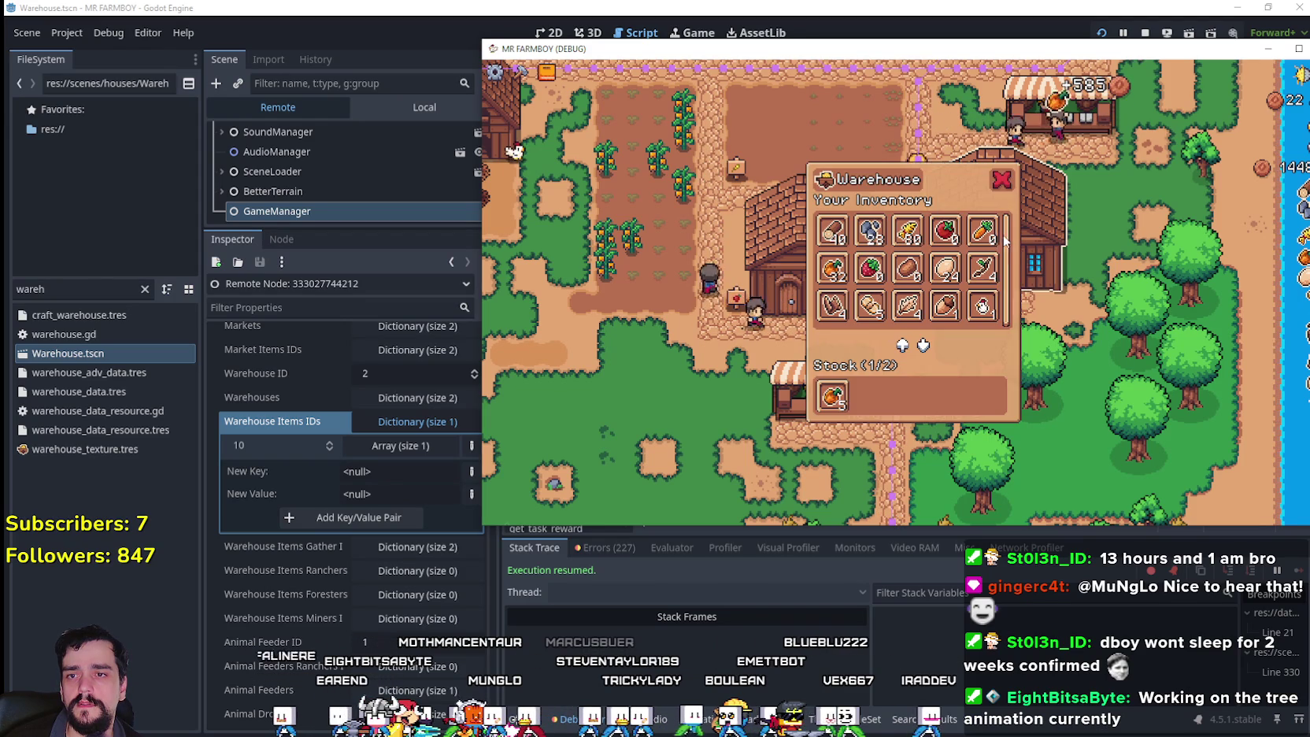
left_click(837, 394)
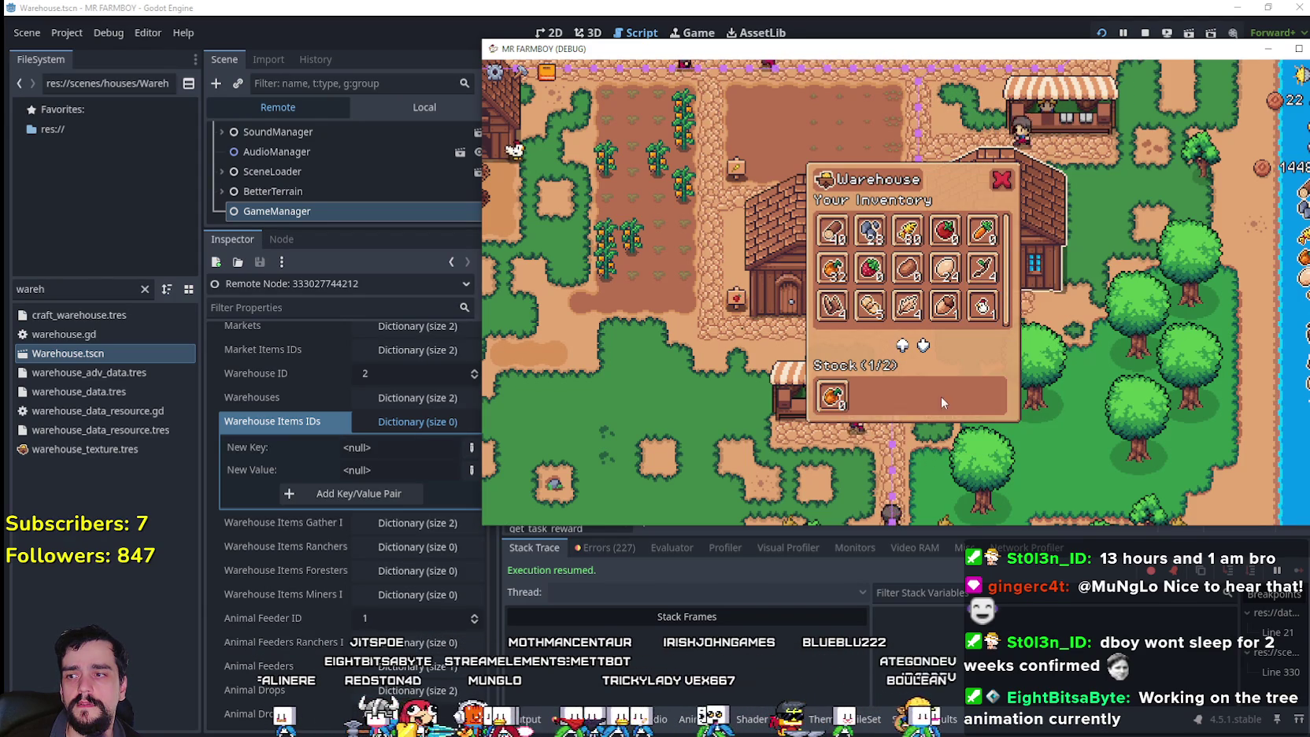
left_click(1056, 257)
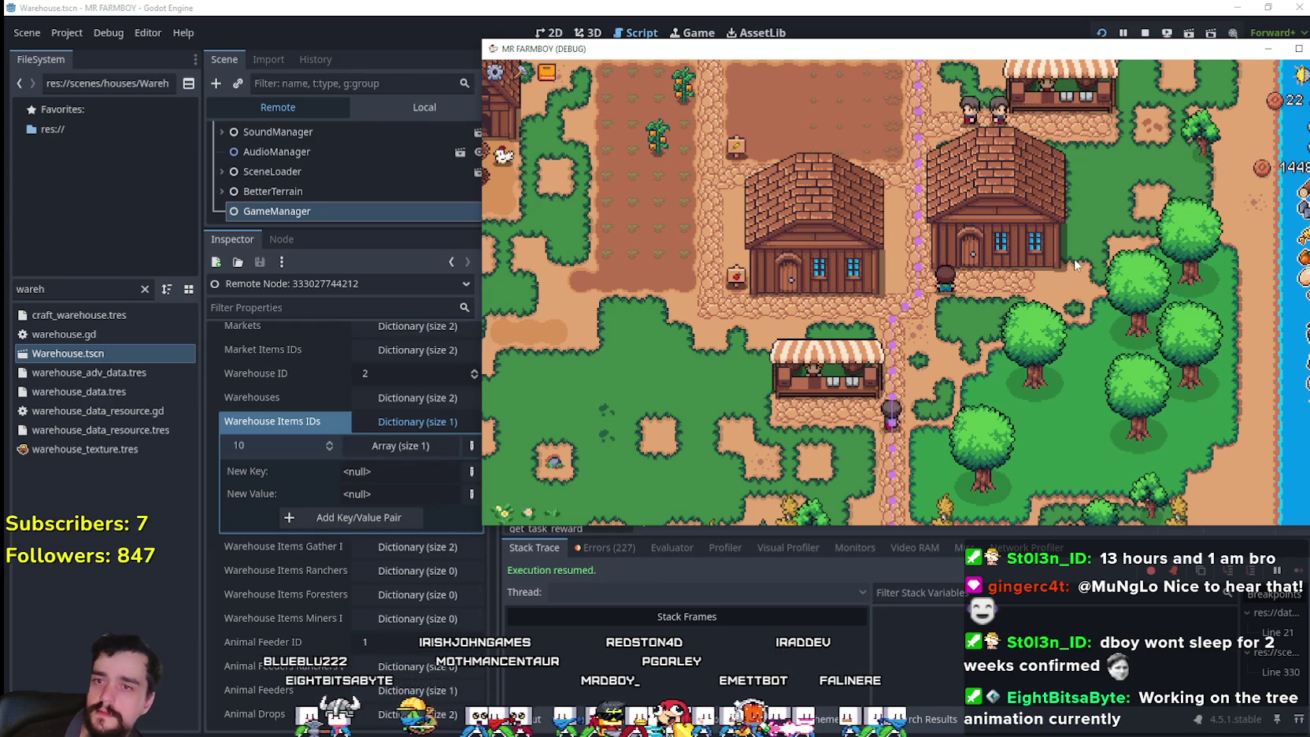
left_click(352, 144)
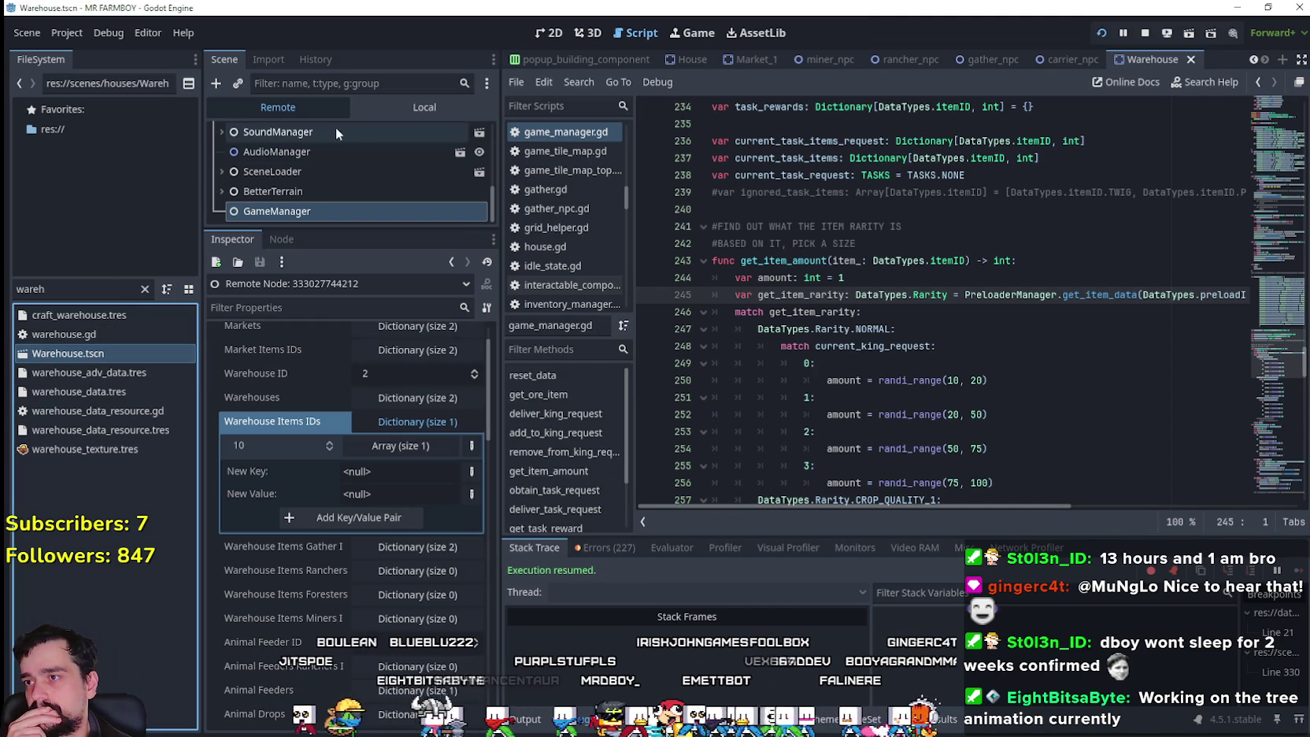
- Open warehouse.gd and use Lookup Symbol on the remove_for_workers call at line 190
left_click(440, 107)
left_click(463, 133)
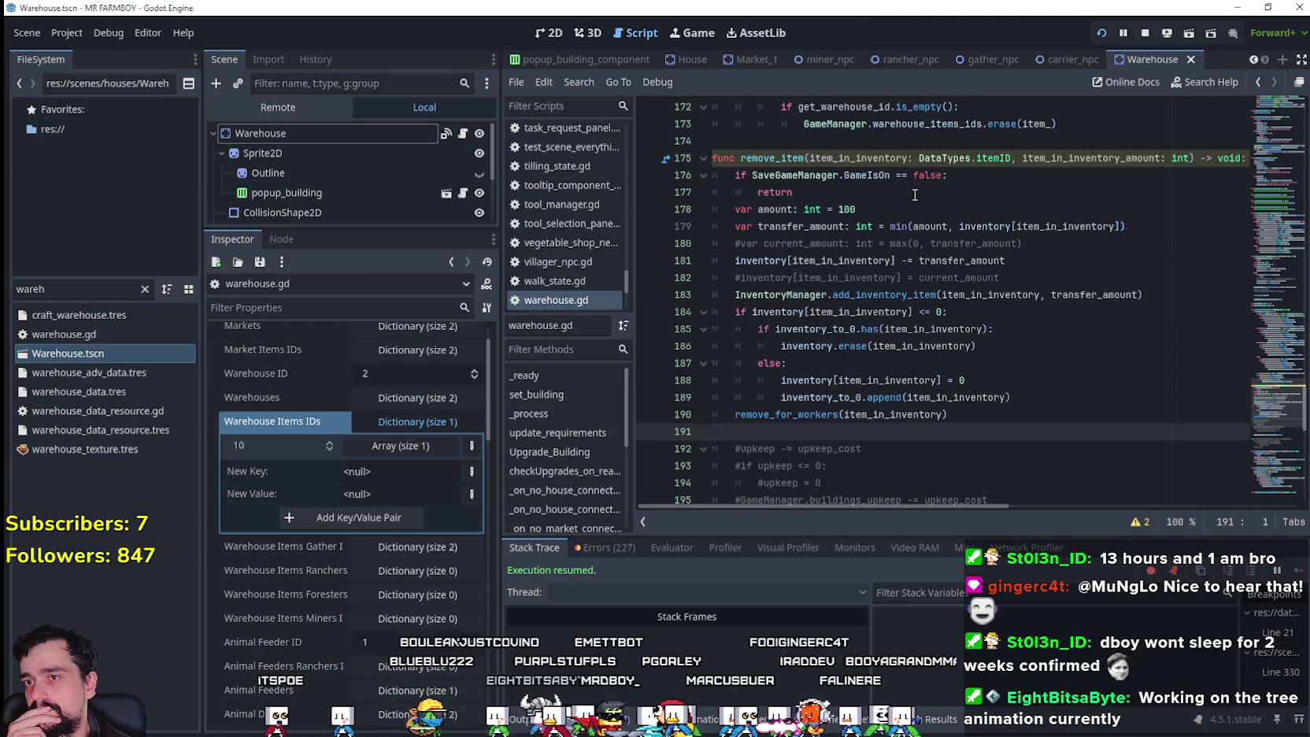
left_click(914, 194)
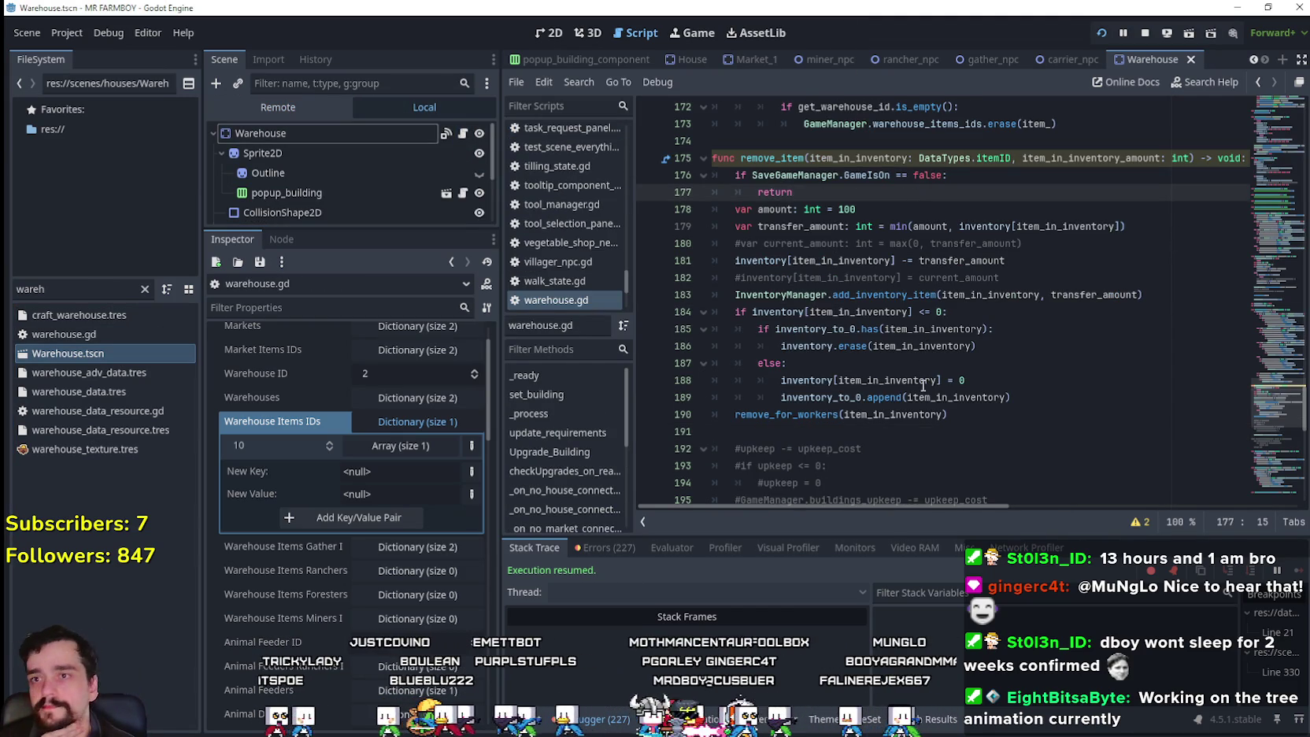
left_click(740, 414)
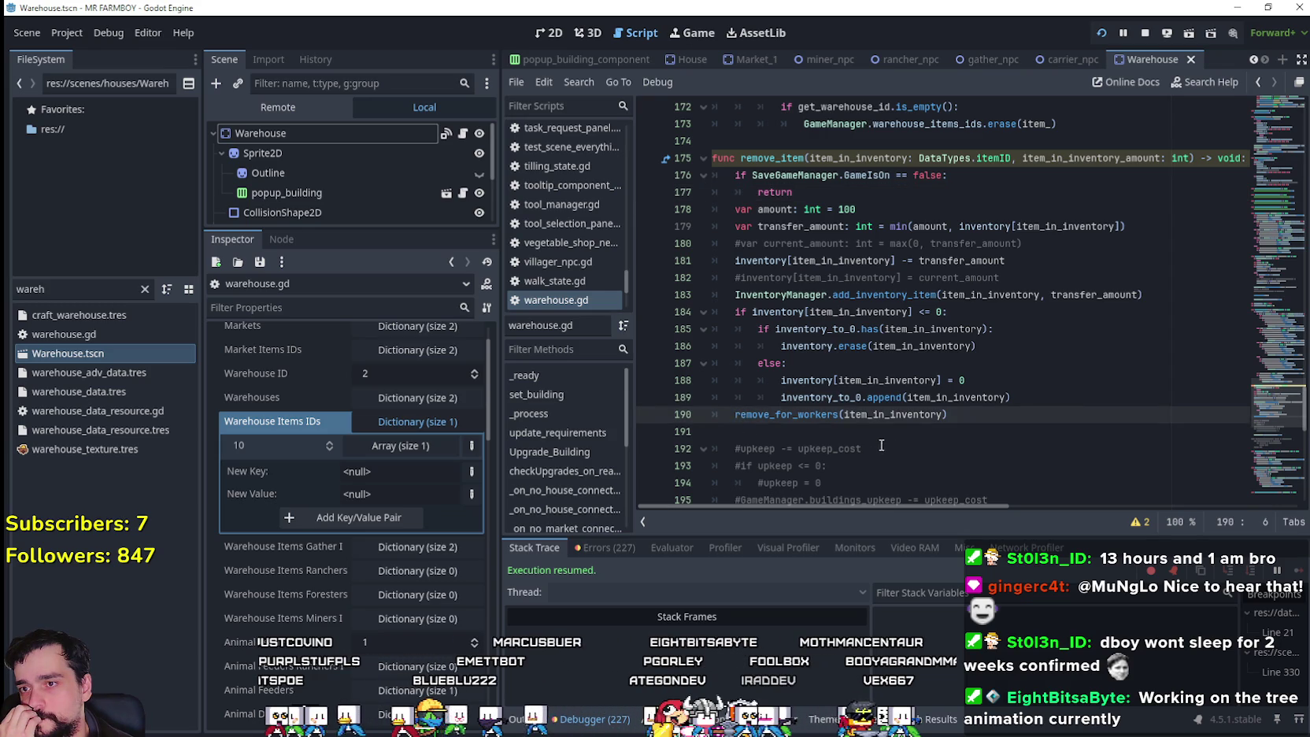
double_click(795, 420)
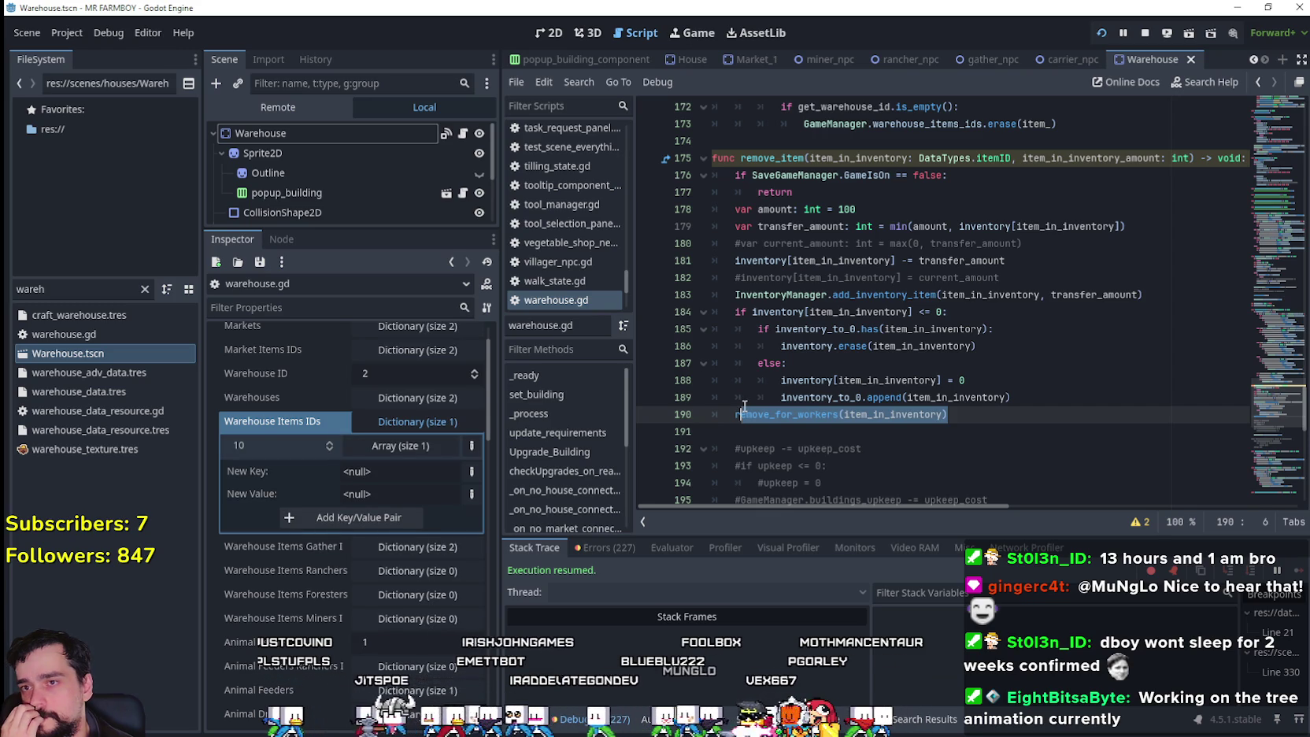
scroll(738, 382, "down", 1)
left_click(734, 362)
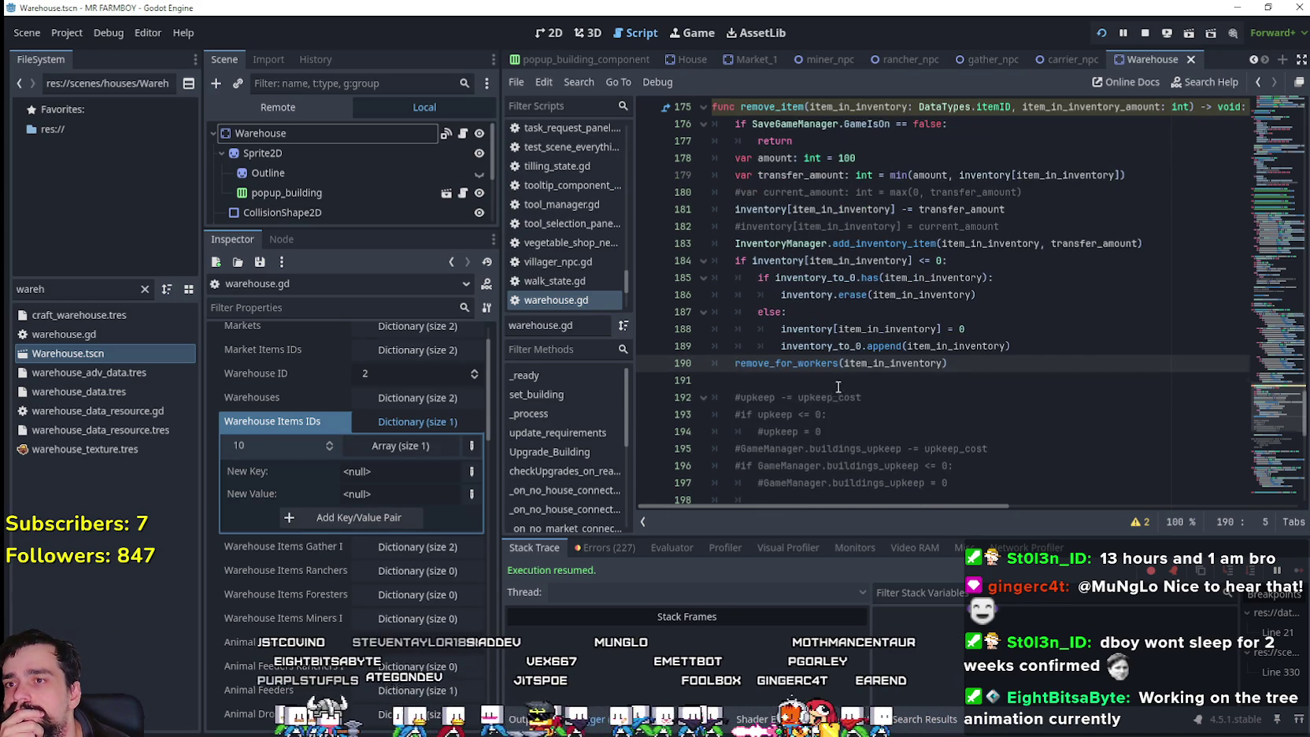
scroll(835, 379, "down", 1)
right_click(800, 315)
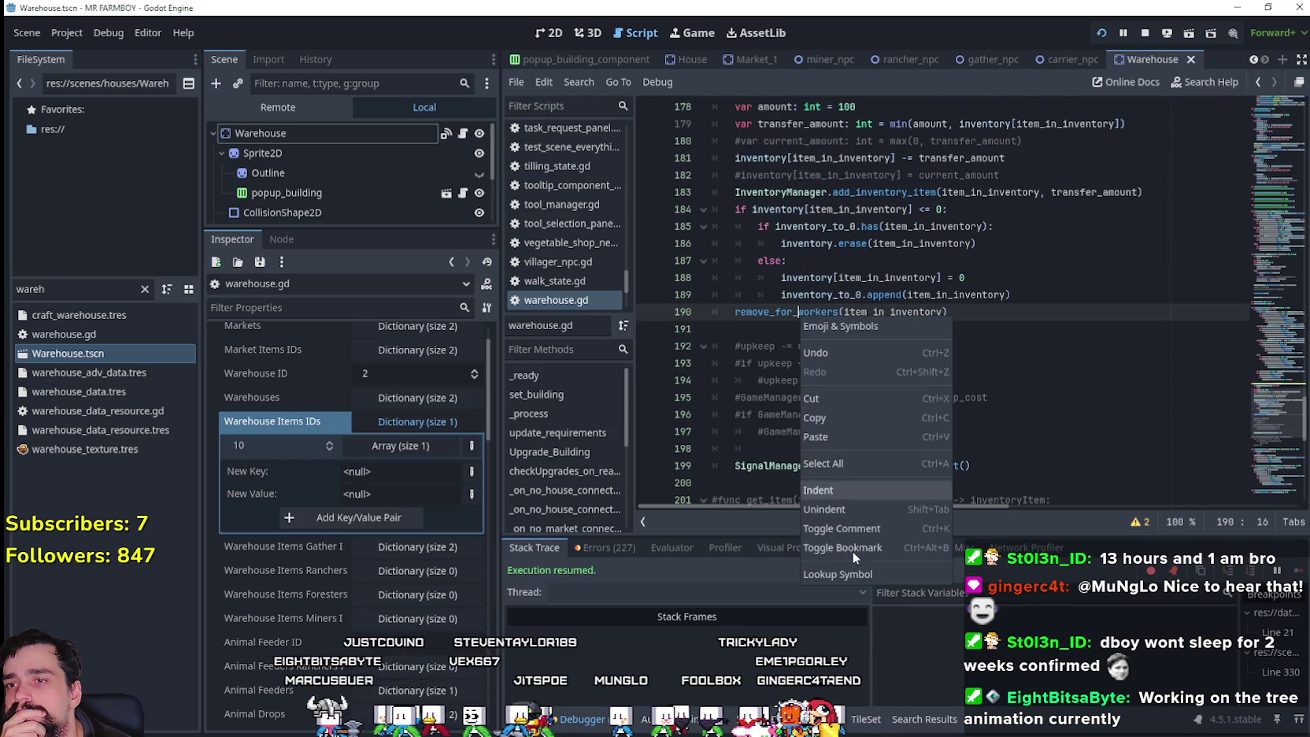
left_click(857, 574)
- Review remove_for_workers and select its get_warehouse_id cleanup block, lines 169–173
scroll(865, 429, "down", 1)
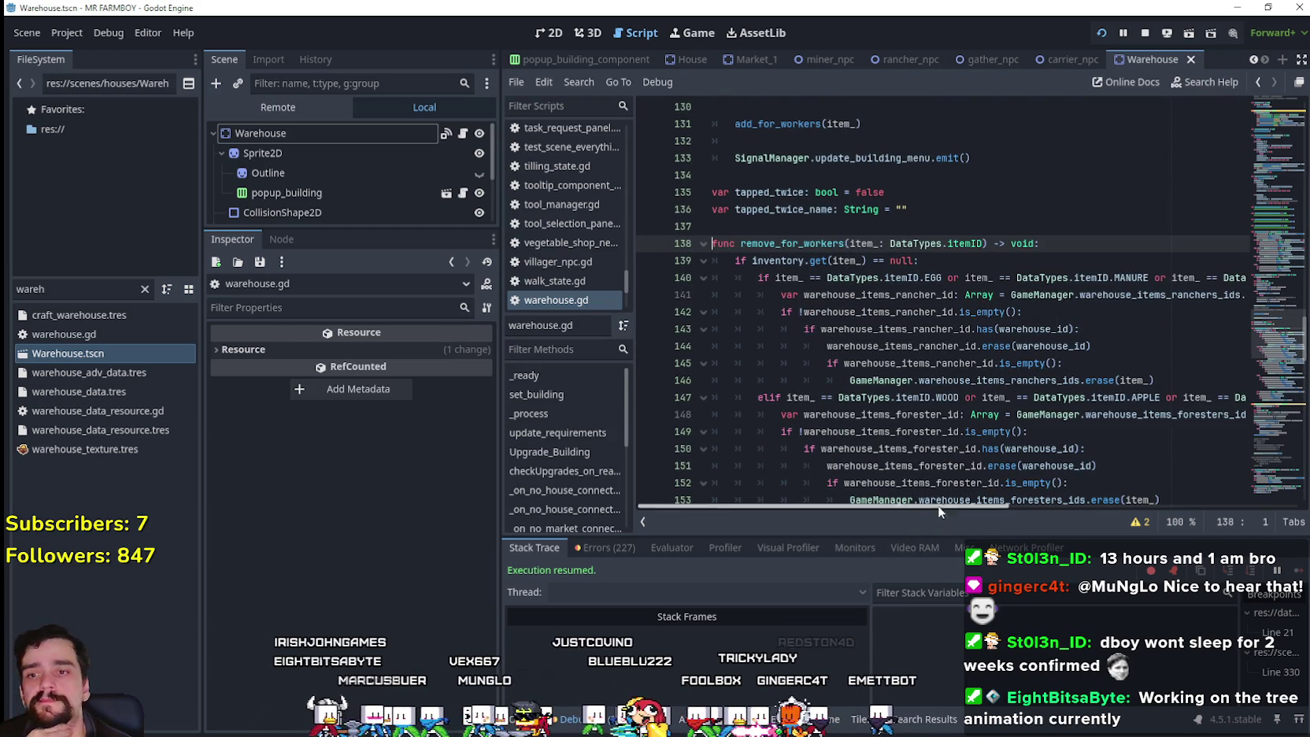
scroll(939, 459, "down", 7)
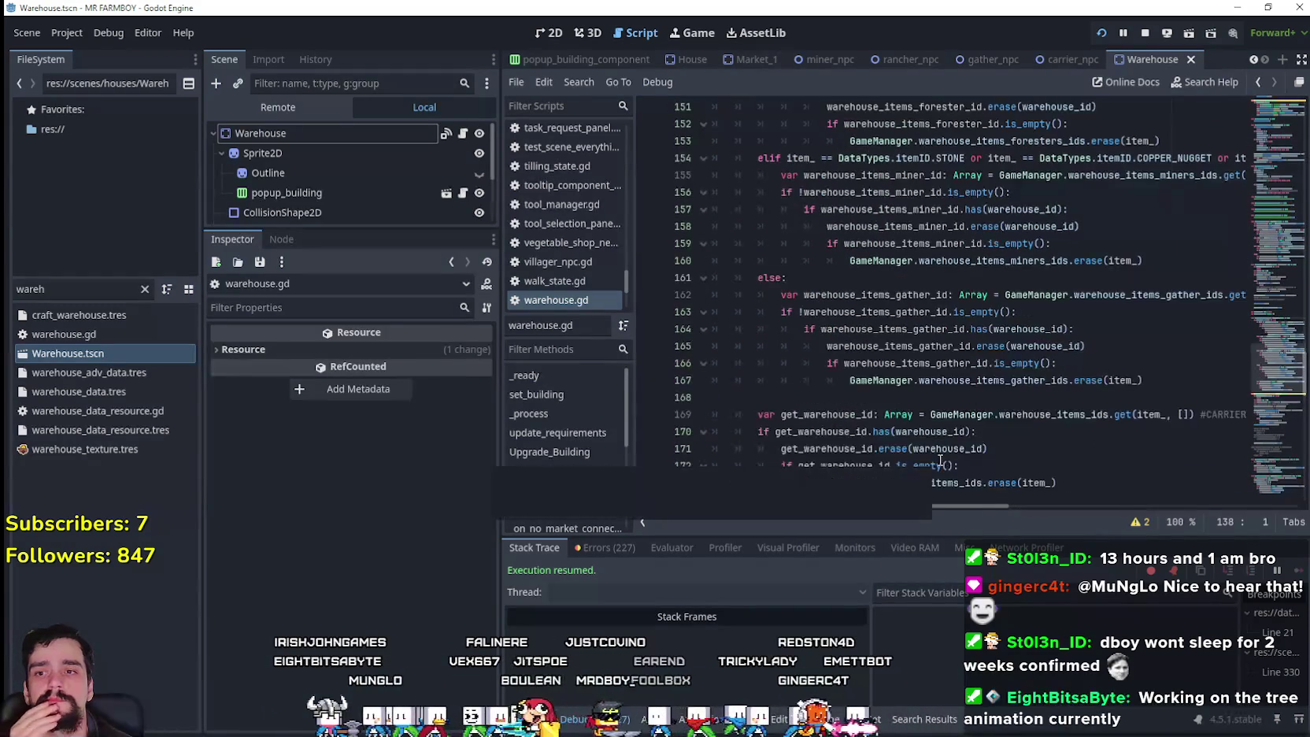
scroll(940, 460, "down", 2)
left_click(1086, 379)
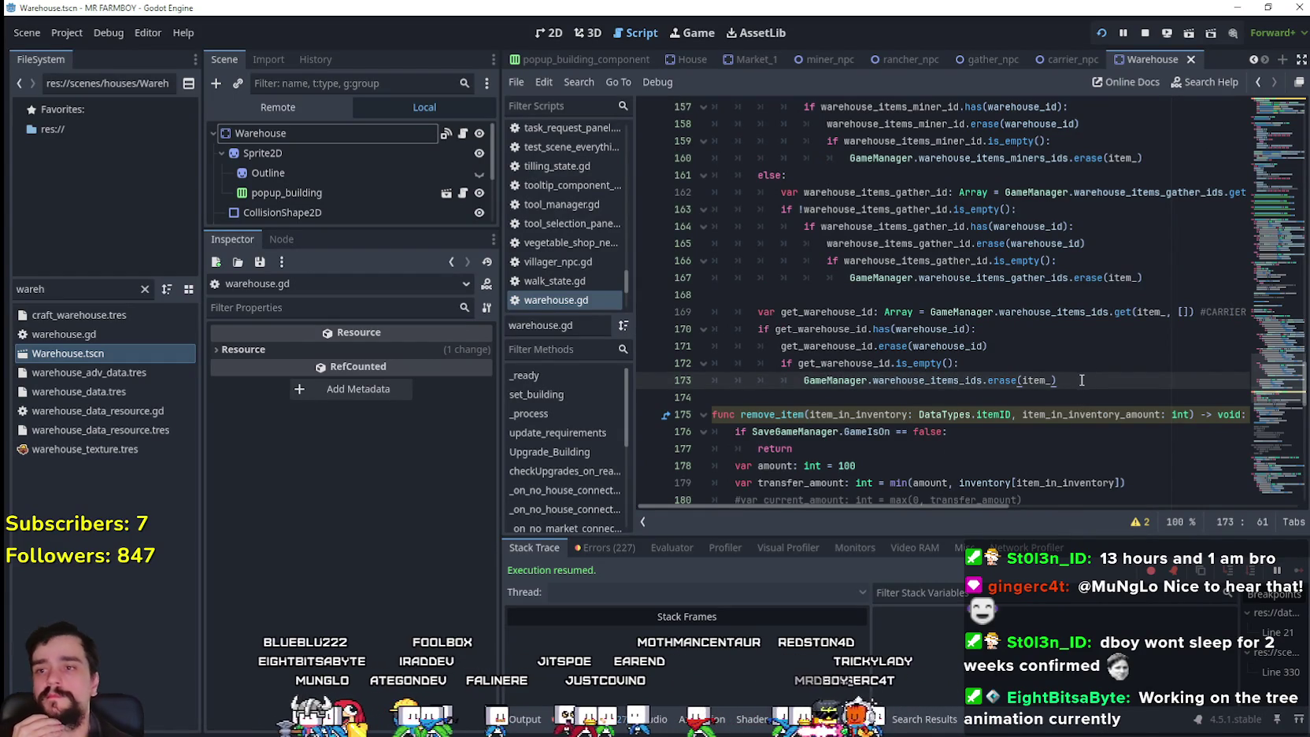
double_click(857, 311)
scroll(757, 331, "up", 7)
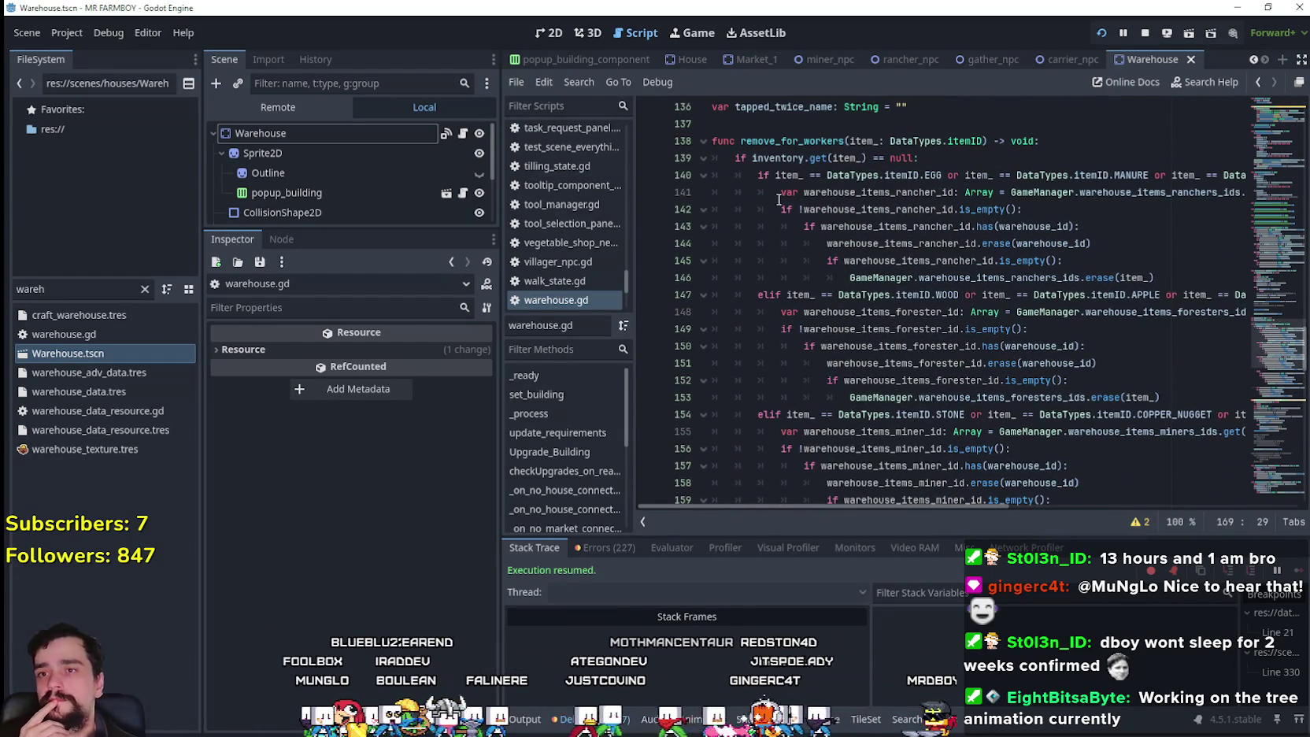
double_click(842, 159)
left_click_drag(927, 157, 731, 147)
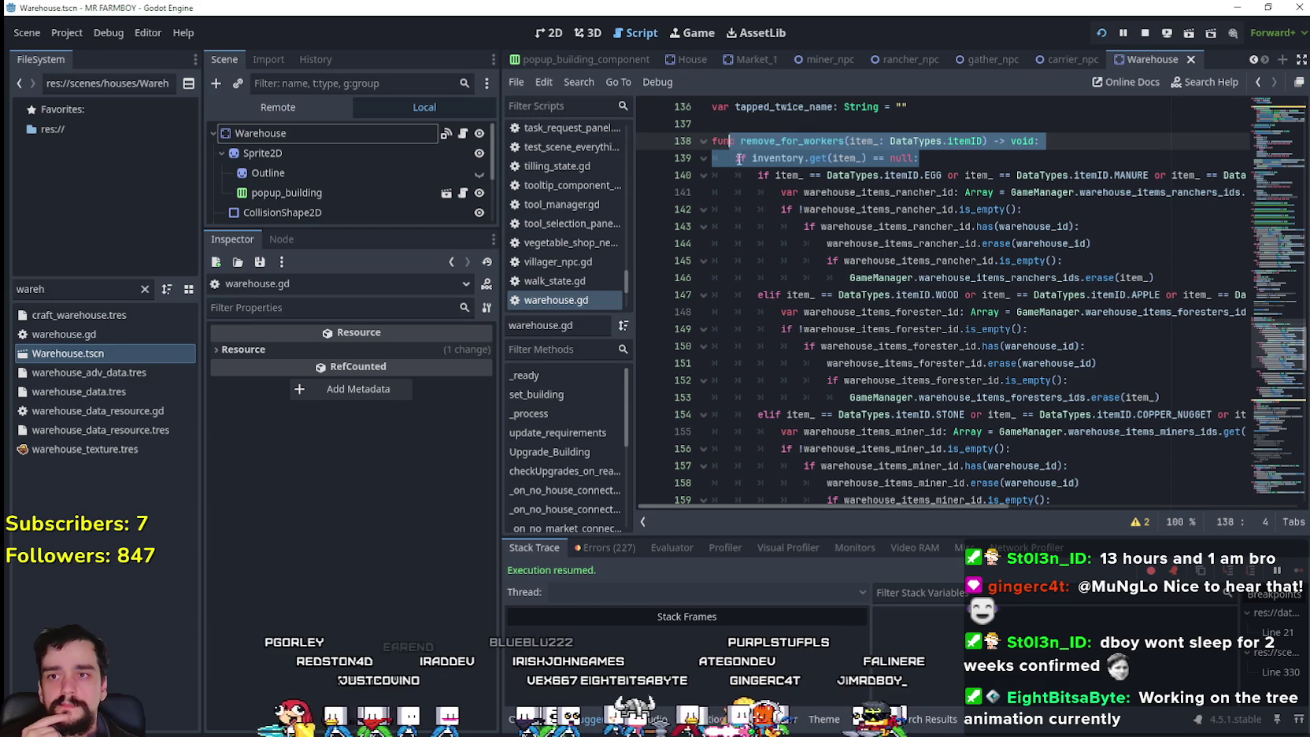
left_click(945, 158)
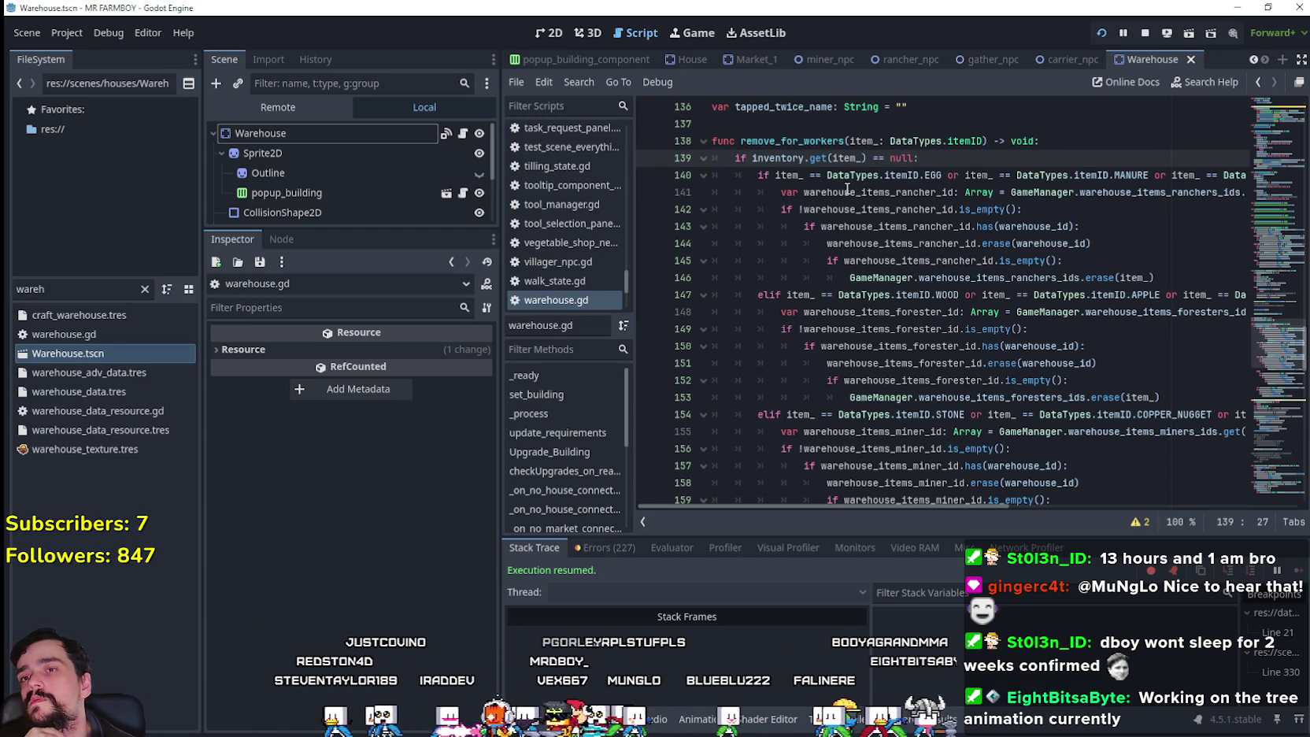
scroll(973, 394, "down", 2)
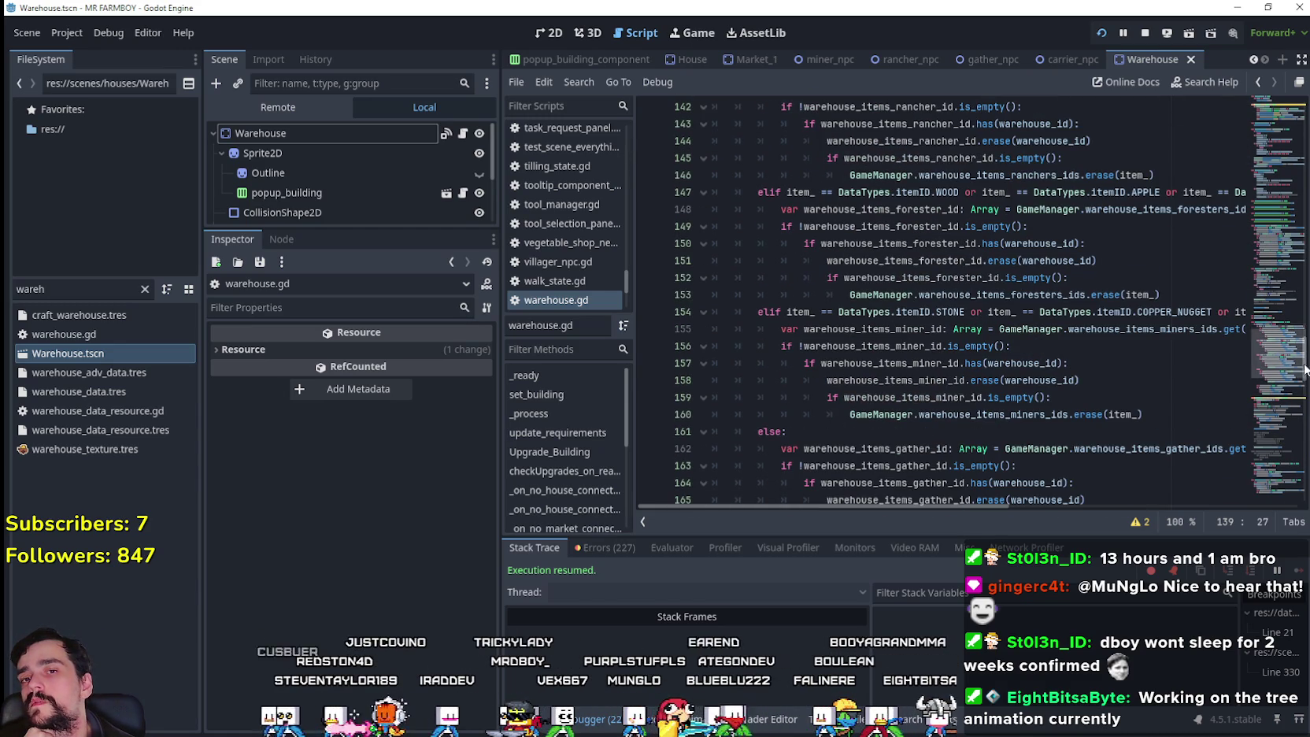
scroll(905, 355, "down", 4)
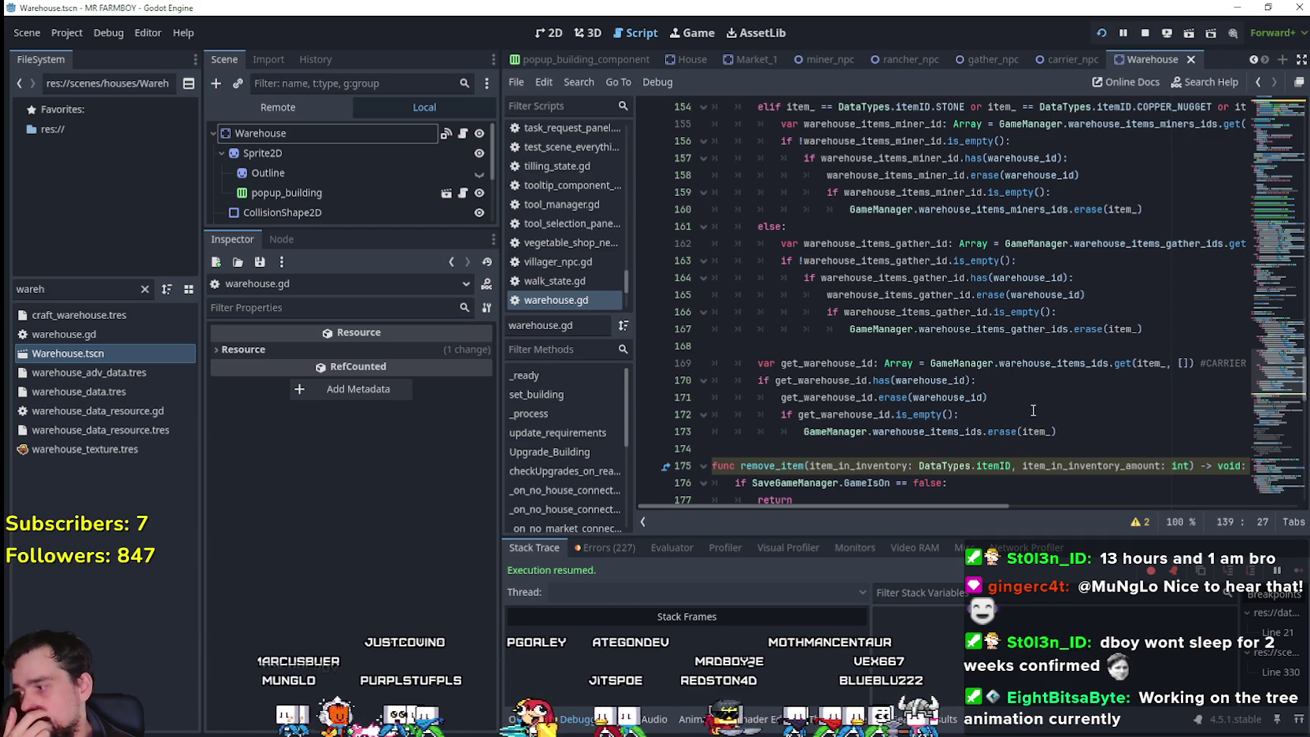
mouse_move(1055, 433)
left_mouse_down()
mouse_move(740, 395)
mouse_move(715, 367)
left_mouse_up()
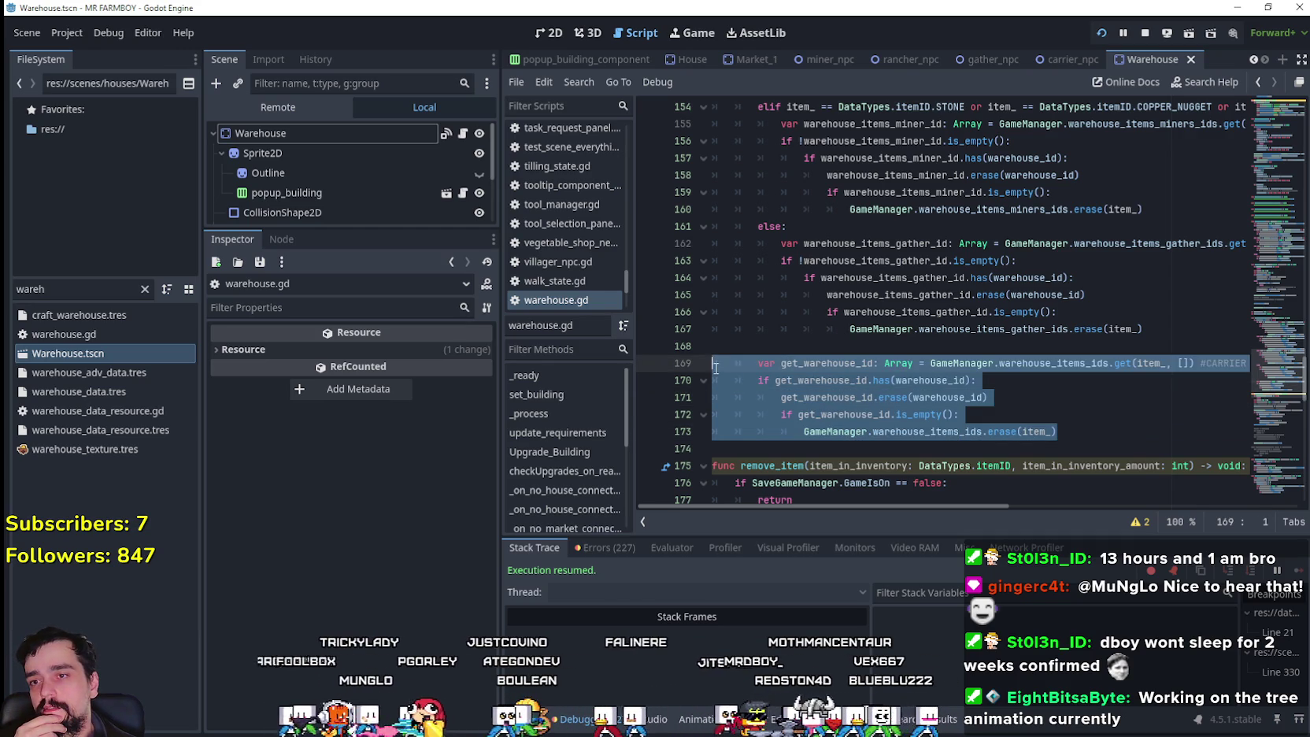
- Cut the get_warehouse_id block, lines 169–173, out of remove_for_workers
right_click(913, 405)
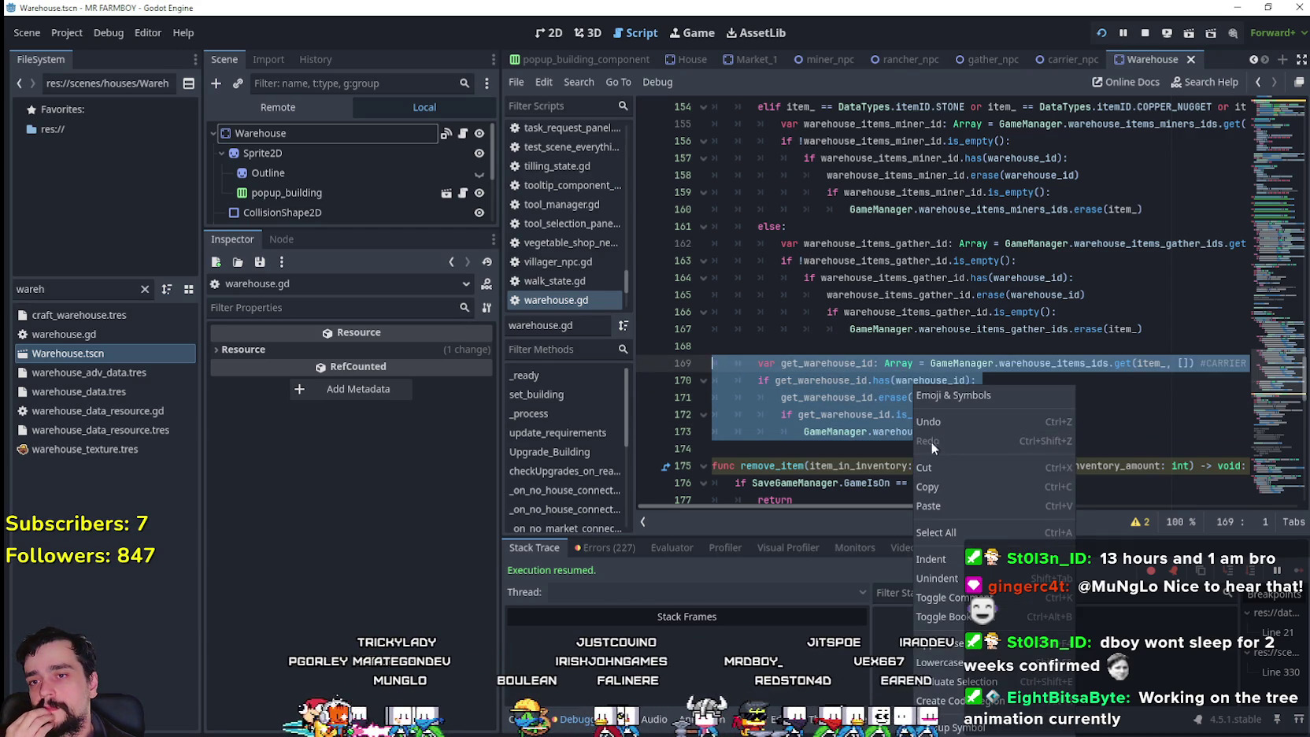
left_click(950, 483)
key("ctrl+x")
scroll(1017, 414, "up", 15)
scroll(984, 424, "up", 4)
scroll(979, 421, "down", 4)
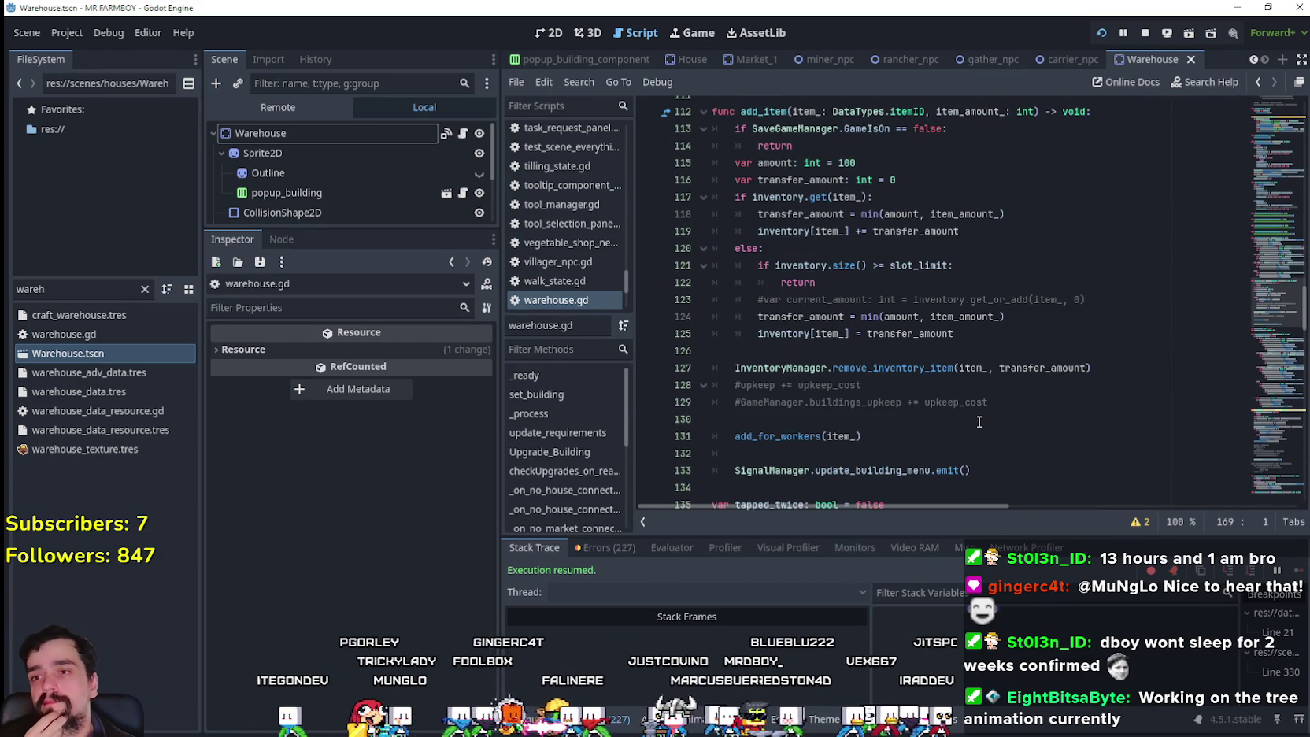
scroll(979, 422, "down", 1)
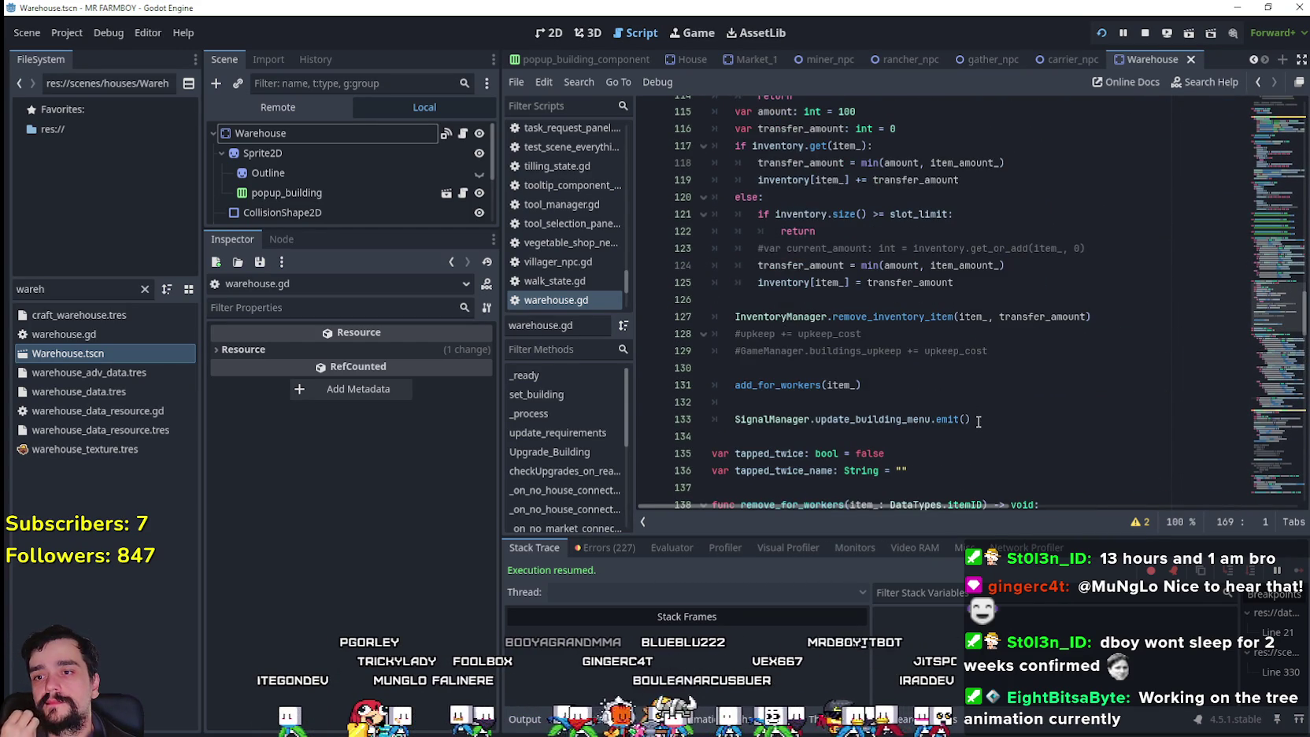
scroll(979, 422, "up", 8)
scroll(968, 417, "down", 3)
scroll(968, 417, "down", 19)
scroll(959, 416, "down", 9)
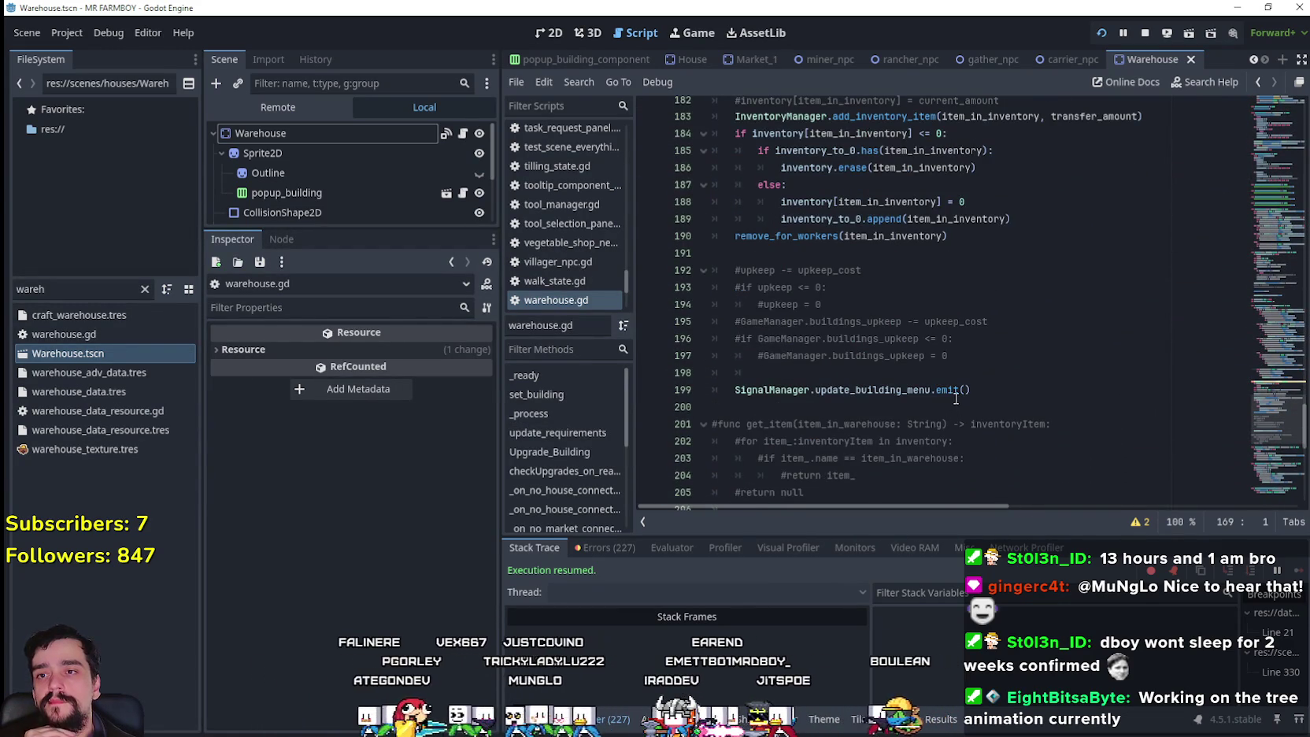
scroll(1015, 324, "up", 2)
- Paste the cut block into remove_item right after line 189
double_click(821, 340)
left_click_drag(821, 340, 999, 328)
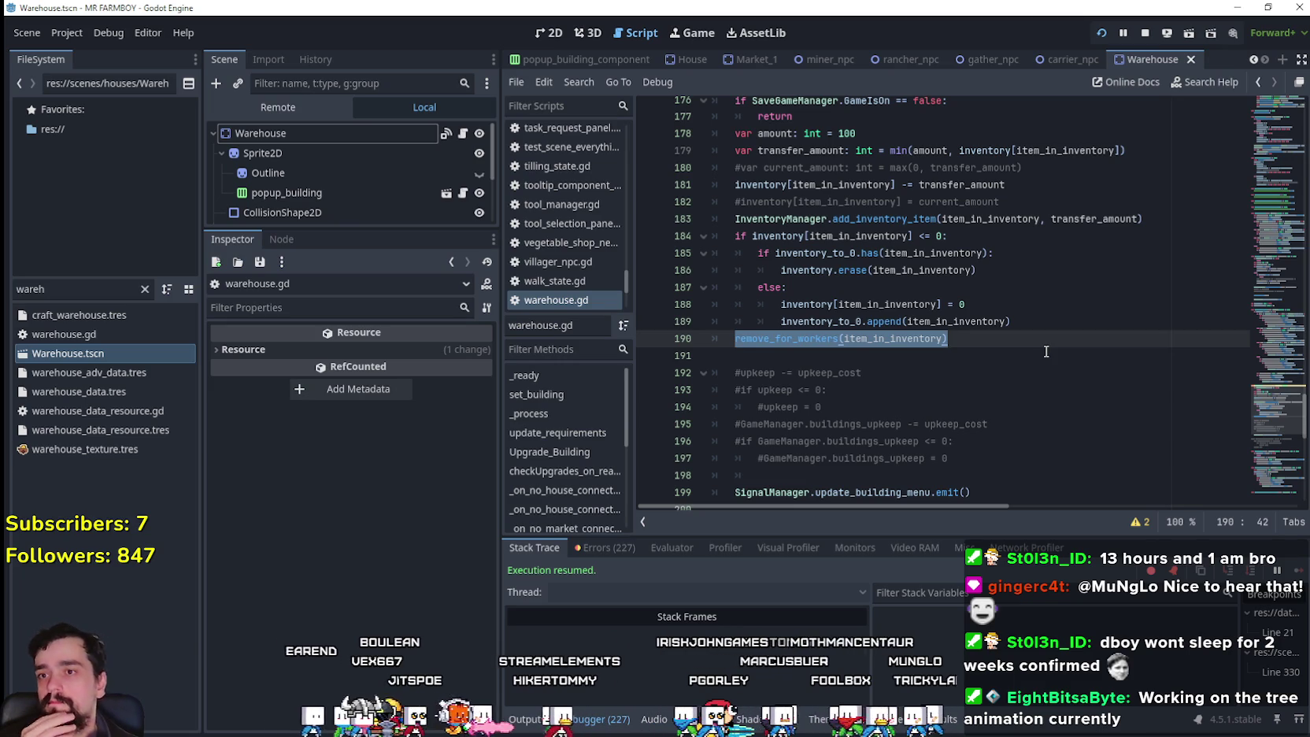
left_click(1021, 328)
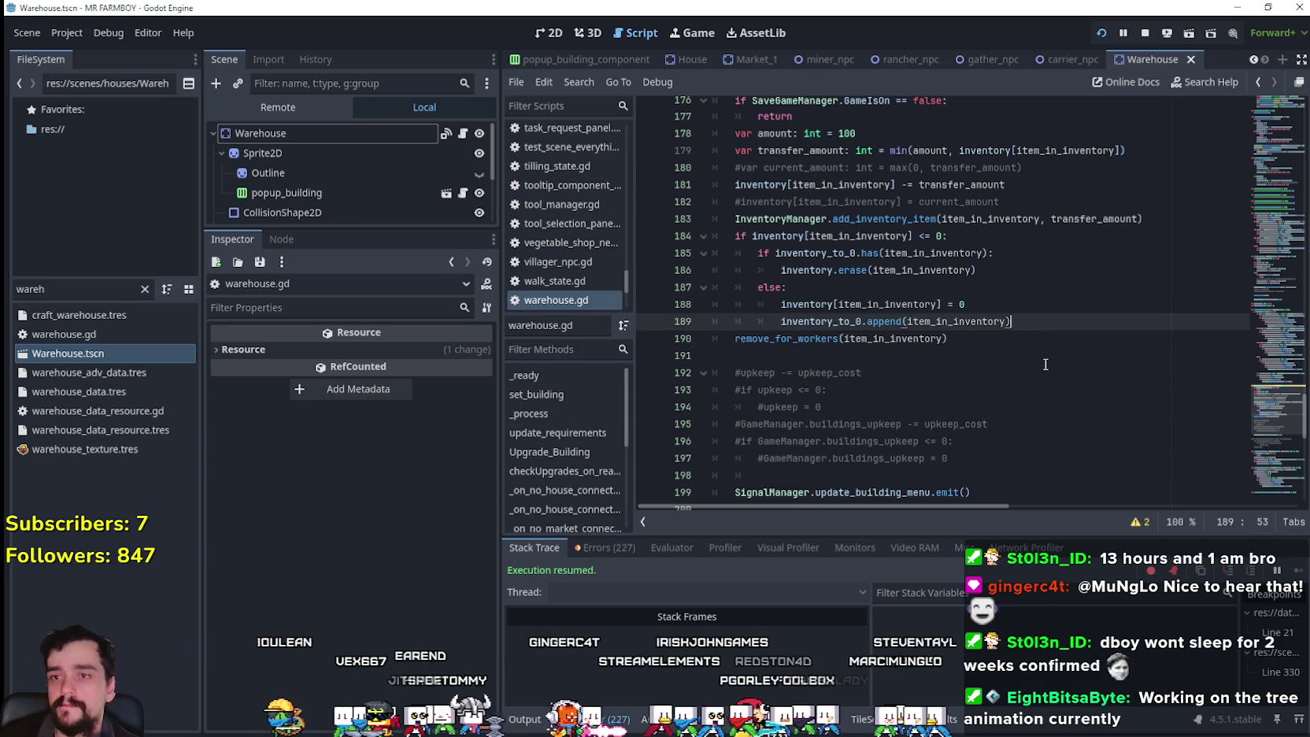
key("Return")
key("ctrl+v")
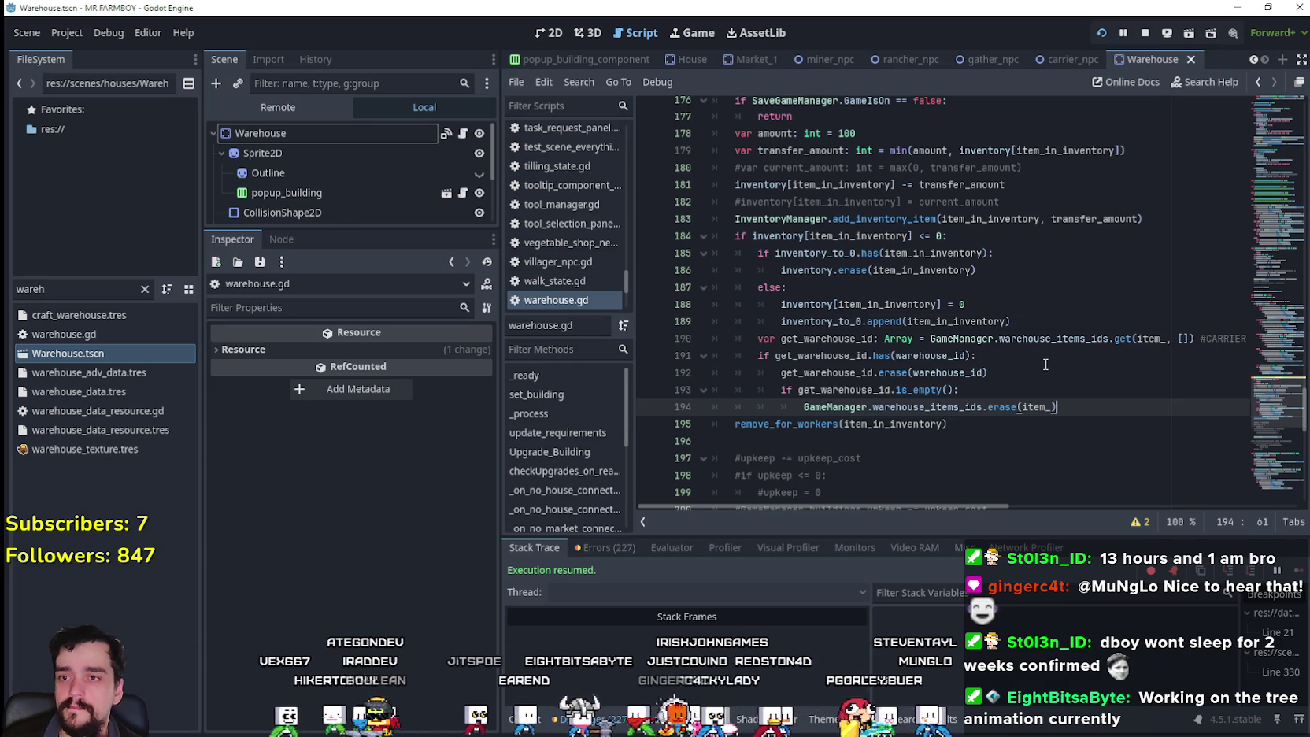
key("Return")
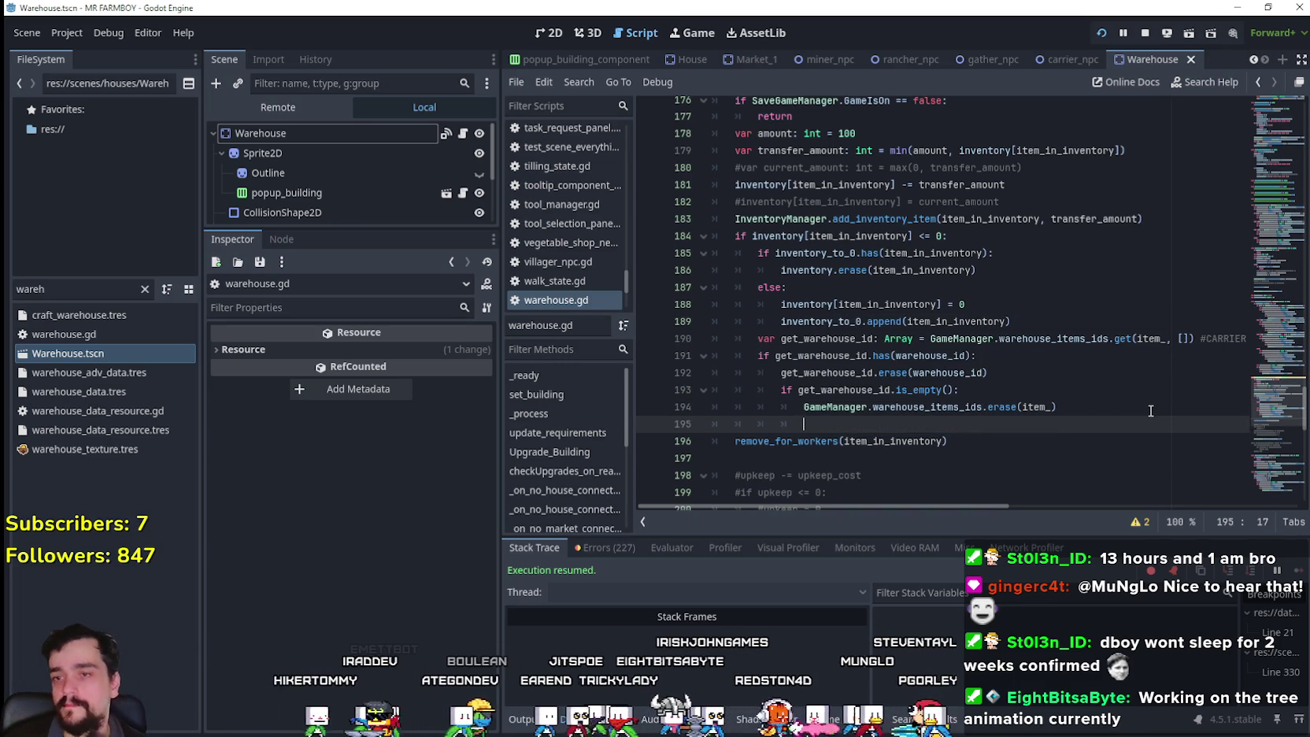
left_click(1037, 327)
key("Return")
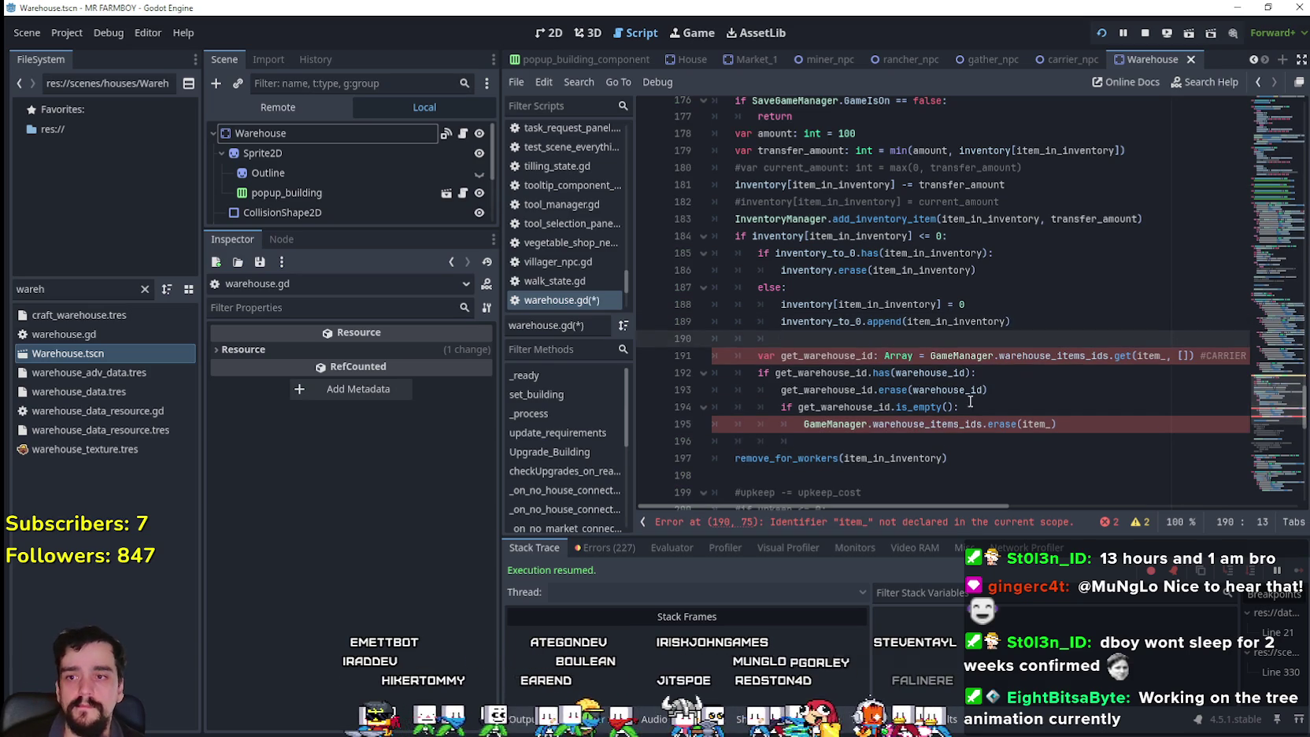
left_click(844, 443)
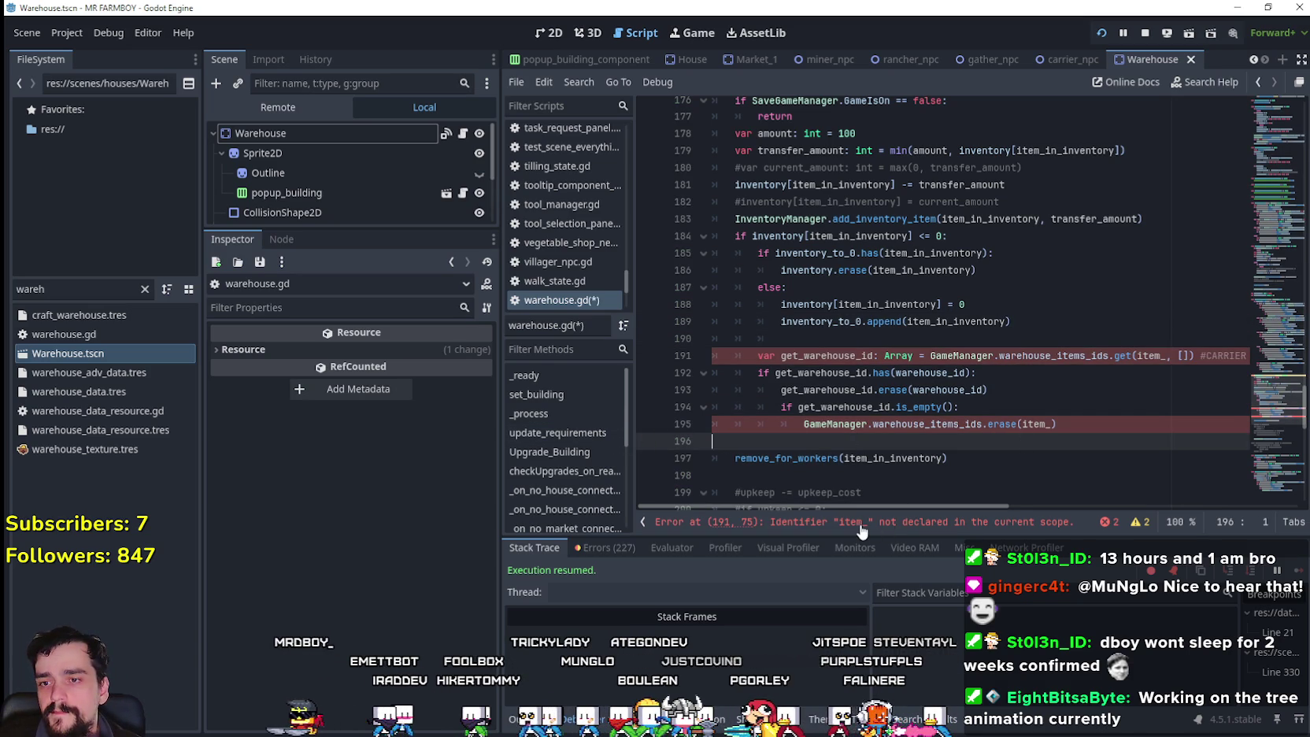
- Replace the undeclared item_ with item_in_inventory on lines 191 and 195
double_click(1153, 355)
double_click(921, 270)
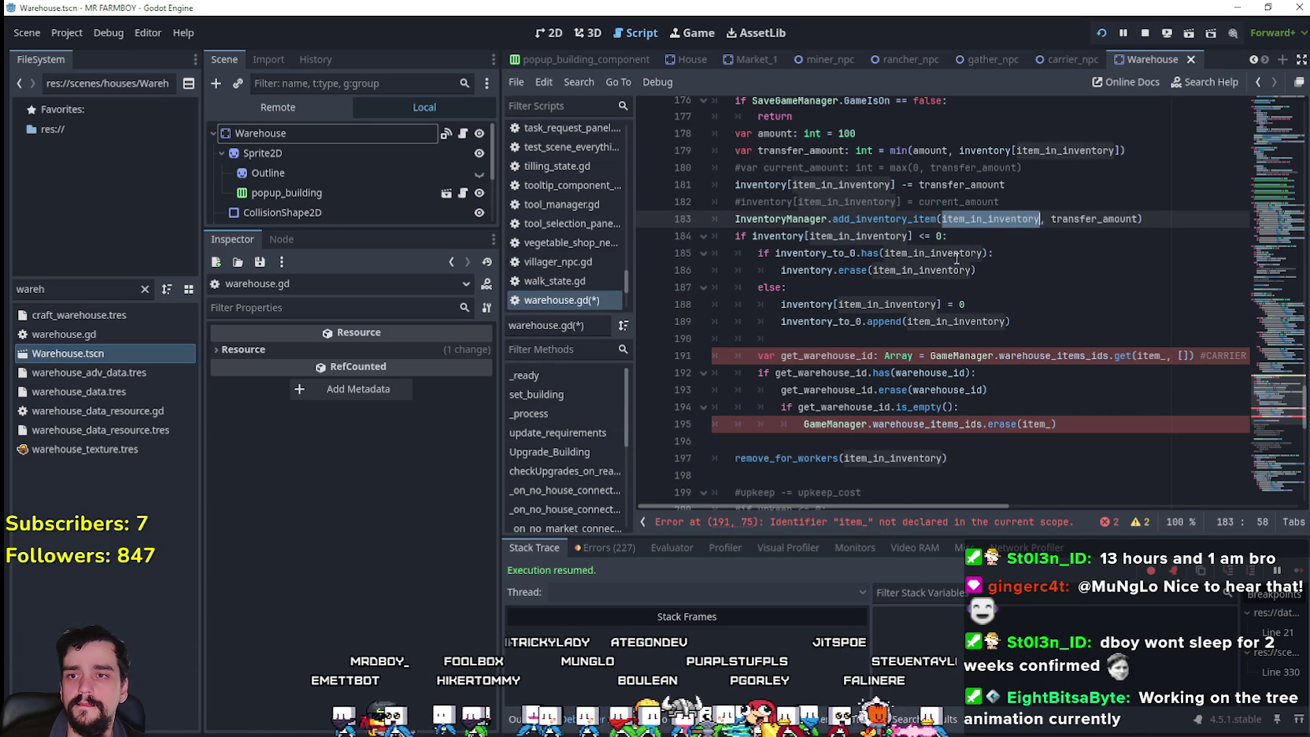
double_click(1151, 356)
key("ctrl+v")
double_click(1030, 424)
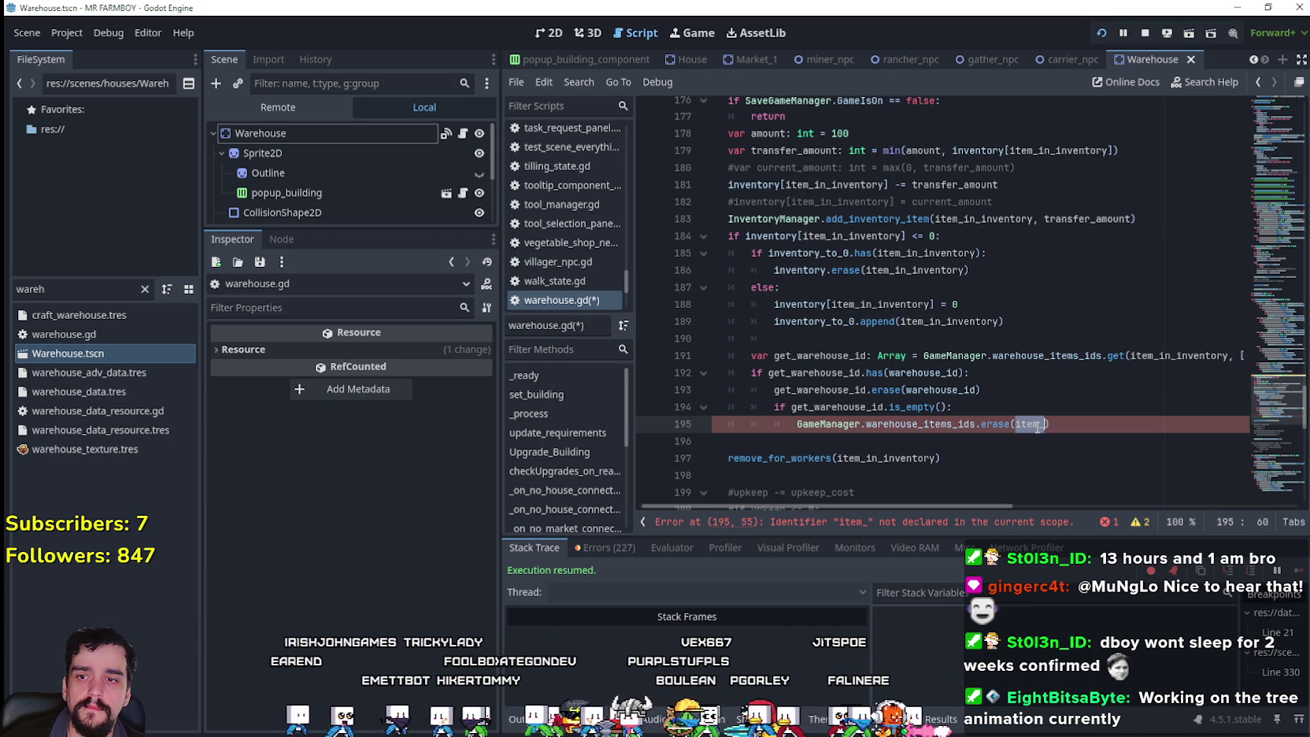
key("ctrl+v")
- Delete the empty lines 190 and 195 and save warehouse.gd
left_click(971, 433)
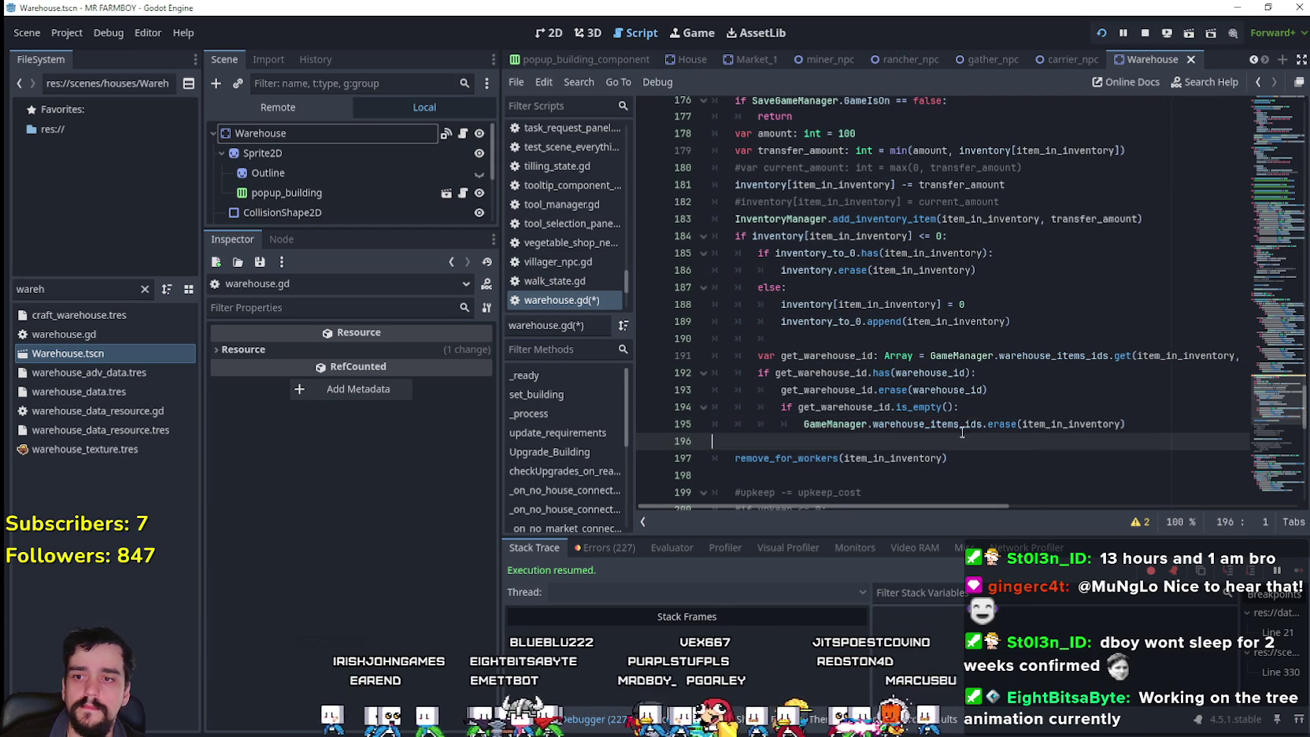
left_click(792, 336)
key("BackSpace")
key("BackSpace")
key("BackSpace")
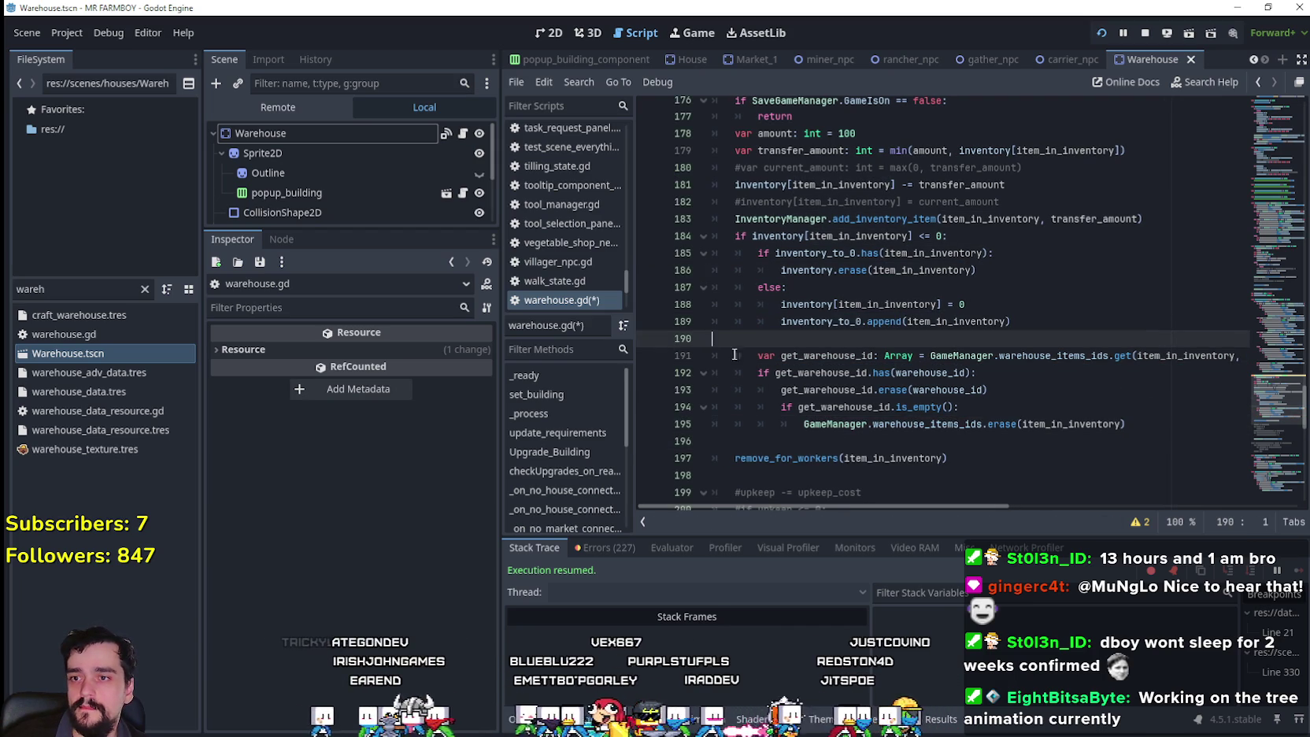
left_click(832, 429)
key("BackSpace")
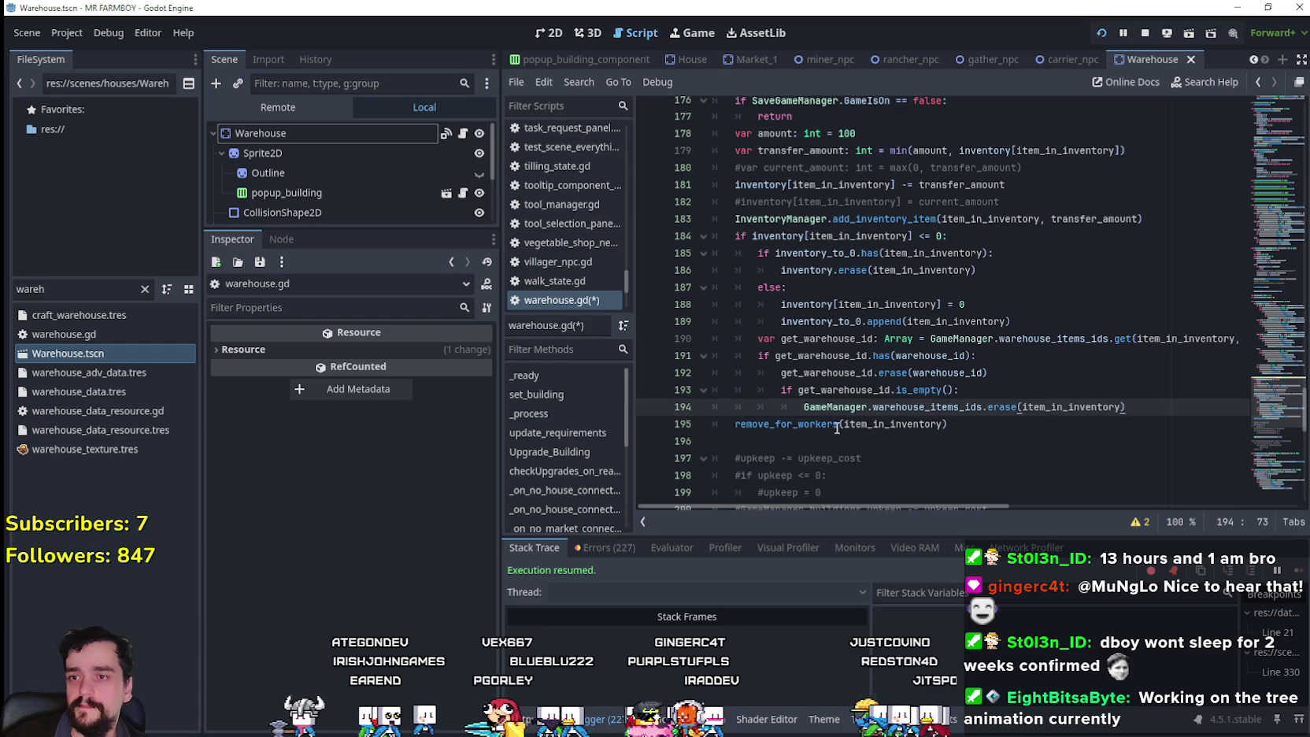
key("ctrl+s")
left_click(301, 109)
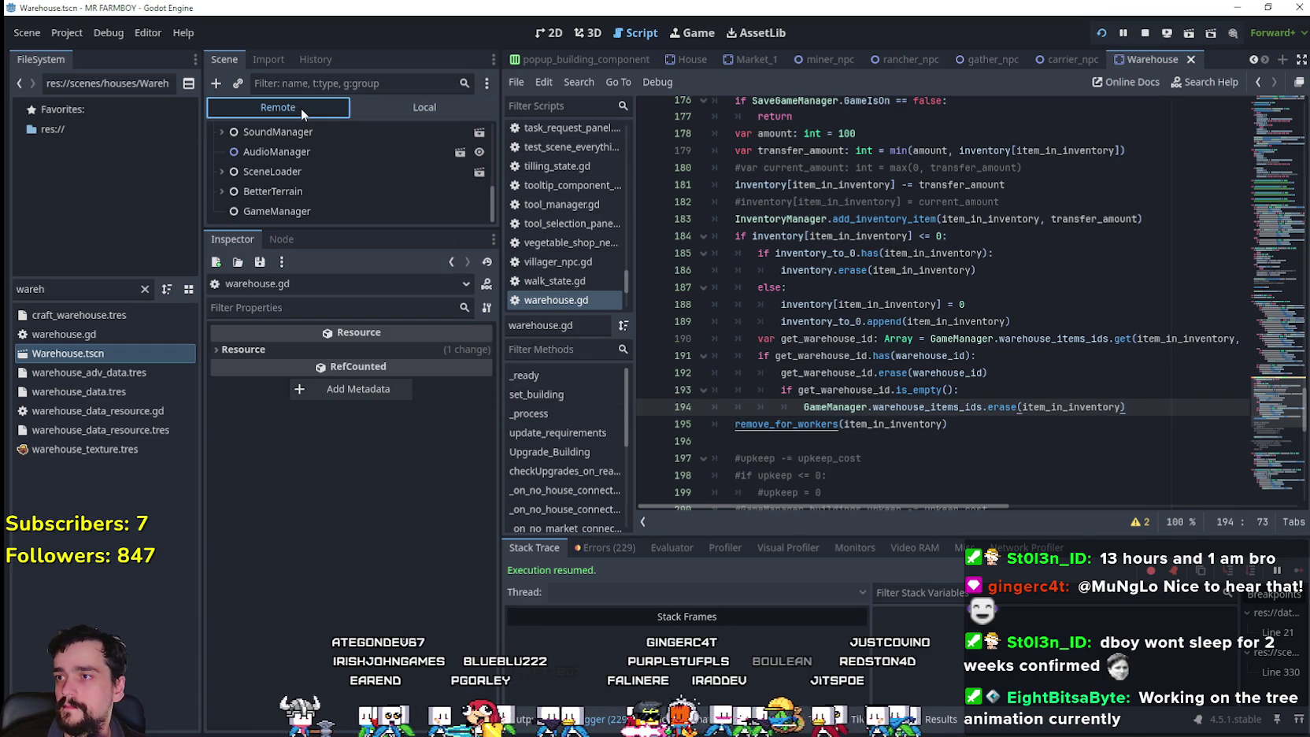
- Select the GameManager node, then move corn into warehouse Stock and back out before closing
scroll(348, 188, "down", 2)
left_click(332, 217)
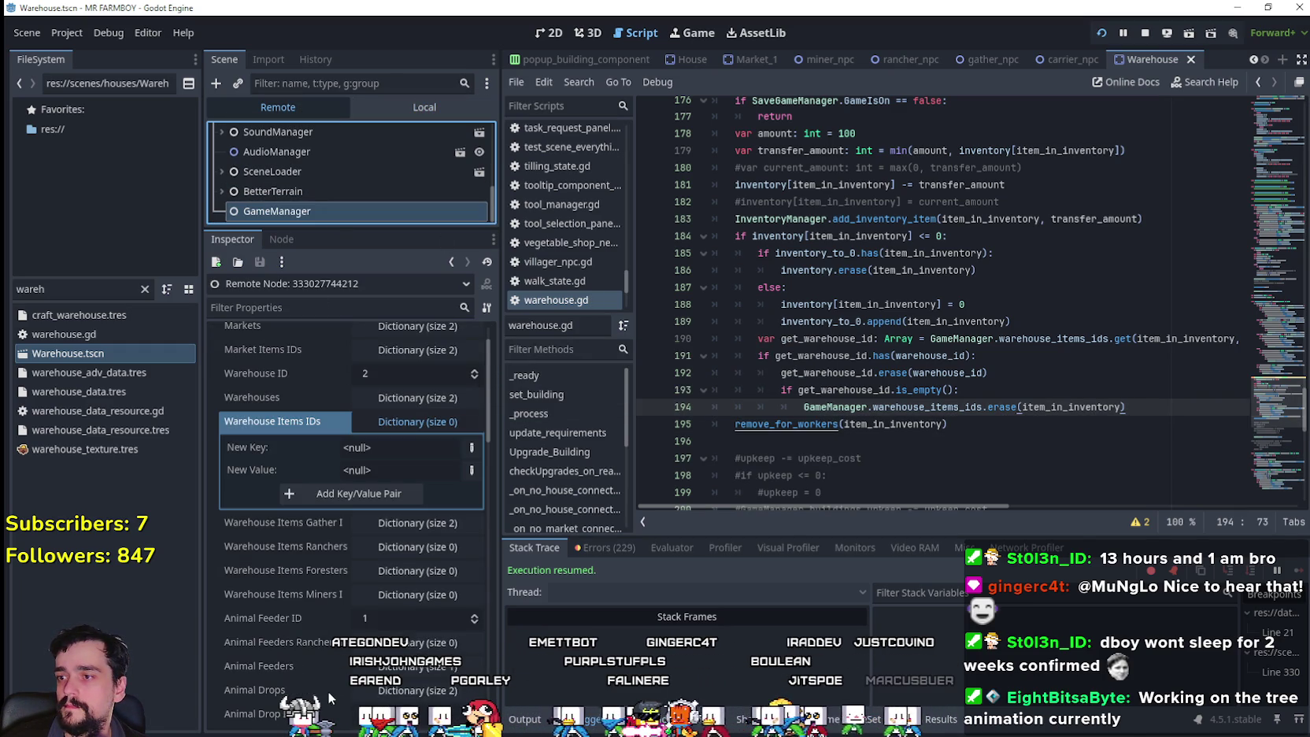
key("alt+Tab")
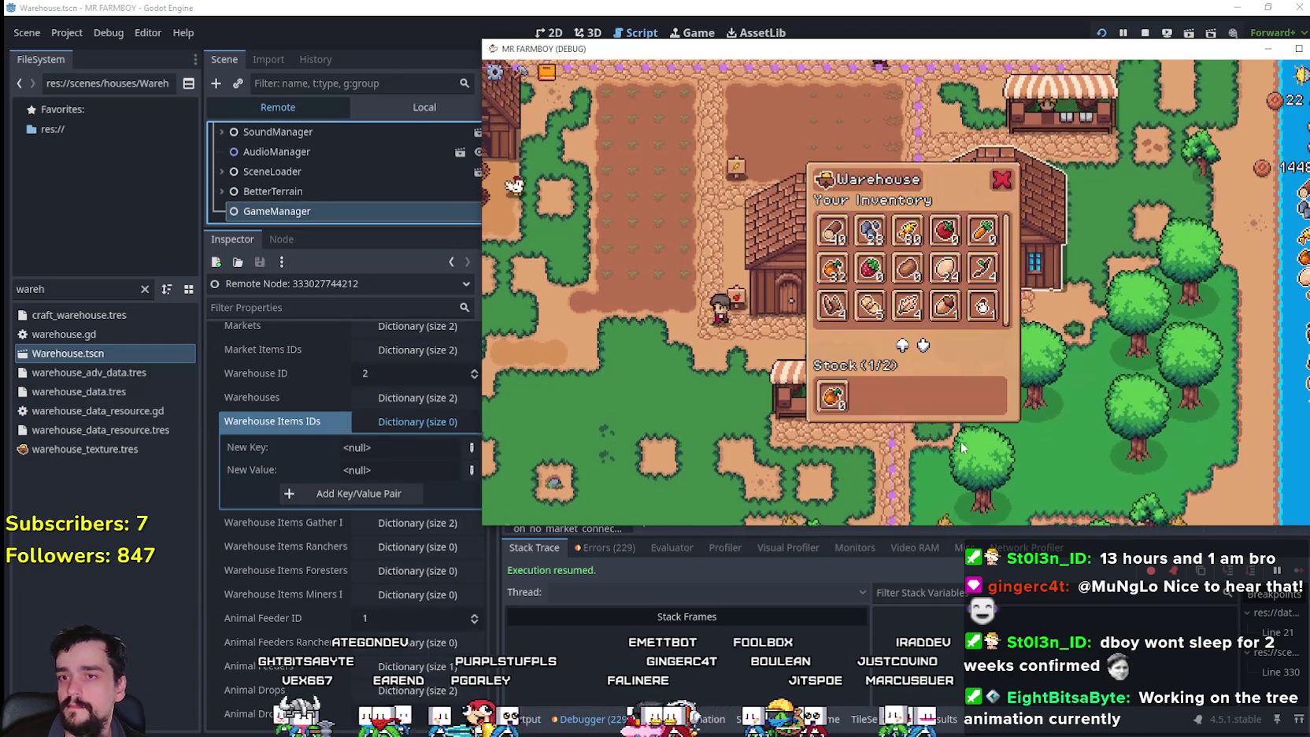
left_click(913, 228)
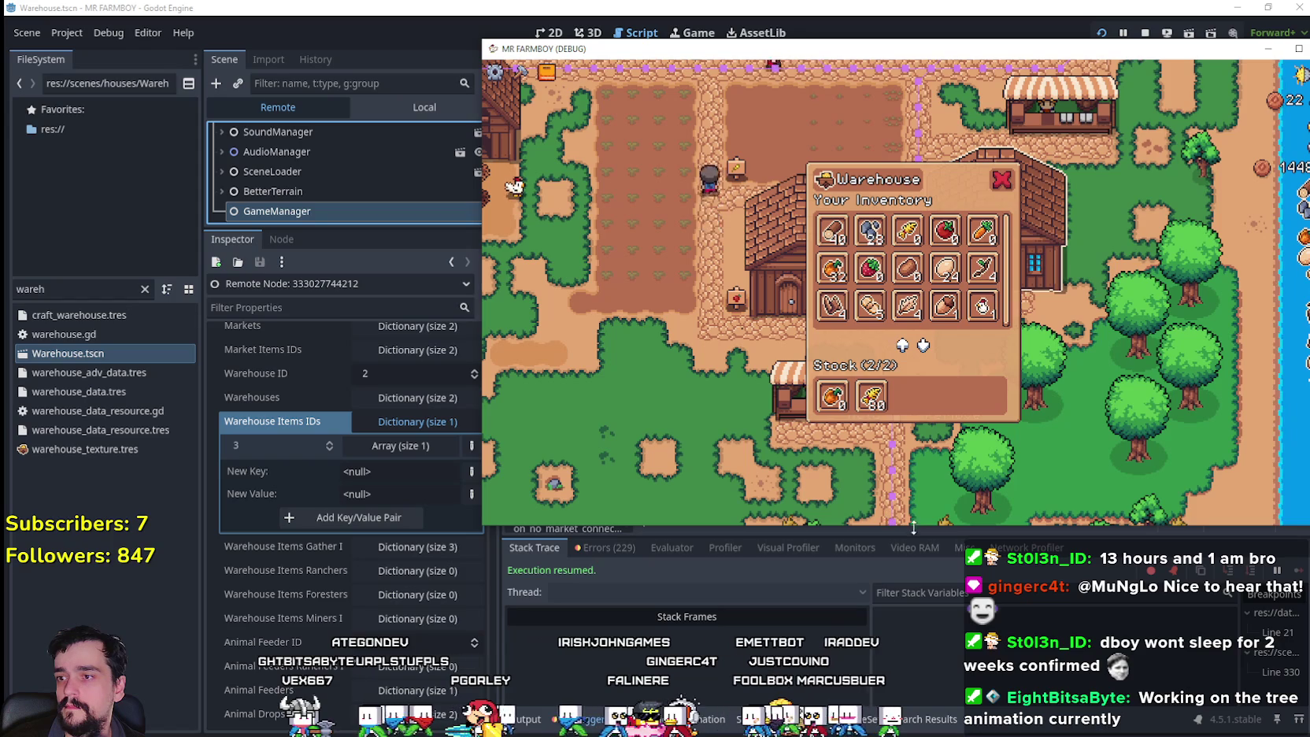
left_click(870, 396)
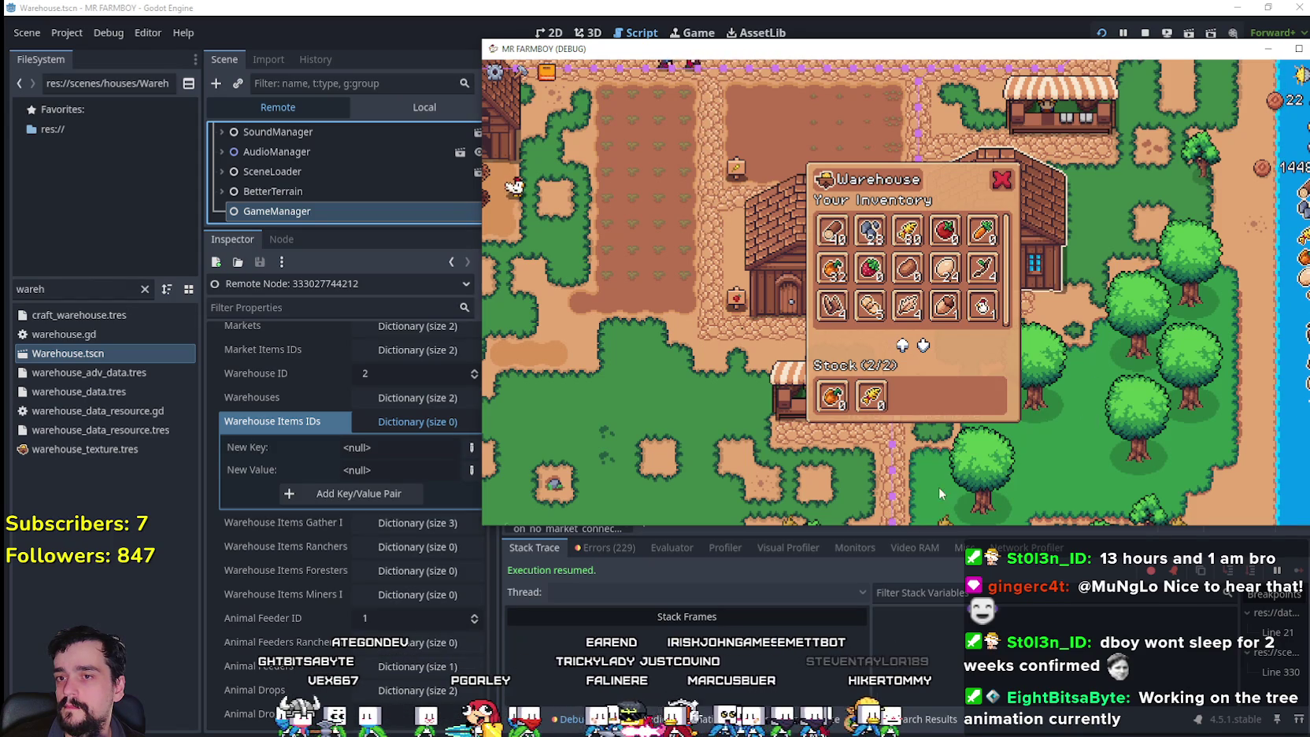
key("Escape")
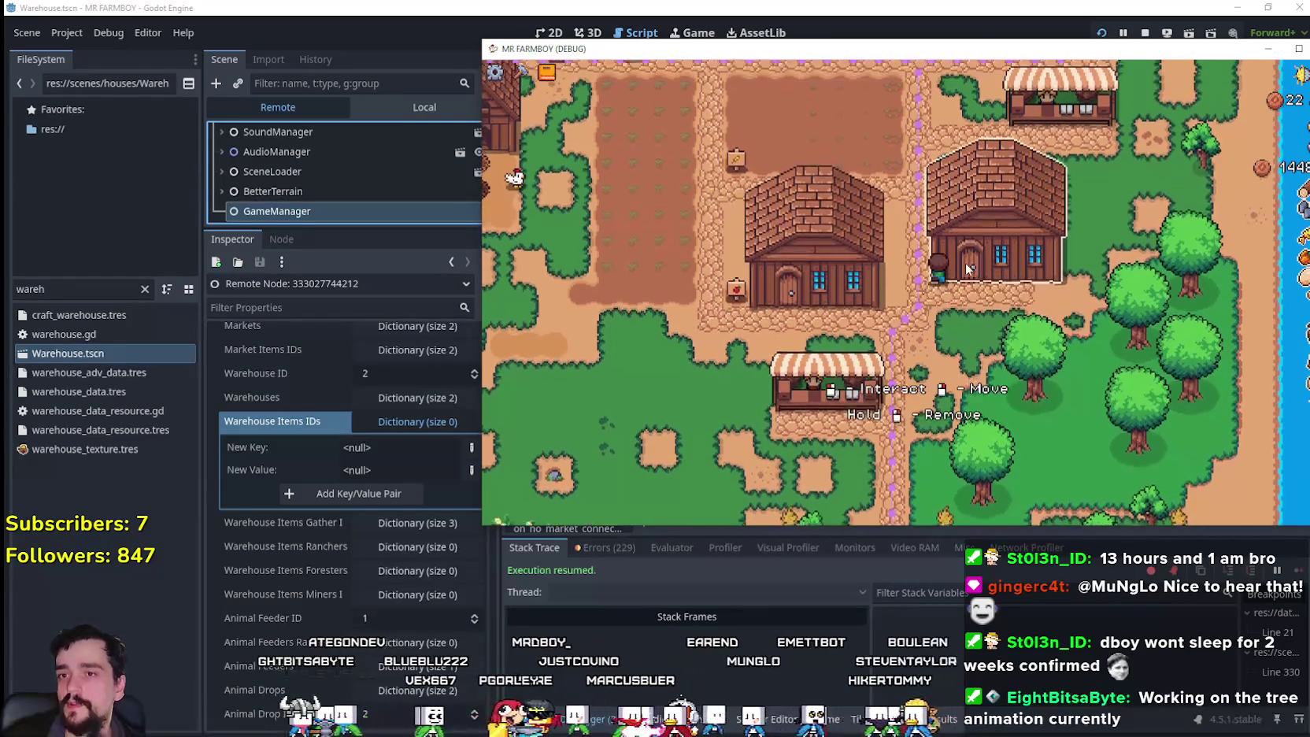
- Walk the farmer to the crossroads, check the Market window, then reopen the Warehouse
key("w")
key("a")
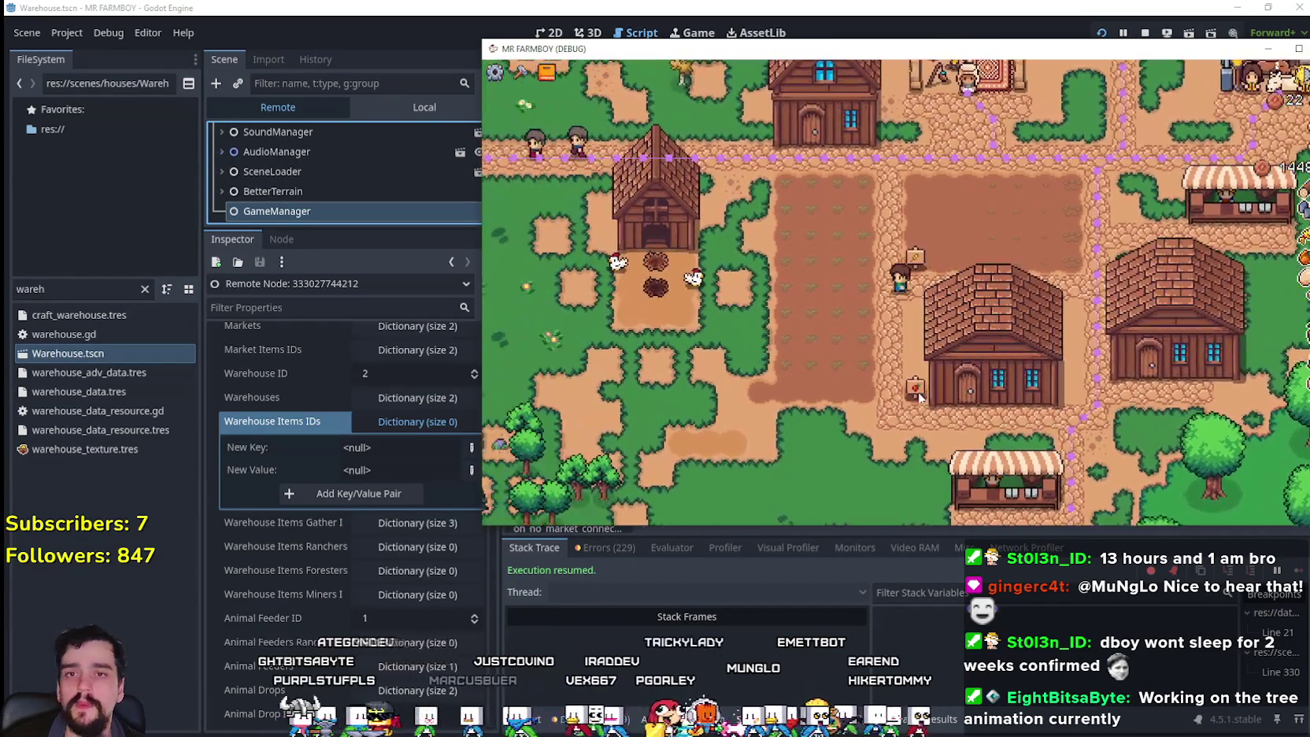
key("a")
key("d")
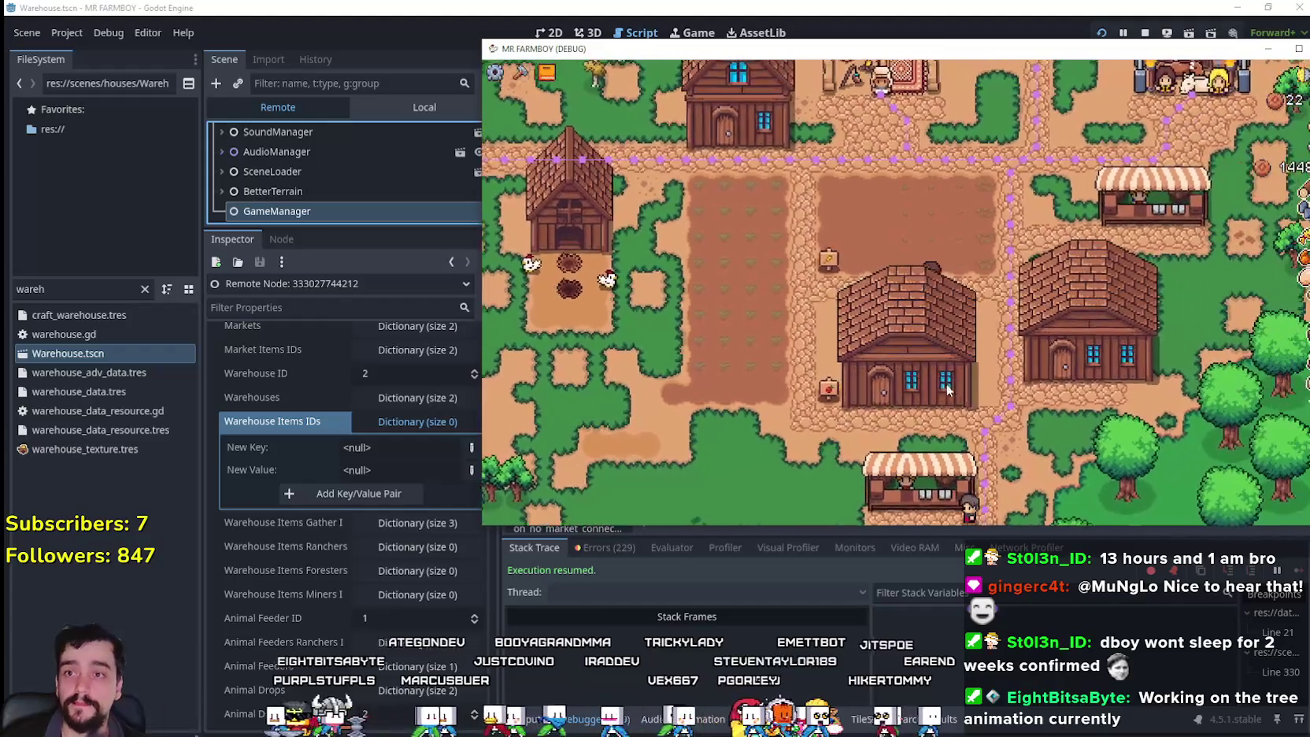
key("w")
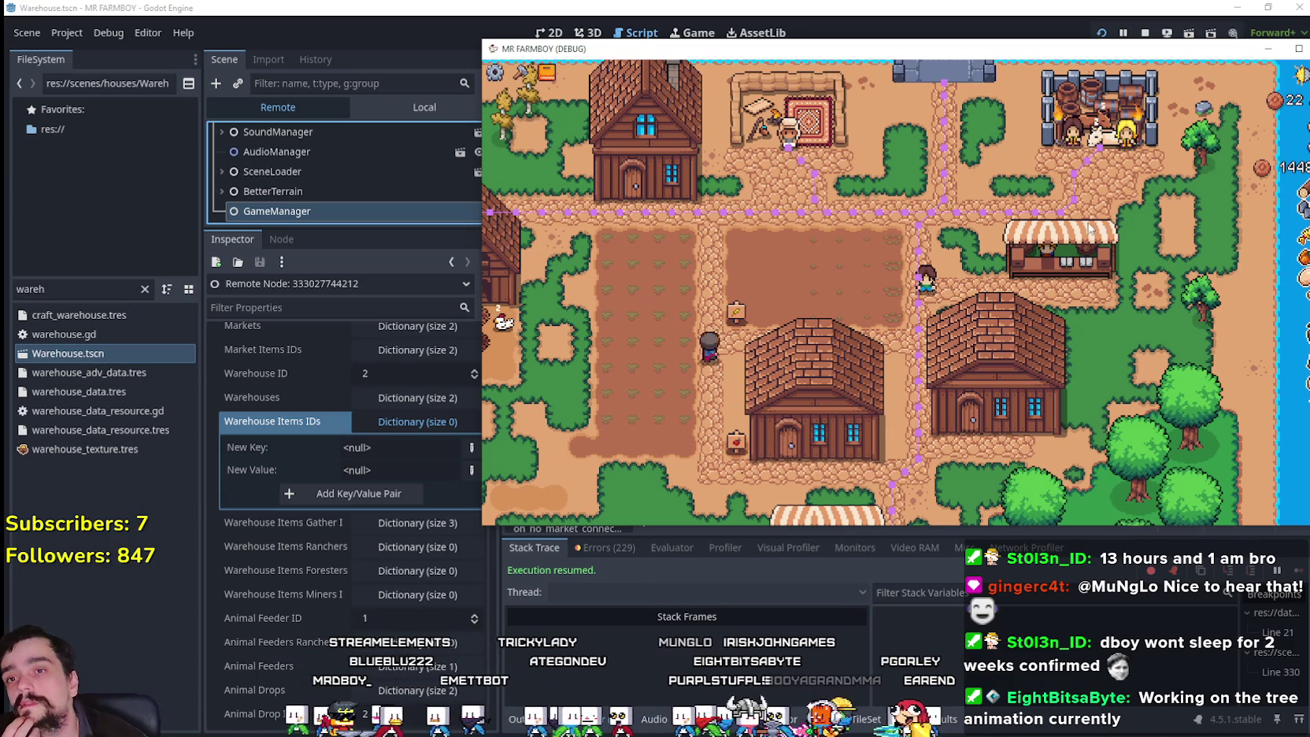
left_click(1030, 264)
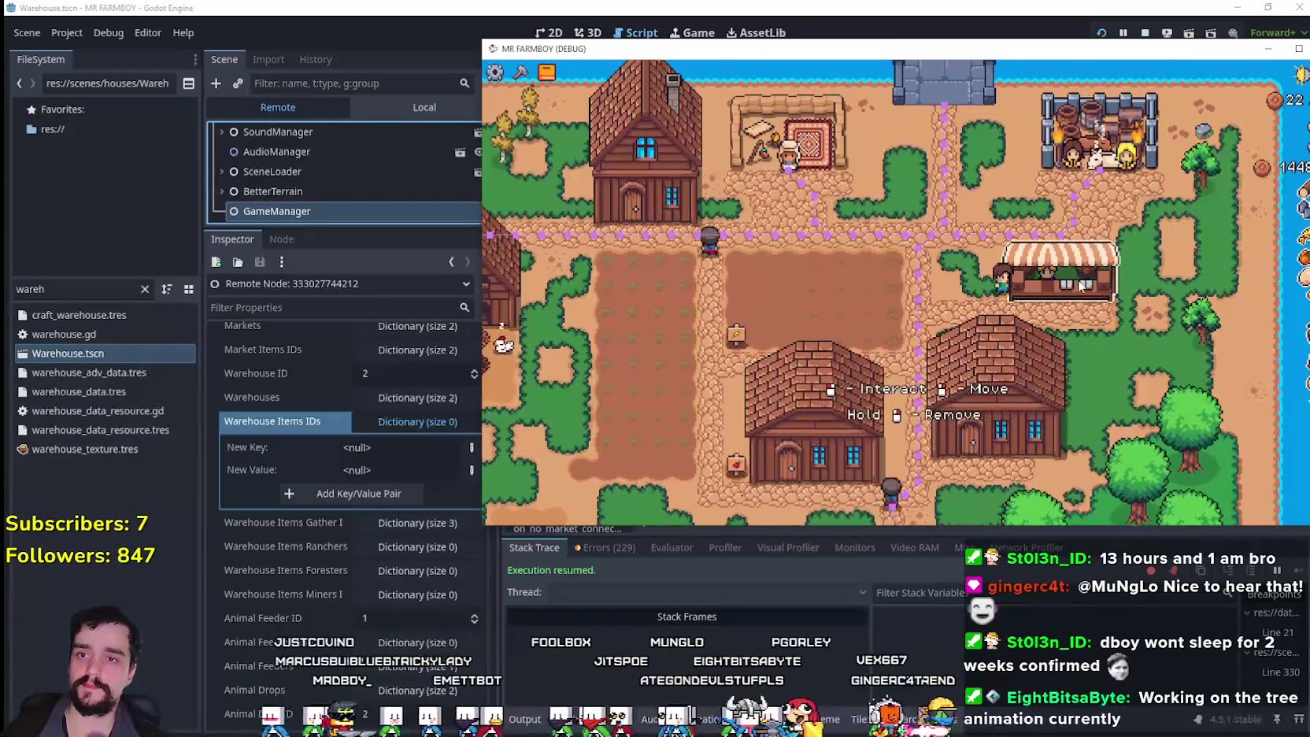
key("Escape")
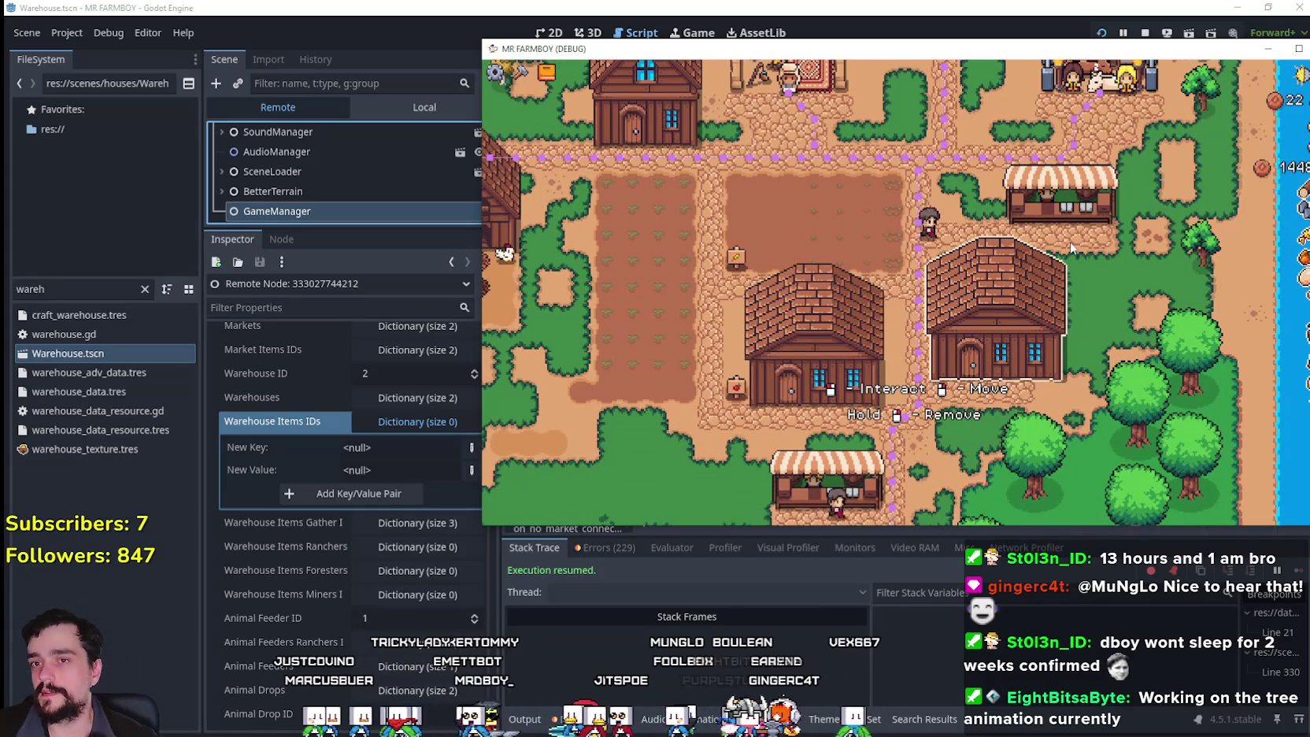
left_click(986, 323)
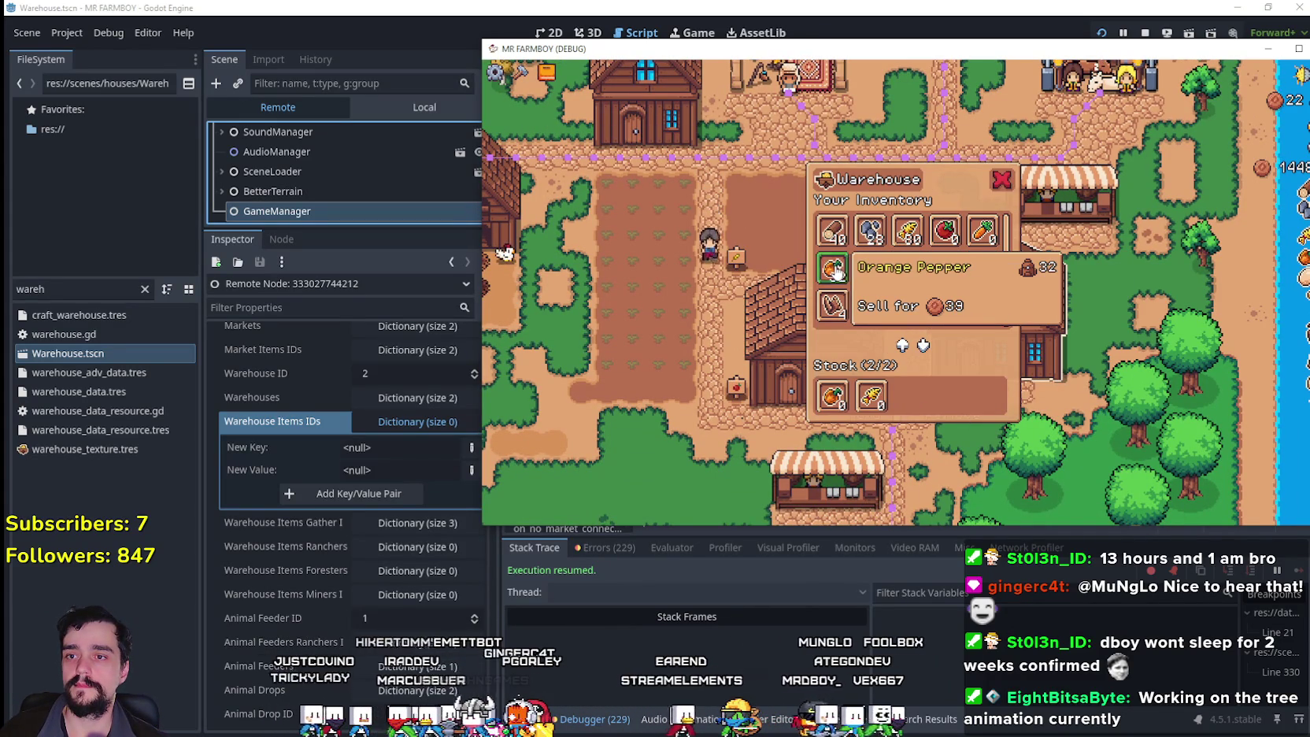
- Swap the corn in warehouse Stock for the Orange Pepper stack, then check the Market
left_click(872, 401)
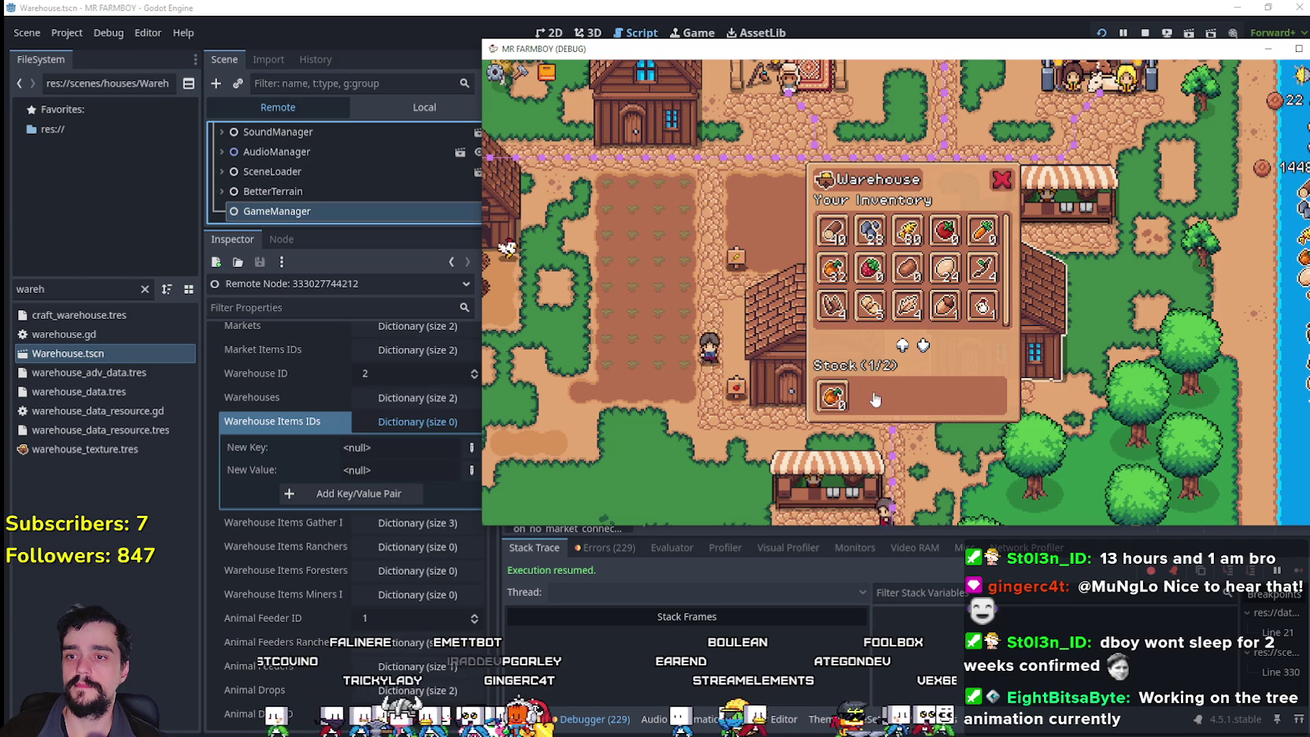
left_click(831, 268)
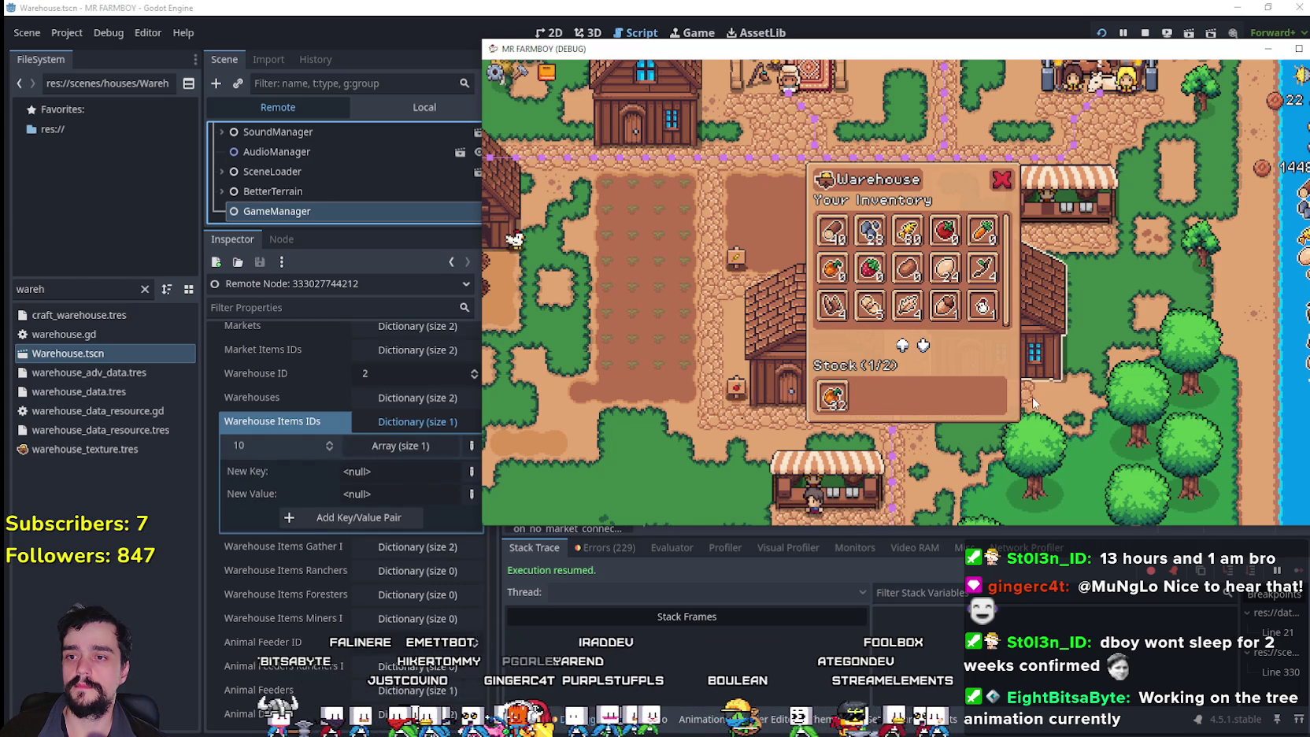
left_click(1001, 180)
left_click(1084, 267)
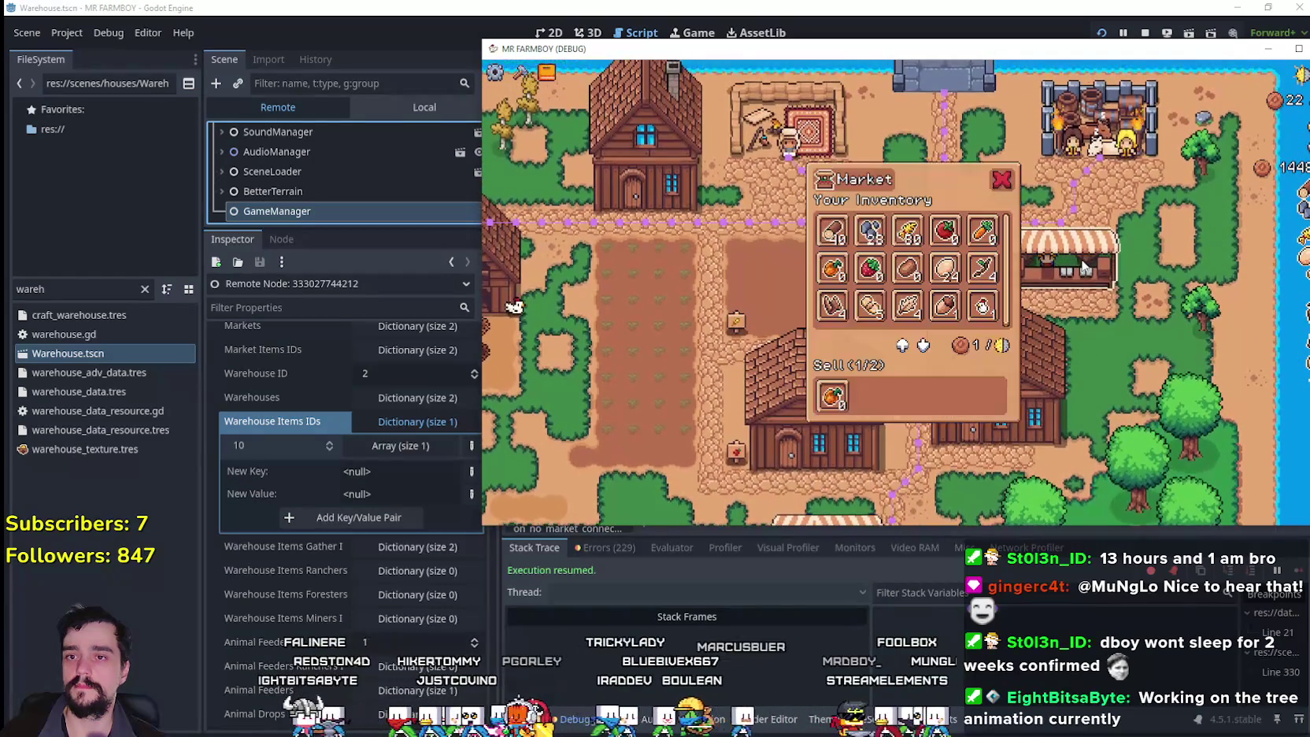
- Walk between the warehouse and market, rechecking the Warehouse window along the way
left_click(925, 429)
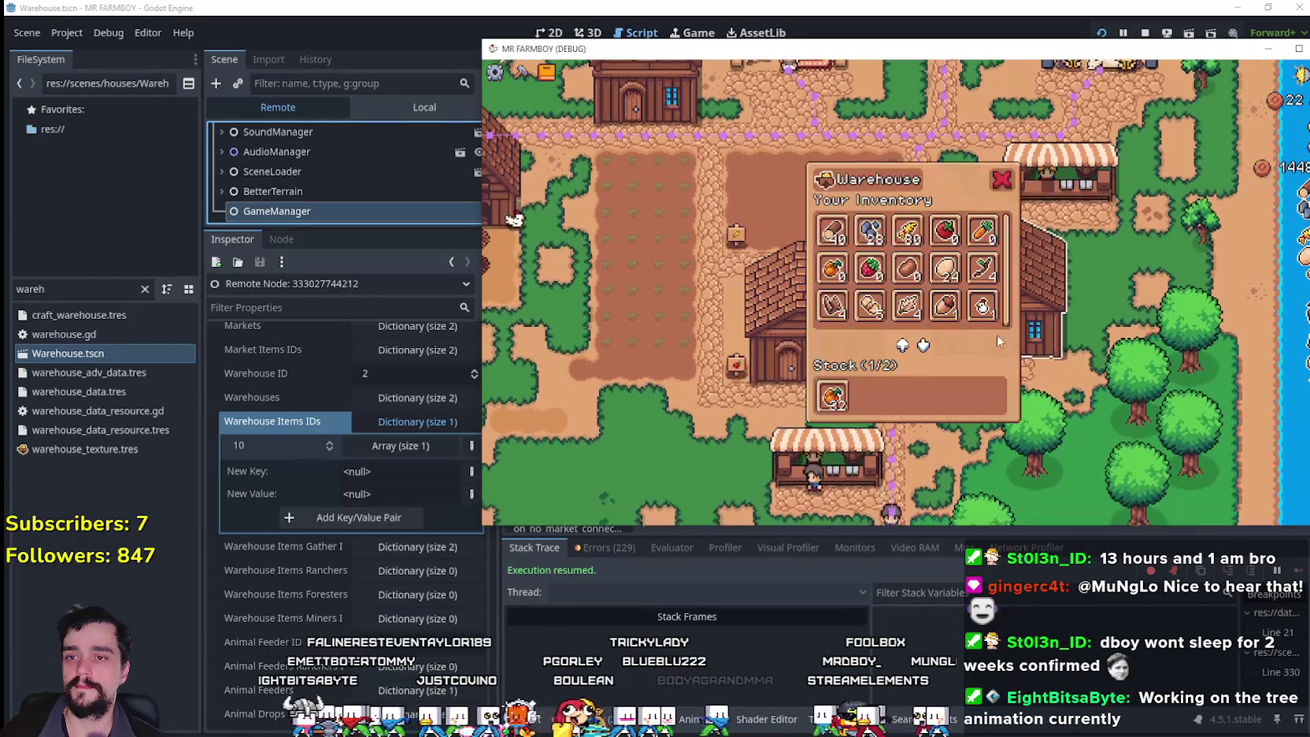
left_click(1048, 399)
left_click(889, 380)
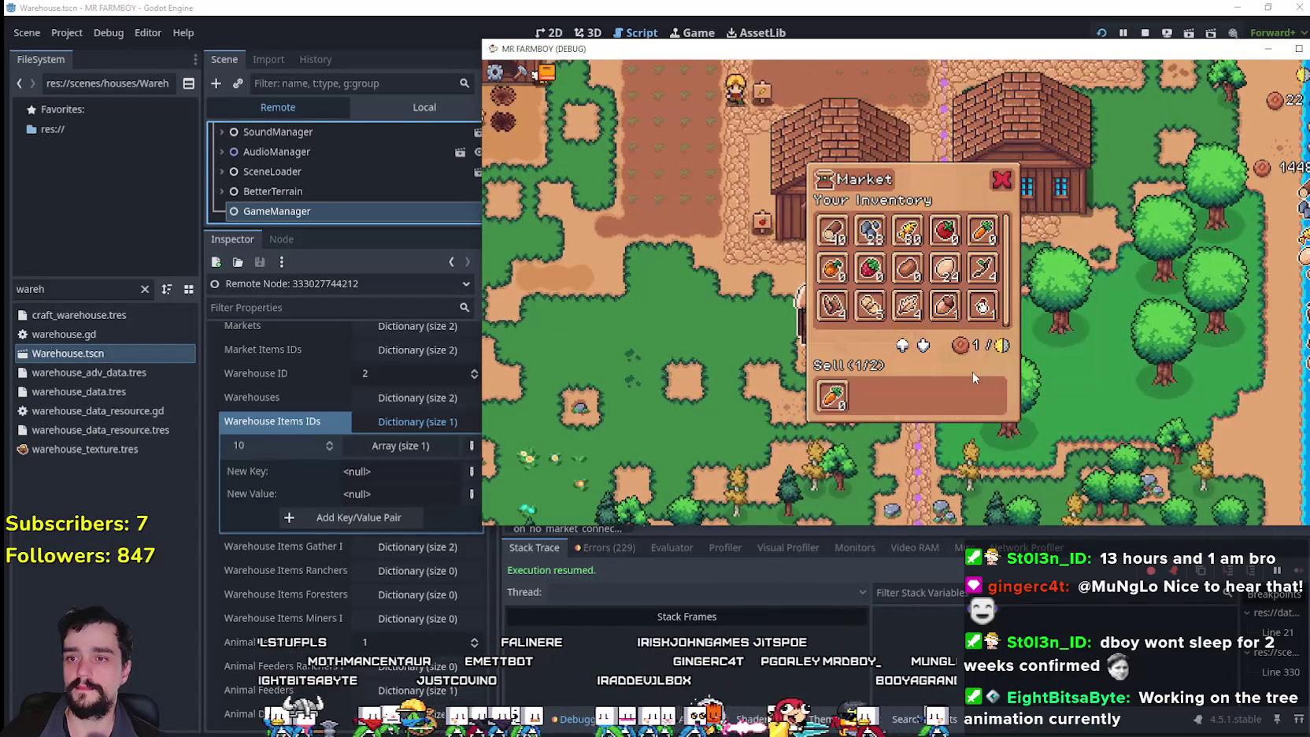
left_click(912, 285)
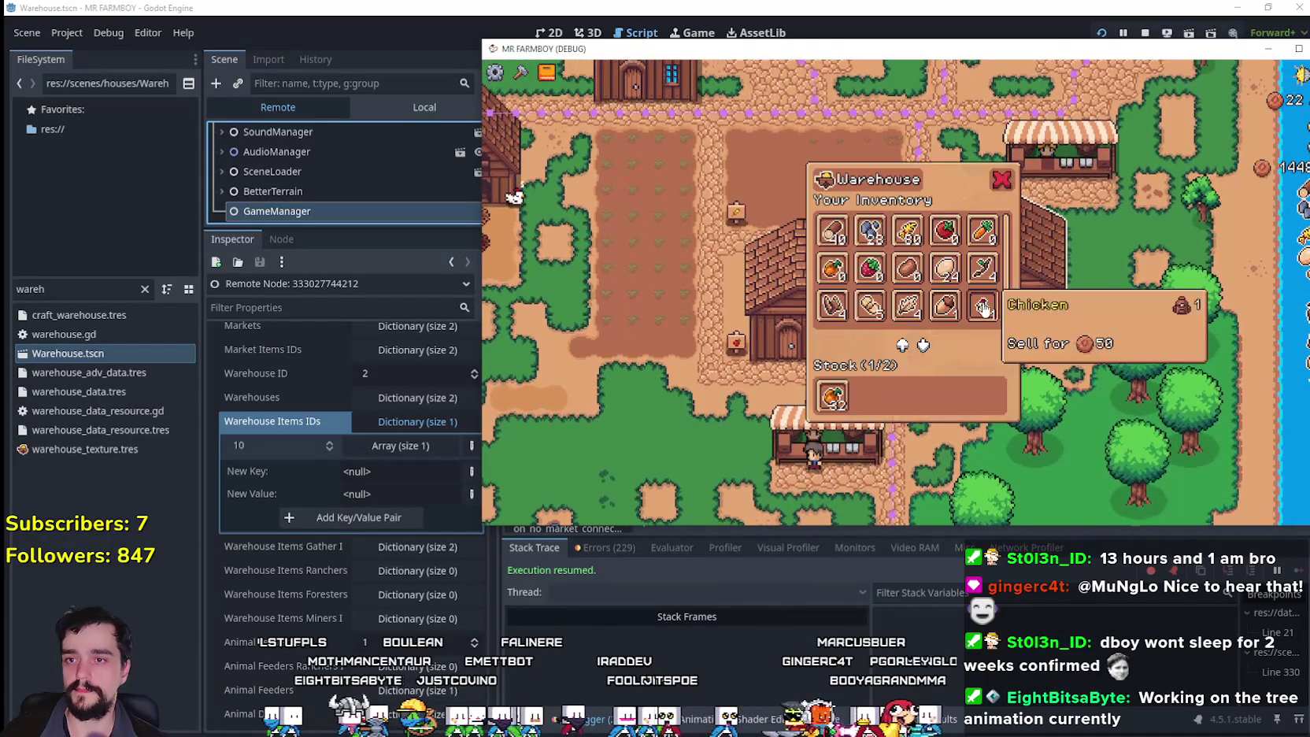
left_click(908, 360)
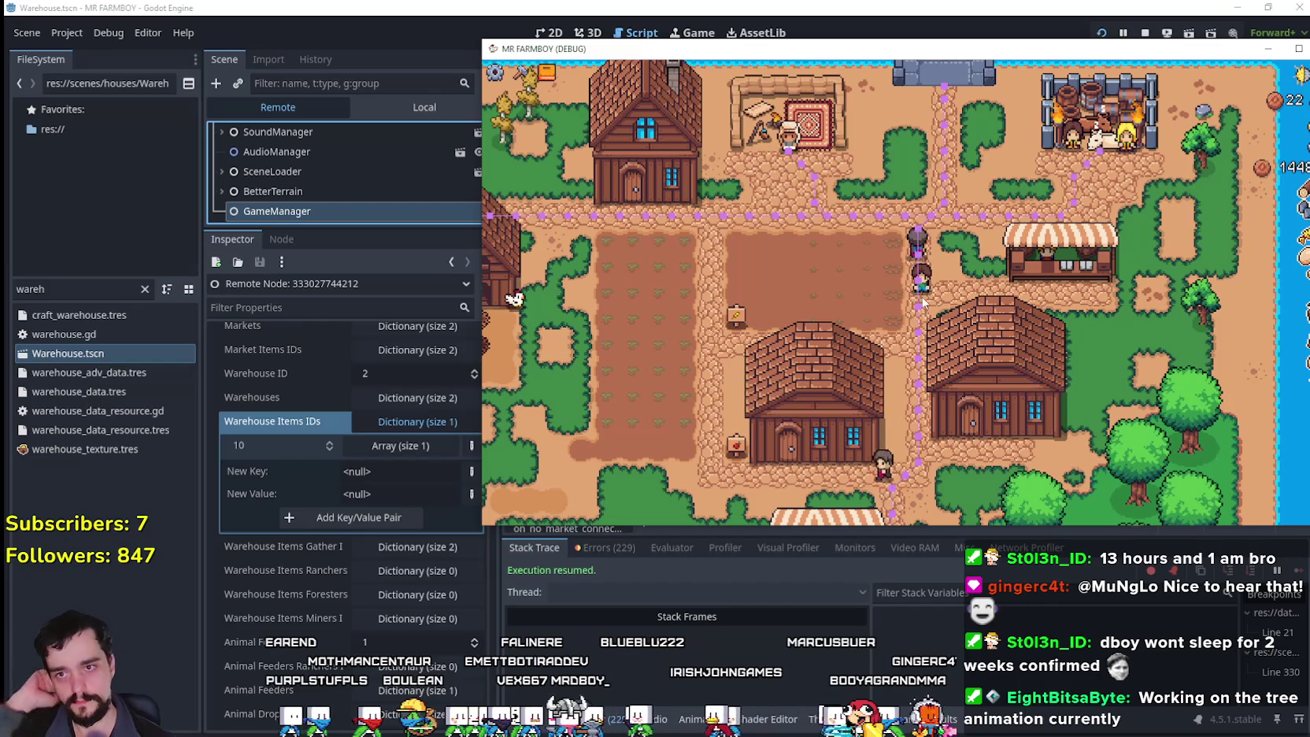
left_click(995, 355)
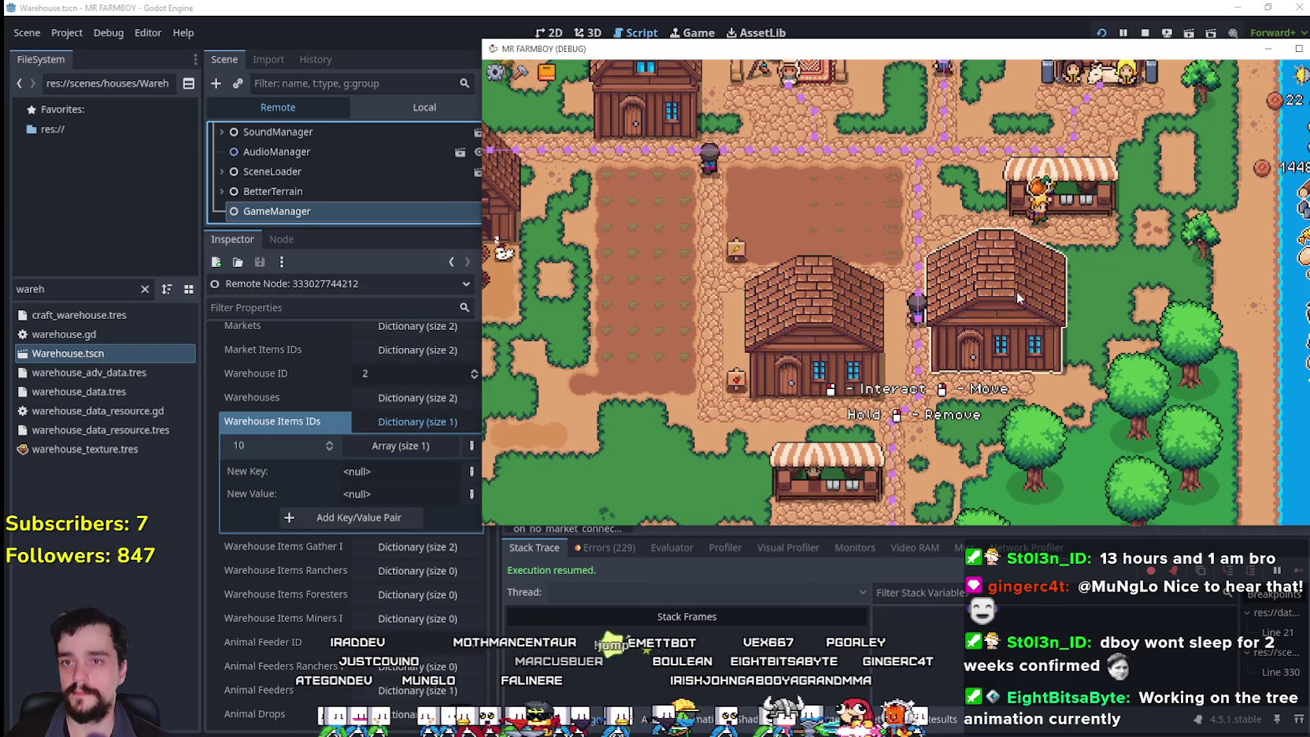
- Zoom in and look over the Market stall's sell window
scroll(1017, 291, "up", 2)
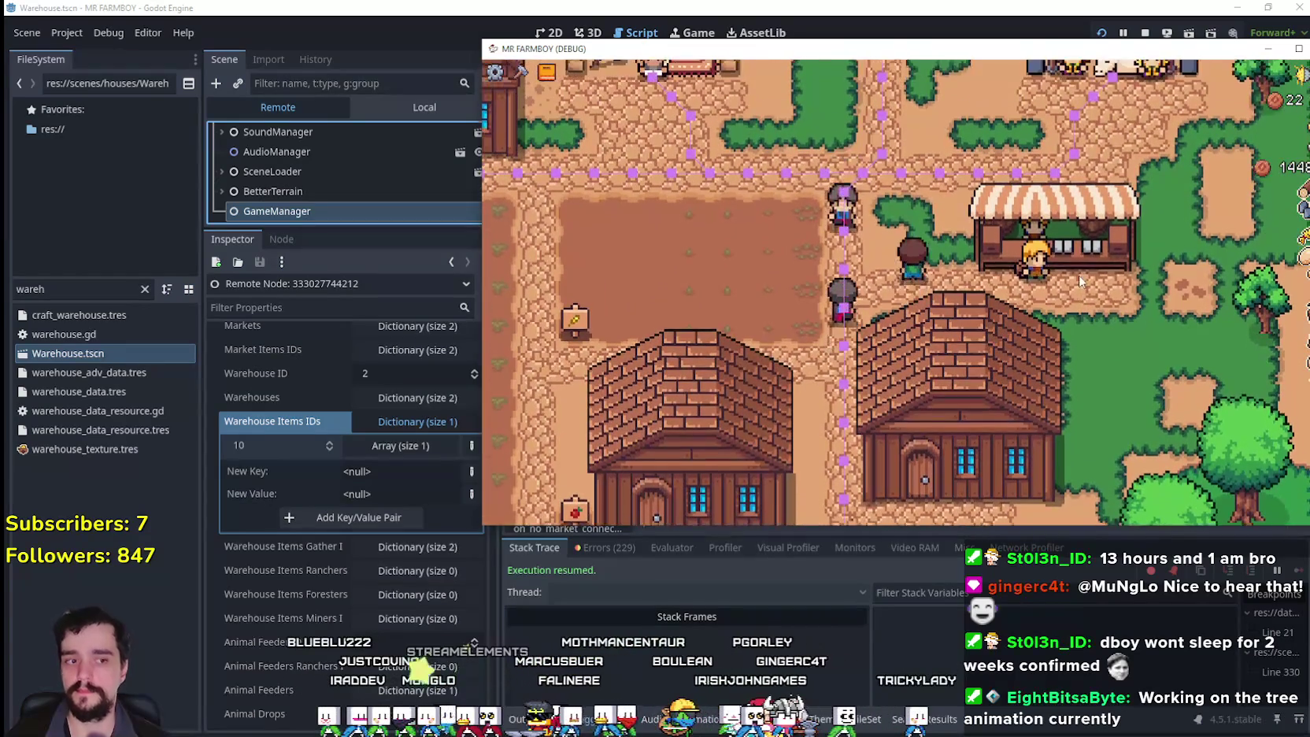
left_click(1078, 273)
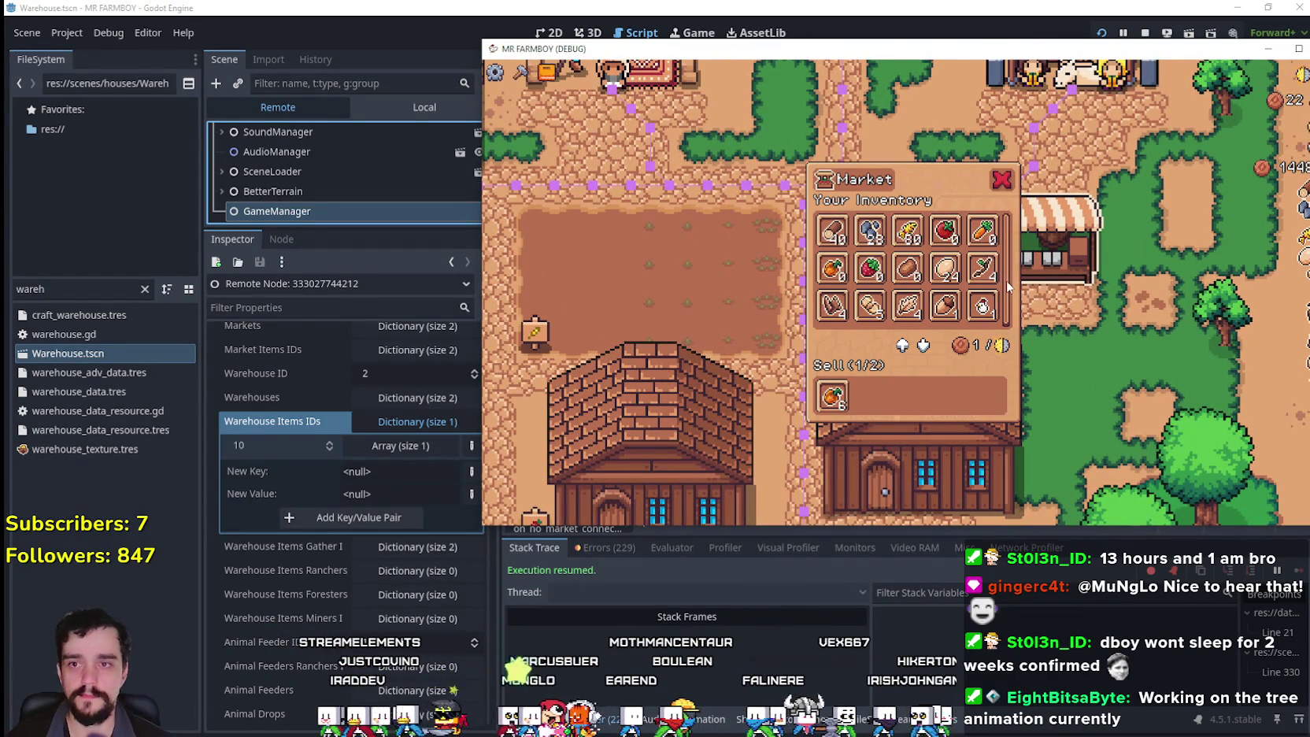
left_click(1003, 175)
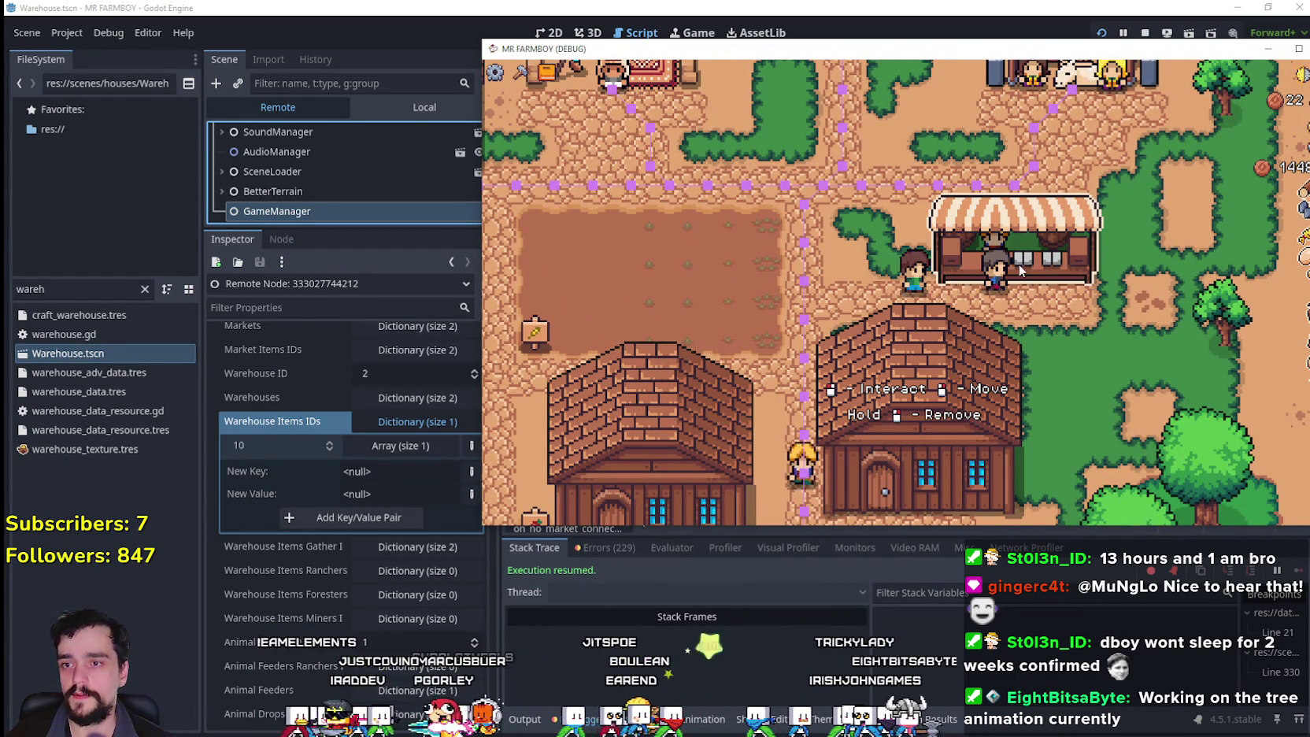
- Walk the farmer from the market stall down to the warehouse door while watching the worker
key("a")
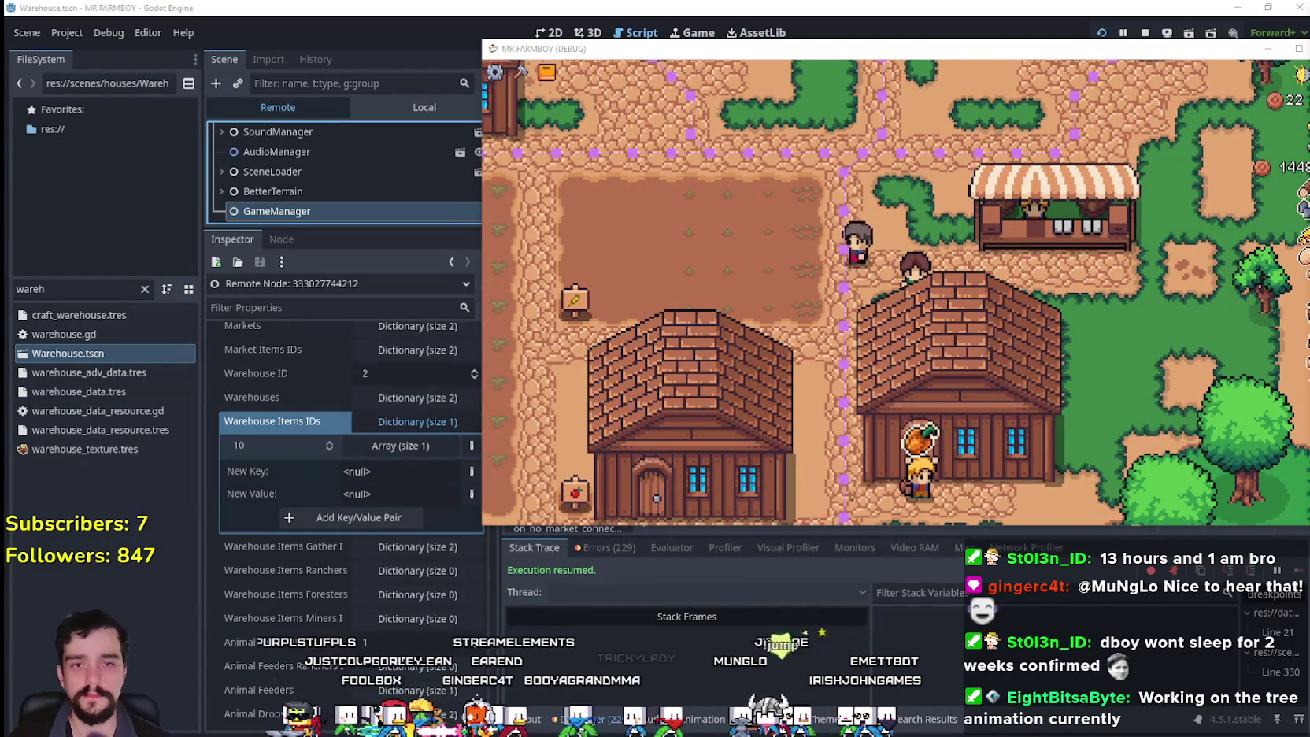
key("a")
key("w")
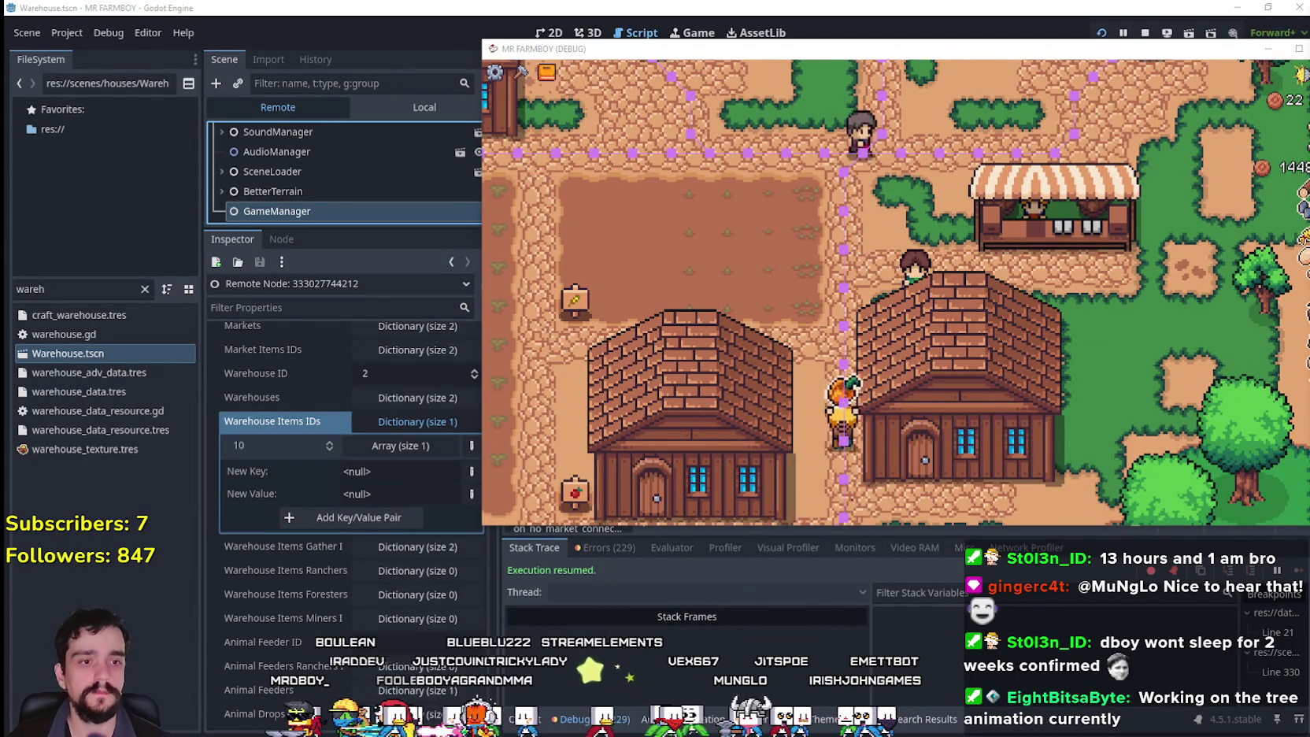
key("d")
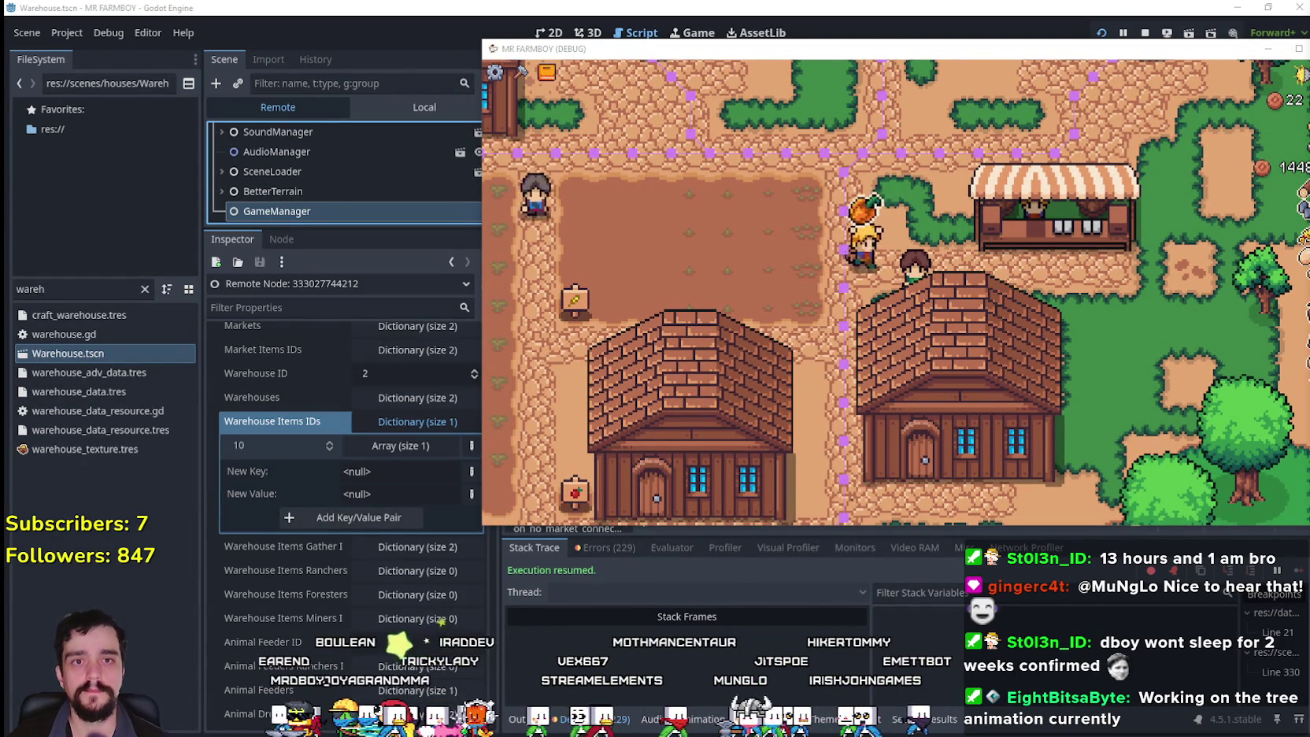
key("d")
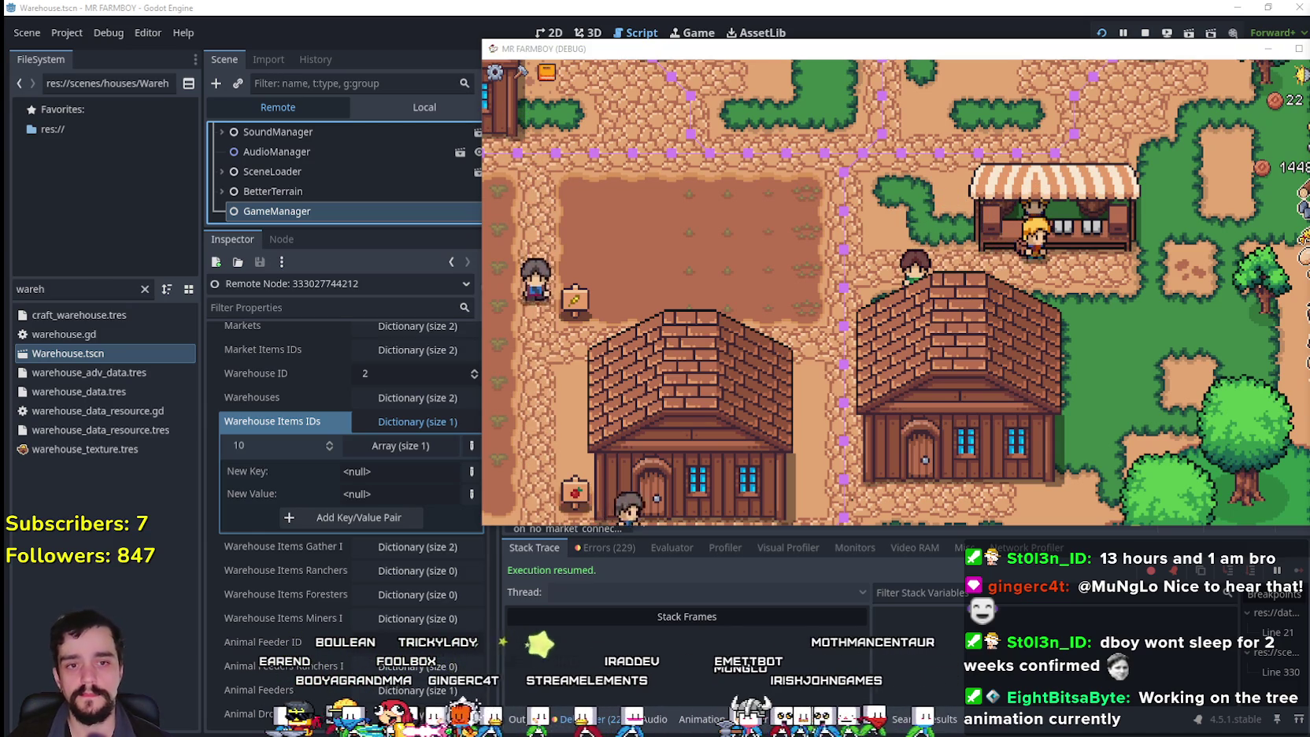
key("a")
key("s")
key("d")
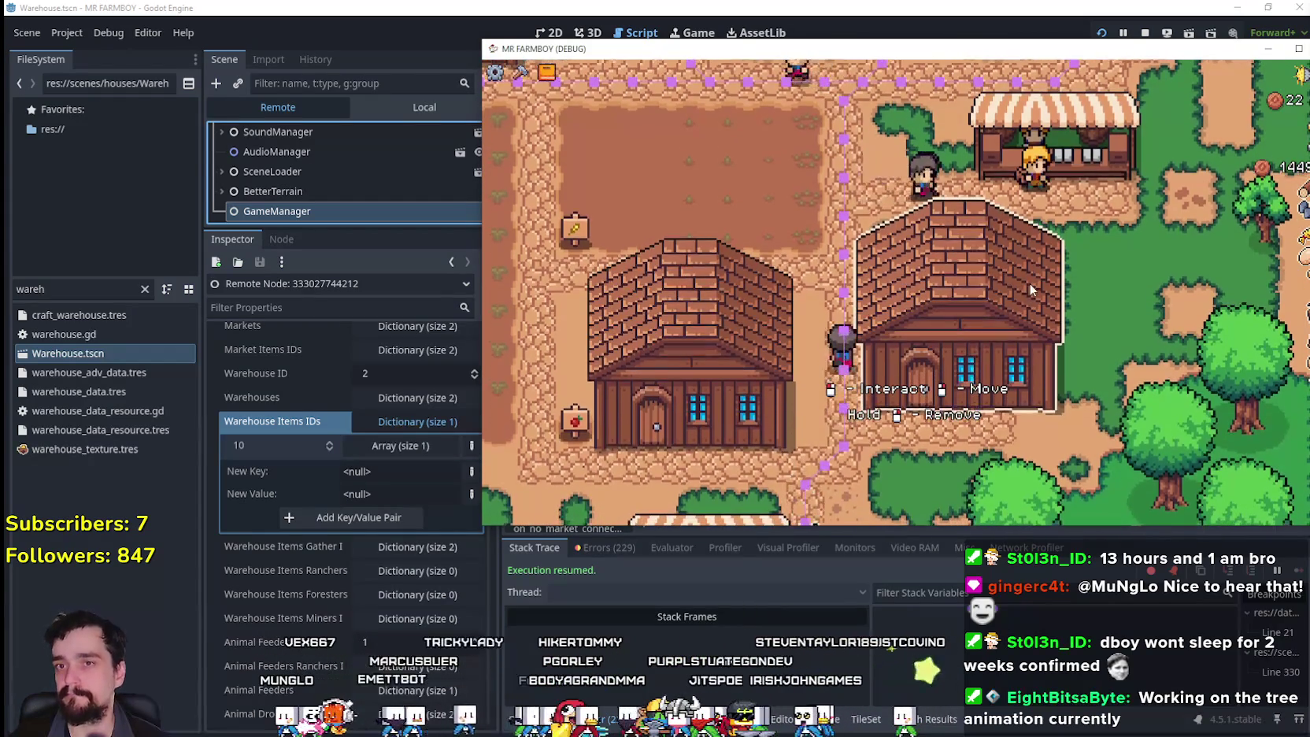
- Check the Warehouse, walk to the Market to view its sell window, then walk down-left
left_click(1027, 282)
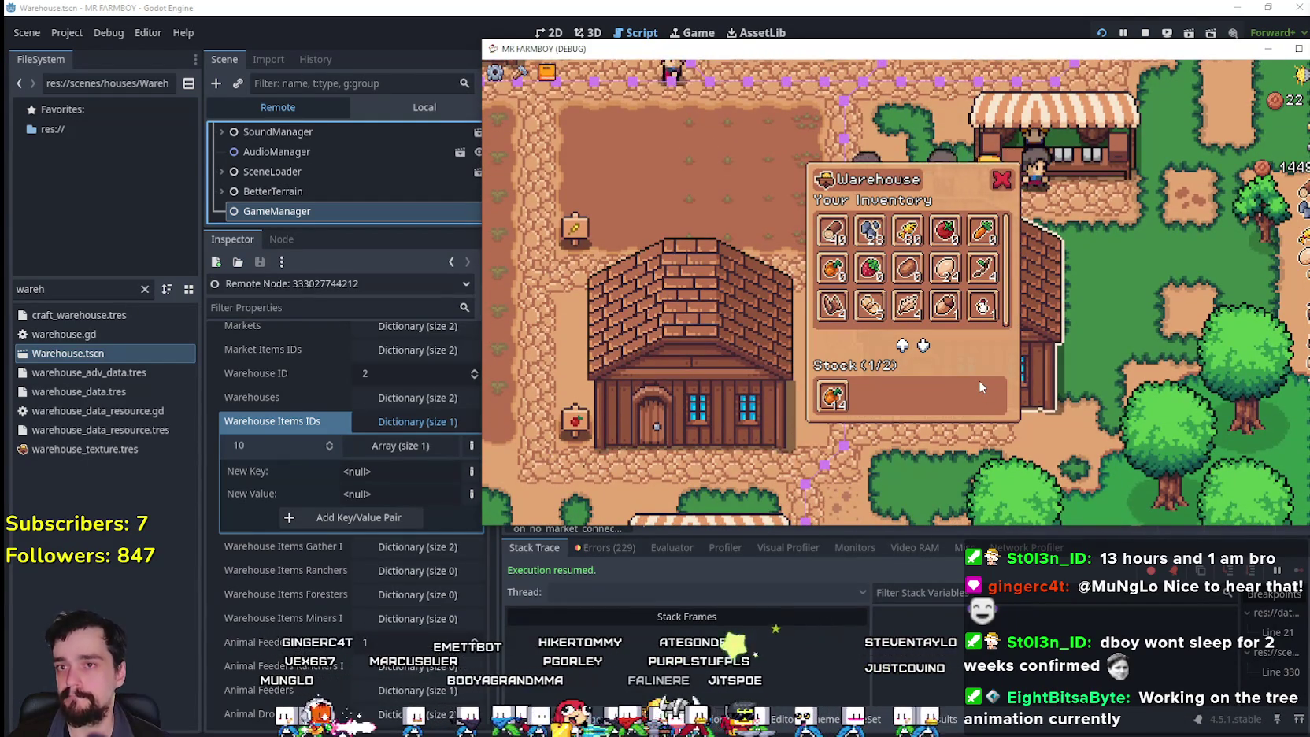
key("a")
key("w")
key("d")
left_click(1051, 271)
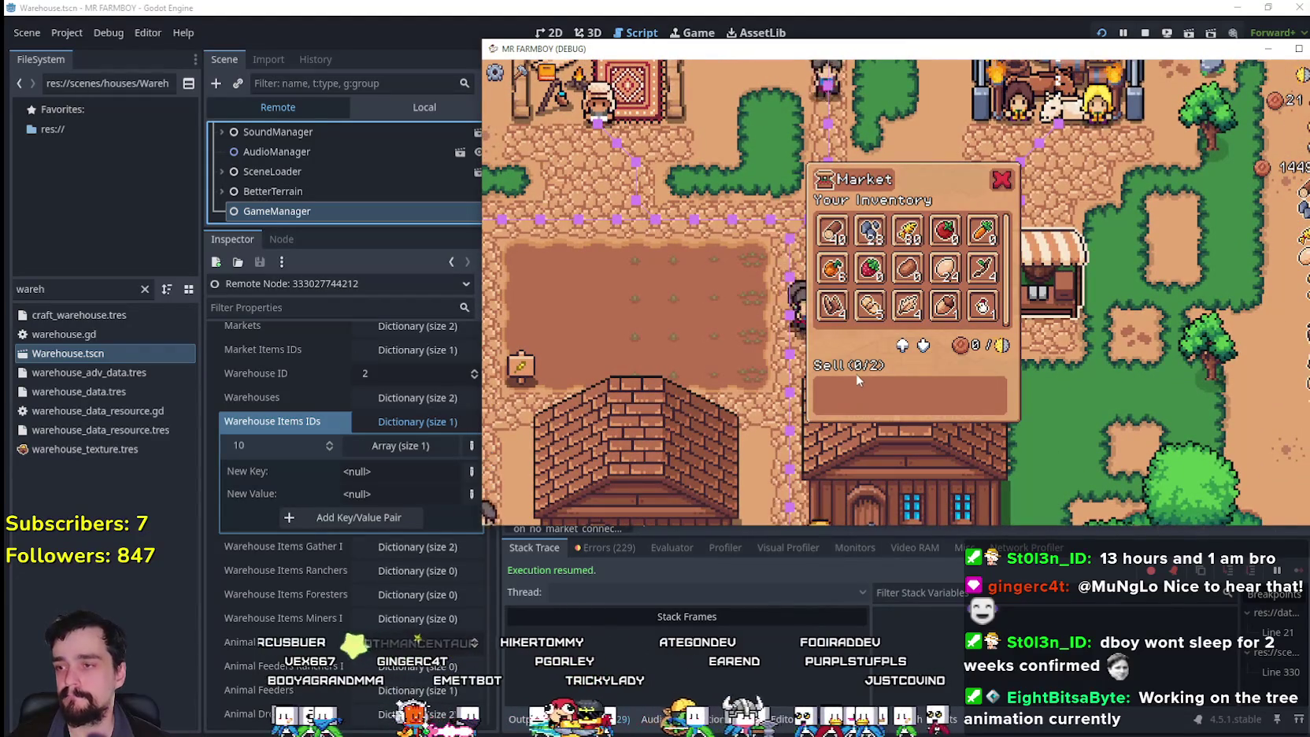
key("a")
key("s")
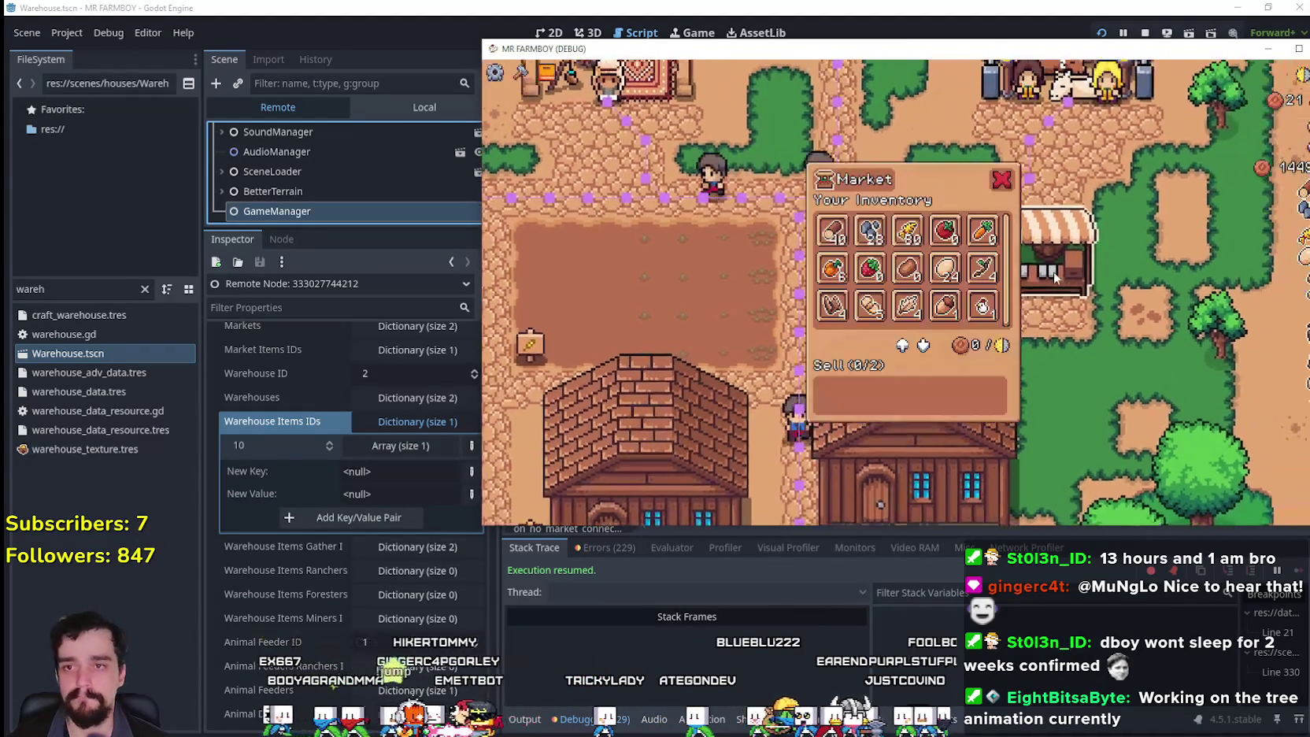
key("s")
key("a")
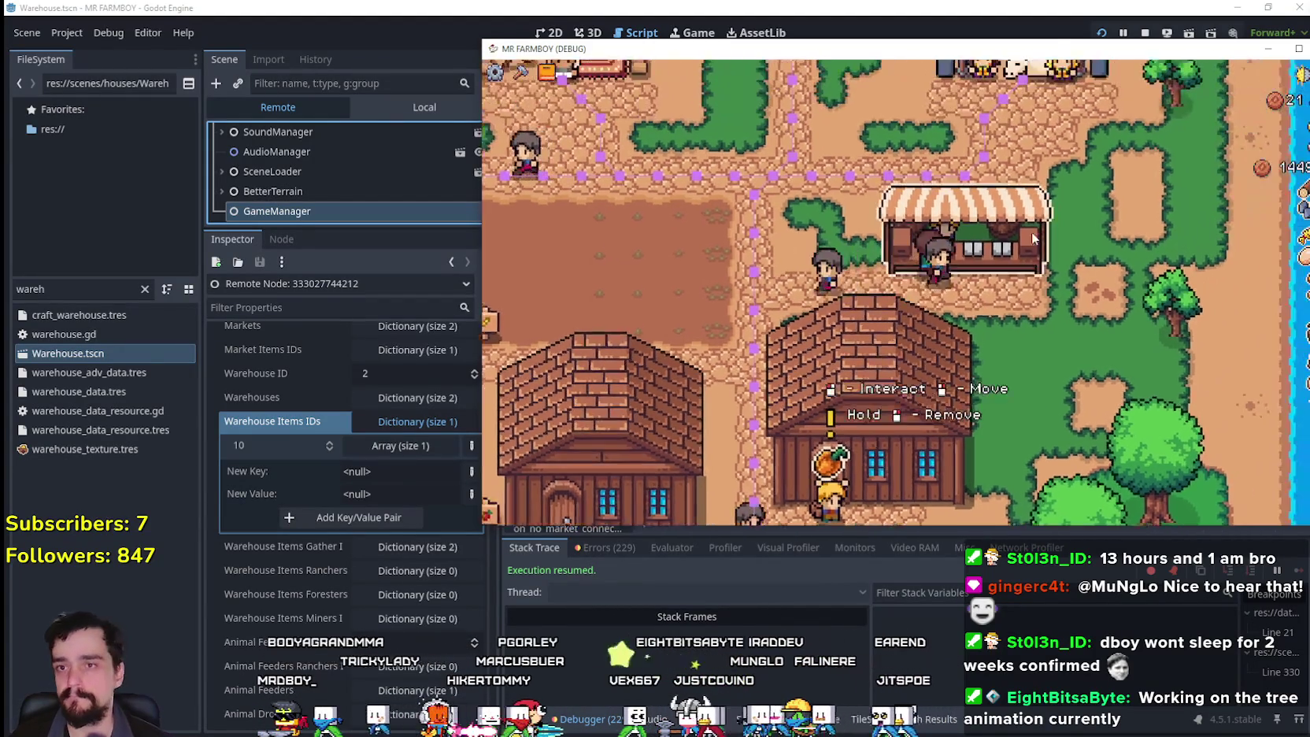
- Move the Orange Pepper to the Market's Sell slot and walk toward the houses
left_click(1034, 238)
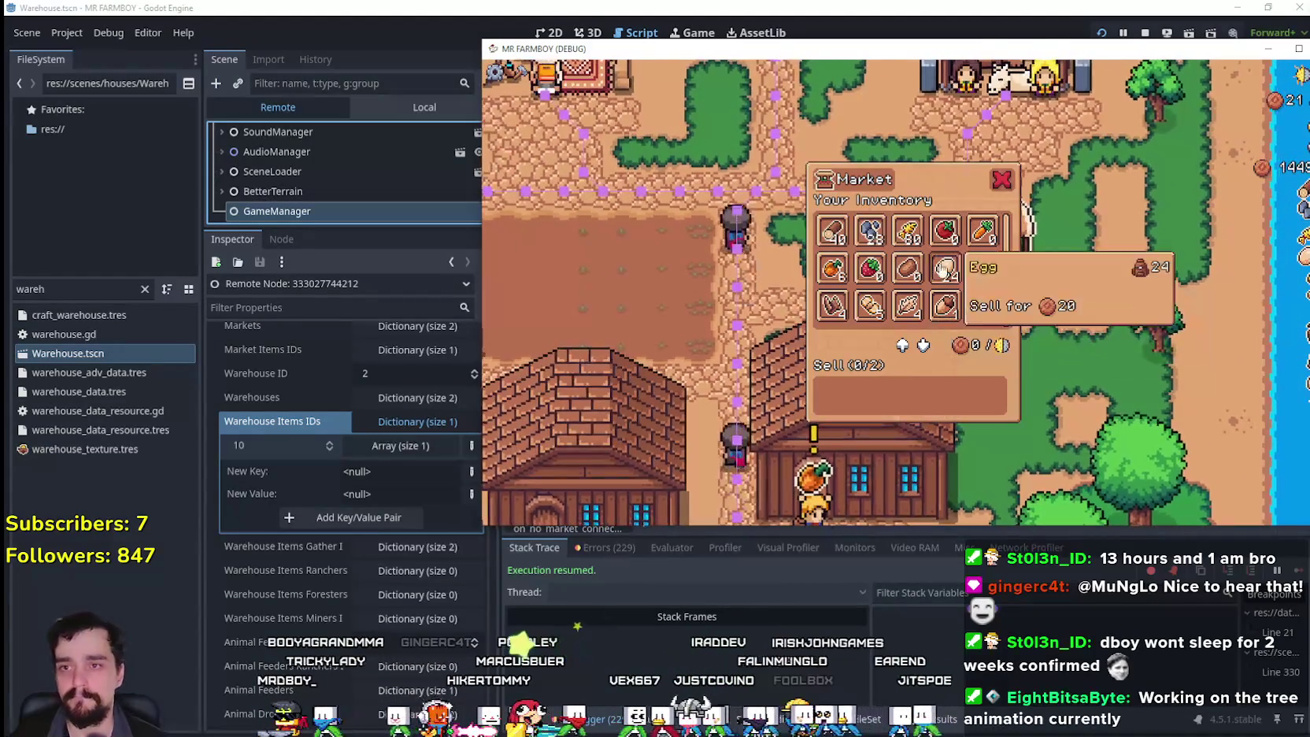
left_click(842, 285)
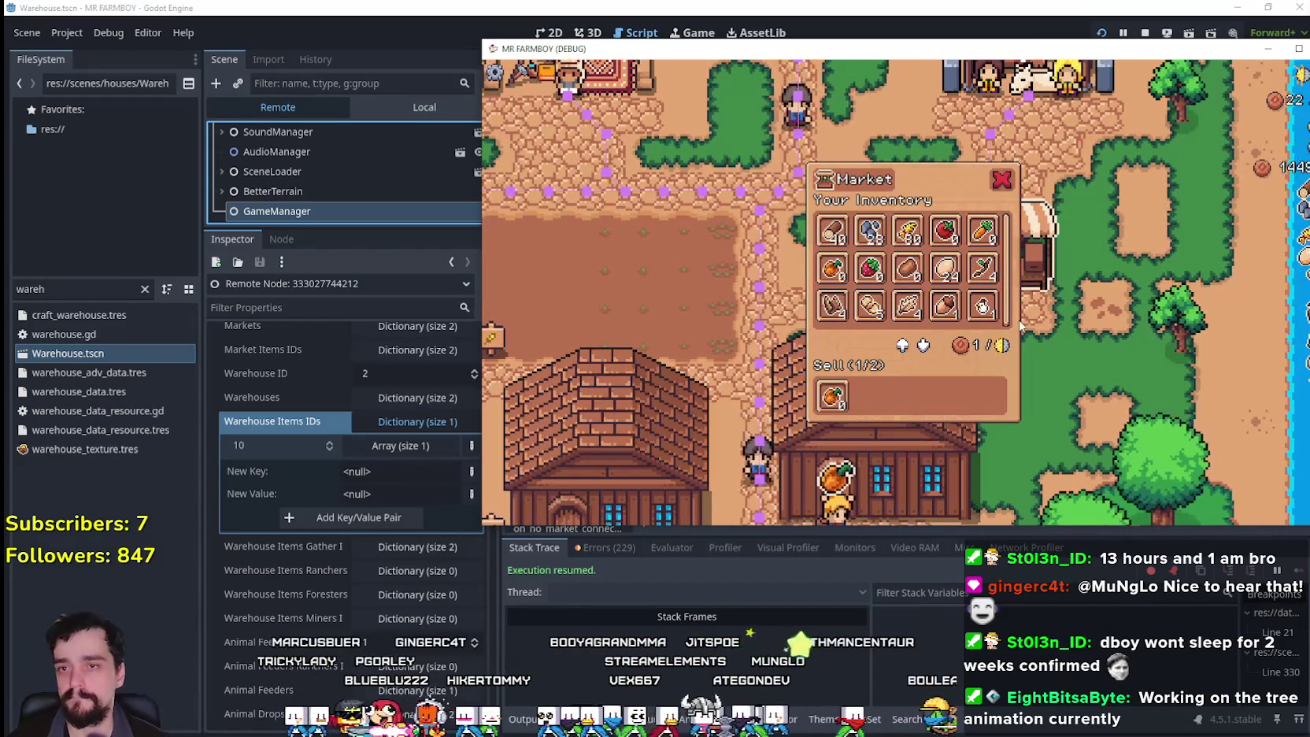
key("a")
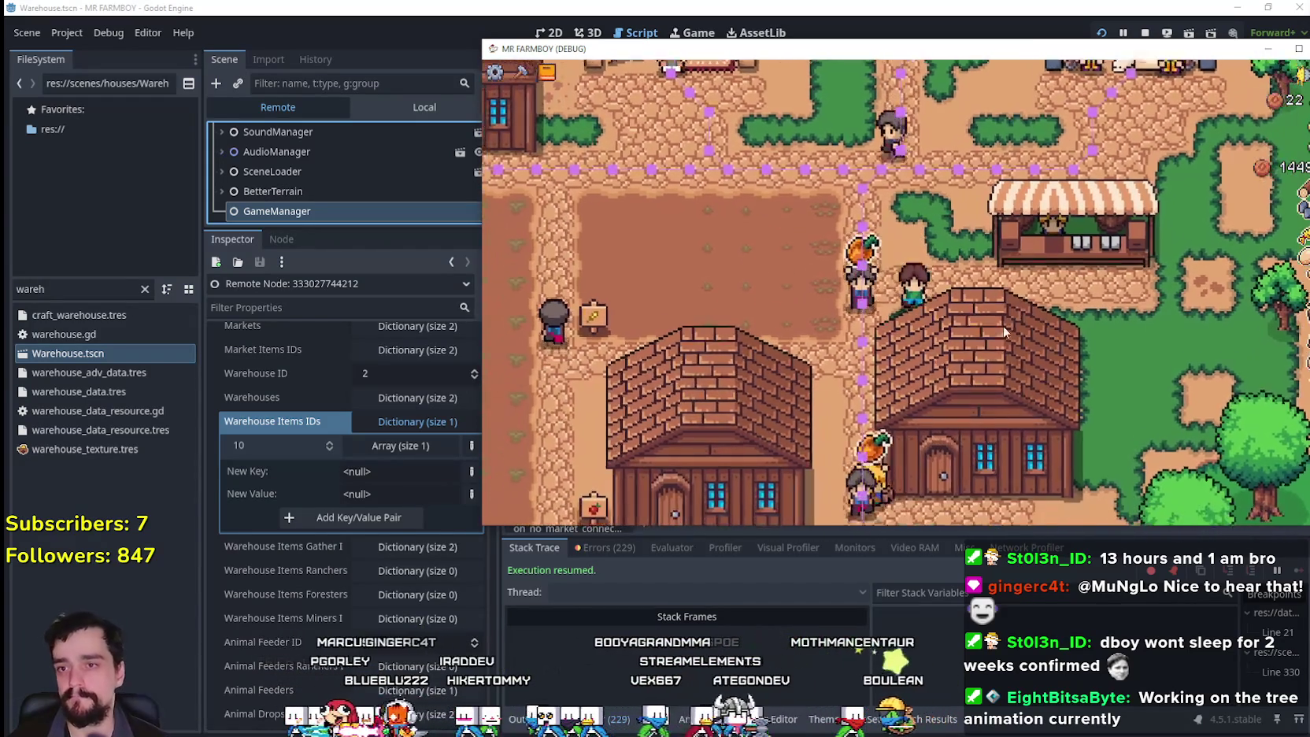
key("s")
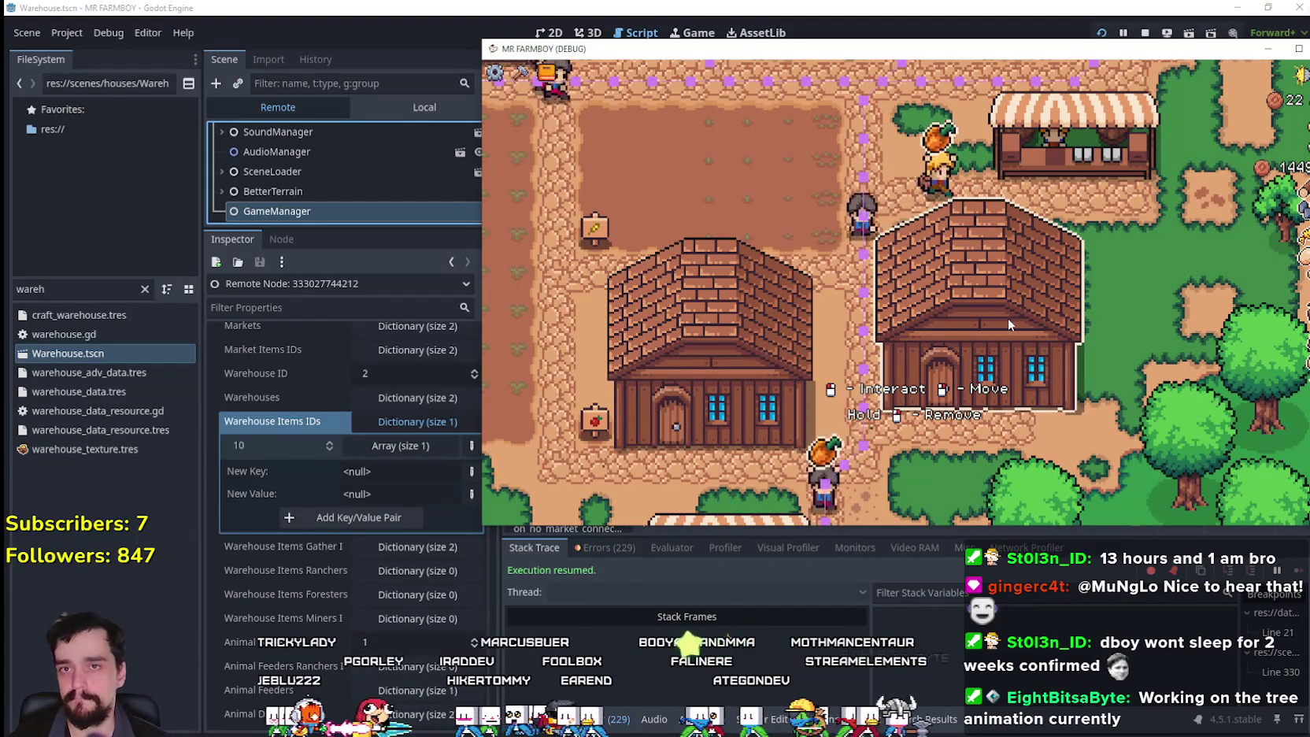
key("w")
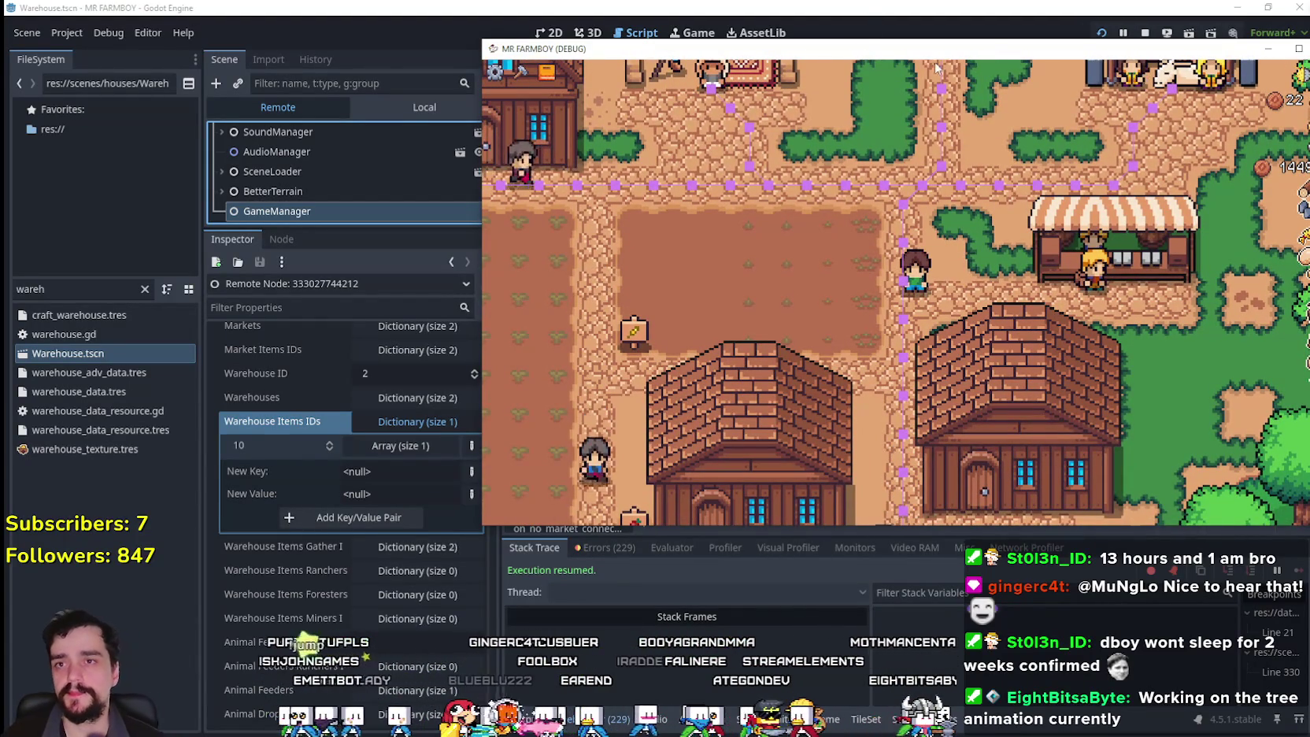
mouse_move(899, 55)
left_mouse_down()
mouse_move(732, 51)
mouse_move(878, 47)
left_mouse_up()
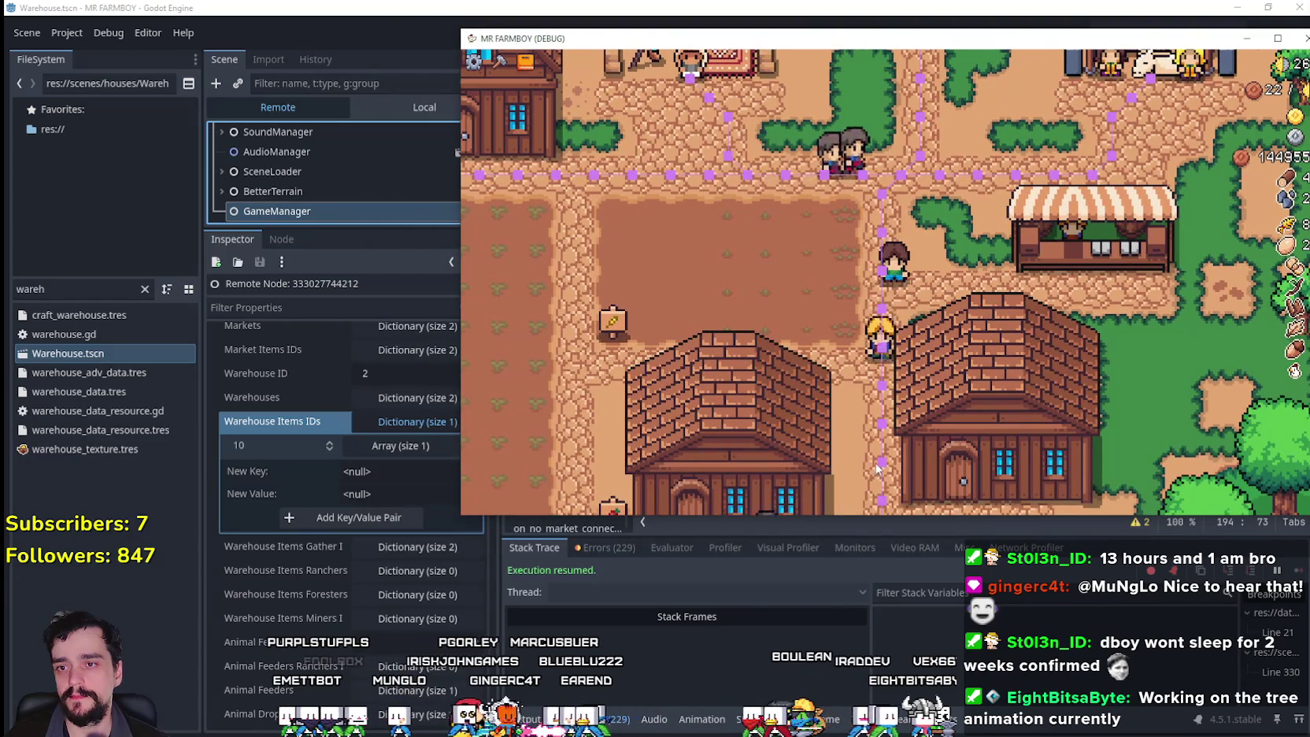
- Shift the debug game window left, then stop the game with F8
scroll(1027, 79, "down", 2)
left_click_drag(1027, 44, 968, 35)
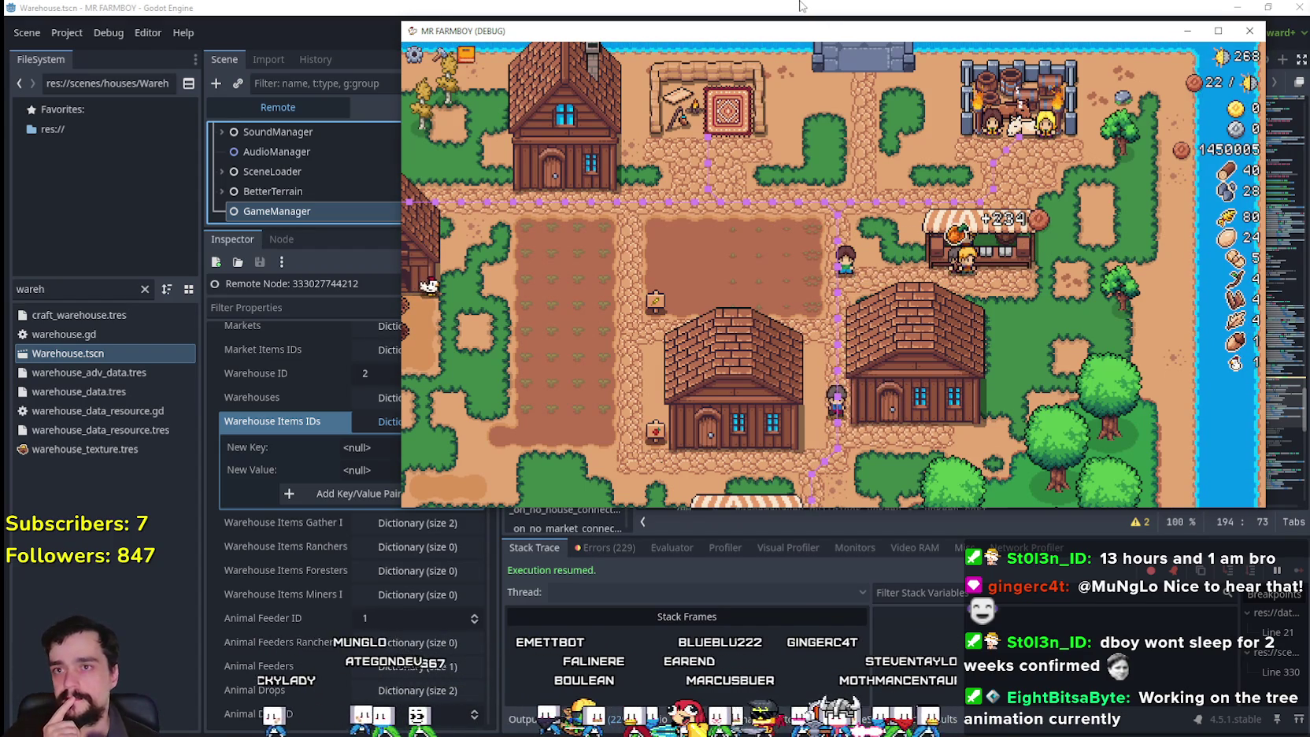
key("F8")
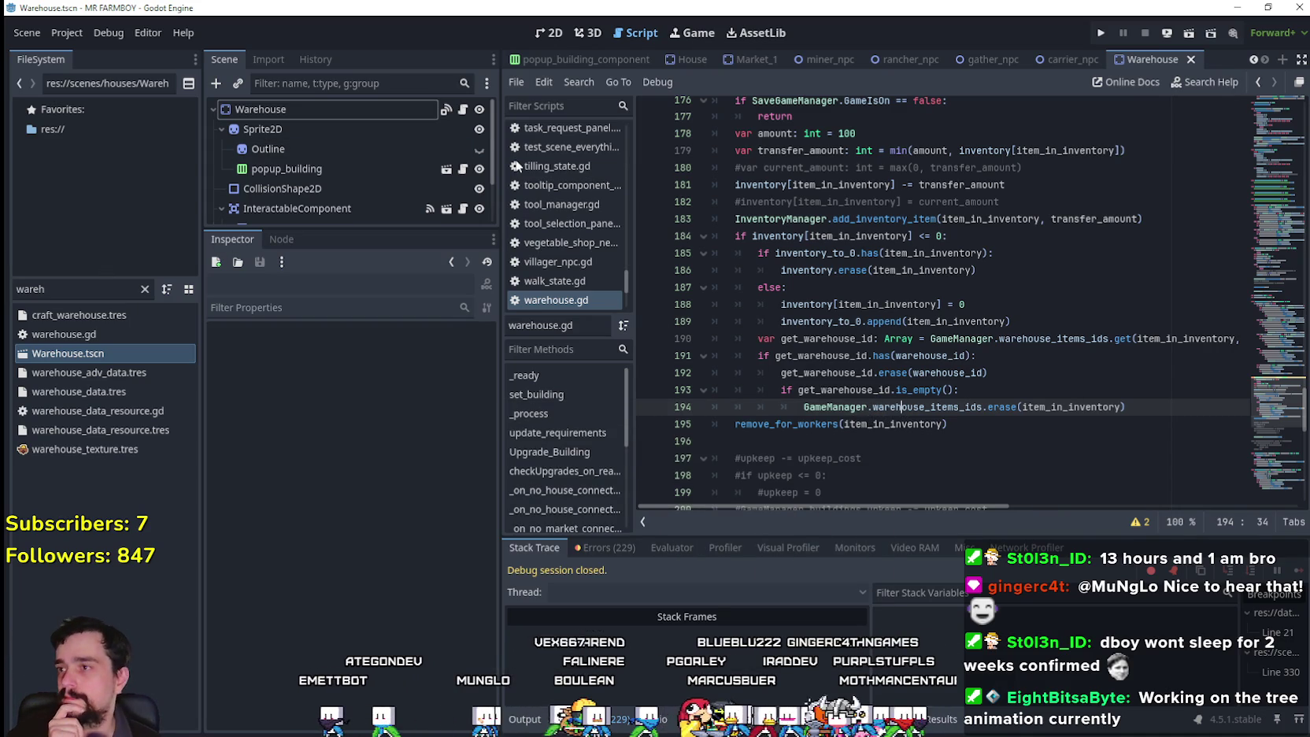
- Switch to the carrier_npc scene and jump to the market else: line 481 in _on_no_connection_mouse_entered
left_click(1048, 60)
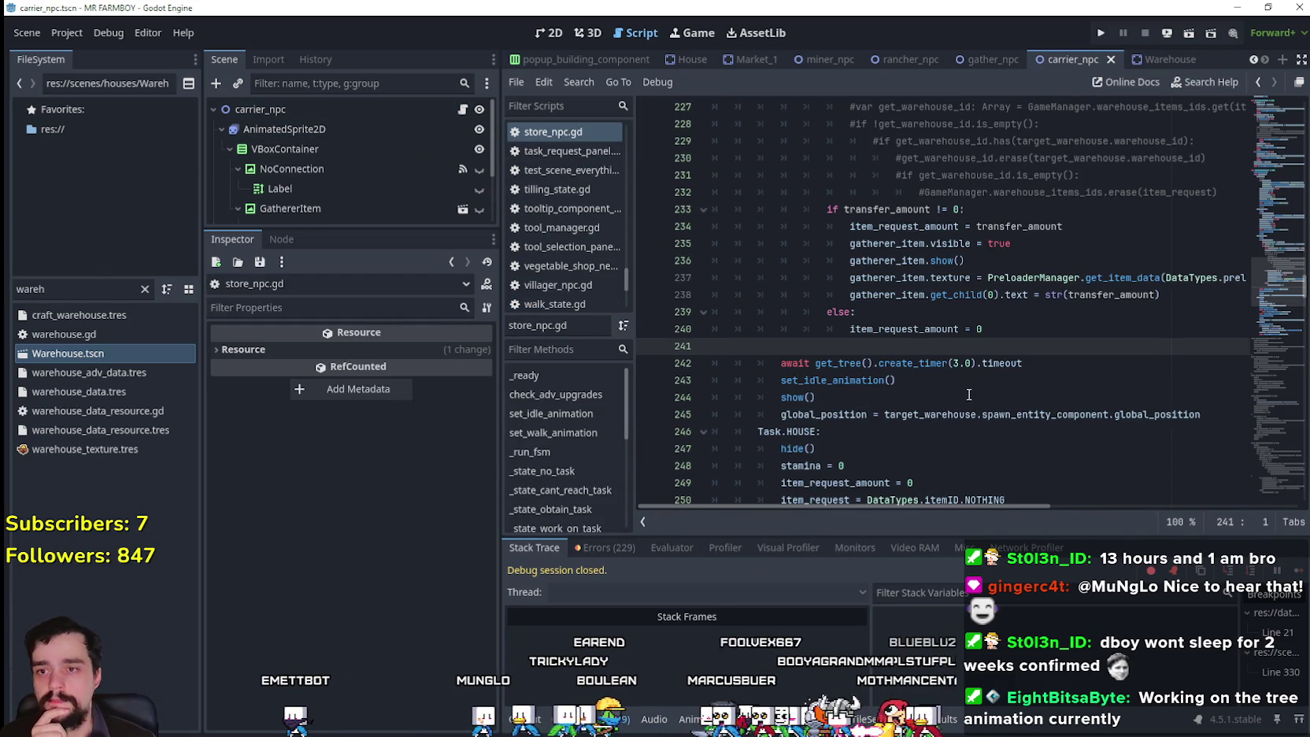
mouse_move(1288, 263)
left_mouse_down()
mouse_move(1253, 422)
mouse_move(1266, 118)
mouse_move(1260, 449)
left_mouse_up()
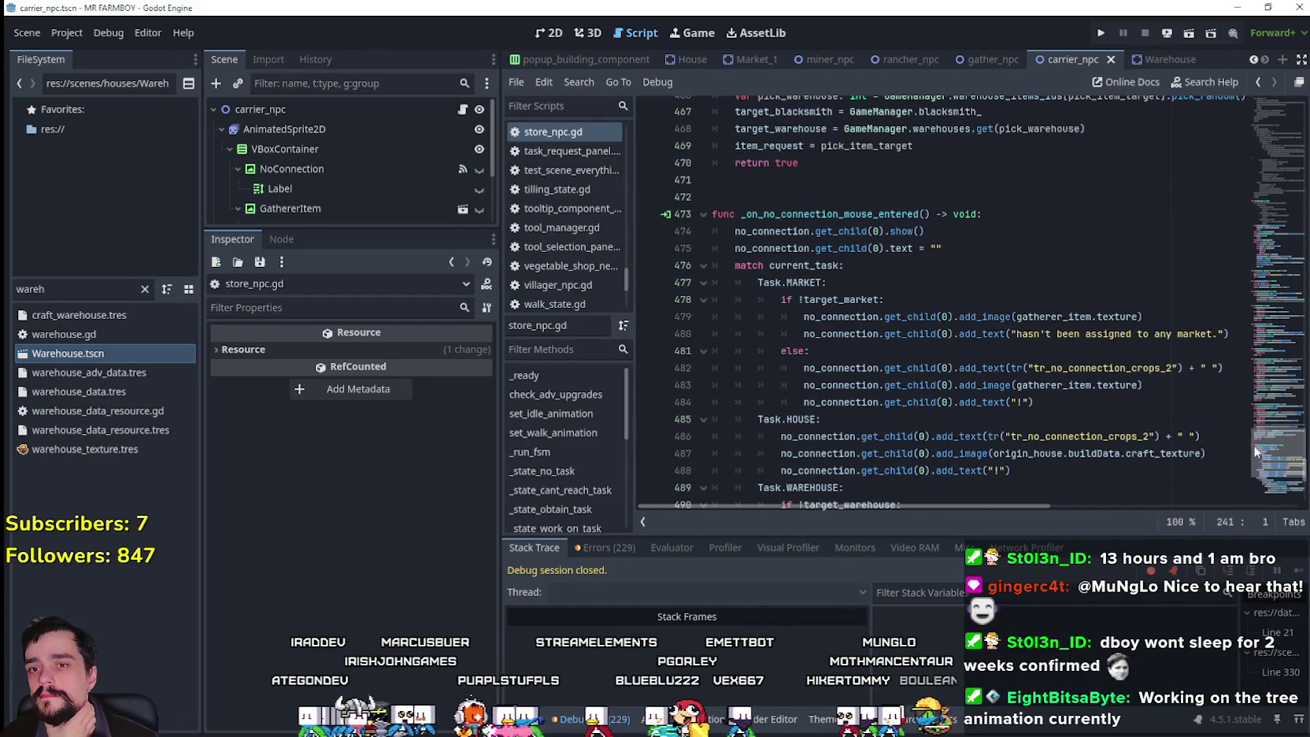
scroll(1064, 393, "down", 1)
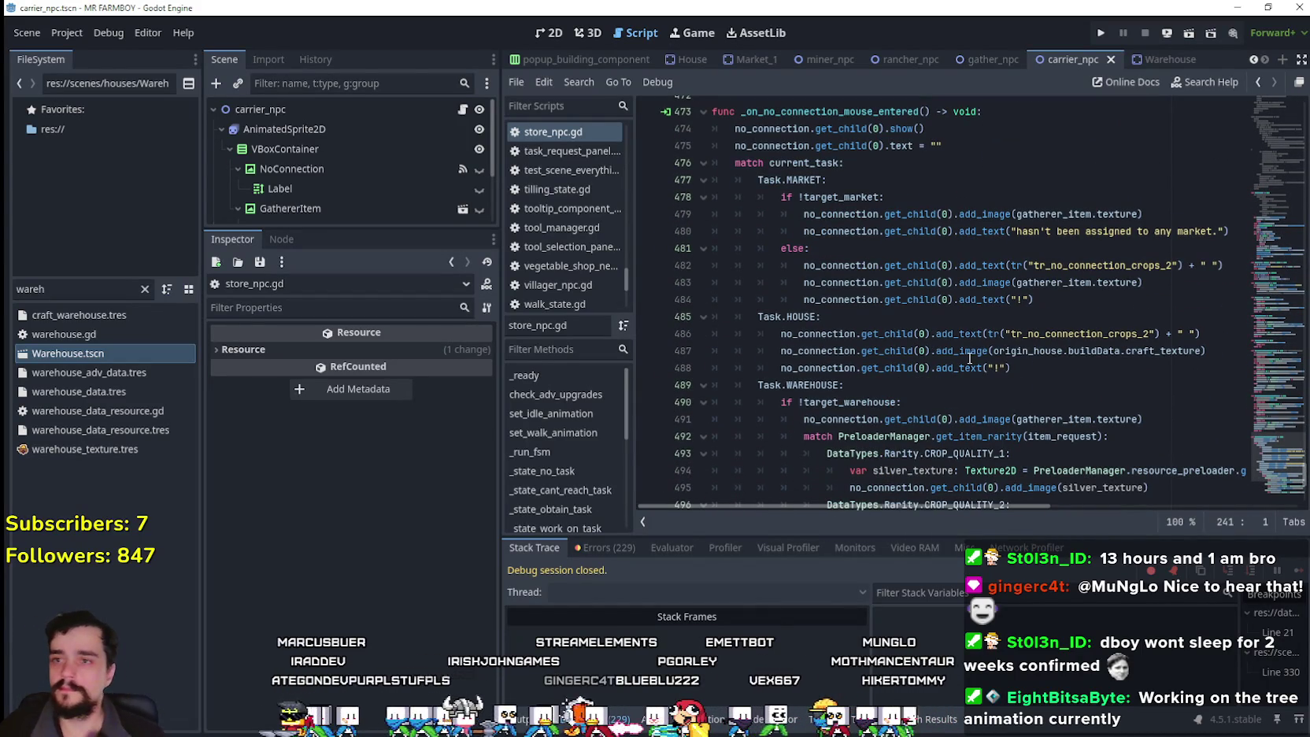
left_click(882, 249)
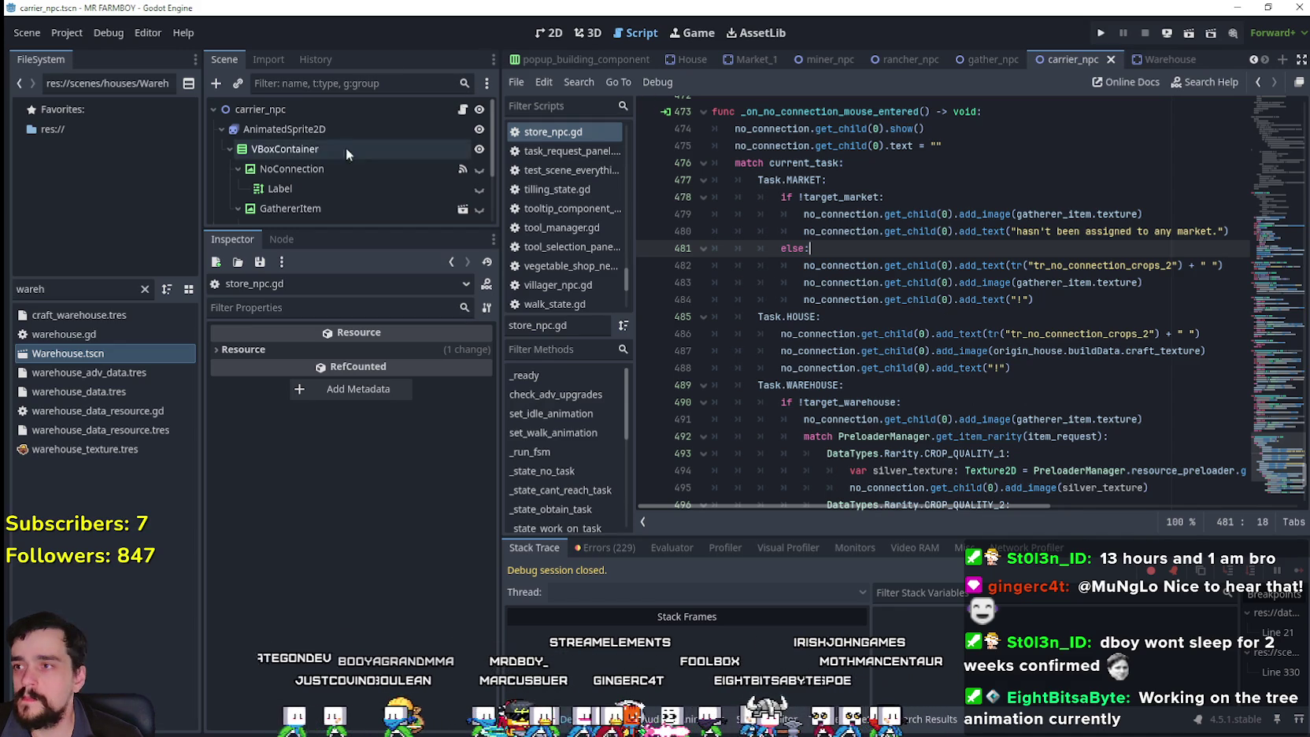
- Inspect the no-connection Label node and review the market else-branch and Task.HOUSE lines
left_click(328, 185)
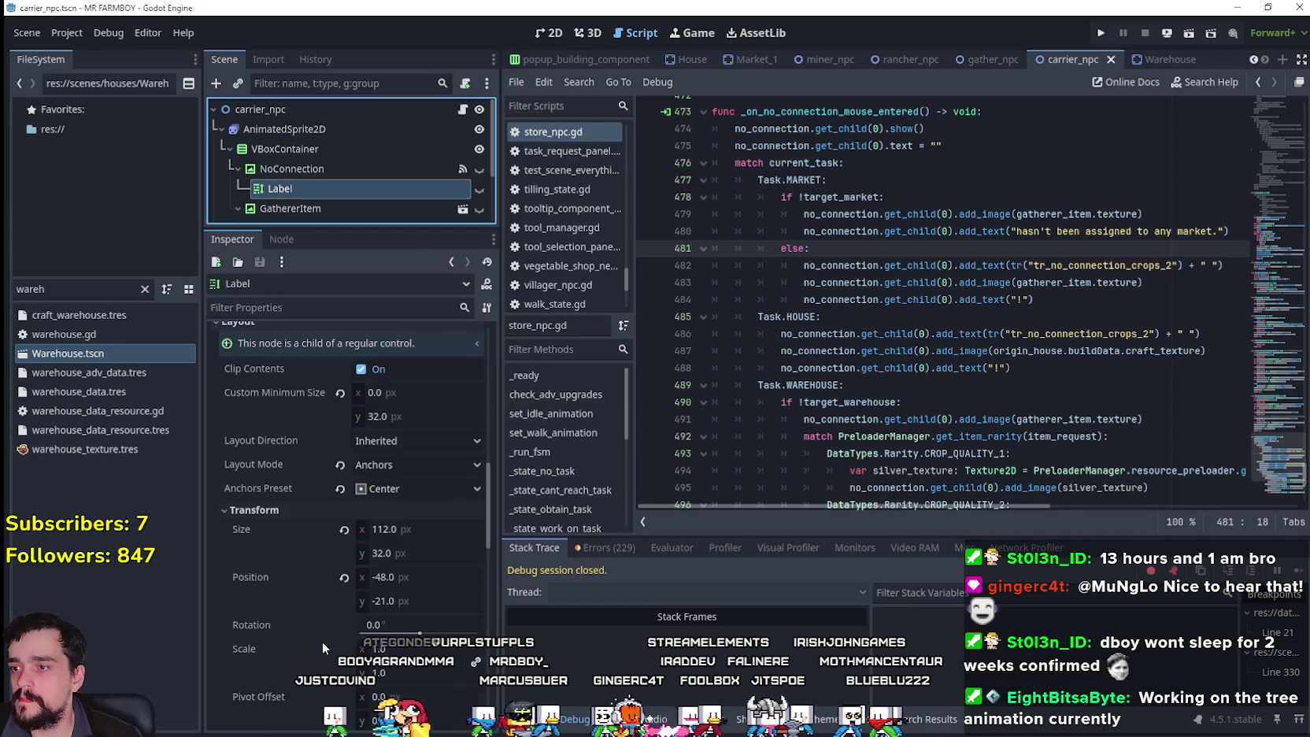
scroll(394, 615, "up", 2)
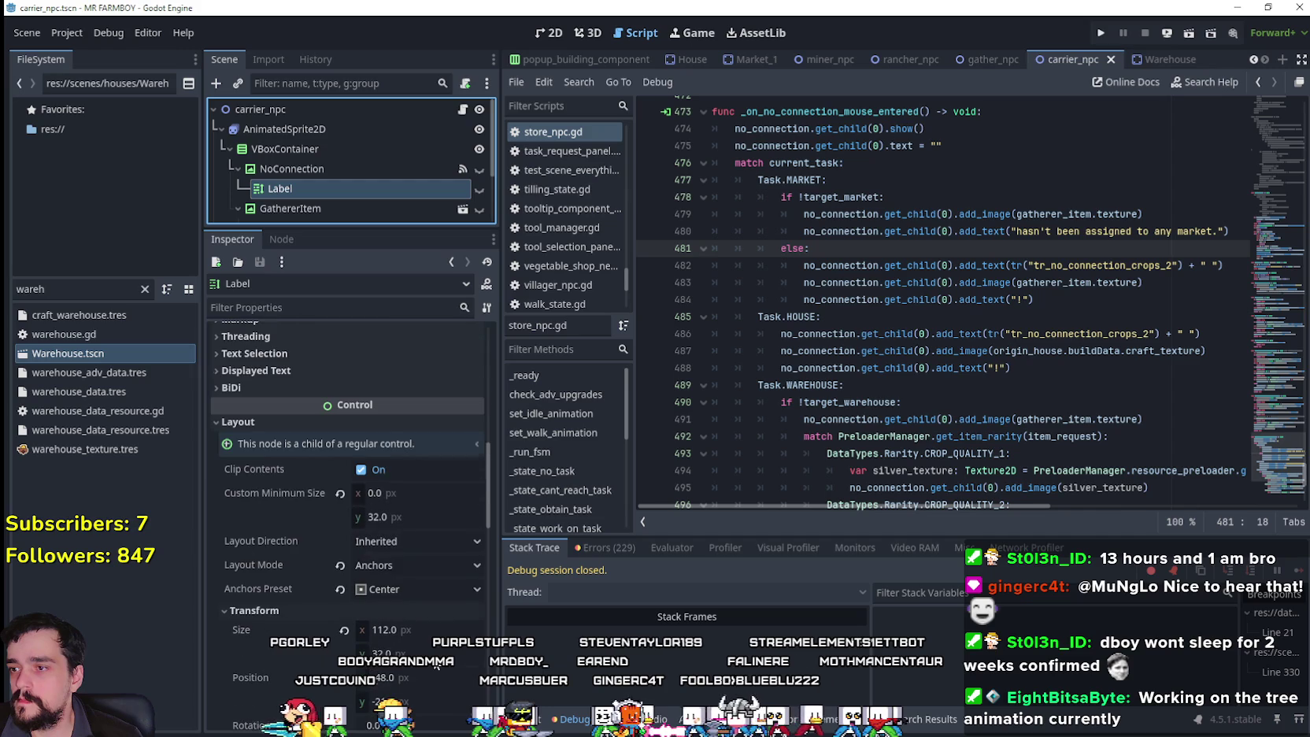
left_click(1075, 316)
left_click(1075, 299)
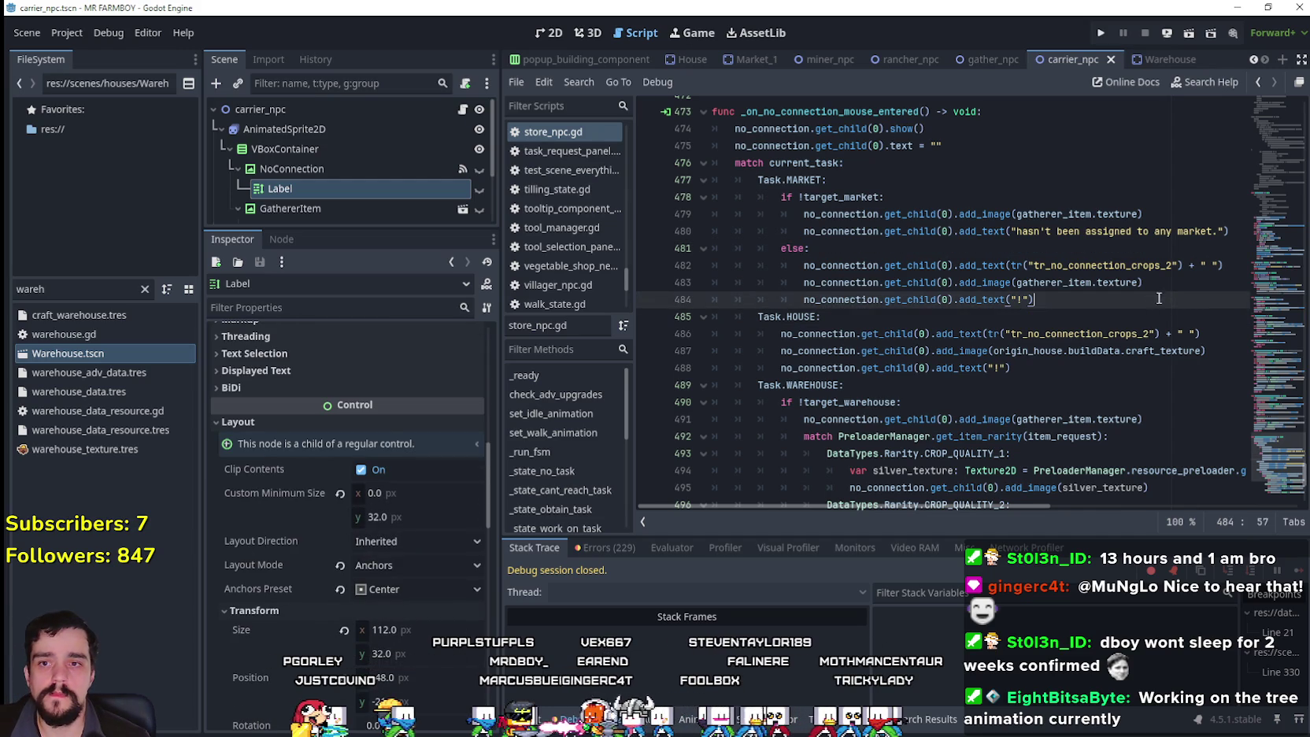
double_click(1075, 283)
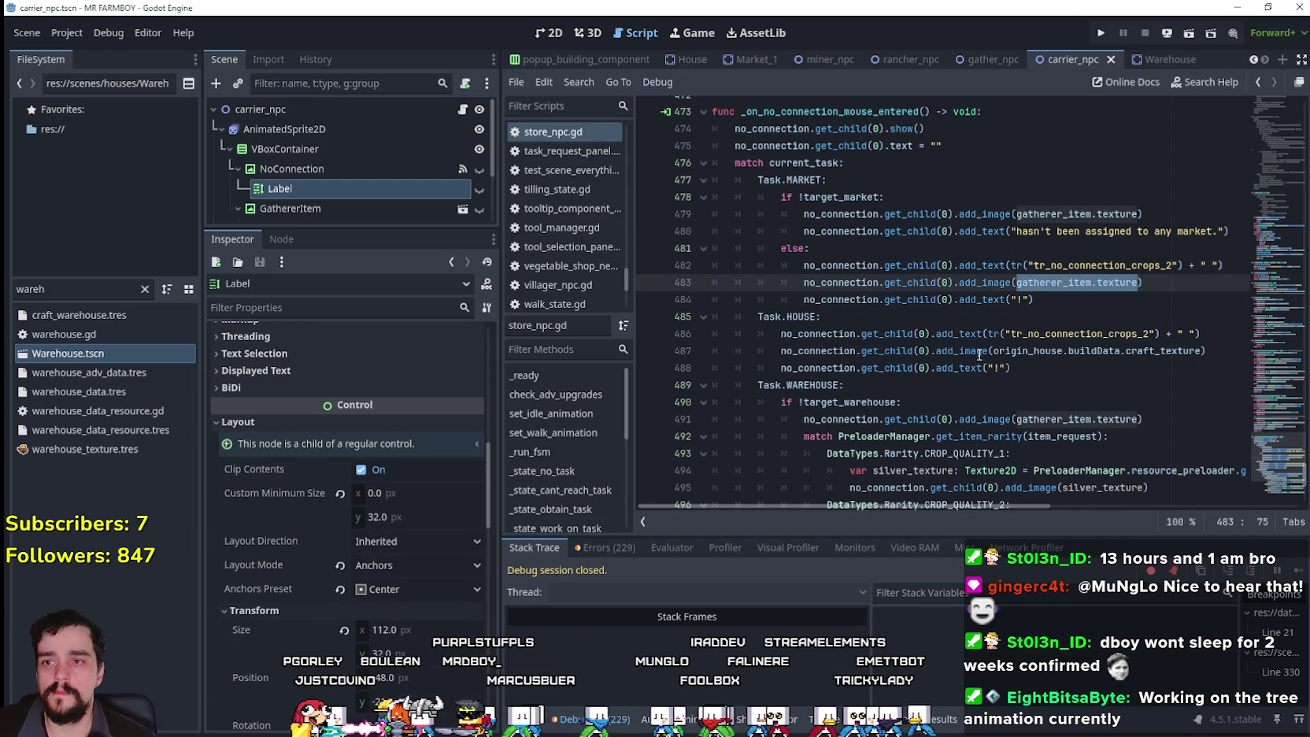
left_click(984, 316)
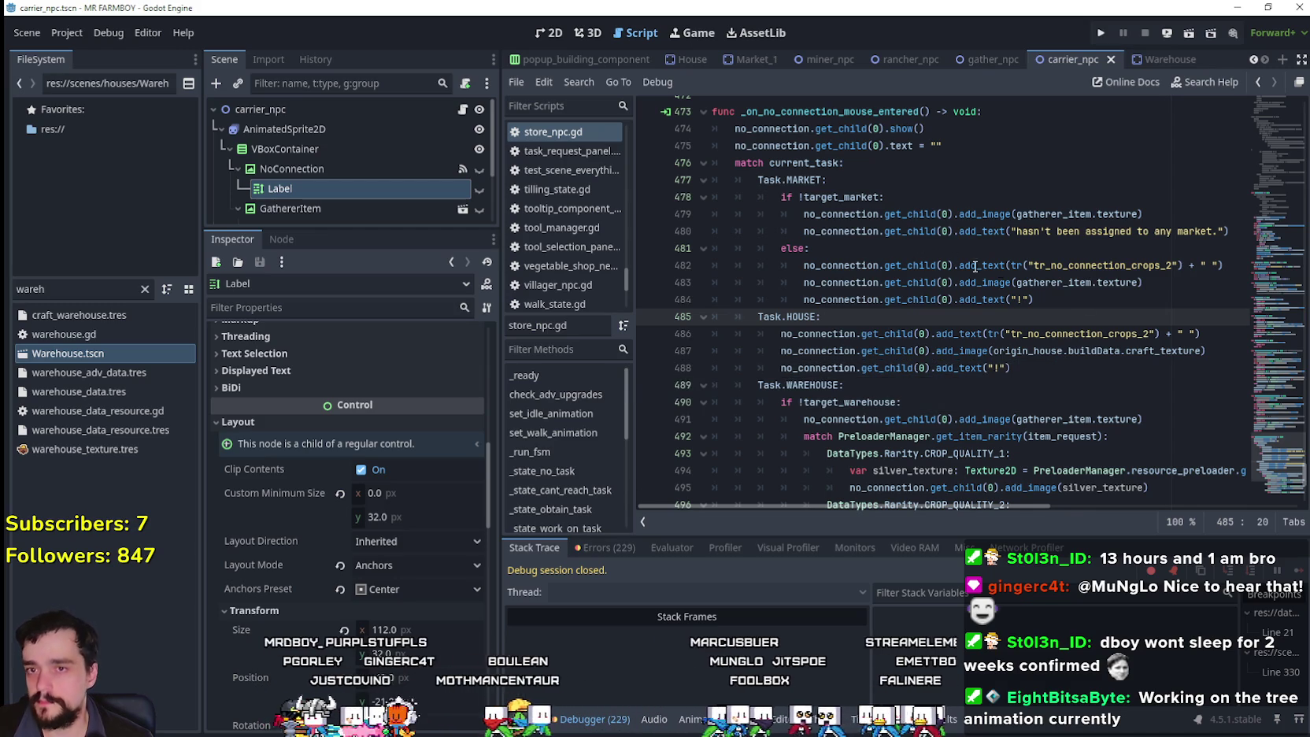
left_click_drag(1034, 300, 681, 267)
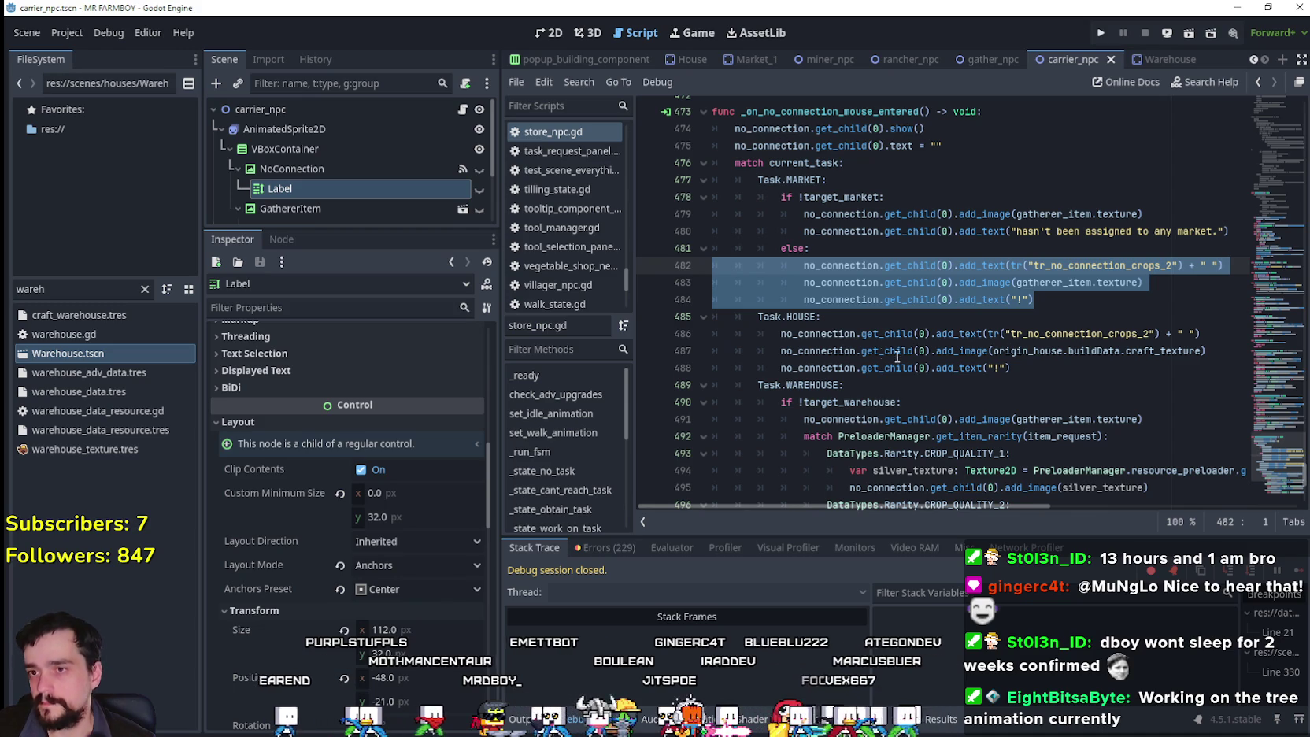
left_click(842, 322)
left_click(1087, 370)
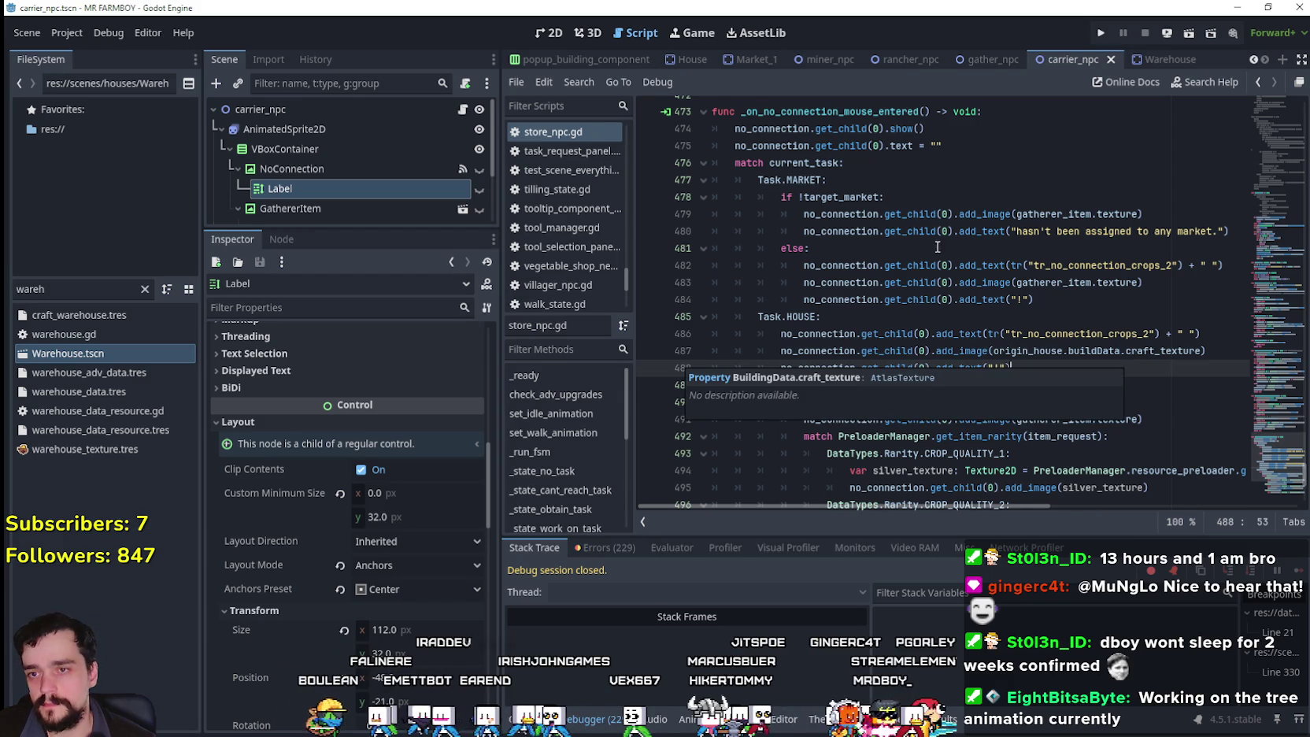
- Scroll down and select the unassigned-warehouse block, lines 491–504
scroll(952, 308, "down", 1)
scroll(947, 317, "down", 2)
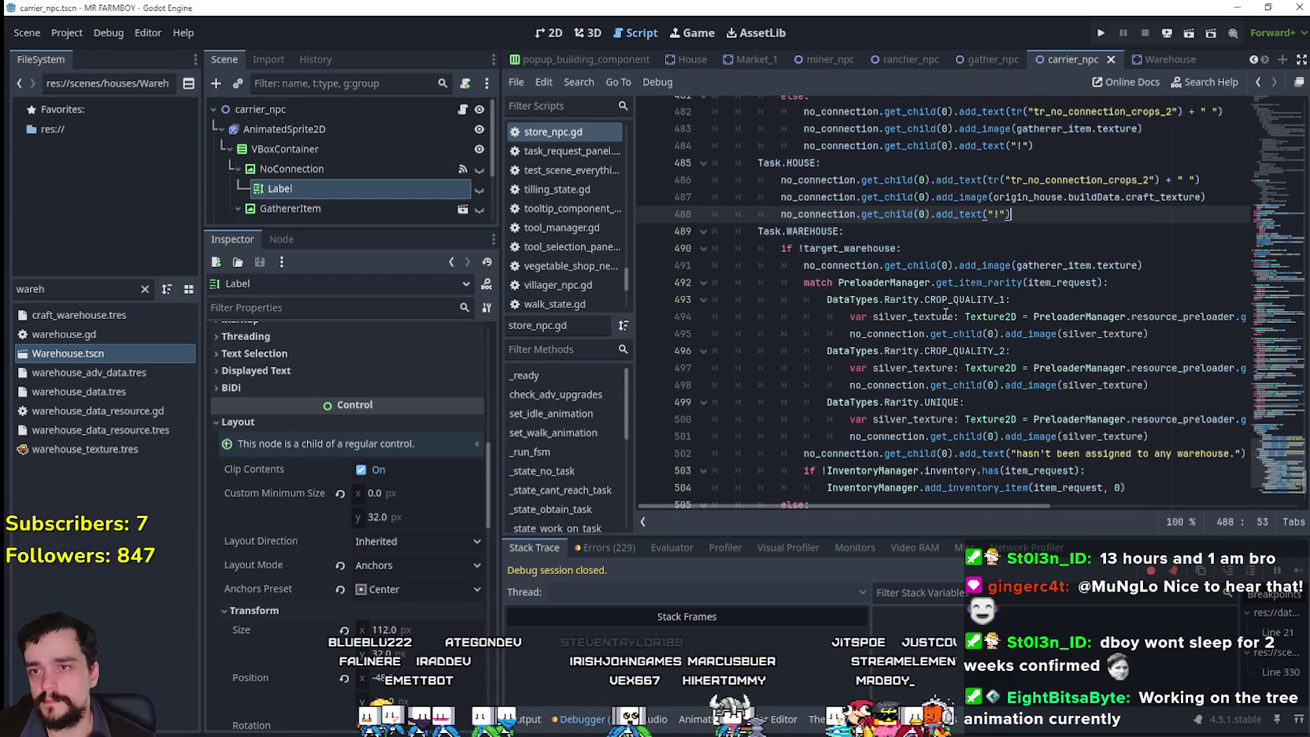
scroll(946, 313, "down", 1)
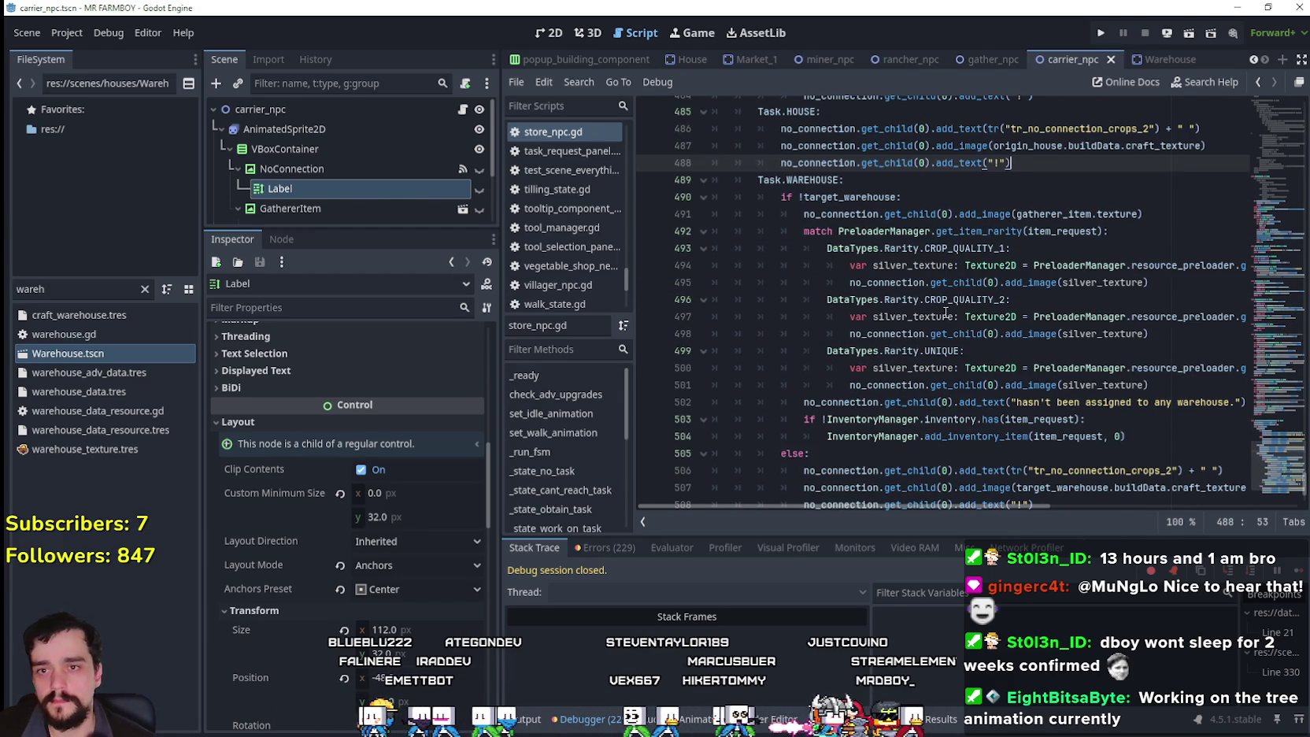
scroll(944, 314, "down", 1)
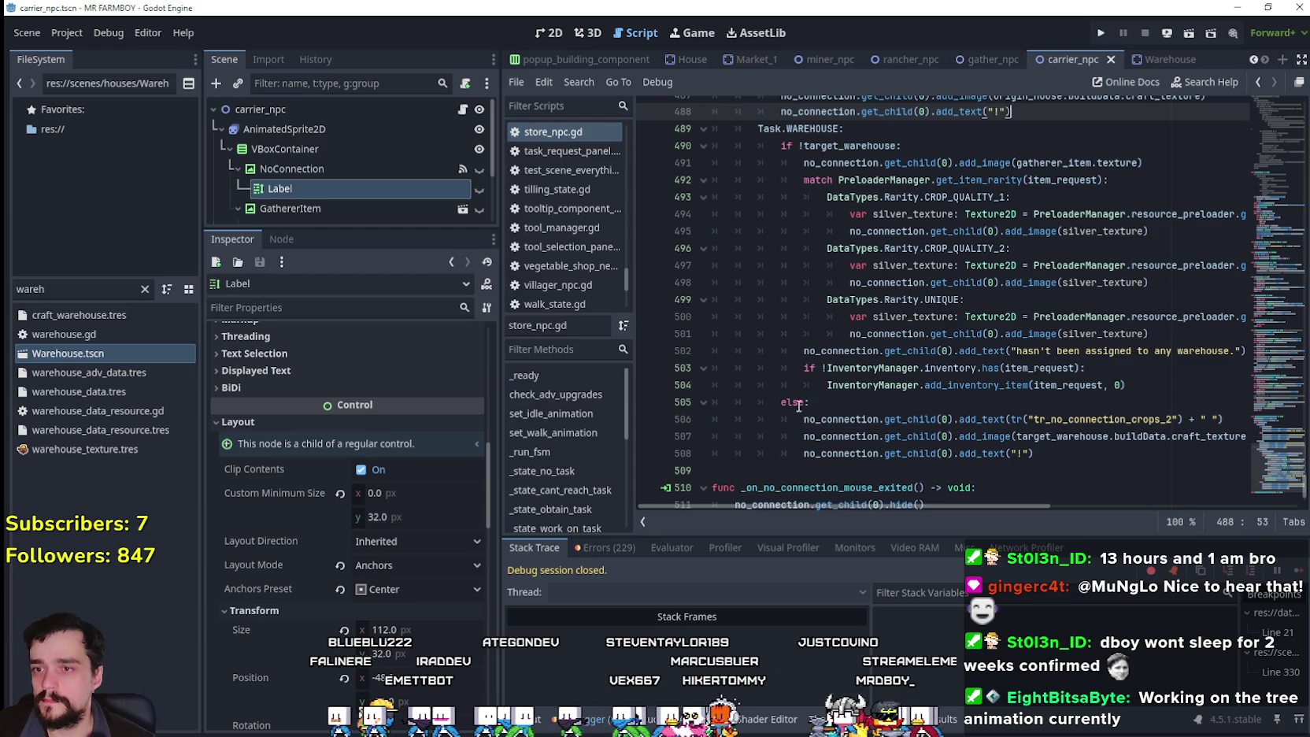
mouse_move(1127, 384)
left_mouse_down()
mouse_move(1023, 350)
mouse_move(787, 197)
mouse_move(667, 158)
left_mouse_up()
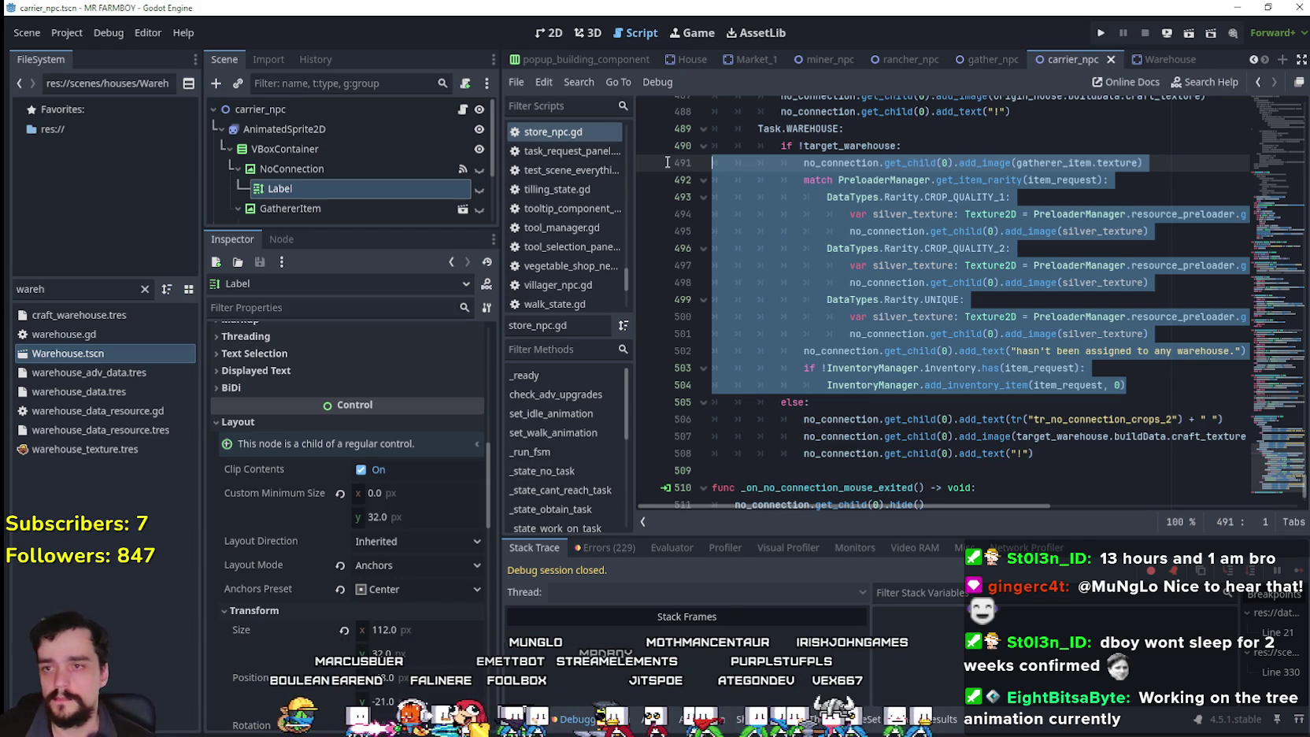
- Copy the selected unassigned-warehouse block via the context menu
right_click(805, 257)
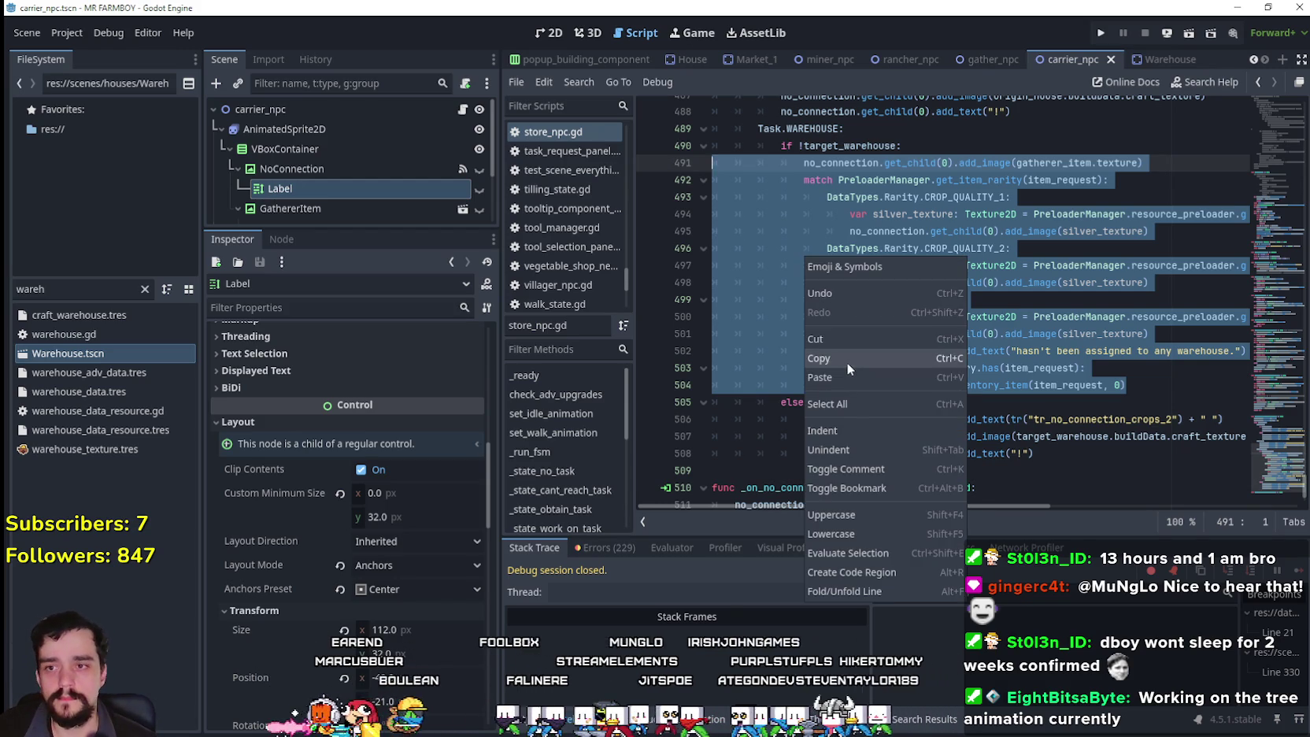
left_click(821, 367)
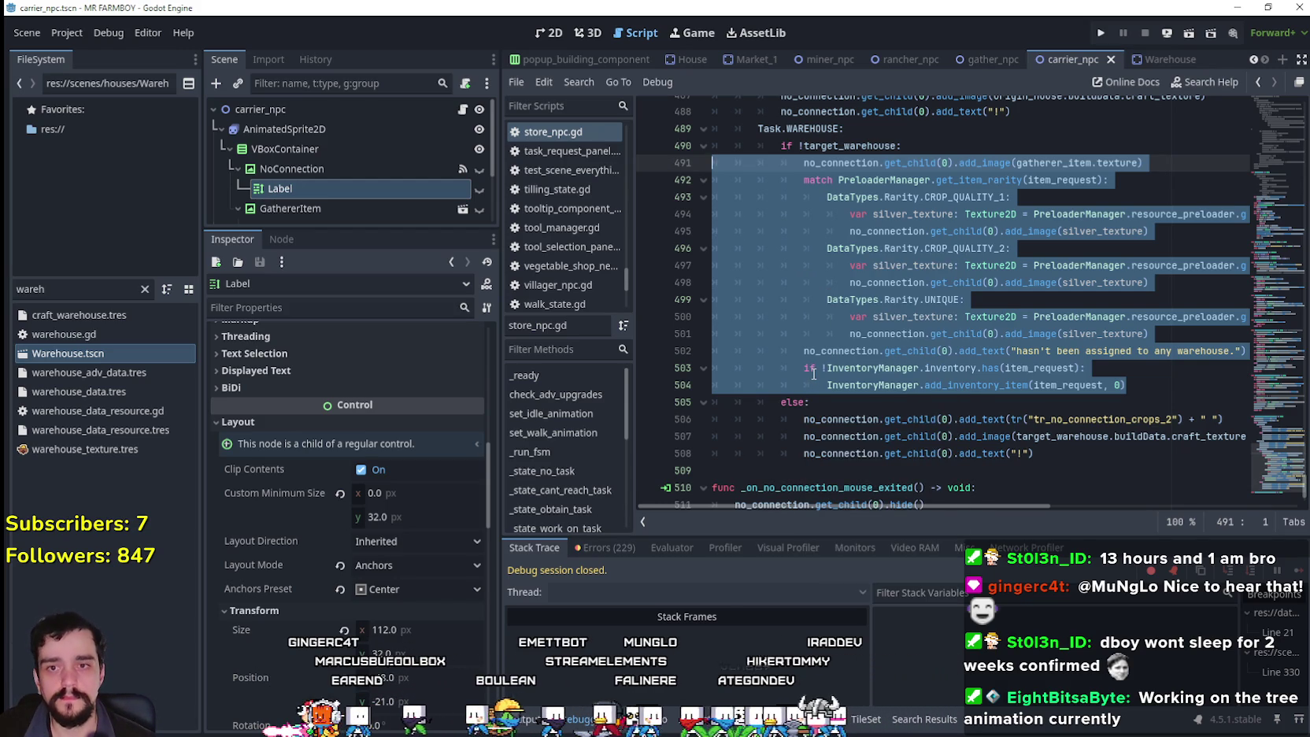
scroll(819, 362, "up", 4)
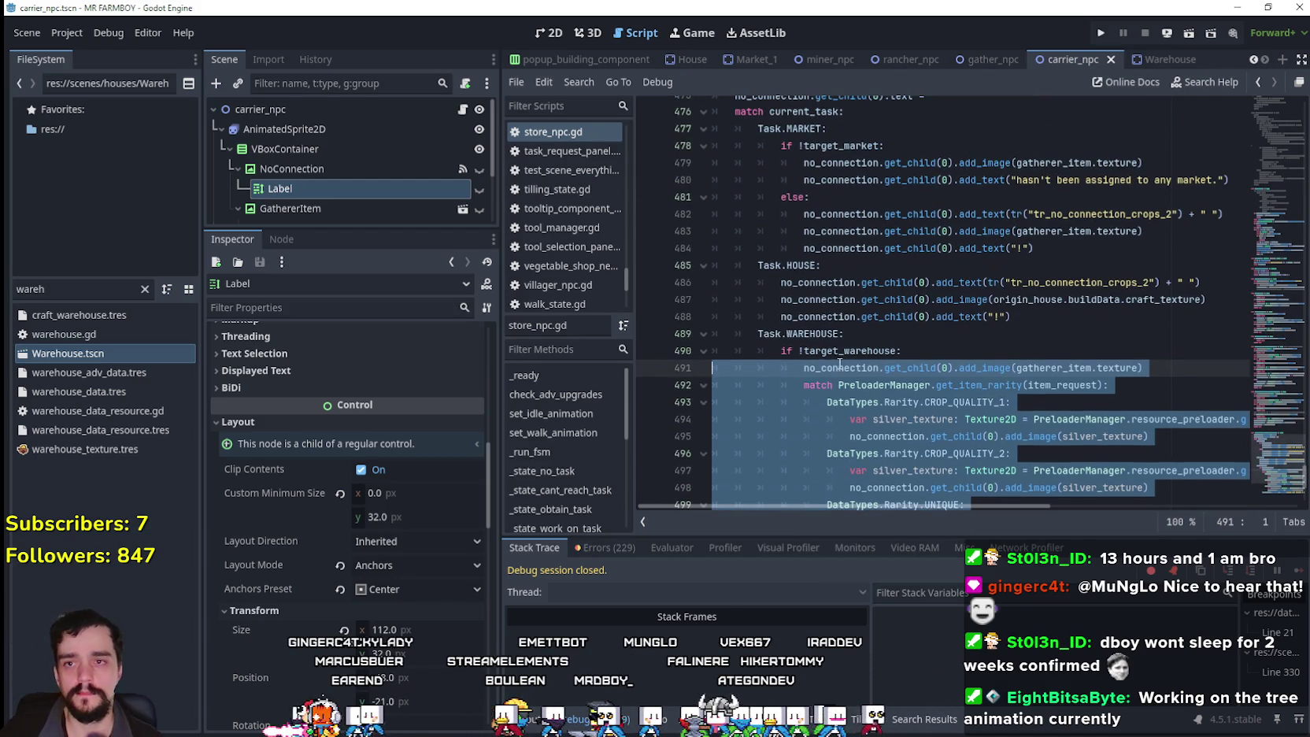
scroll(1023, 284, "down", 3)
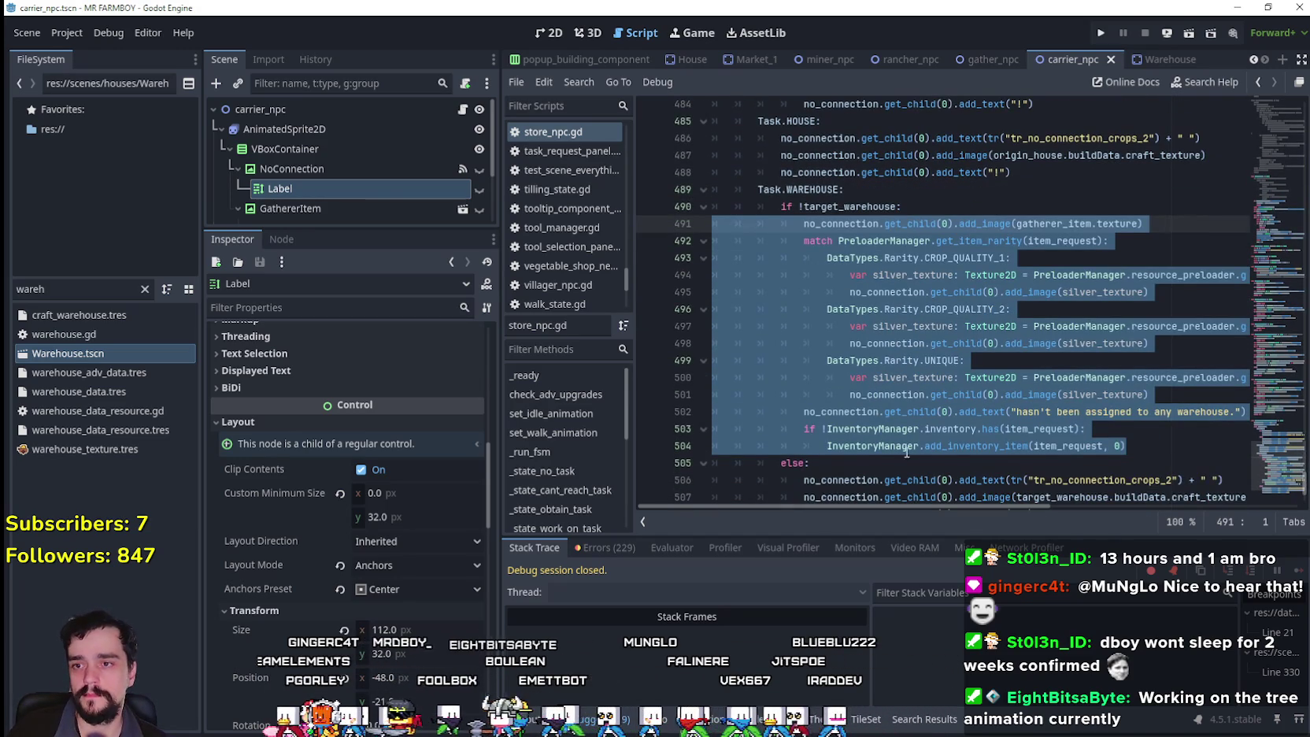
- Delete the if !target_warehouse branch and dedent the three remaining warehouse tooltip lines
left_click_drag(808, 463, 804, 446)
left_click_drag(744, 415, 850, 191)
key("BackSpace")
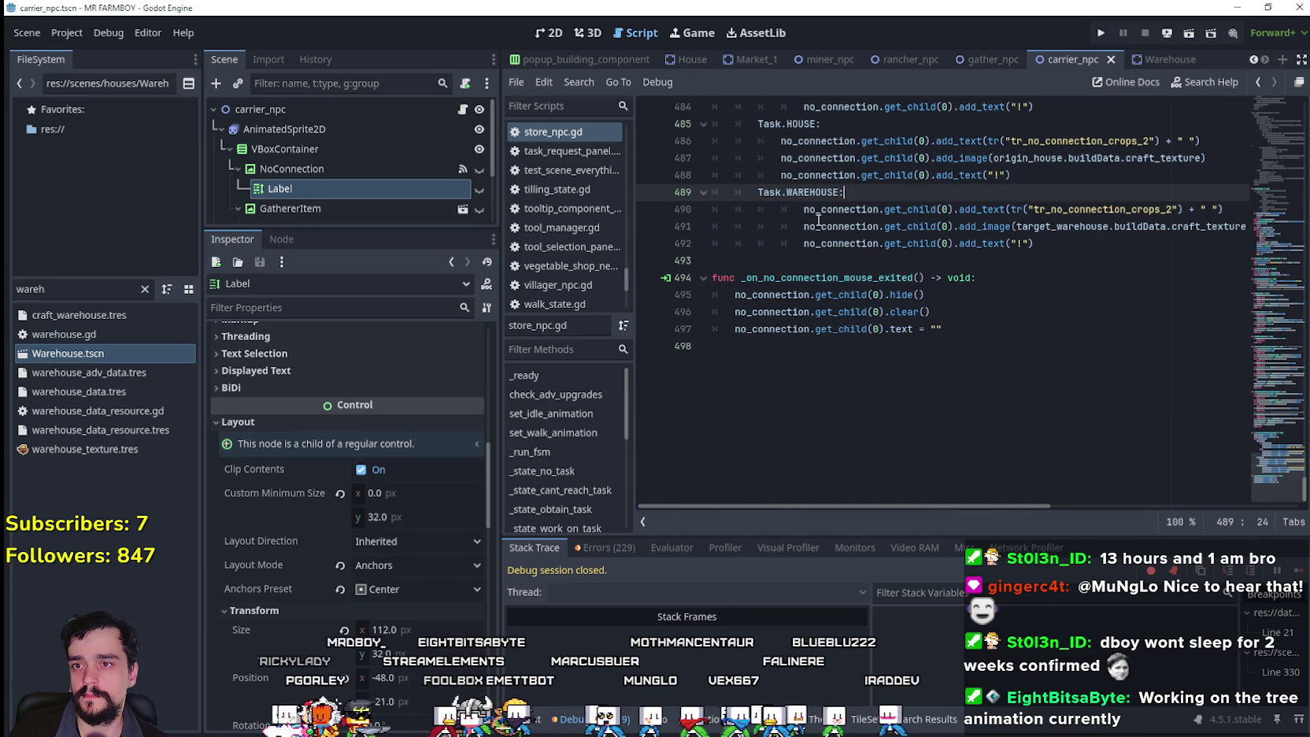
left_click_drag(1038, 244, 657, 207)
key("shift+Tab")
left_click(1072, 261)
- Select the two old Task.MARKET message lines, 479–480, for replacement
scroll(1089, 267, "up", 4)
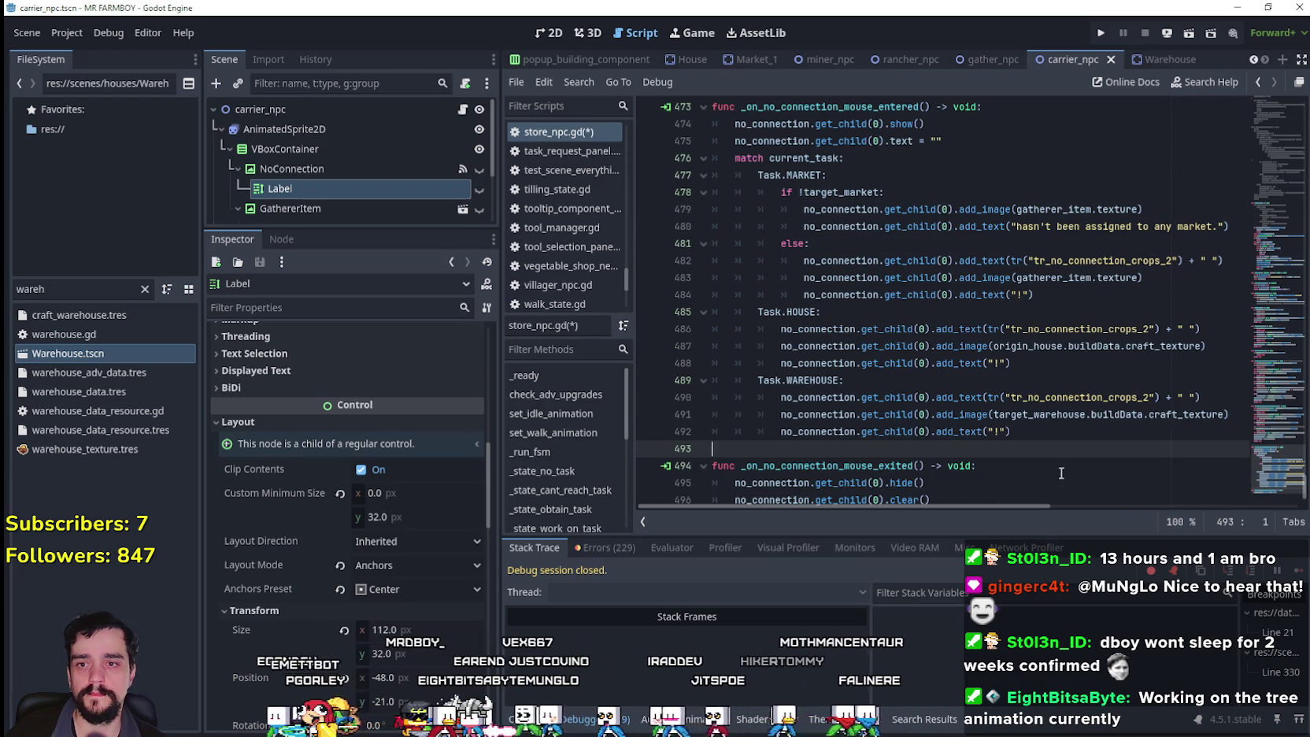
double_click(1088, 419)
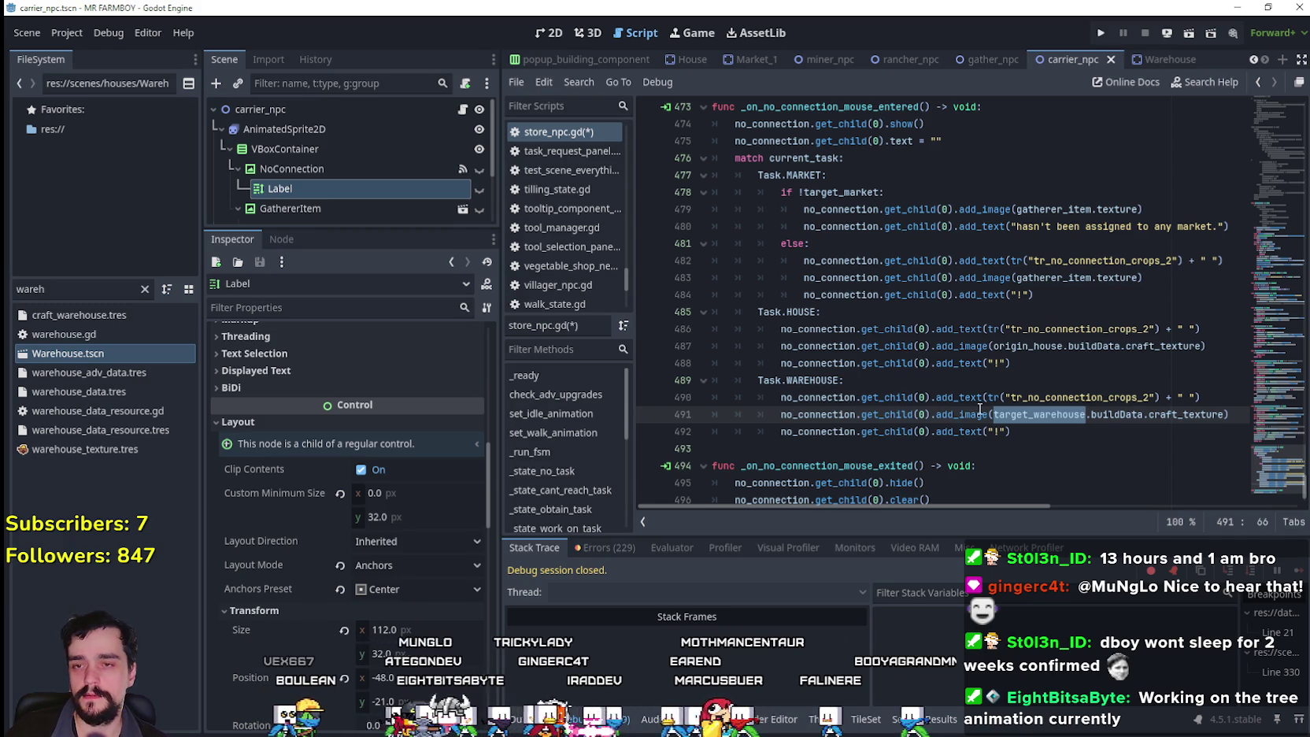
left_click(883, 386)
mouse_move(998, 349)
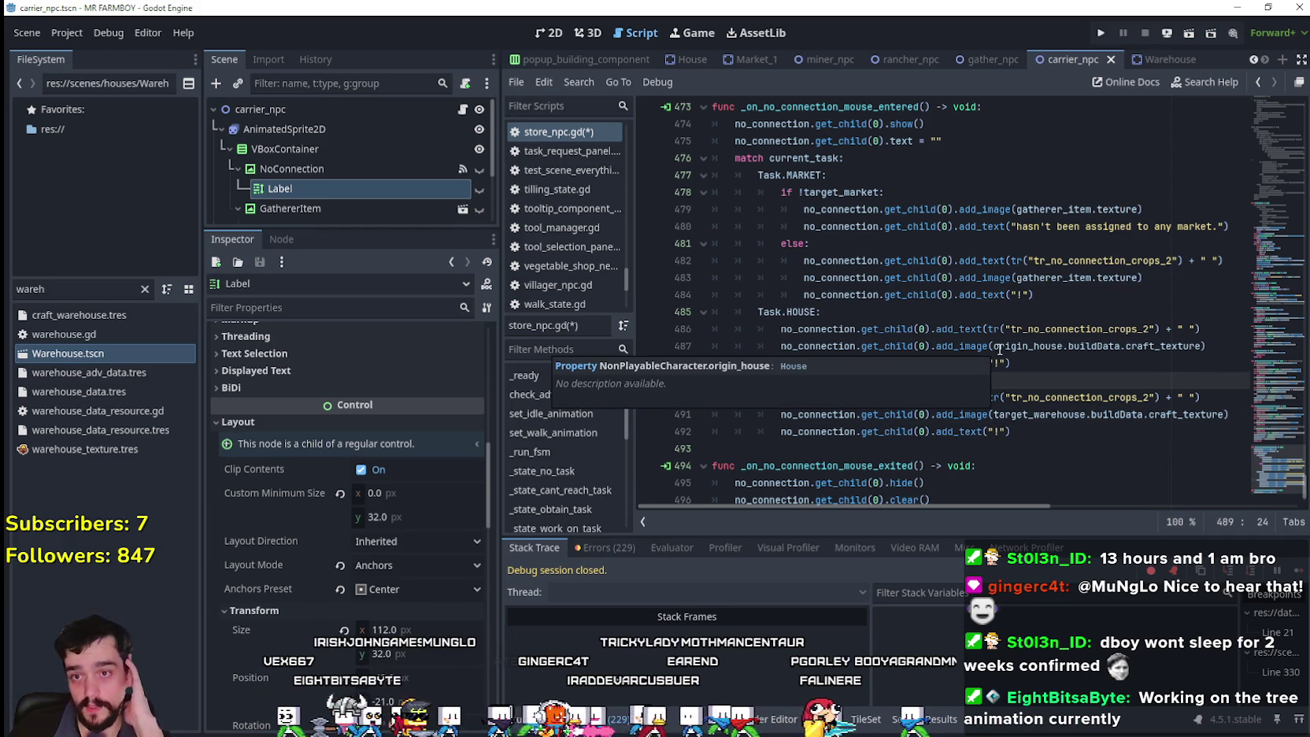
left_click_drag(1234, 226, 680, 203)
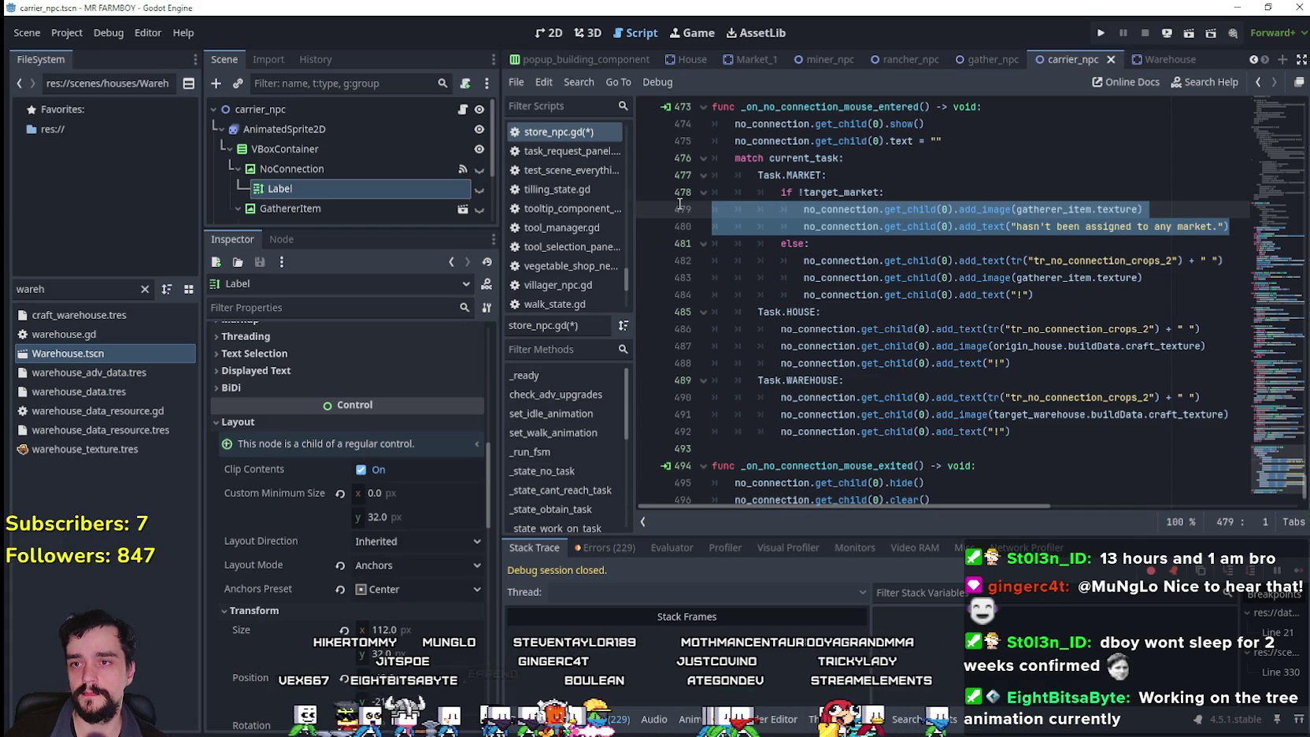
- Paste the rarity block over lines 479–480, change 'warehouse' to 'market', and save
key("ctrl+v")
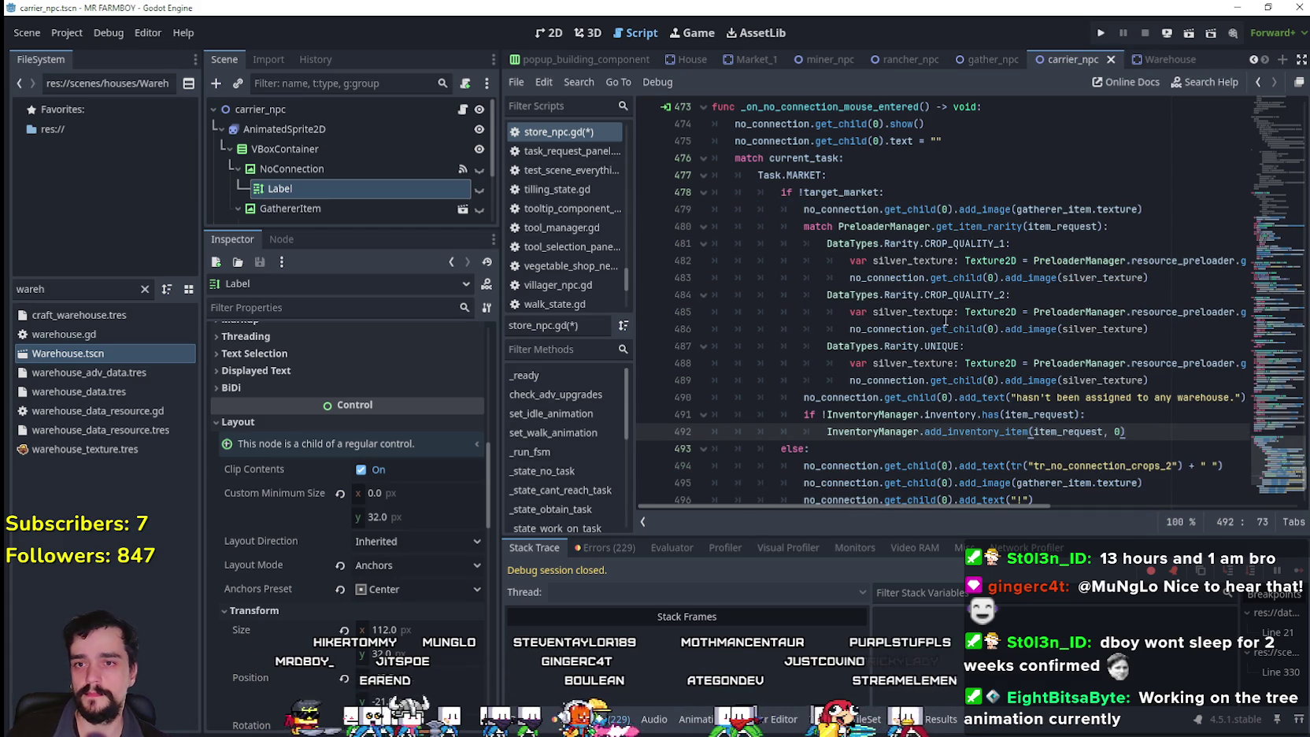
double_click(1213, 399)
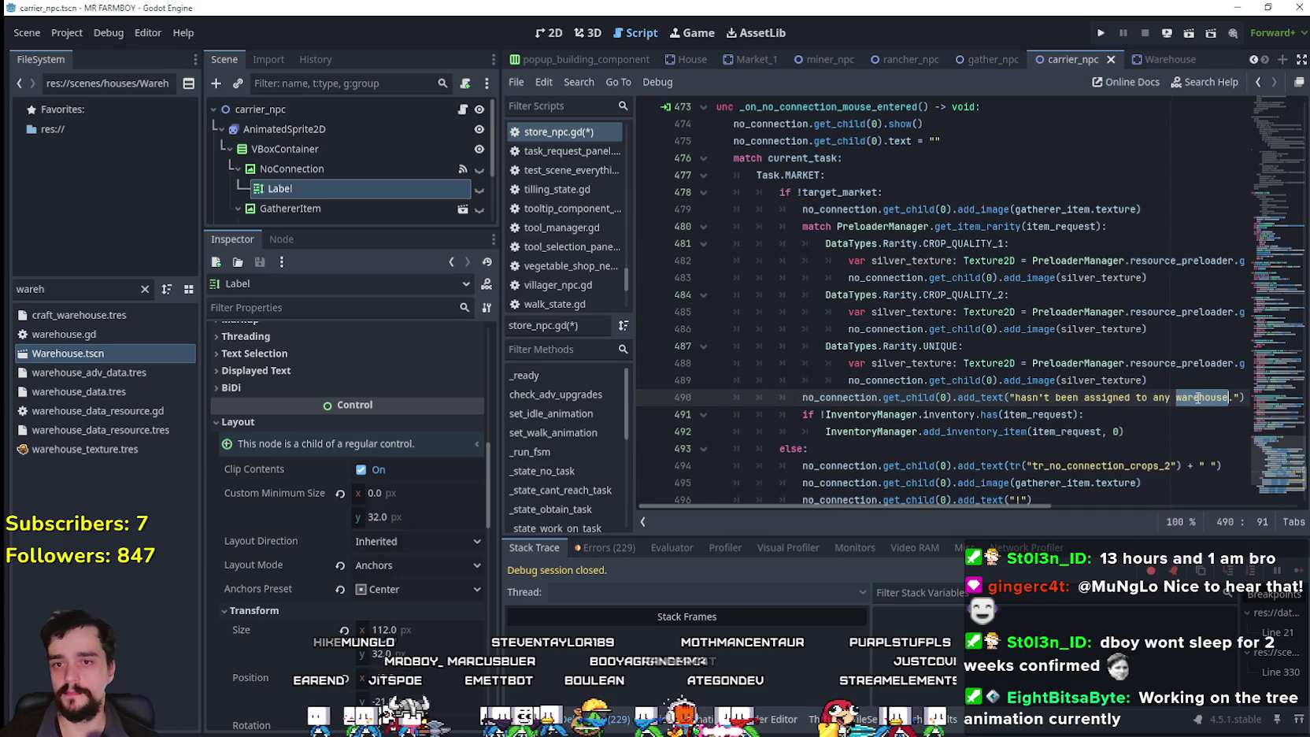
type("market")
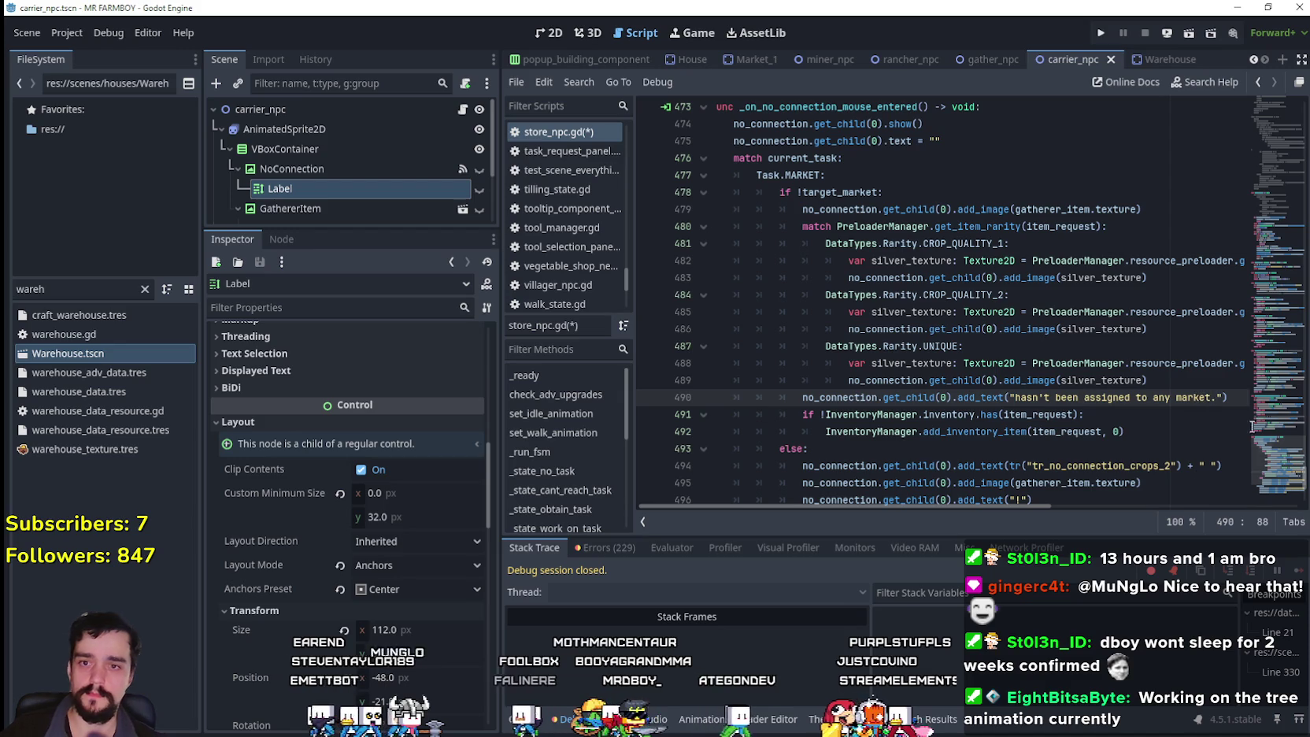
left_click(1134, 431)
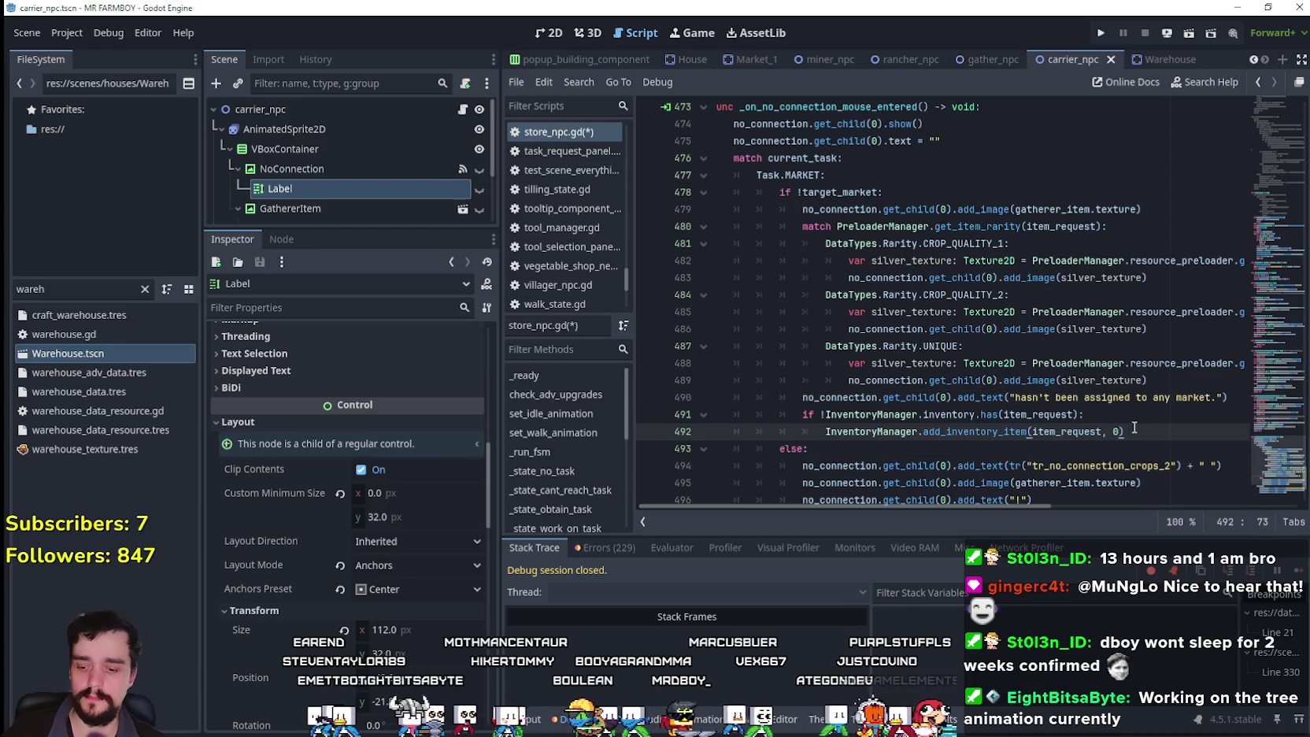
key("ctrl+s")
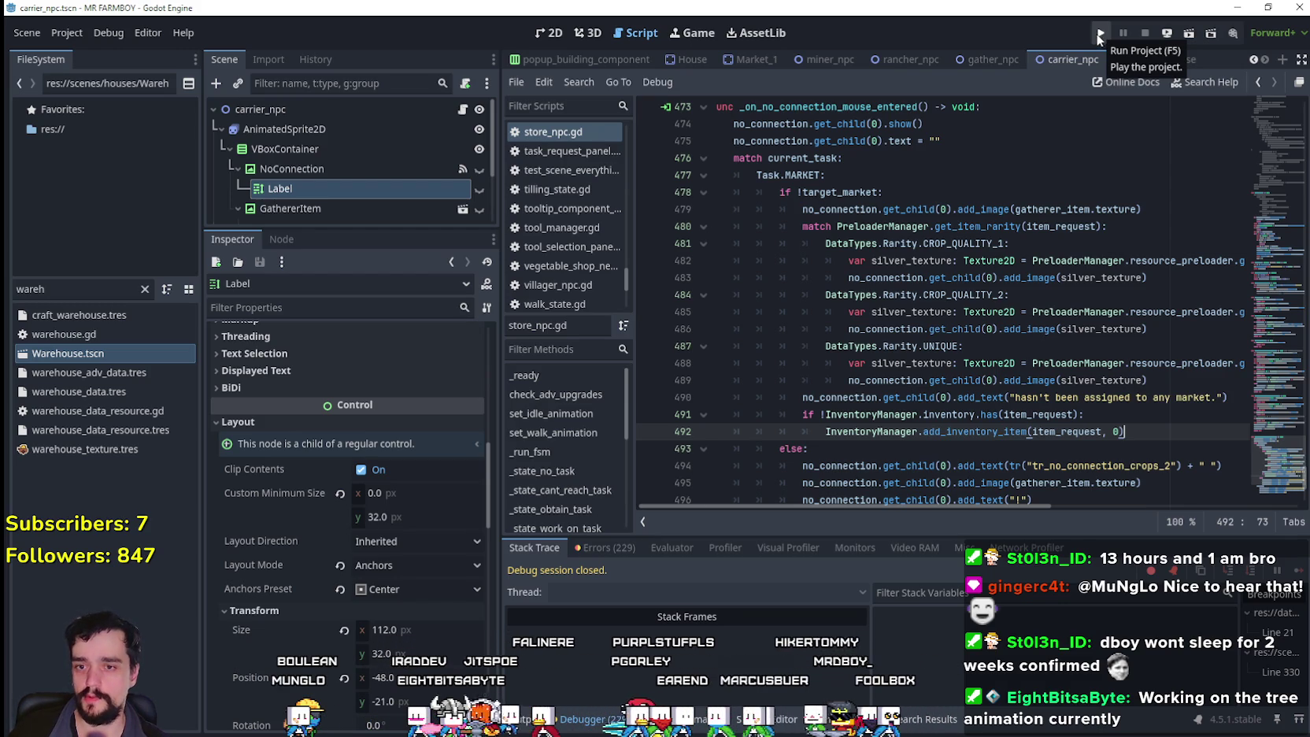
- Scroll to the end of carrier_npc.gd and run the project with the play button
scroll(1288, 483, "down", 5)
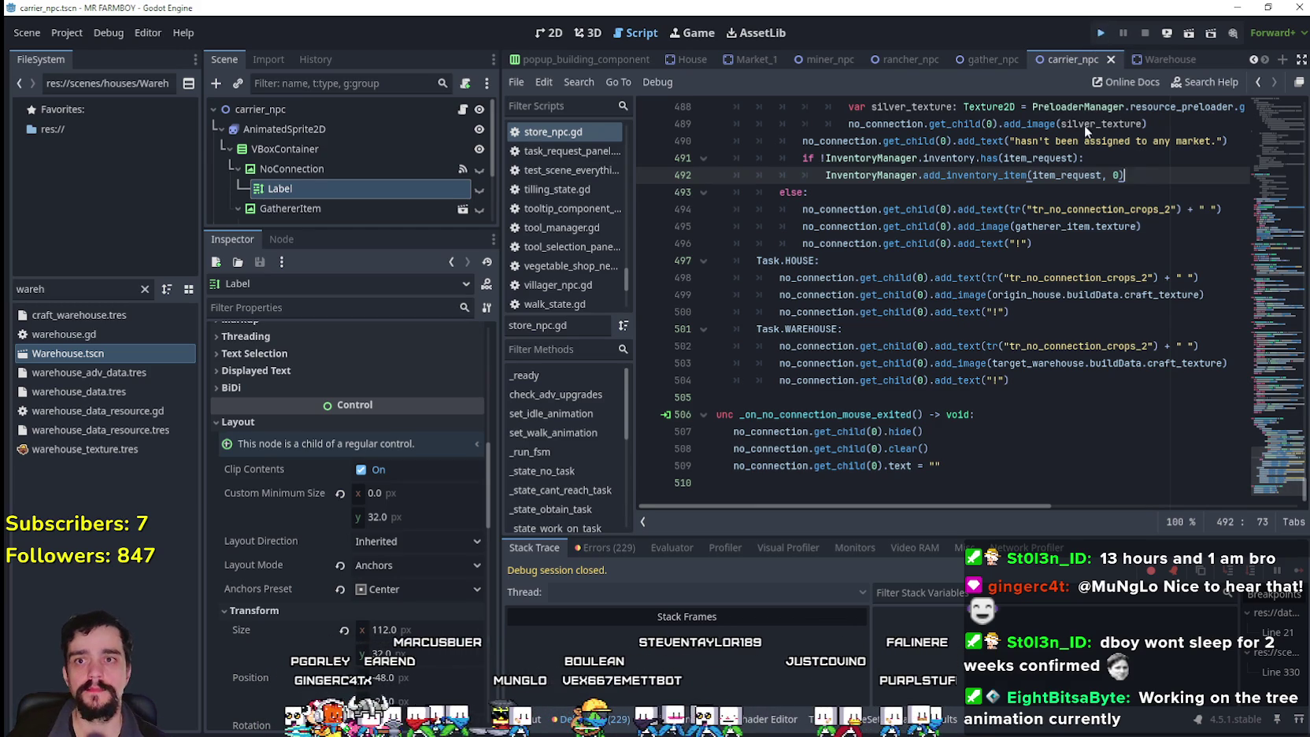
left_click(1100, 32)
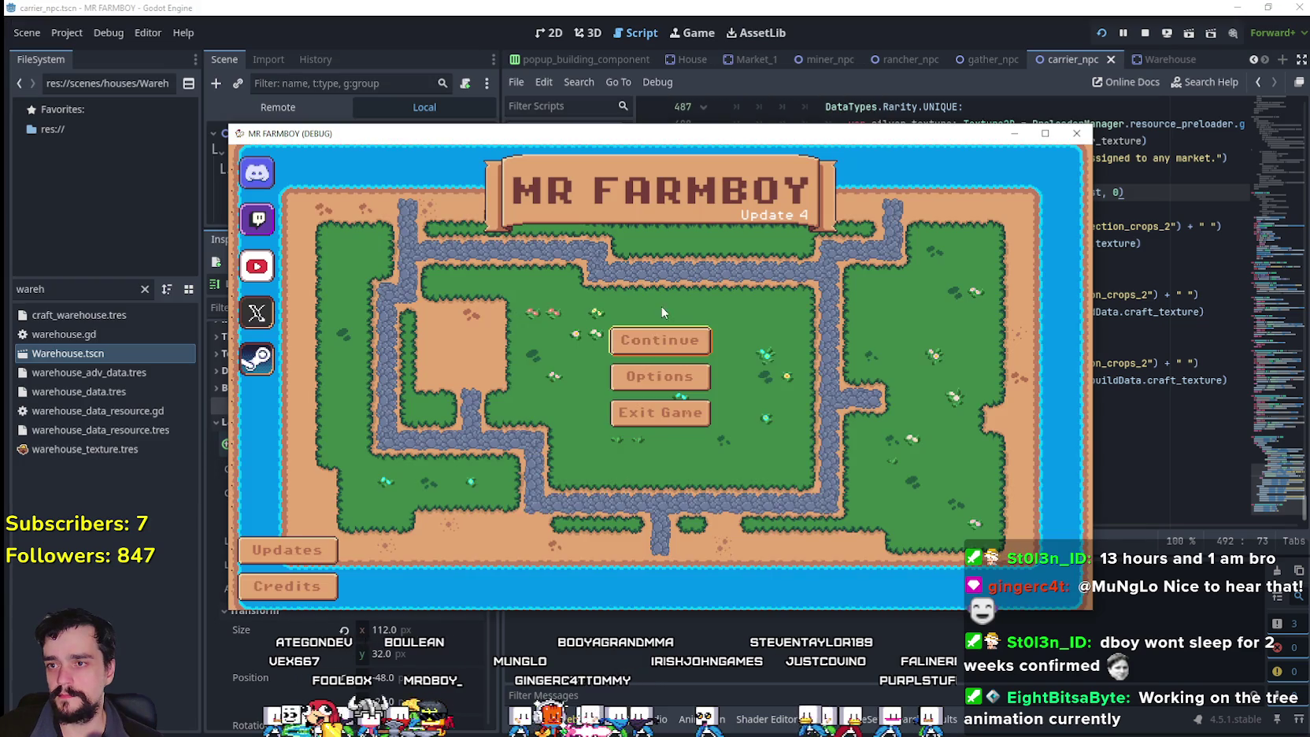
- Continue to the saved-games list and load a chosen save
left_click(661, 337)
scroll(732, 417, "down", 1)
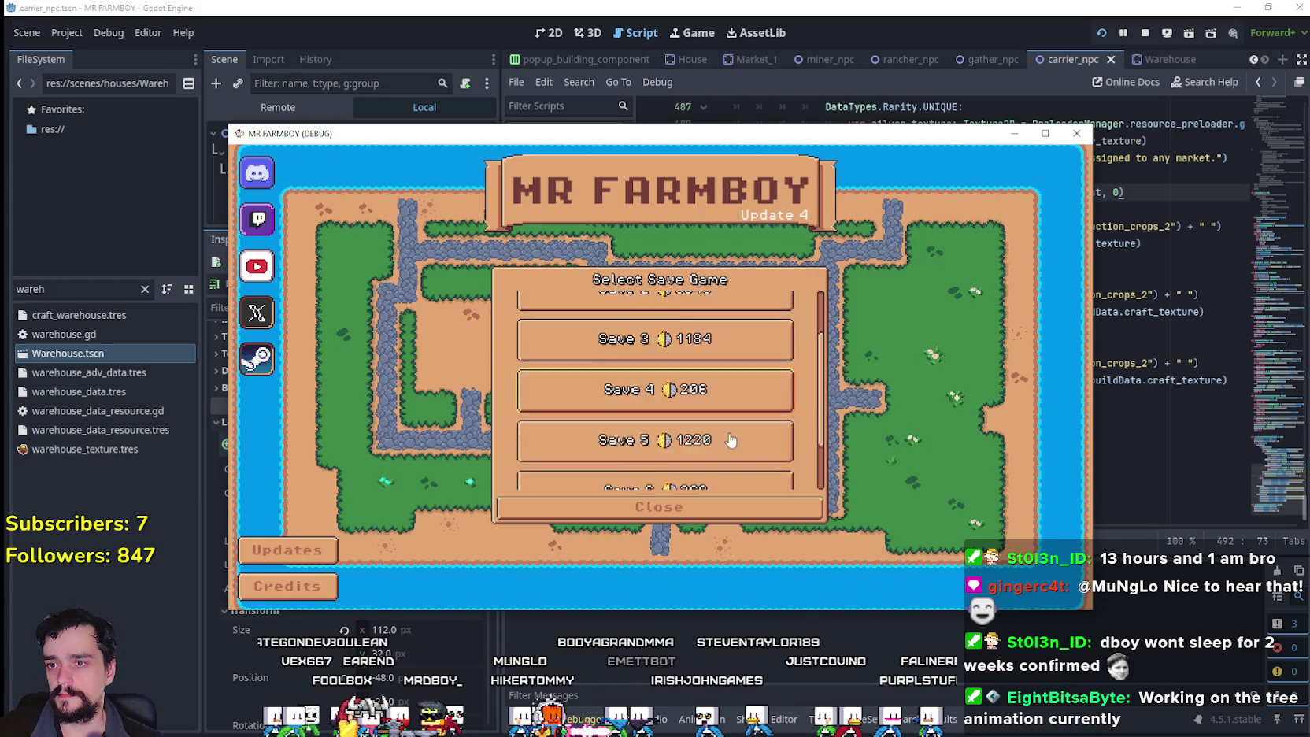
scroll(731, 440, "down", 3)
scroll(730, 402, "up", 2)
scroll(730, 400, "up", 1)
left_click(716, 358)
left_click(618, 379)
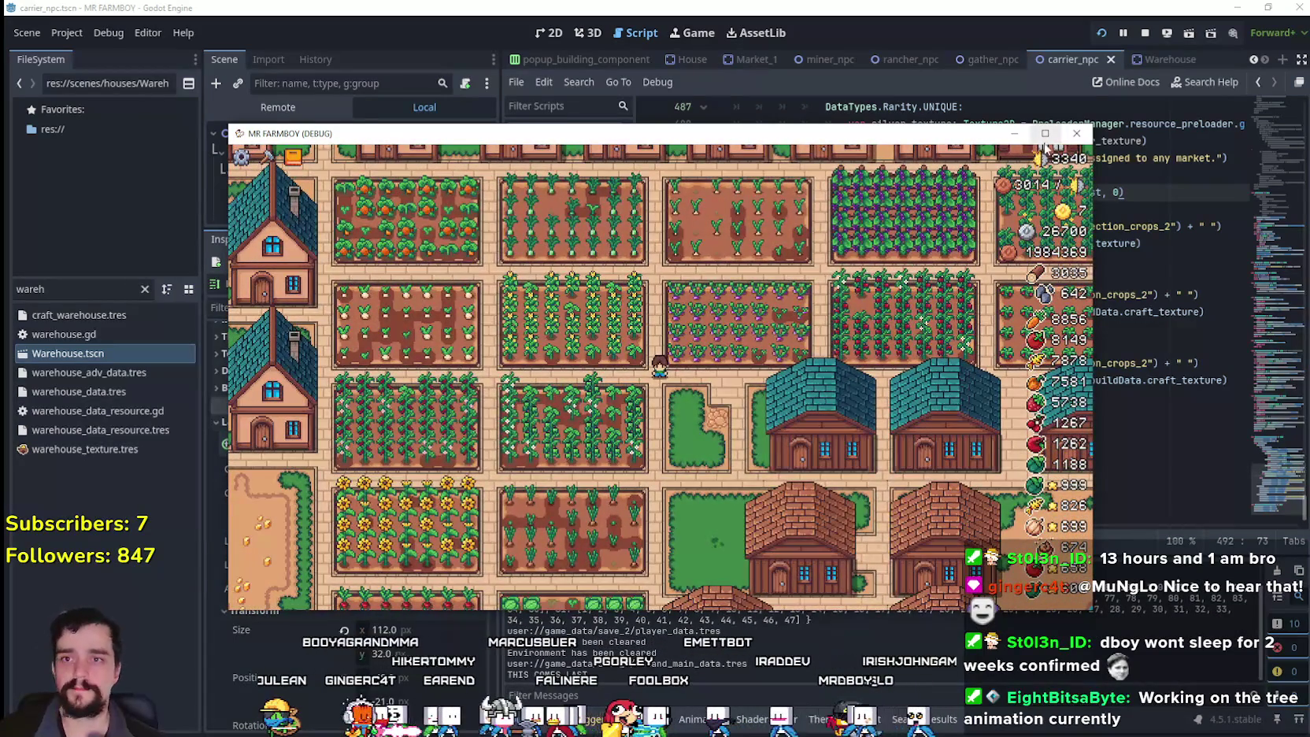
- Maximize the game window and zoom the farm map out and back in
left_click(1045, 135)
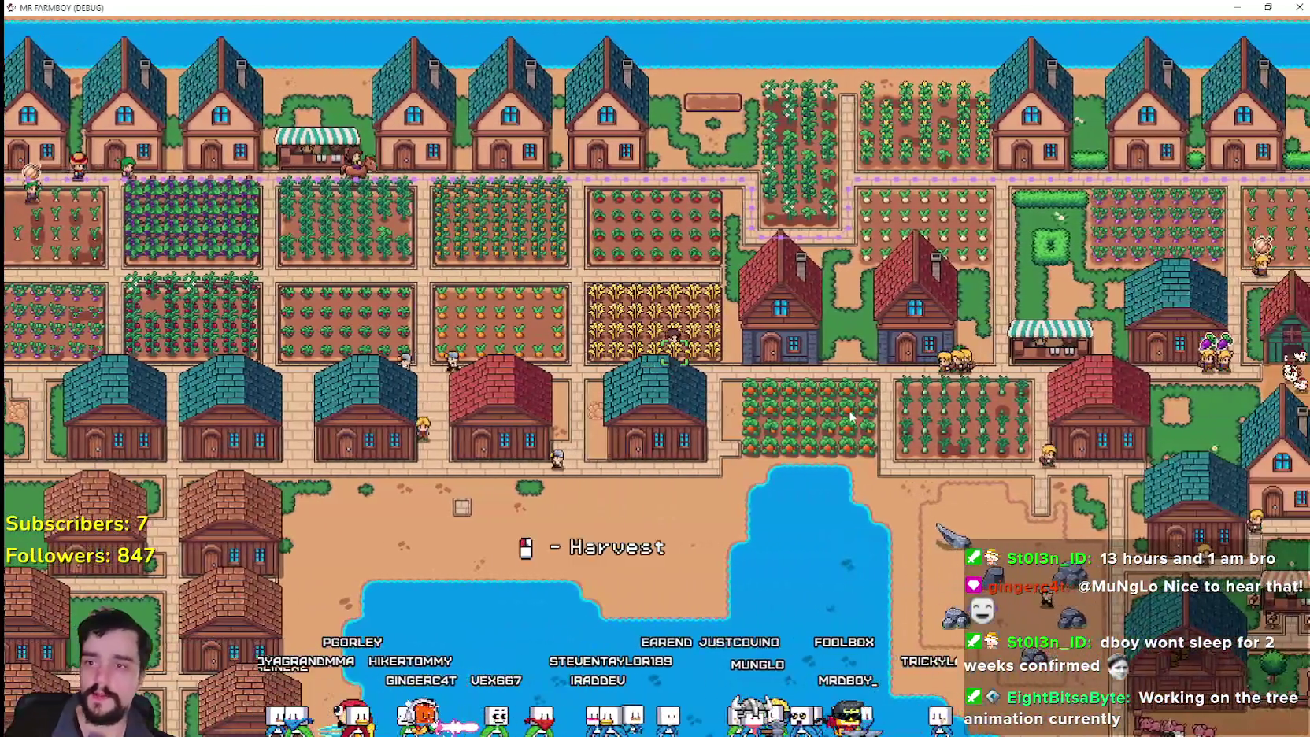
scroll(817, 445, "down", 3)
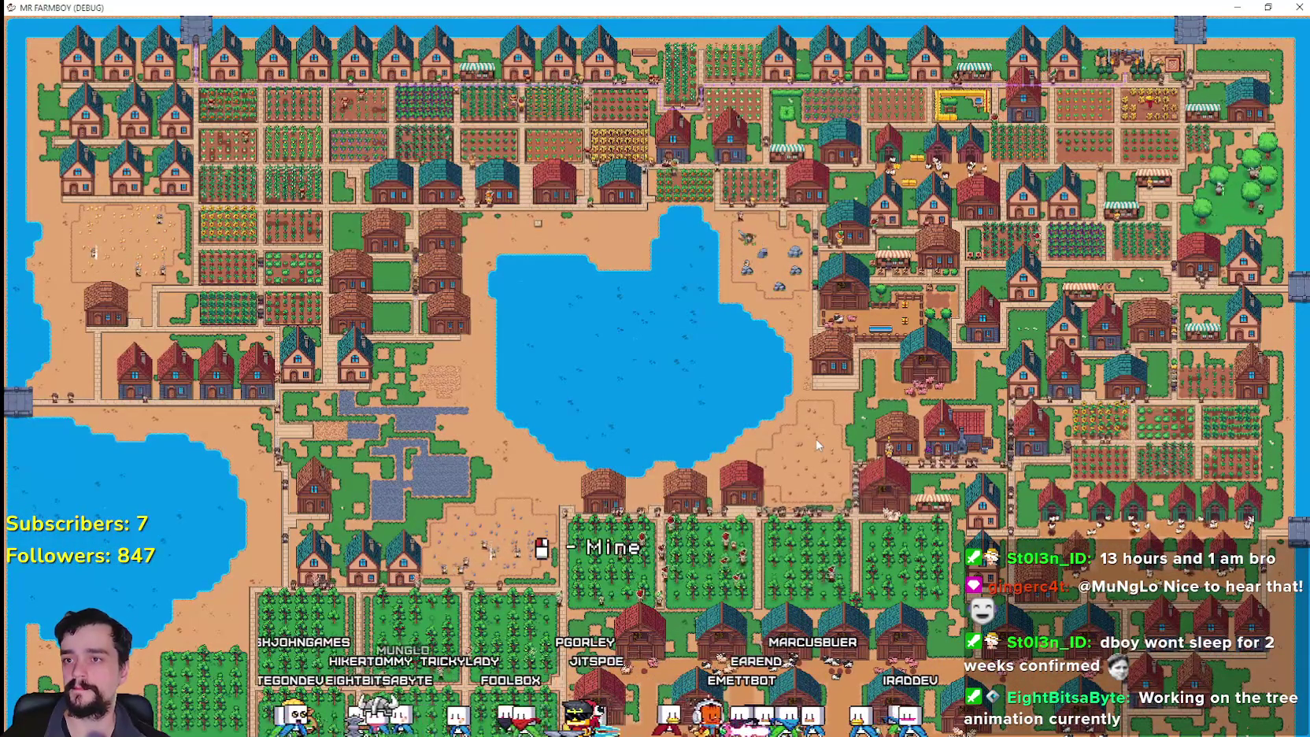
scroll(817, 445, "up", 3)
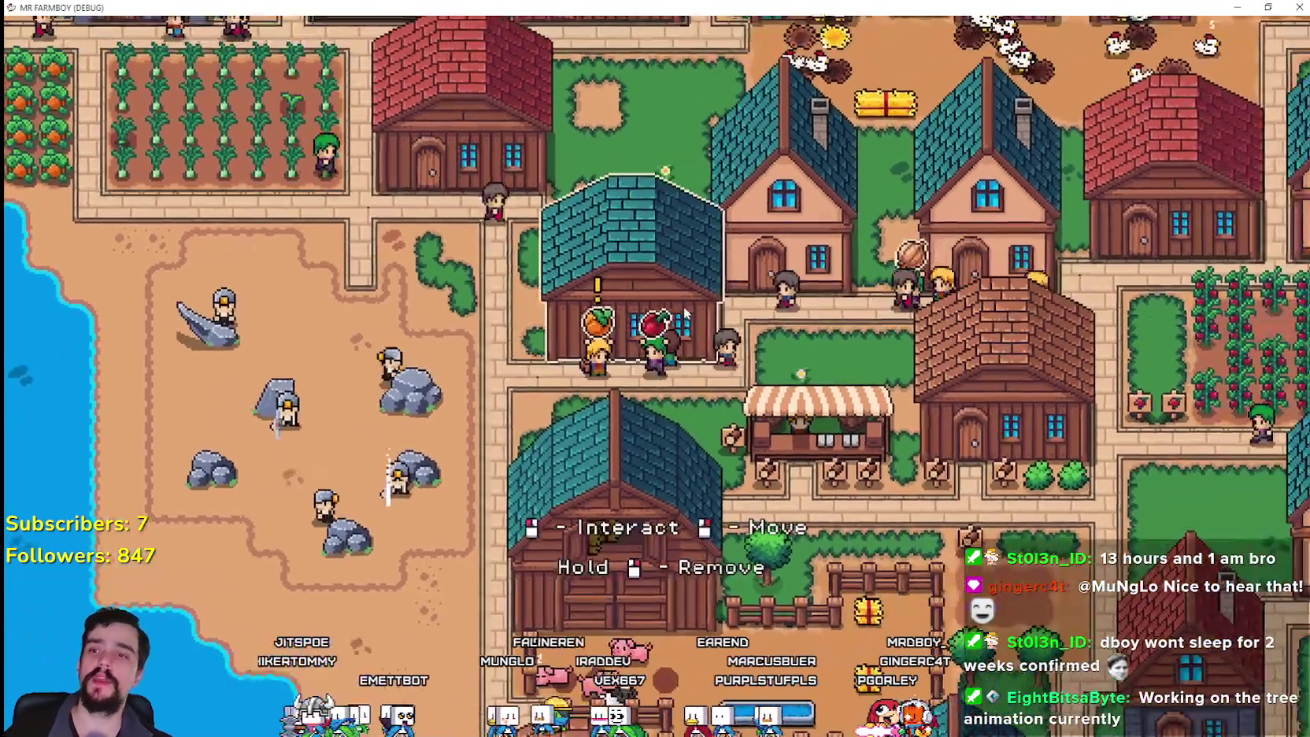
- Open the market's inventory and add Pumpkin to its sell list (3/3)
left_click(610, 515)
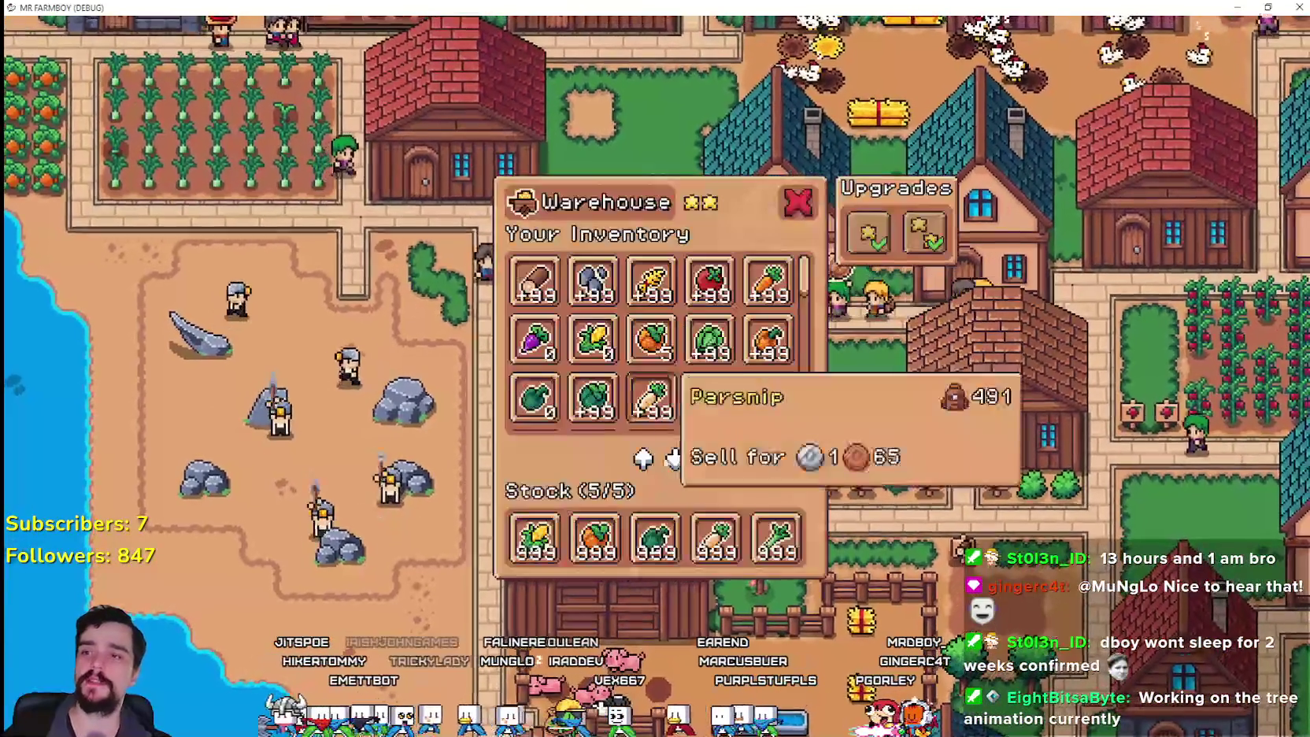
left_click(798, 202)
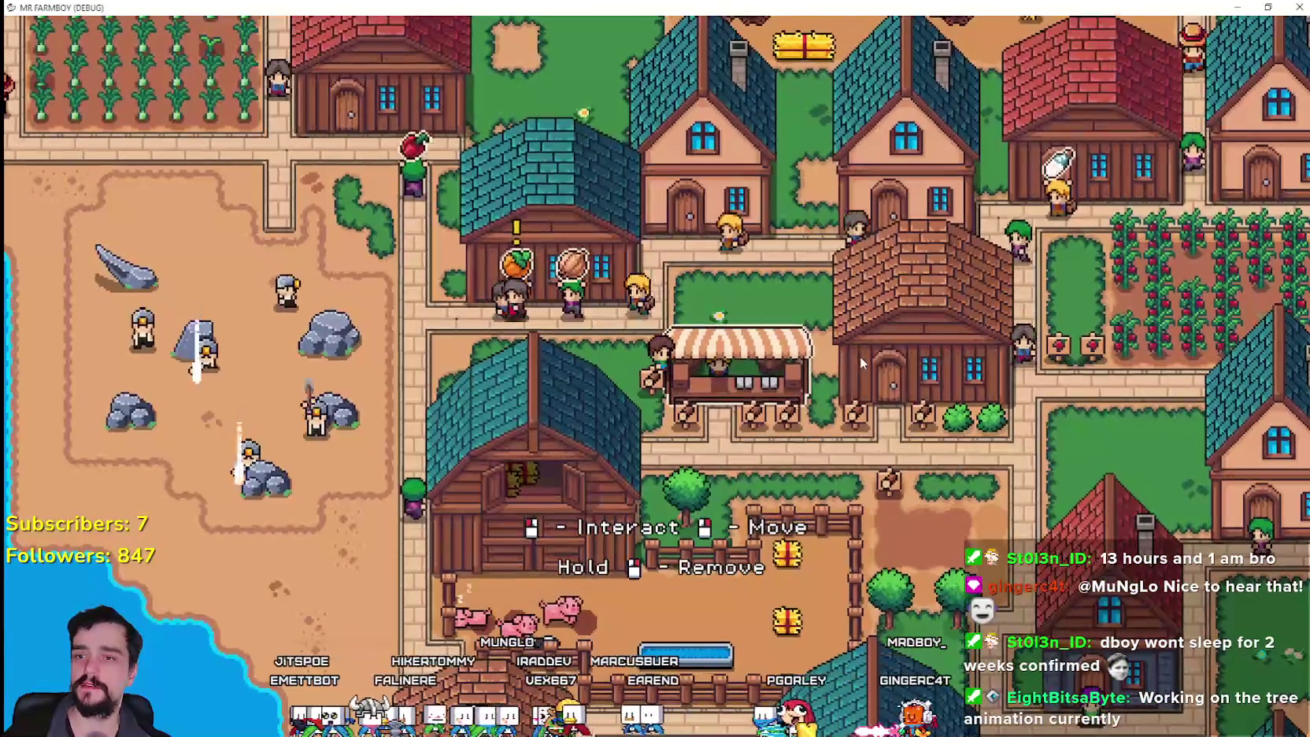
left_click(787, 386)
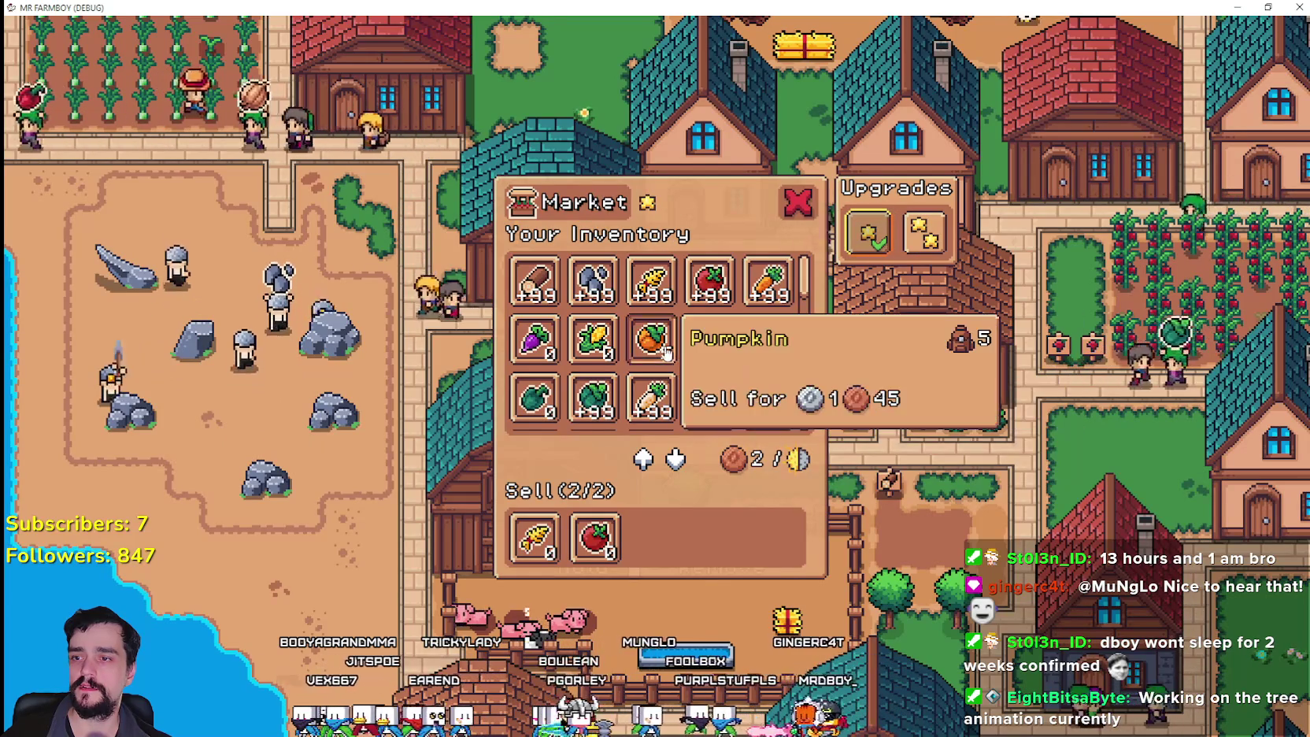
left_click(650, 340)
key("Escape")
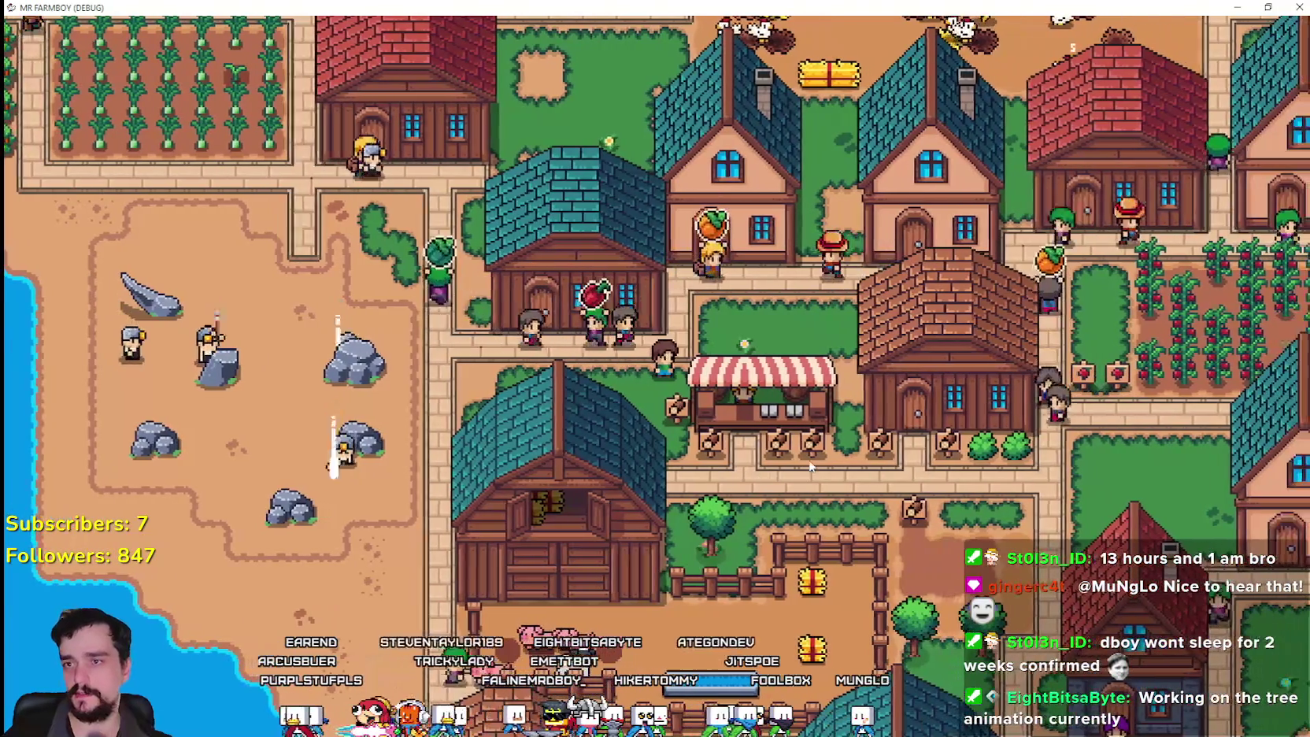
- Reopen the market to confirm Pumpkin is now selling
left_click(757, 496)
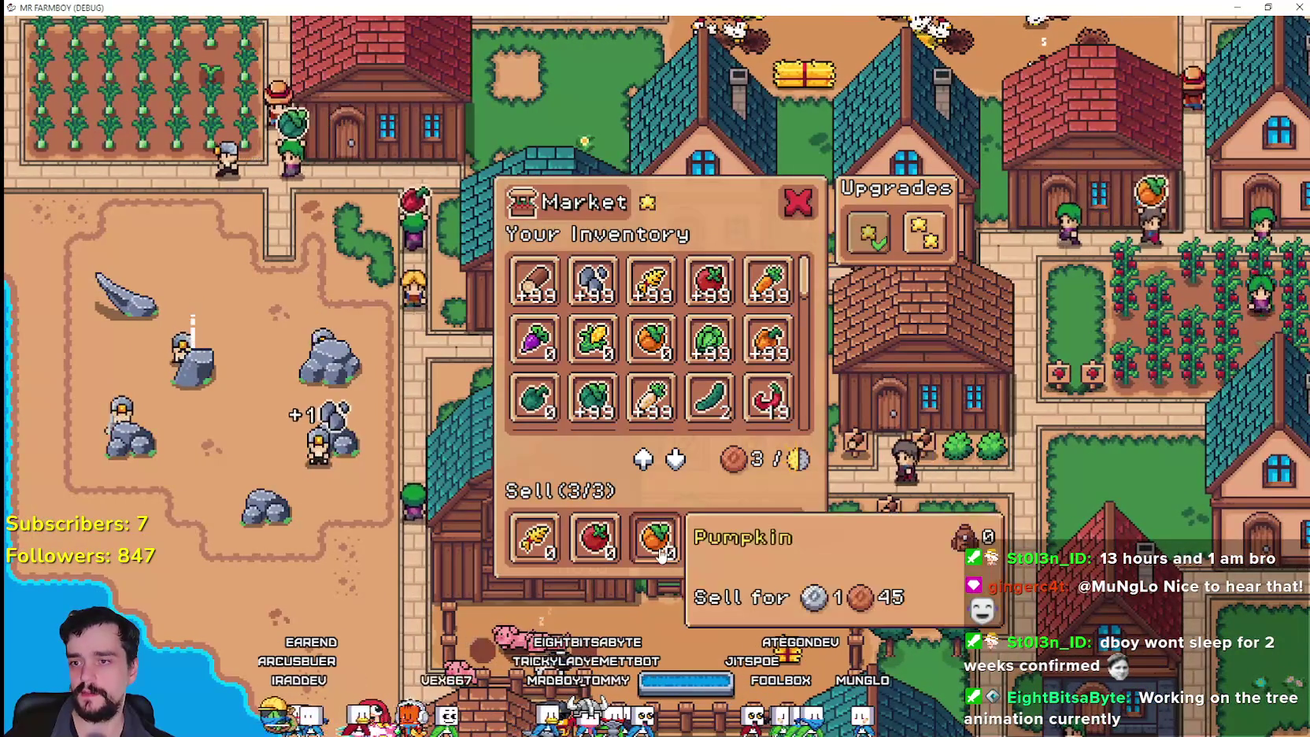
key("Escape")
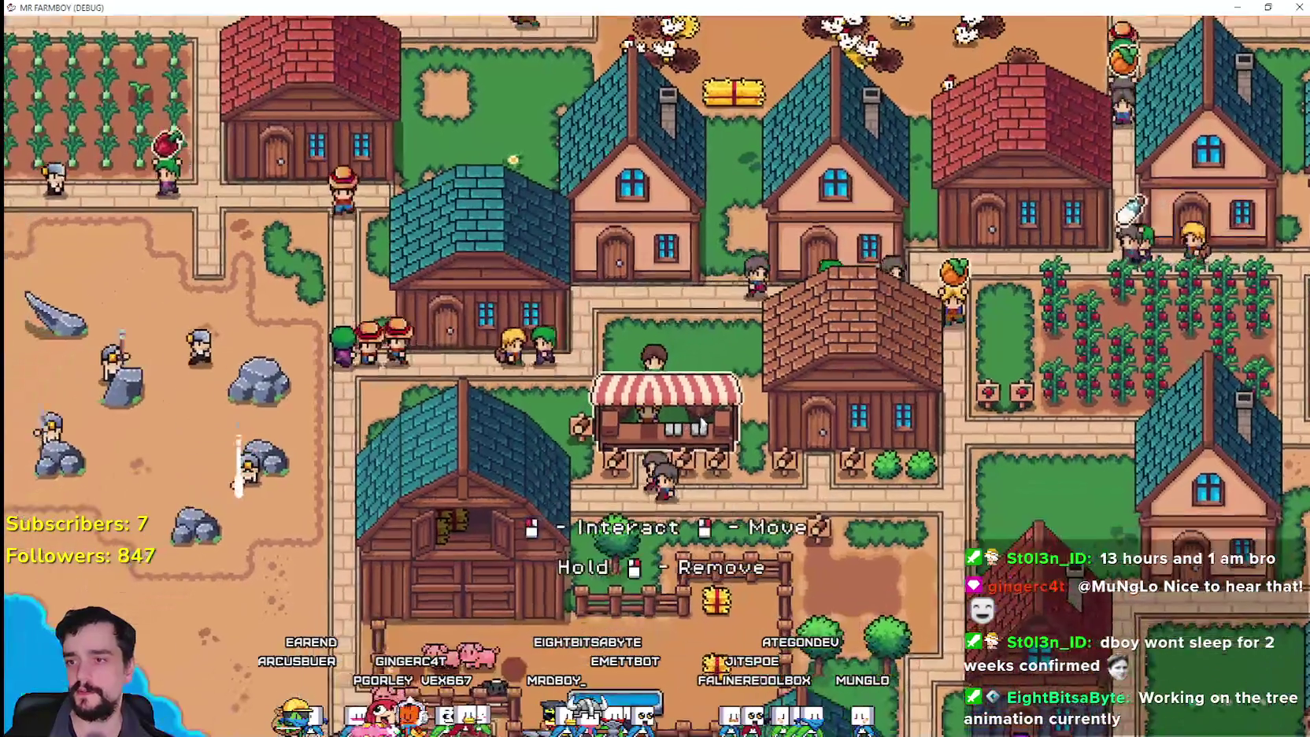
left_click(693, 425)
key("Escape")
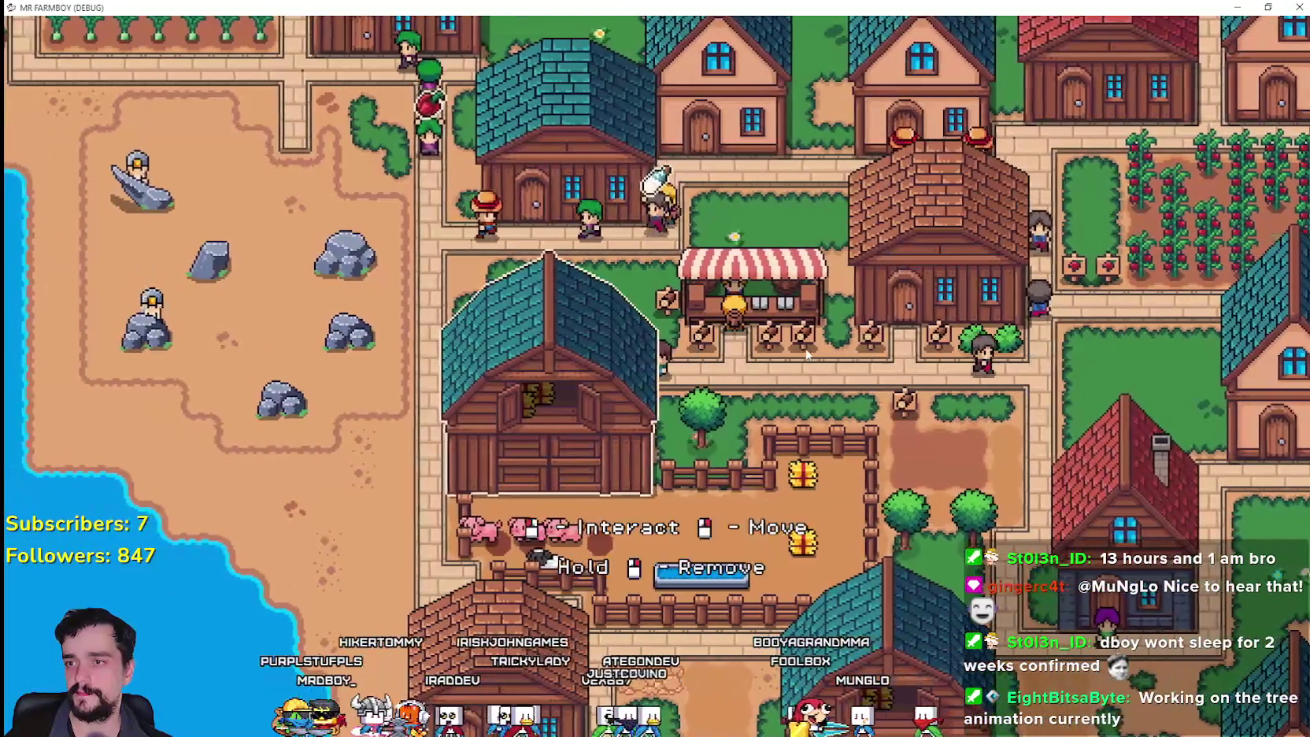
scroll(805, 354, "down", 6)
scroll(801, 354, "down", 2)
scroll(801, 354, "up", 8)
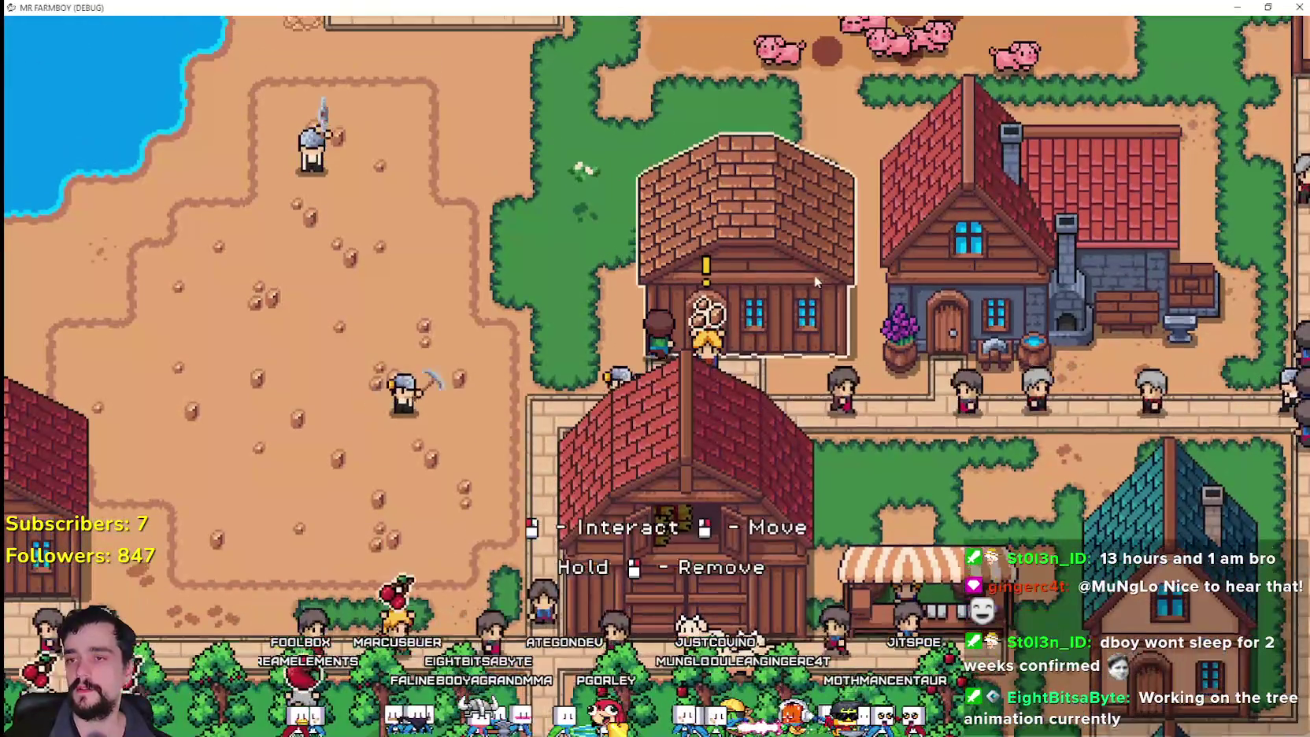
- Open the warehouse inventory showing 999 Copper Nuggets in stock
left_click(814, 274)
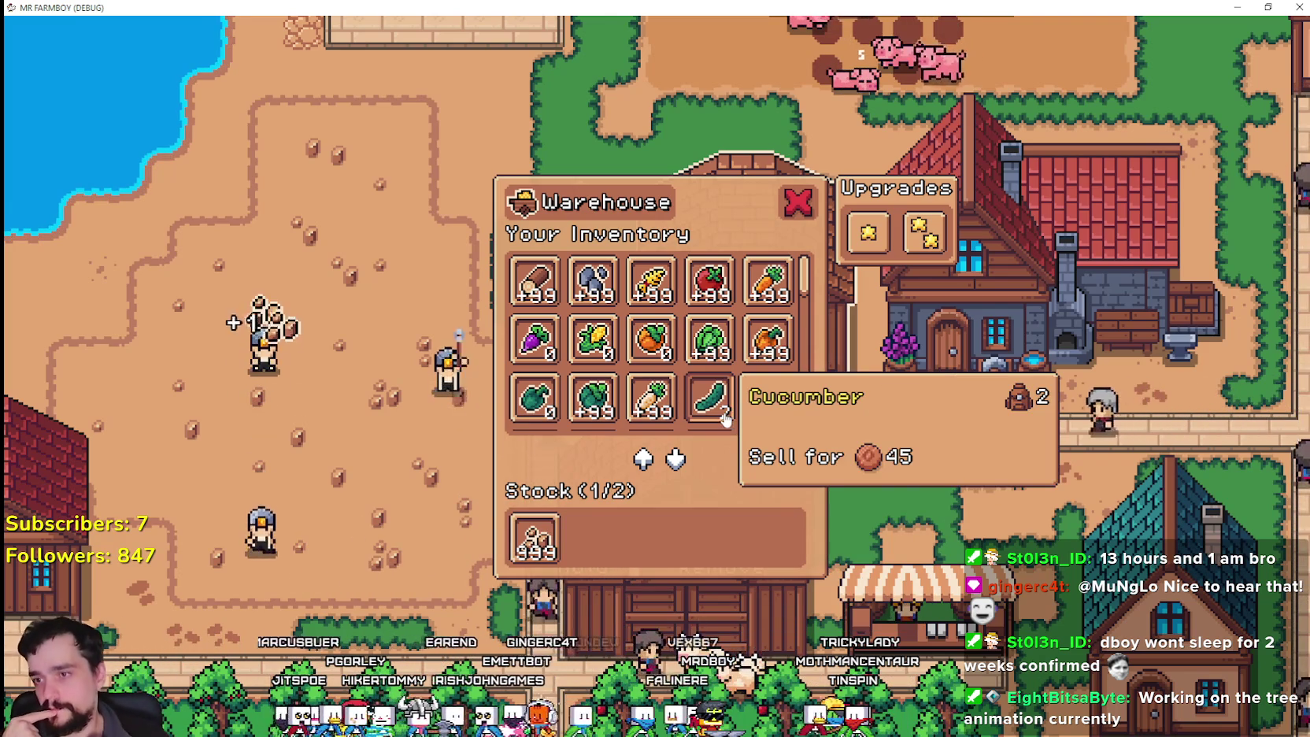
scroll(724, 420, "down", 3)
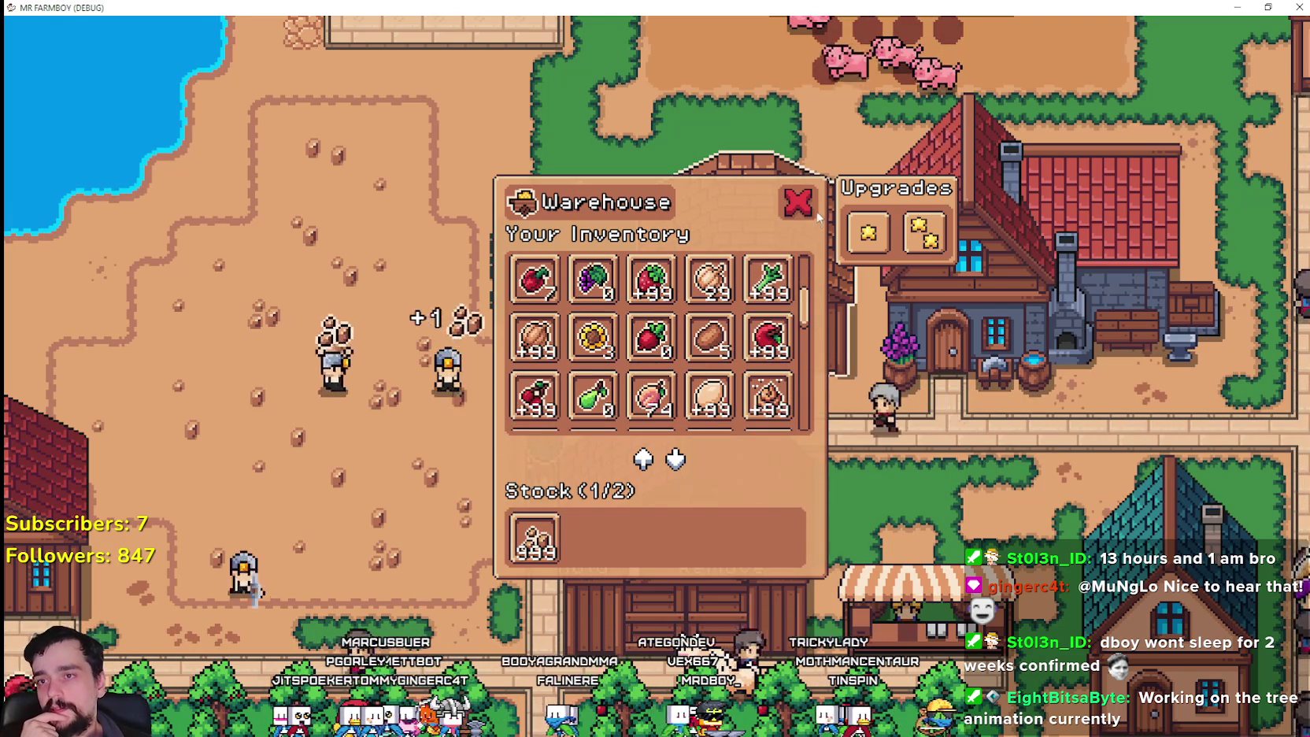
scroll(813, 260, "up", 3)
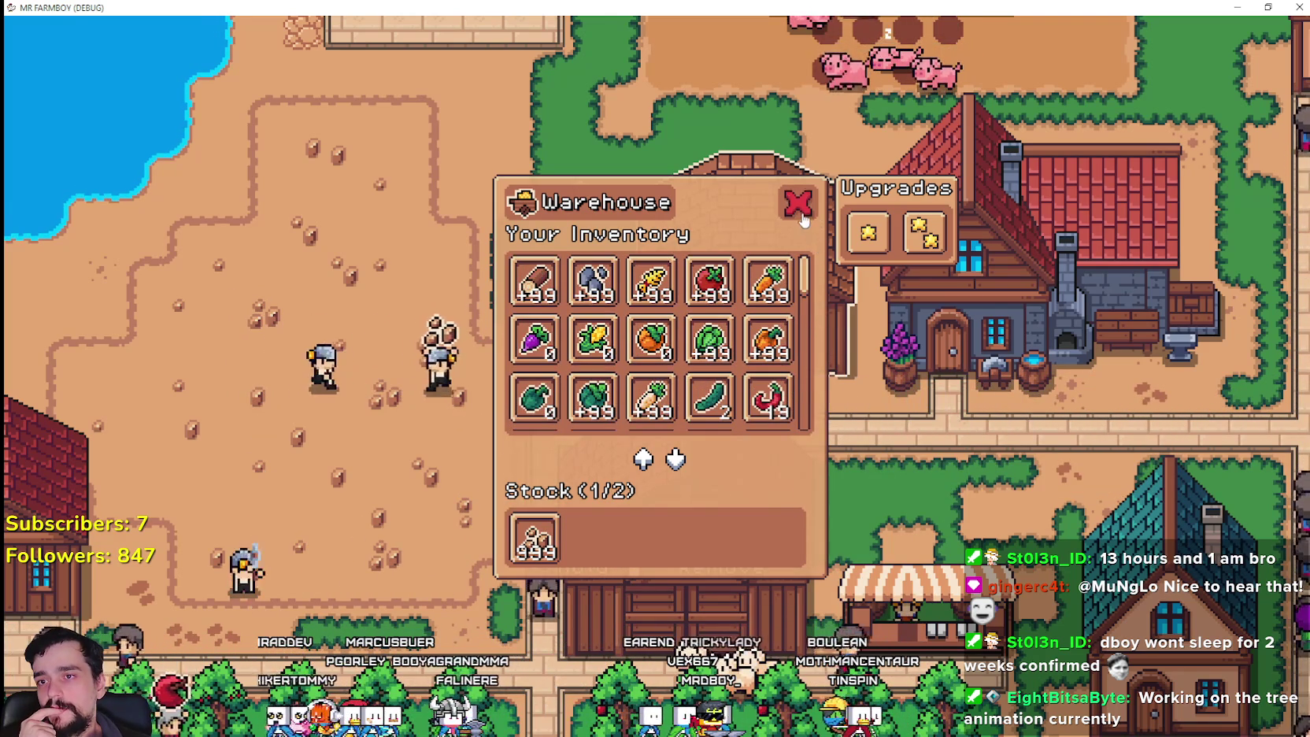
left_click(800, 214)
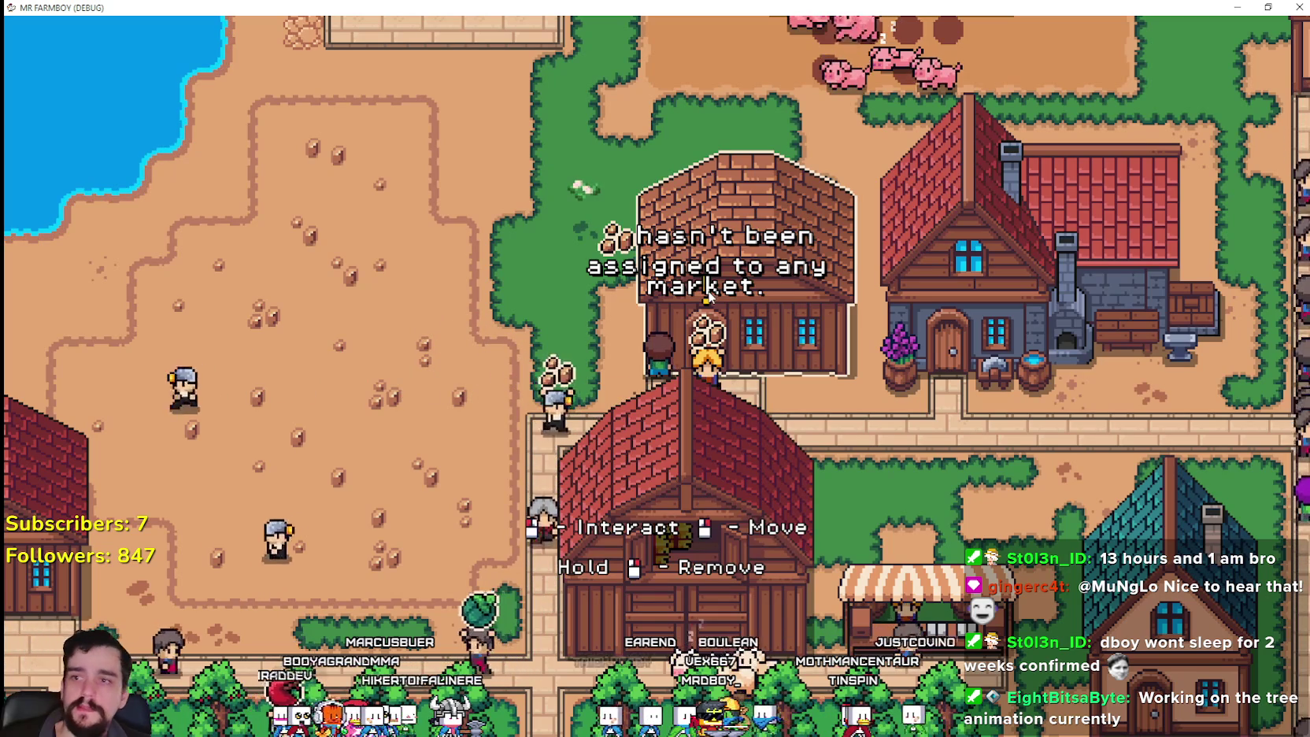
key("d")
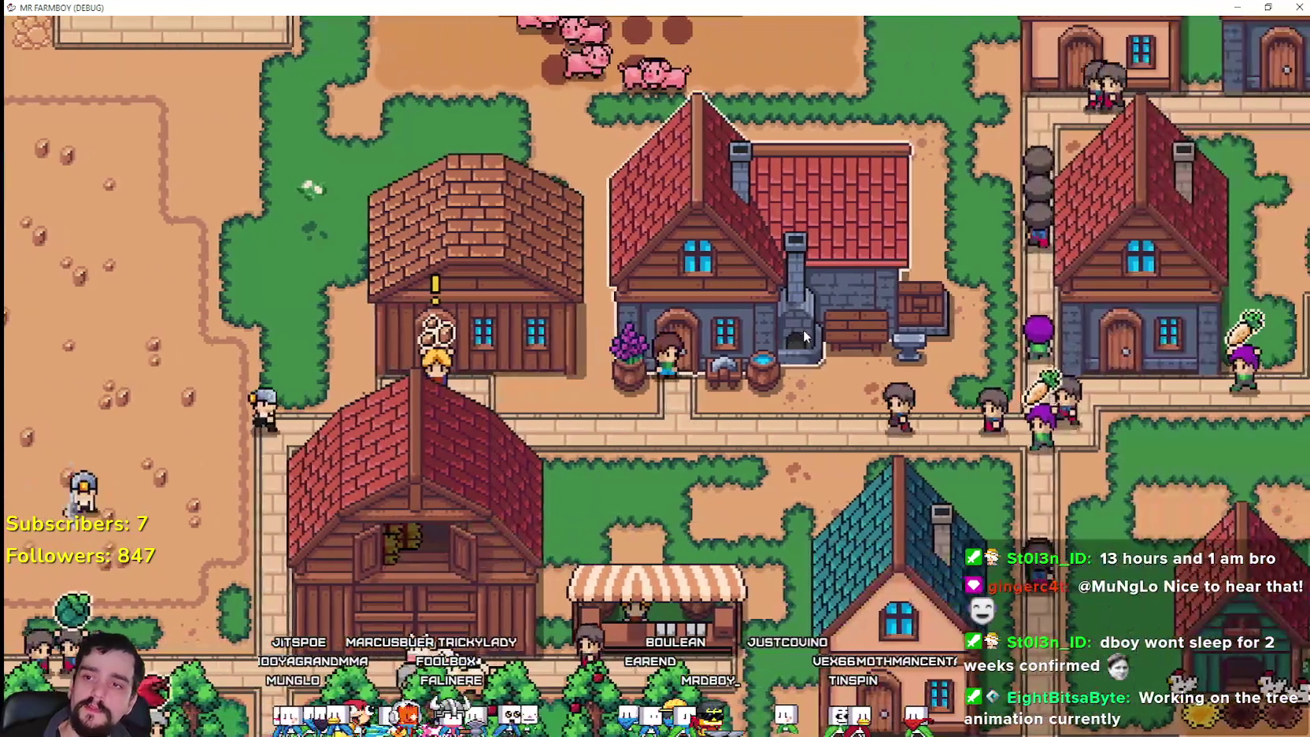
left_click(801, 441)
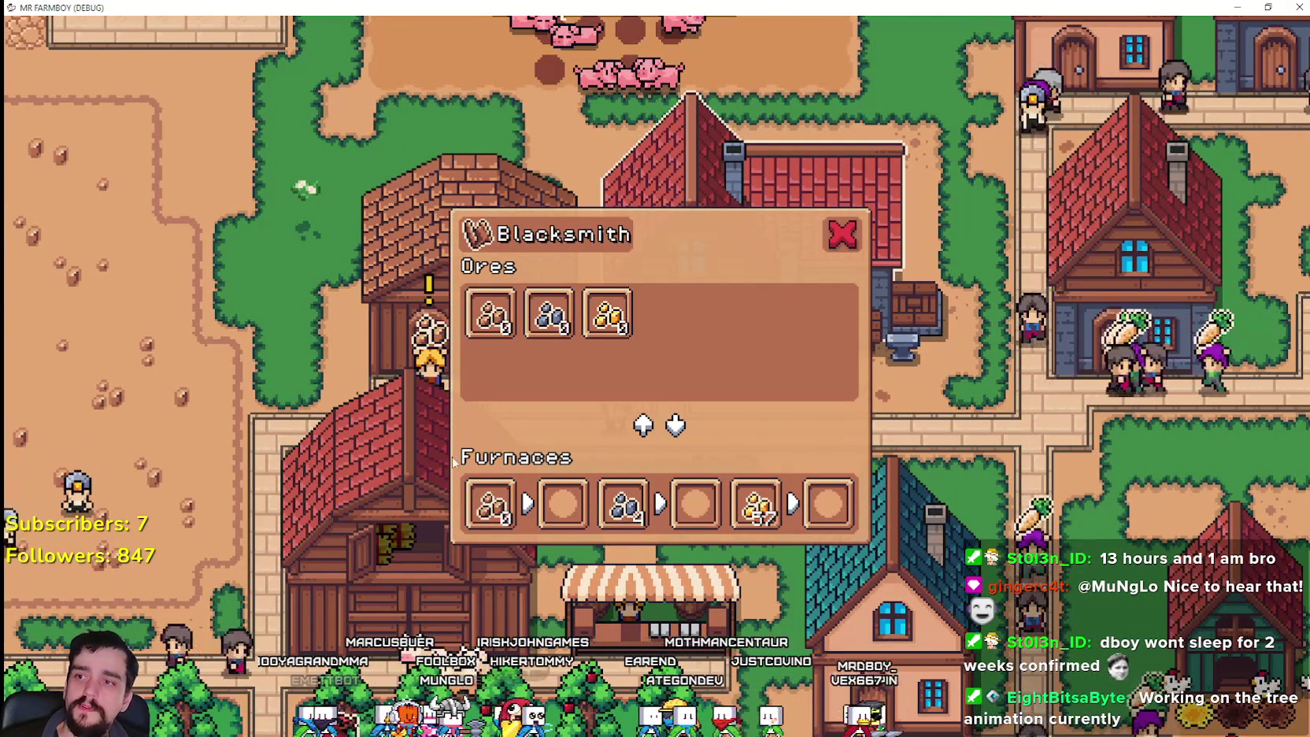
key("a")
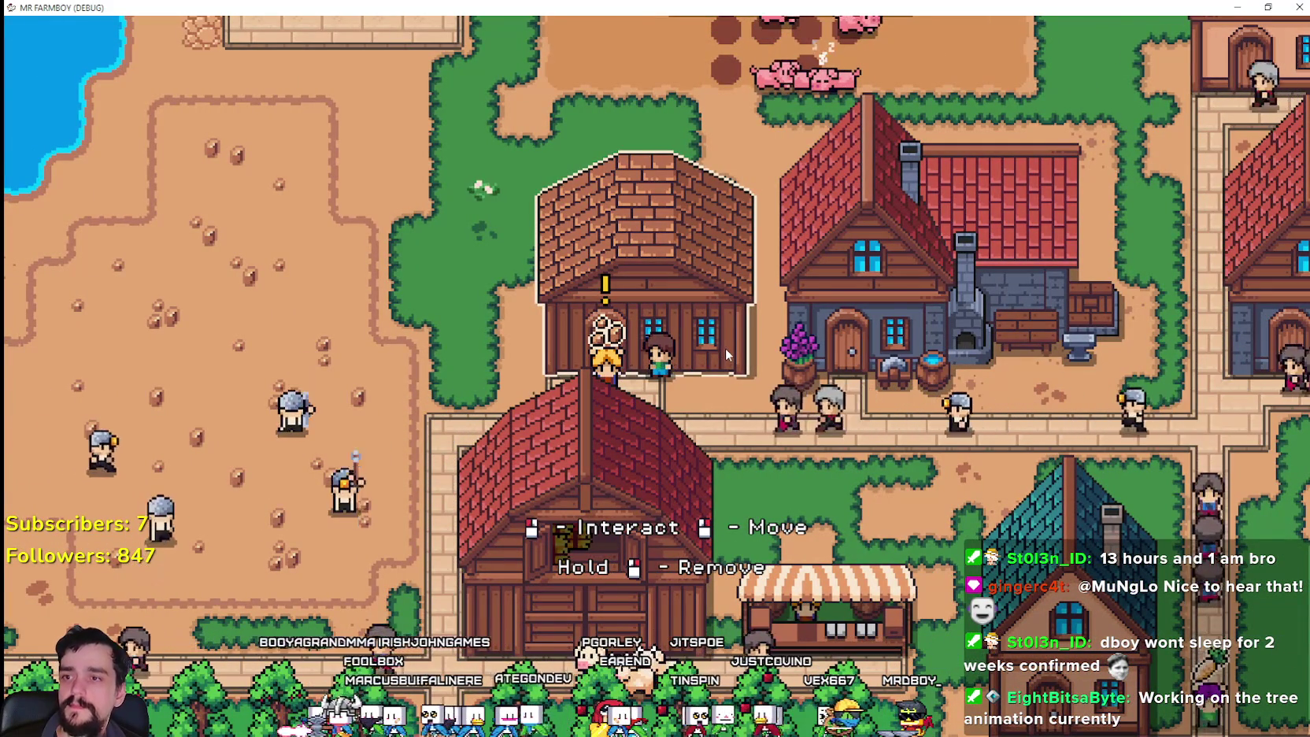
key("d")
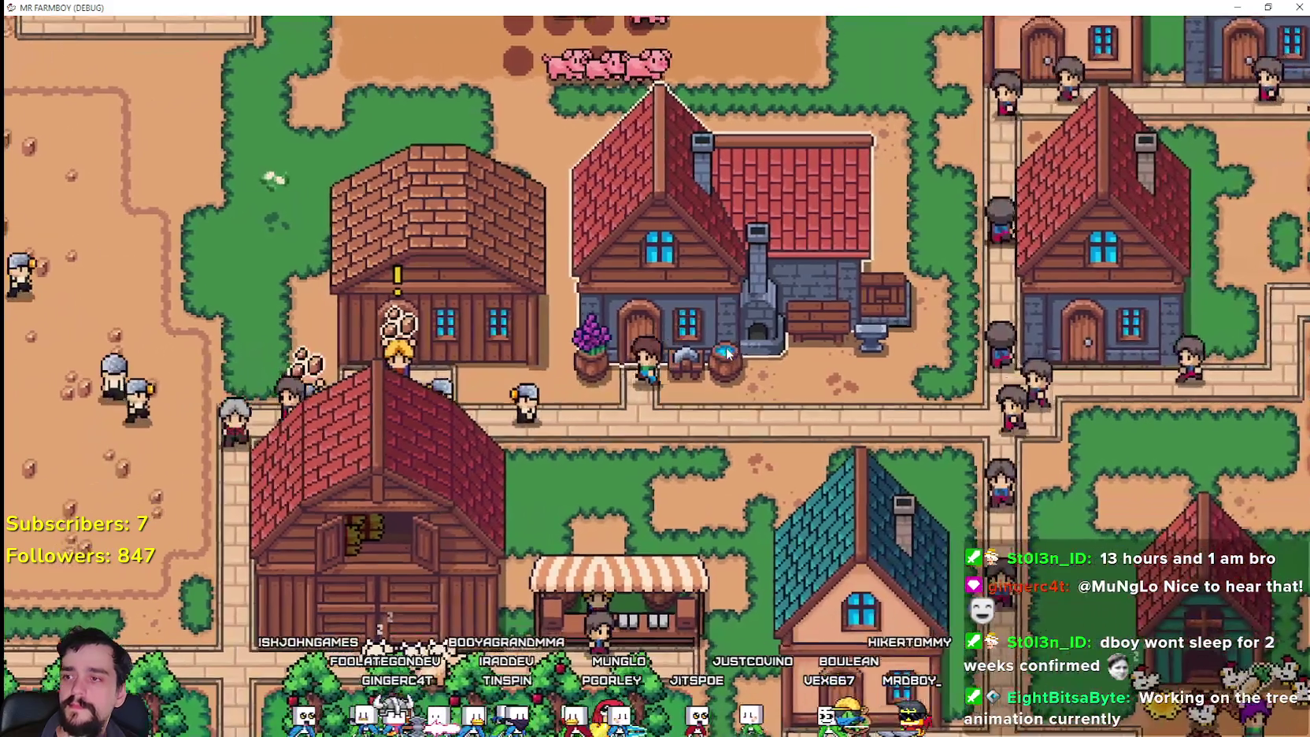
key("a")
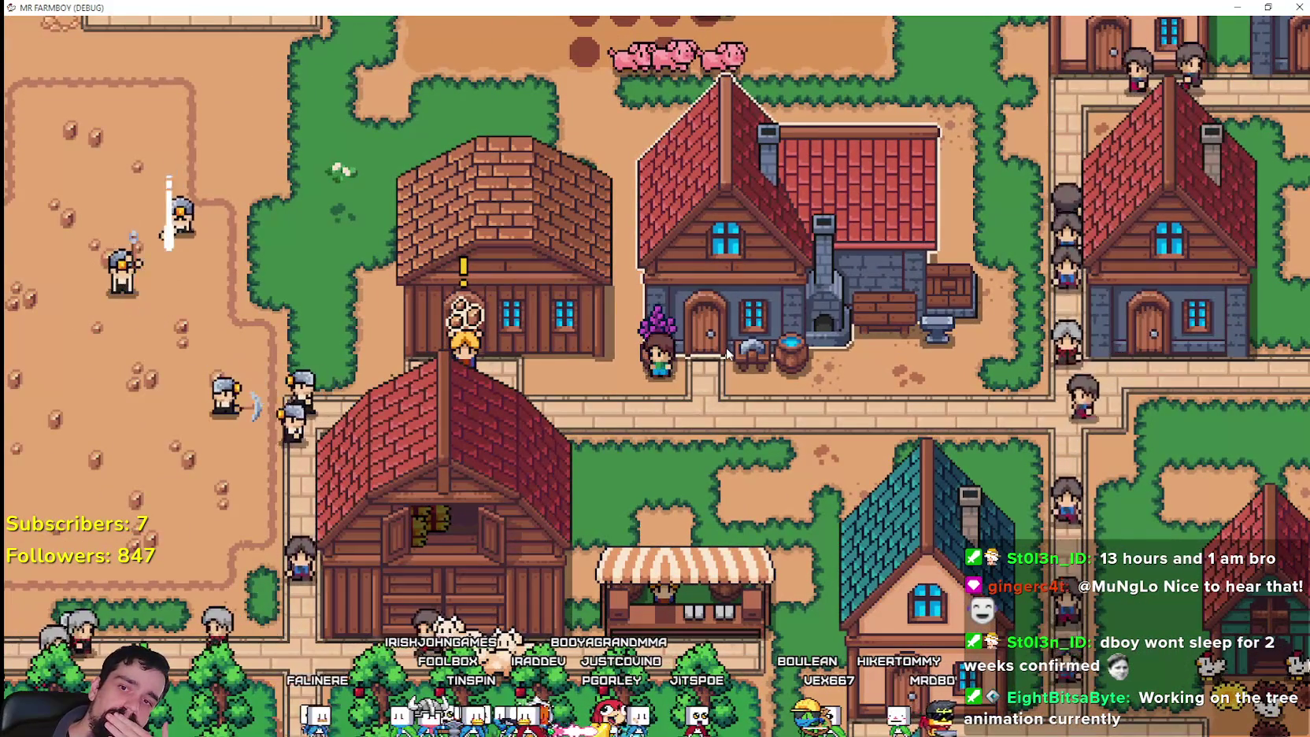
key("d")
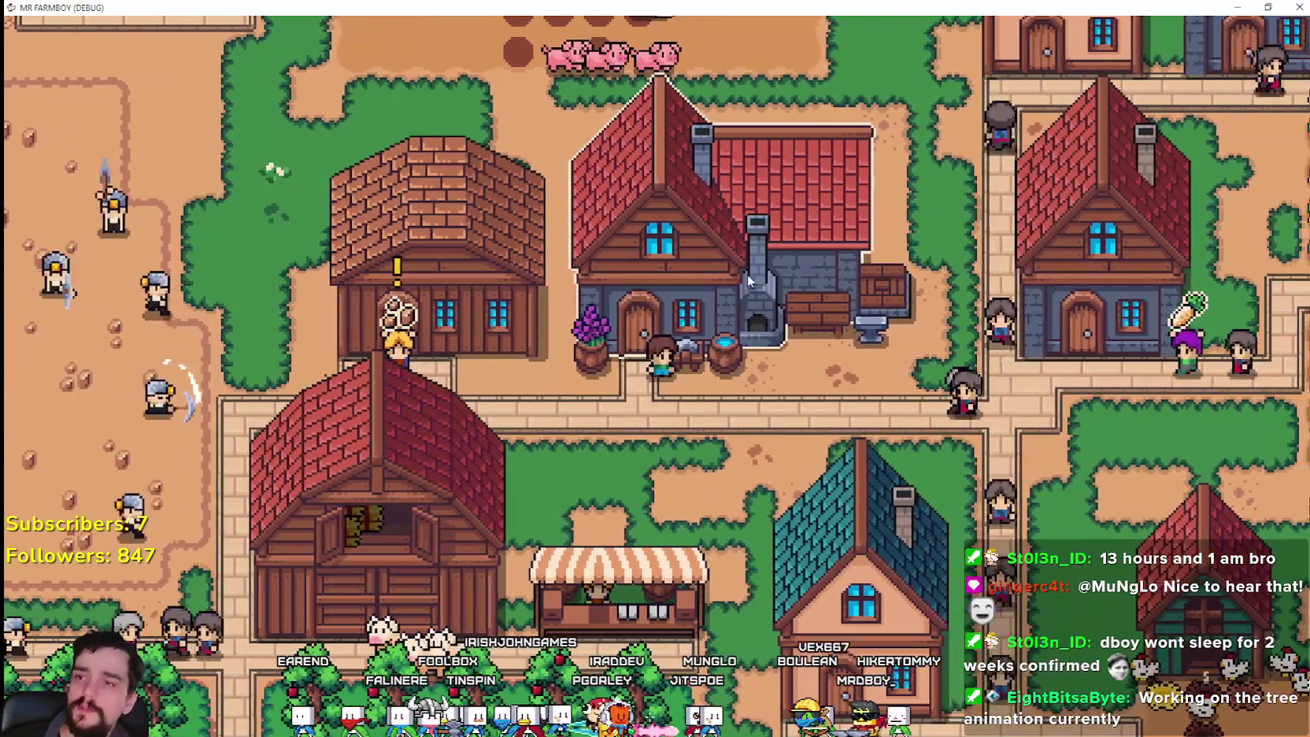
key("e")
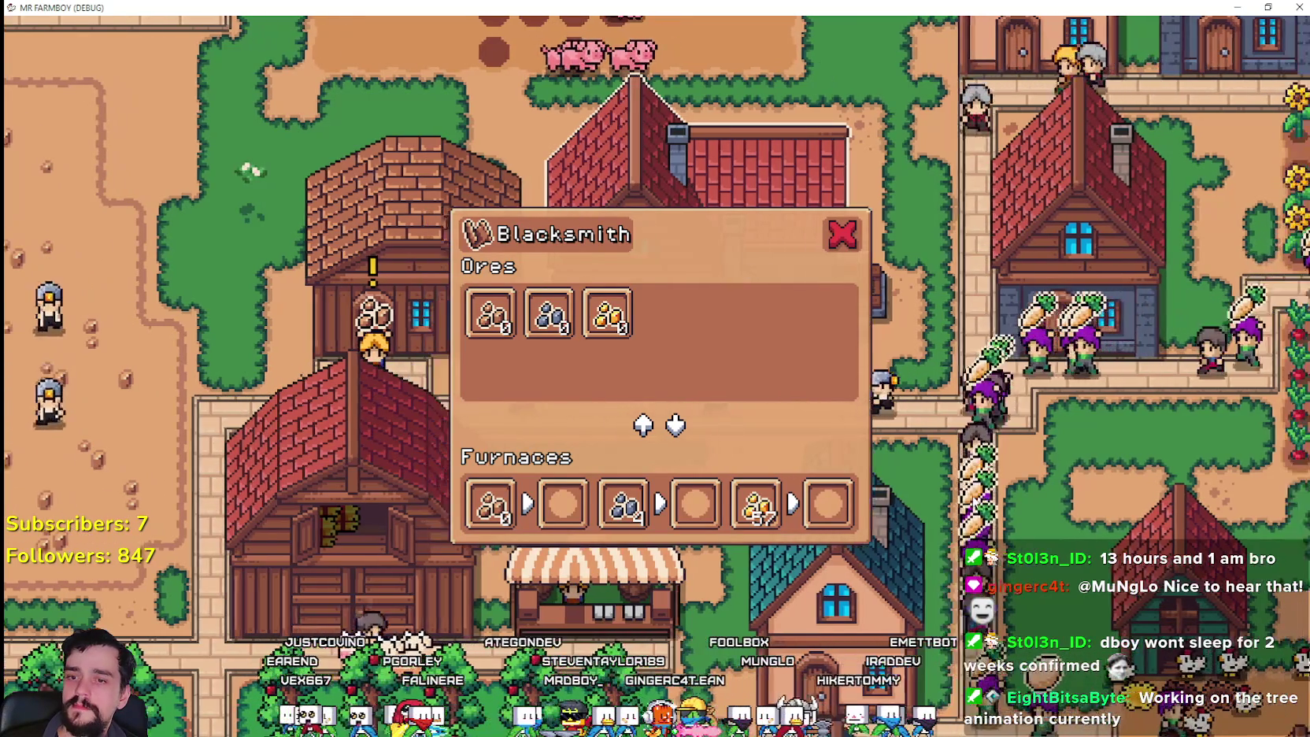
left_click(842, 234)
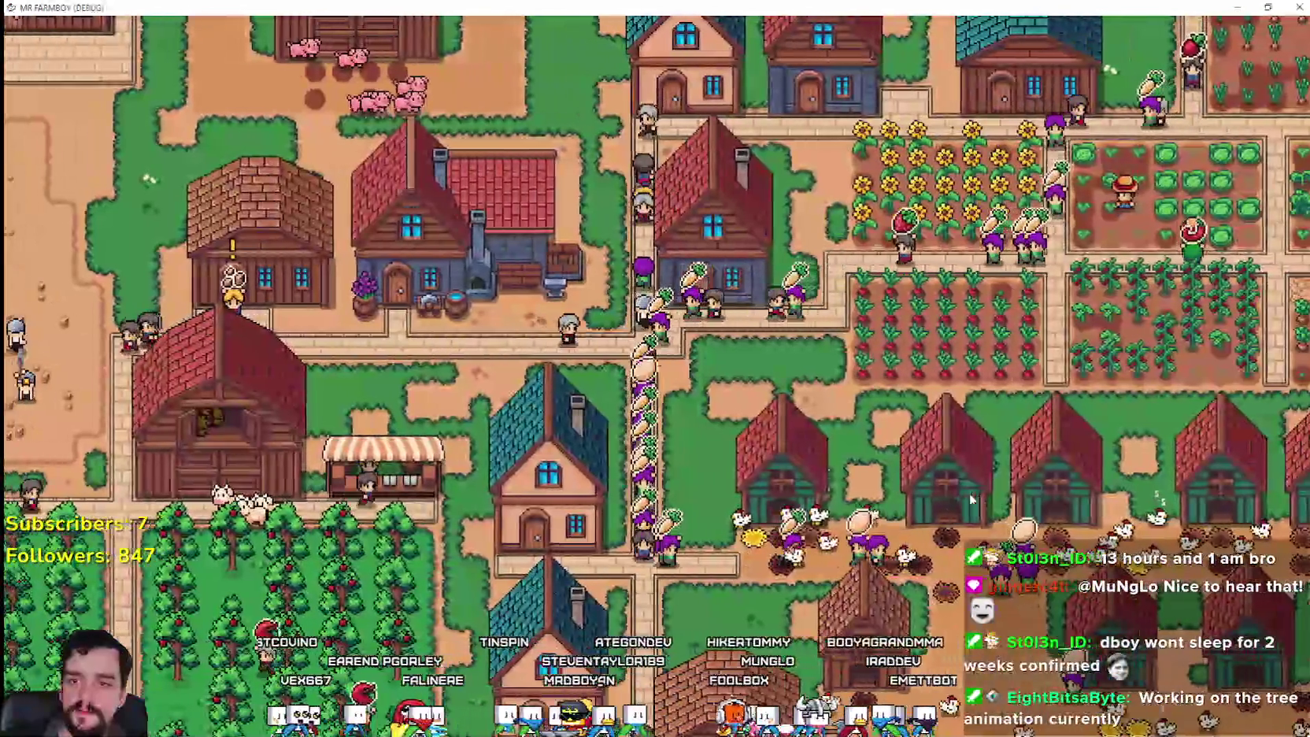
scroll(630, 377, "up", 3)
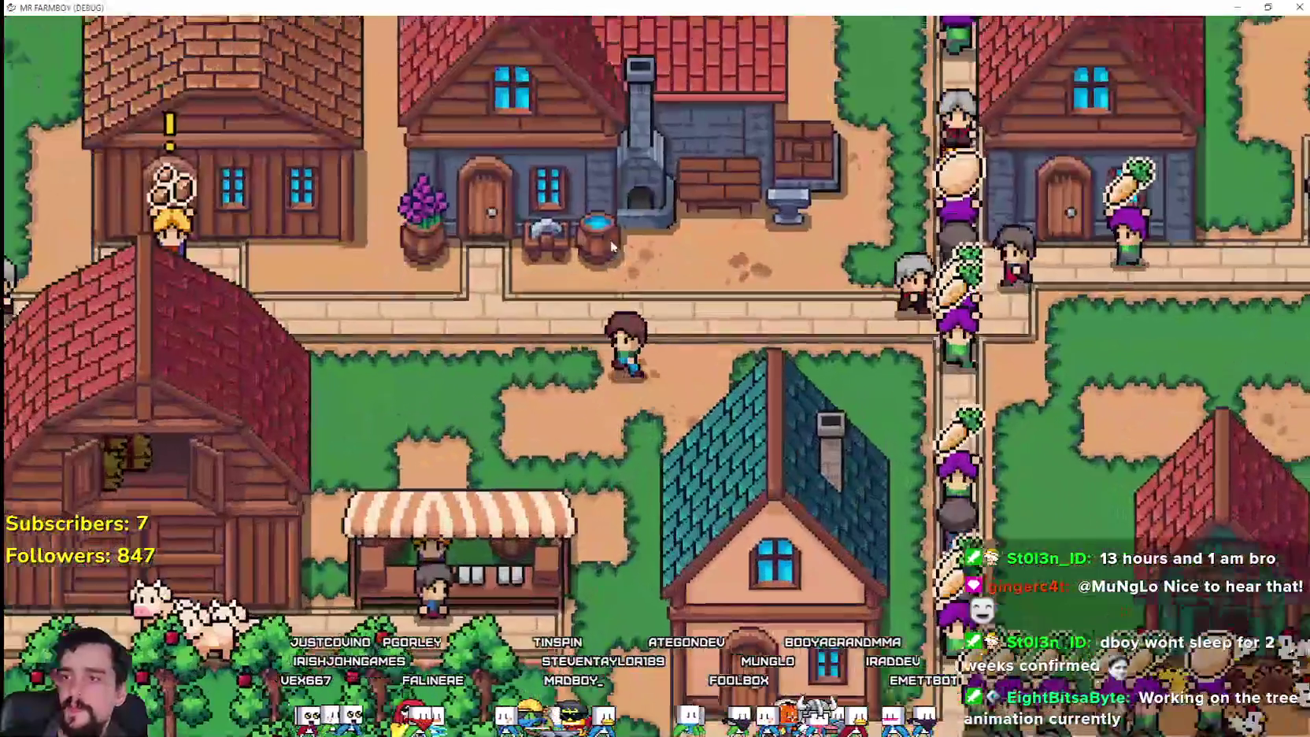
left_click(777, 243)
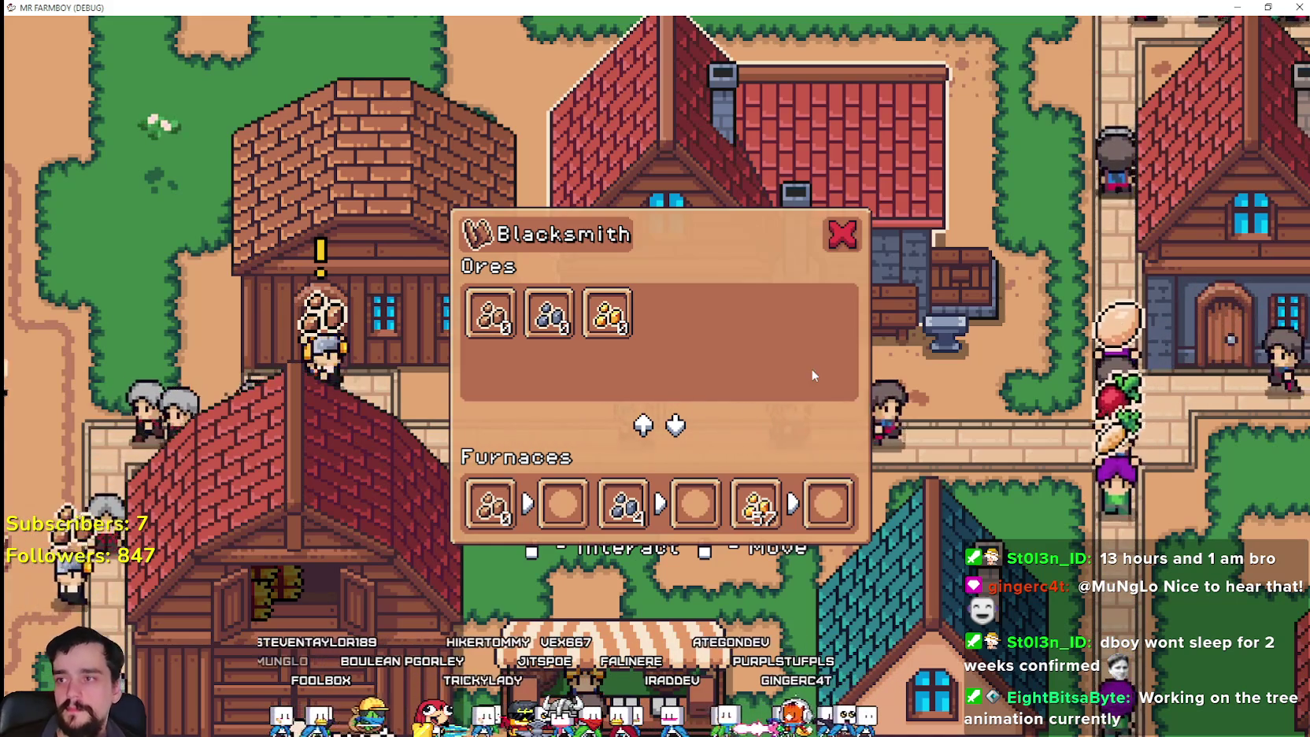
mouse_move(321, 252)
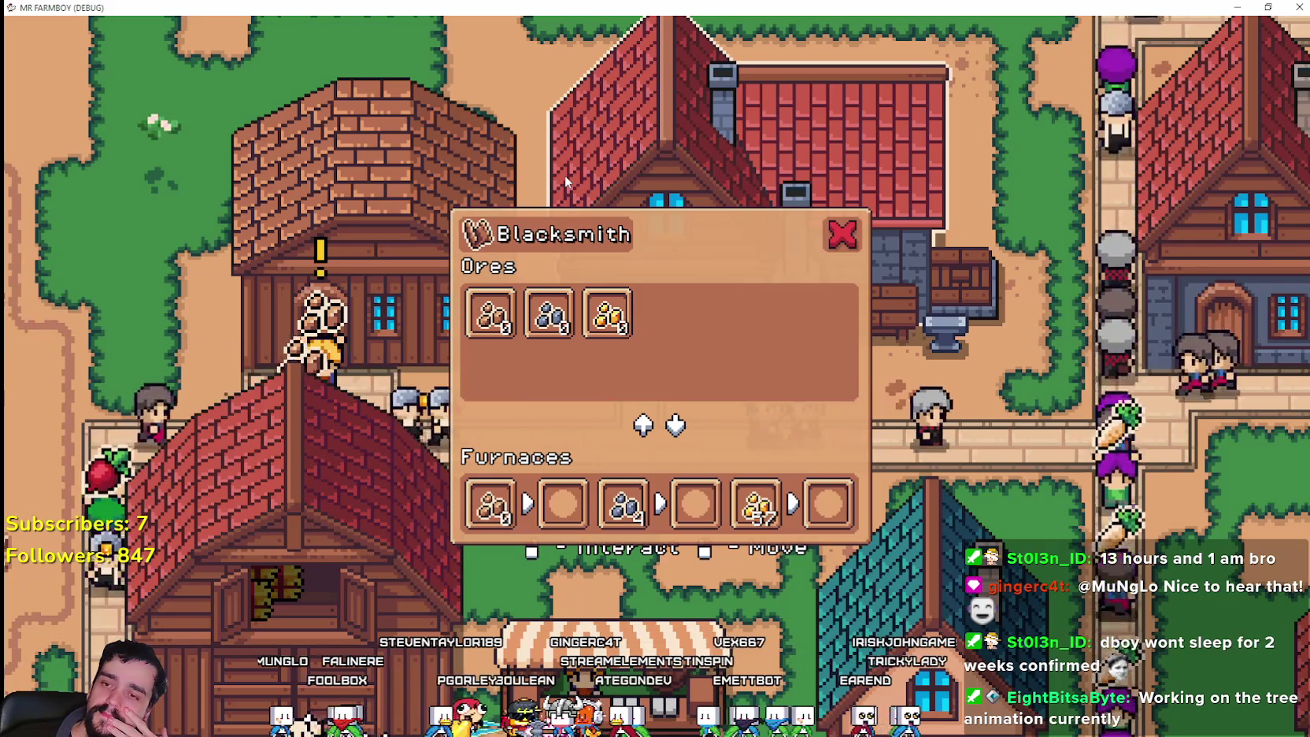
key("Escape")
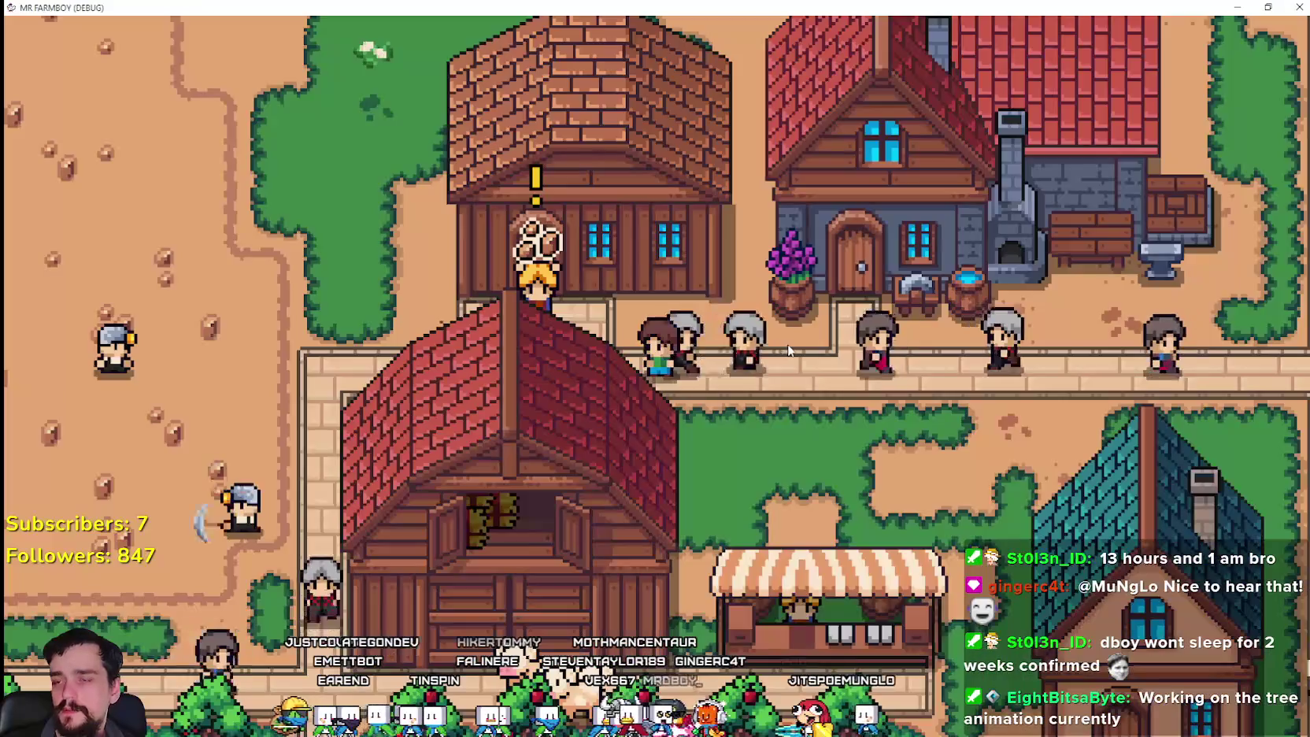
key("Escape")
- Return to the Godot editor and scroll carrier_npc.gd to the _has_market function
key("alt+Tab")
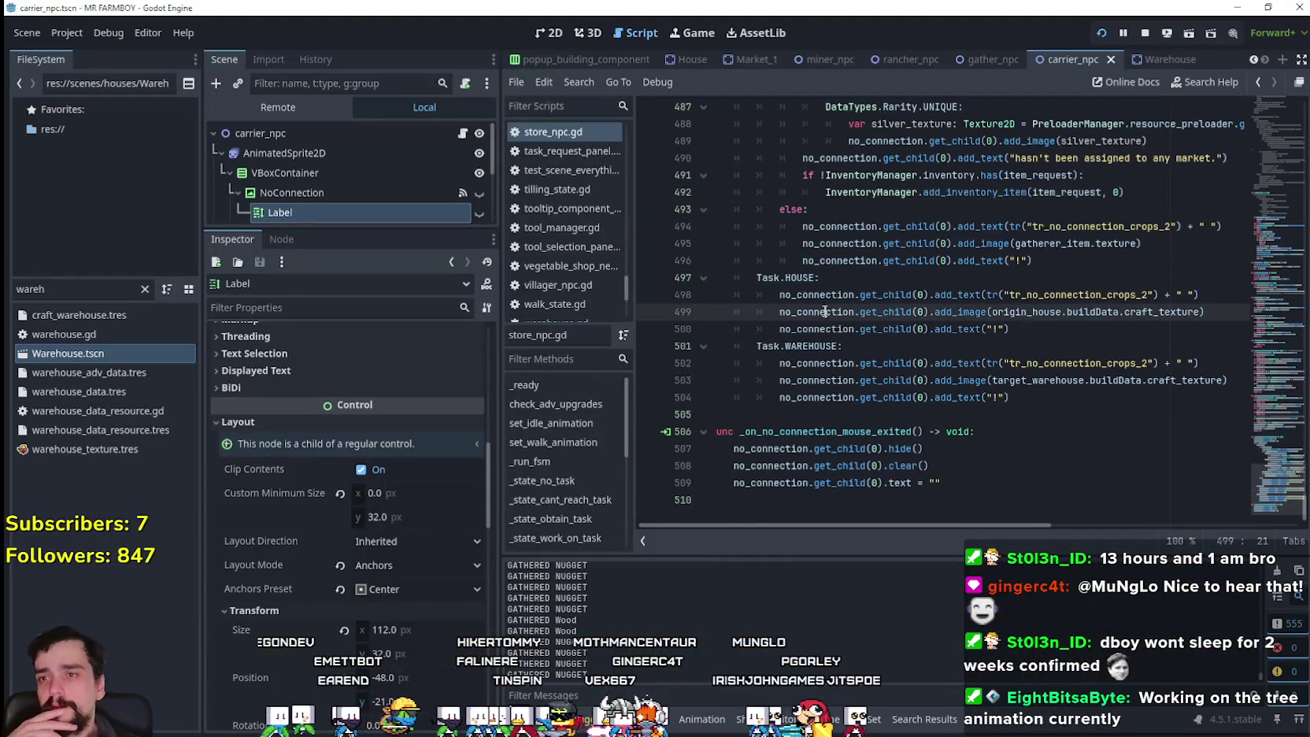
mouse_move(1287, 501)
left_mouse_down()
mouse_move(1275, 236)
mouse_move(1267, 435)
mouse_move(1268, 410)
left_mouse_up()
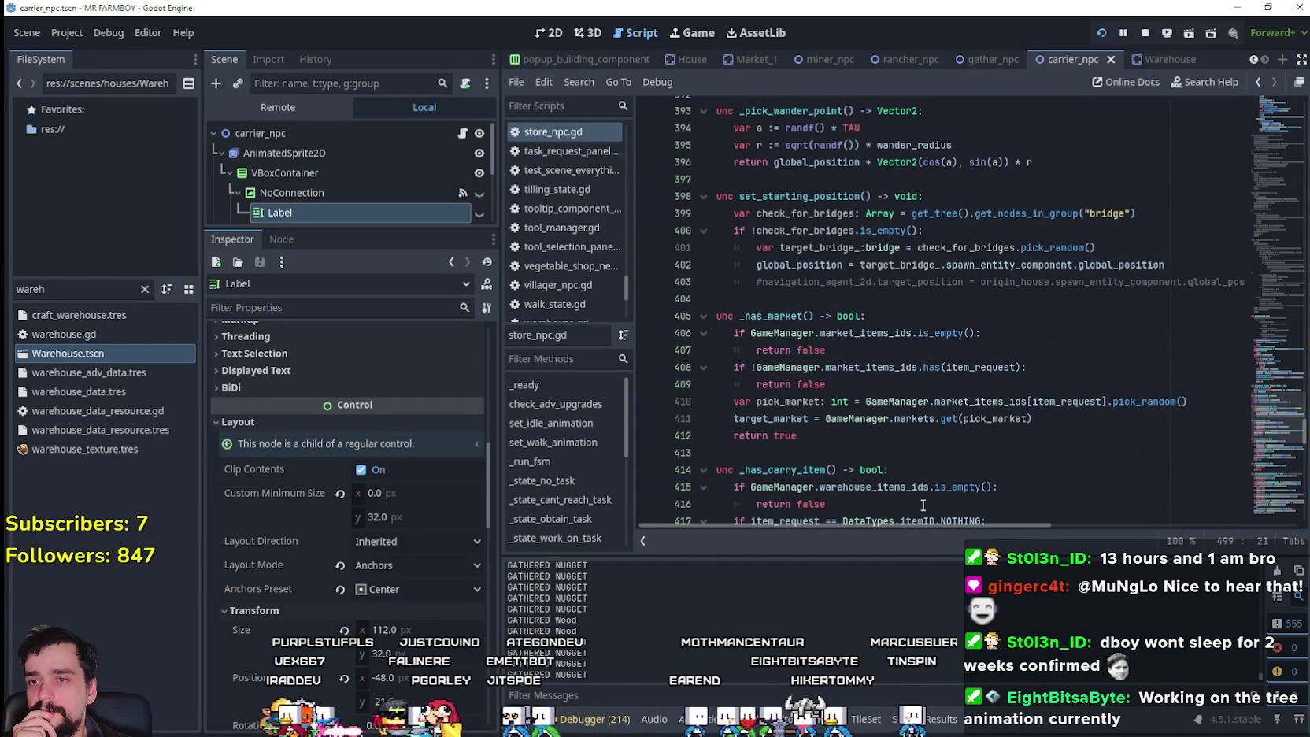
- Review _has_market, selecting target_market, its body and item_request
double_click(804, 423)
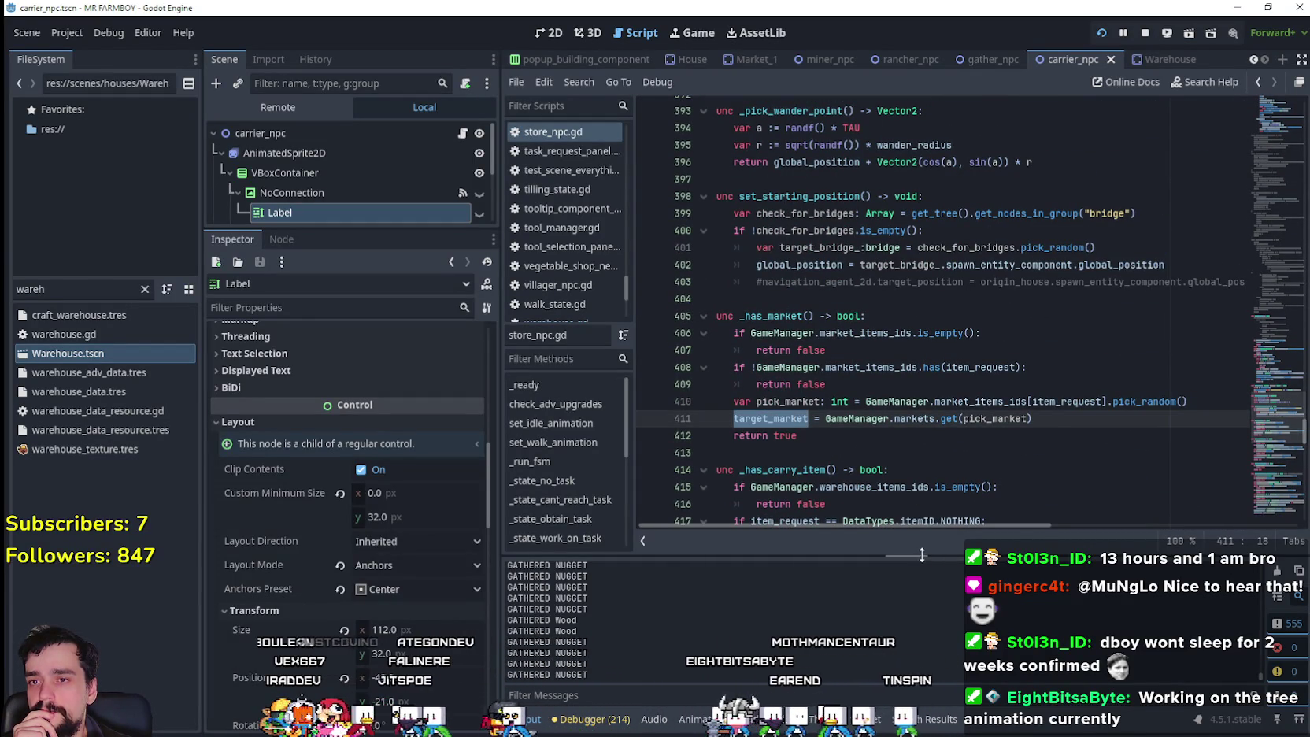
mouse_move(801, 436)
left_mouse_down()
mouse_move(771, 421)
mouse_move(714, 335)
left_mouse_up()
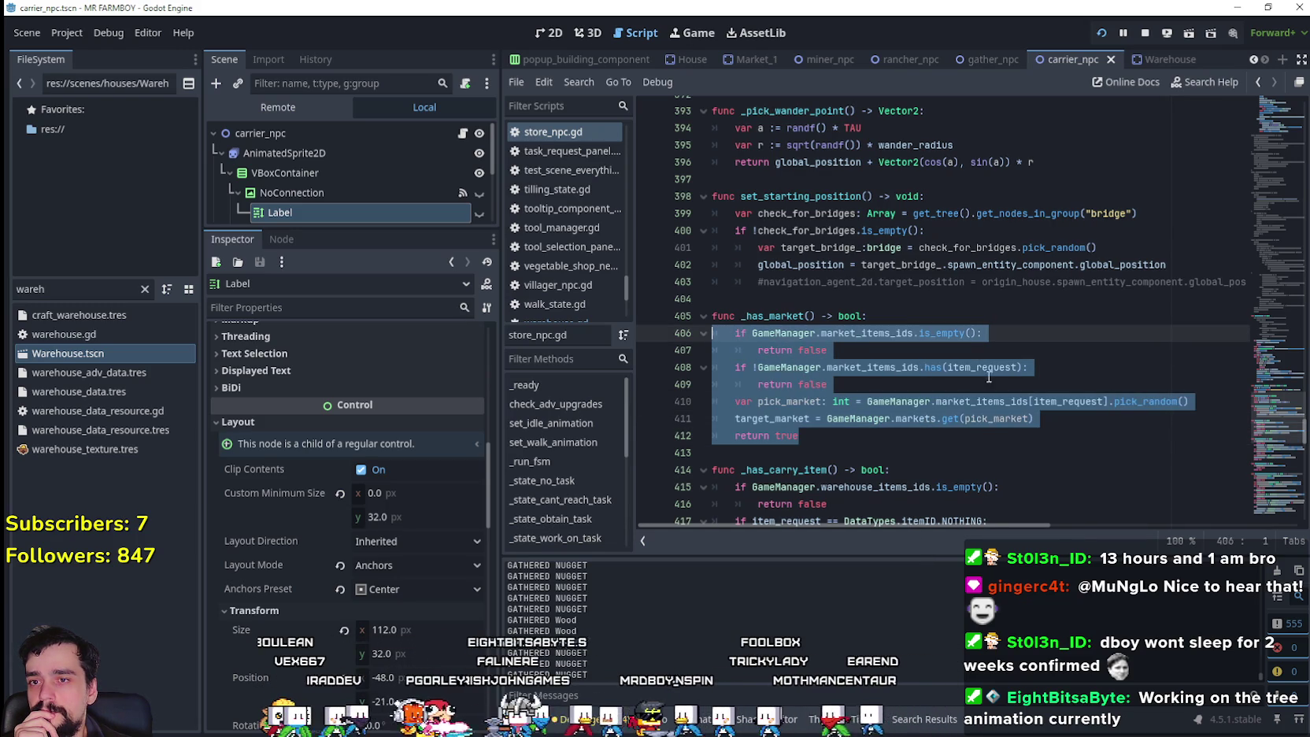
double_click(1012, 368)
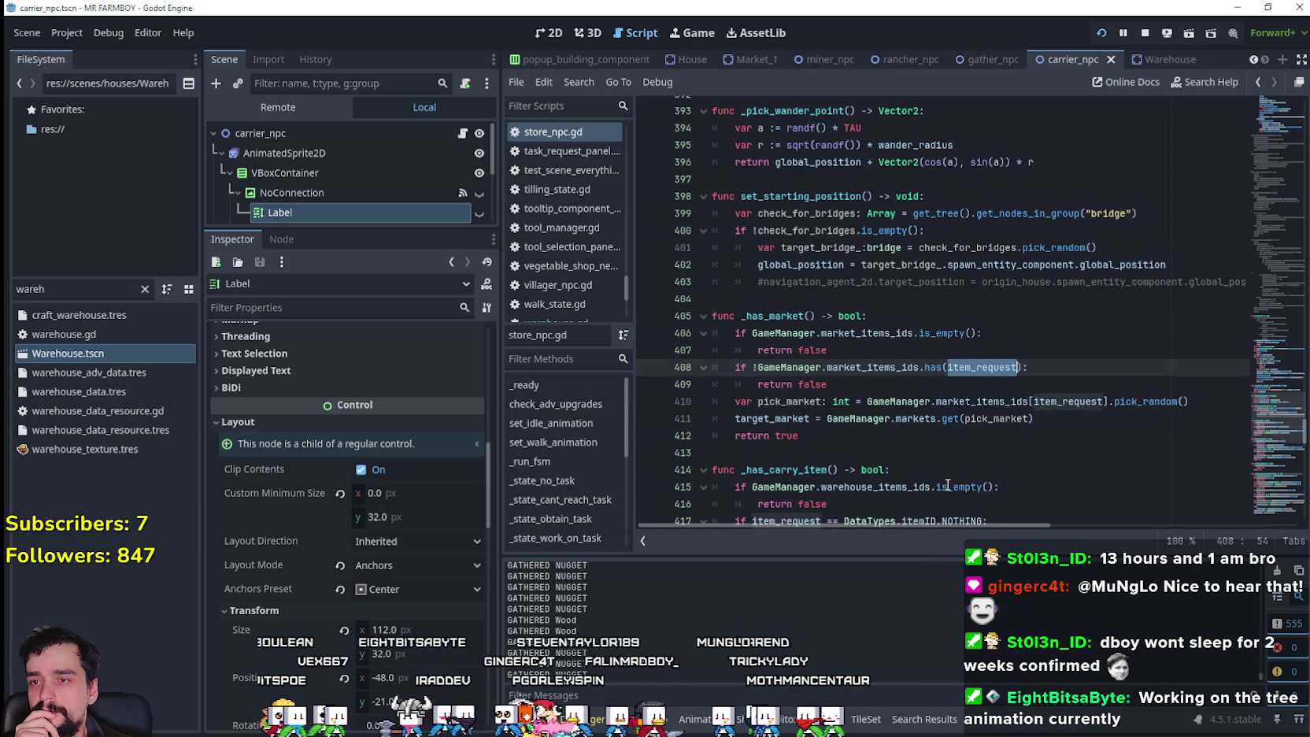
left_click(848, 350)
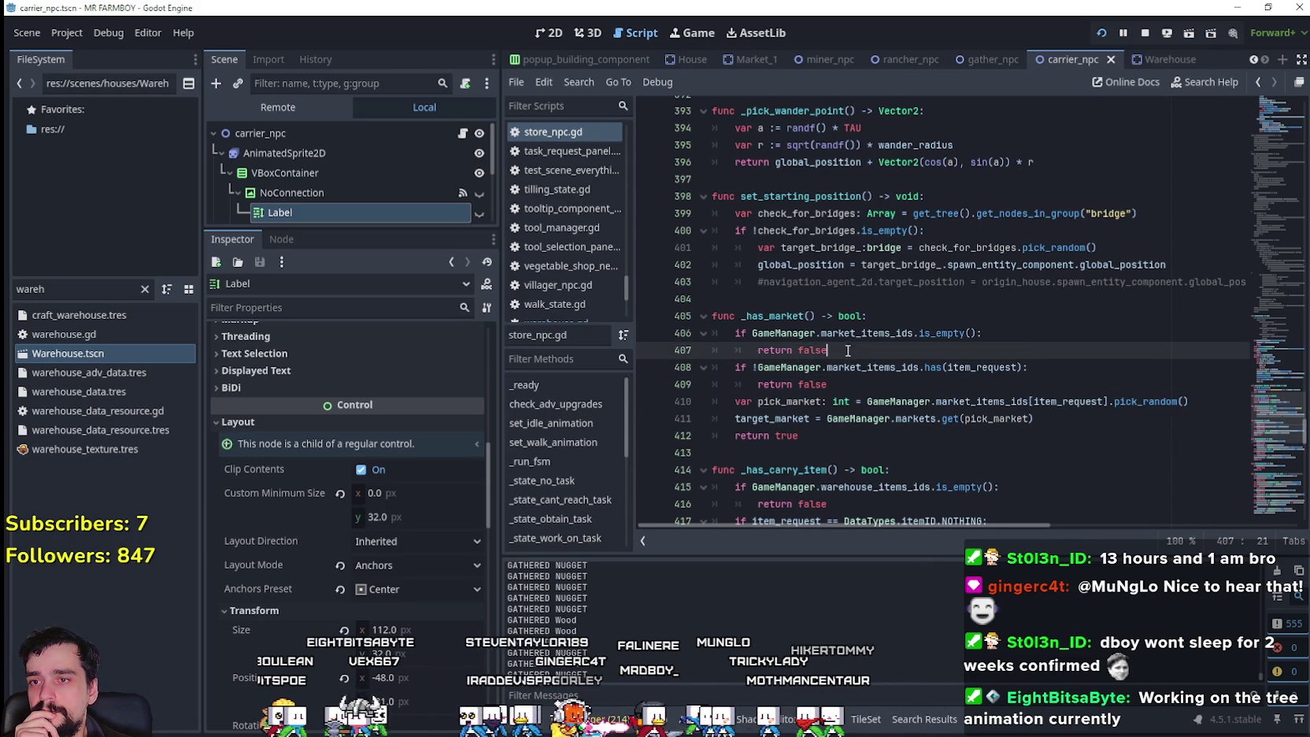
left_click(832, 449)
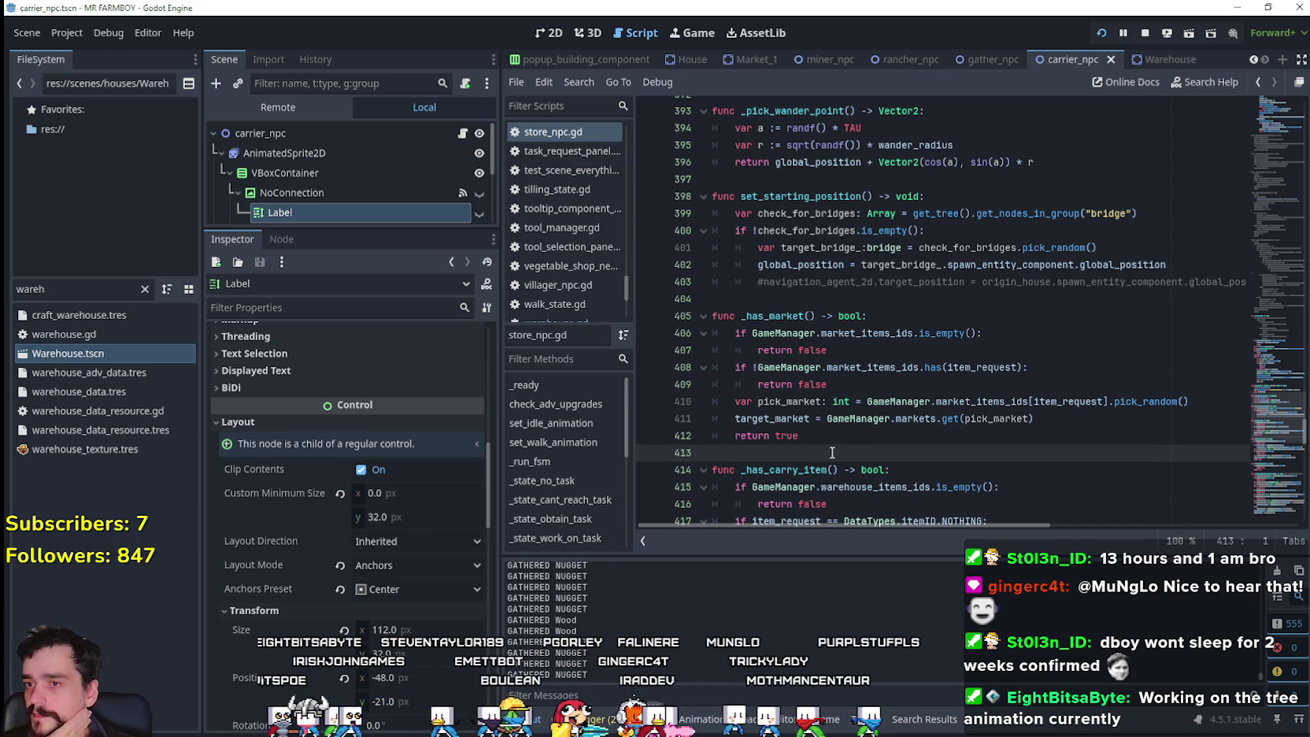
- Recheck target_market and the second return false, then open the Warehouse scene's warehouse.gd
double_click(800, 414)
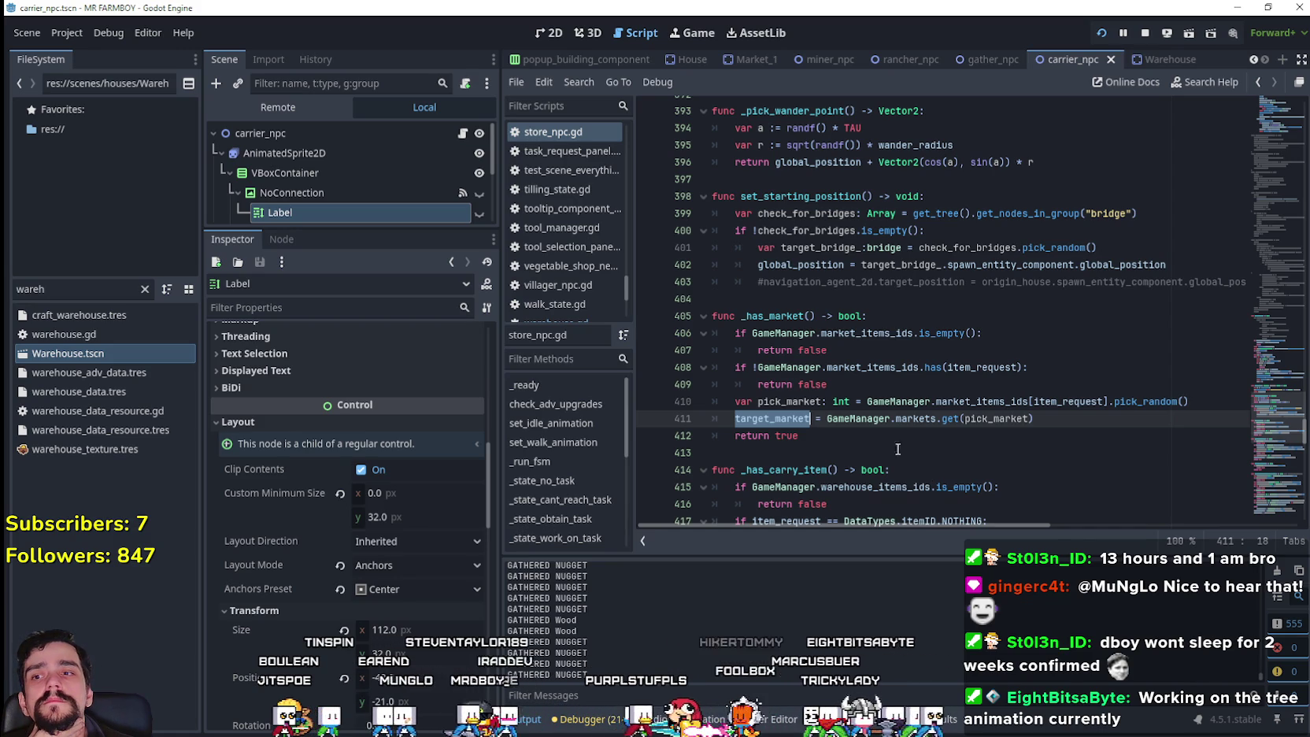
left_click(826, 384)
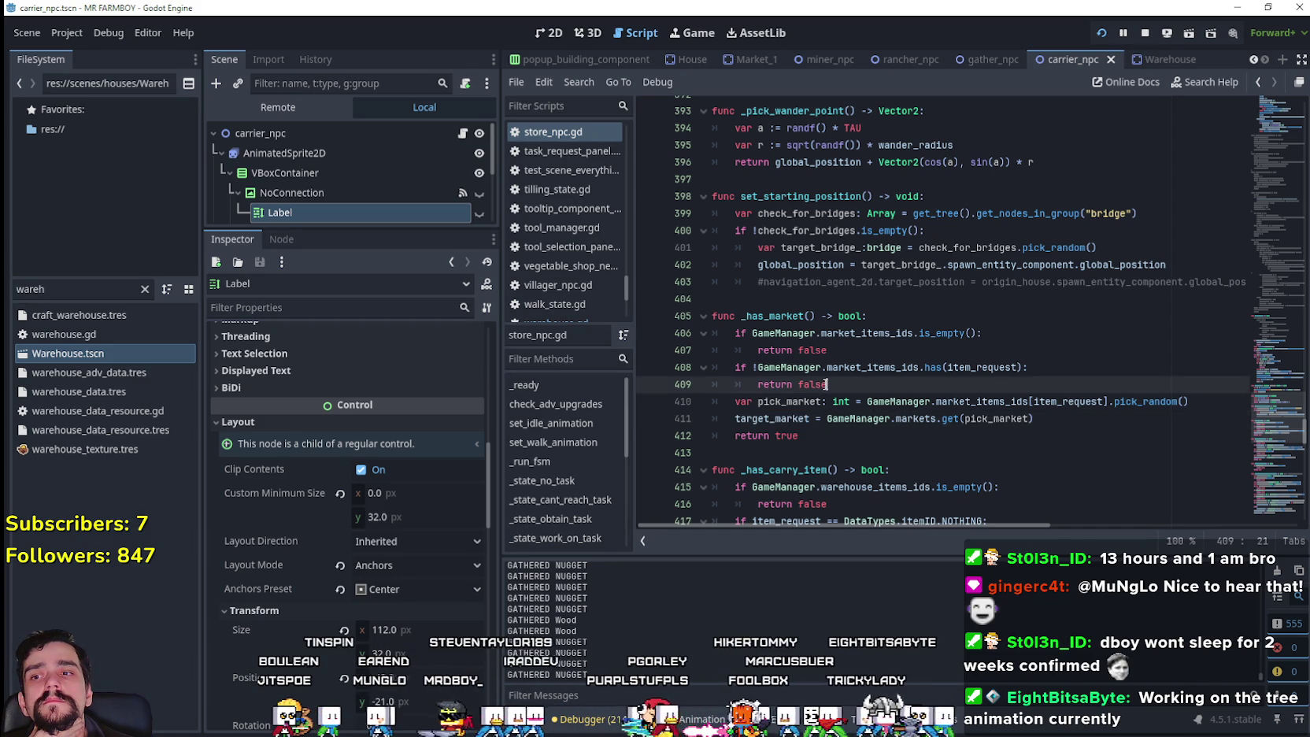
left_click(899, 443)
left_click(809, 460)
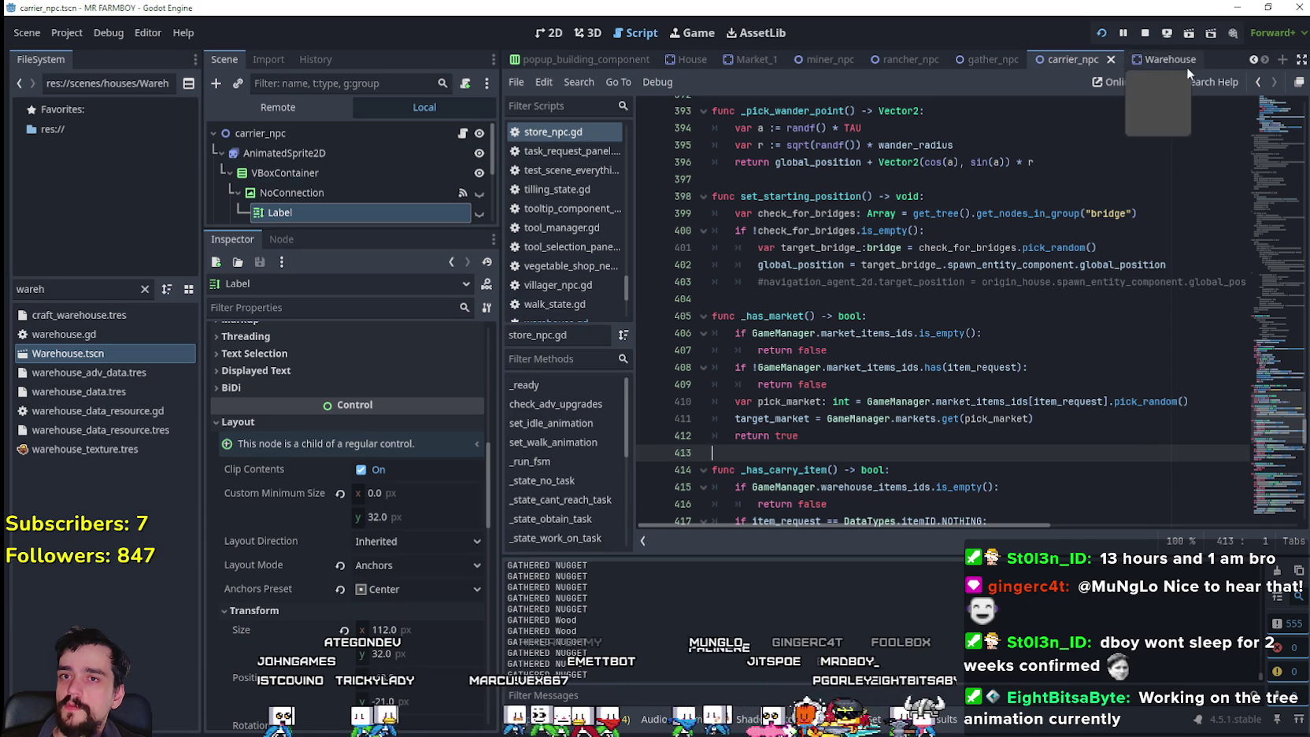
key("ctrl+Tab")
left_click(463, 134)
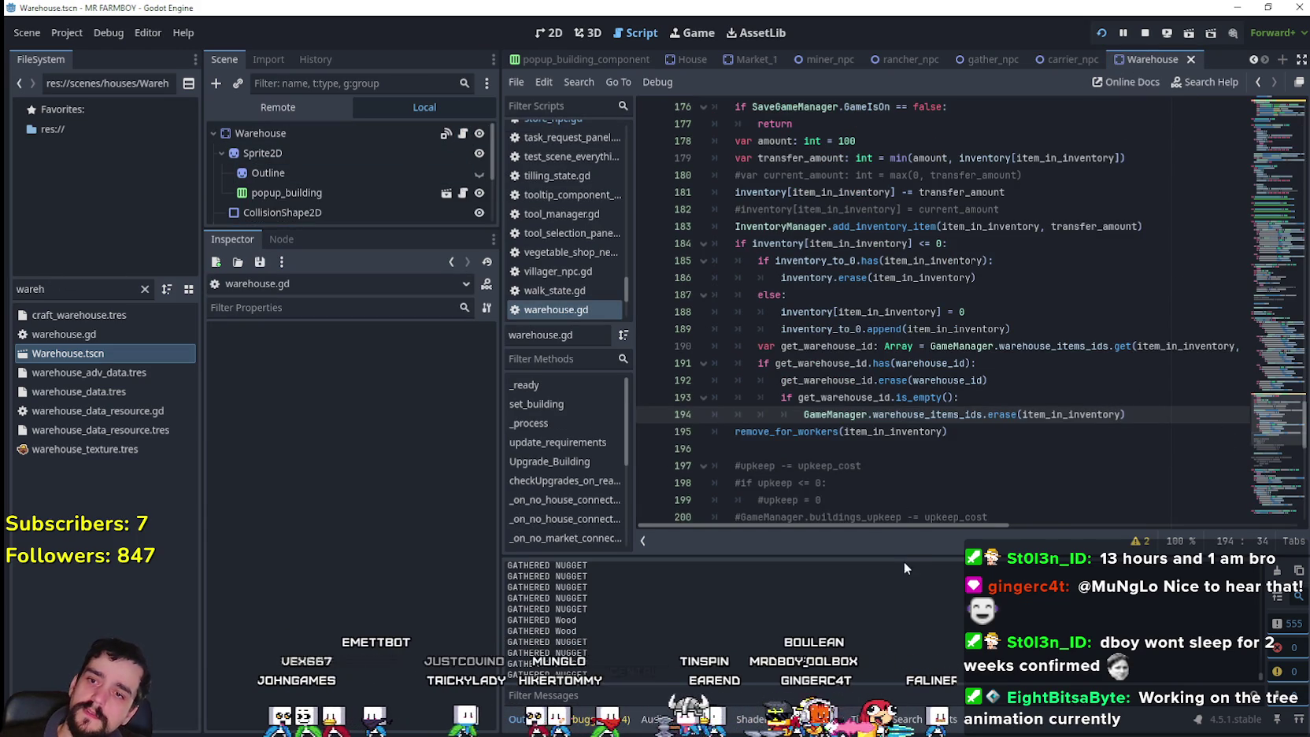
- Jump to the add_for_workers definition in warehouse.gd via Lookup Symbol
mouse_move(920, 524)
left_mouse_down()
mouse_move(967, 533)
mouse_move(827, 506)
left_mouse_up()
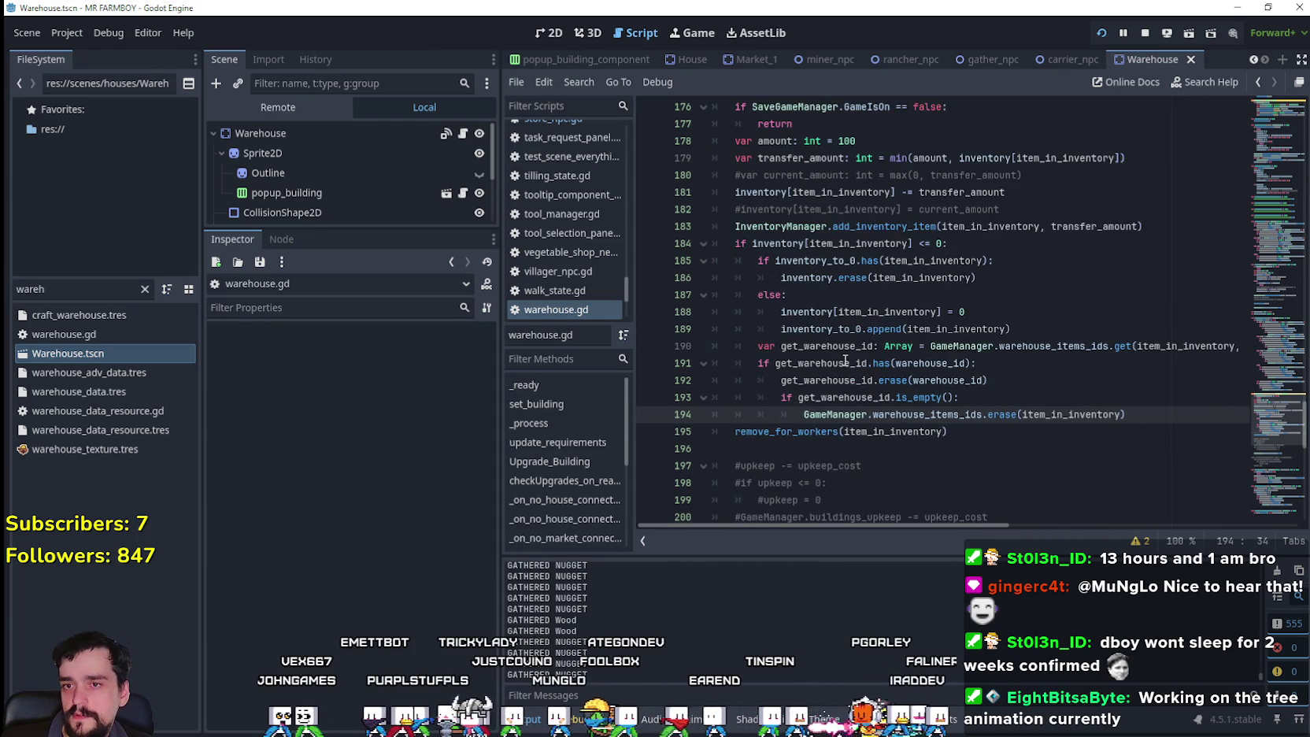
scroll(840, 362, "down", 7)
scroll(840, 362, "up", 2)
scroll(840, 362, "down", 3)
left_click(1285, 483)
left_click_drag(1285, 482, 1288, 297)
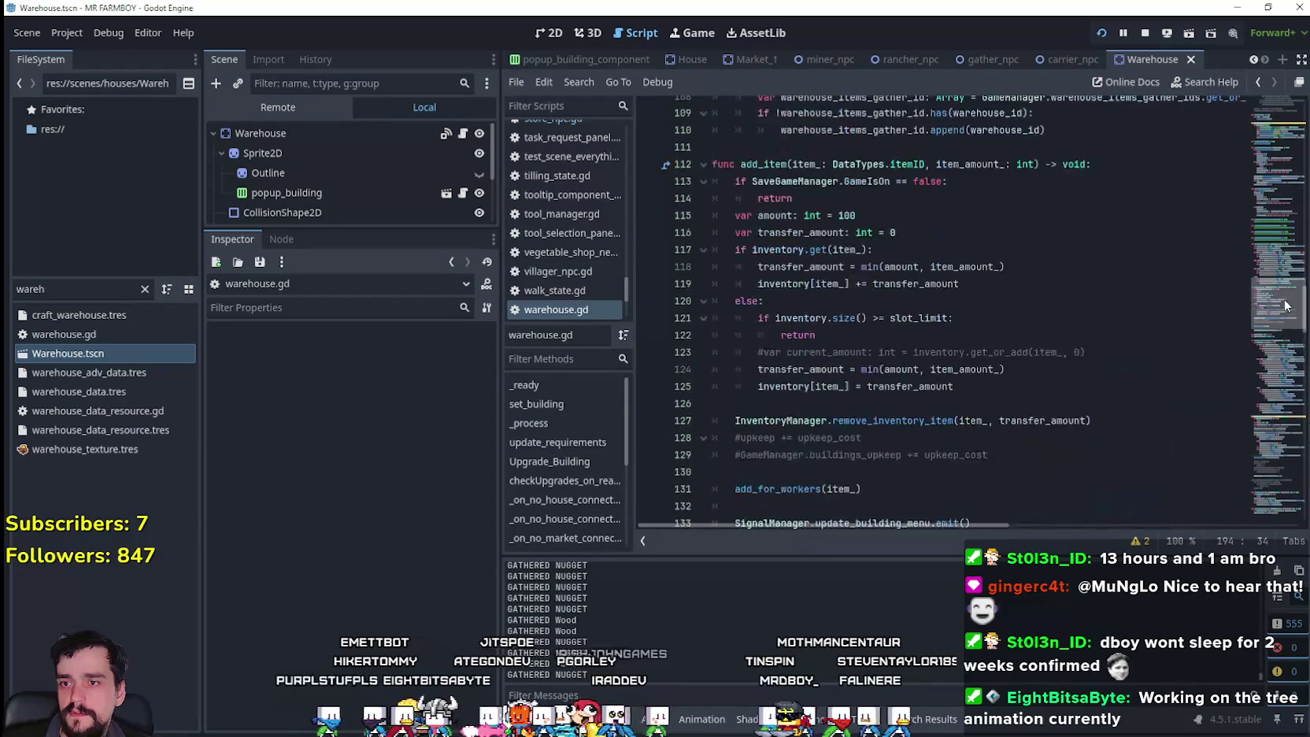
right_click(798, 448)
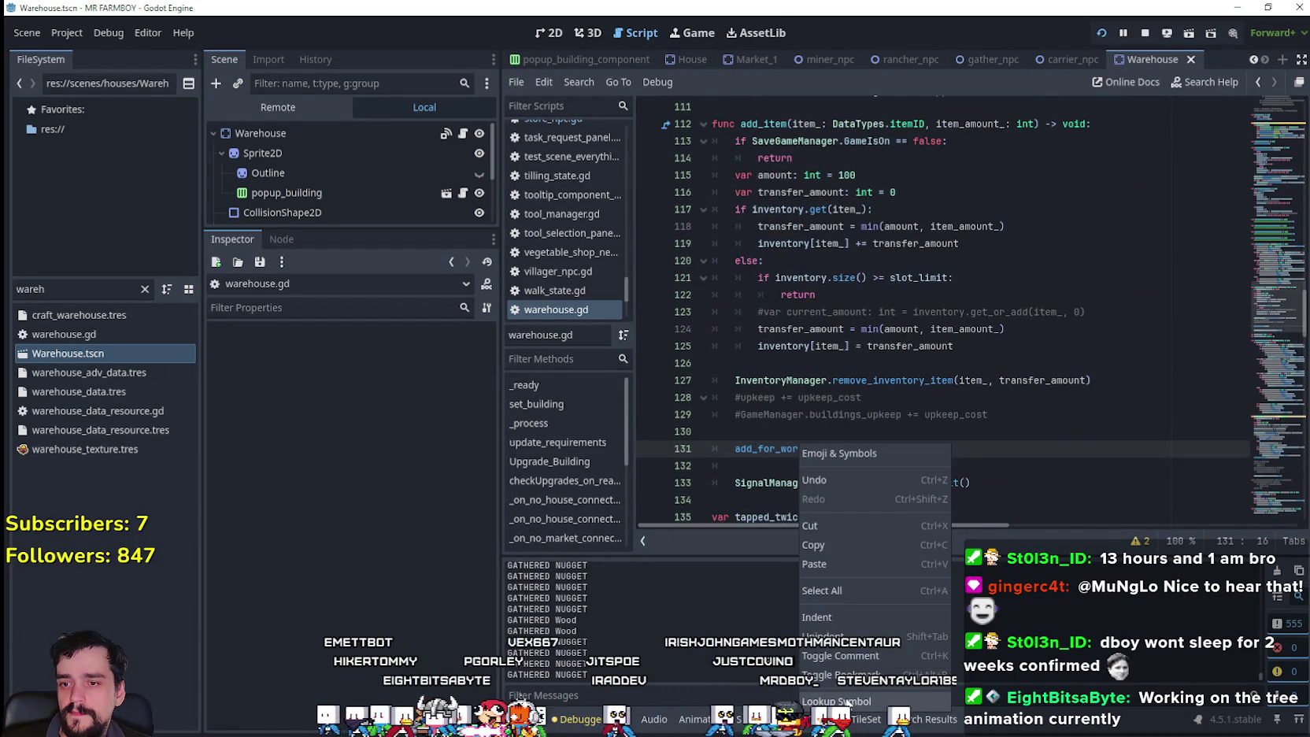
left_click(836, 701)
- Copy the ore condition from line 103 and select lines 92–94 of add_for_workers
scroll(1024, 425, "down", 1)
left_click(1099, 383)
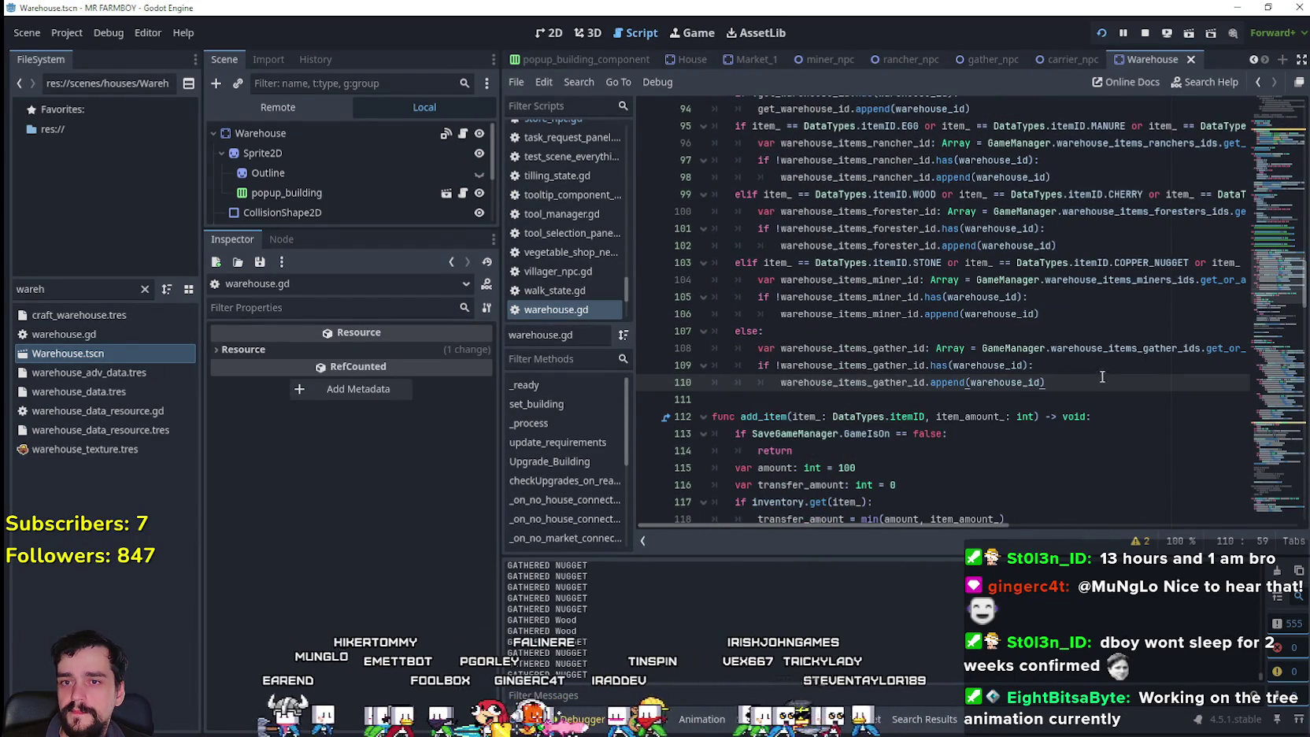
scroll(1106, 354, "up", 2)
scroll(1110, 333, "up", 2)
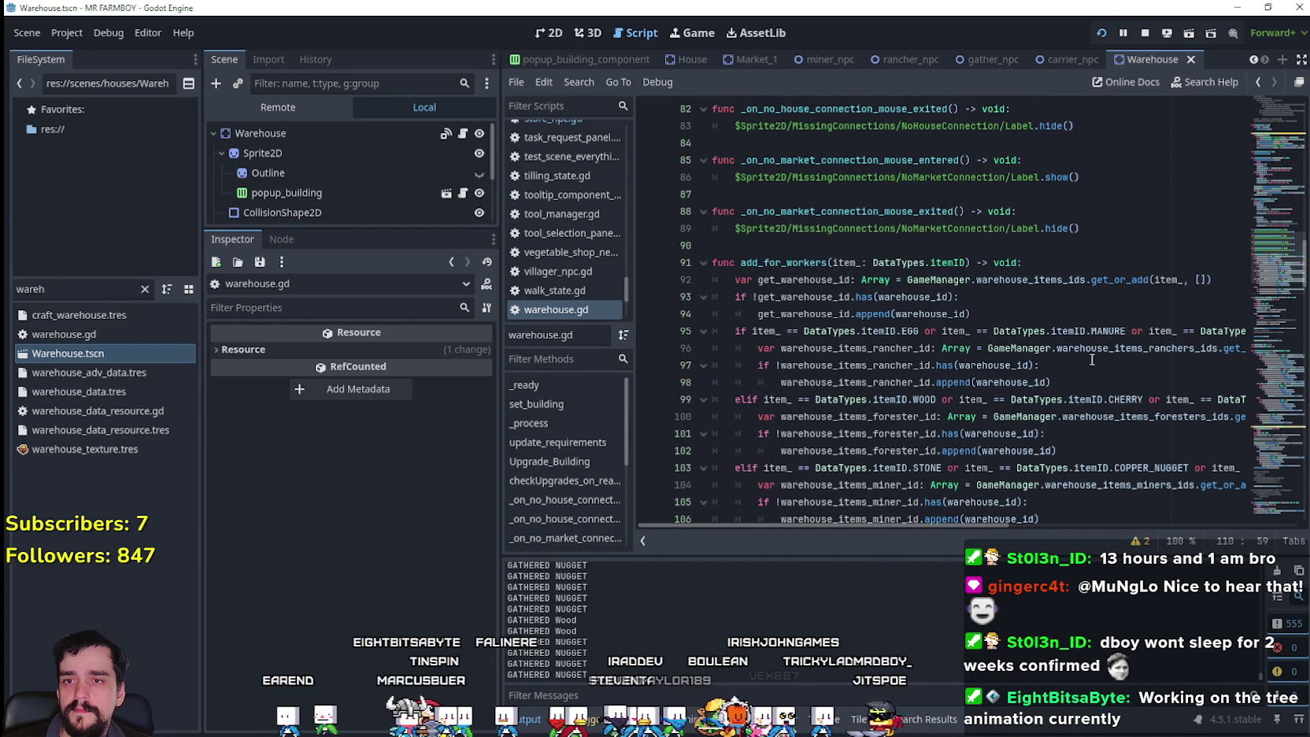
scroll(1090, 360, "down", 2)
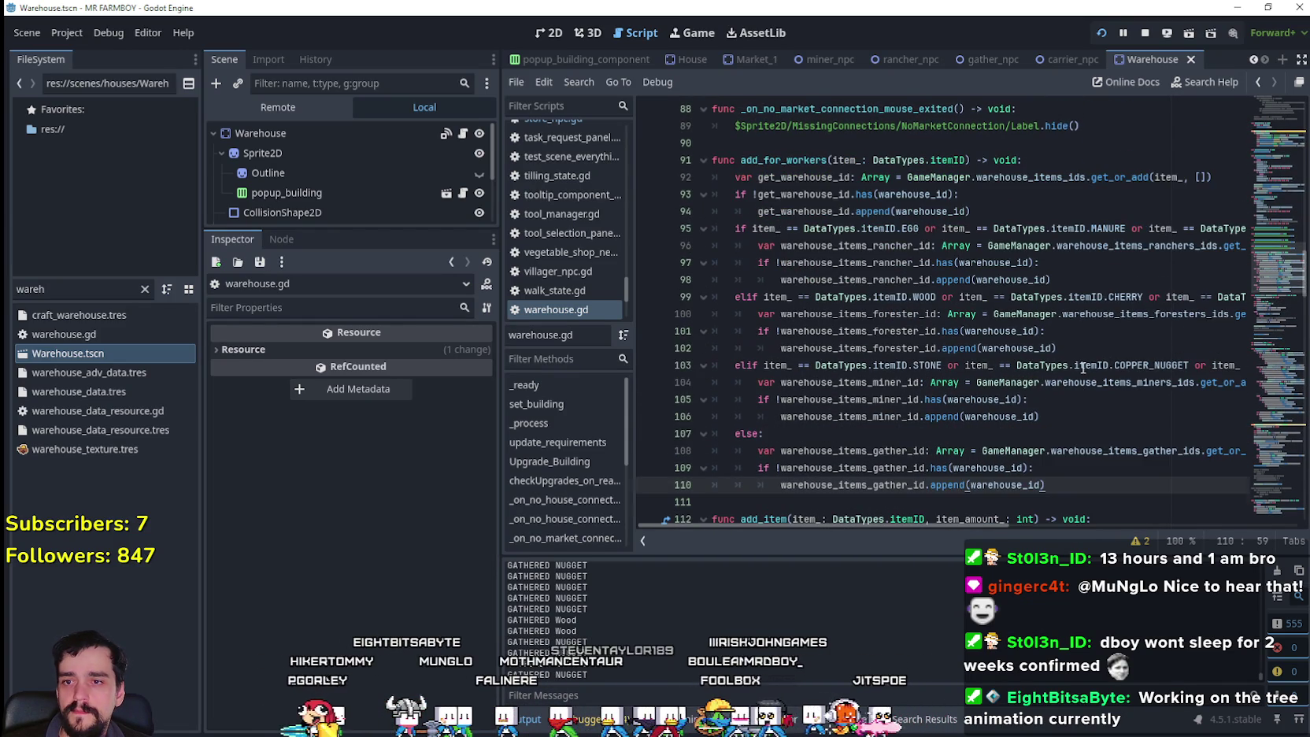
mouse_move(892, 528)
left_mouse_down()
mouse_move(1039, 512)
mouse_move(1207, 518)
left_mouse_up()
mouse_move(1201, 365)
left_mouse_down()
mouse_move(672, 370)
mouse_move(743, 367)
left_mouse_up()
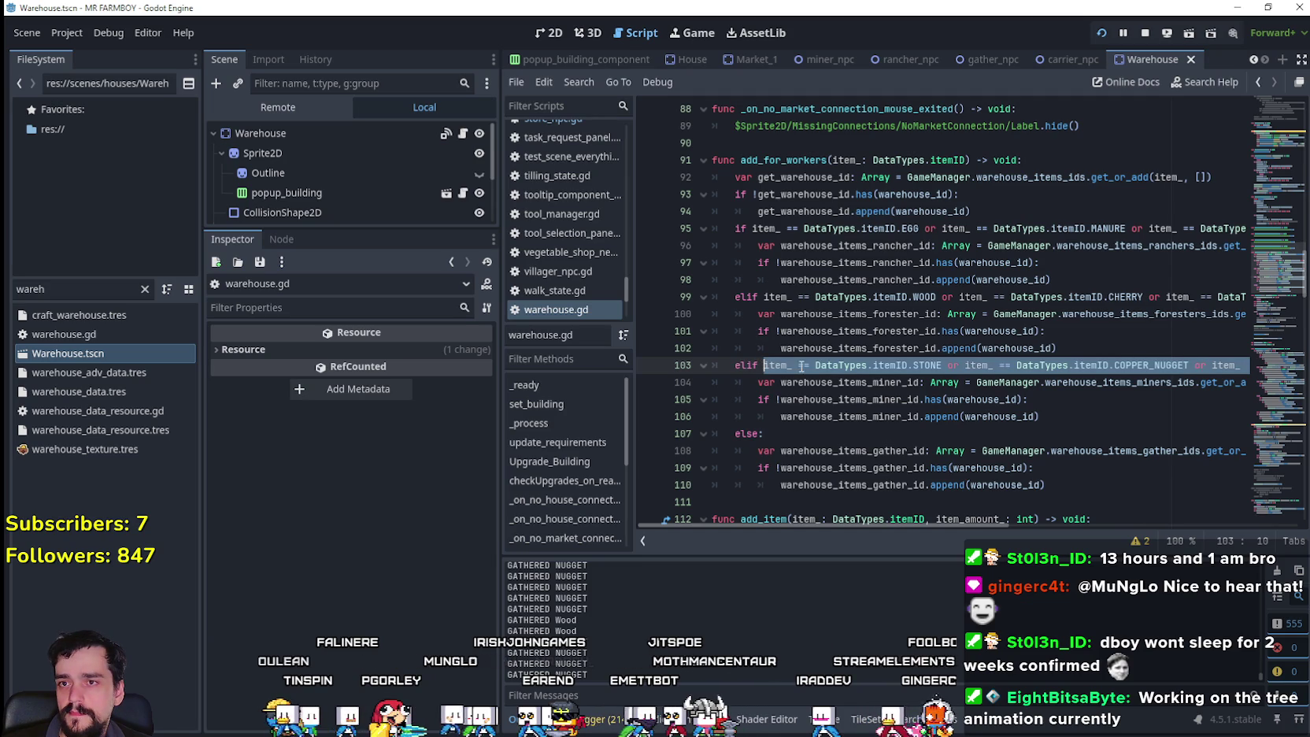
right_click(798, 364)
left_click(842, 468)
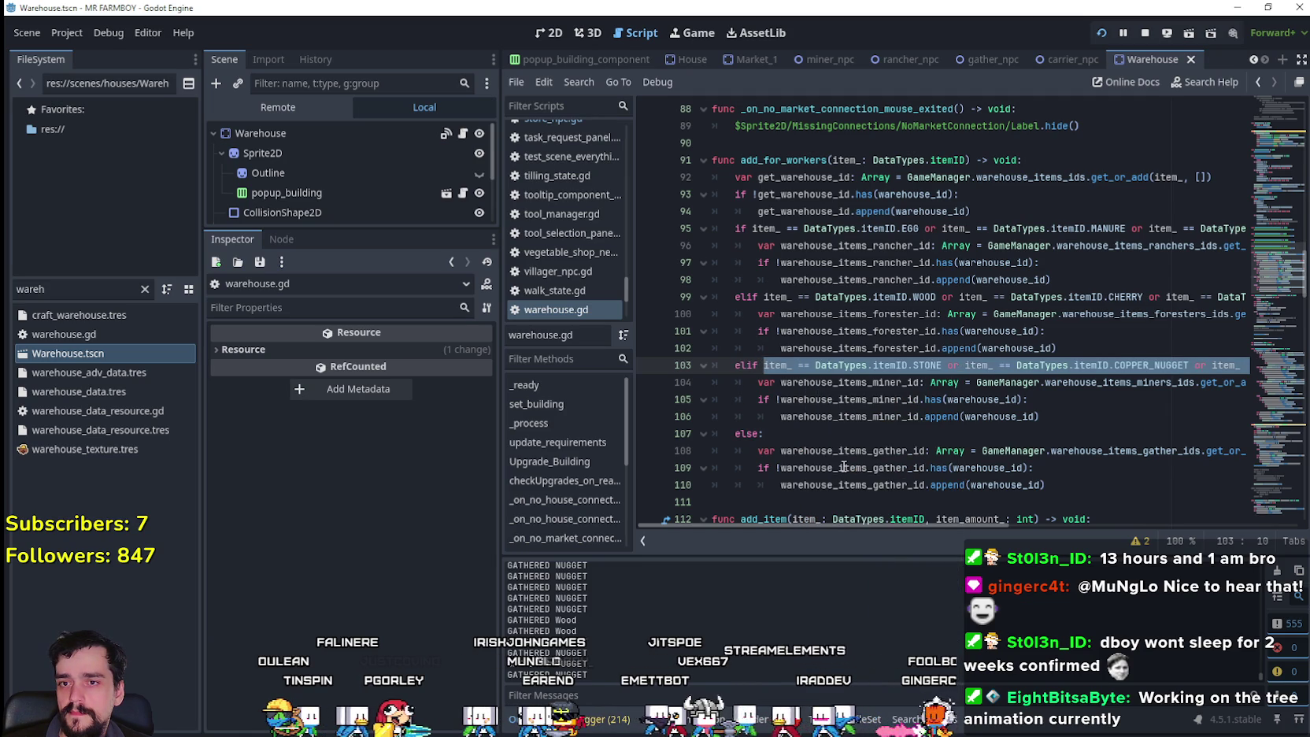
left_click(1060, 193)
left_click_drag(974, 211, 713, 177)
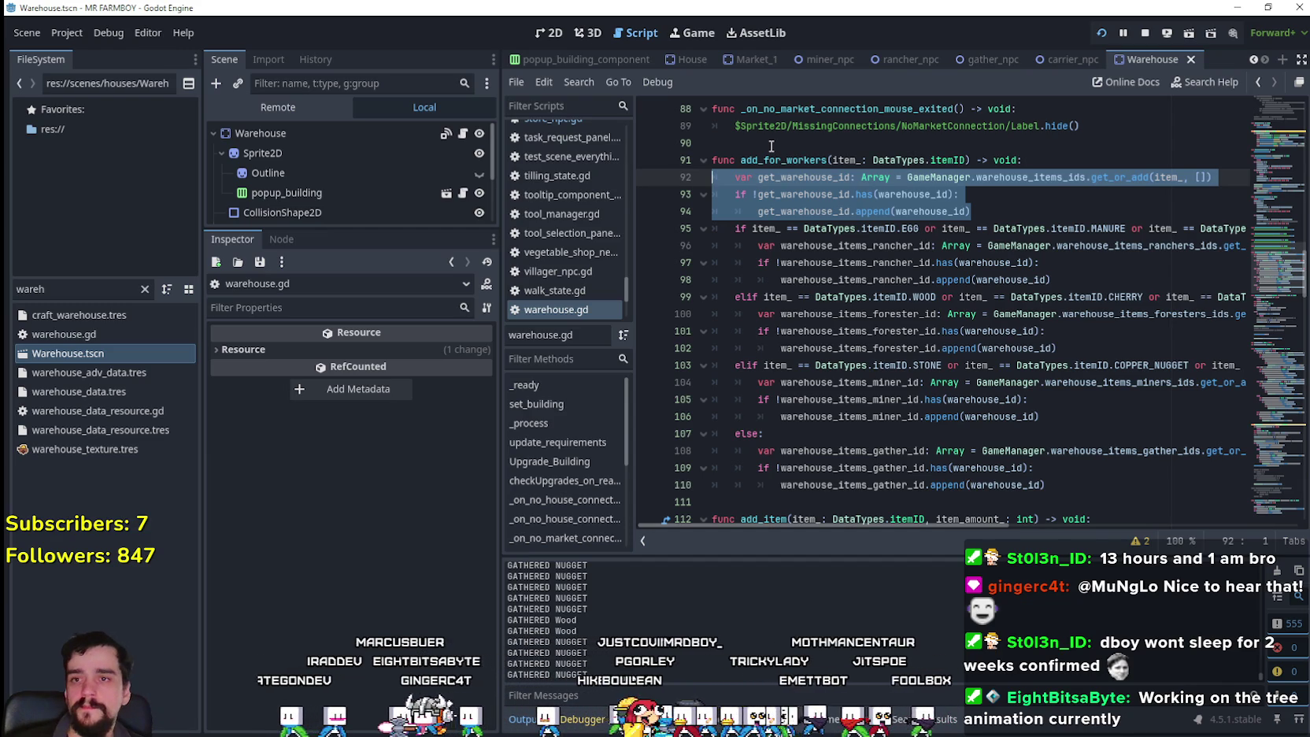
- Add an if line atop add_for_workers with the pasted ore condition, changing the first or to and
left_click(1040, 157)
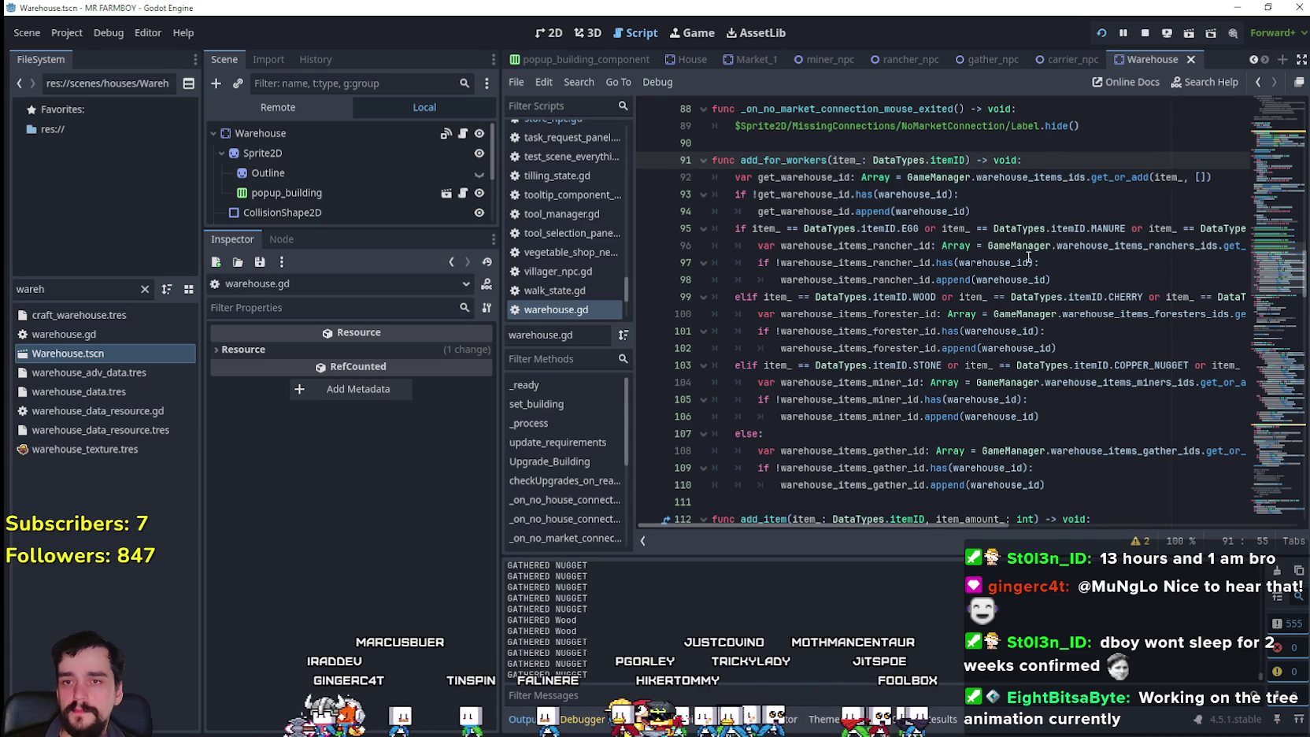
key("Return")
type("if")
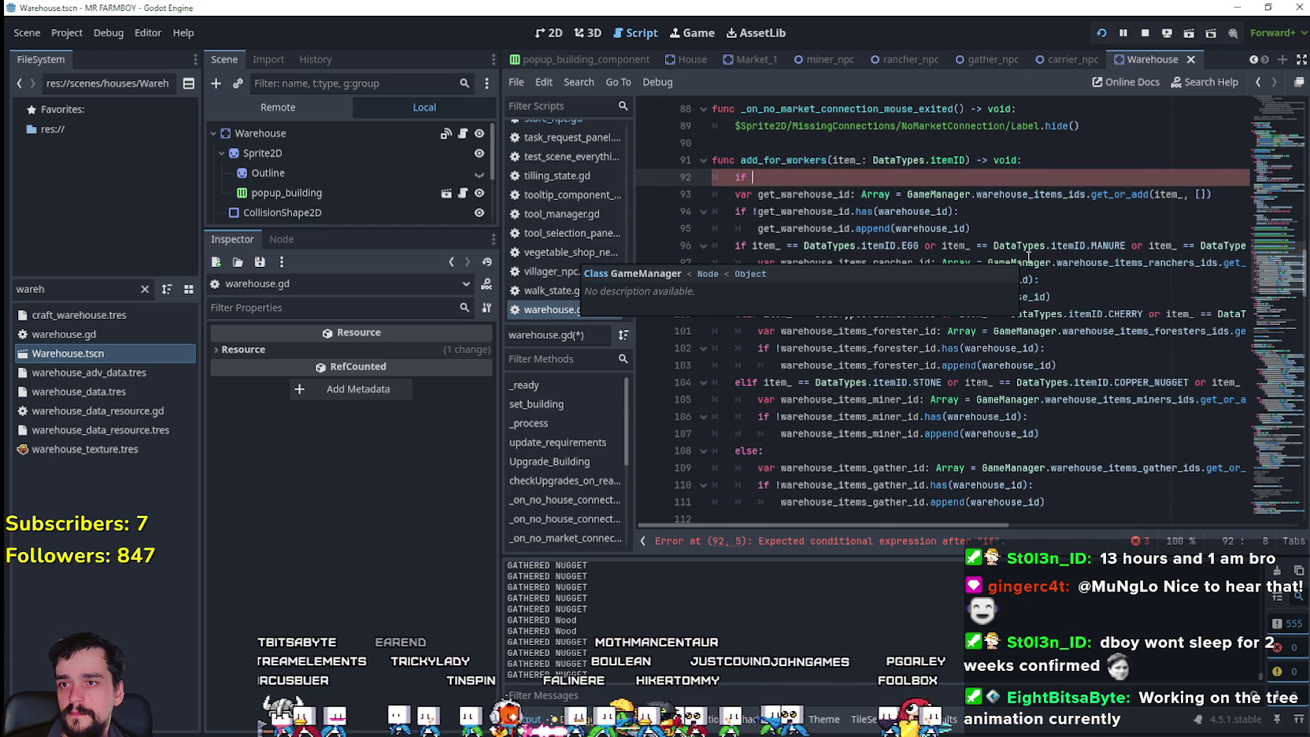
key("ctrl+v")
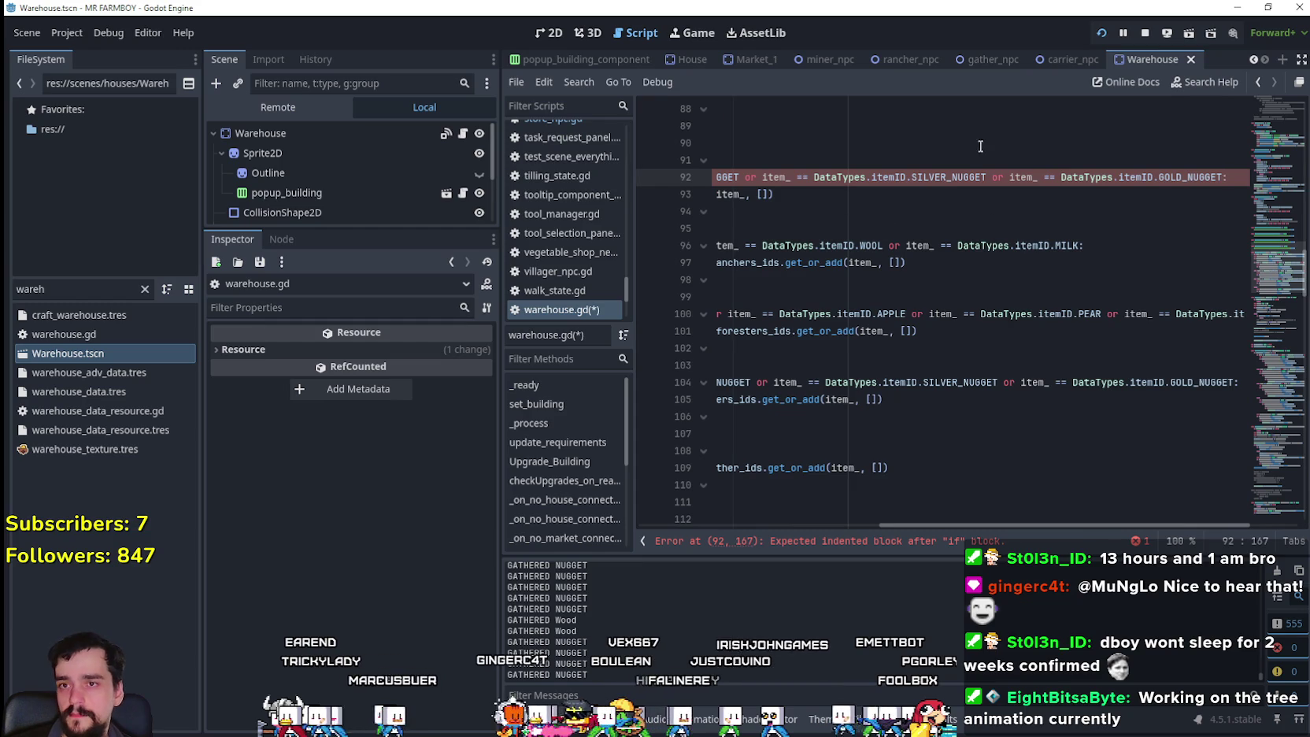
left_click(994, 176)
left_click_drag(1070, 181, 660, 171)
left_click(776, 177)
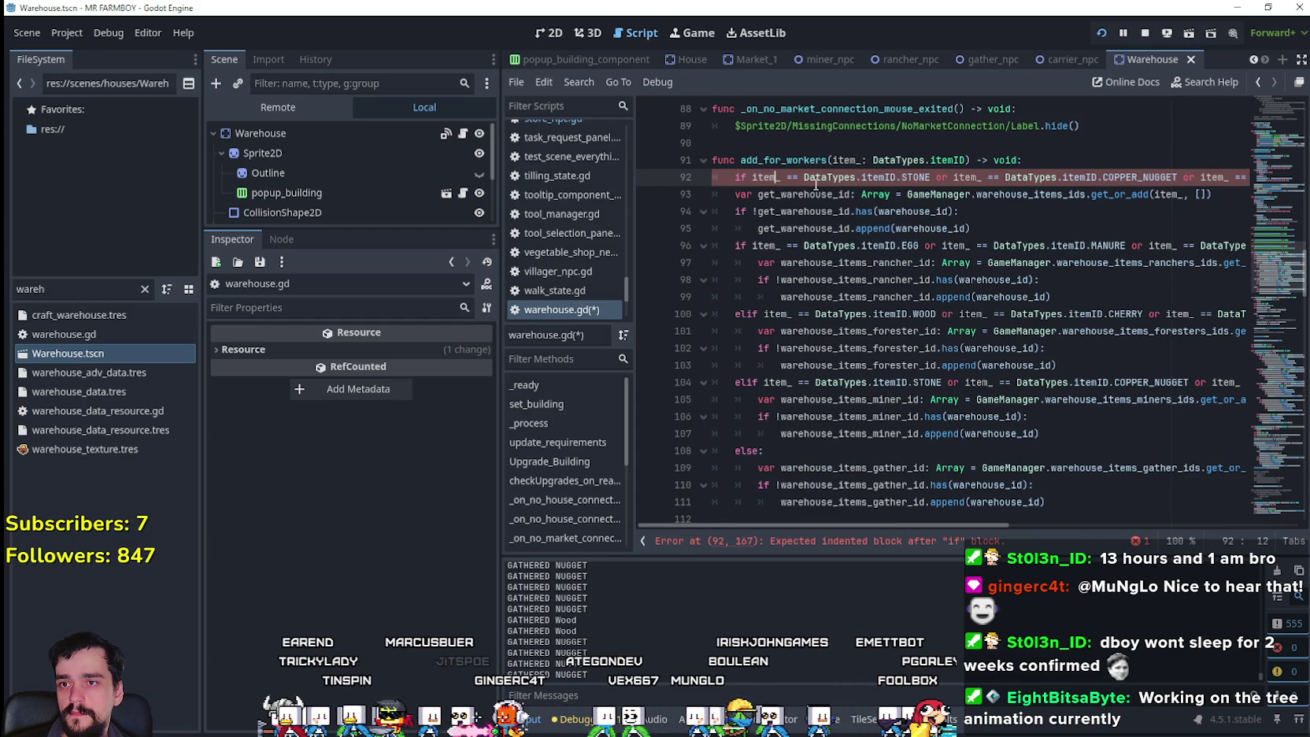
double_click(937, 177)
type("and")
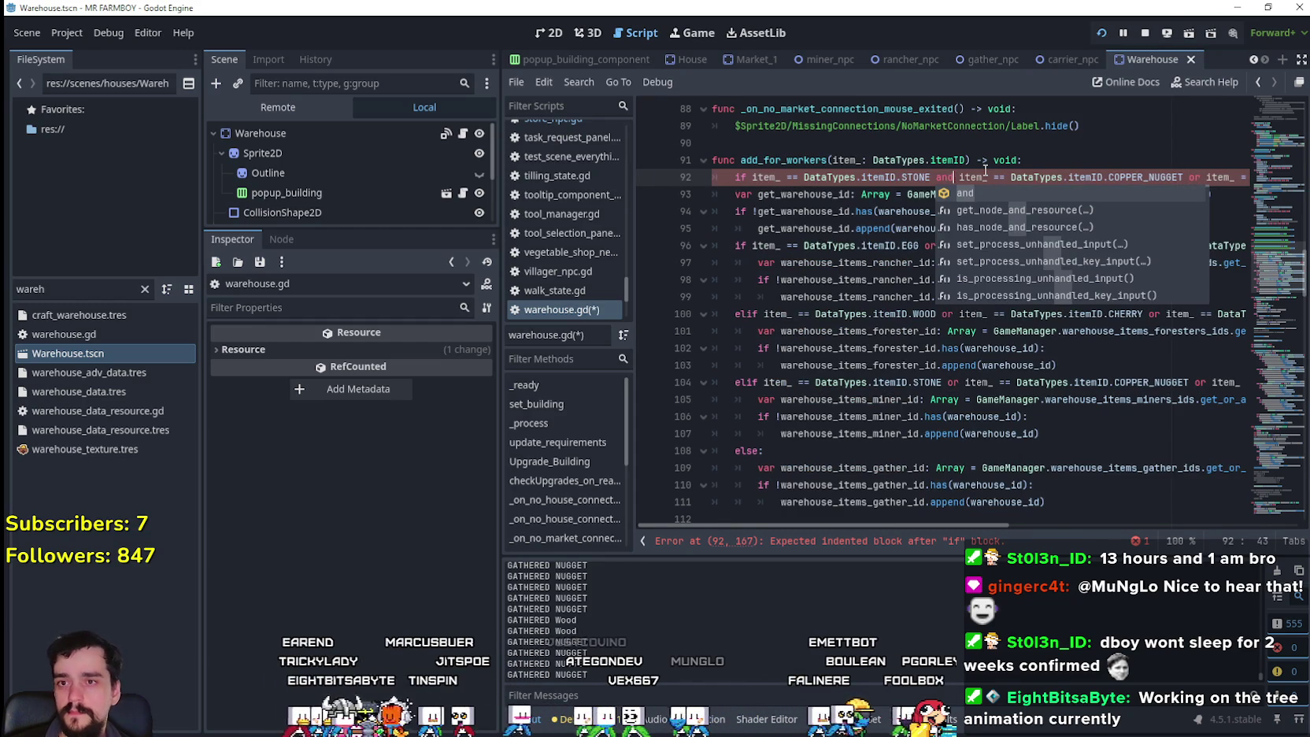
left_click(1083, 162)
- Replace the or after COPPER_NUGGET and SILVER_NUGGET with and
mouse_move(806, 177)
left_mouse_down()
mouse_move(1239, 179)
mouse_move(911, 183)
left_mouse_up()
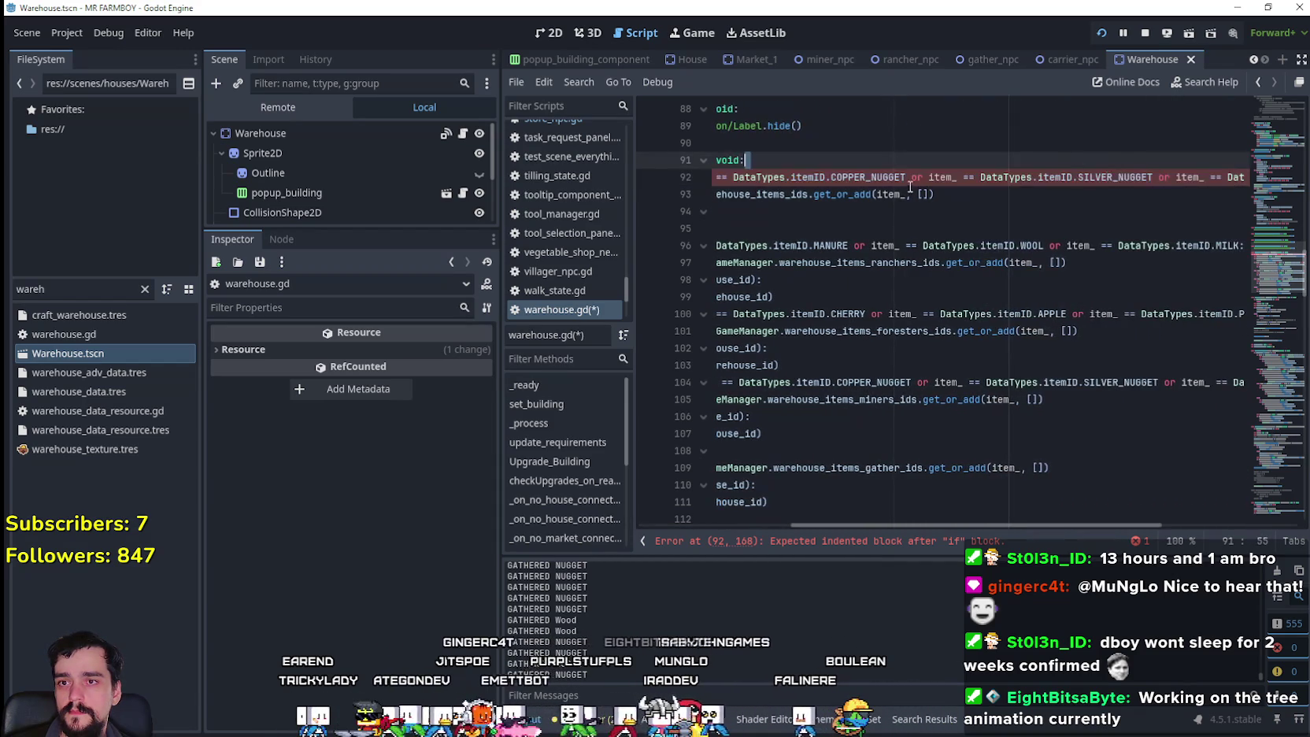
left_click(922, 177)
key("BackSpace")
key("BackSpace")
type("and")
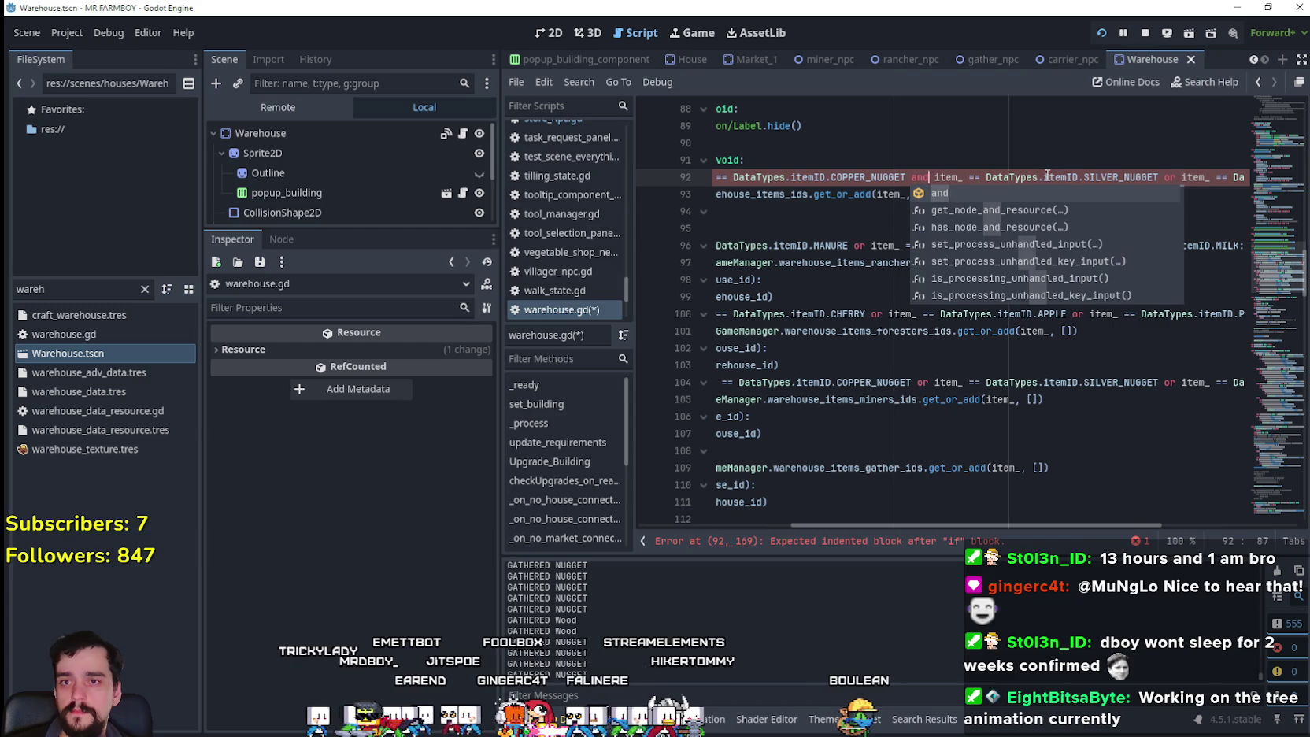
left_click_drag(1046, 177, 1187, 177)
double_click(1171, 177)
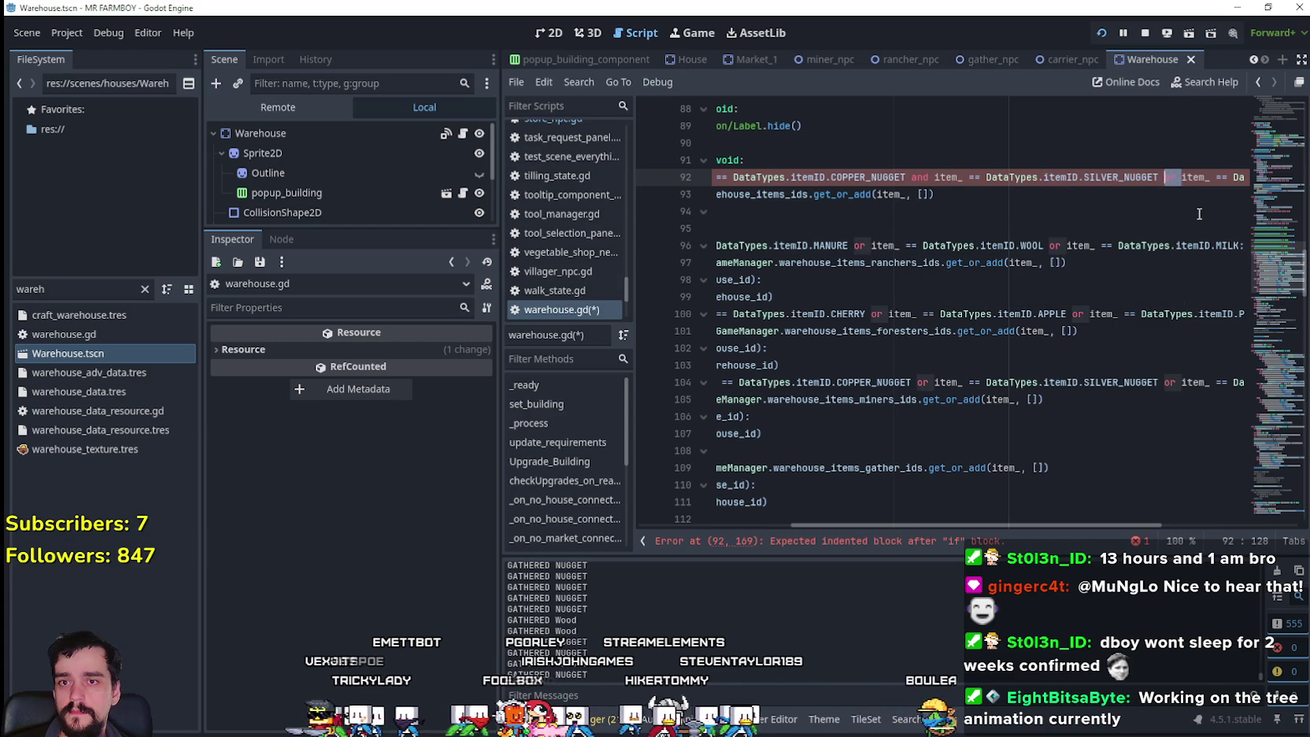
type("and")
left_click_drag(1211, 177, 1265, 180)
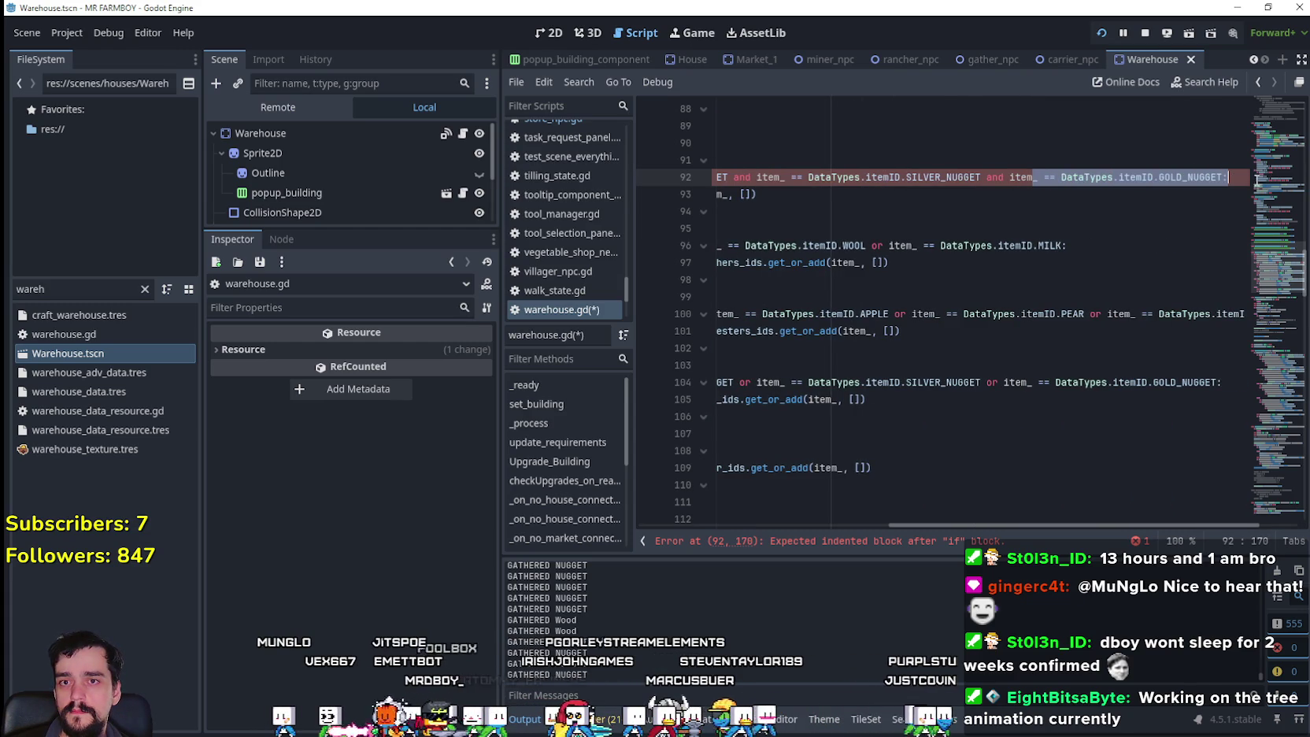
left_click(1236, 177)
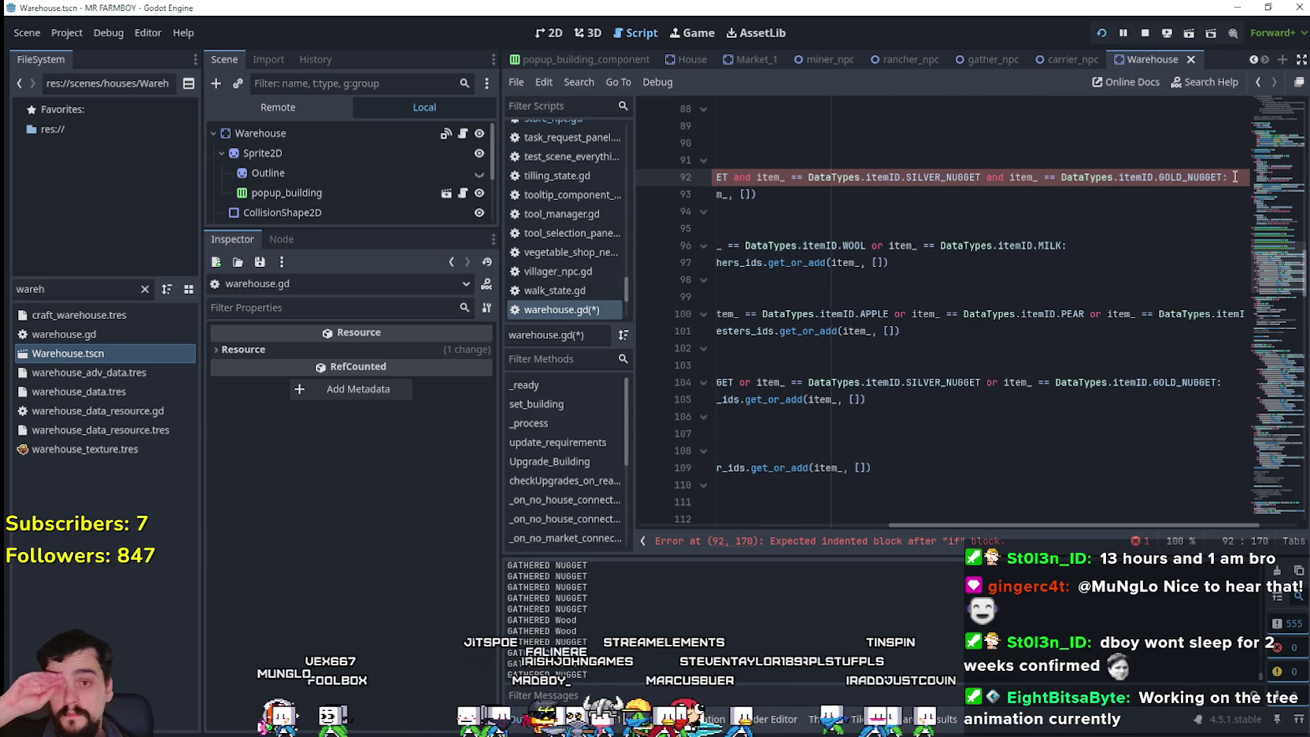
left_click(823, 163)
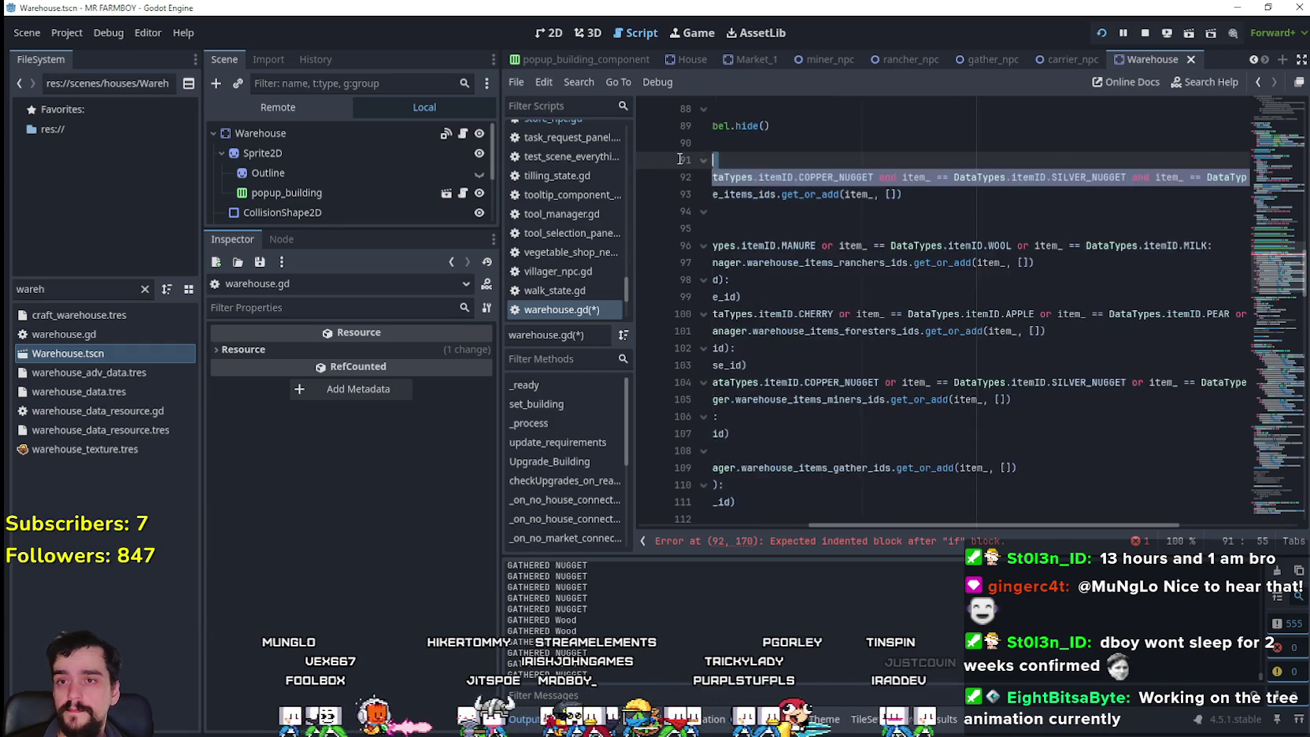
- Prepend an item_ != WOOD comparison to the condition, joined with and
left_click_drag(930, 178, 754, 181)
key("ctrl+c")
key("Left")
key("ctrl+v")
type("A")
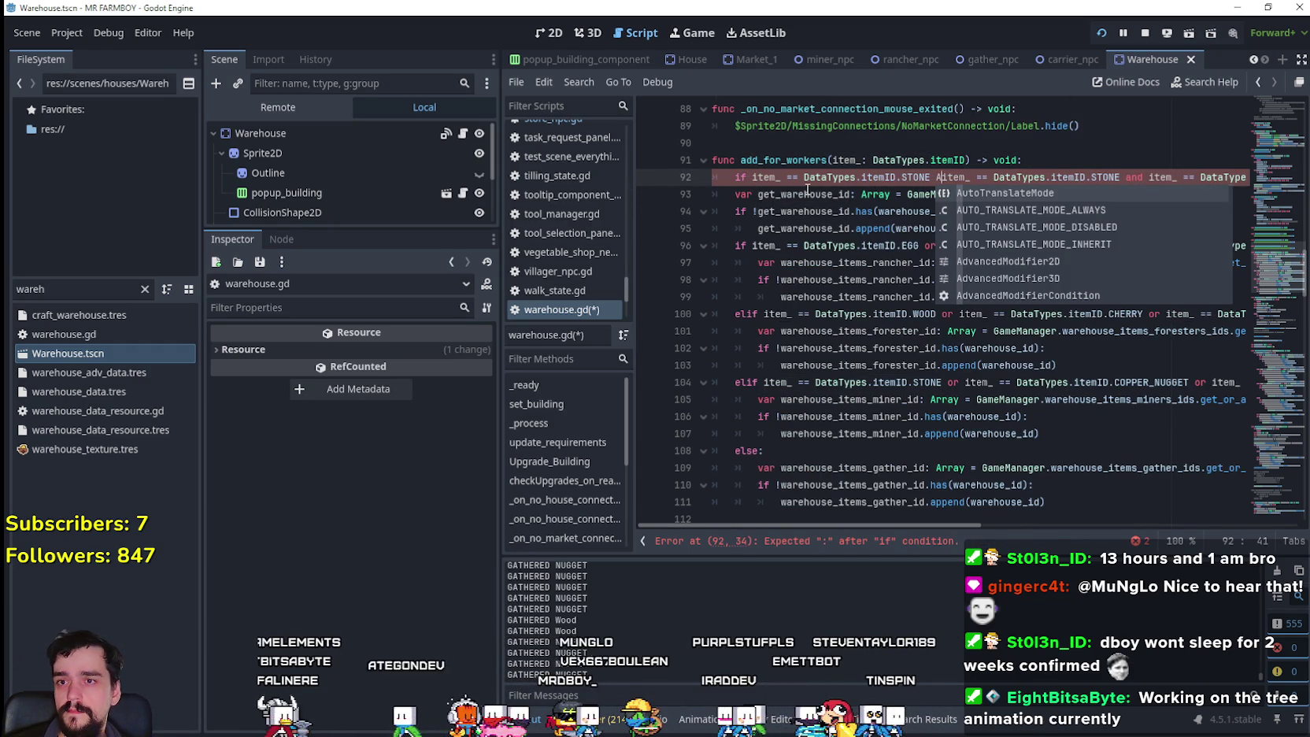
key("BackSpace")
type("and item_ == DataT")
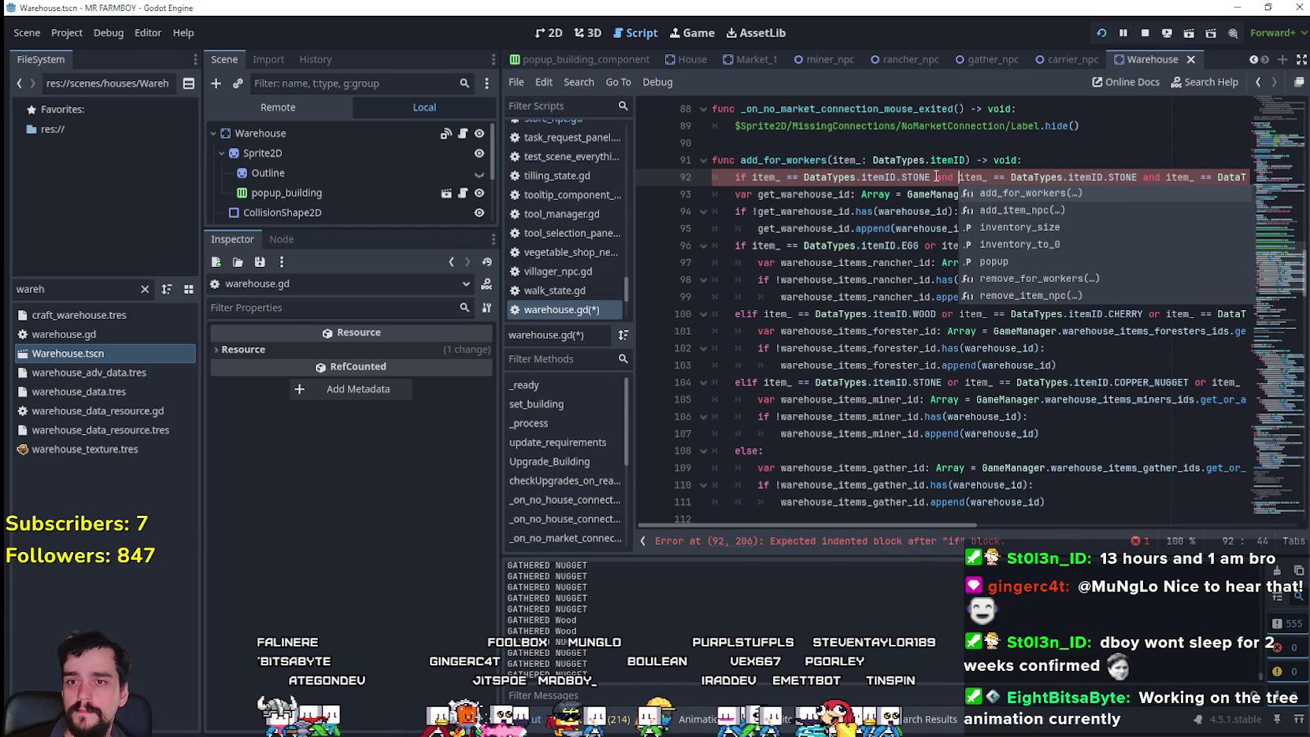
double_click(917, 177)
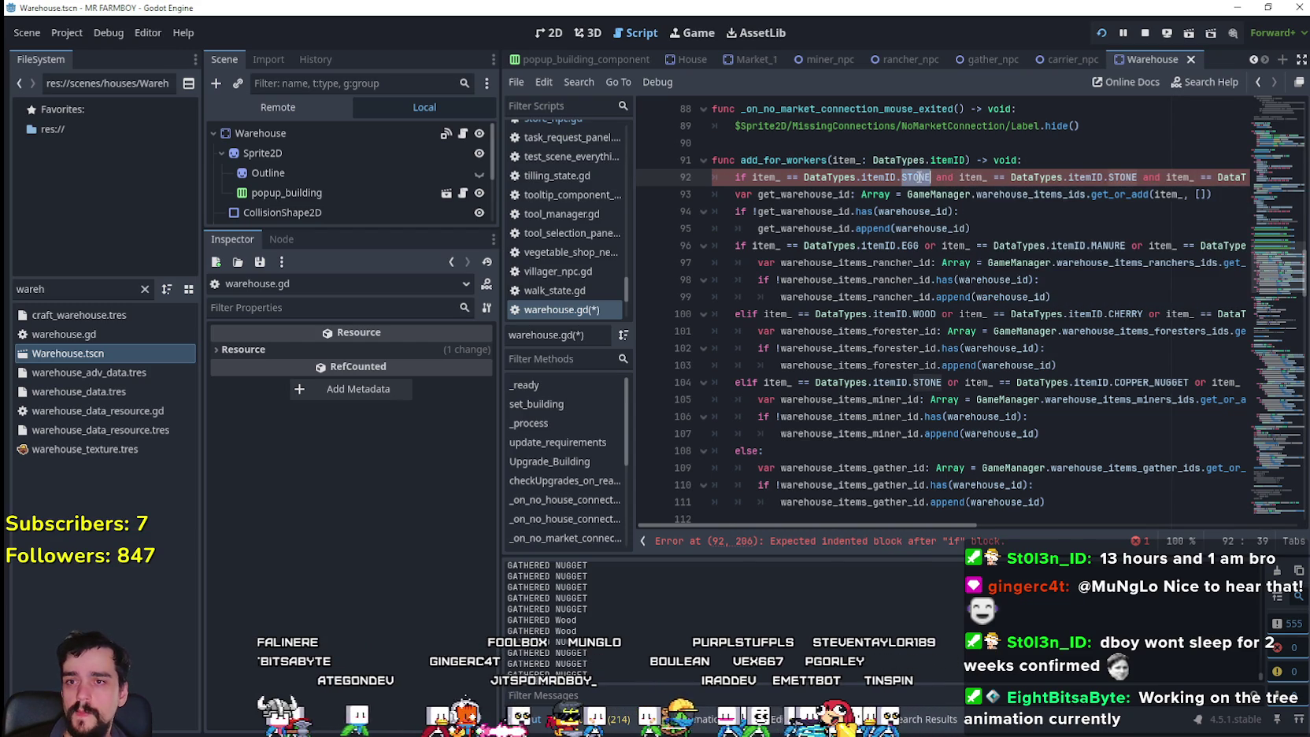
type("WOOD")
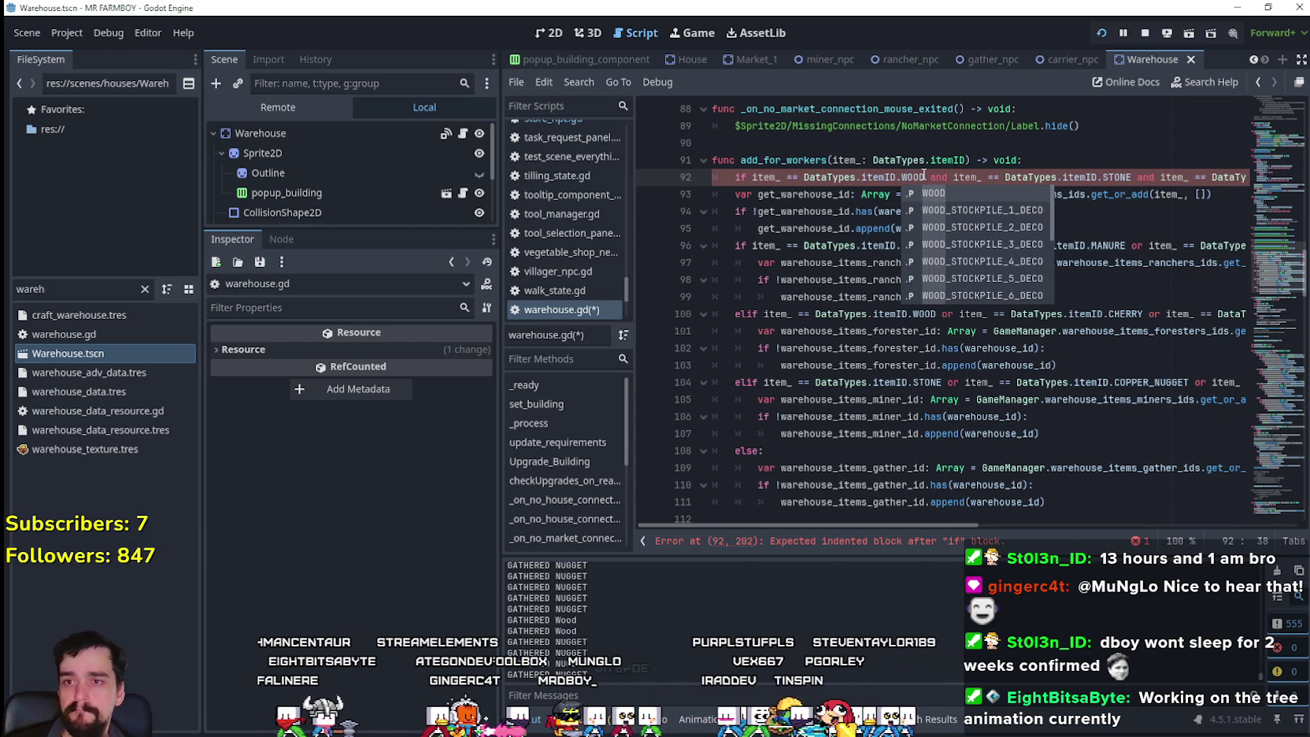
left_click(852, 166)
left_click(809, 172)
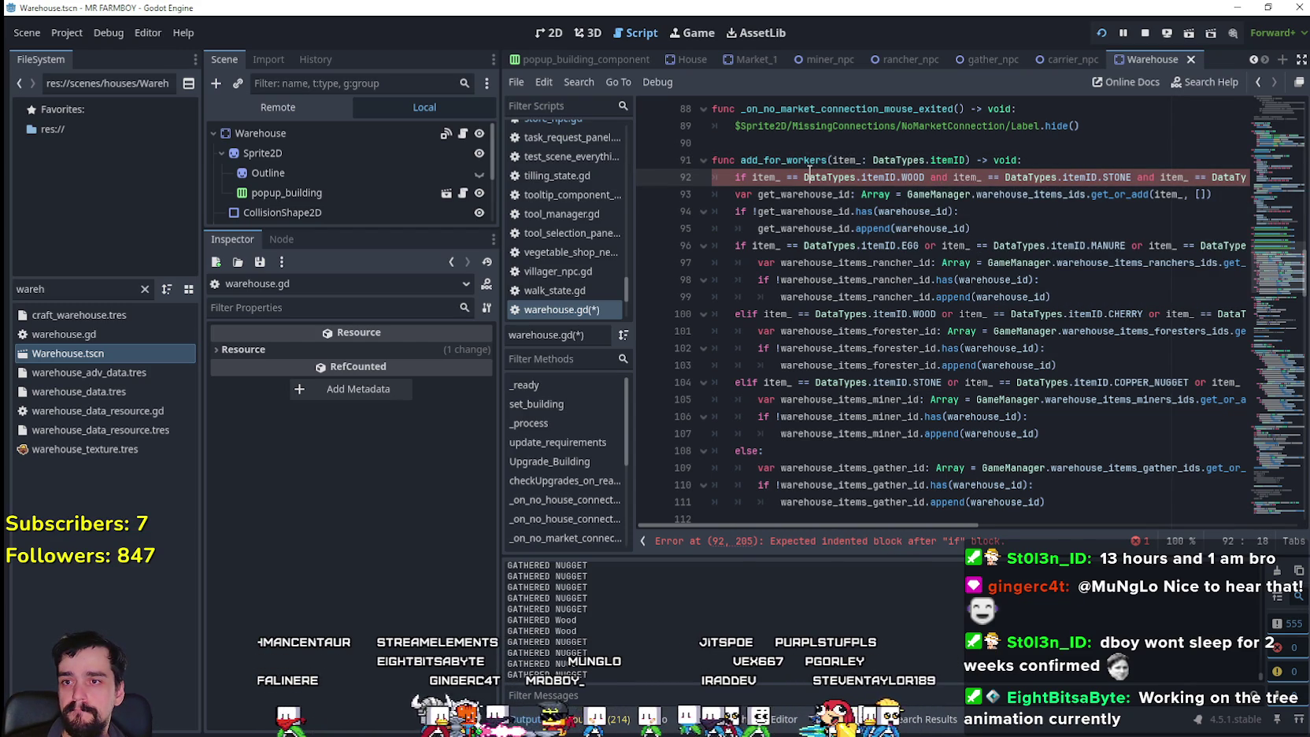
left_click(782, 178)
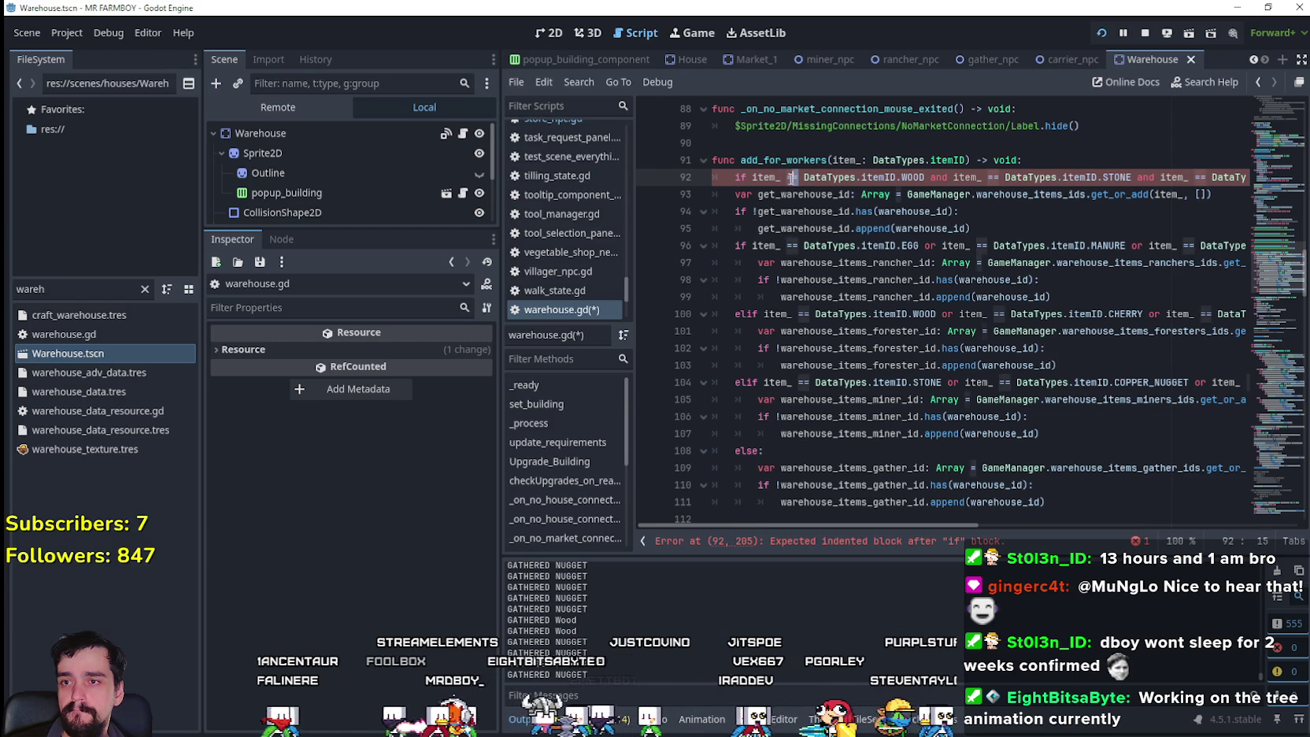
key("Delete")
key("Delete")
type("!=")
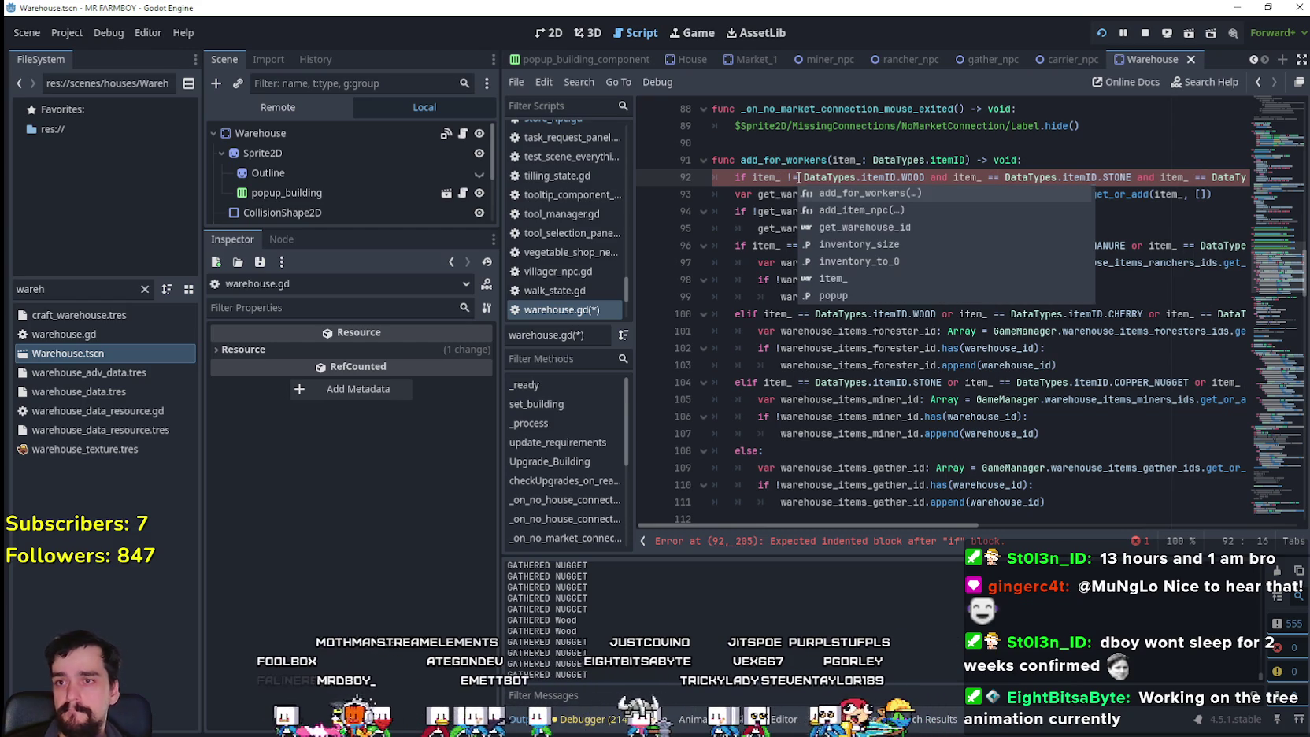
left_click(788, 178)
- Indent lines 93–95 under the new if condition
left_click_drag(1012, 234, 756, 194)
key("Tab")
left_click(866, 211)
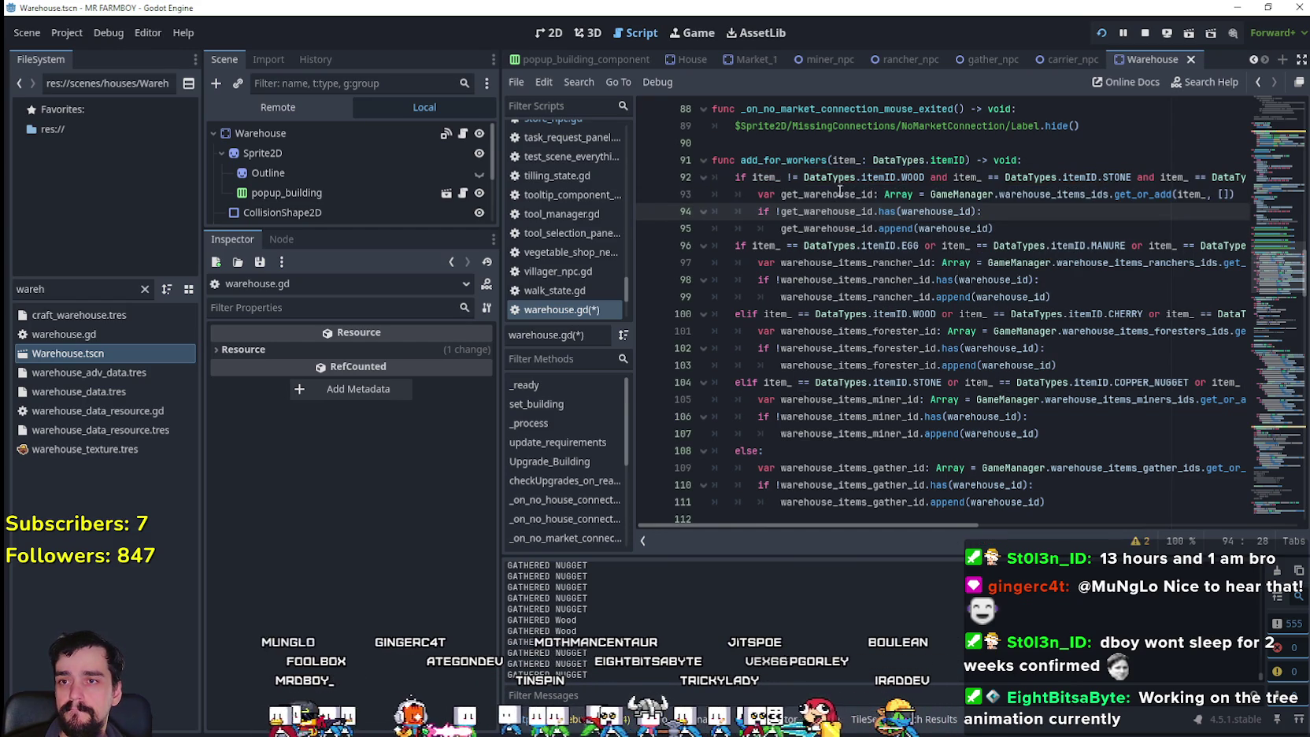
- Change the STONE and nugget comparisons from == to != and review line 92
left_click(786, 178)
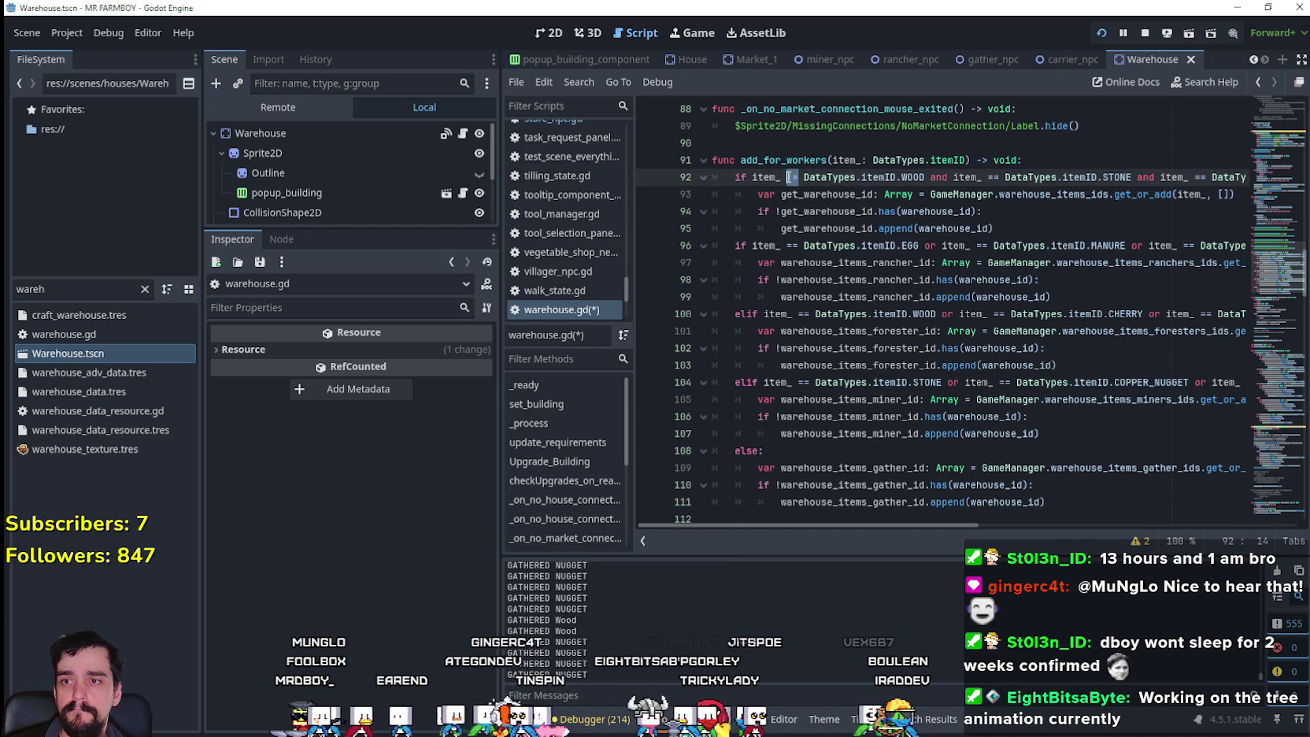
type("=")
double_click(994, 177)
type("!=")
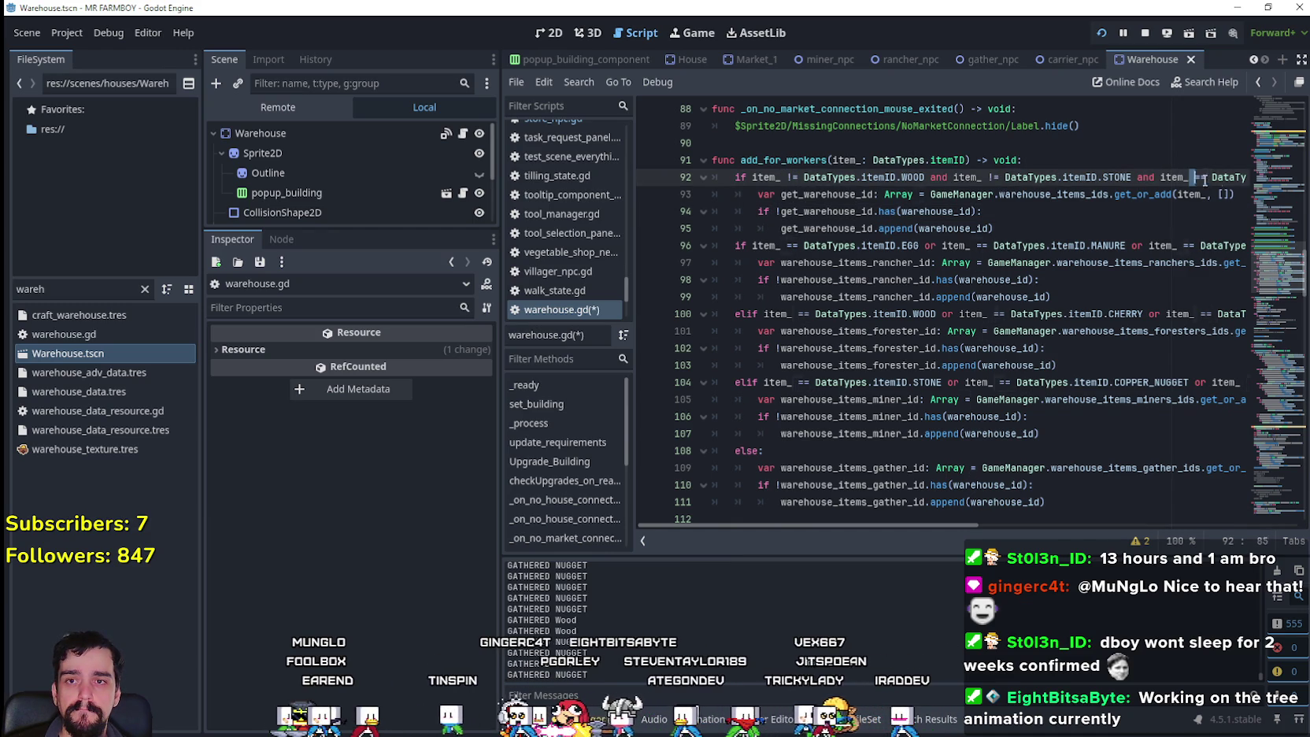
double_click(1199, 177)
type("!=")
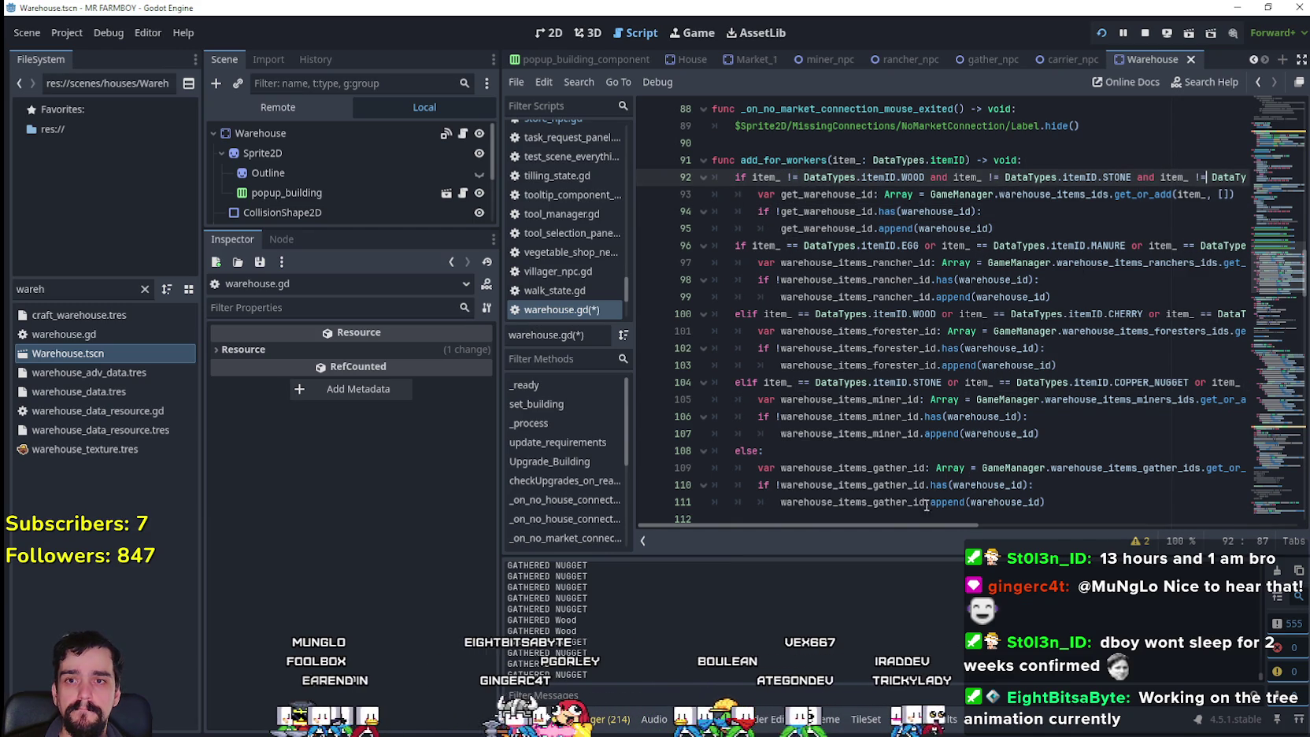
left_click_drag(880, 524, 1042, 526)
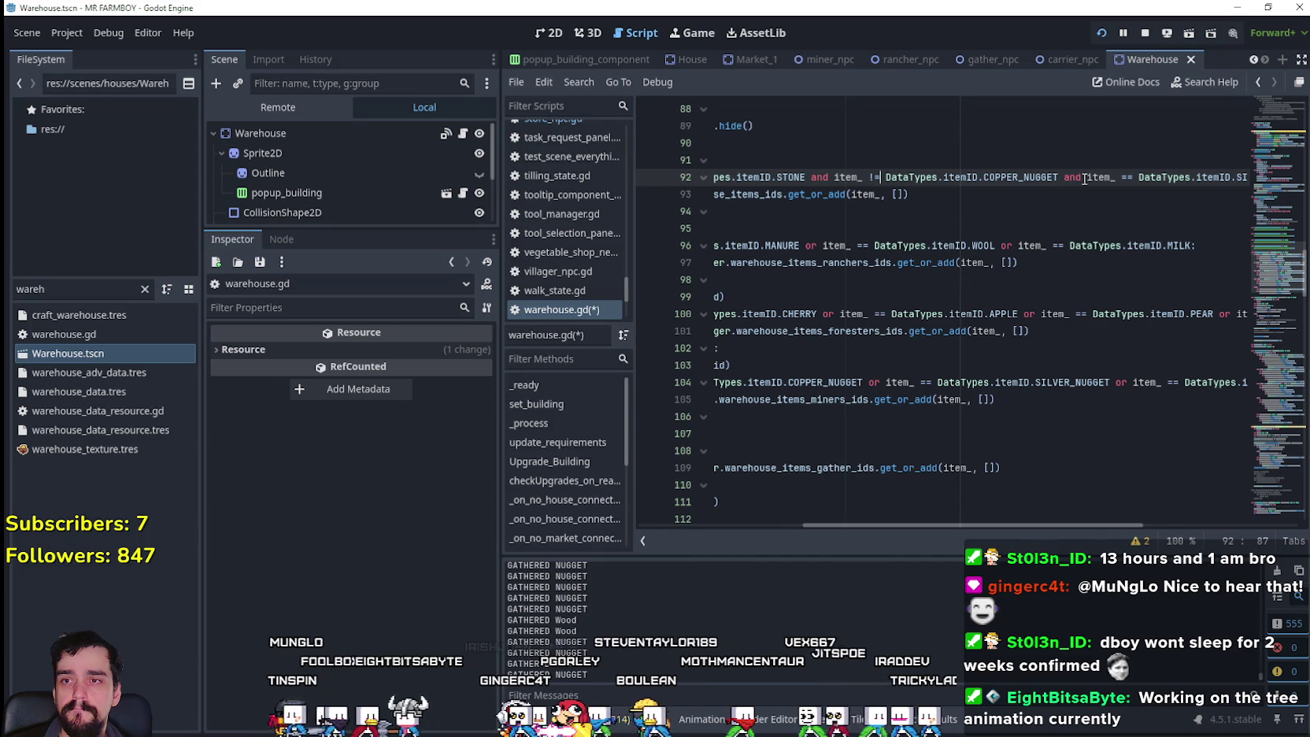
left_click(1147, 179)
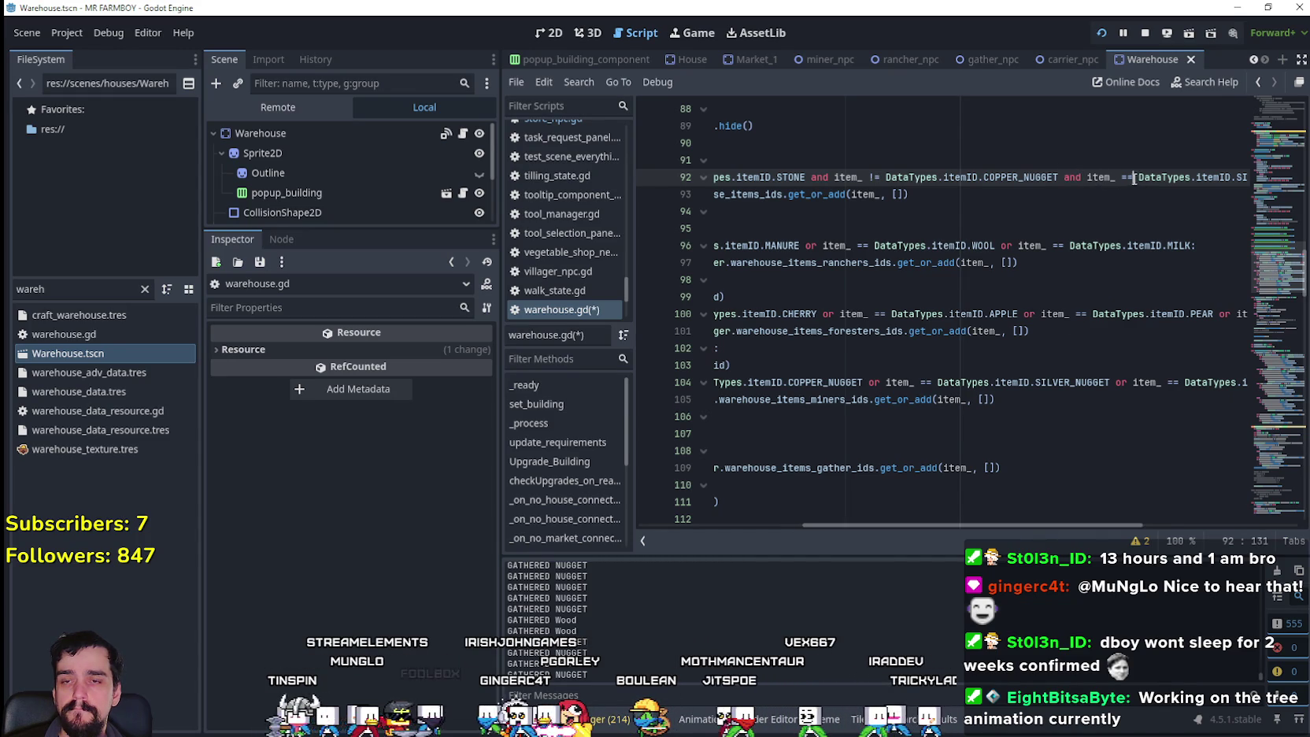
type("!")
left_click_drag(1053, 526, 1186, 525)
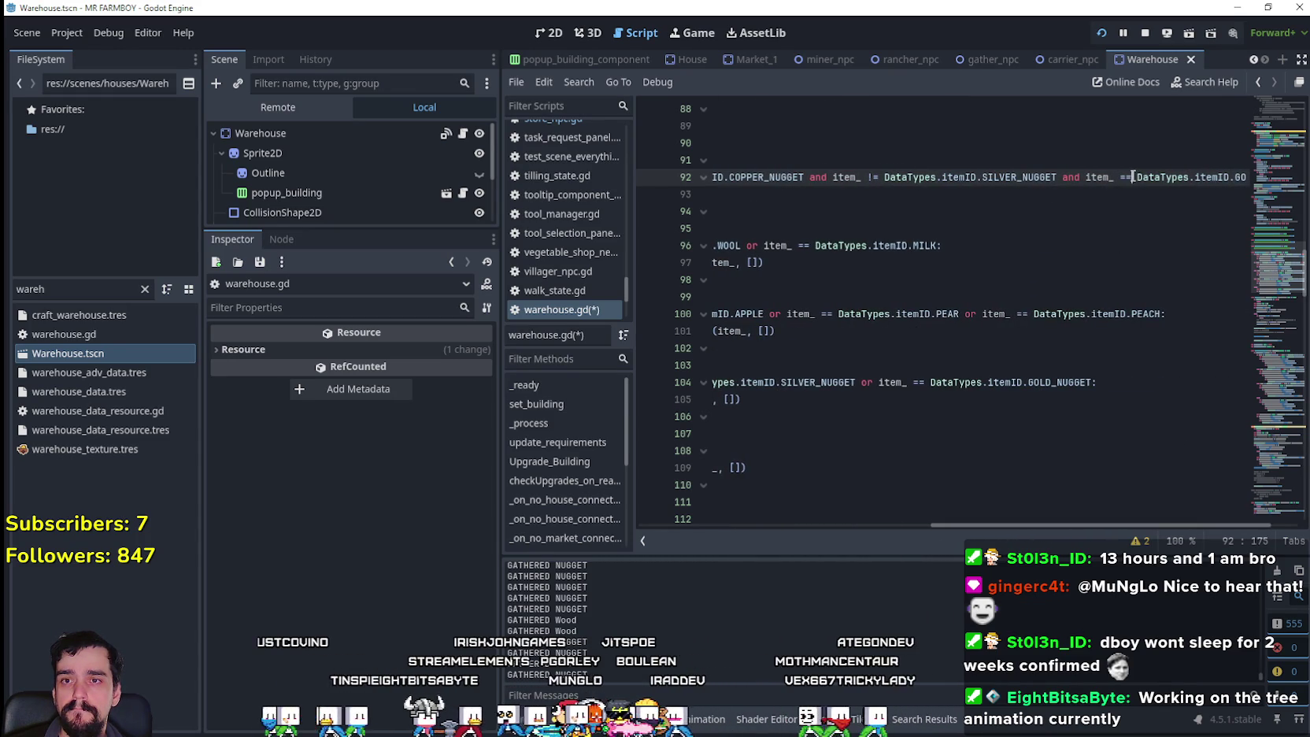
key("BackSpace")
key("BackSpace")
type("!=")
left_click_drag(1109, 521, 1180, 523)
left_click(1227, 177)
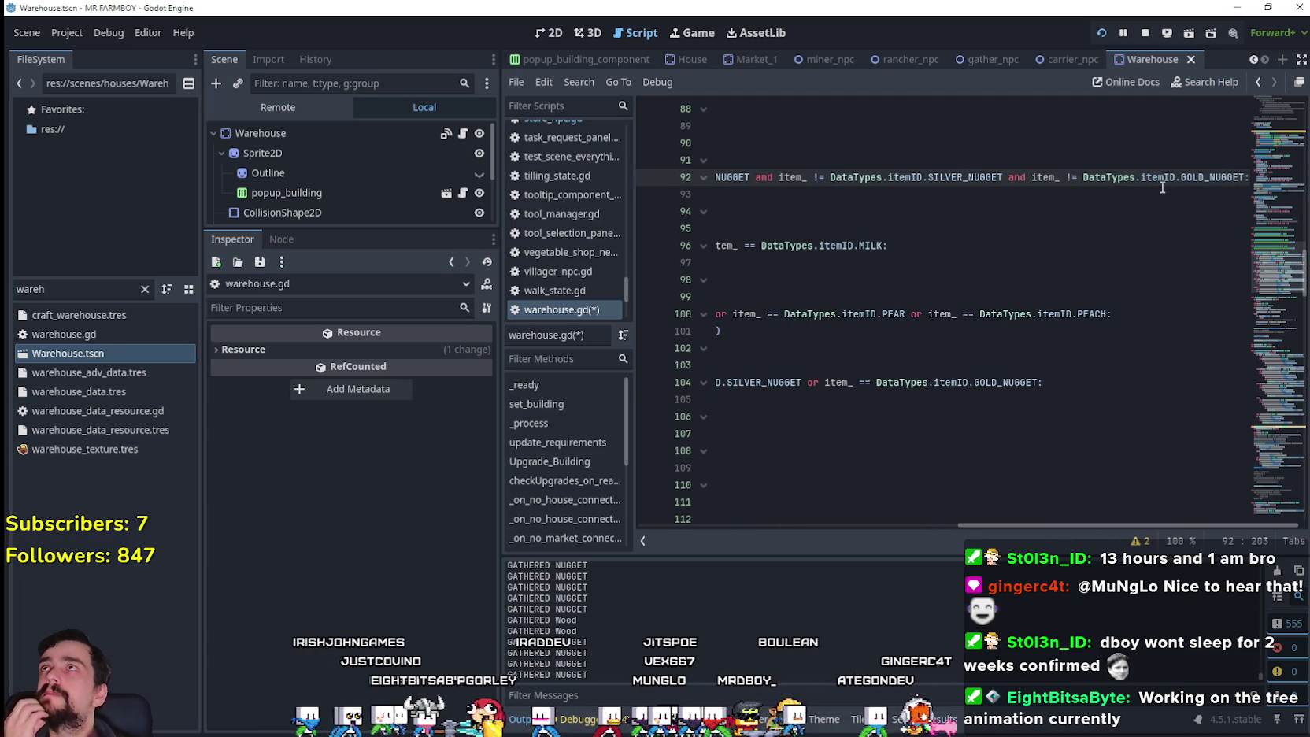
mouse_move(1160, 187)
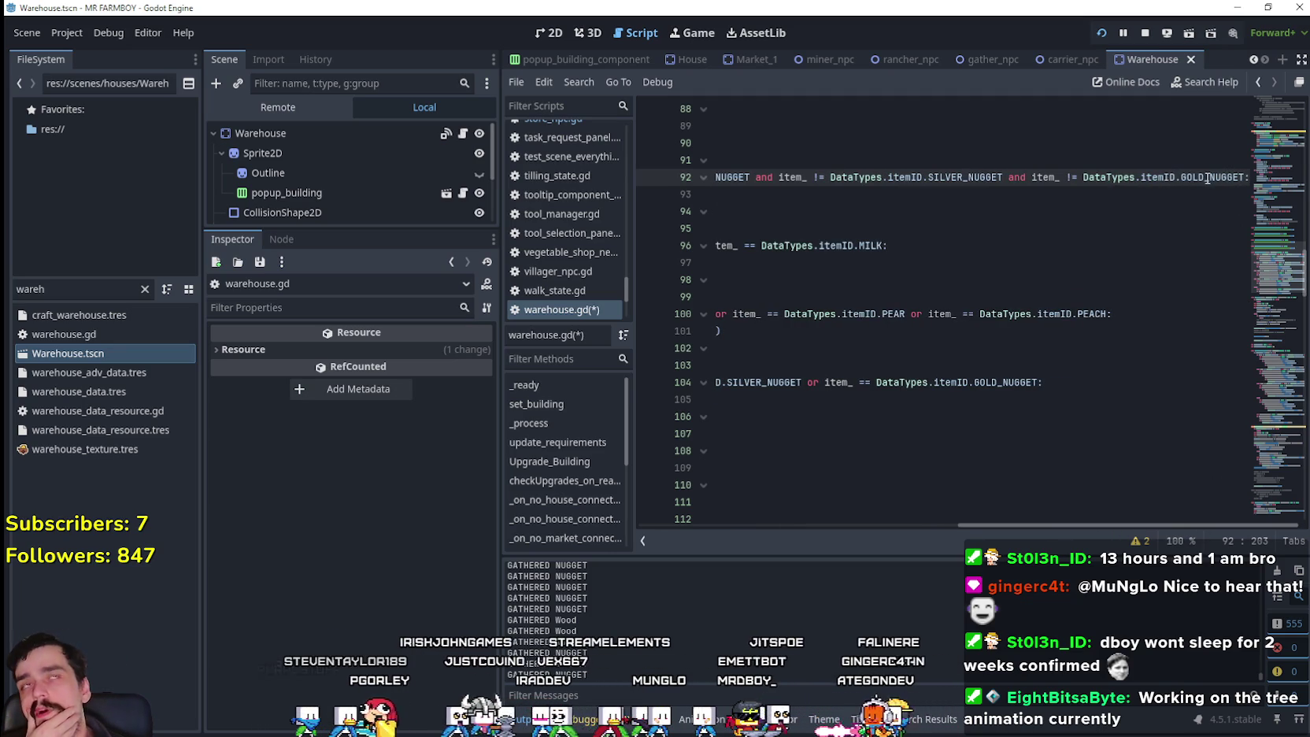
mouse_move(1205, 172)
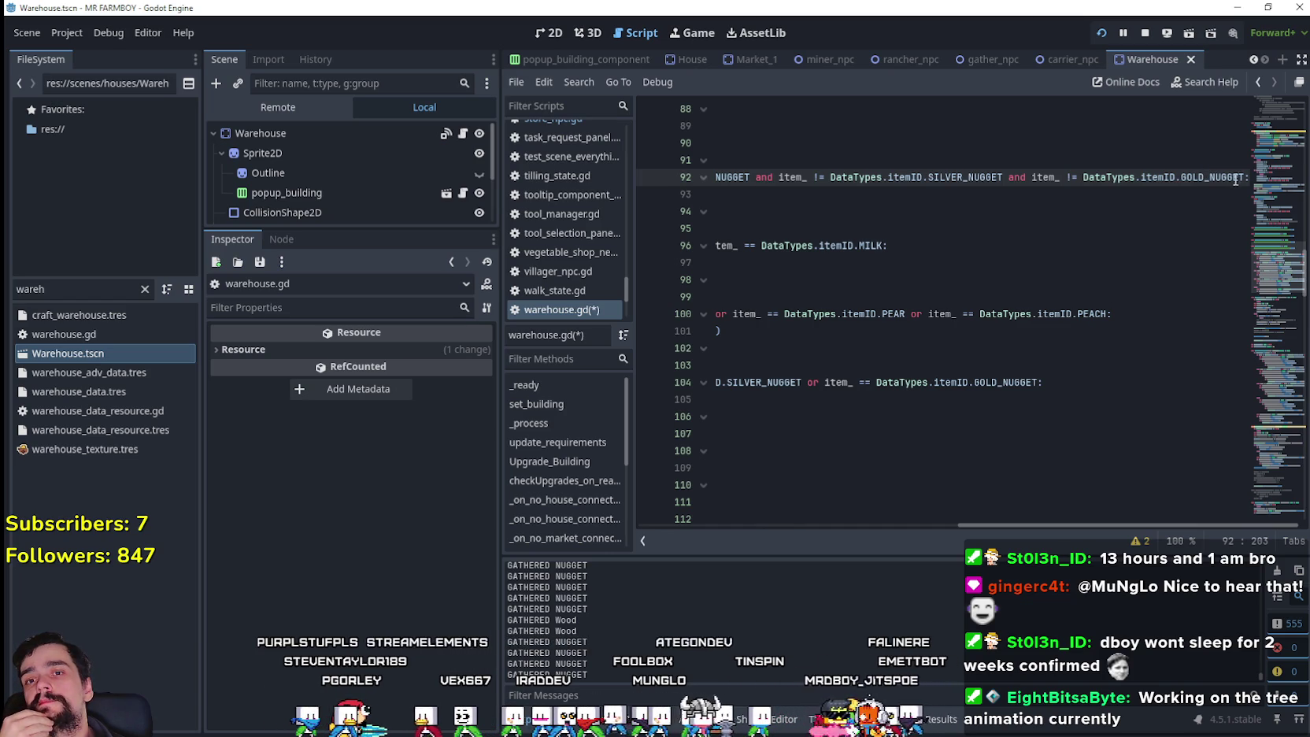
left_click_drag(1242, 176, 678, 176)
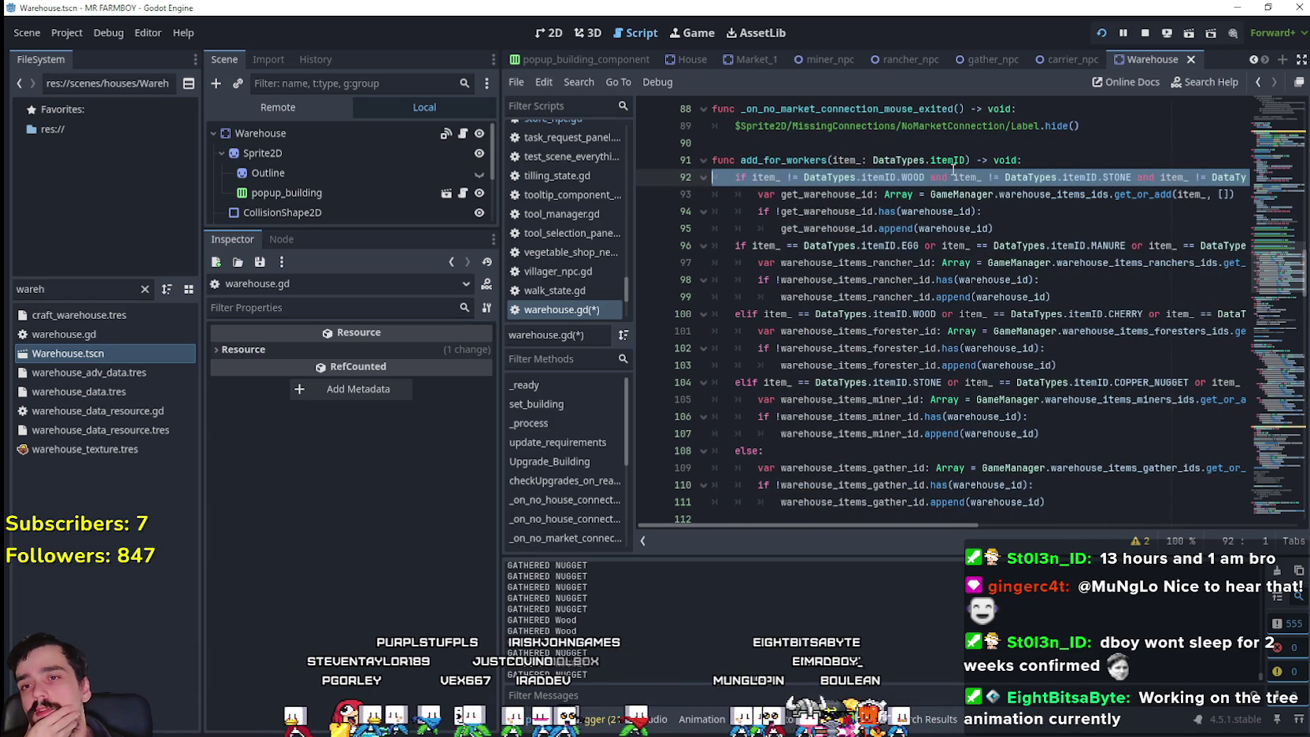
- Duplicate the WOOD comparison on line 92 and change the first copy to MANURE
left_click(875, 177)
left_click_drag(898, 178, 752, 177)
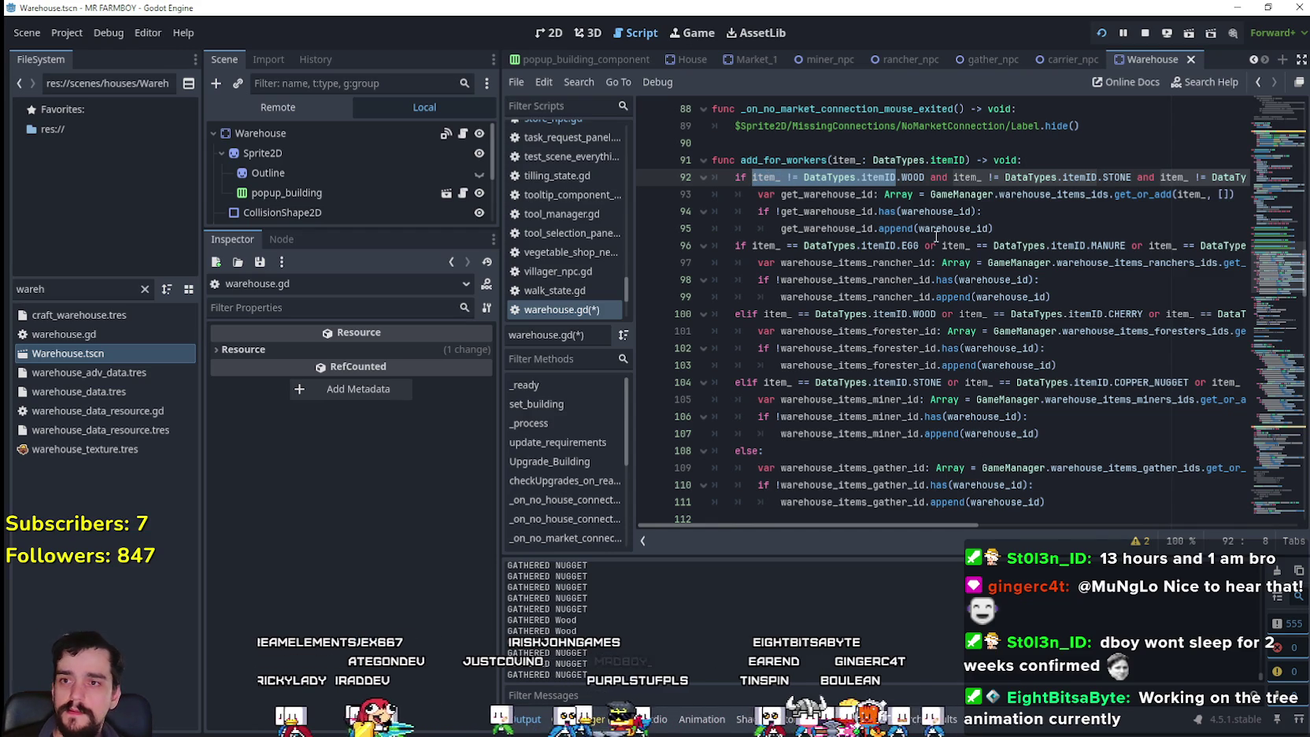
left_click(919, 177)
left_click_drag(929, 176, 751, 178)
key("ctrl+c")
key("Right")
key("ctrl+v")
type("and")
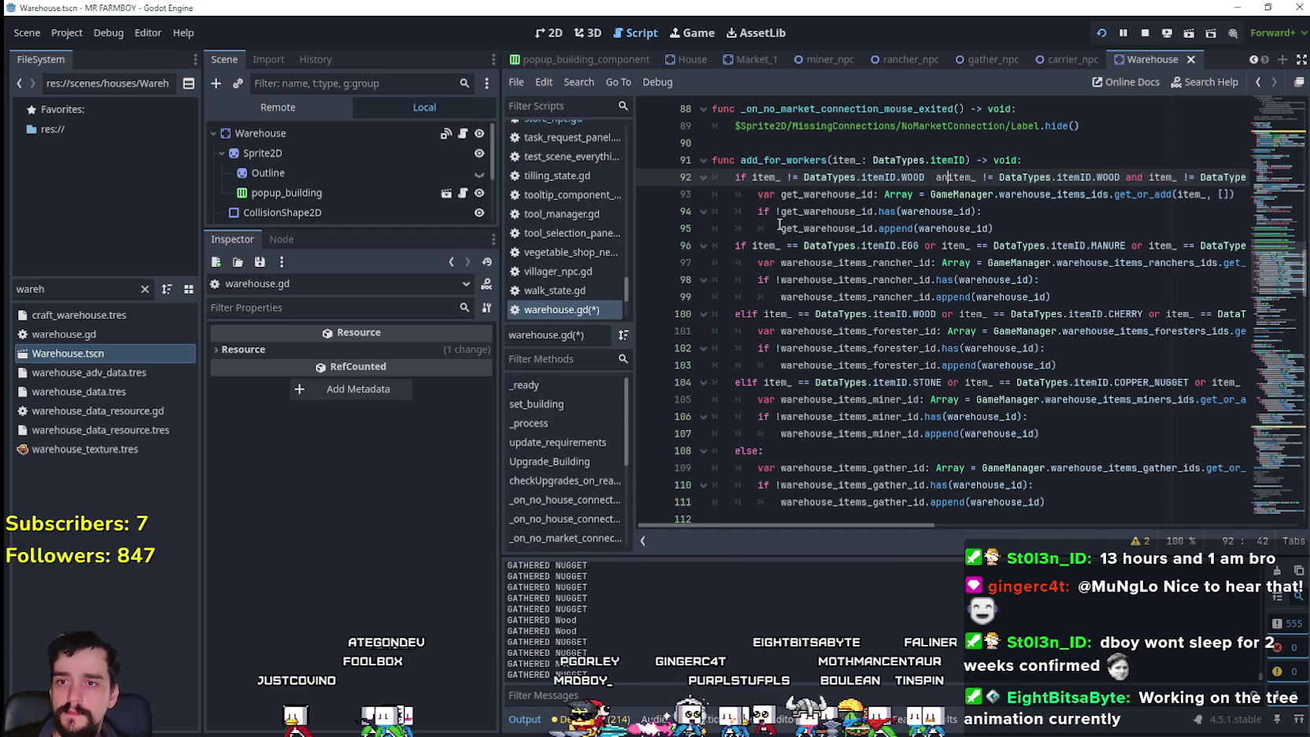
key("BackSpace")
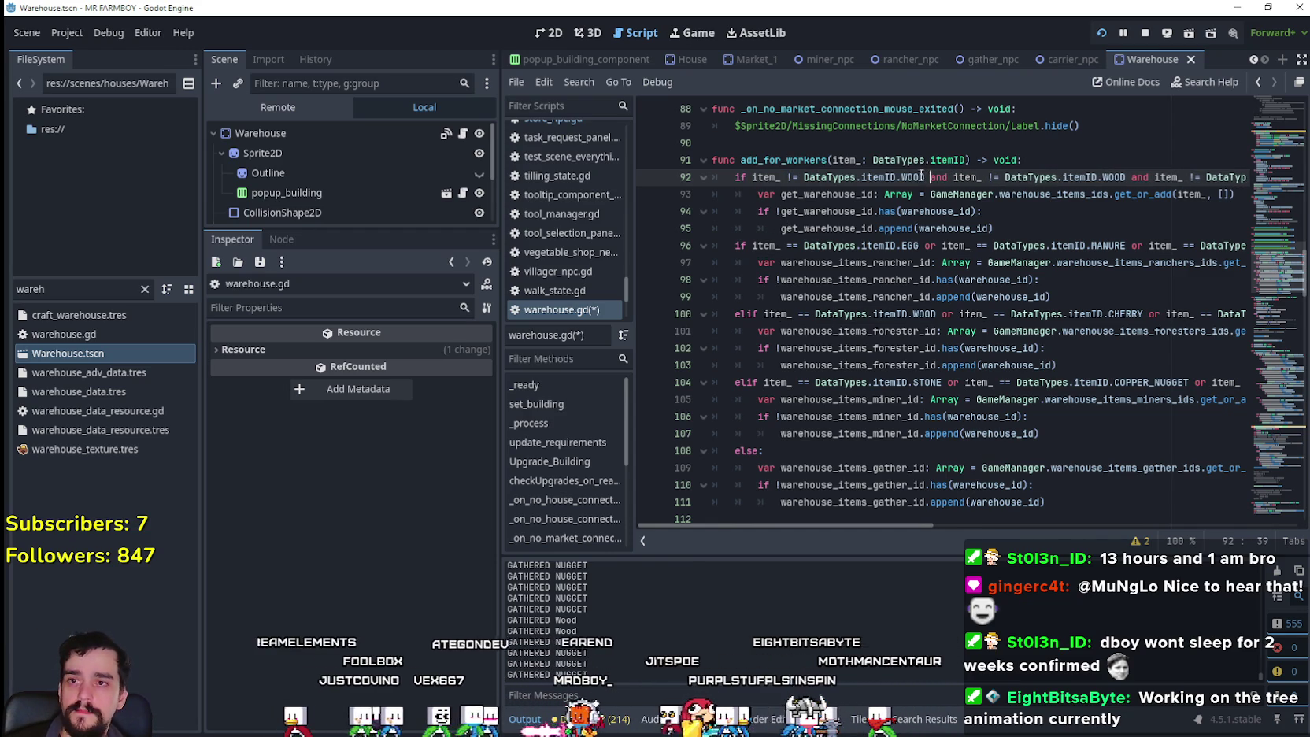
key("Left")
key("BackSpace")
key("BackSpace")
key("BackSpace")
type("MAN")
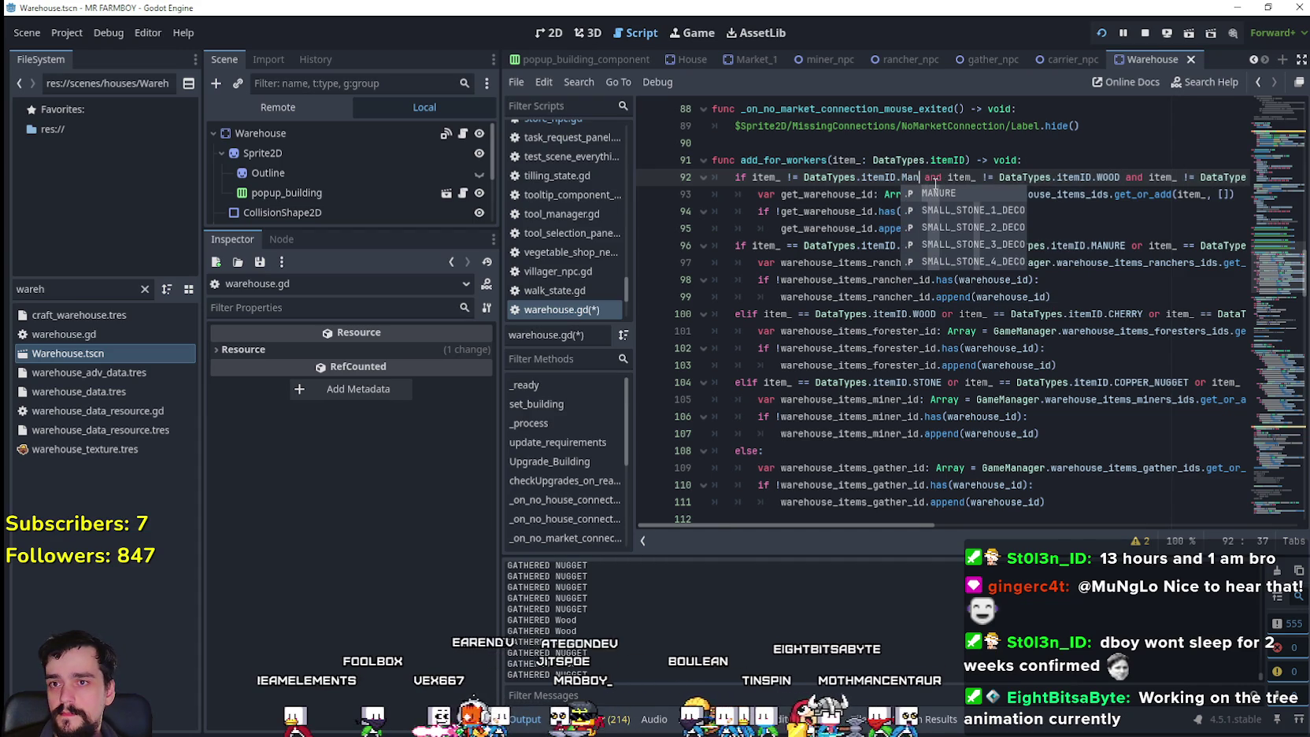
key("Return")
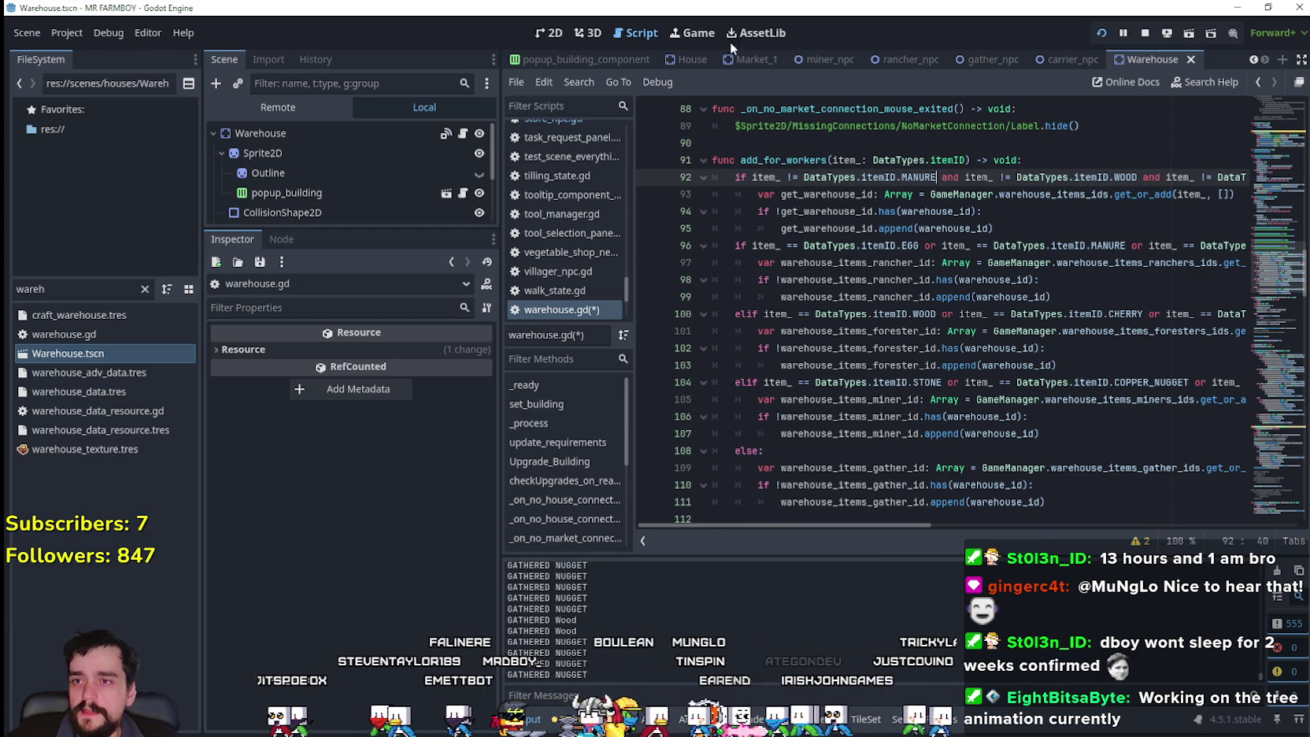
left_click(878, 211)
- Save warehouse.gd, then quit the paused Mr Farmboy game from its pause menu
key("ctrl+s")
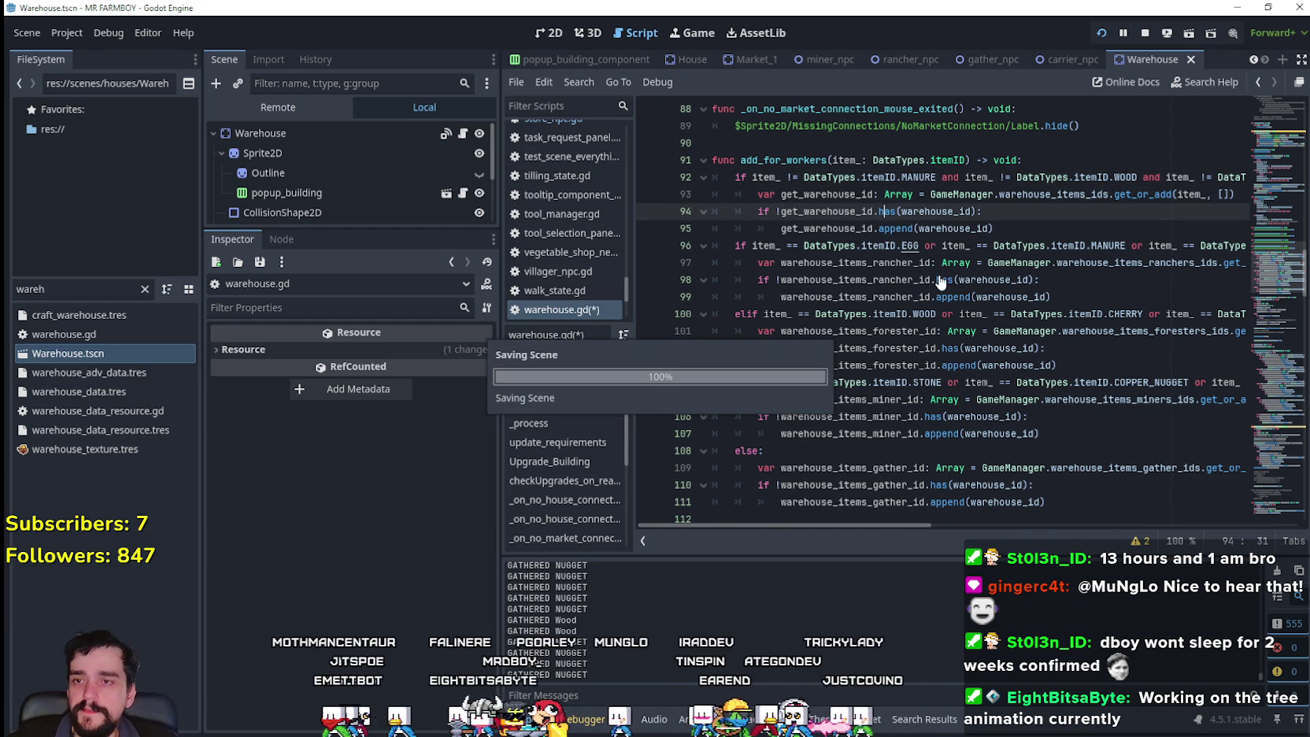
left_click(1027, 230)
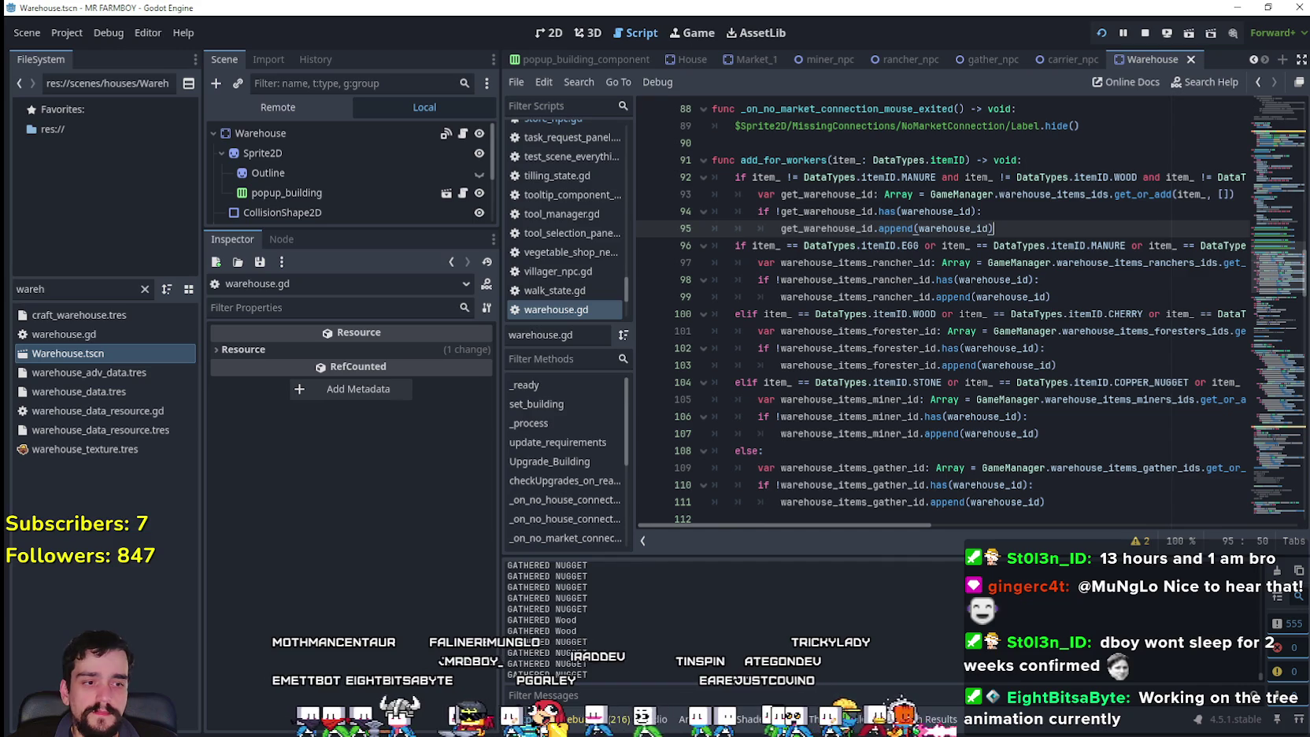
key("alt+Tab")
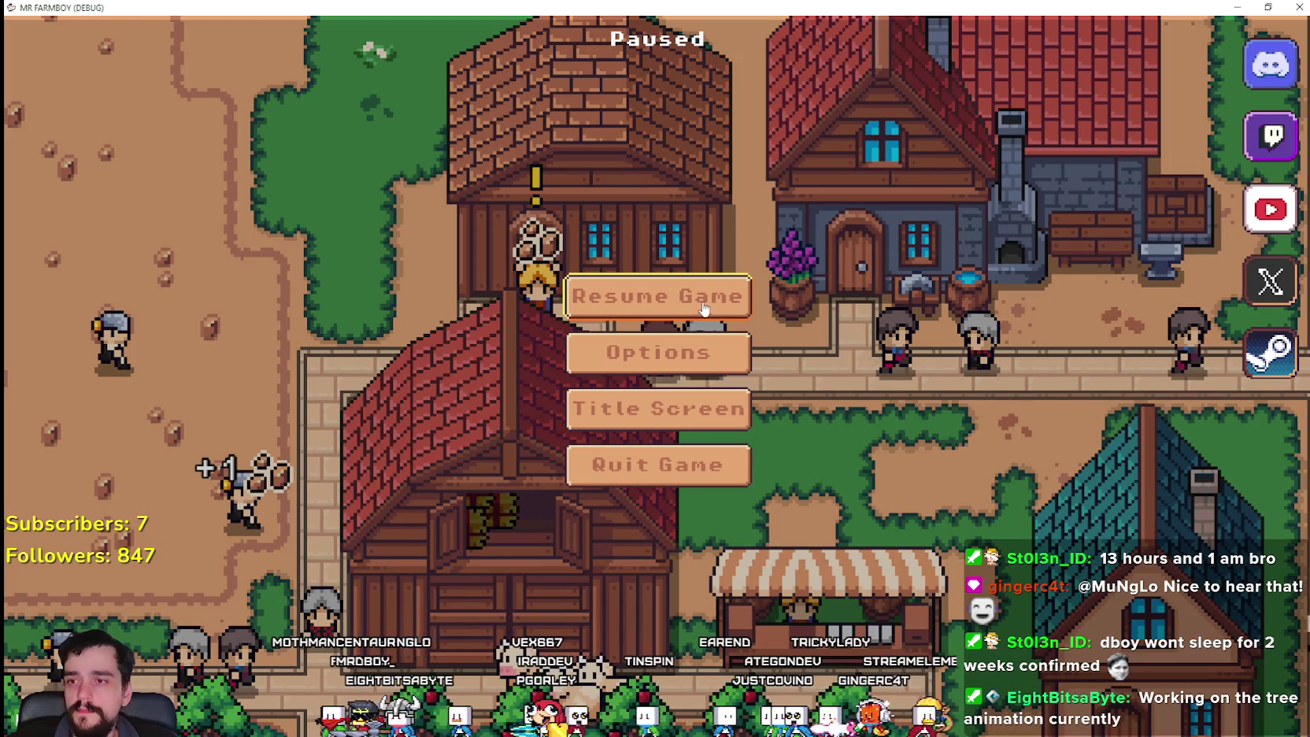
left_click(705, 305)
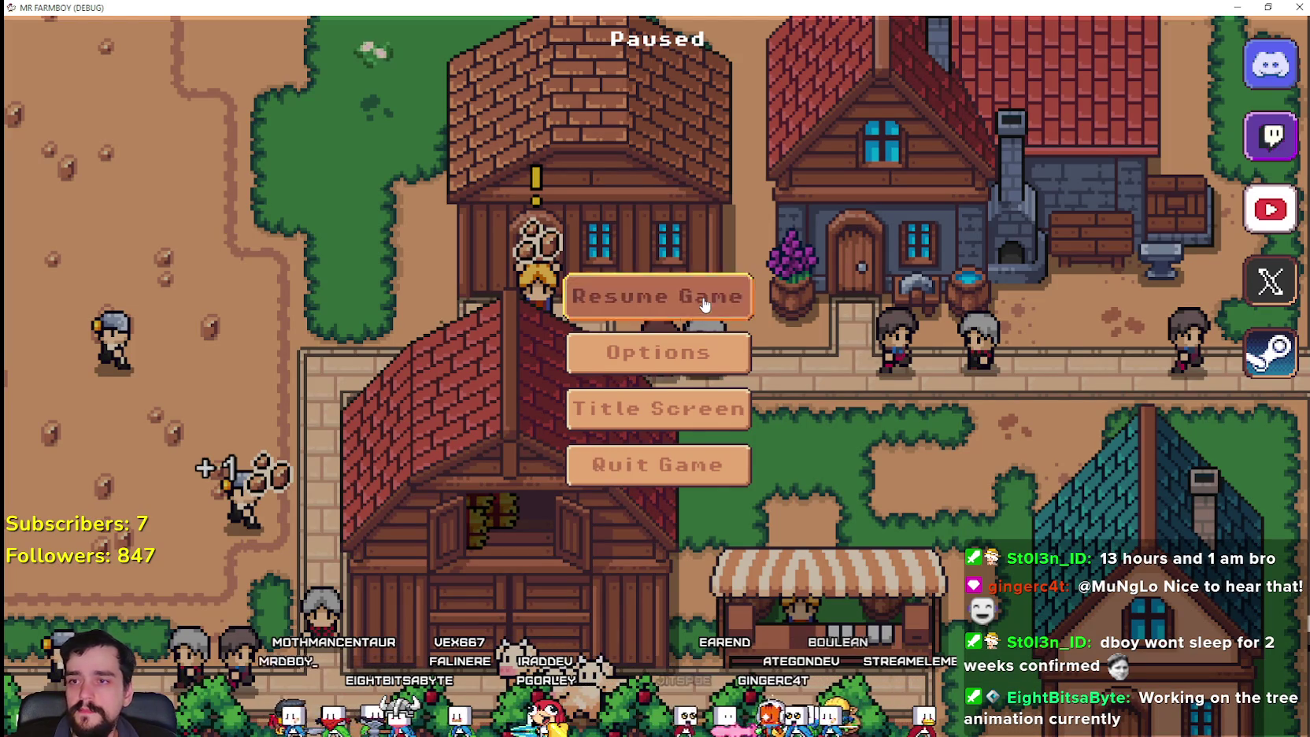
key("Escape")
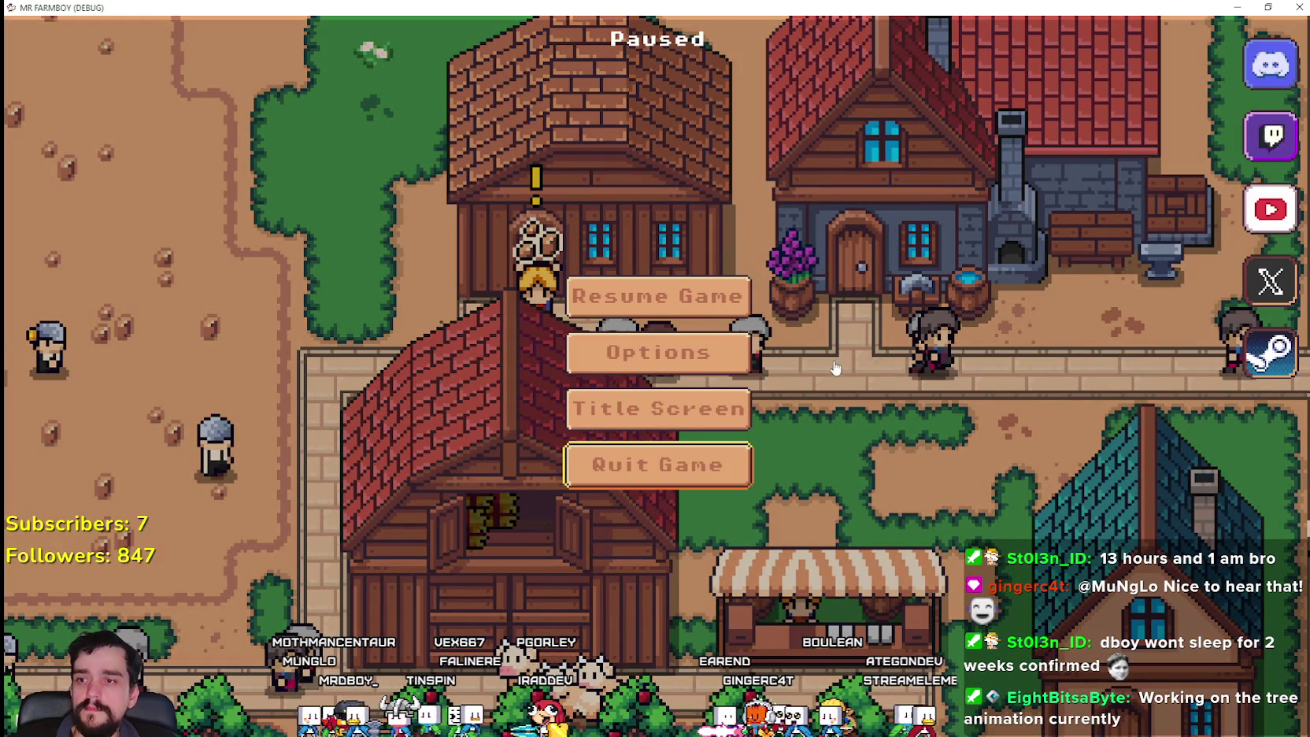
key("Return")
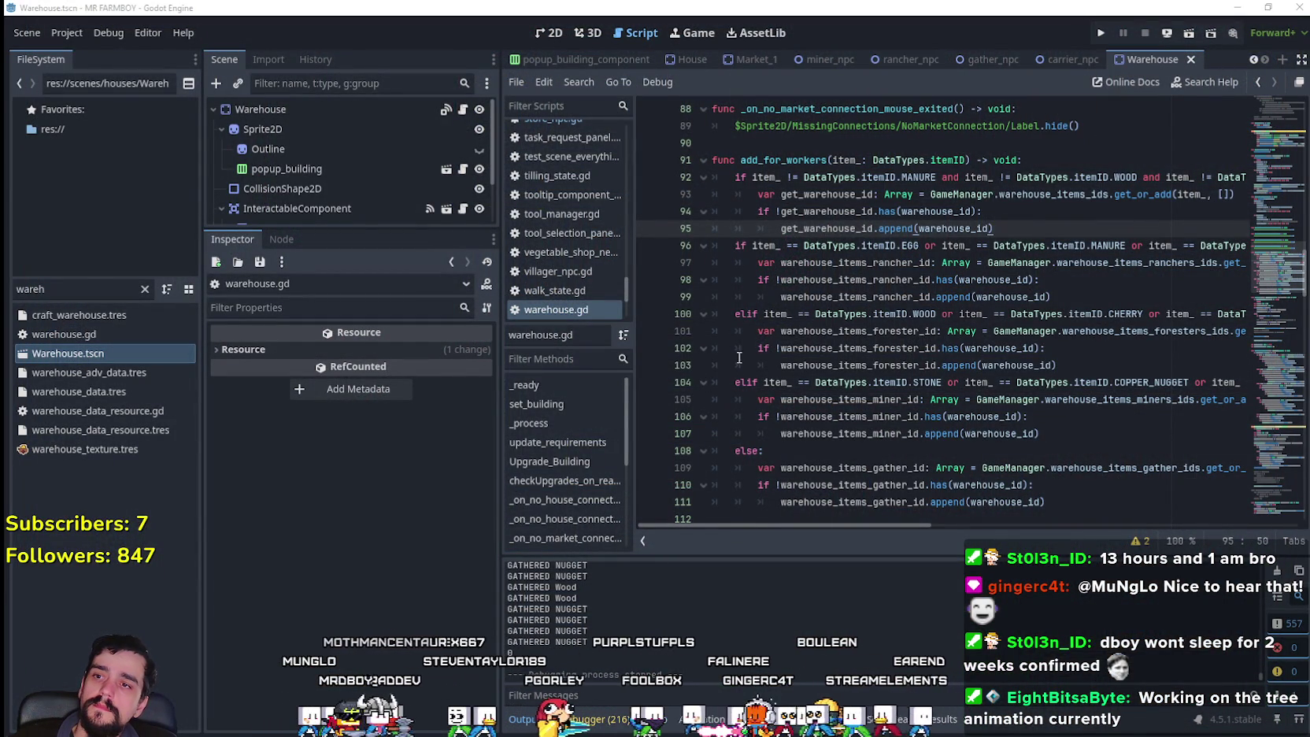
- Change the rancher check on line 96 from 'if' to 'elif'
left_click(740, 246)
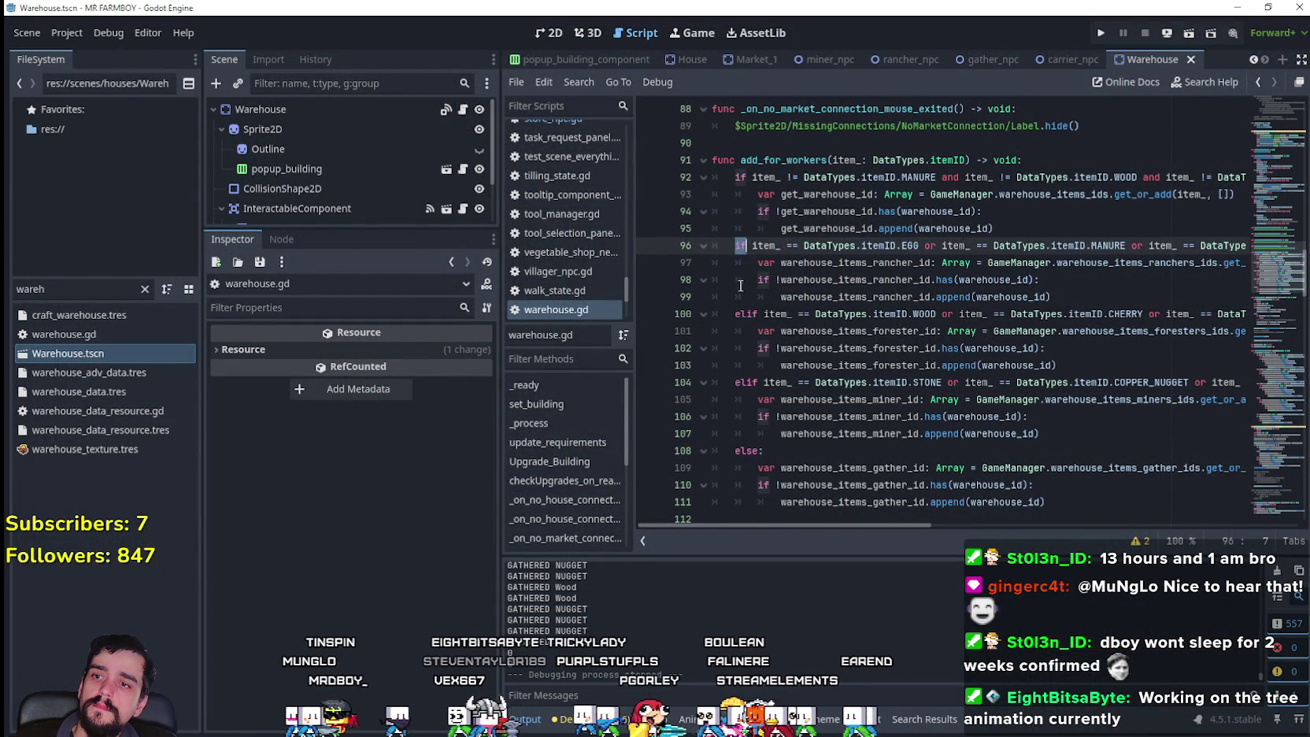
left_click(738, 314)
left_click(737, 247)
type("el")
key("Right")
key("Right")
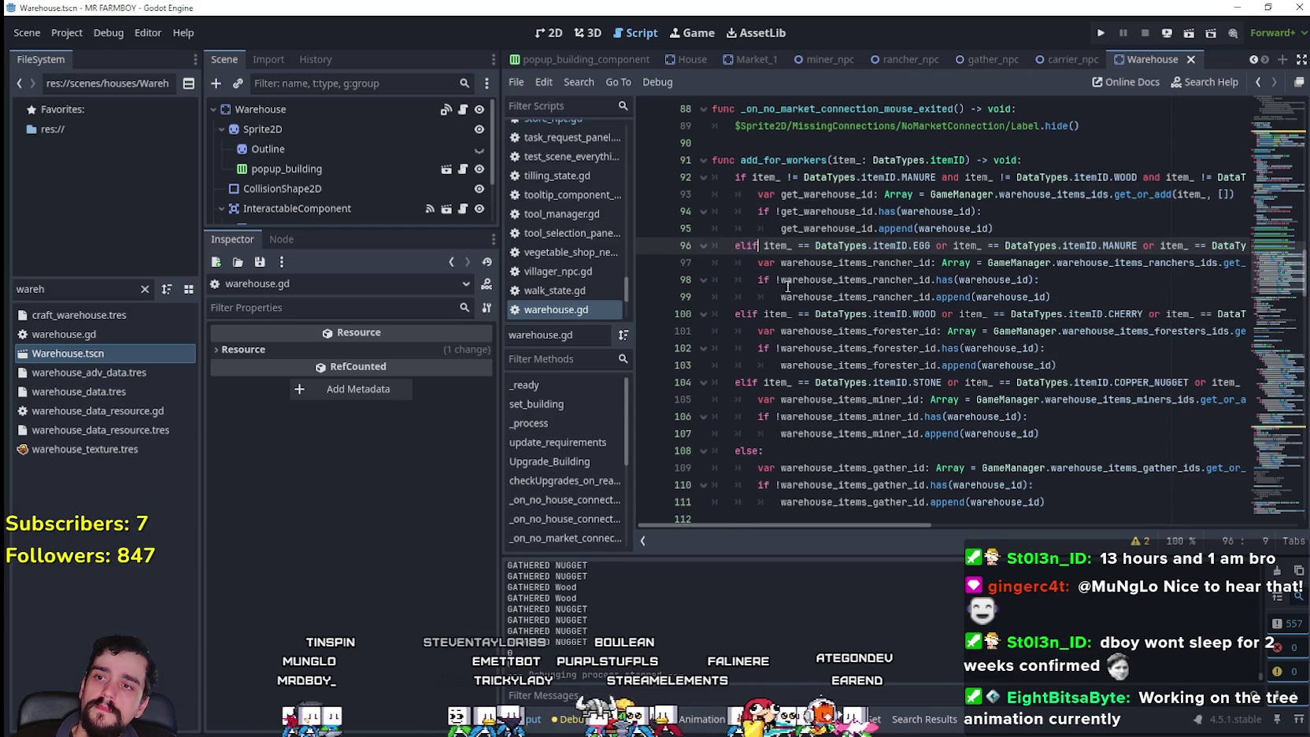
- Look over the edited condition chain and the forester check, then save the script
left_click(1039, 229)
mouse_move(887, 528)
left_mouse_down()
mouse_move(1138, 525)
mouse_move(880, 511)
mouse_move(1028, 532)
left_mouse_up()
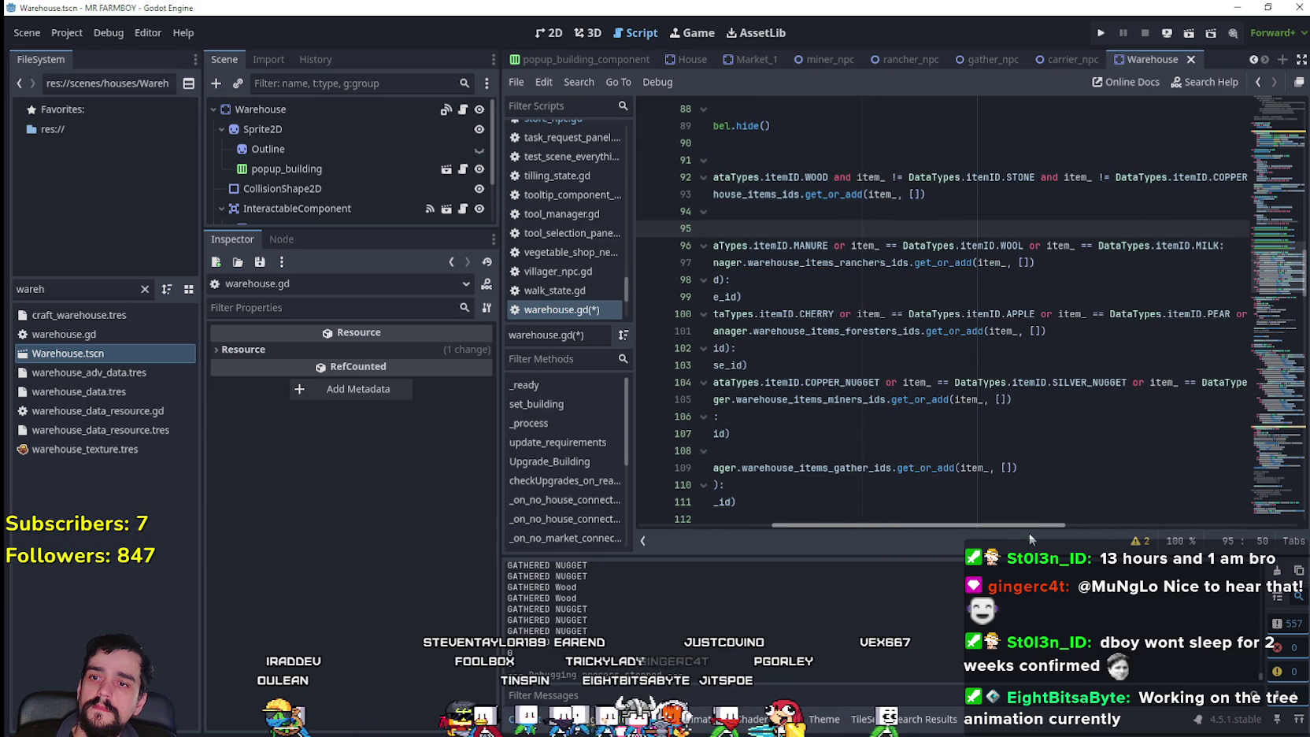
scroll(1029, 527, "right", 3)
scroll(1076, 532, "left", 5)
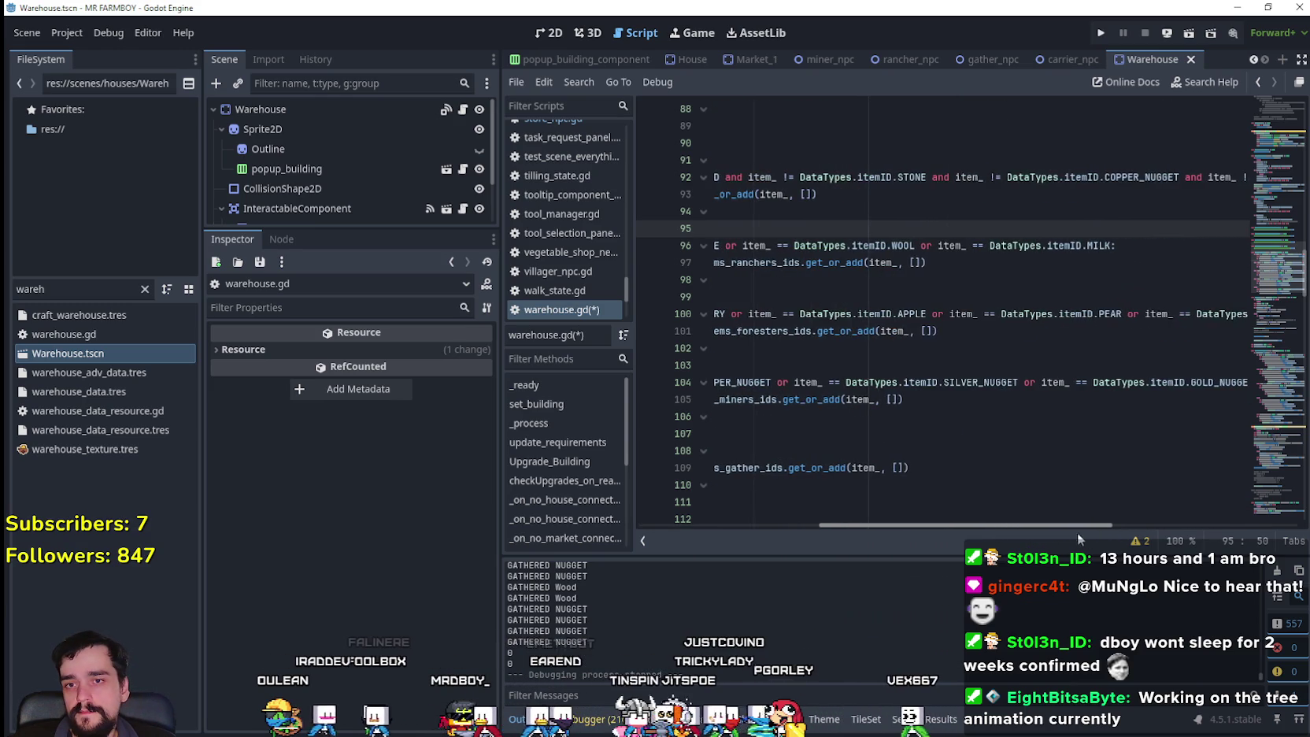
left_click(857, 350)
key("ctrl+s")
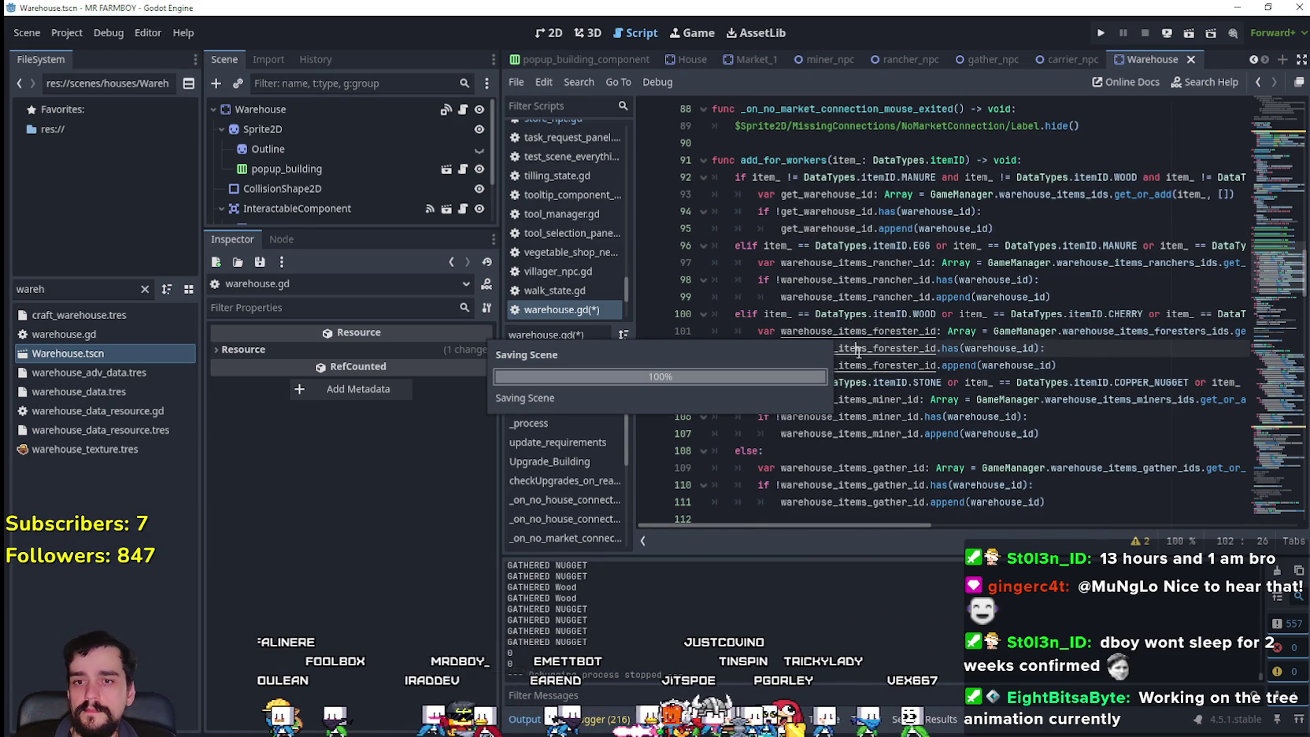
- Review add_for_workers up to its declaration, then relaunch the game
scroll(900, 393, "down", 2)
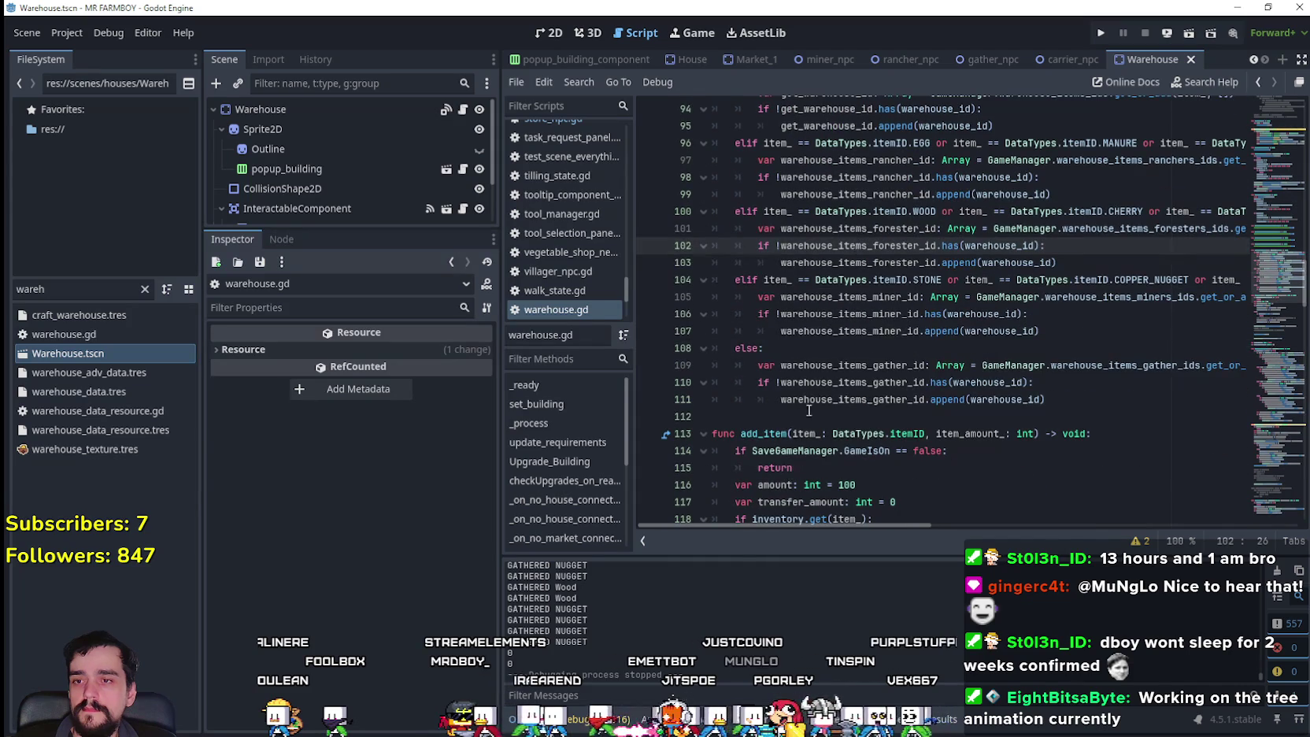
left_click(900, 418)
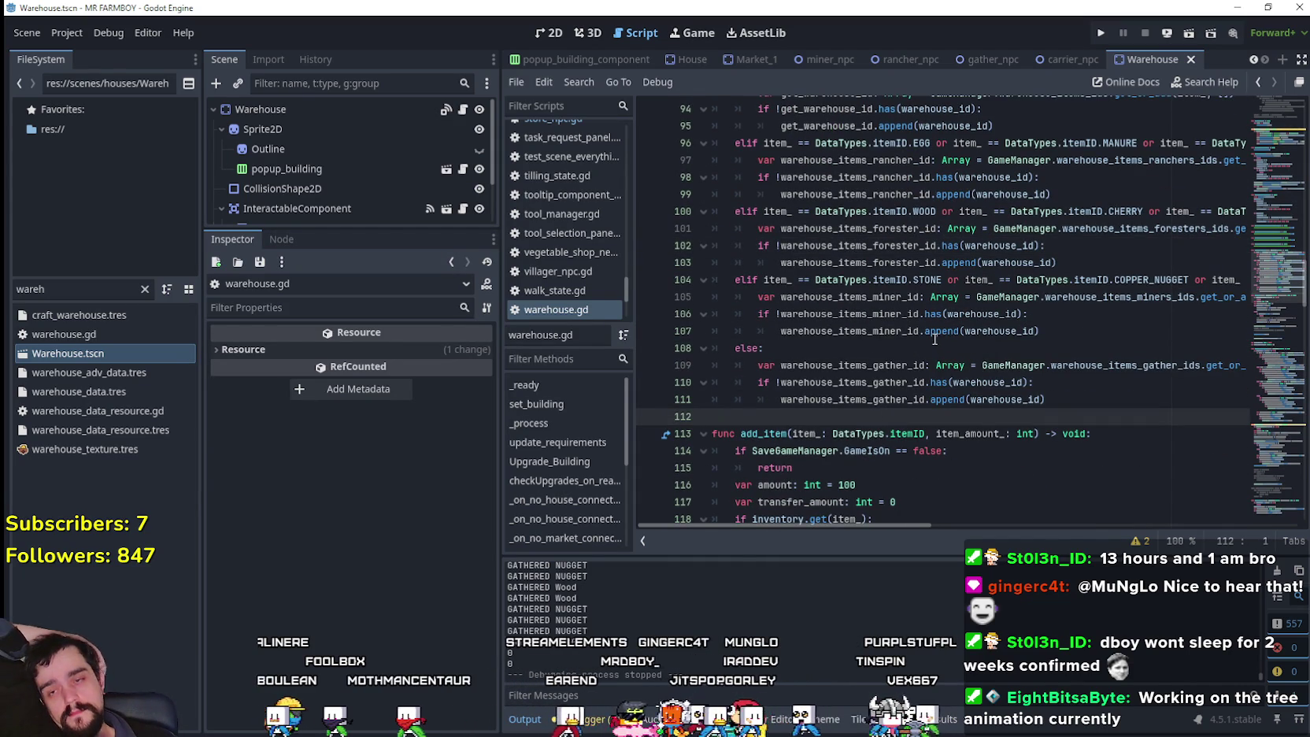
scroll(934, 339, "up", 2)
left_click(889, 213)
key("Up")
key("Up")
key("Up")
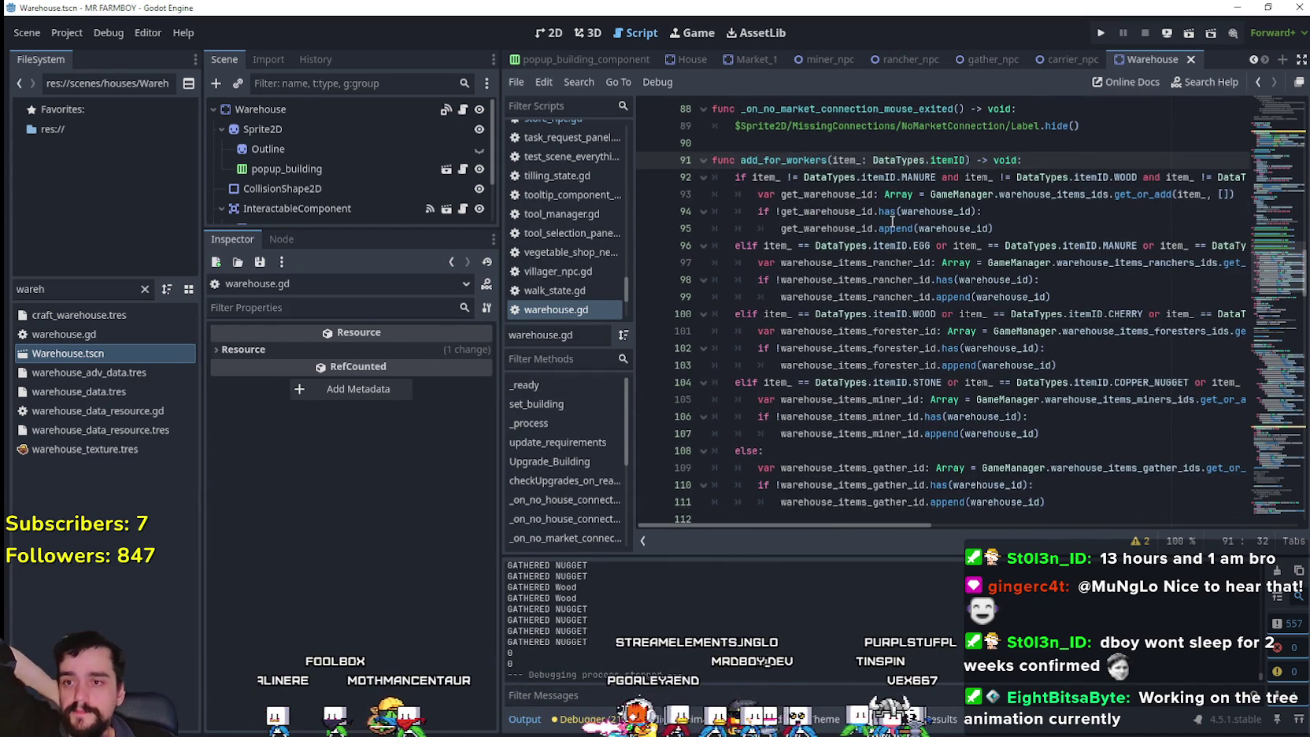
scroll(892, 222, "down", 1)
mouse_move(888, 227)
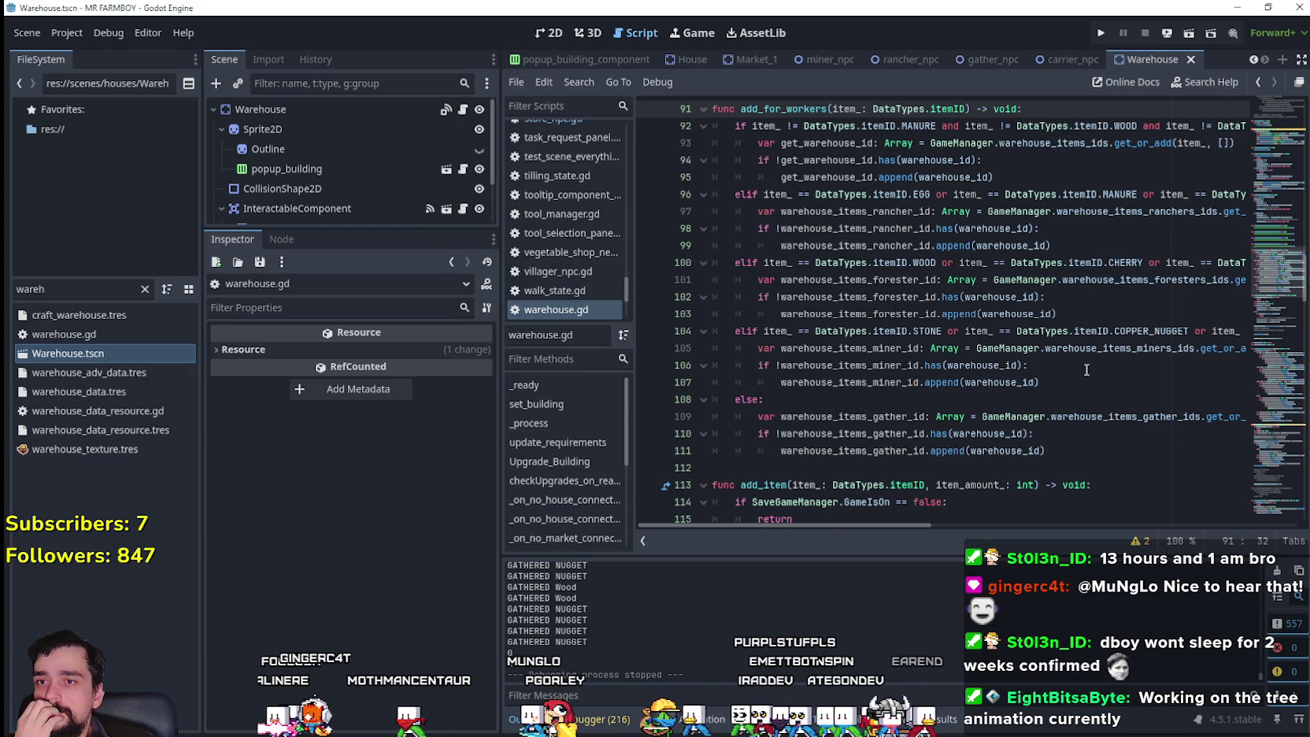
mouse_move(905, 523)
left_mouse_down()
mouse_move(1208, 536)
mouse_move(846, 471)
left_mouse_up()
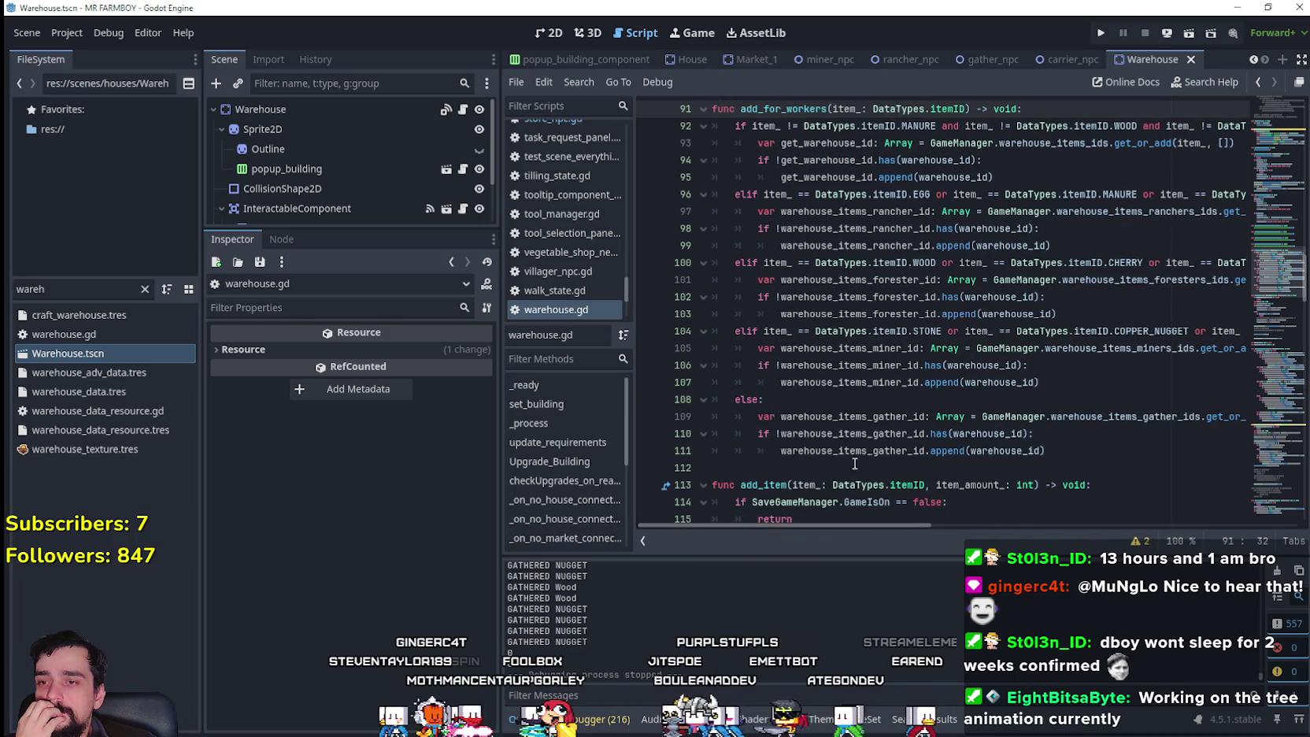
left_click(770, 461)
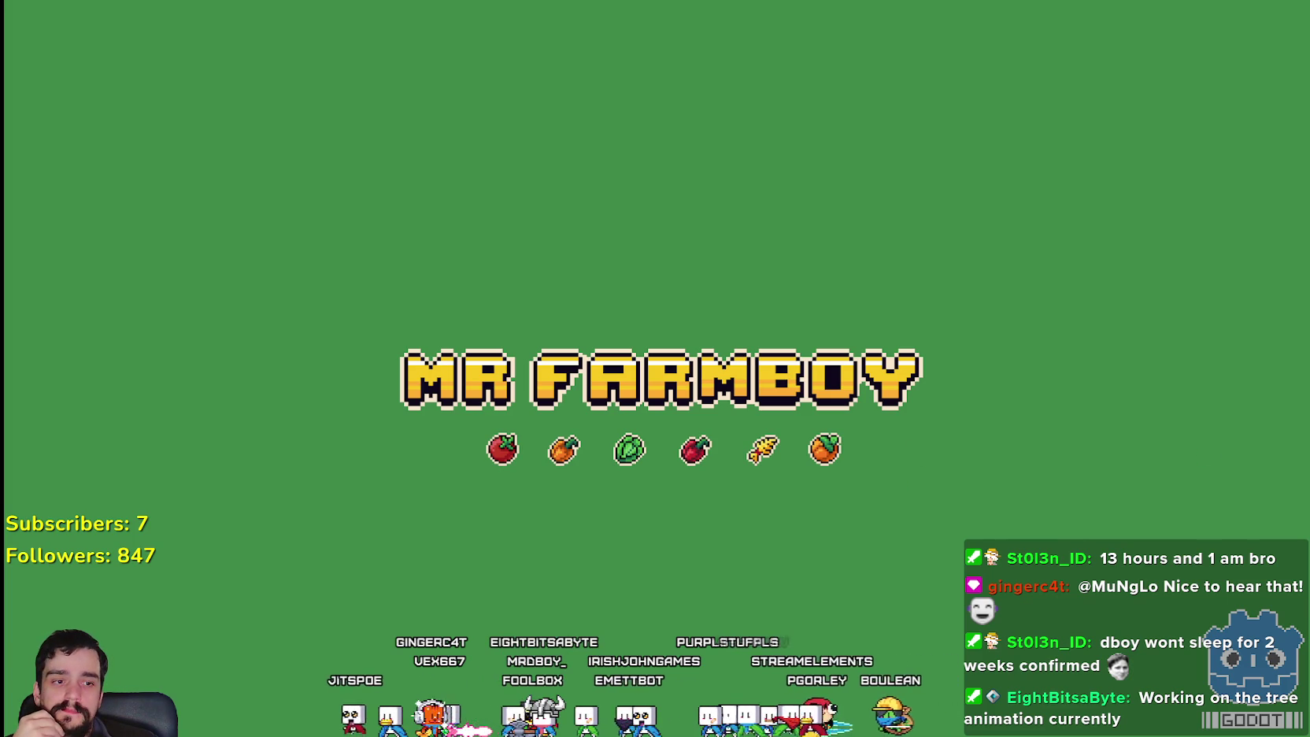
- Choose and load Save 2 from the Select Save Game list
scroll(684, 219, "up", 2)
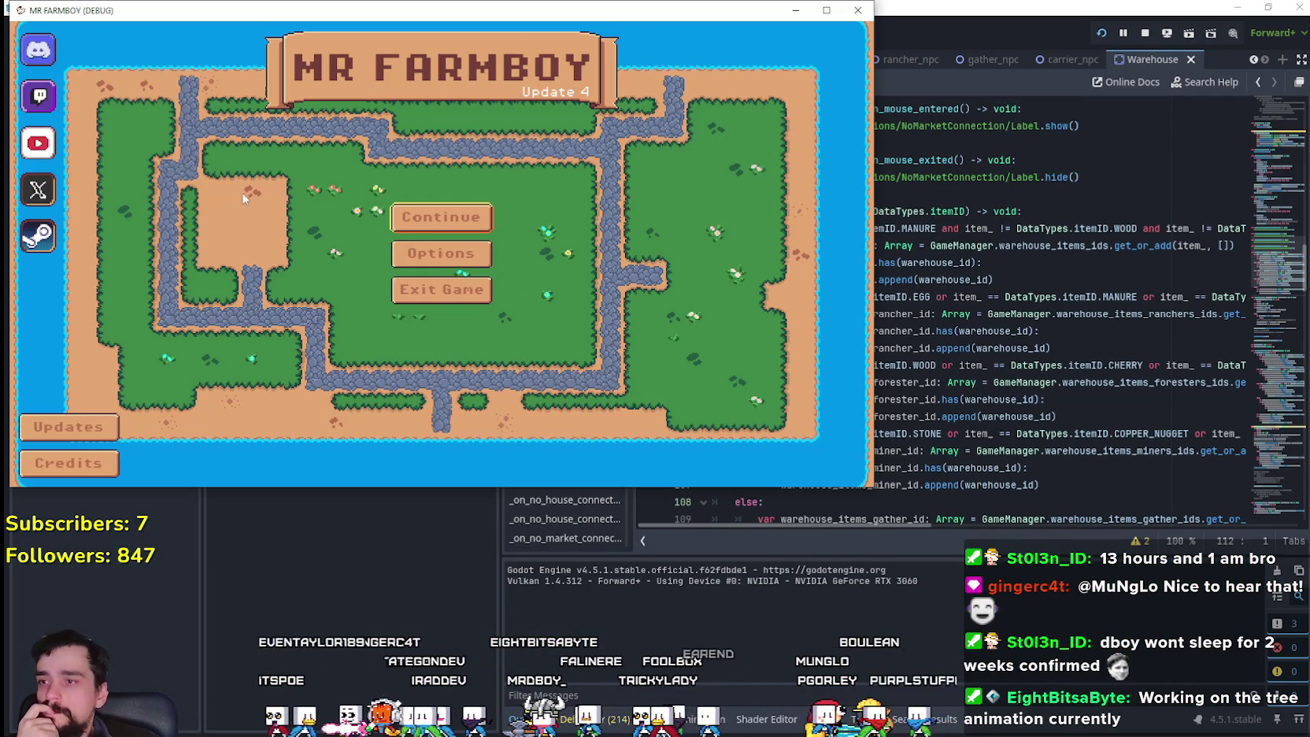
left_click(425, 225)
left_click(465, 254)
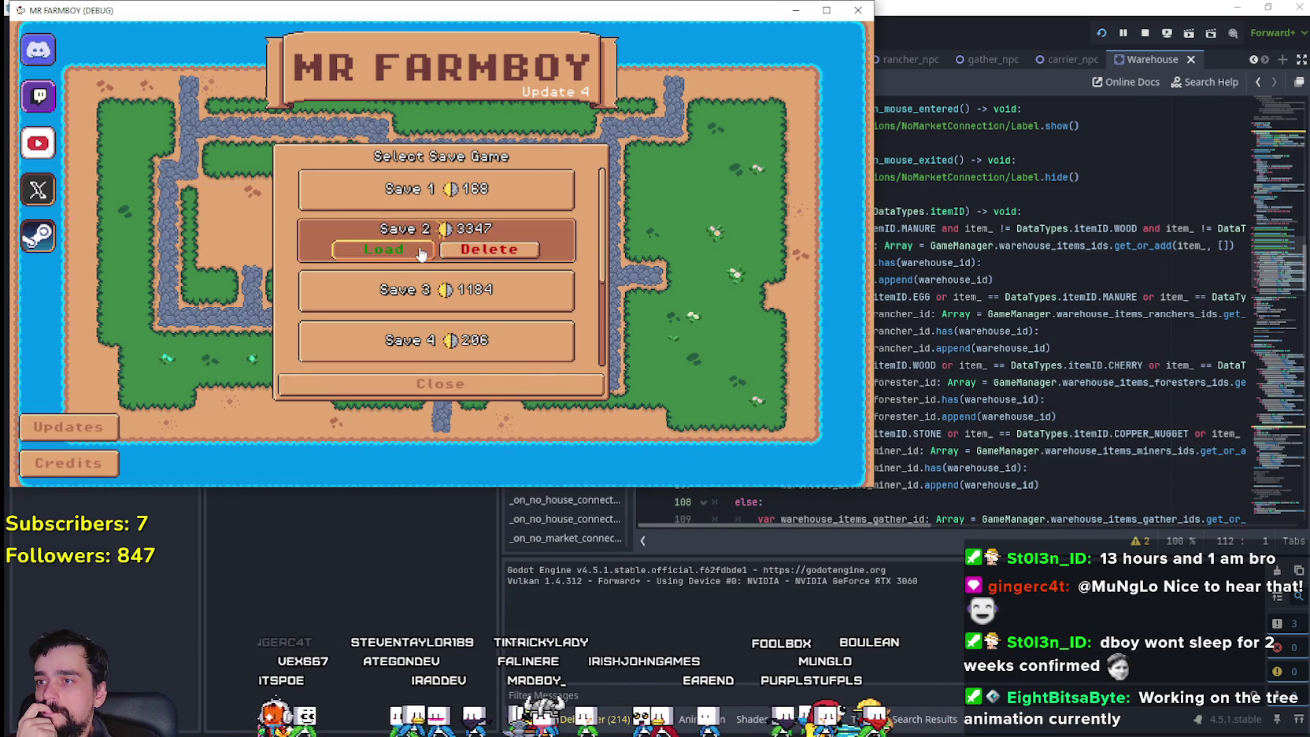
left_click(421, 250)
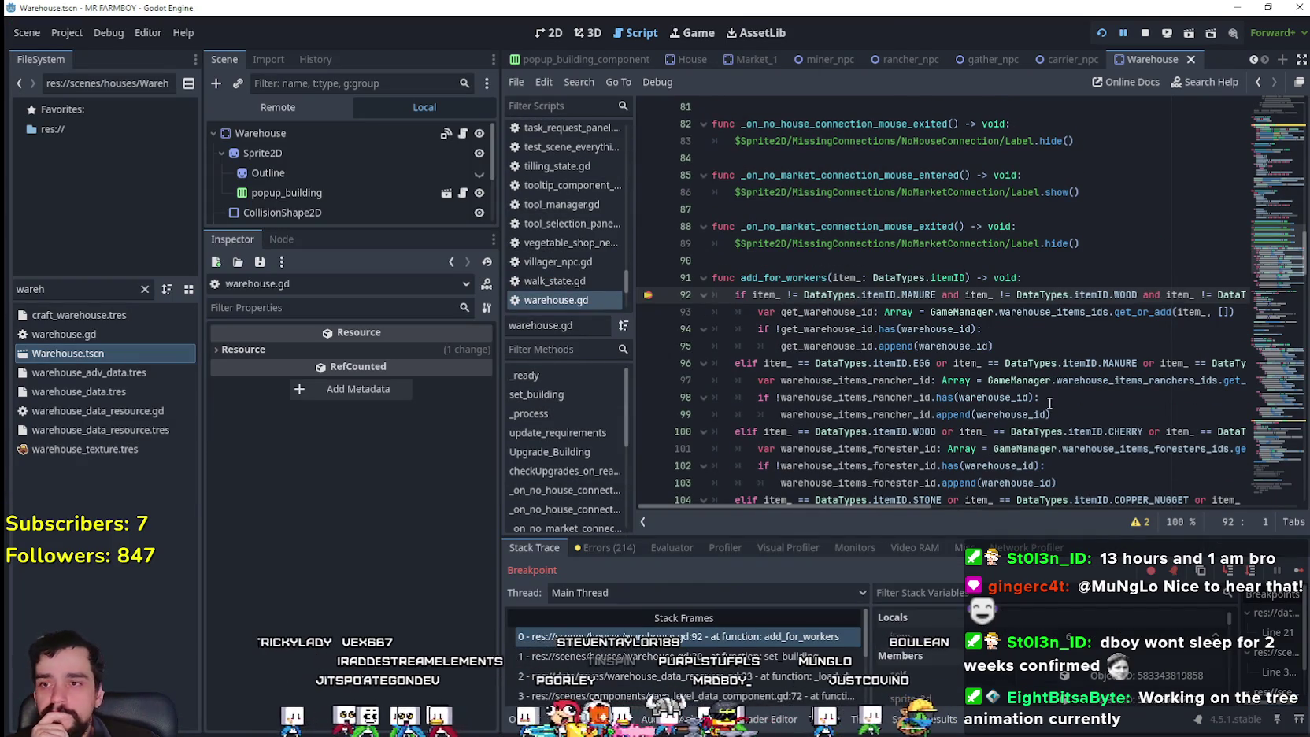
- Inspect the set_building and add_for_workers stack frames, then resume execution past line 92
left_click(732, 656)
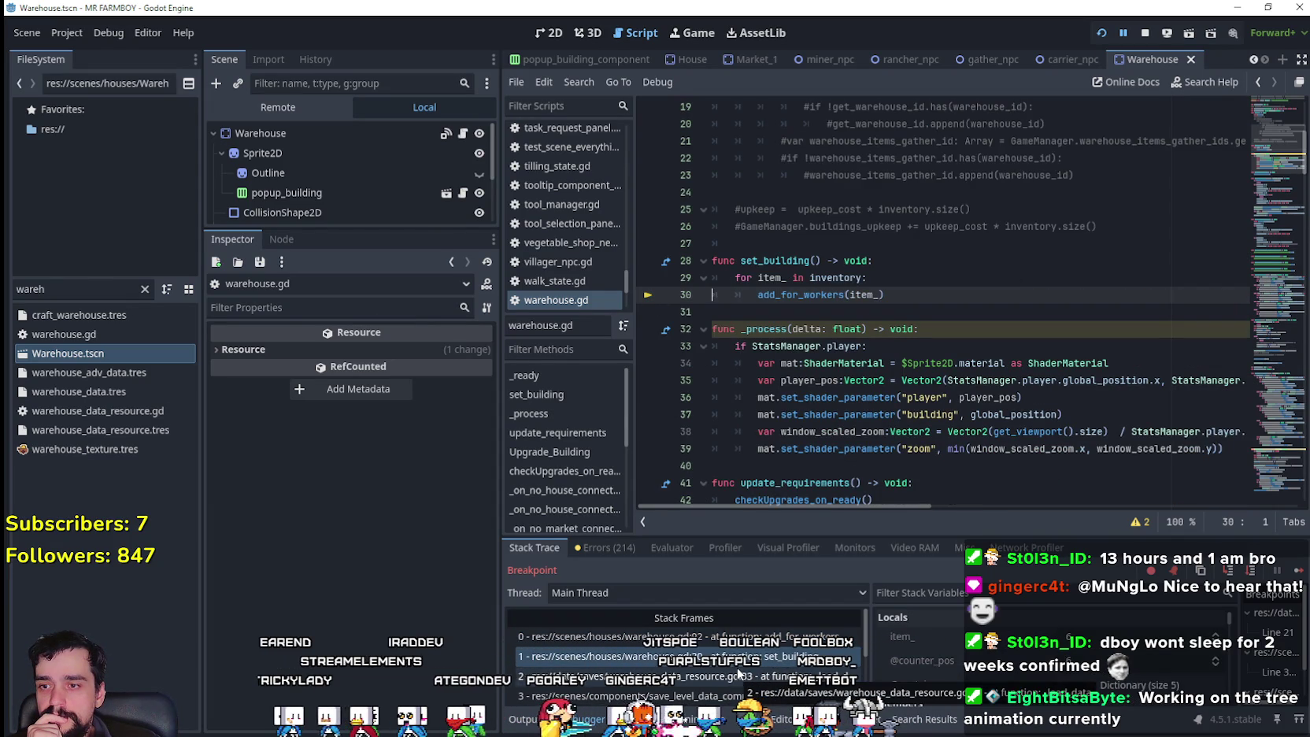
left_click(739, 636)
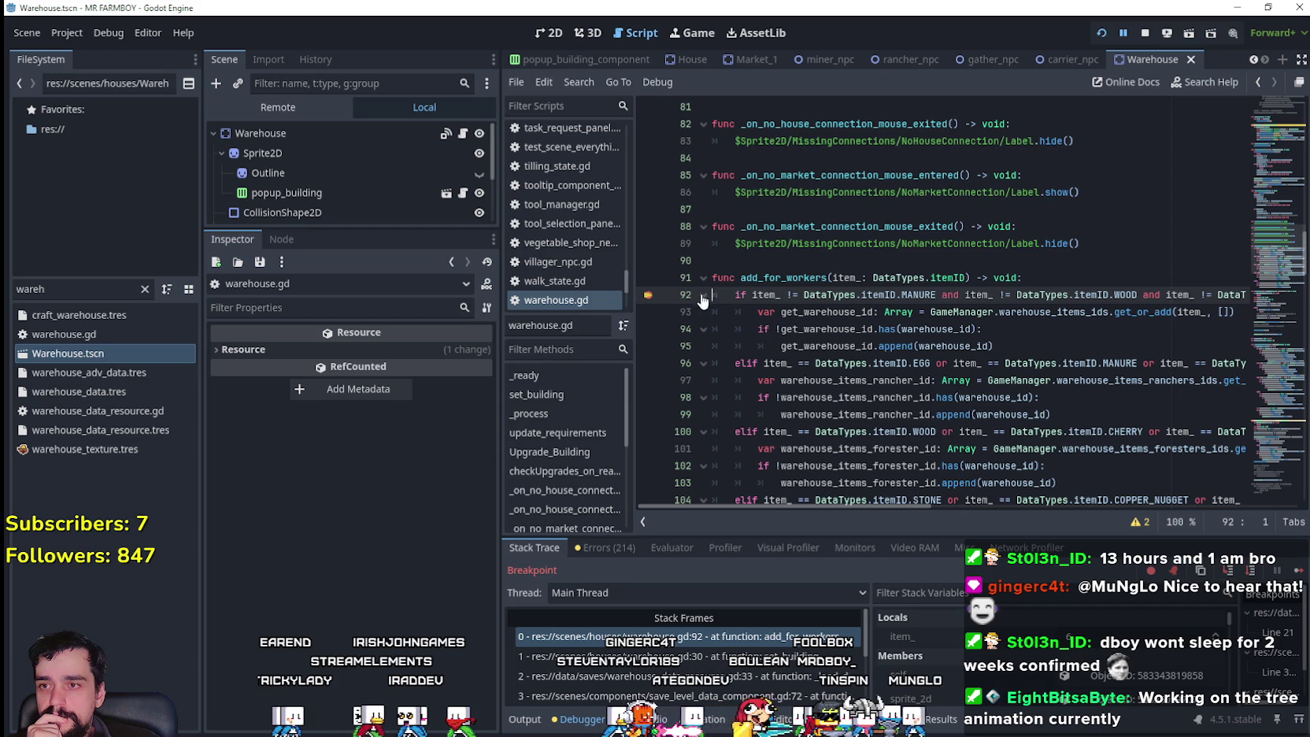
left_click(1297, 572)
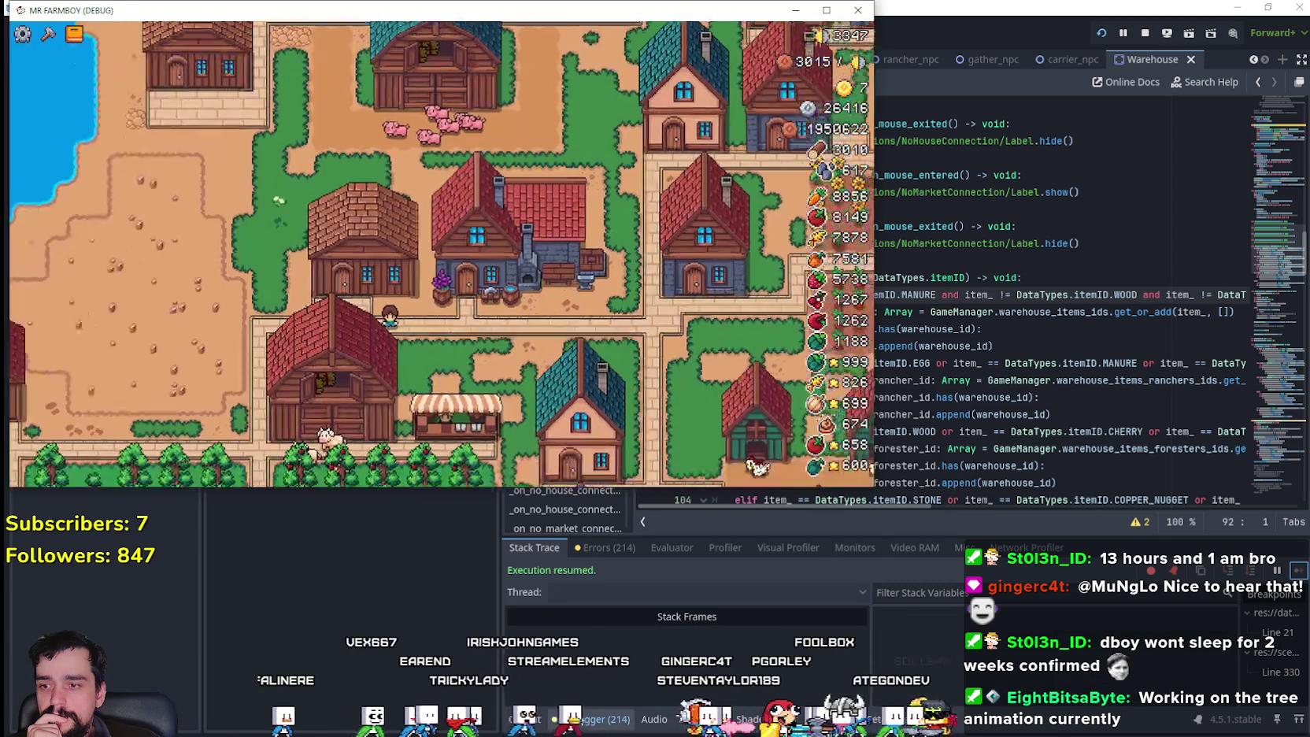
- Maximize the MR FARMBOY (DEBUG) window and zoom the map out to view the village
left_click(826, 9)
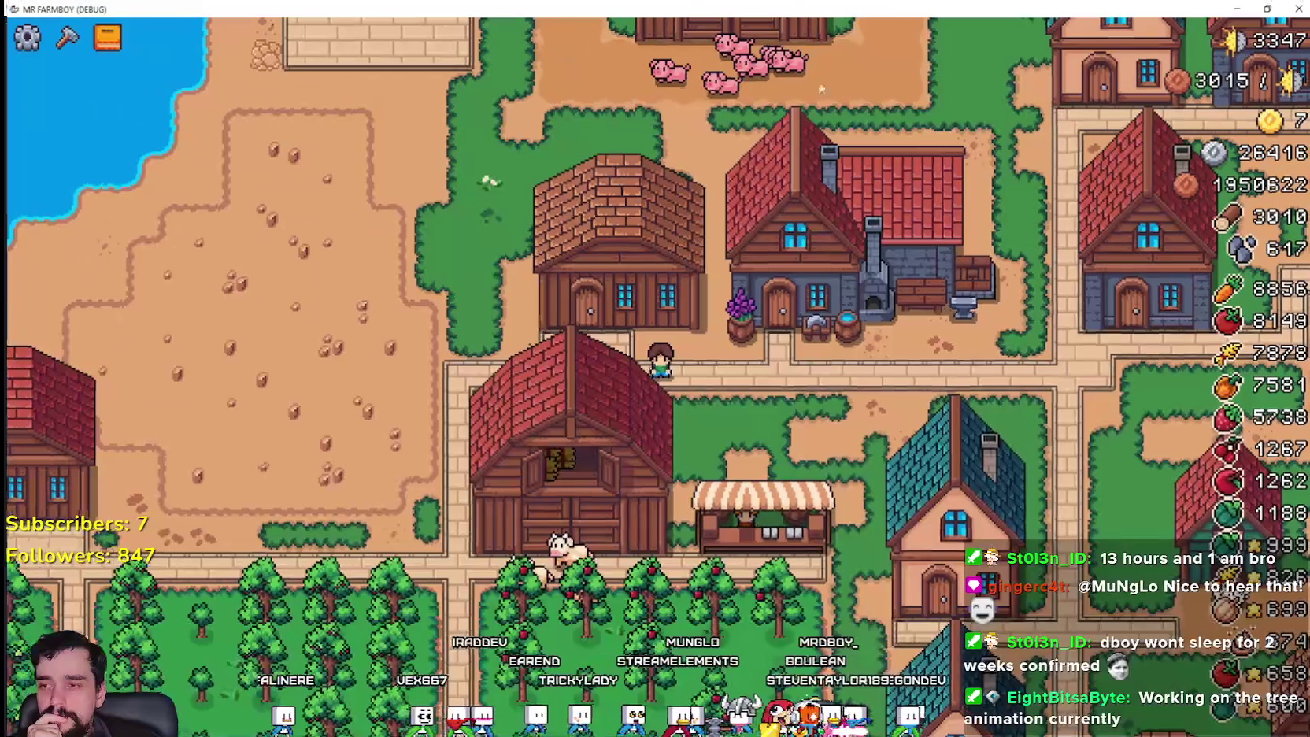
scroll(817, 60, "down", 3)
scroll(770, 362, "up", 3)
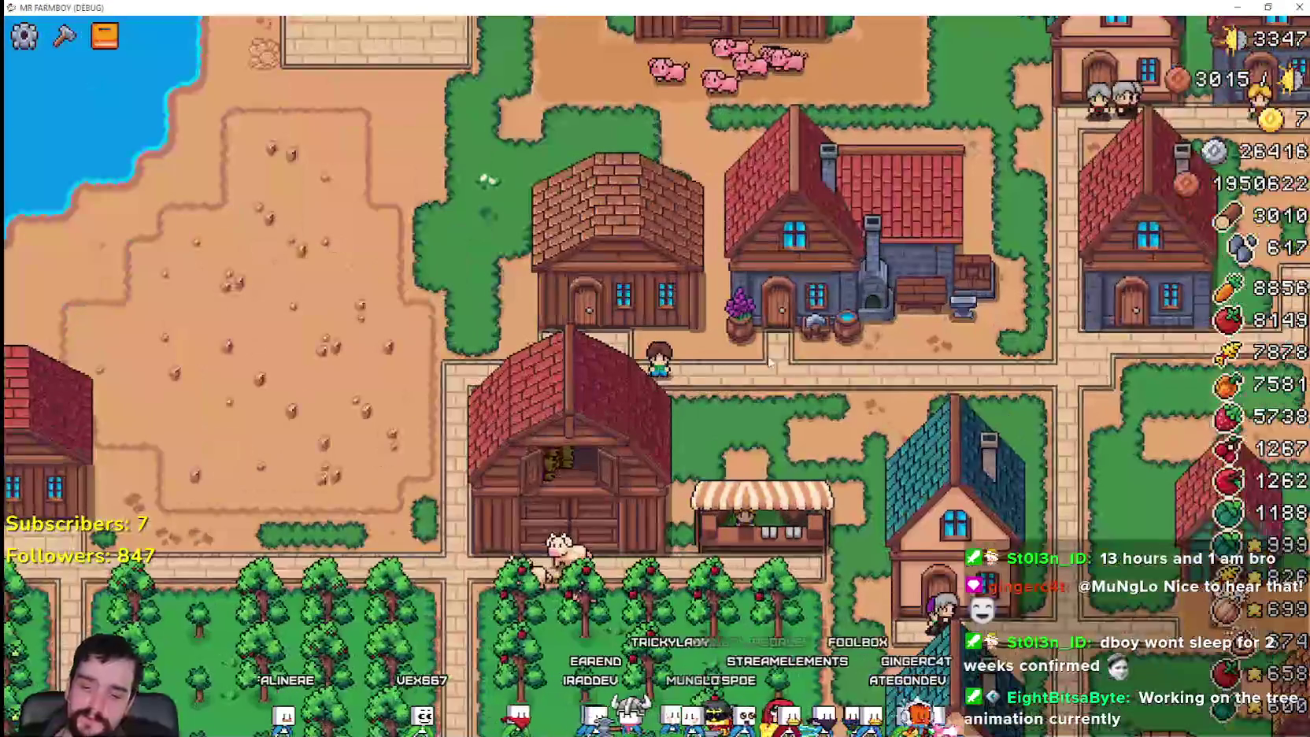
scroll(833, 415, "down", 3)
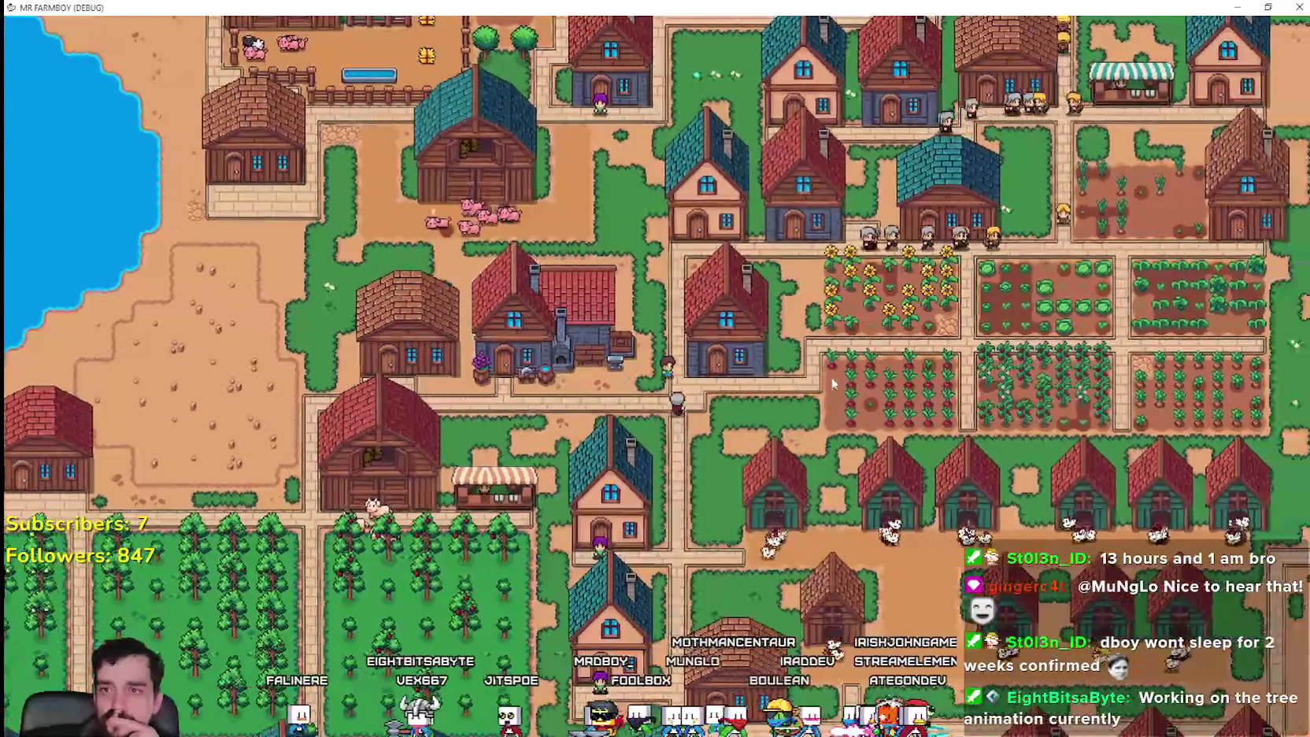
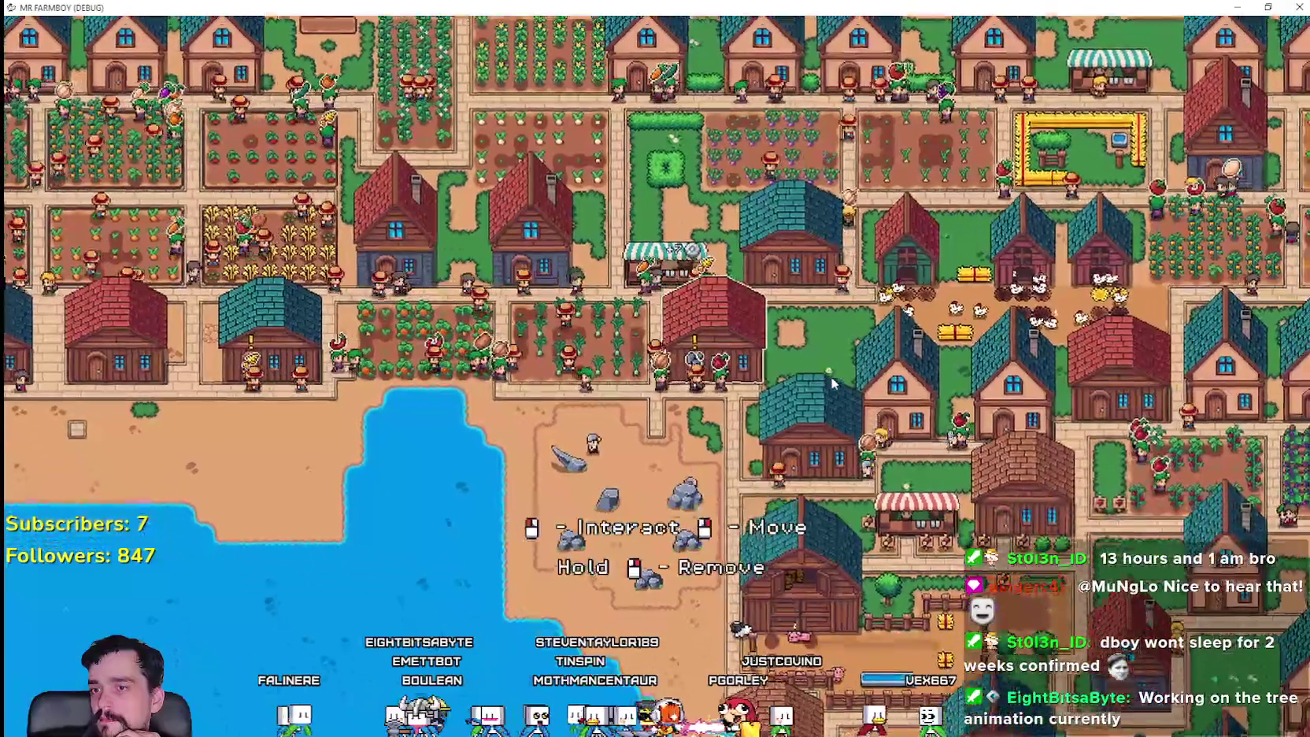
- Bring up warehouse.gd and locate the item check and warehouse id lookup on lines 92–93
scroll(701, 441, "up", 3)
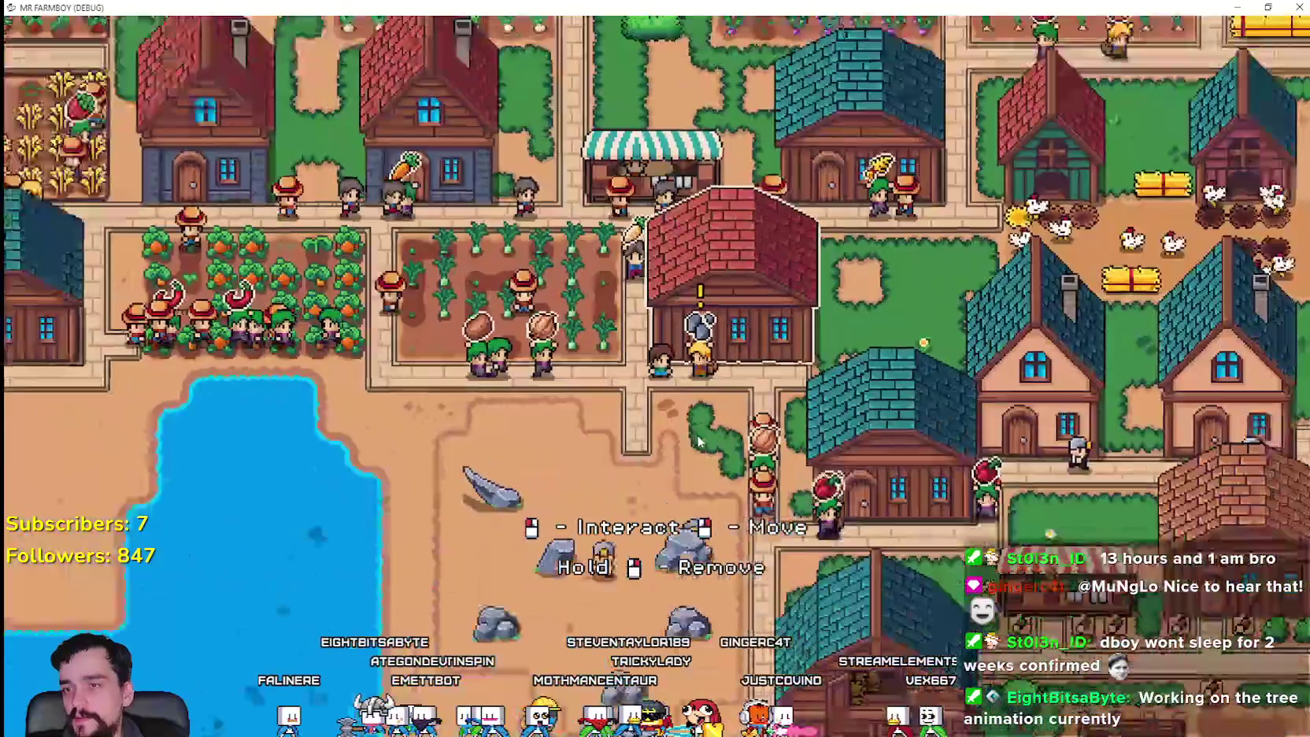
key("alt+Tab")
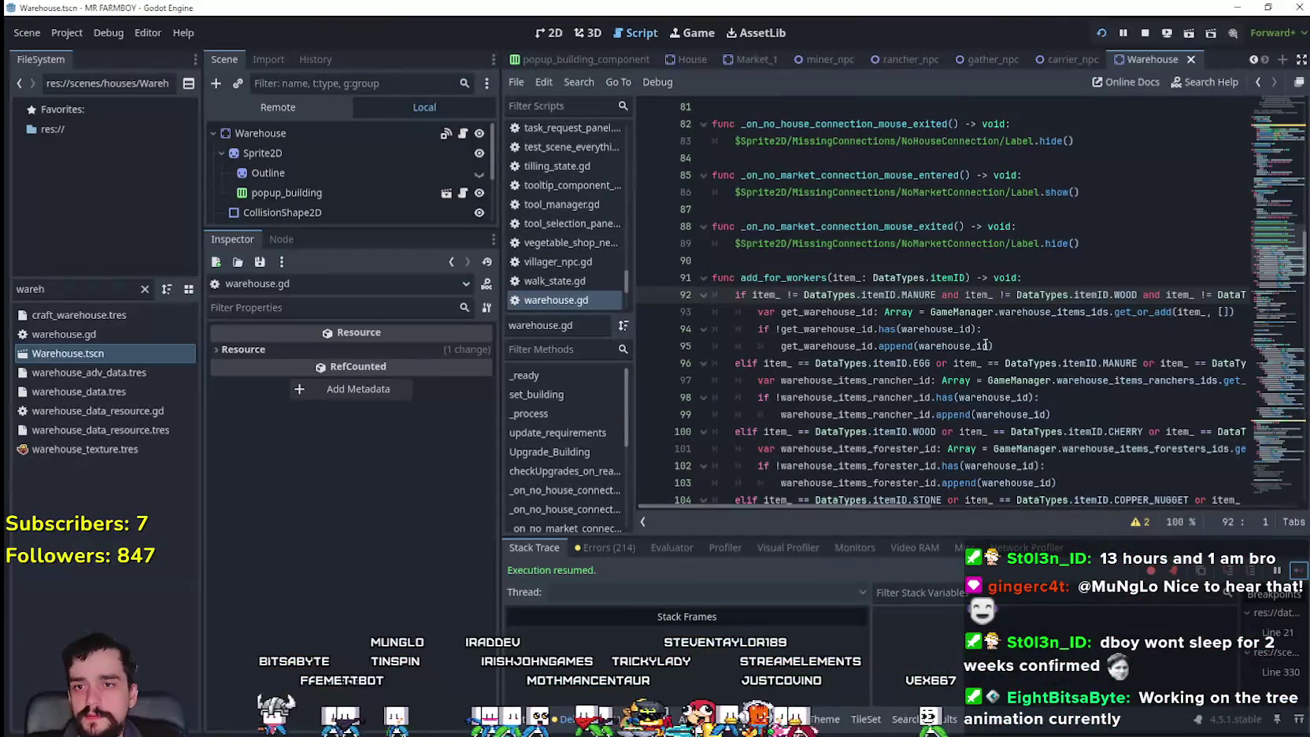
left_click_drag(834, 511, 1138, 504)
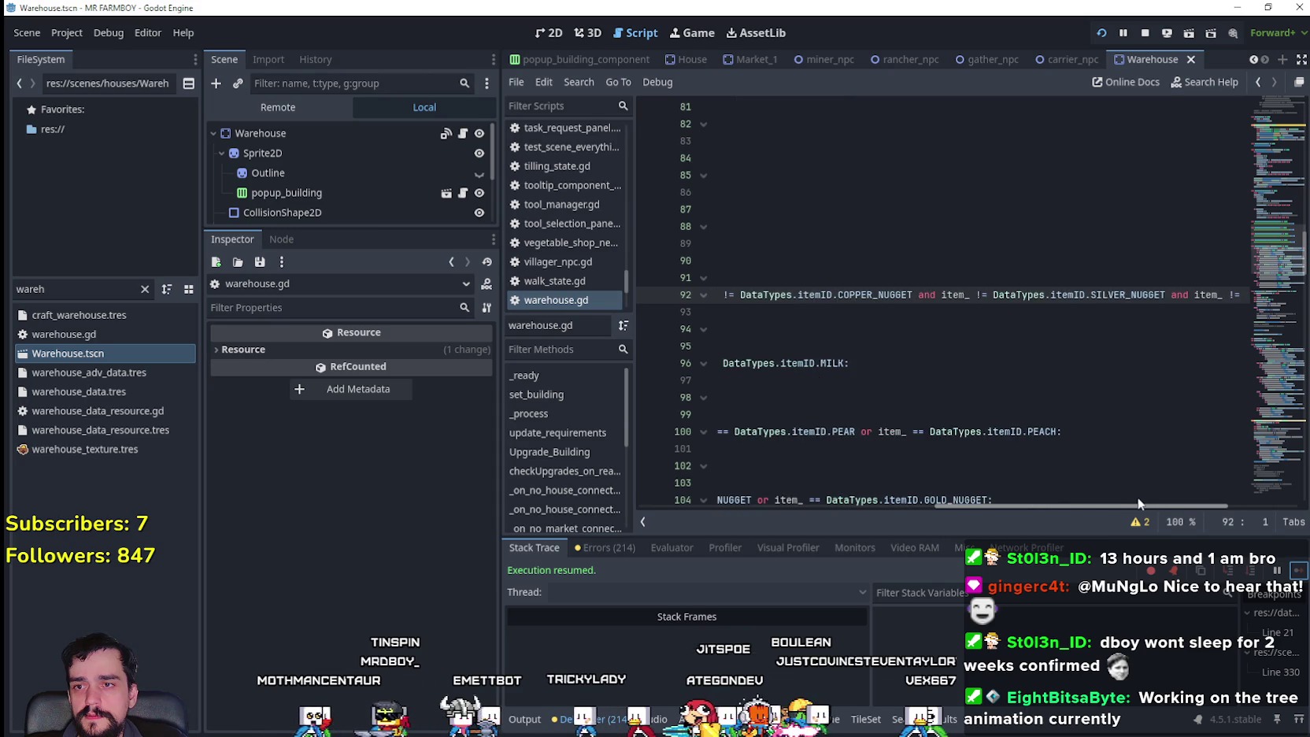
left_click_drag(1267, 504, 811, 502)
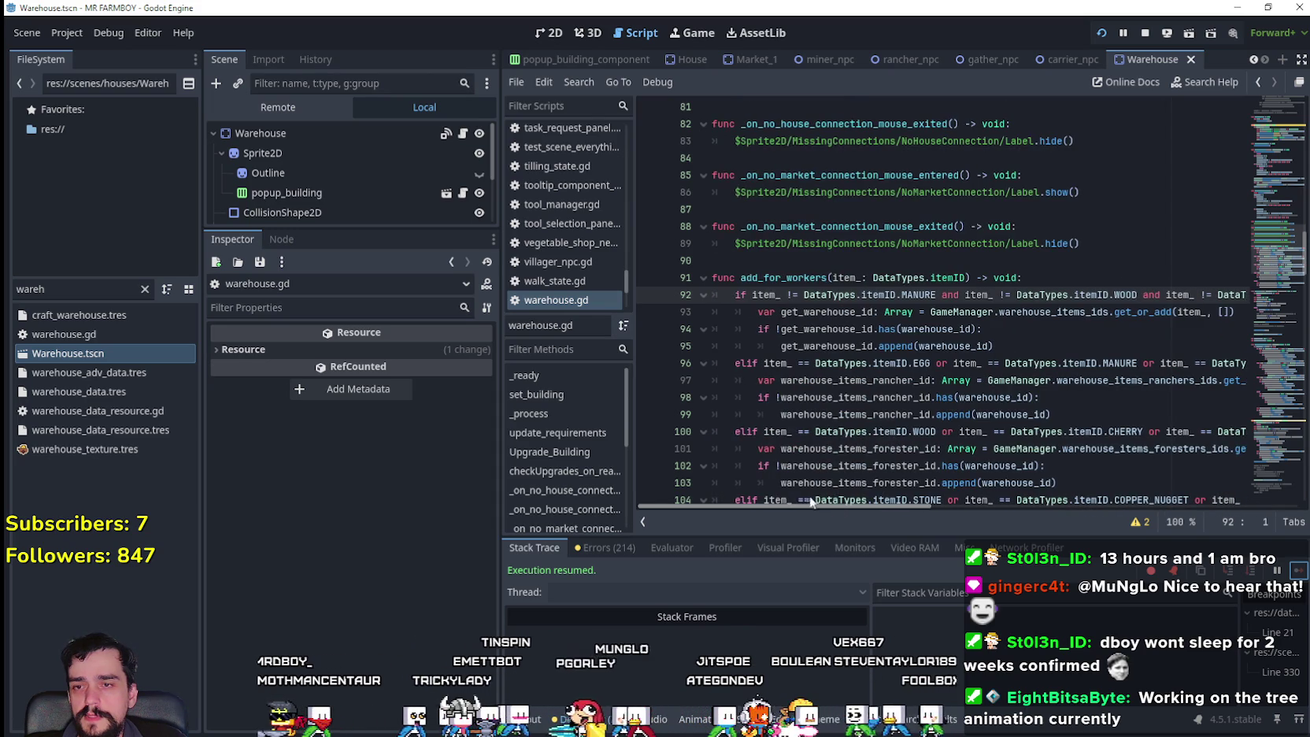
left_click(883, 312)
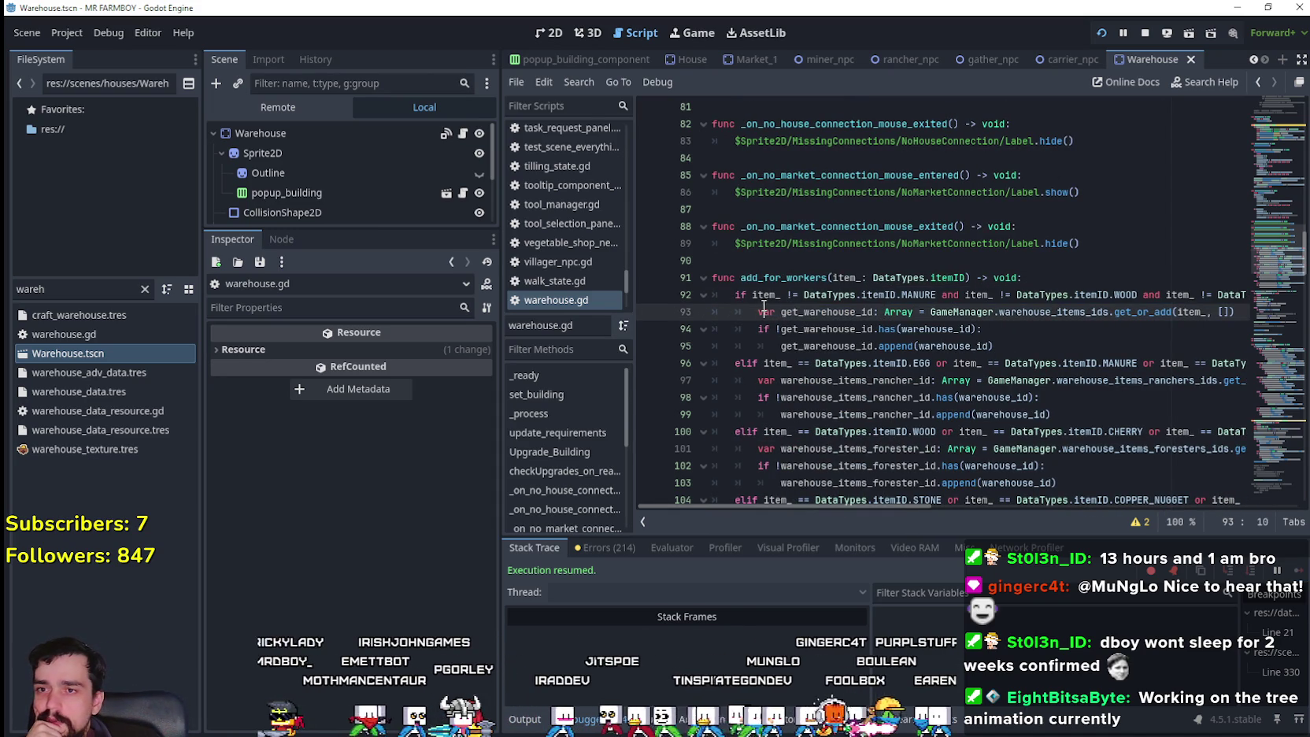
left_click_drag(753, 295, 929, 312)
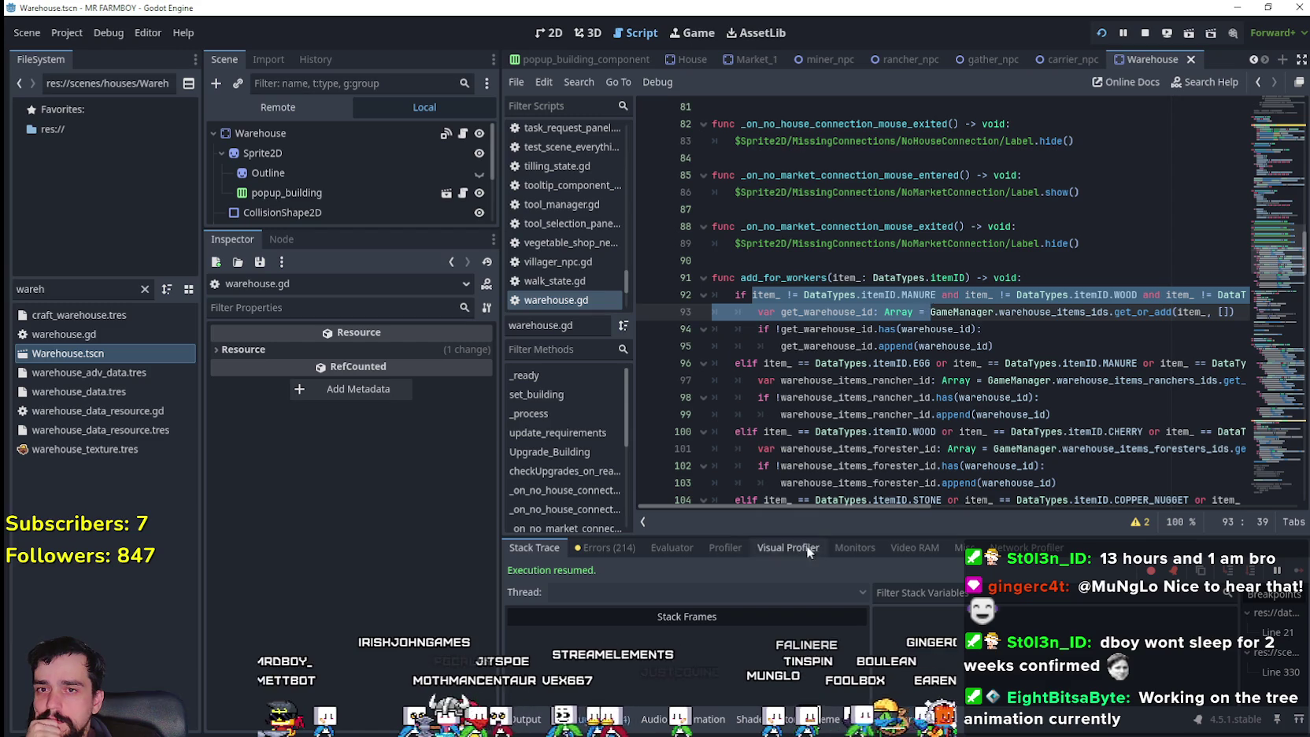
- Select the lookup block on lines 93–95 and inspect the warehouse_id property on line 94
left_click_drag(799, 505, 1225, 512)
left_click(917, 317)
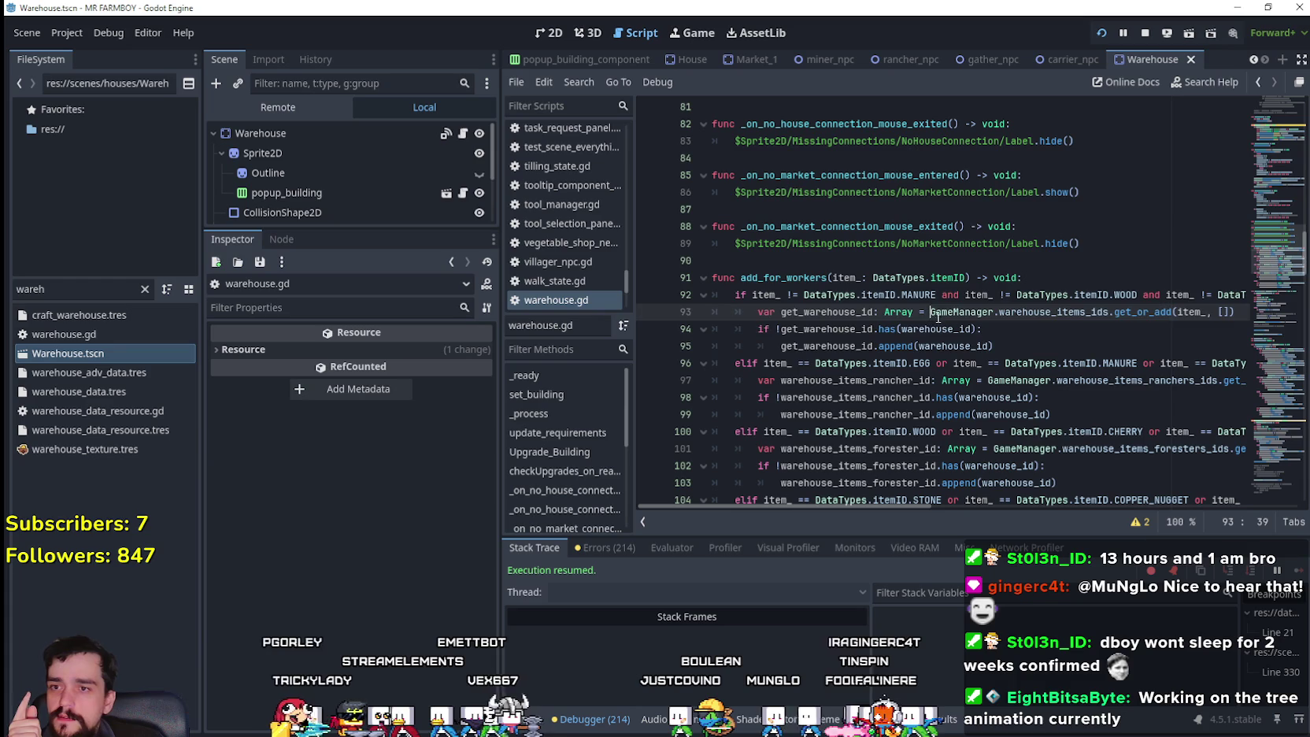
left_click_drag(1042, 353, 681, 309)
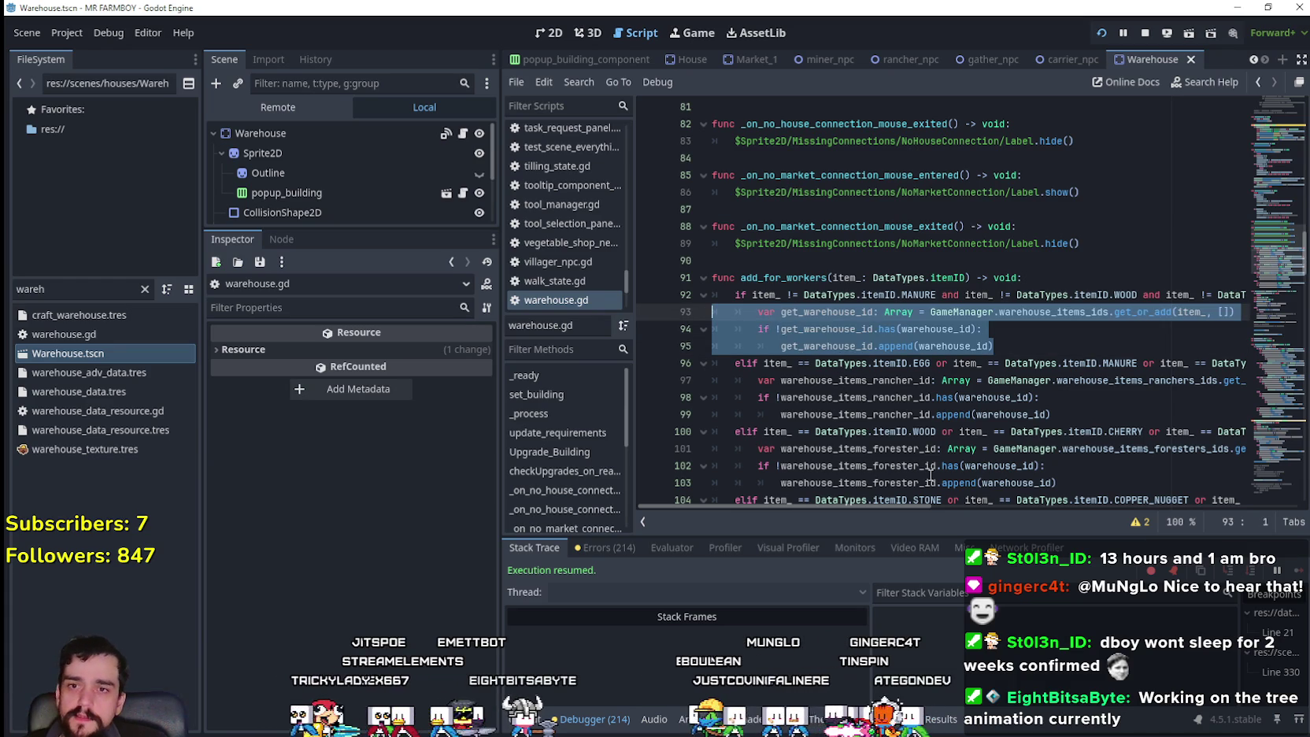
left_click(1031, 380)
key("Up")
key("Up")
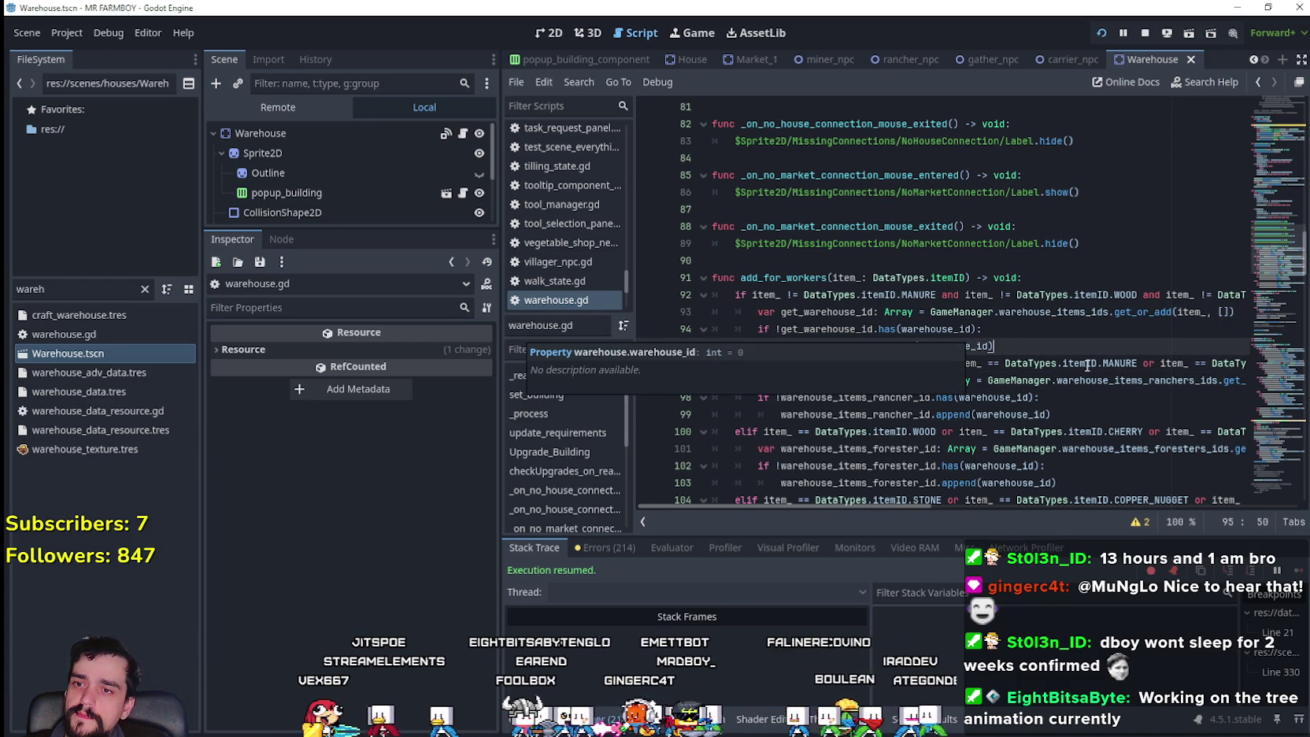
double_click(969, 329)
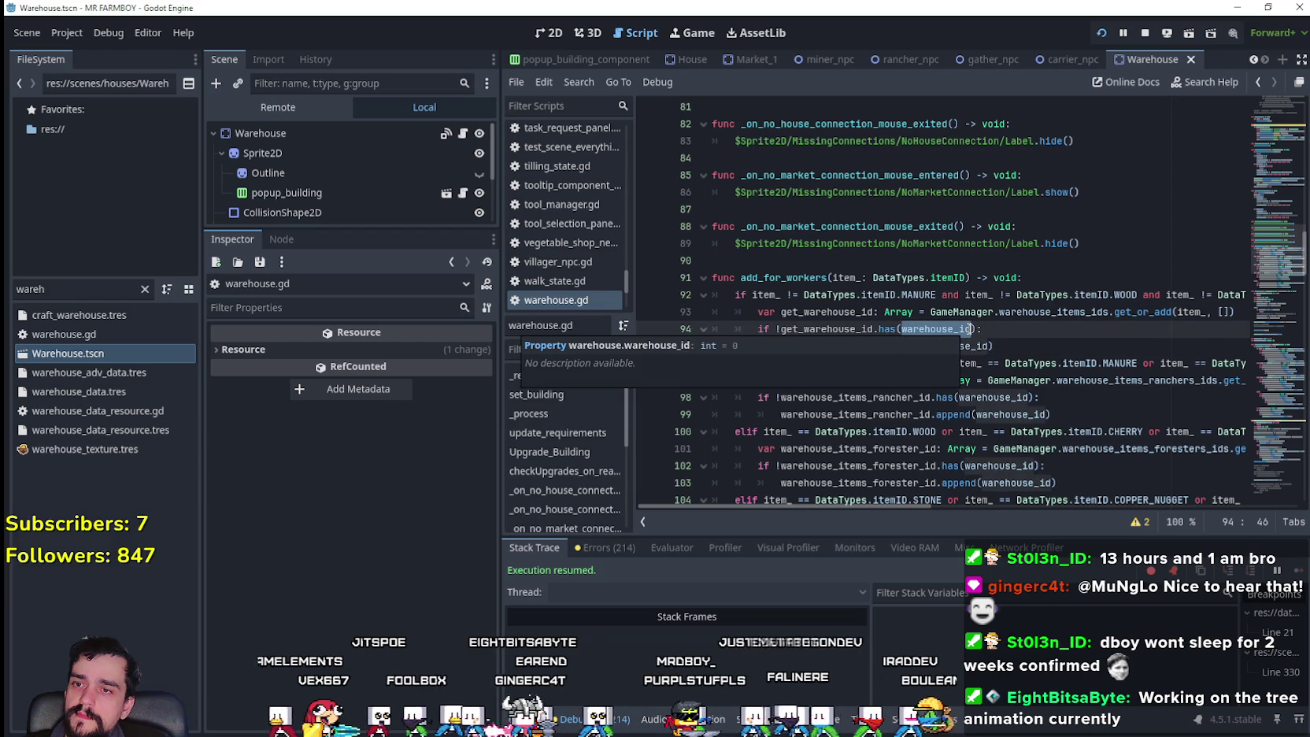
scroll(1094, 370, "down", 3)
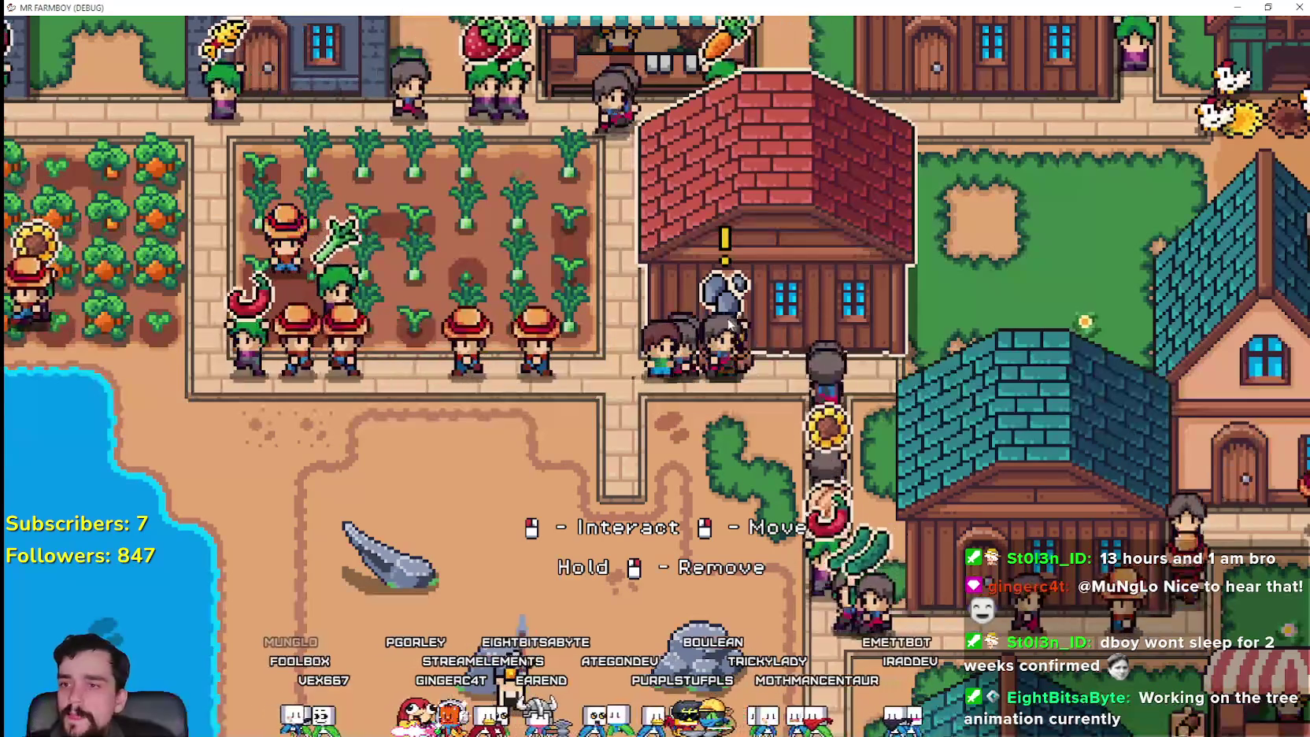
- Read the house alerts, including the left house, and pan toward the teal houses
left_click(724, 296)
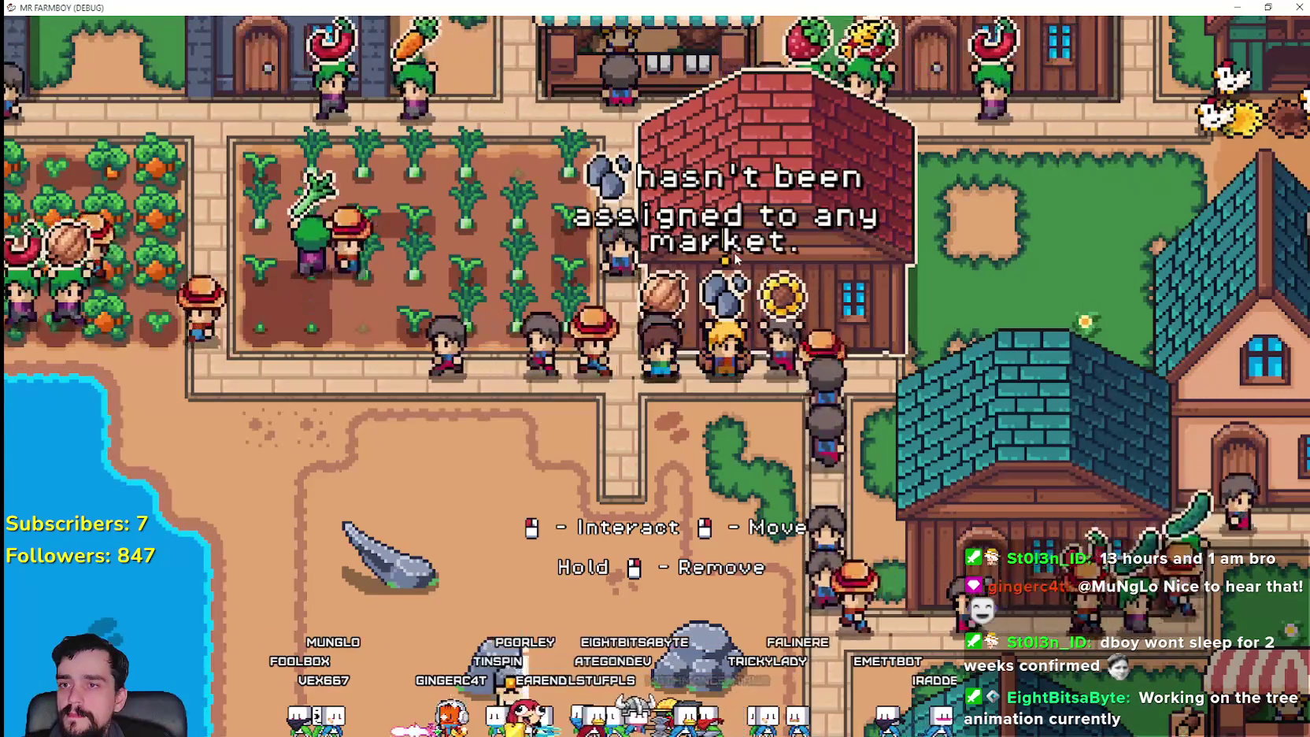
scroll(736, 258, "down", 5)
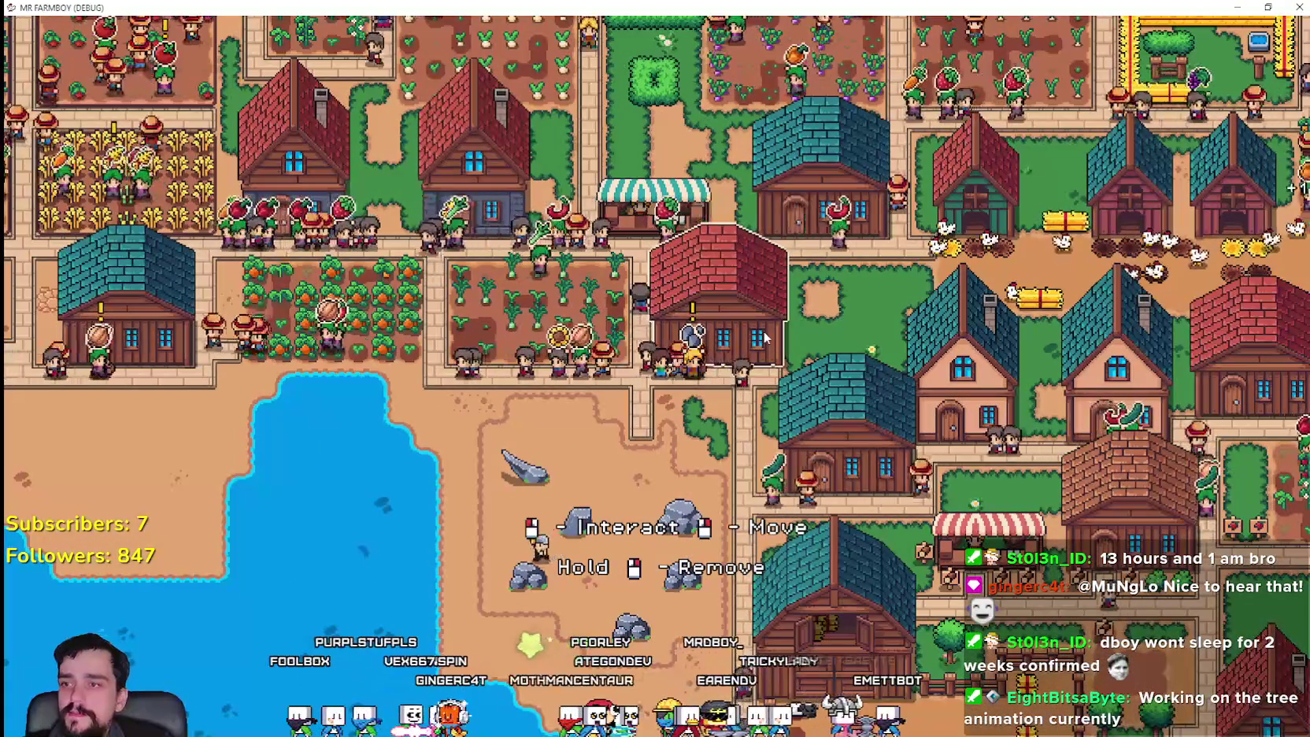
left_click(170, 338)
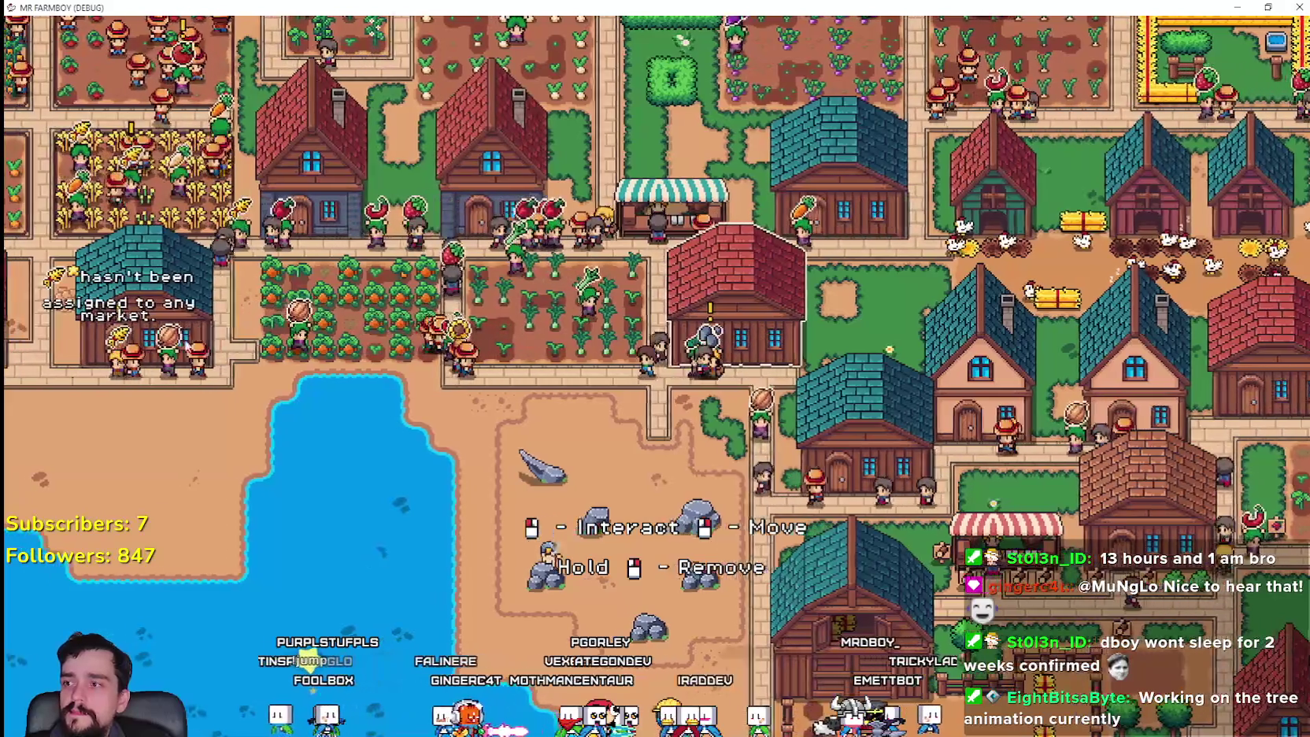
left_click_drag(200, 355, 444, 324)
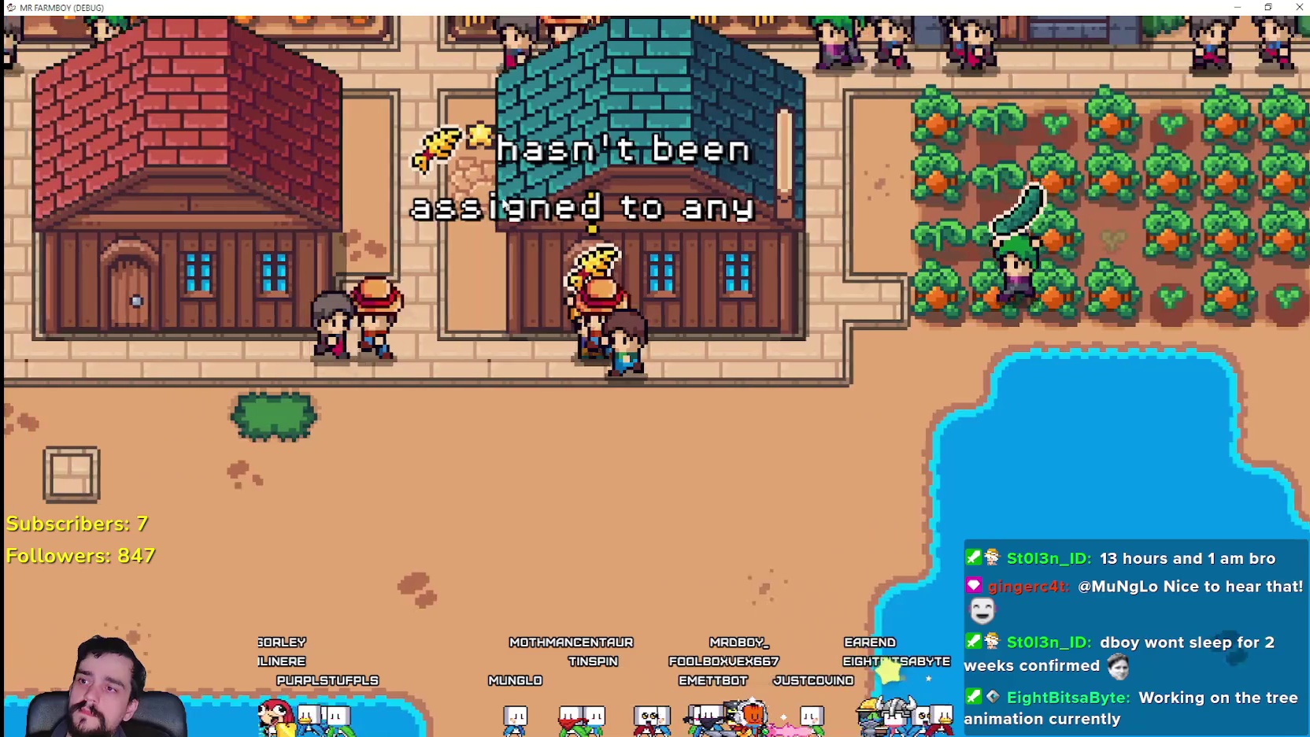
- Read the teal house's alert, then walk the farmer right toward the market stalls
mouse_move(720, 261)
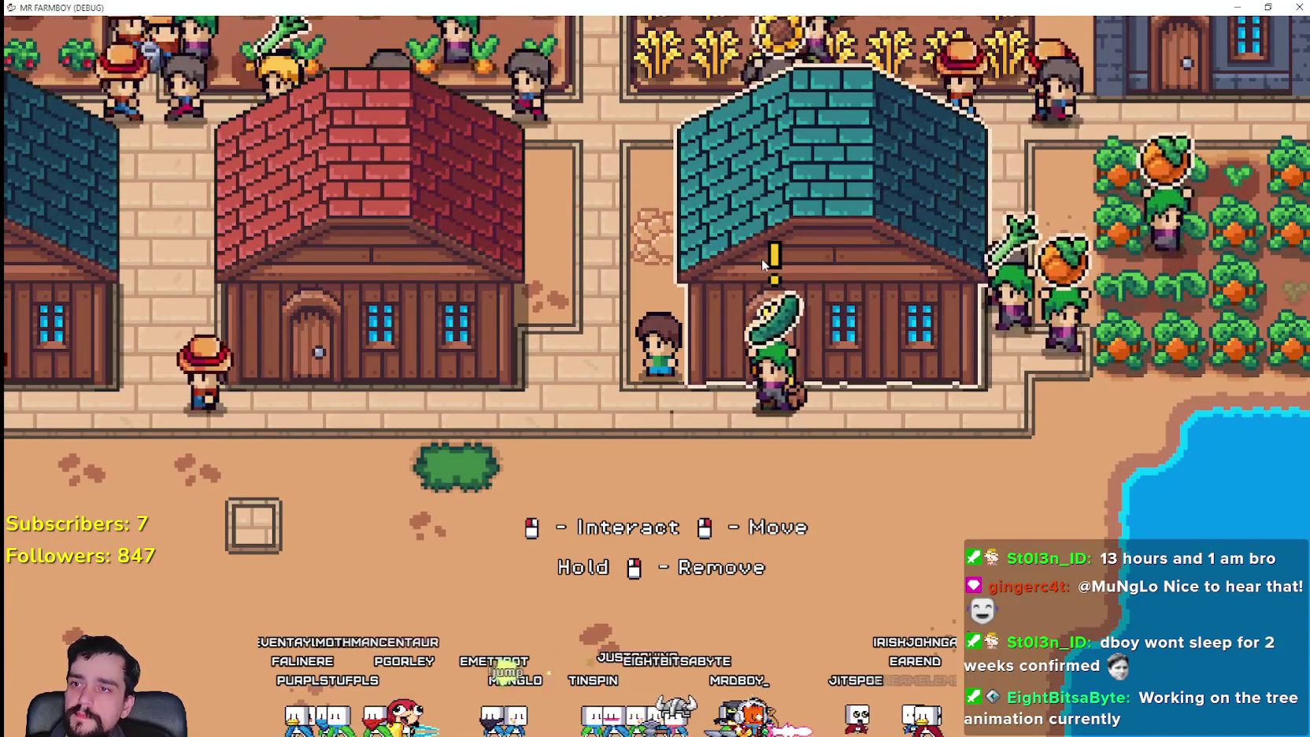
left_click(767, 268)
scroll(774, 277, "down", 2)
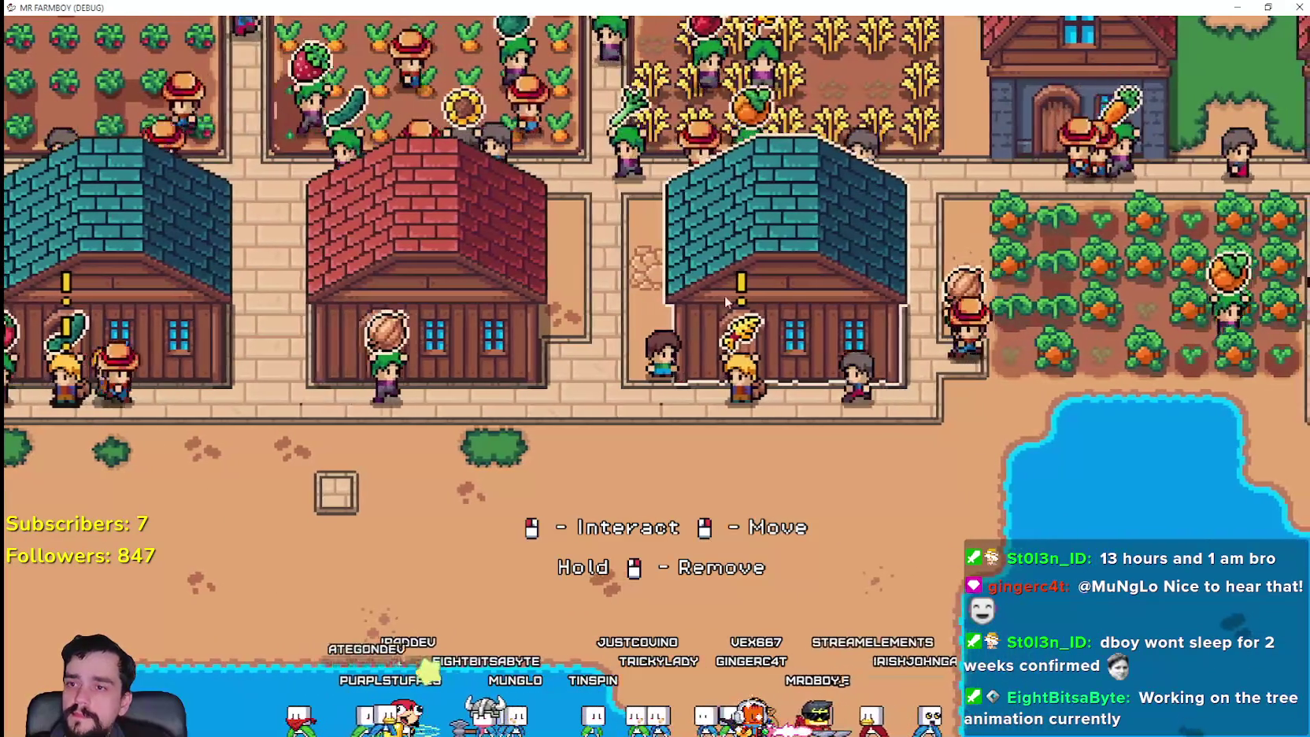
left_click(724, 294)
right_click(698, 311)
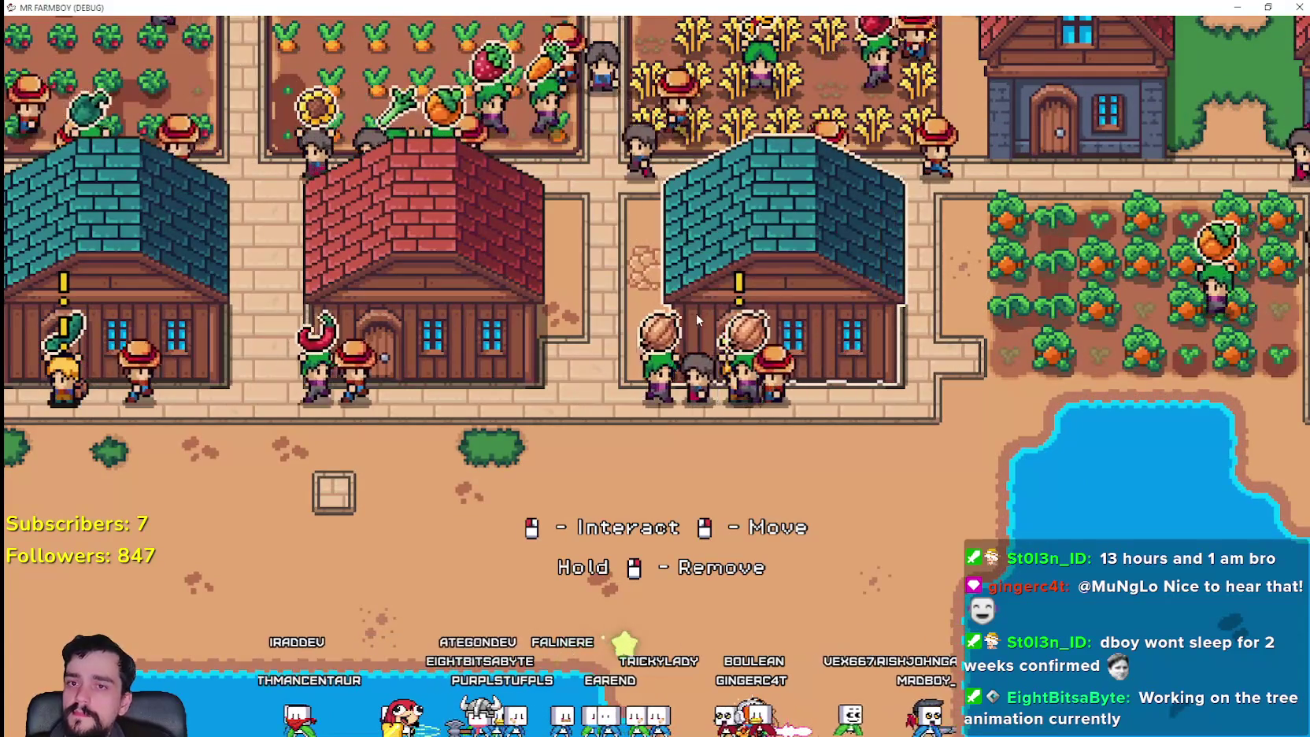
scroll(679, 353, "down", 3)
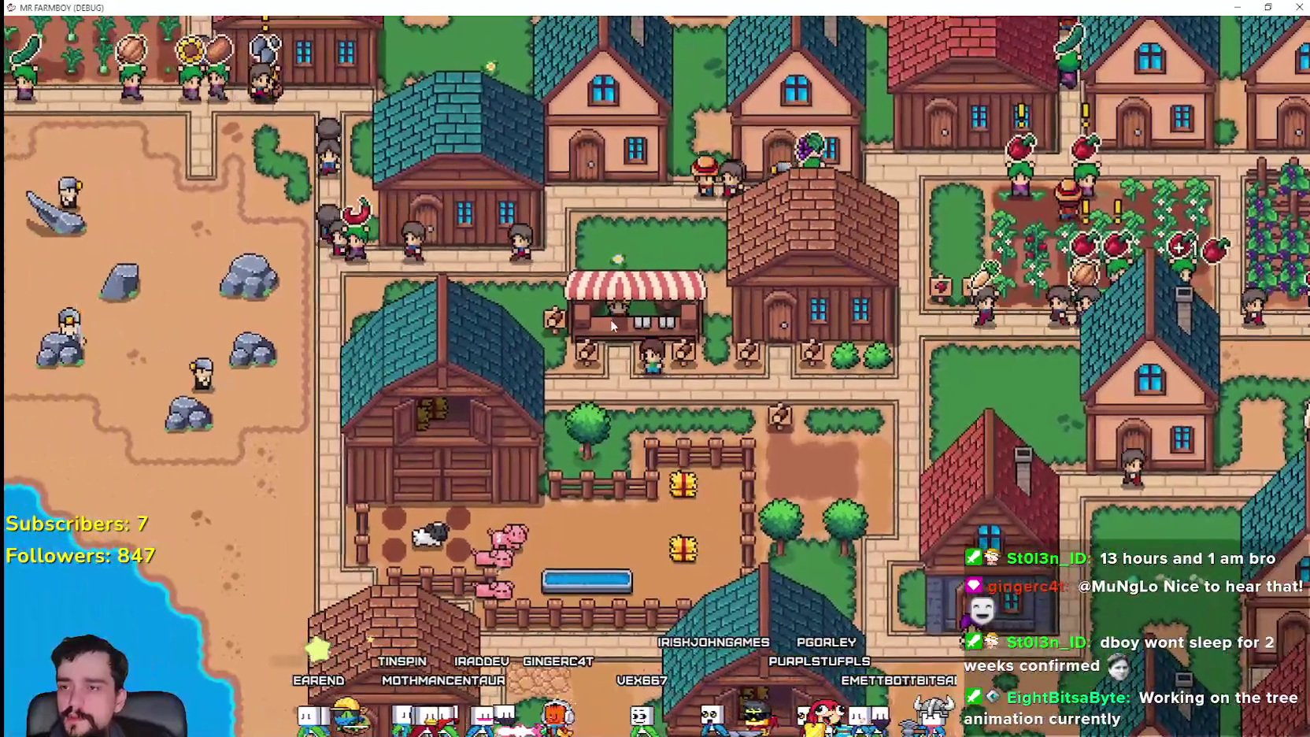
- Upgrade the market to its second level, raising sell capacity from three to five
left_click(610, 320)
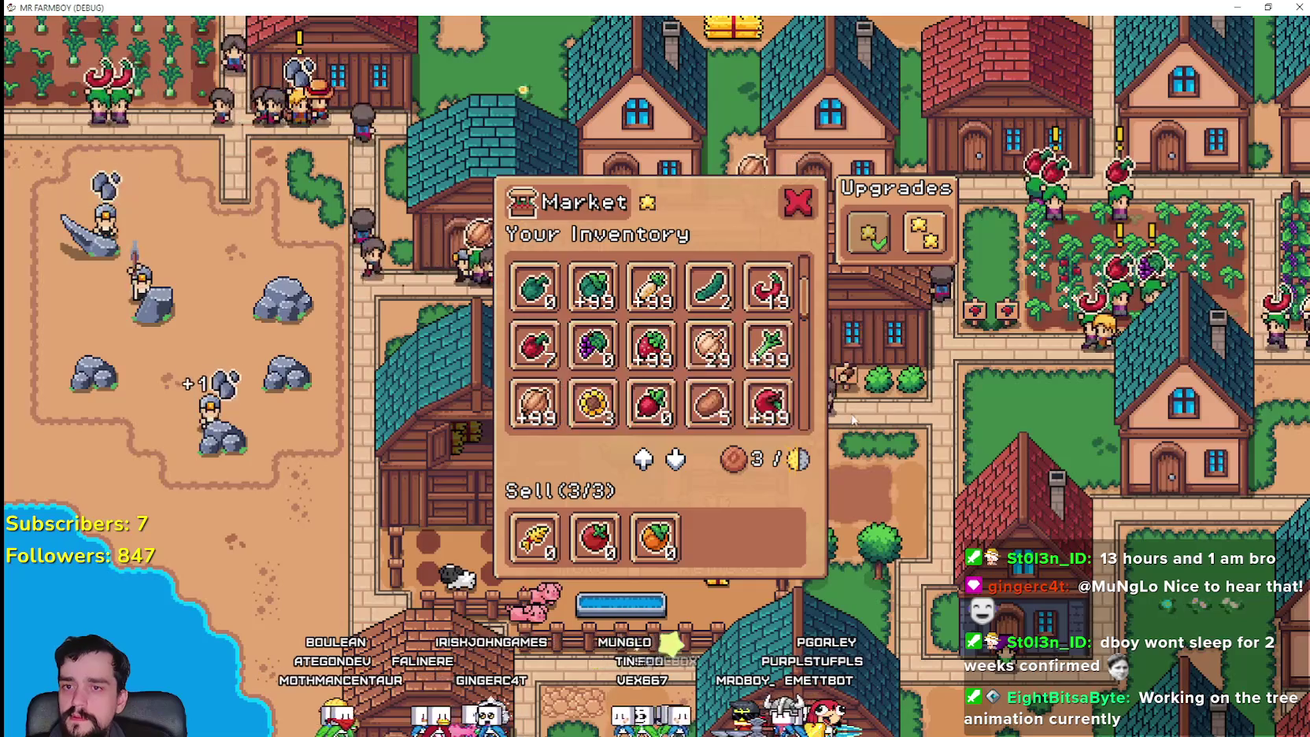
left_click(837, 437)
left_click(665, 337)
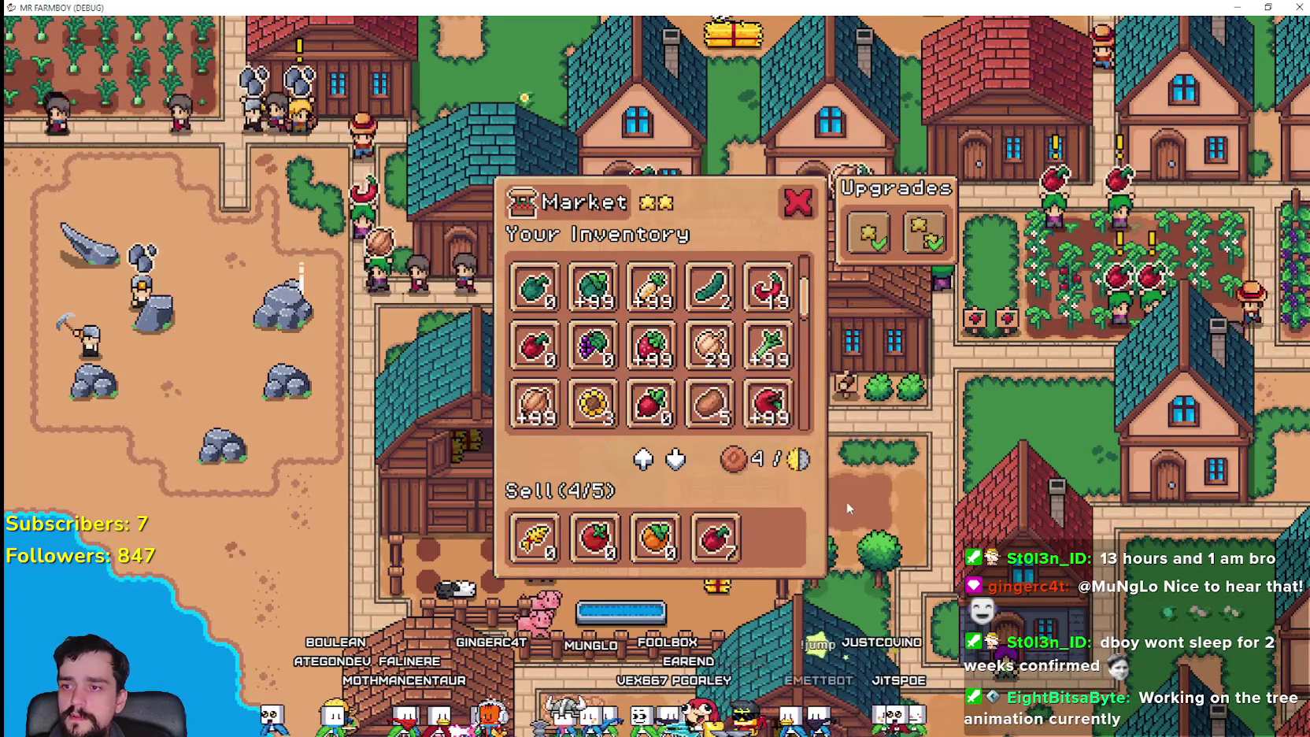
left_click(846, 500)
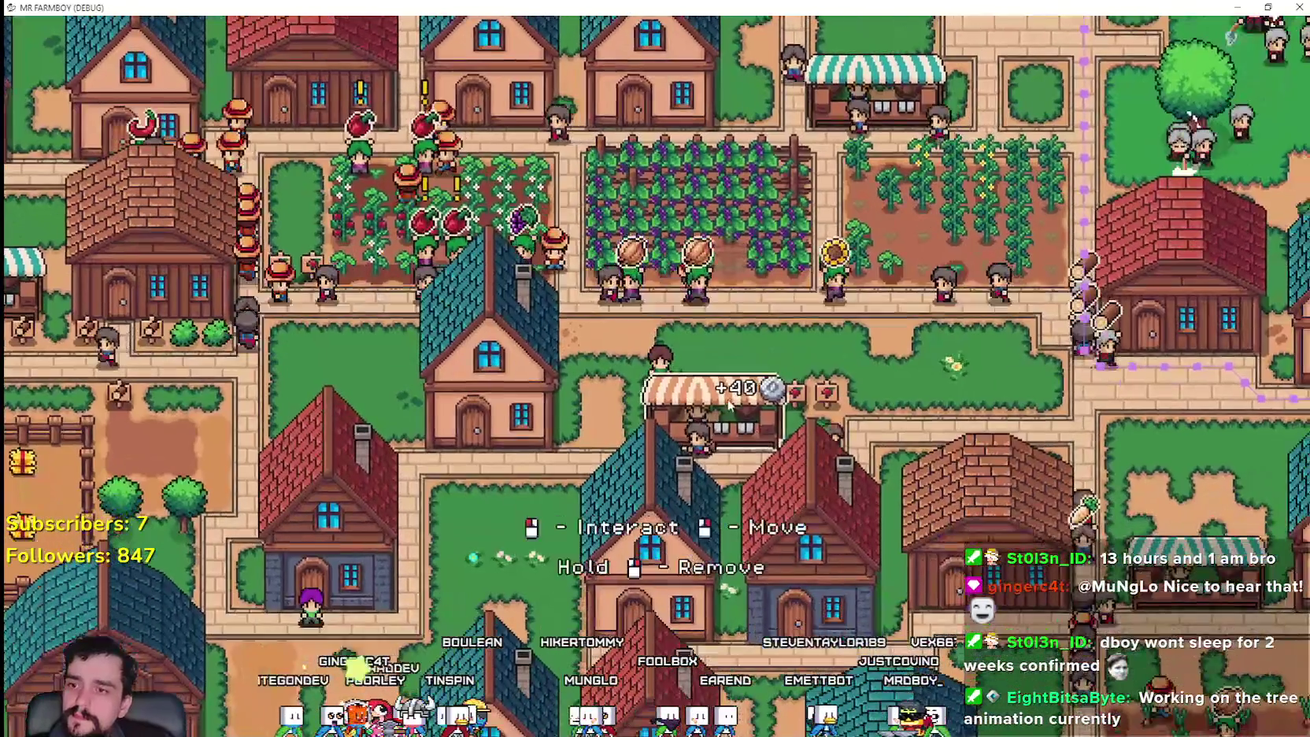
- Open the panels of two other market stalls to check them
left_click(730, 404)
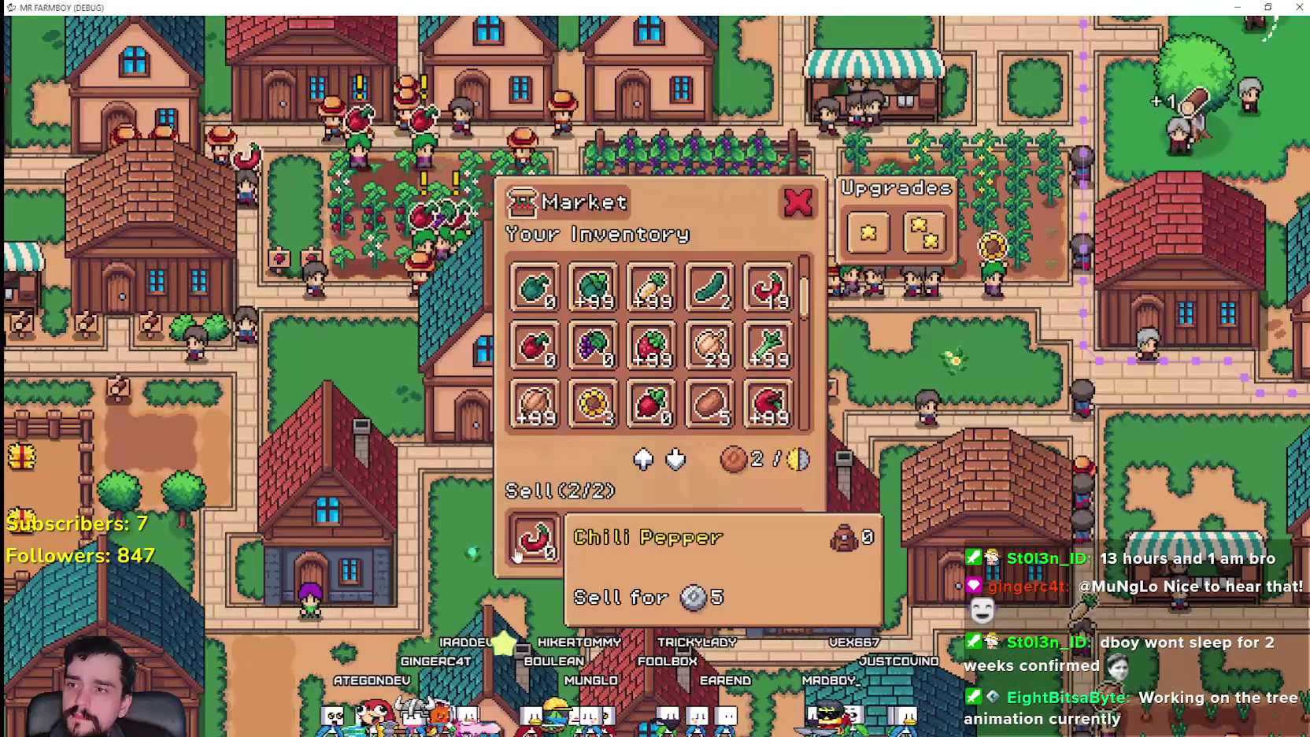
left_click(479, 358)
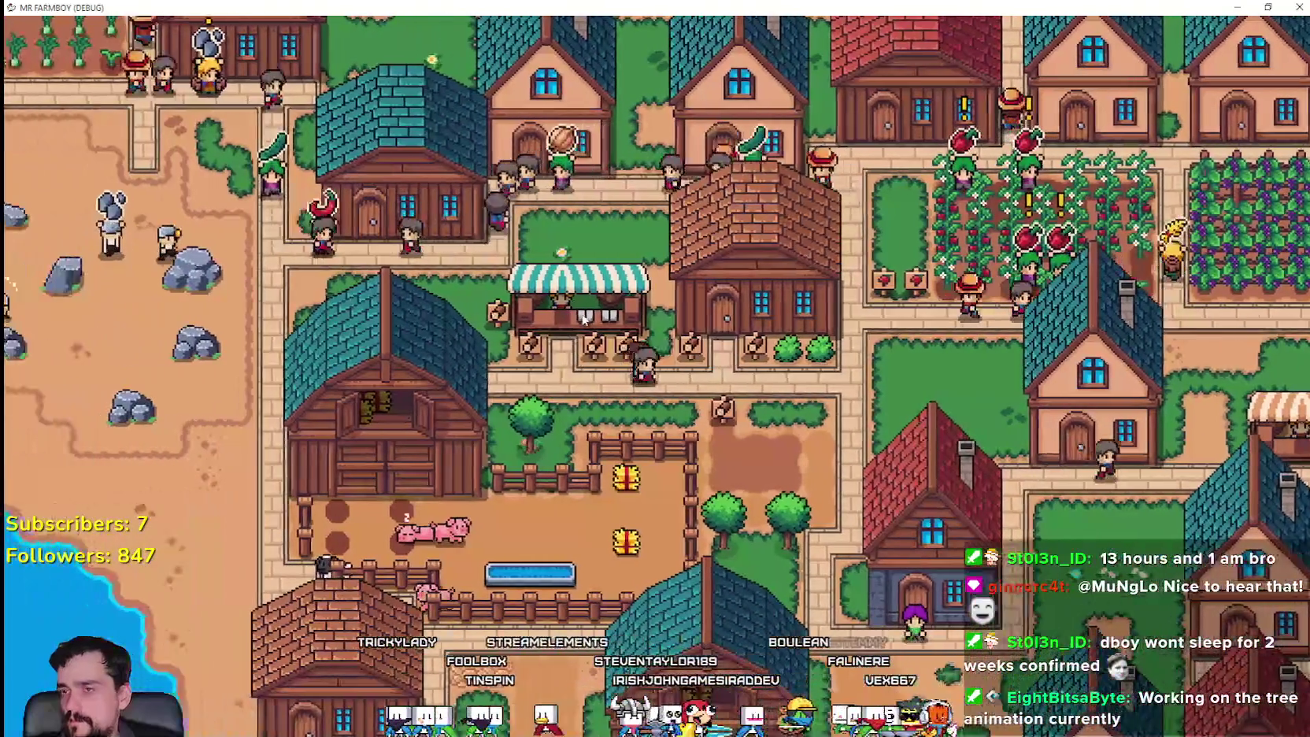
left_click(579, 315)
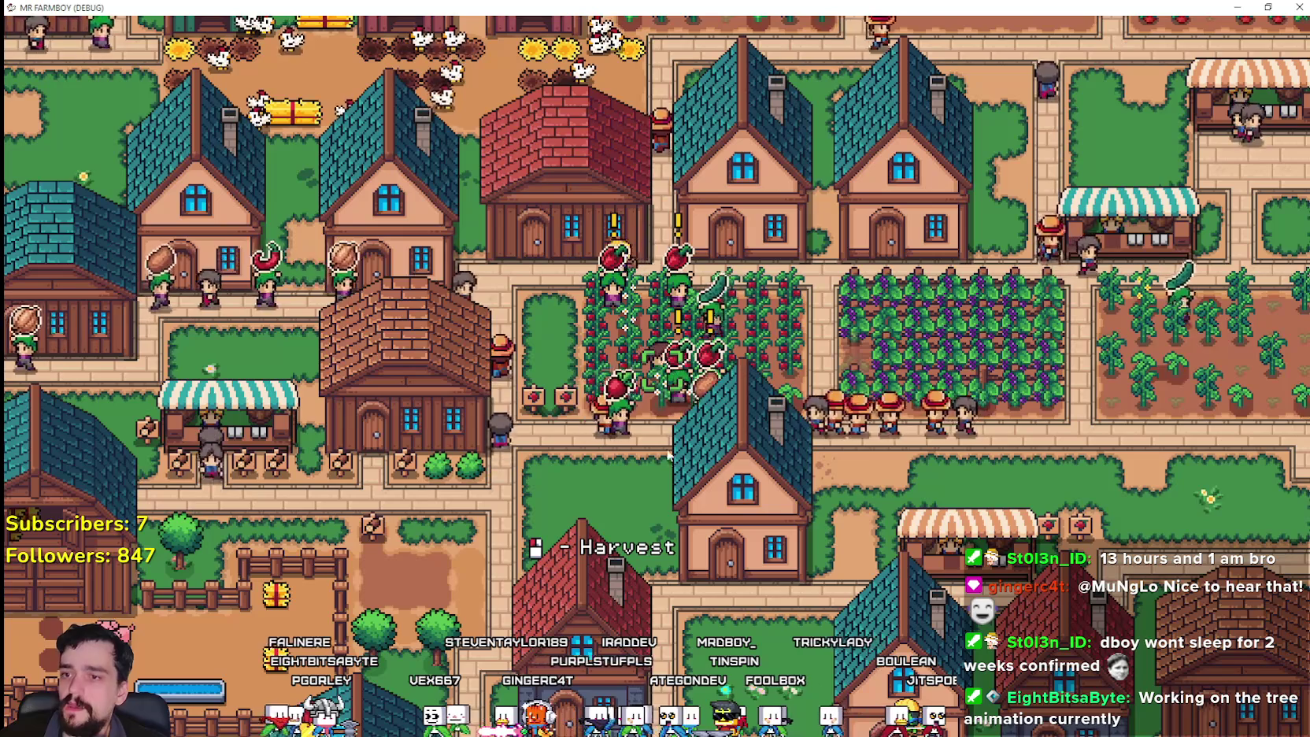
- Buy the warehouse's second upgrade so its stock holds five items
left_click(596, 247)
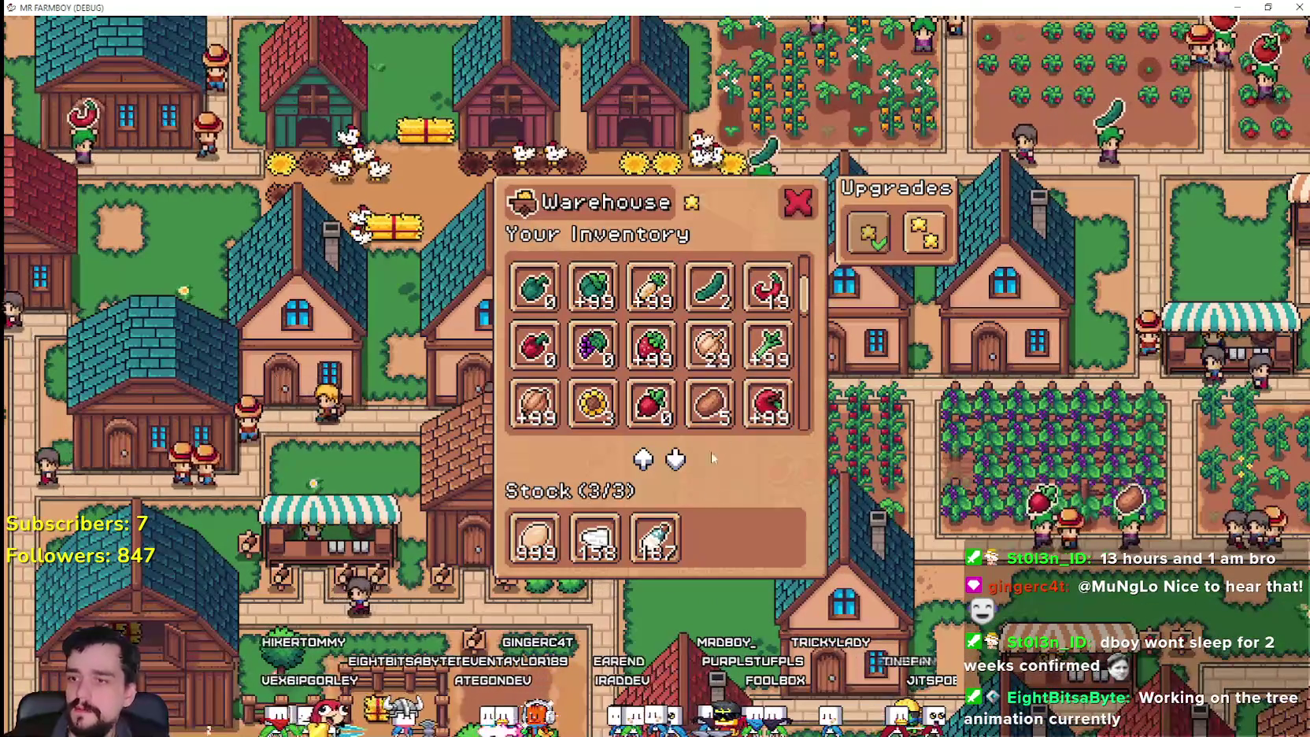
left_click(924, 232)
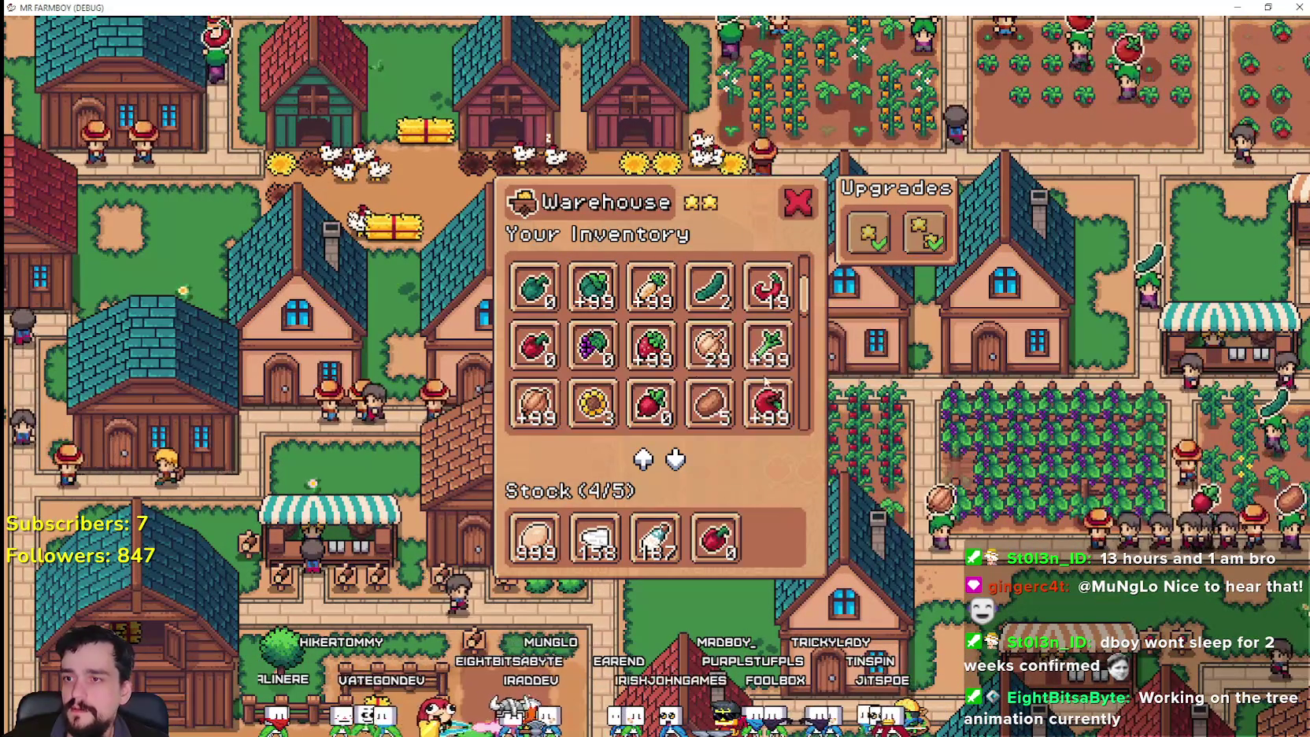
key("Escape")
scroll(650, 499, "up", 2)
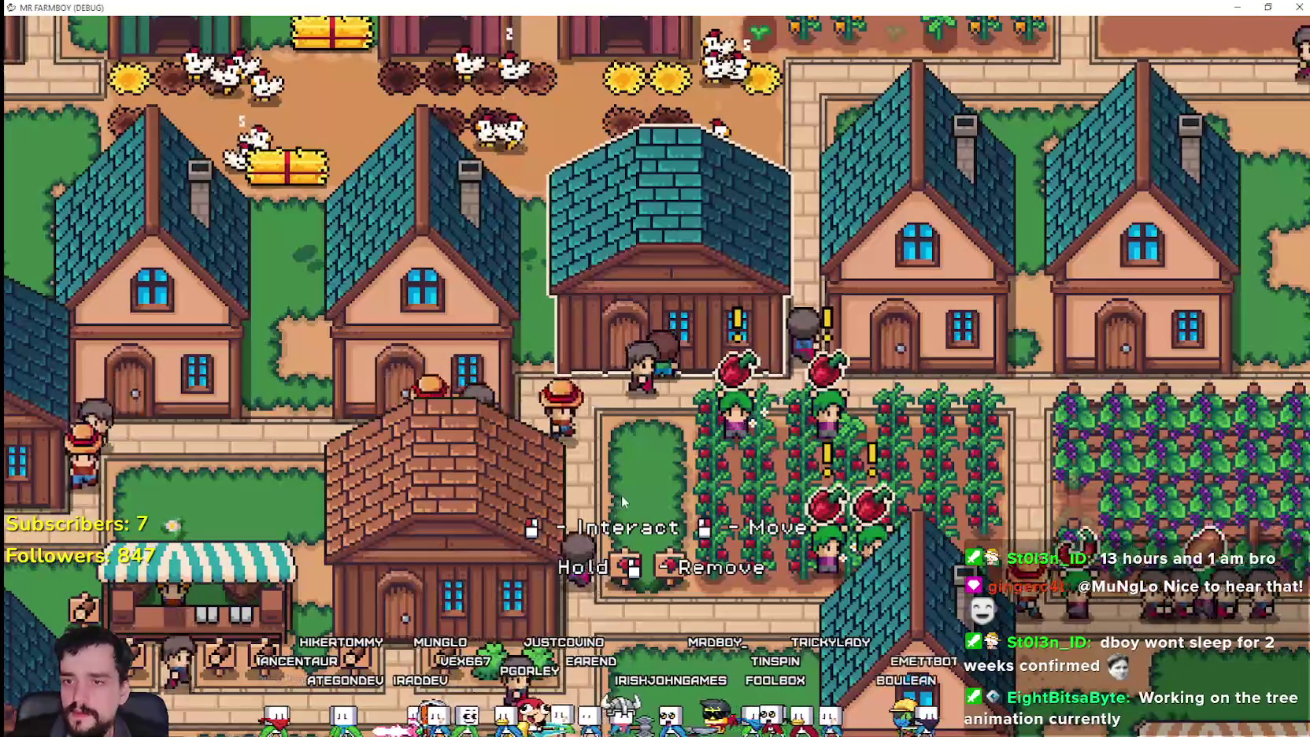
- Reopen the warehouse, scroll through its full inventory, close it and return to Godot
mouse_move(743, 334)
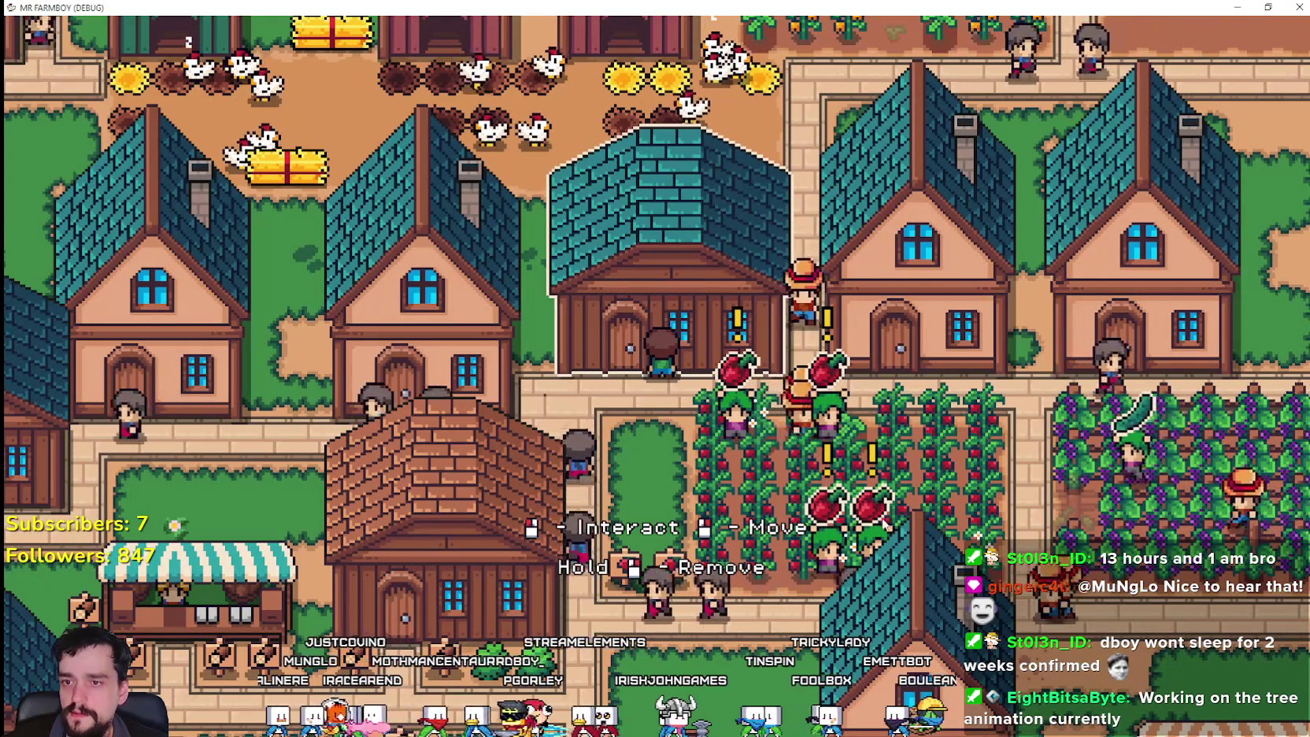
mouse_move(828, 459)
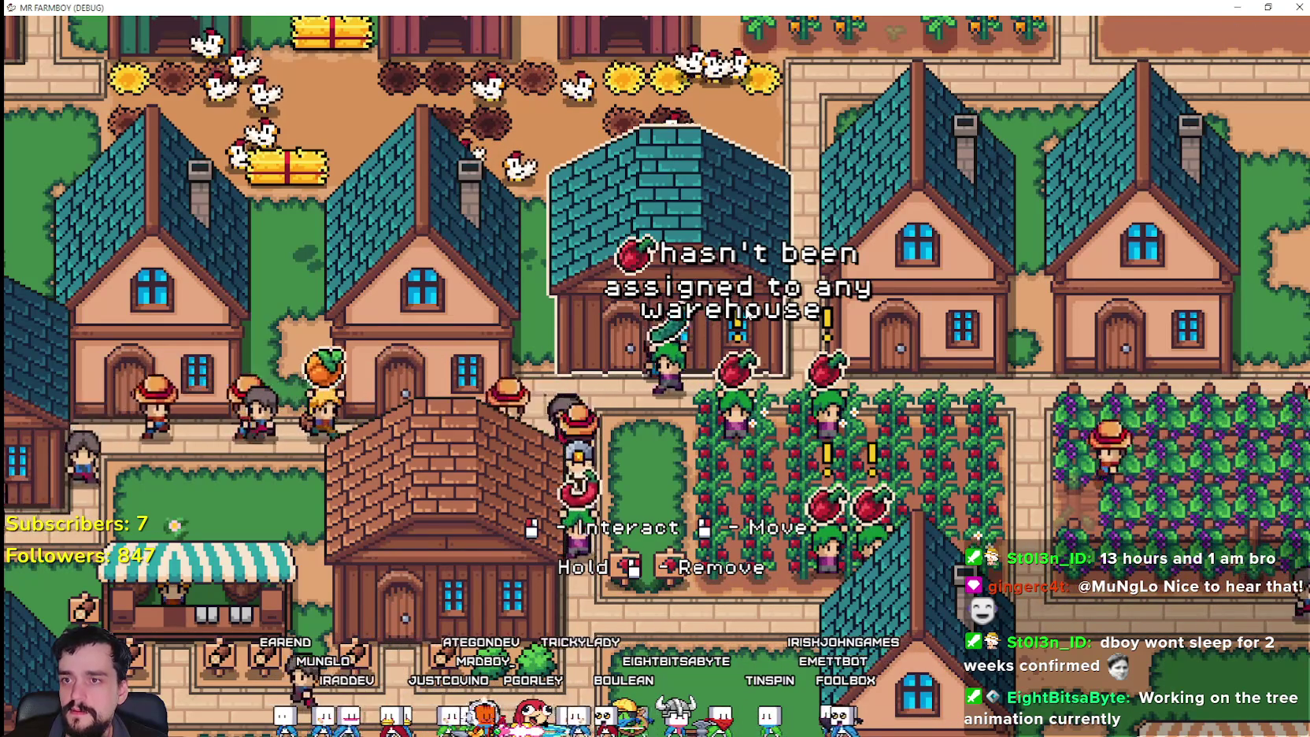
left_click(735, 293)
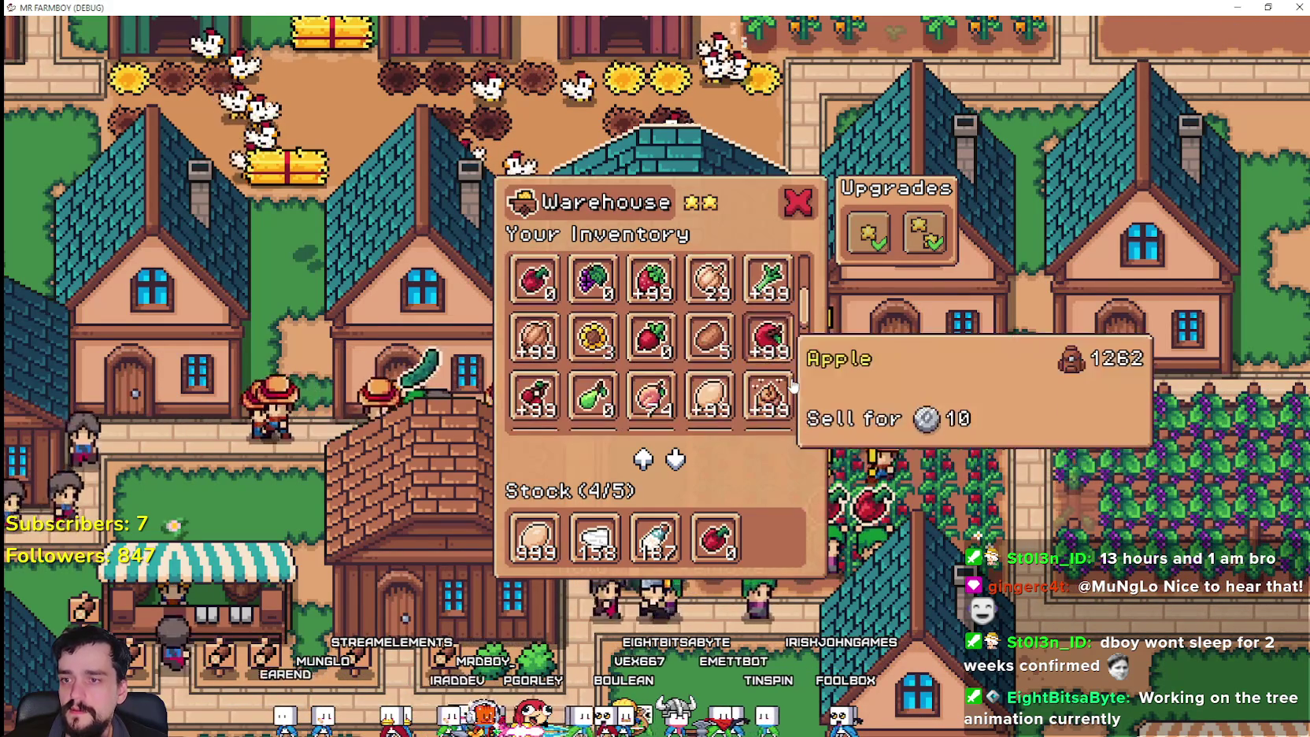
scroll(807, 364, "down", 2)
mouse_move(802, 325)
left_mouse_down()
mouse_move(803, 425)
mouse_move(803, 240)
left_mouse_up()
left_click(797, 202)
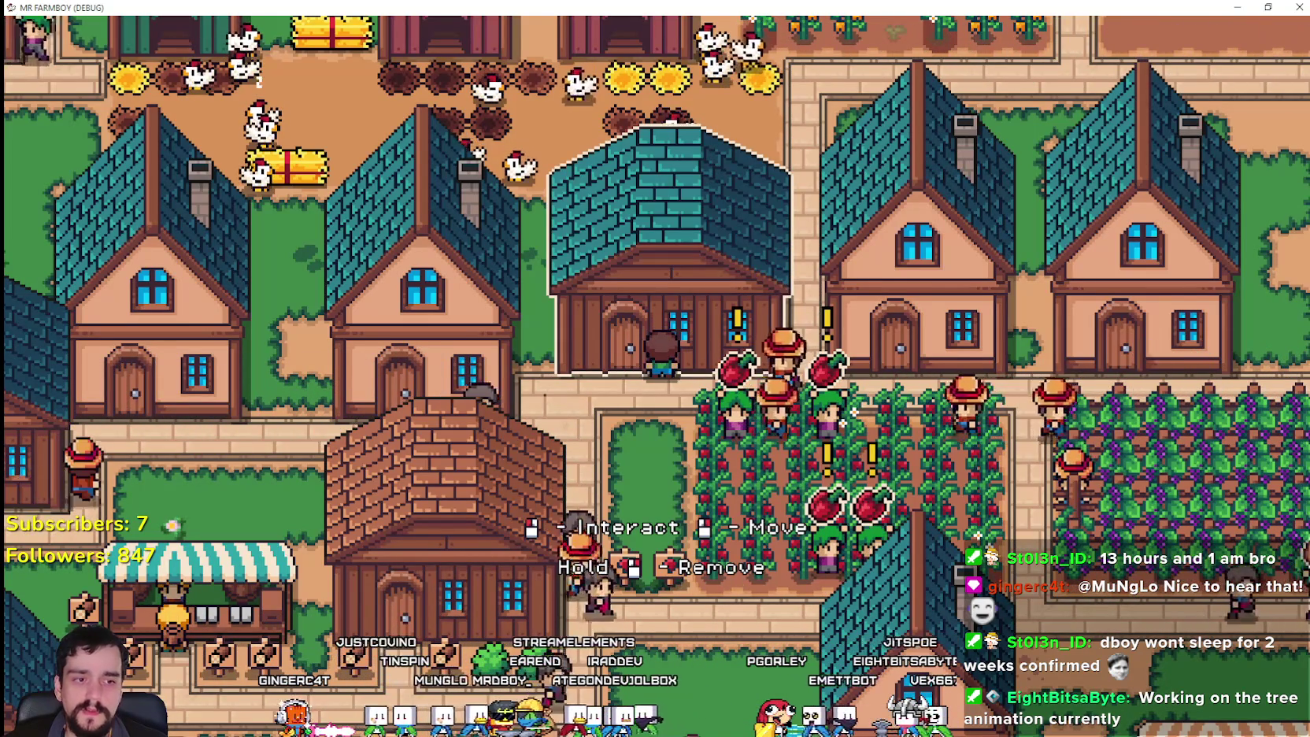
key("alt+Tab")
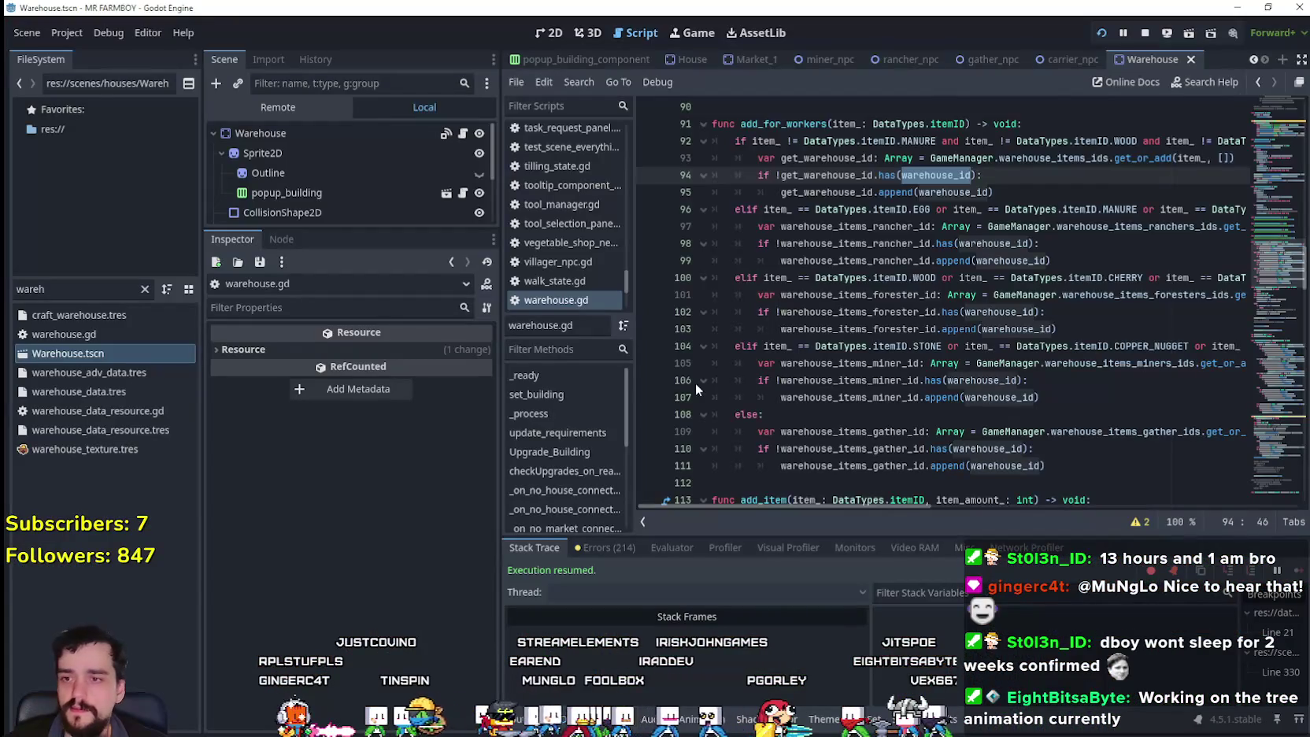
- Set a breakpoint on the gather-list append line in add_for_workers
left_click(904, 398)
scroll(848, 451, "down", 1)
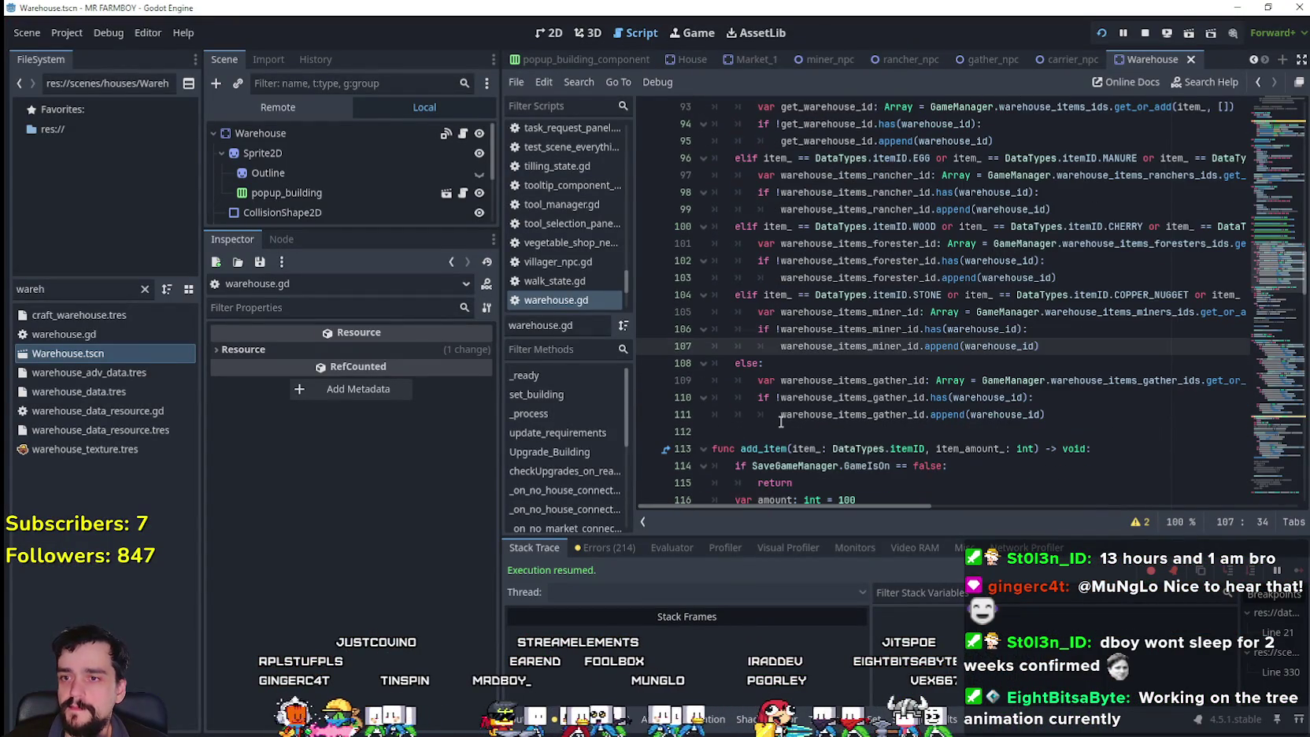
left_click(777, 415)
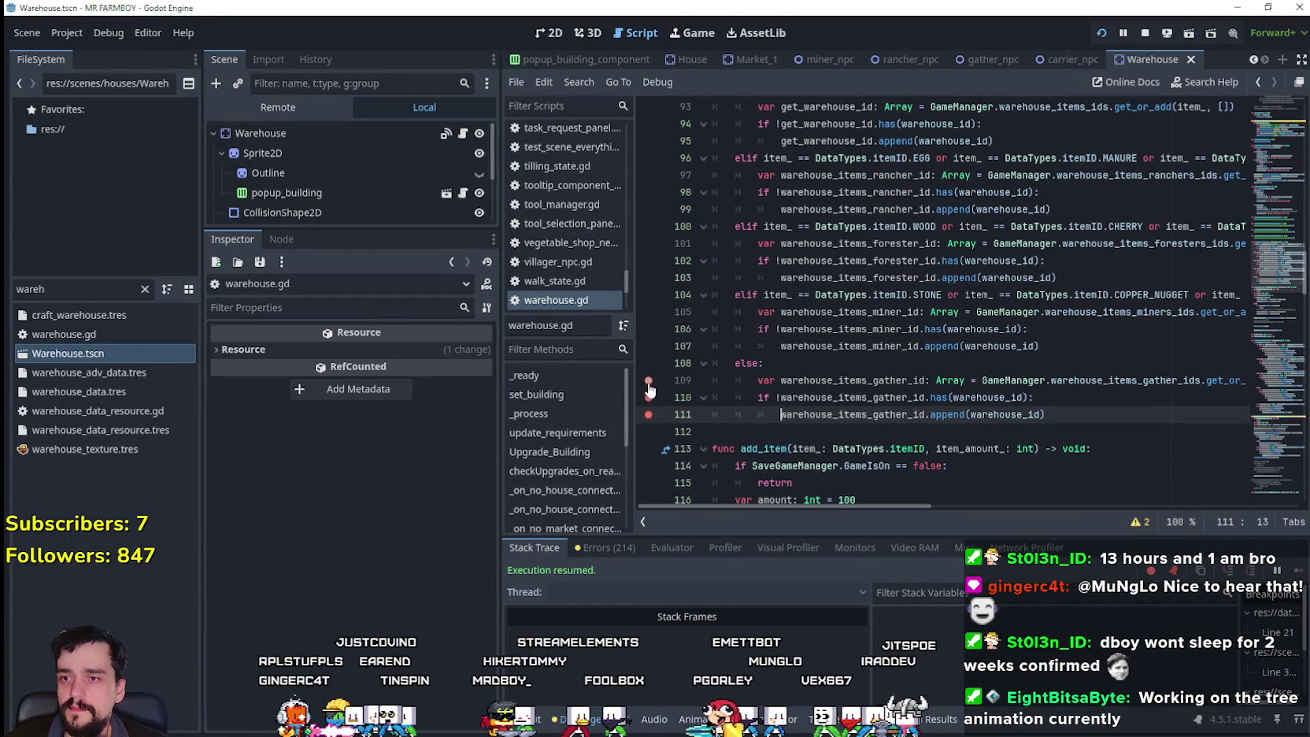
- In the game, move Red Pepper from warehouse stock to inventory and back
key("alt+Tab")
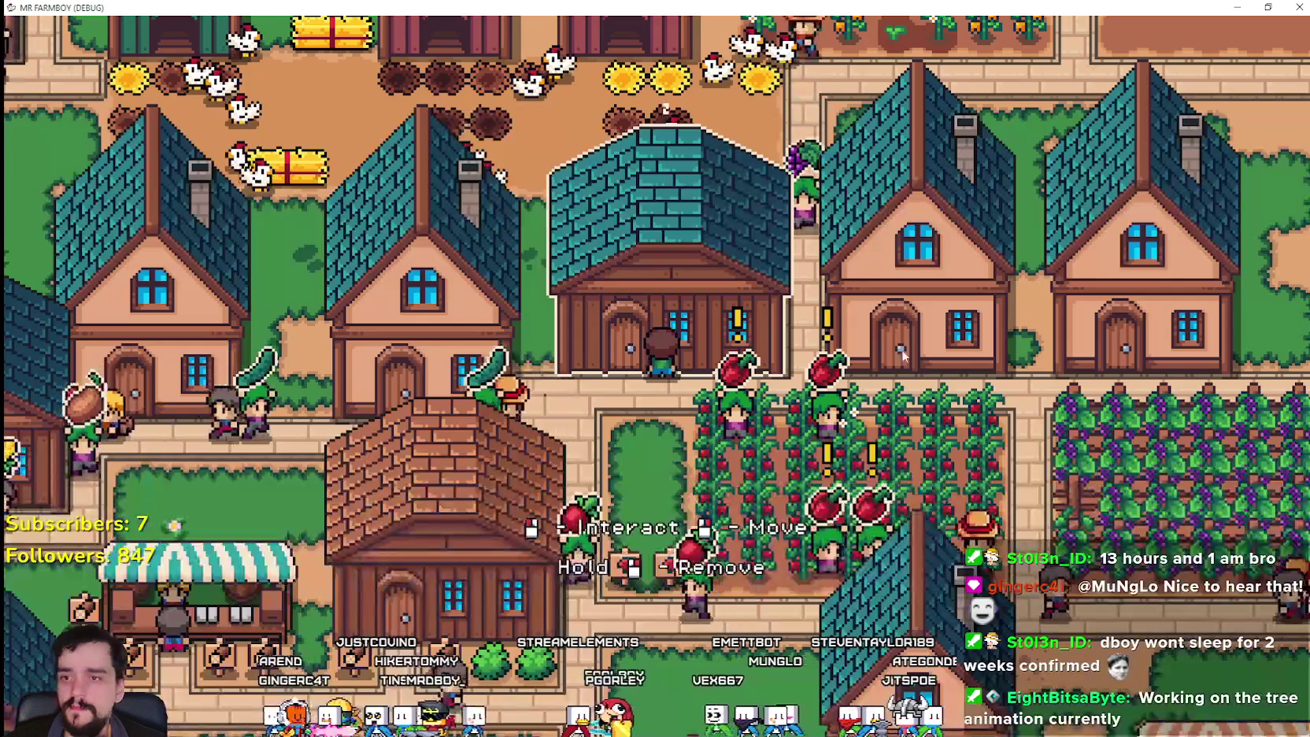
key("e")
mouse_move(737, 556)
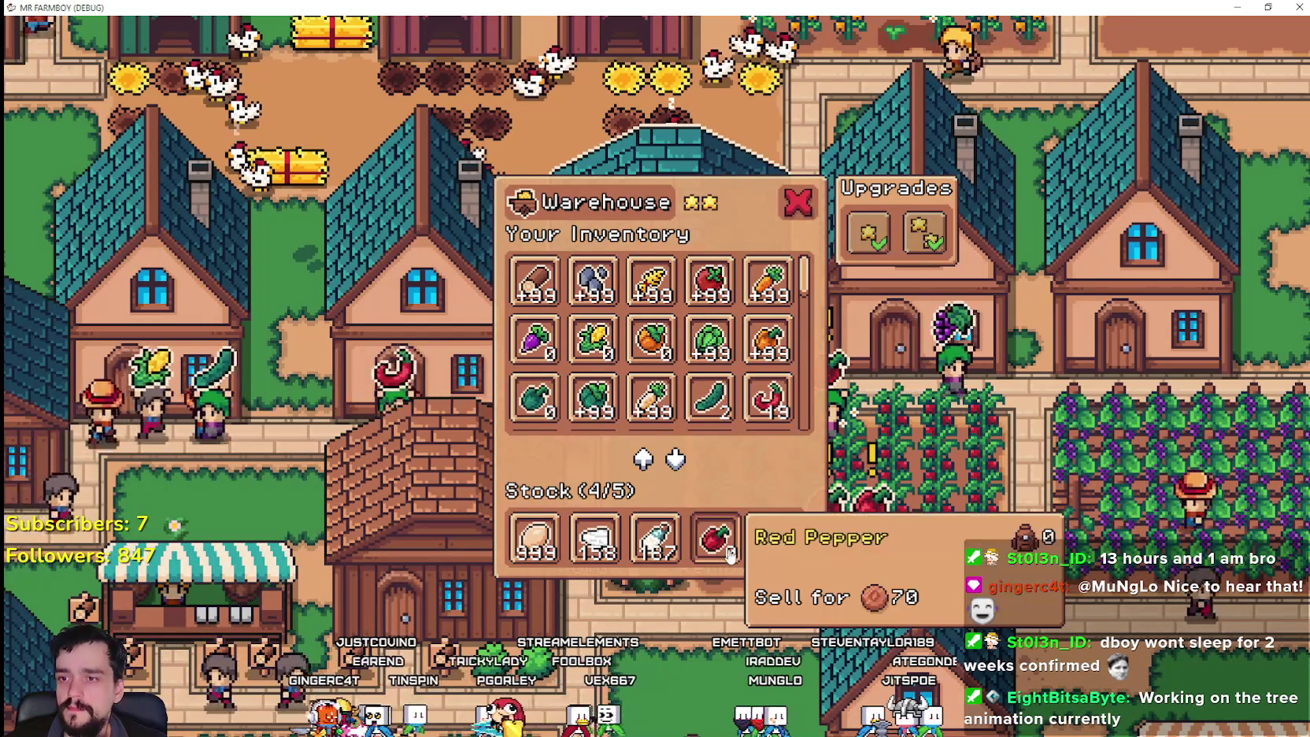
left_click(737, 556)
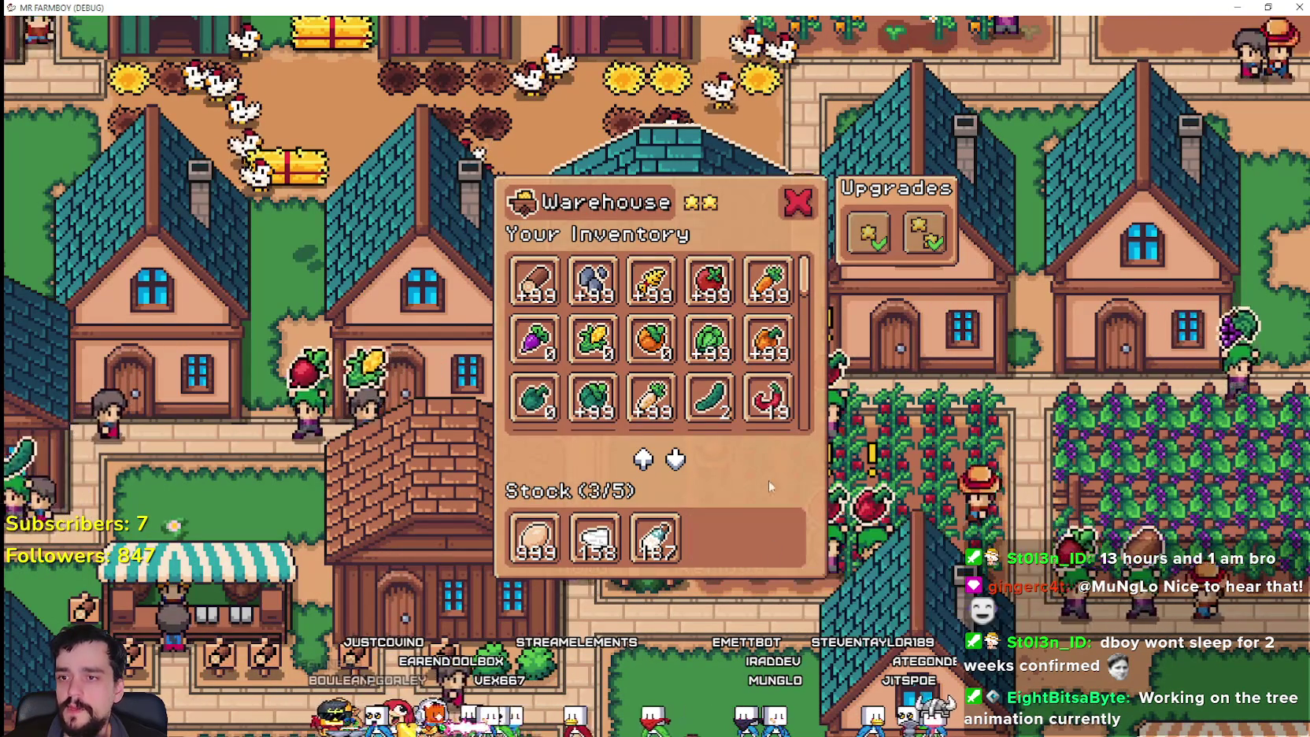
scroll(555, 399, "down", 1)
left_click(555, 399)
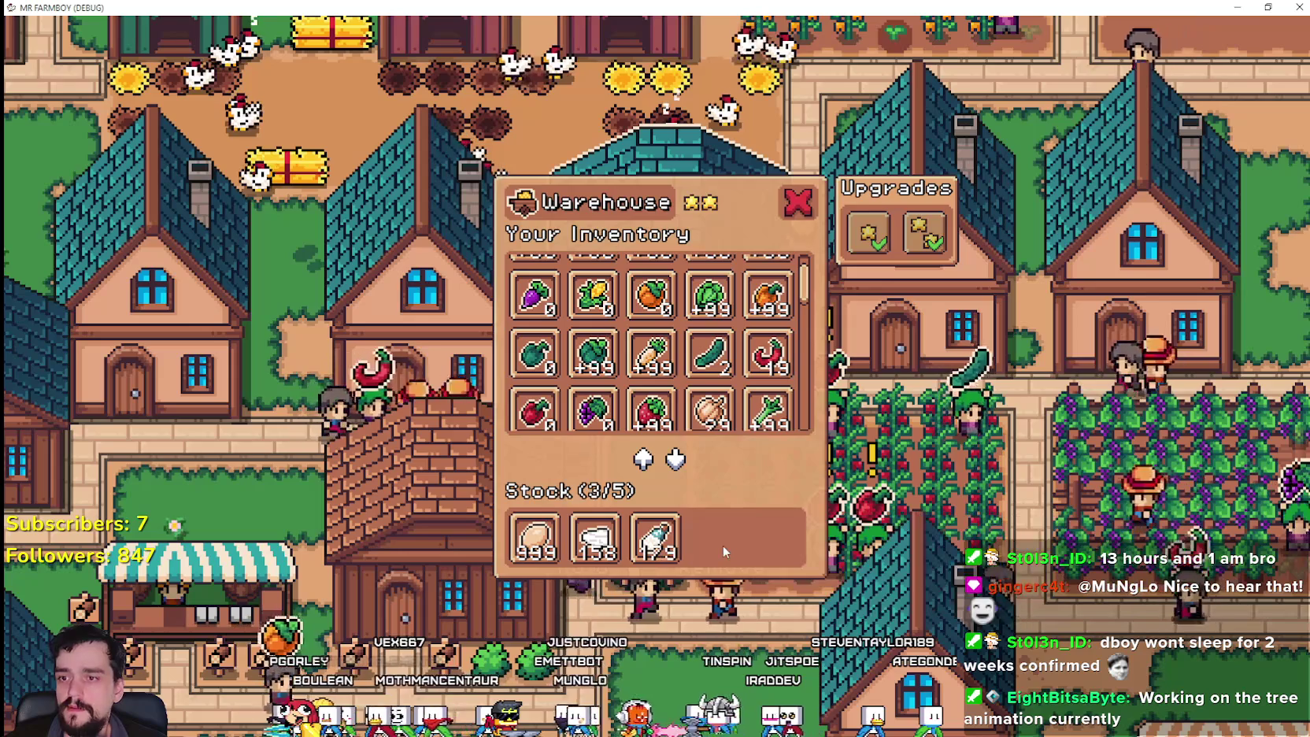
- Check the script, then add an item to warehouse stock to hit the line 93 breakpoint
key("alt+Tab")
scroll(712, 303, "up", 4)
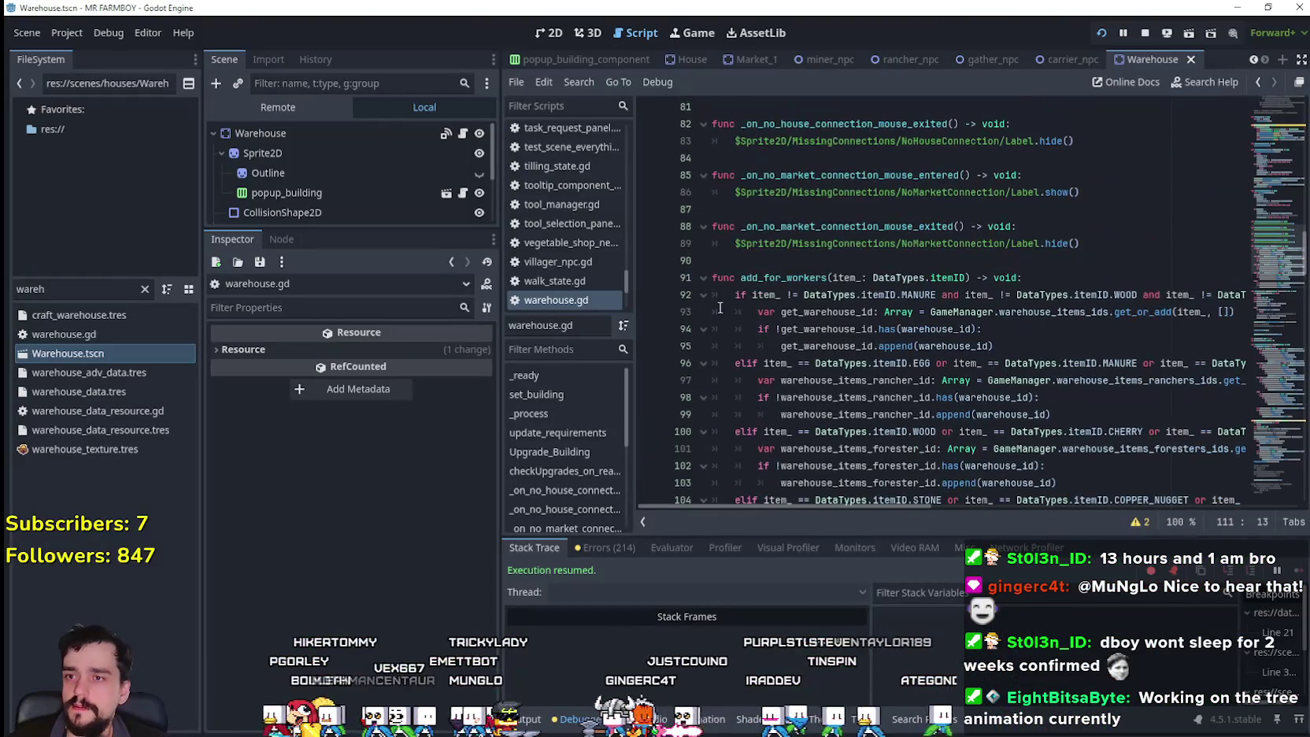
scroll(713, 314, "down", 2)
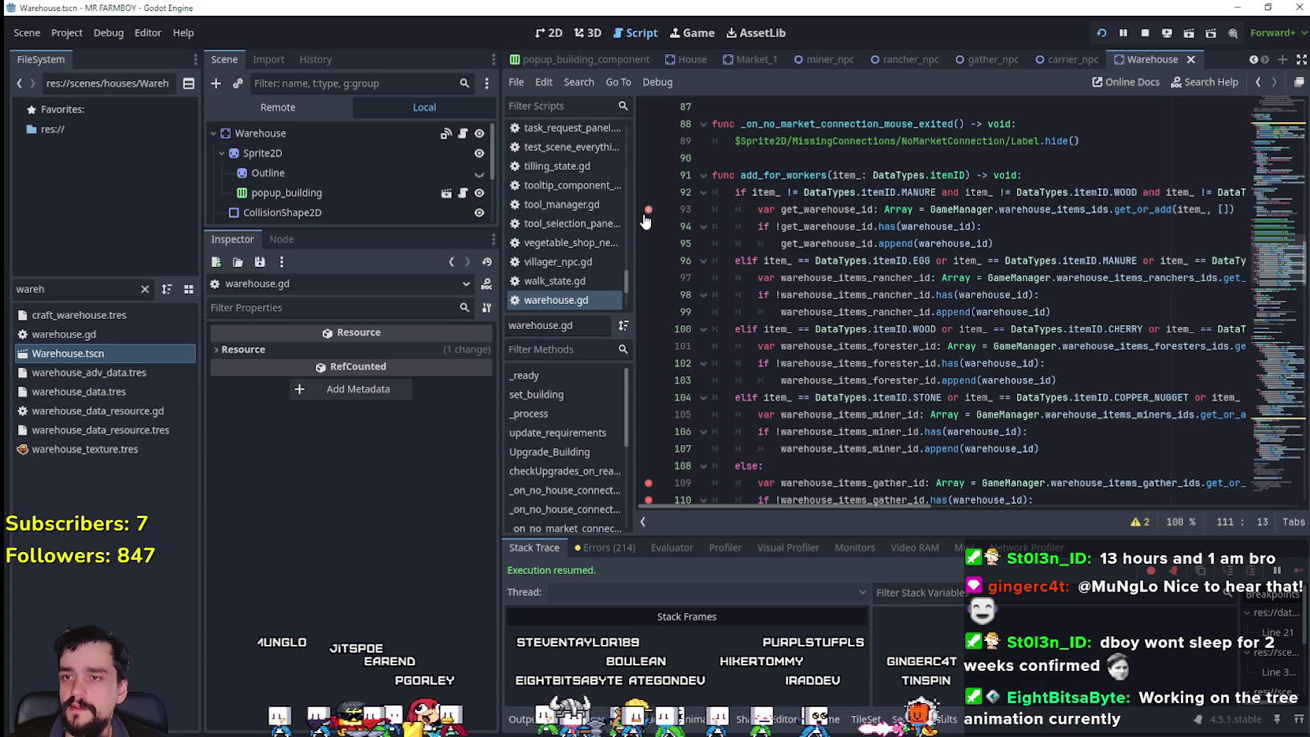
key("alt+Tab")
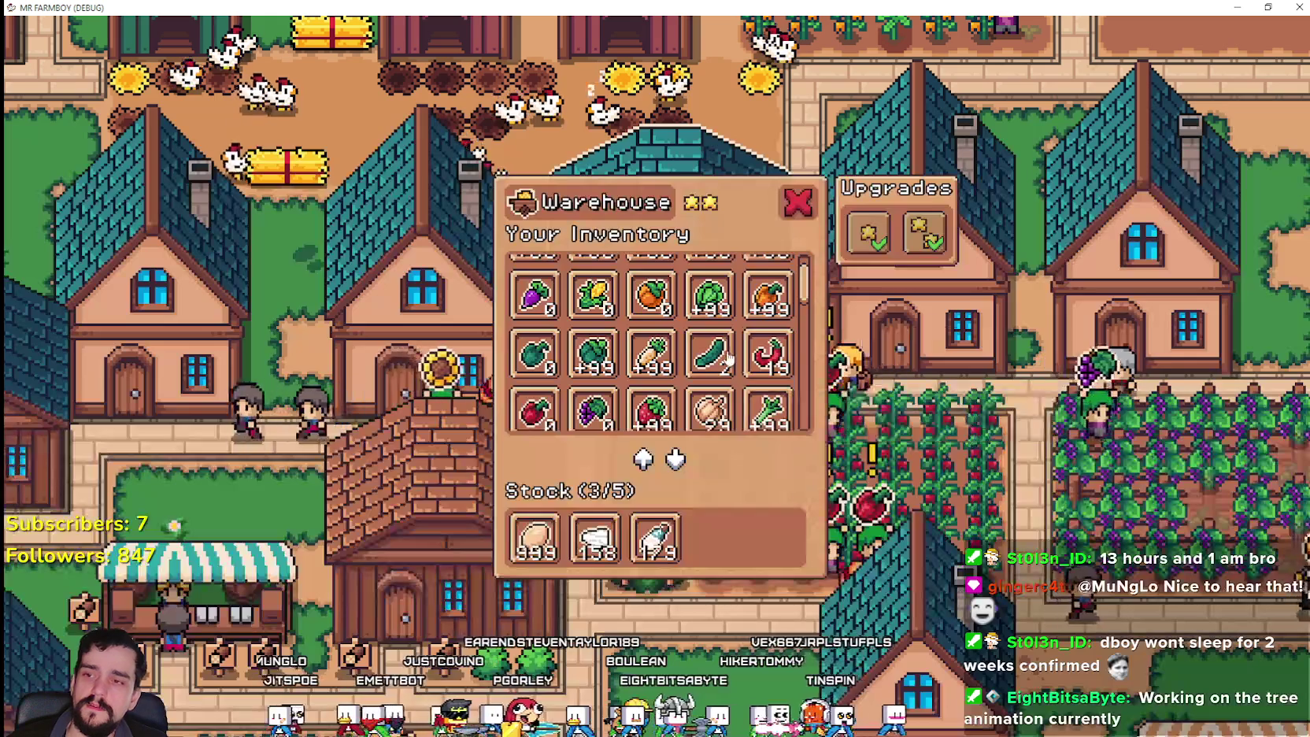
left_click(767, 413)
scroll(782, 428, "down", 3)
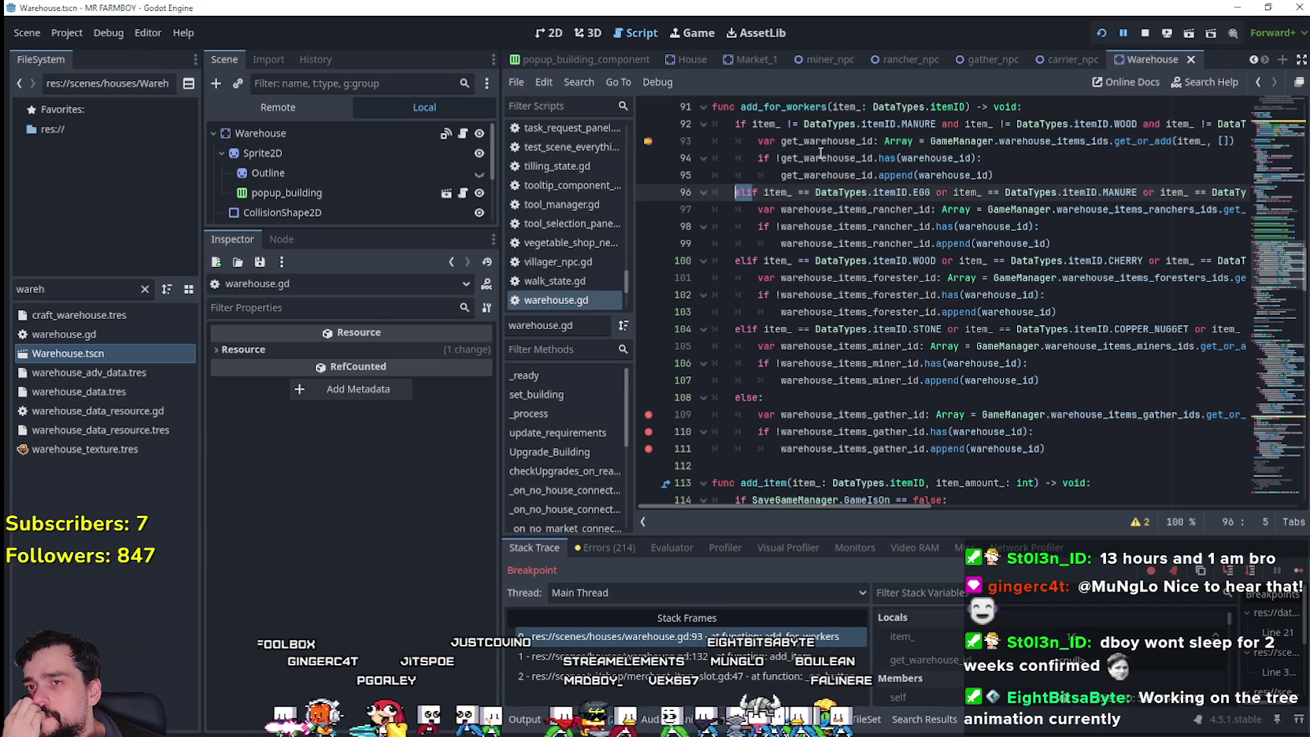
- Change line 96's elif to if and save warehouse.gd
key("BackSpace")
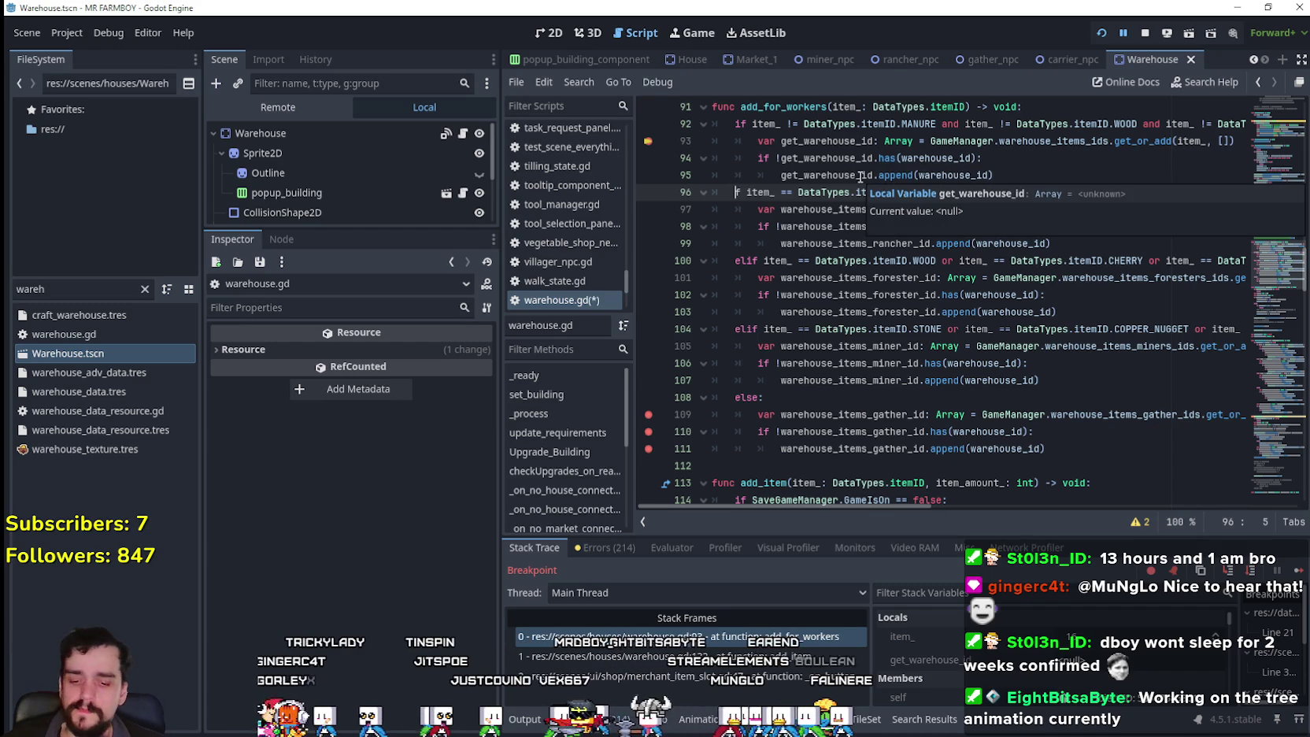
left_click(887, 174)
key("ctrl+s")
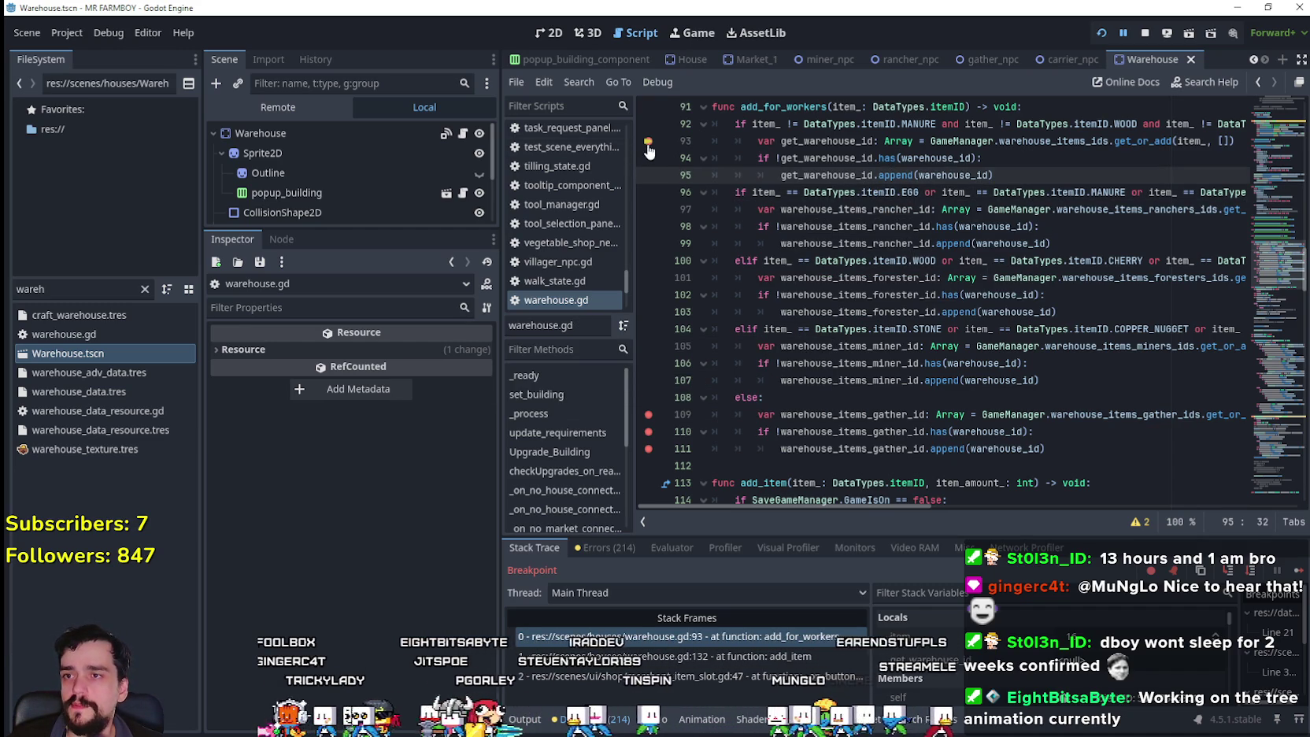
- Continue the debugger past the line 93 halt and through breakpoints 109–111
left_click(1299, 572)
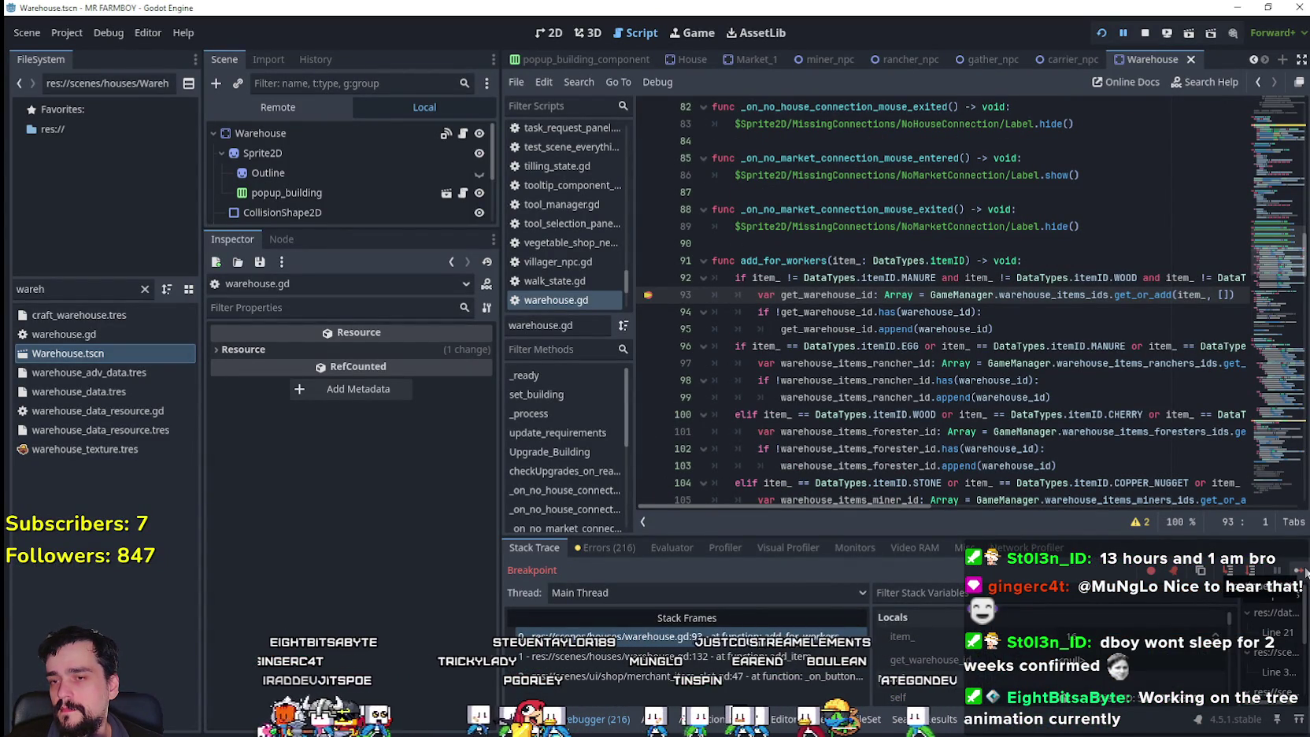
scroll(1029, 396, "down", 2)
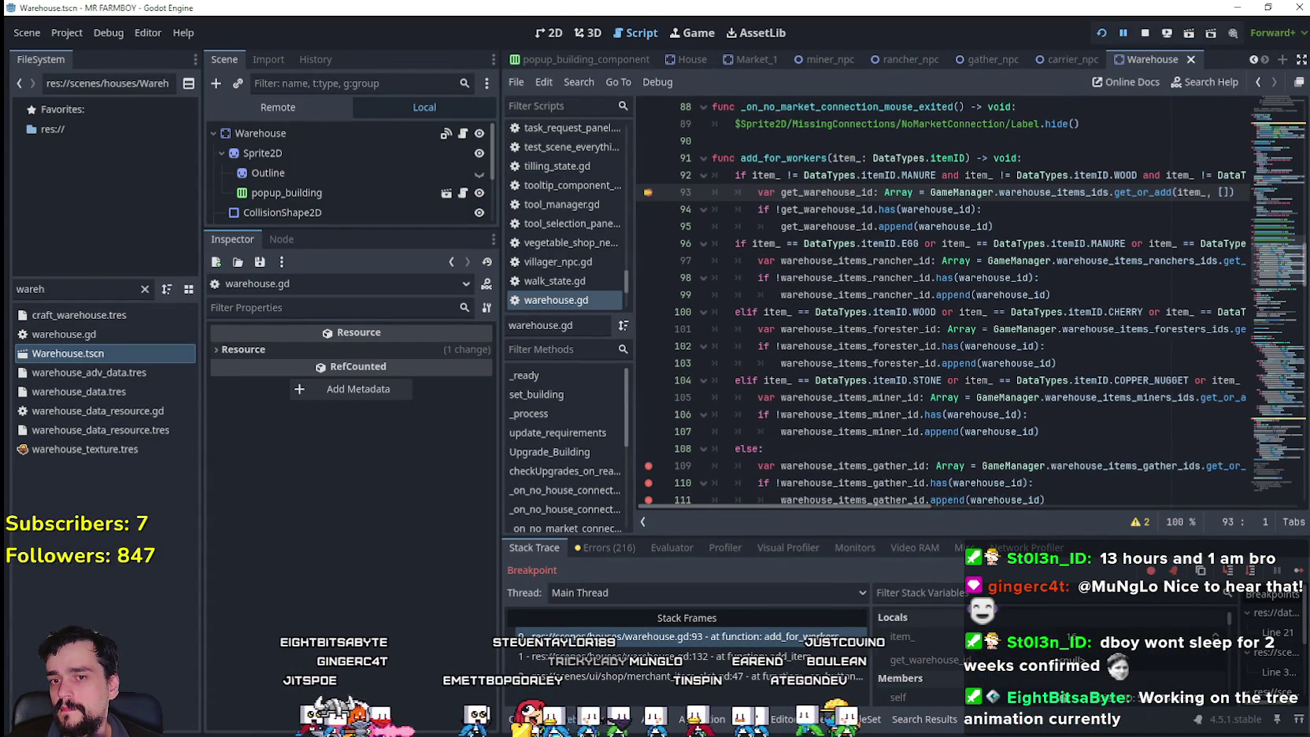
left_click(1300, 572)
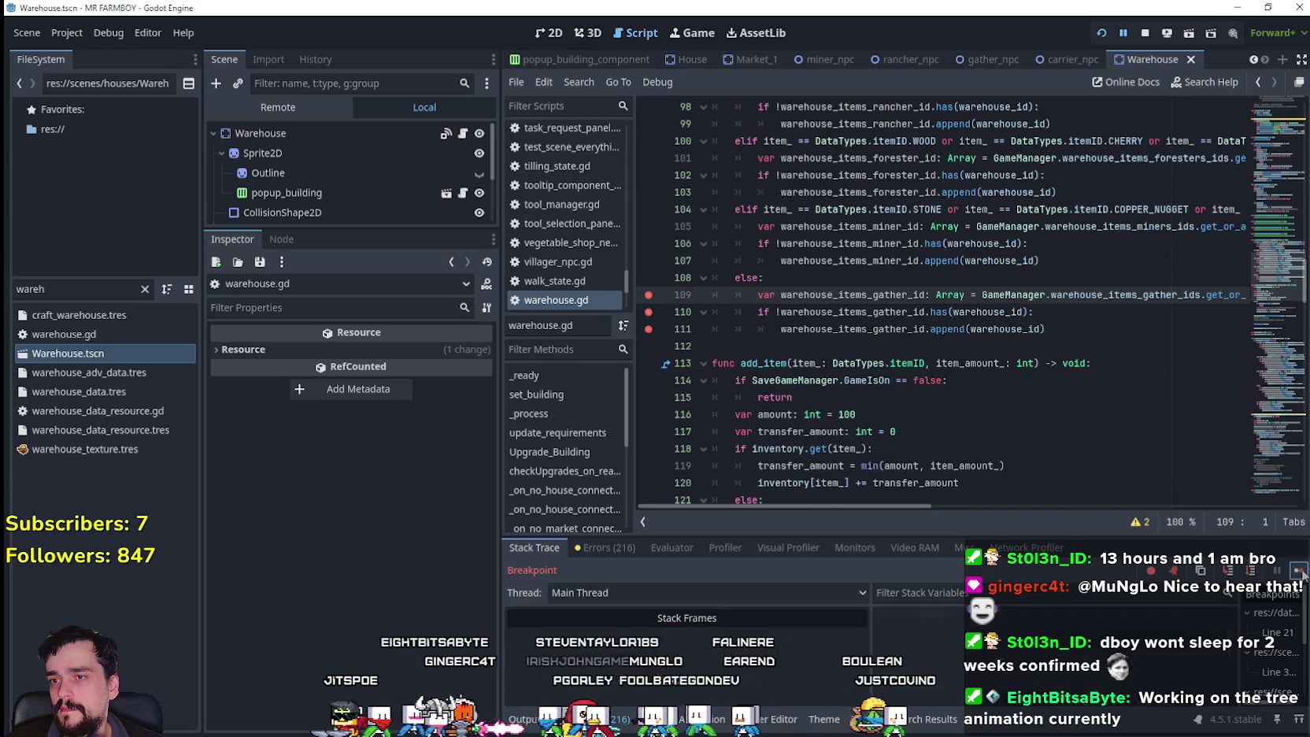
left_click(1300, 571)
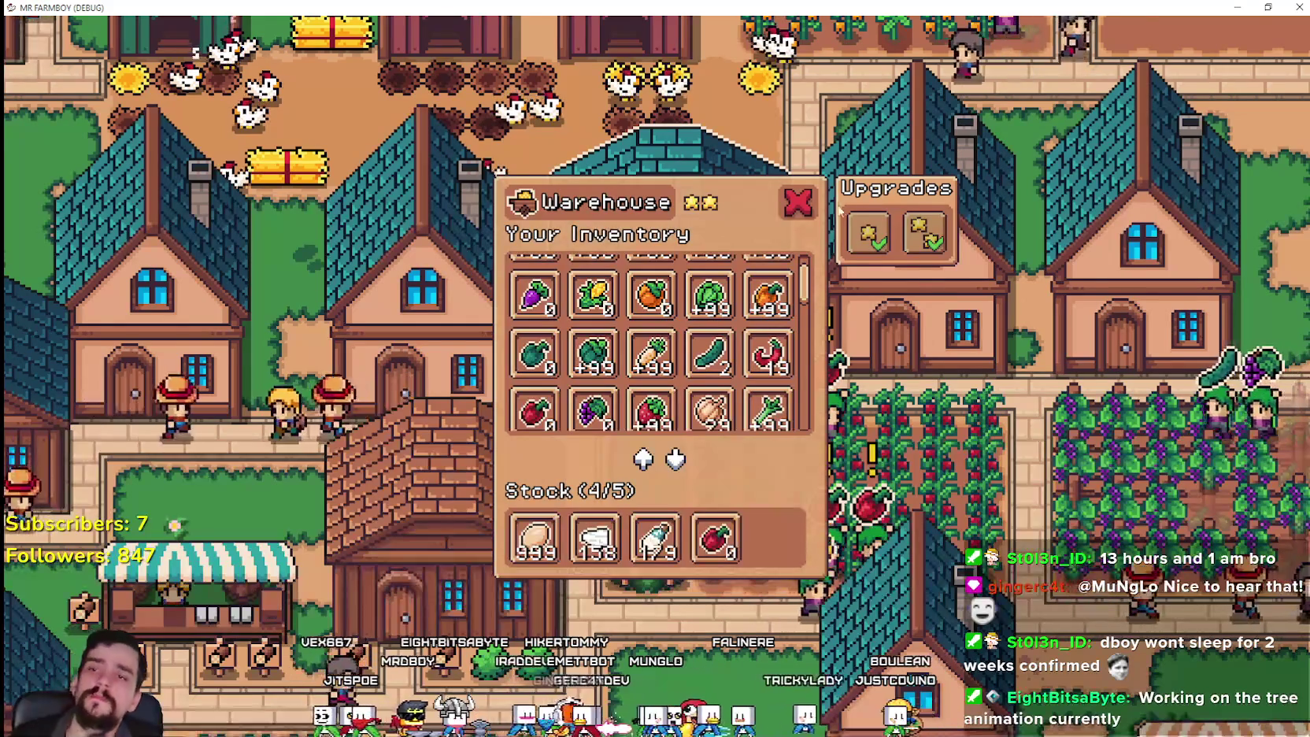
- Close the Warehouse panel, open the pause menu, and stop the running game
left_click(802, 207)
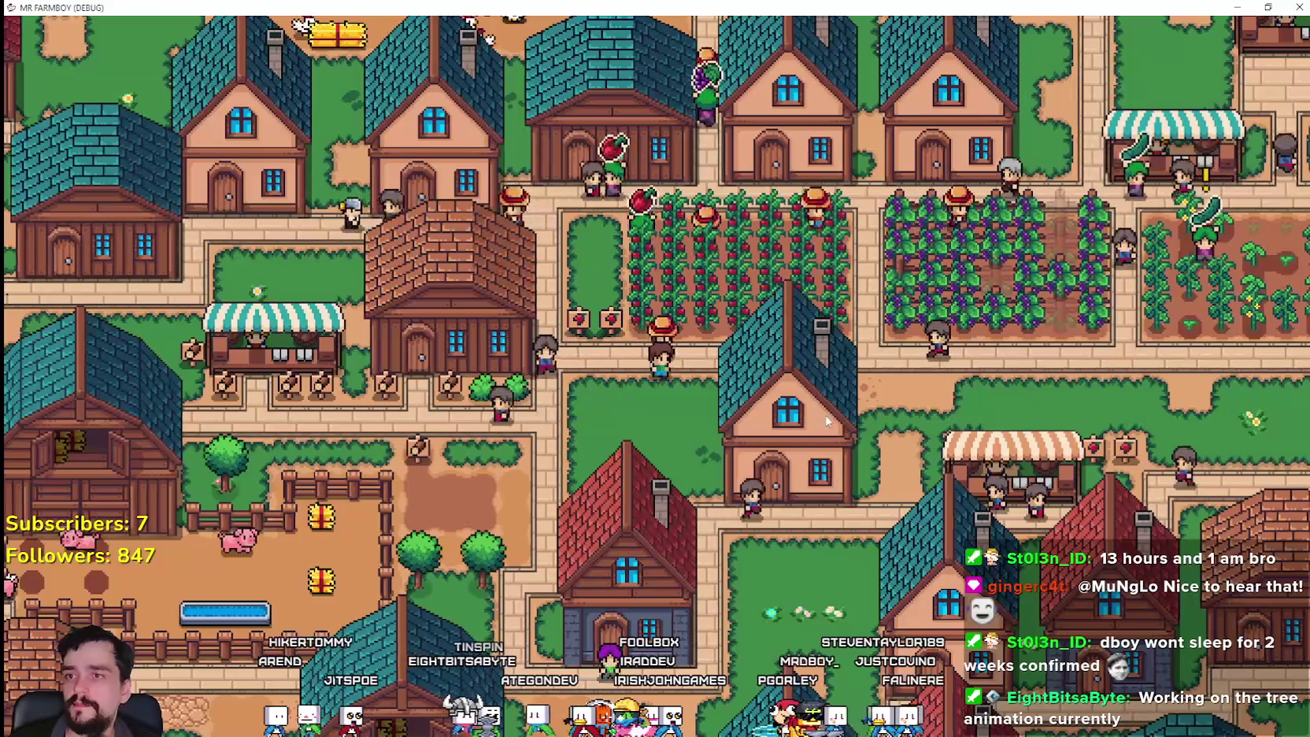
key("Escape")
key("Escape")
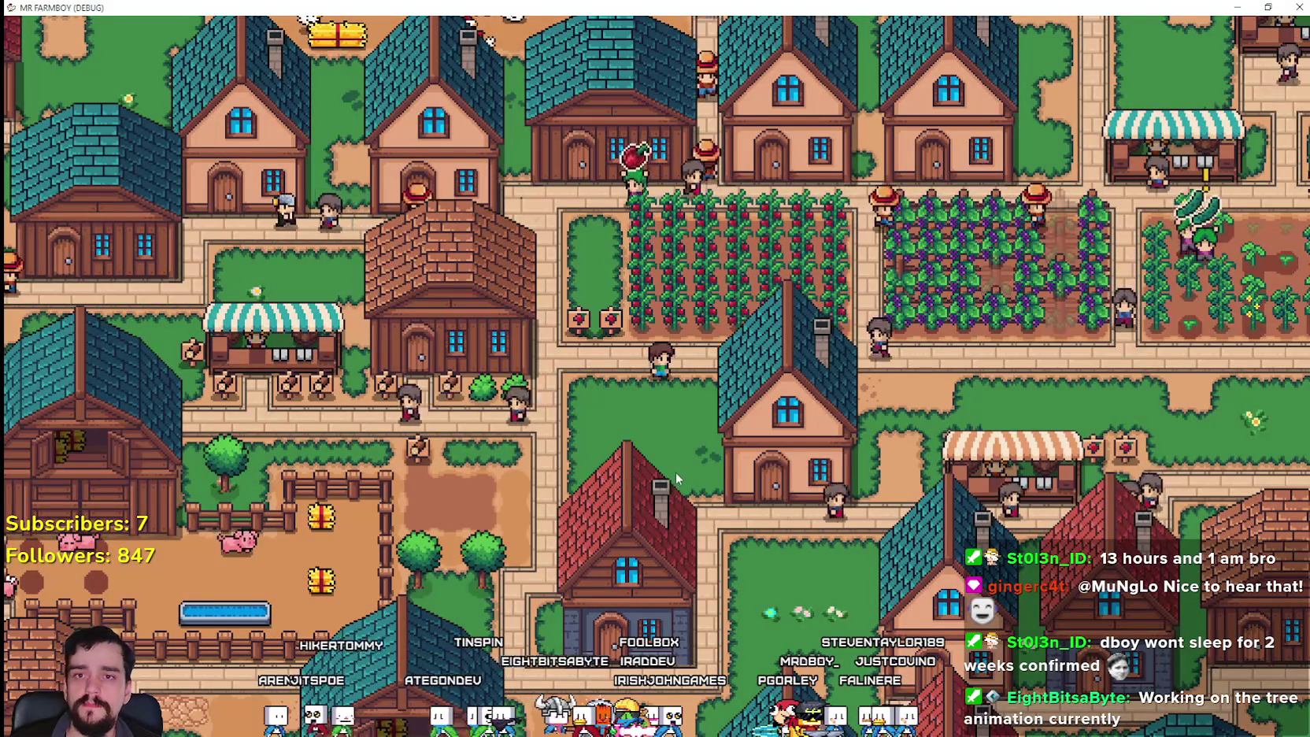
key("Escape")
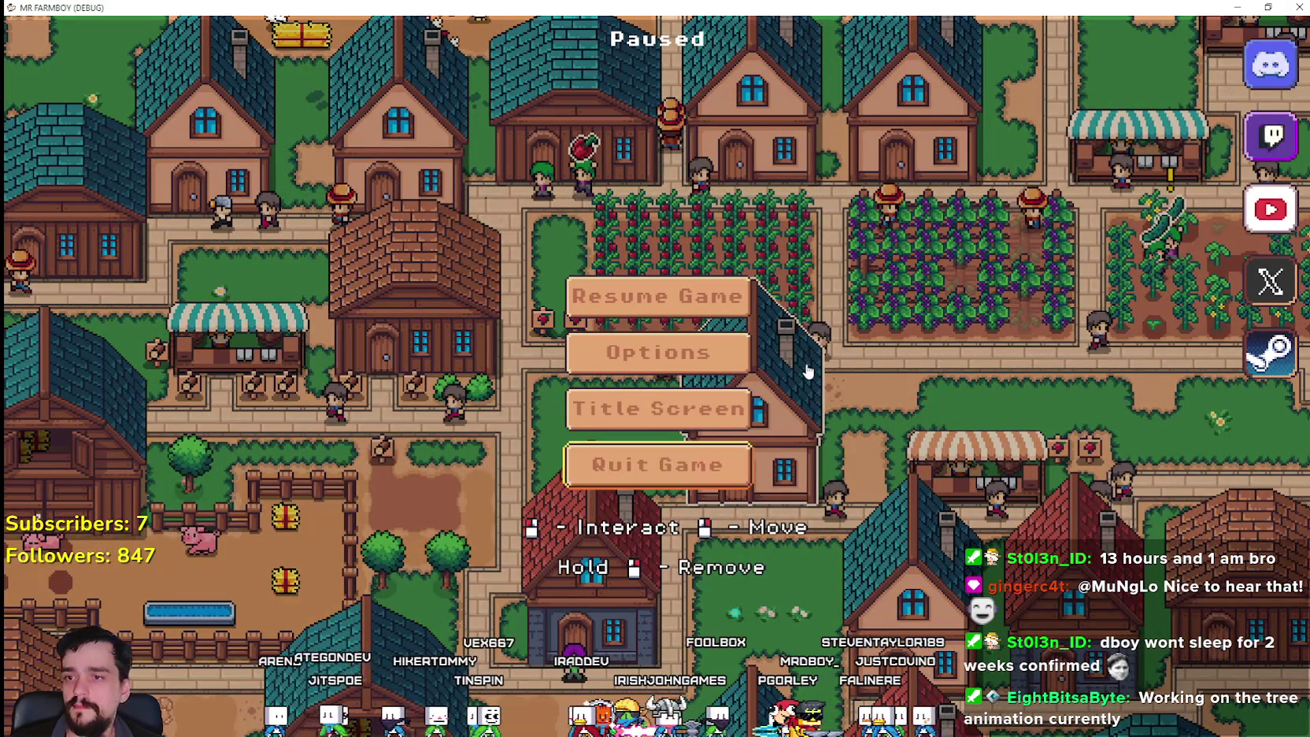
key("Return")
left_click(869, 328)
- Clear breakpoints 109–111, relaunch the game, load Save 2 and resume past line 93
left_click_drag(658, 259, 655, 310)
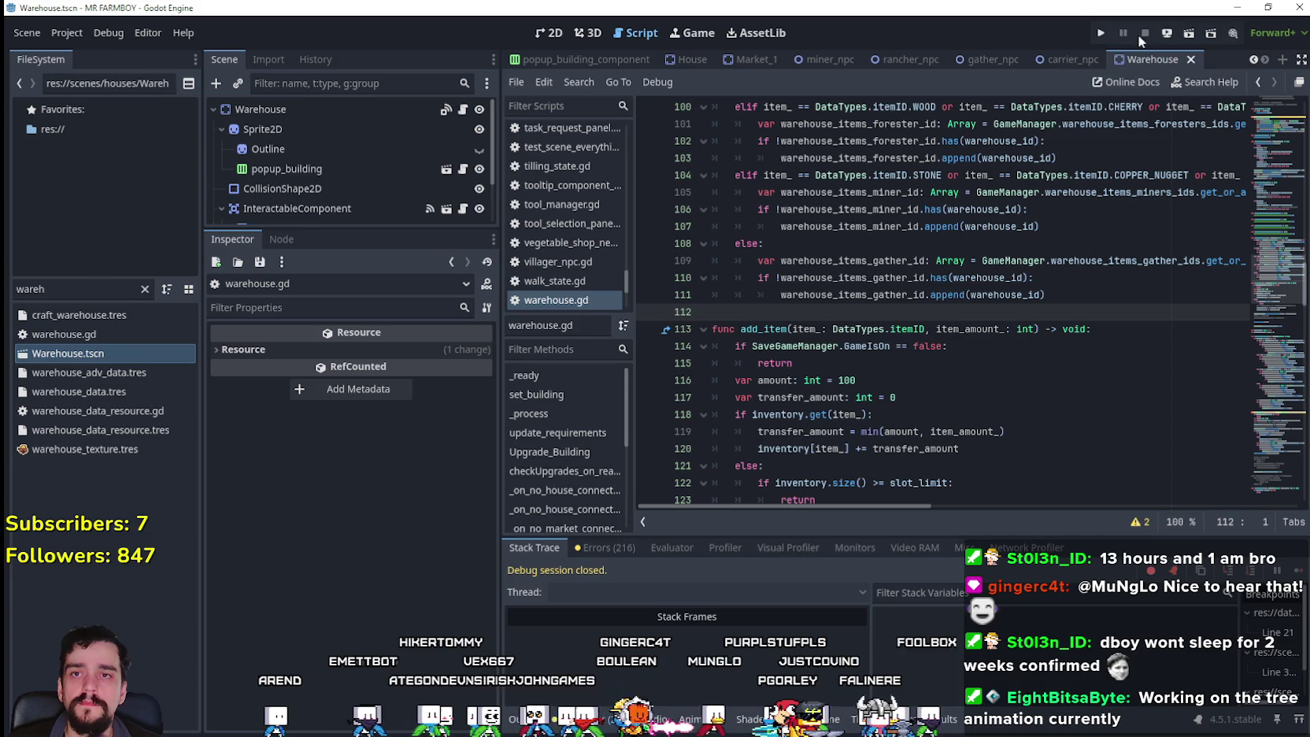
left_click(1103, 32)
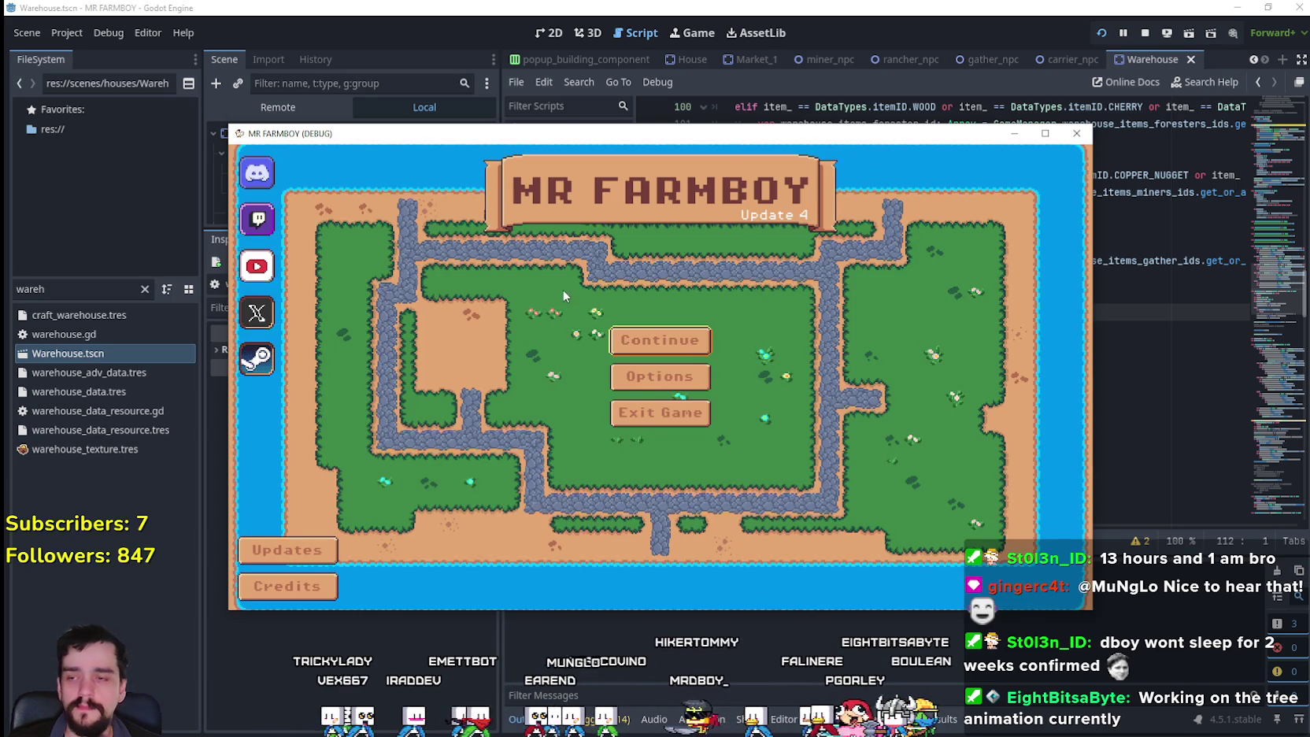
left_click(665, 338)
scroll(675, 313, "down", 1)
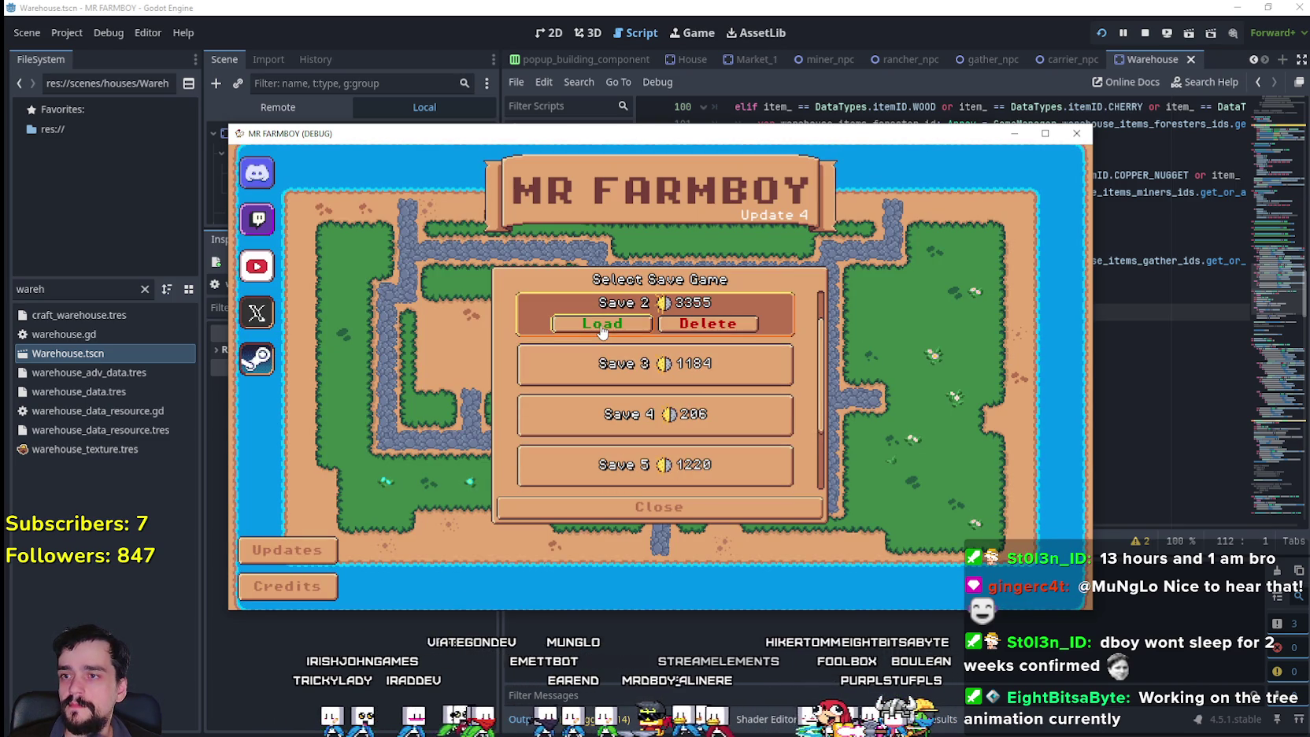
left_click(602, 324)
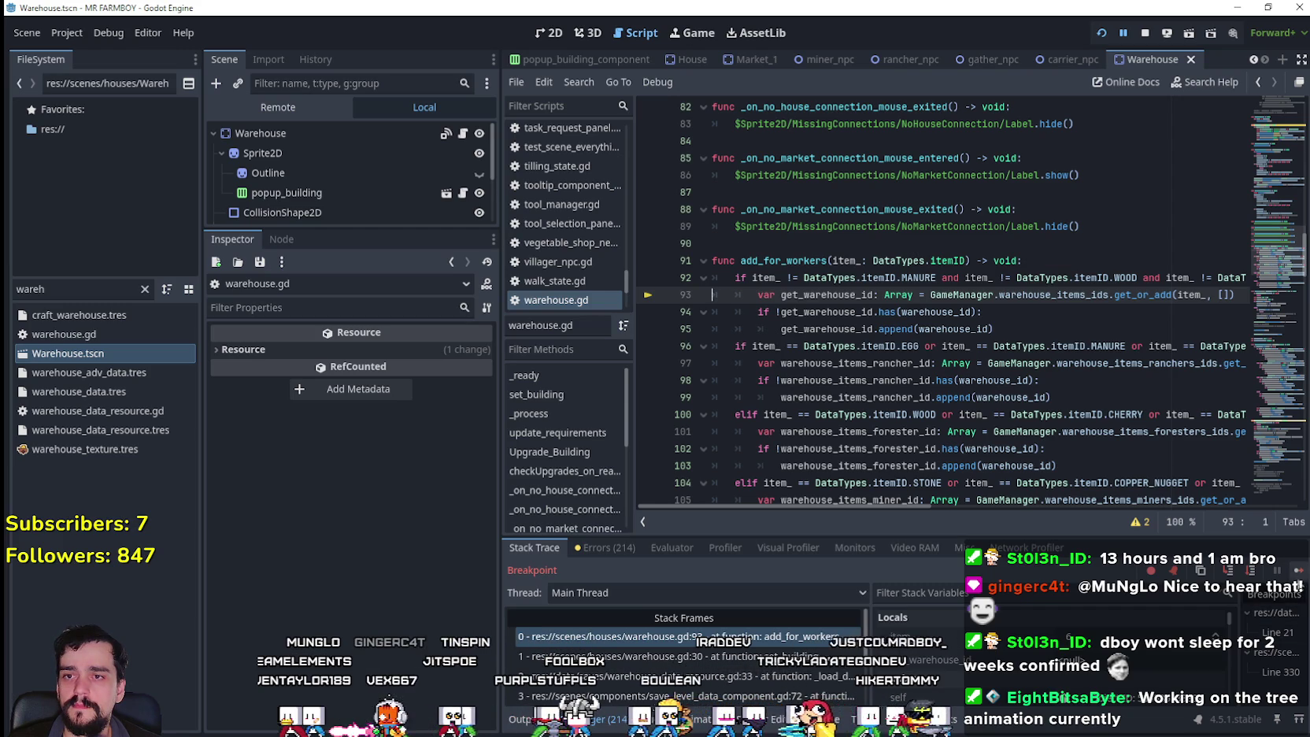
left_click(1295, 571)
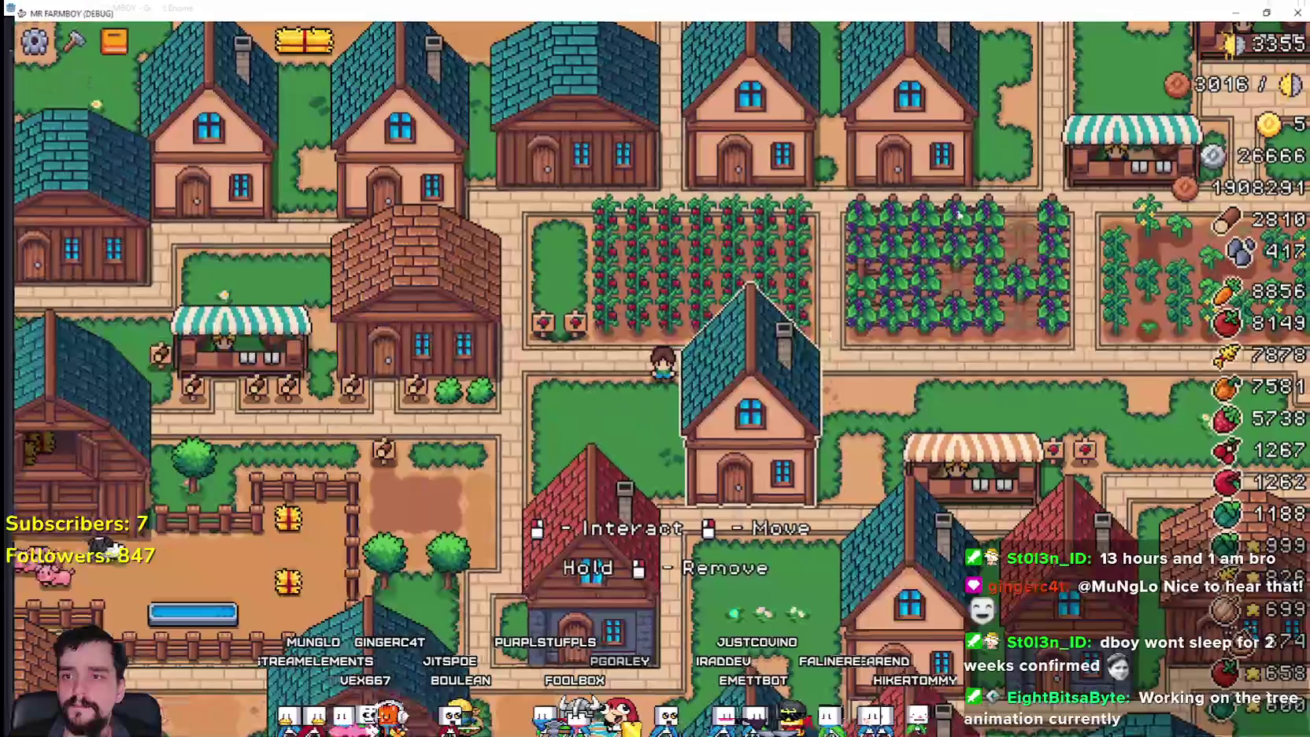
- Zoom out in the game view while Save 2 finishes loading into the village
scroll(875, 403, "down", 3)
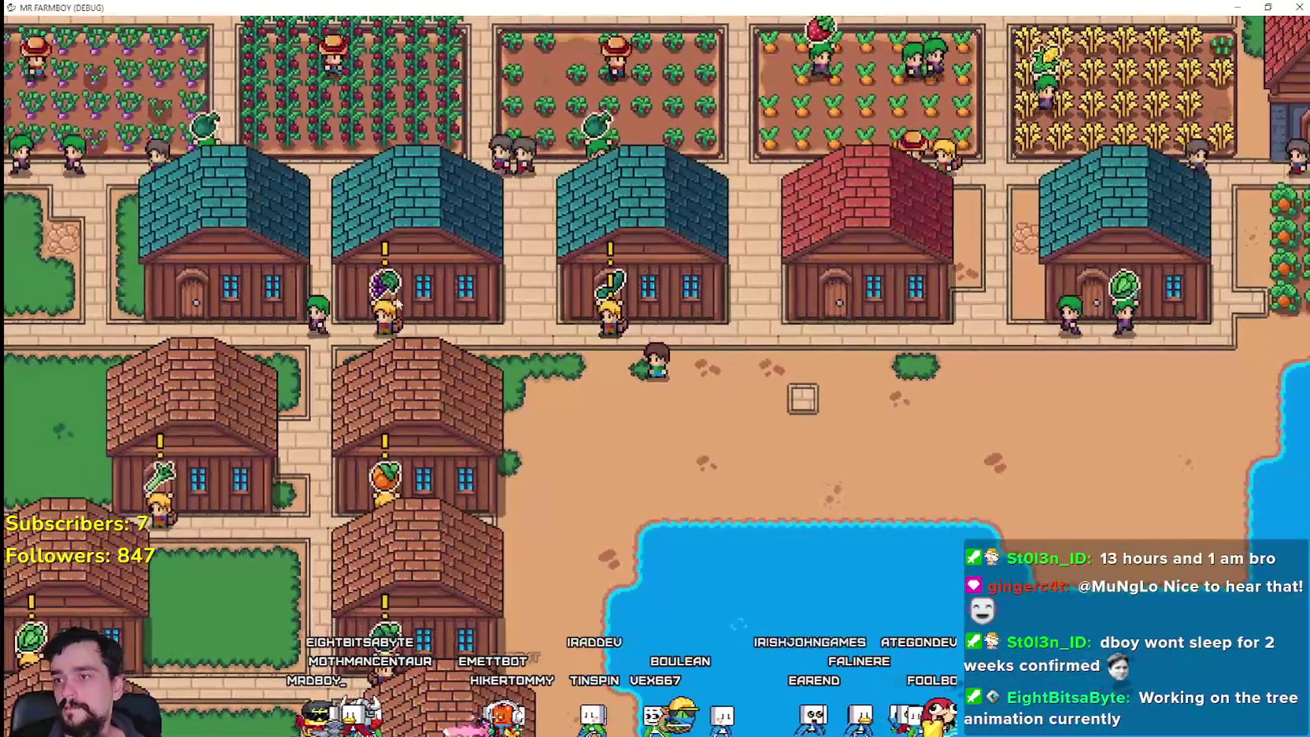
left_click(381, 257)
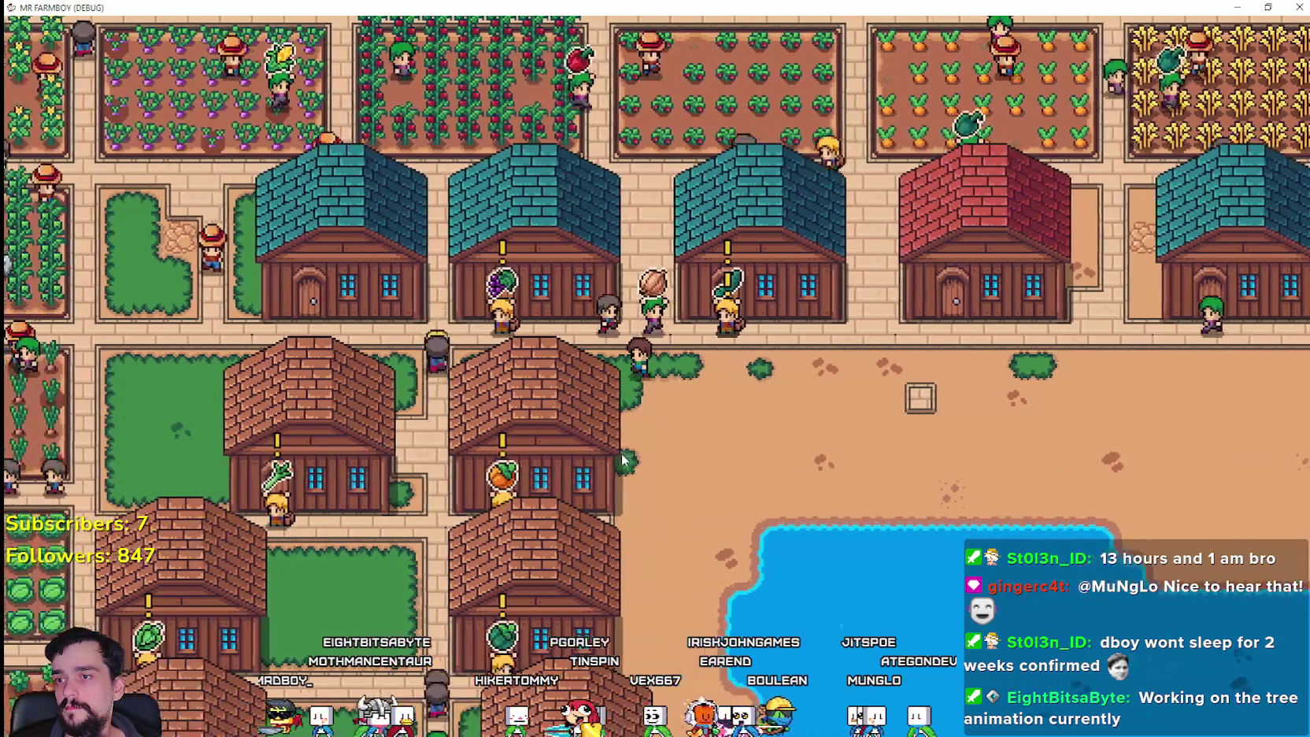
left_click(693, 461)
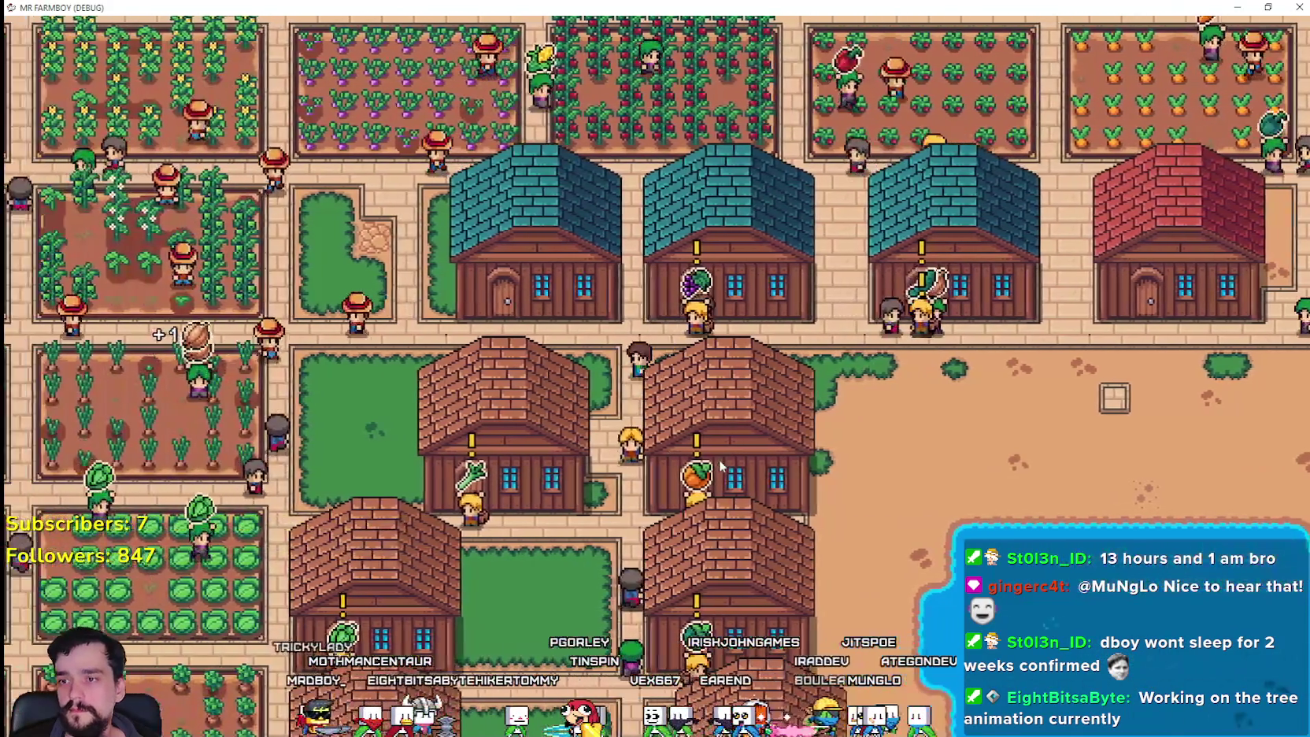
key("a")
key("s")
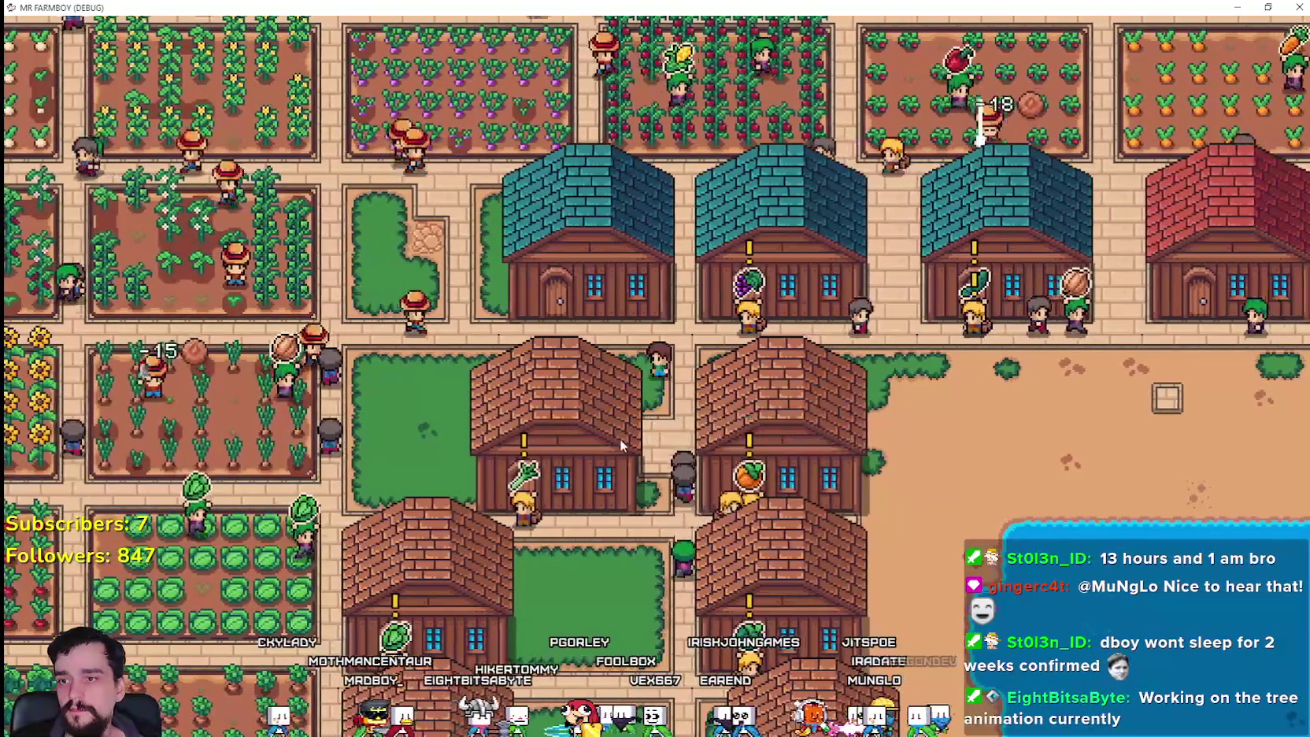
key("s")
key("d")
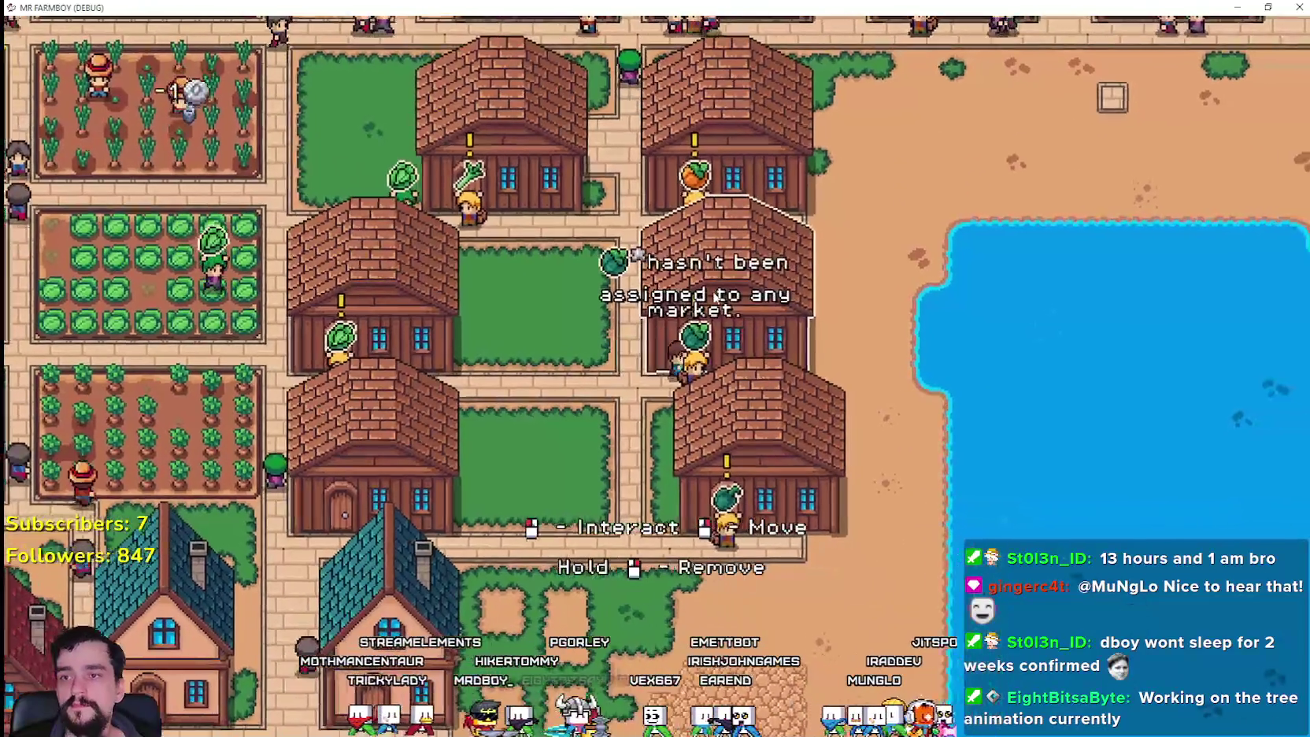
key("s")
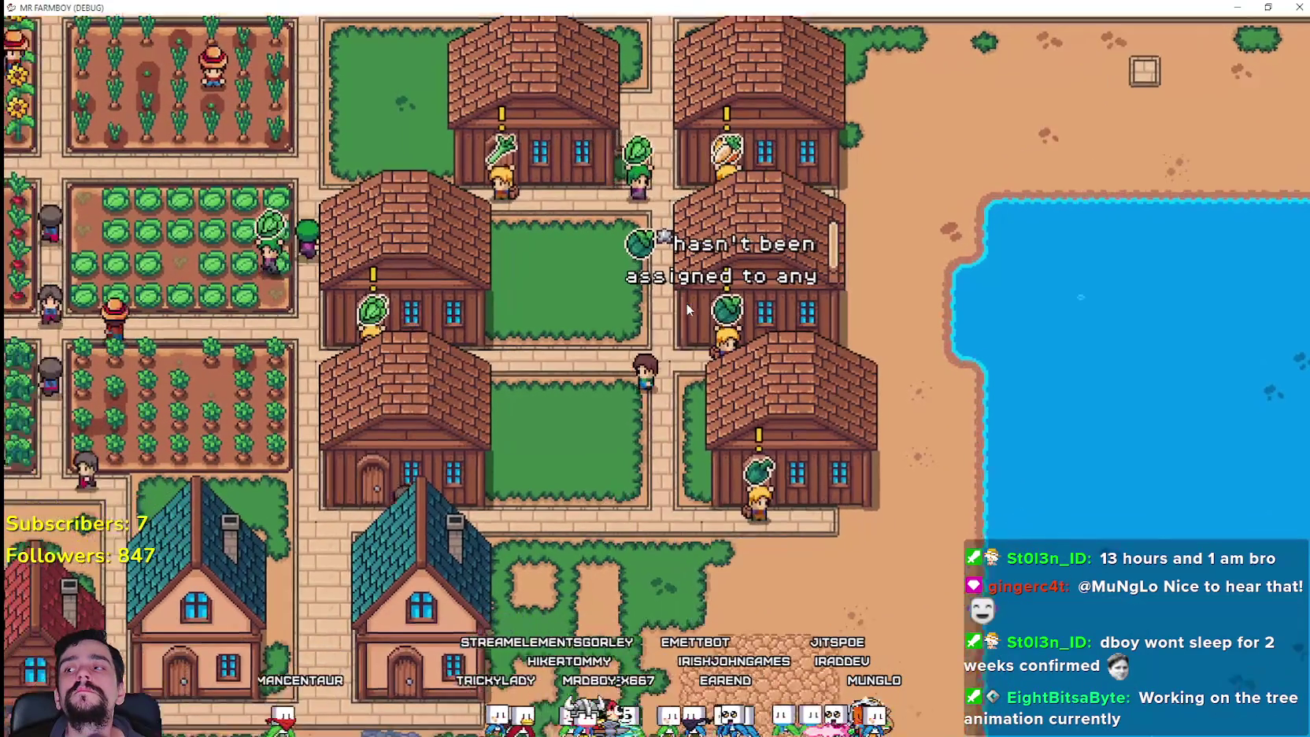
key("a")
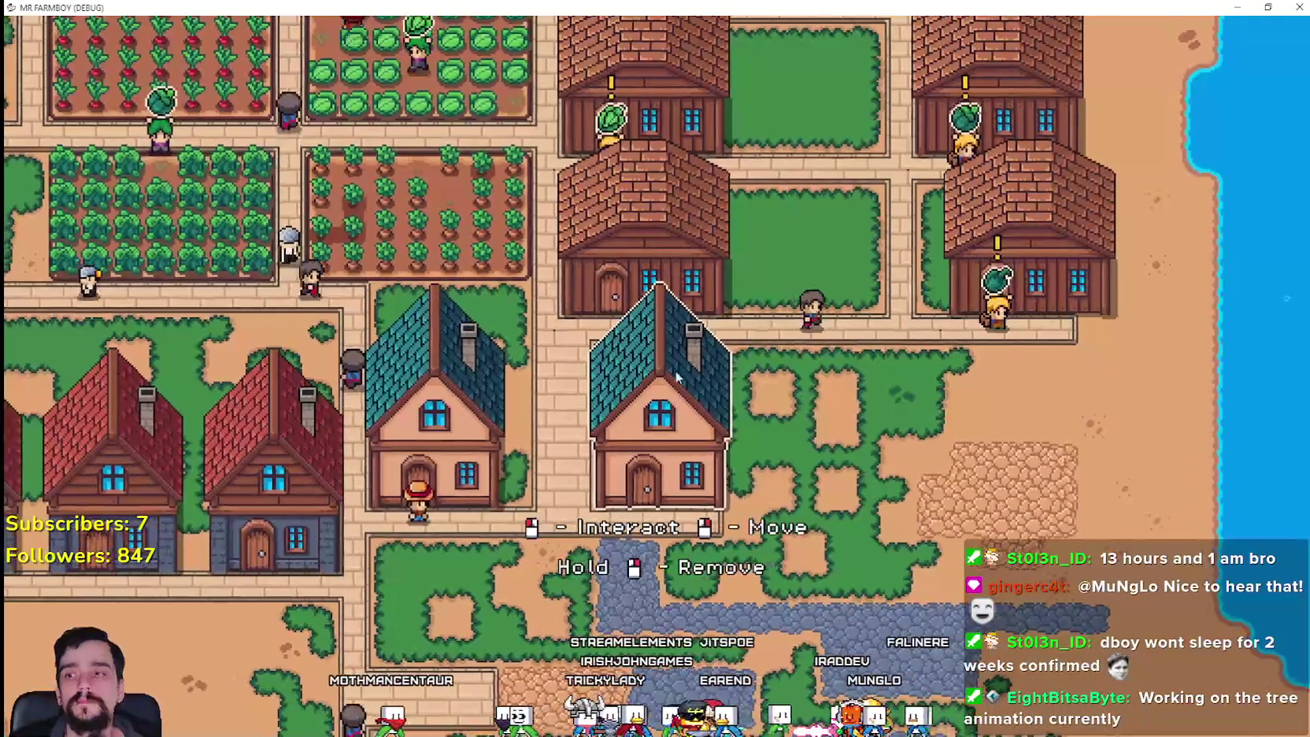
key("d")
scroll(668, 405, "down", 3)
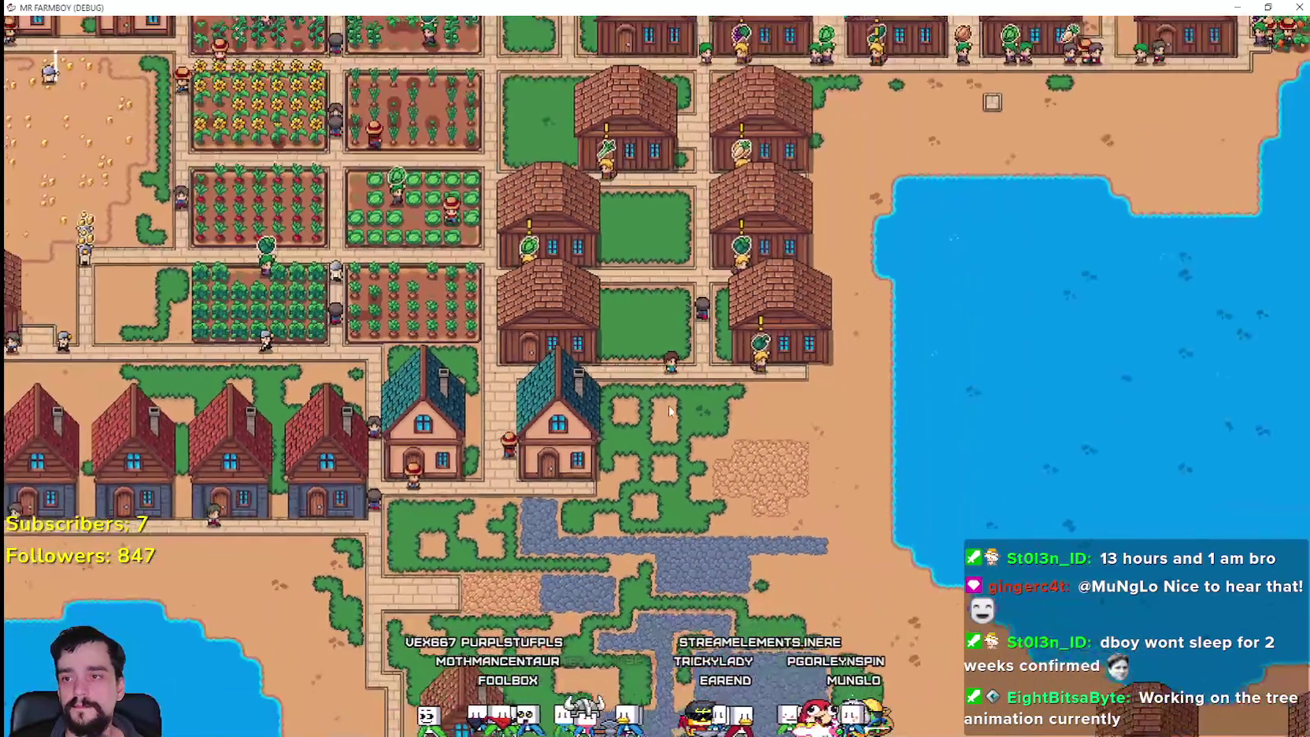
key("w")
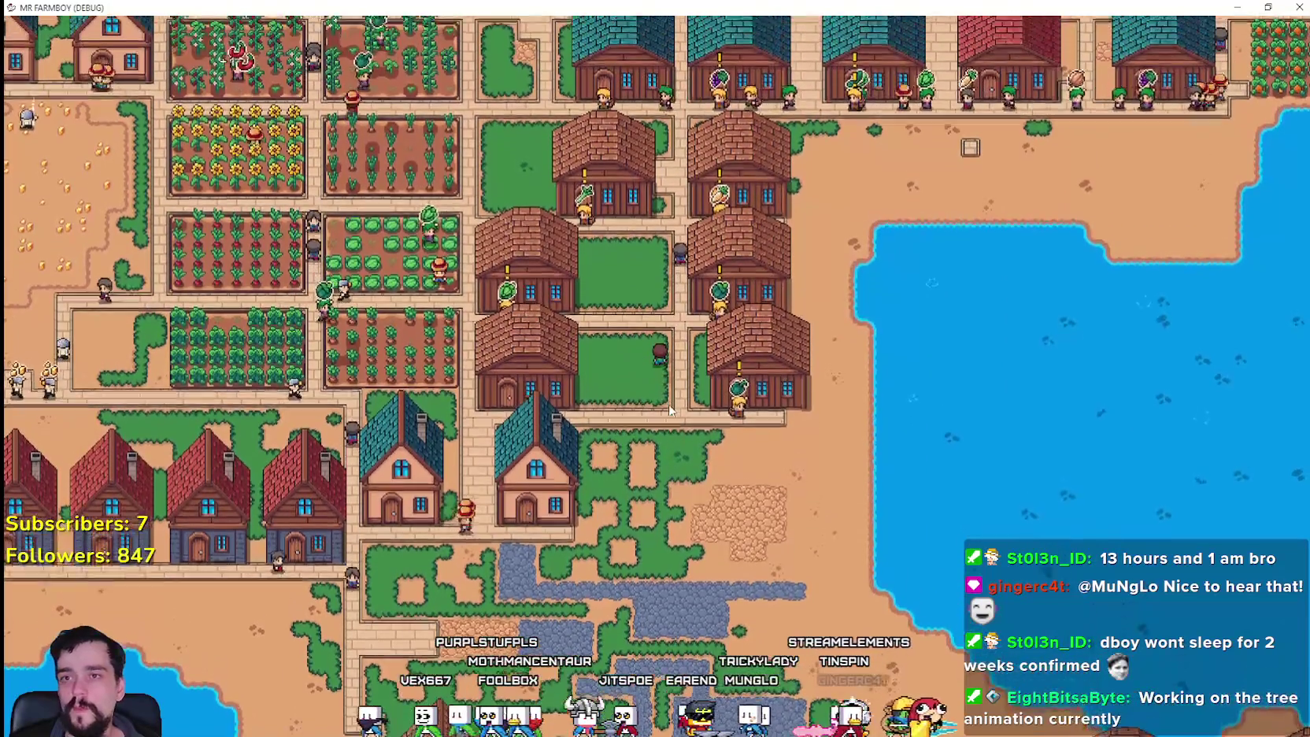
key("w")
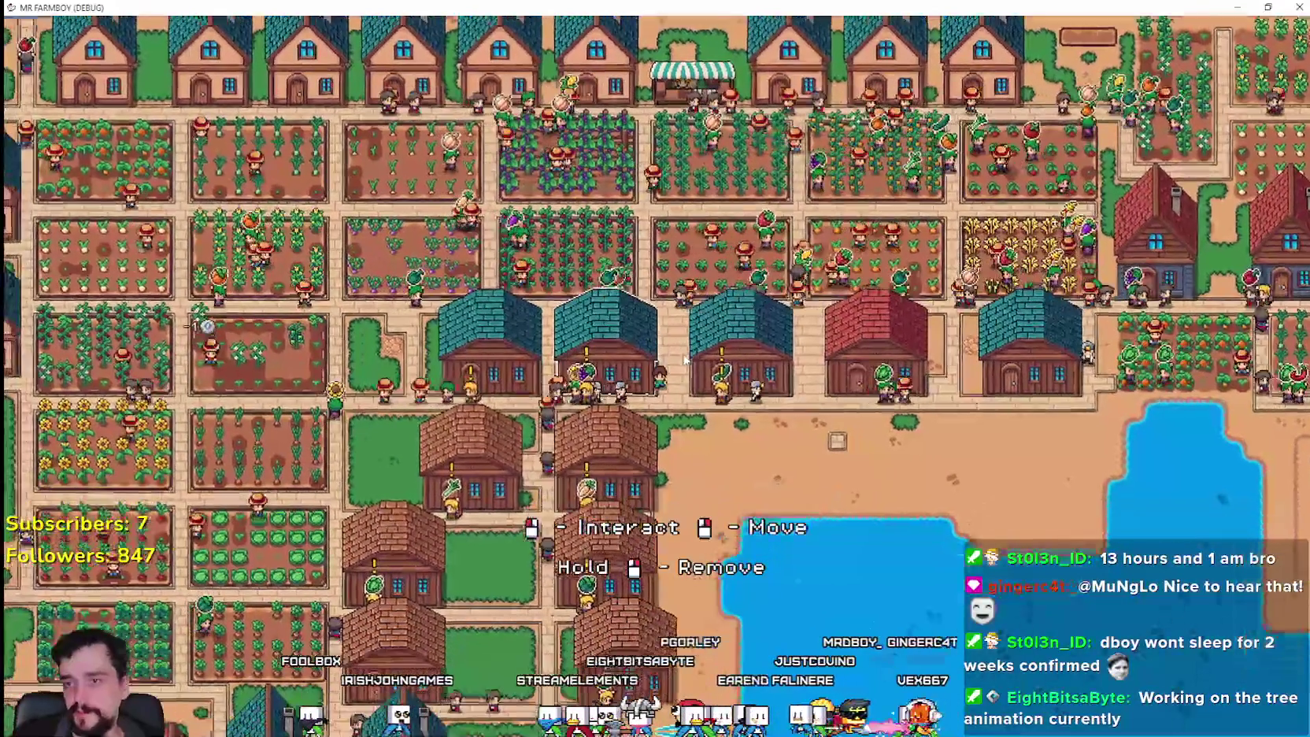
key("c")
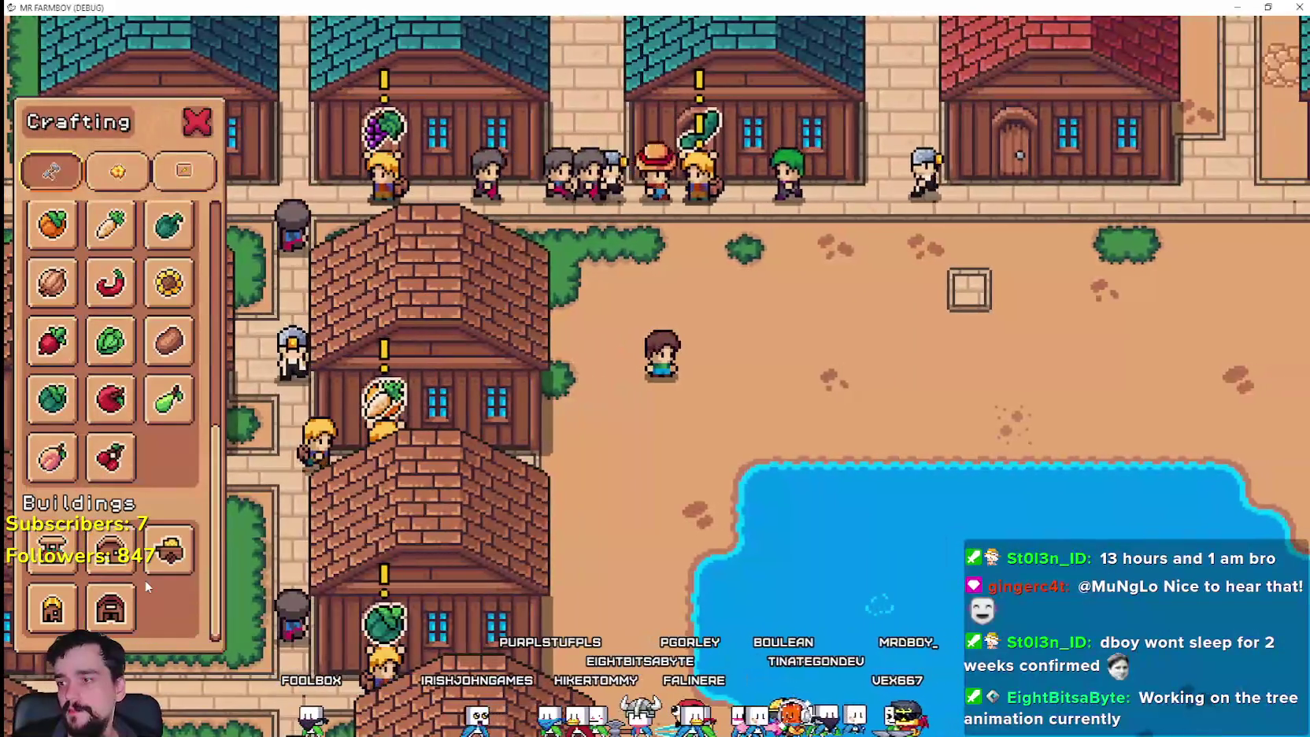
- Pick the market stall from Crafting and place three stalls in a row by the pond
mouse_move(120, 563)
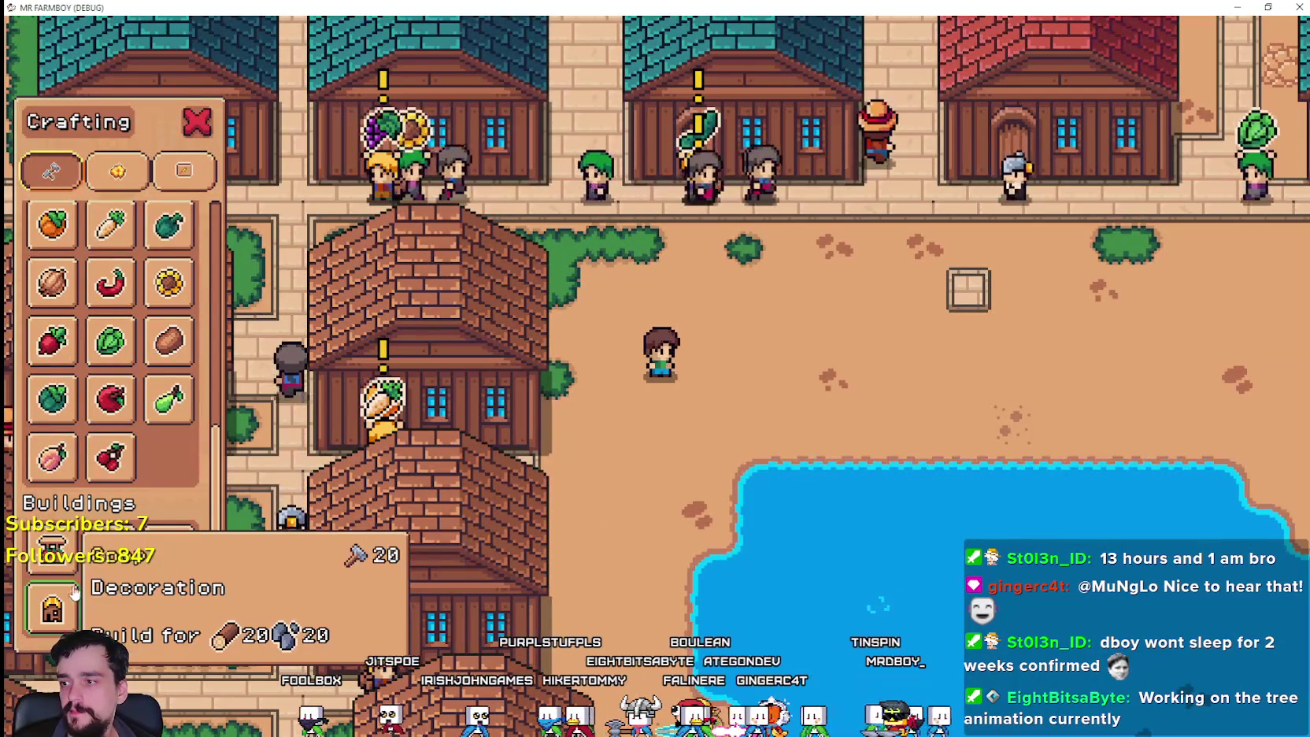
left_click(169, 551)
key("d")
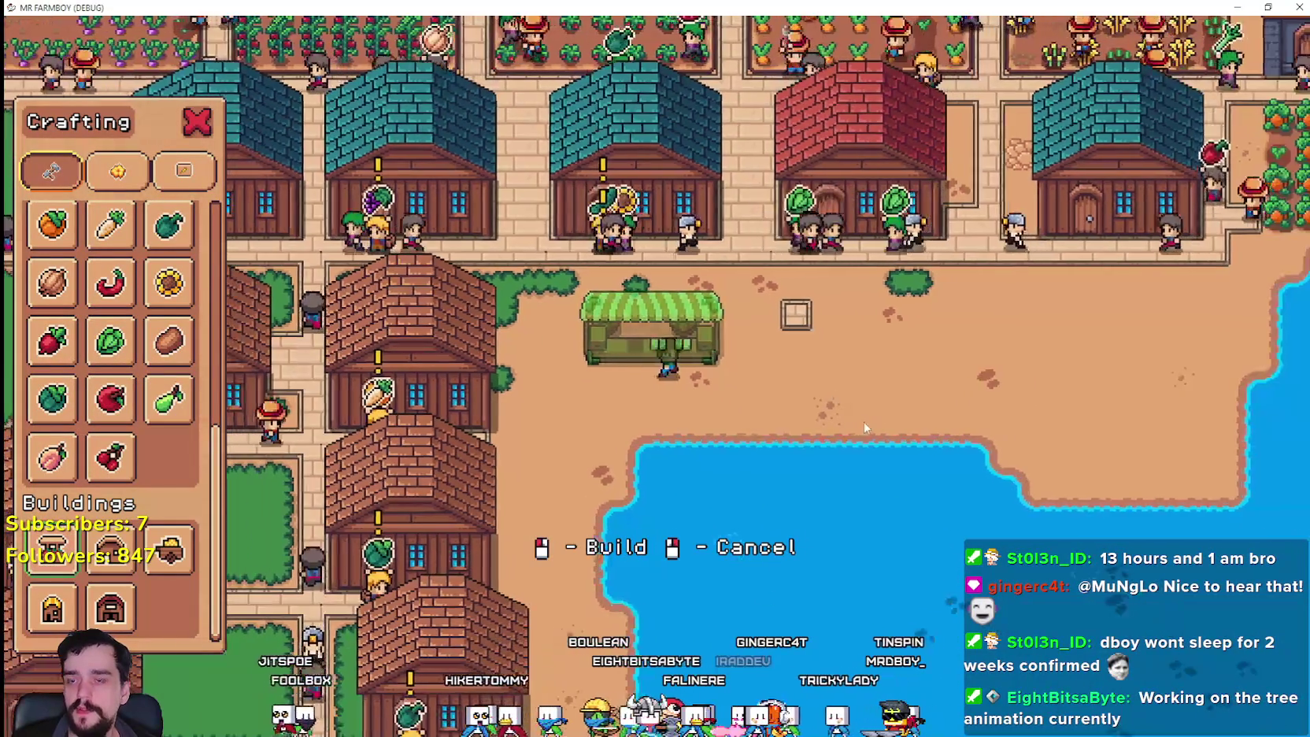
key("d")
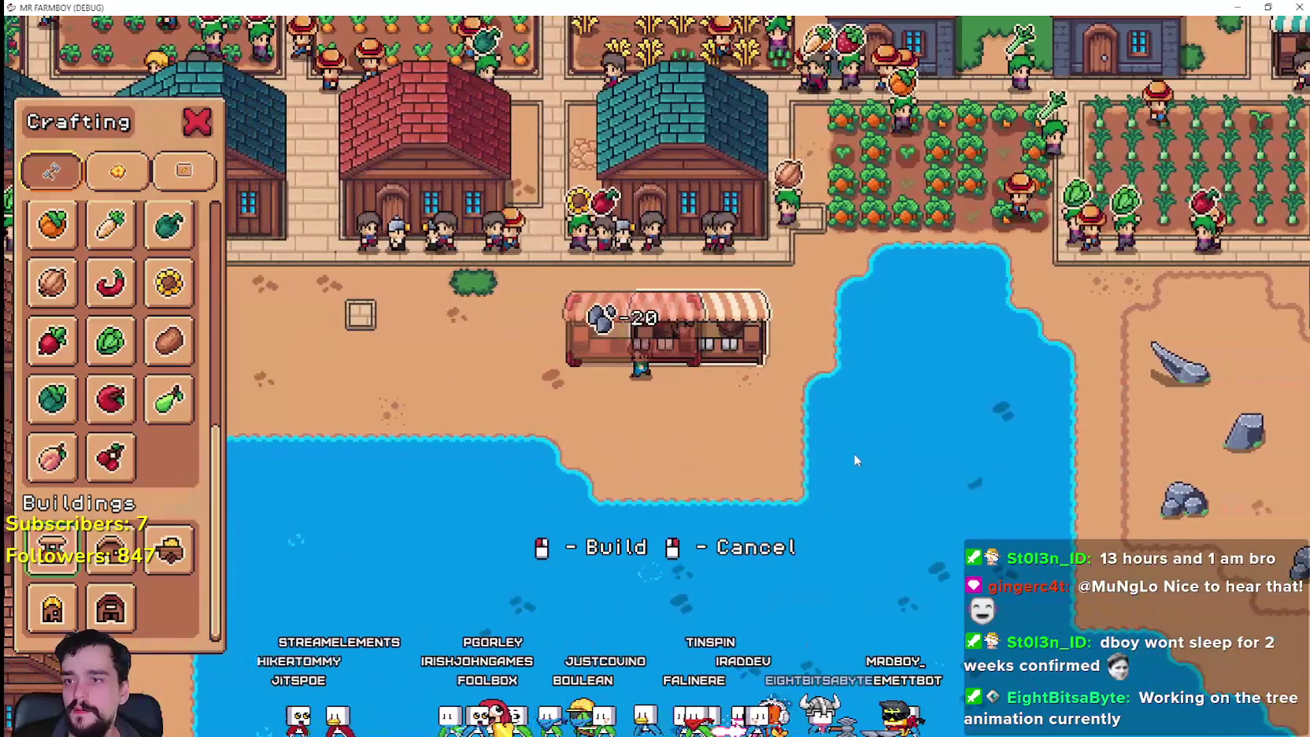
key("a")
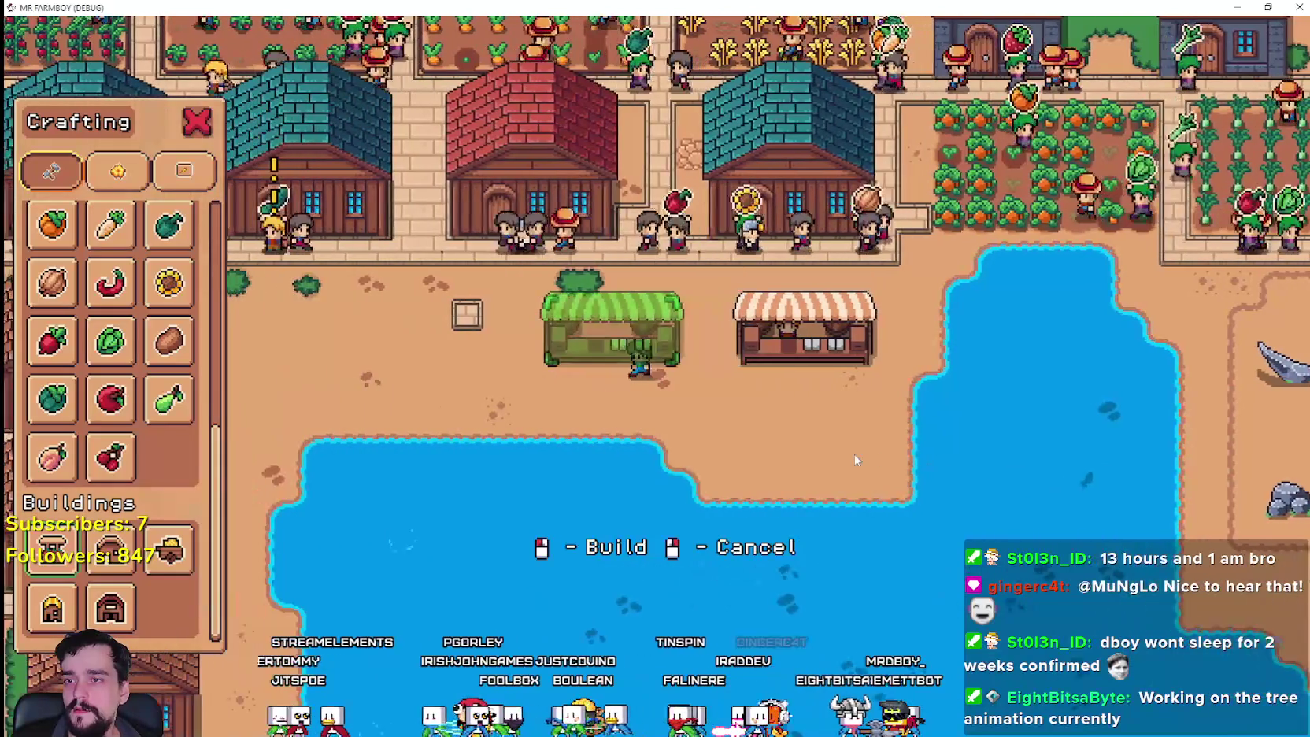
left_click(855, 464)
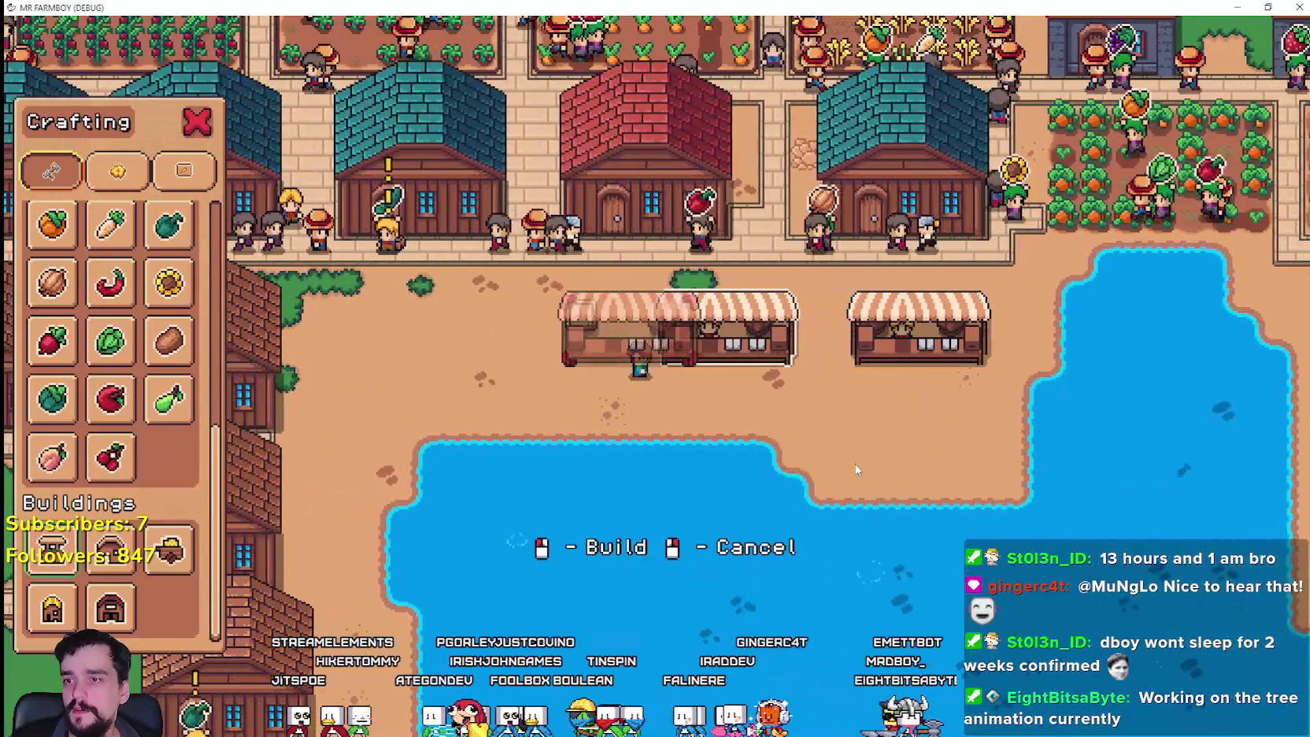
key("a")
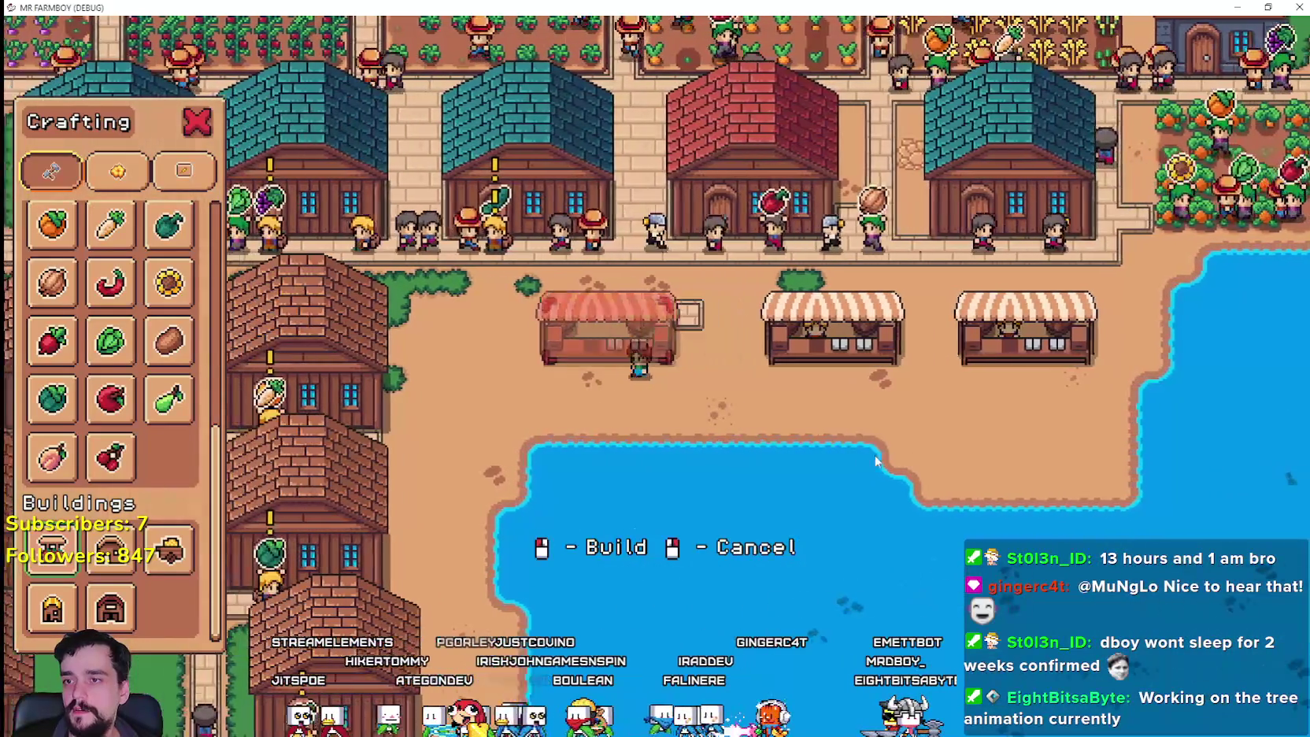
left_click(875, 455)
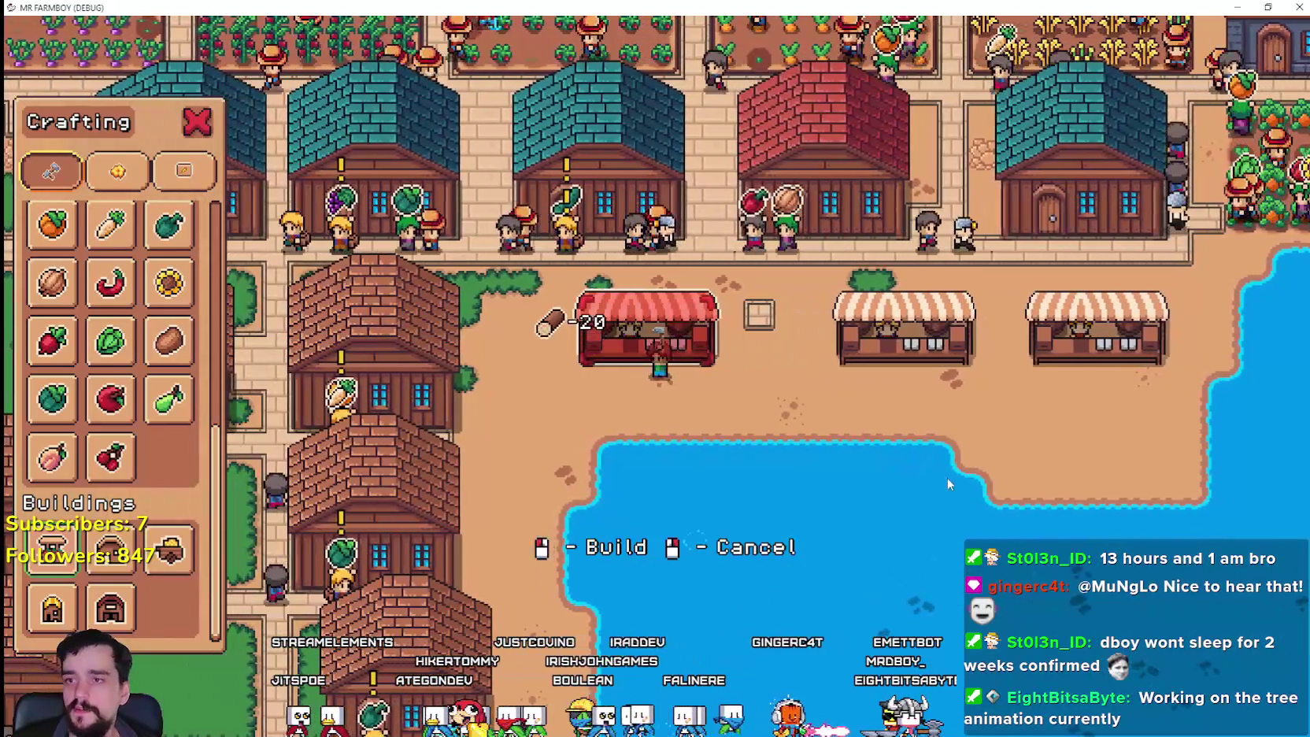
key("s")
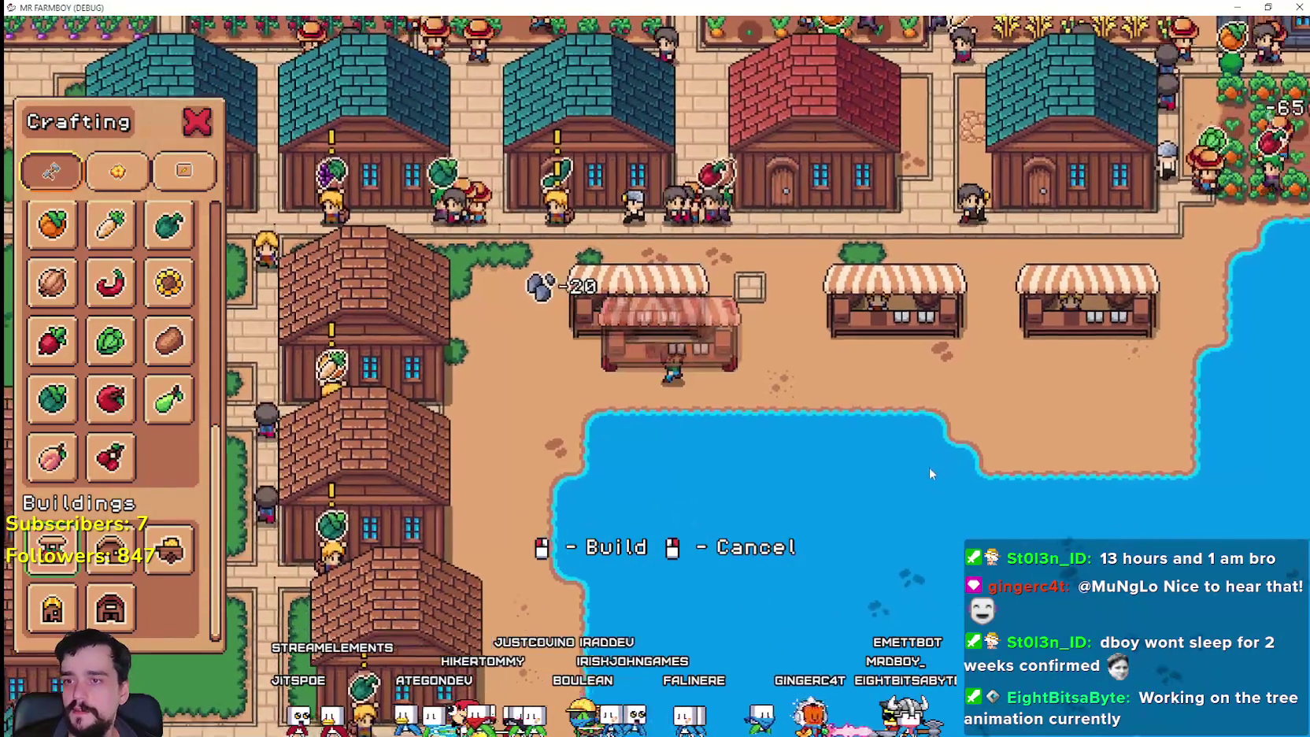
right_click(903, 463)
key("d")
scroll(150, 314, "up", 4)
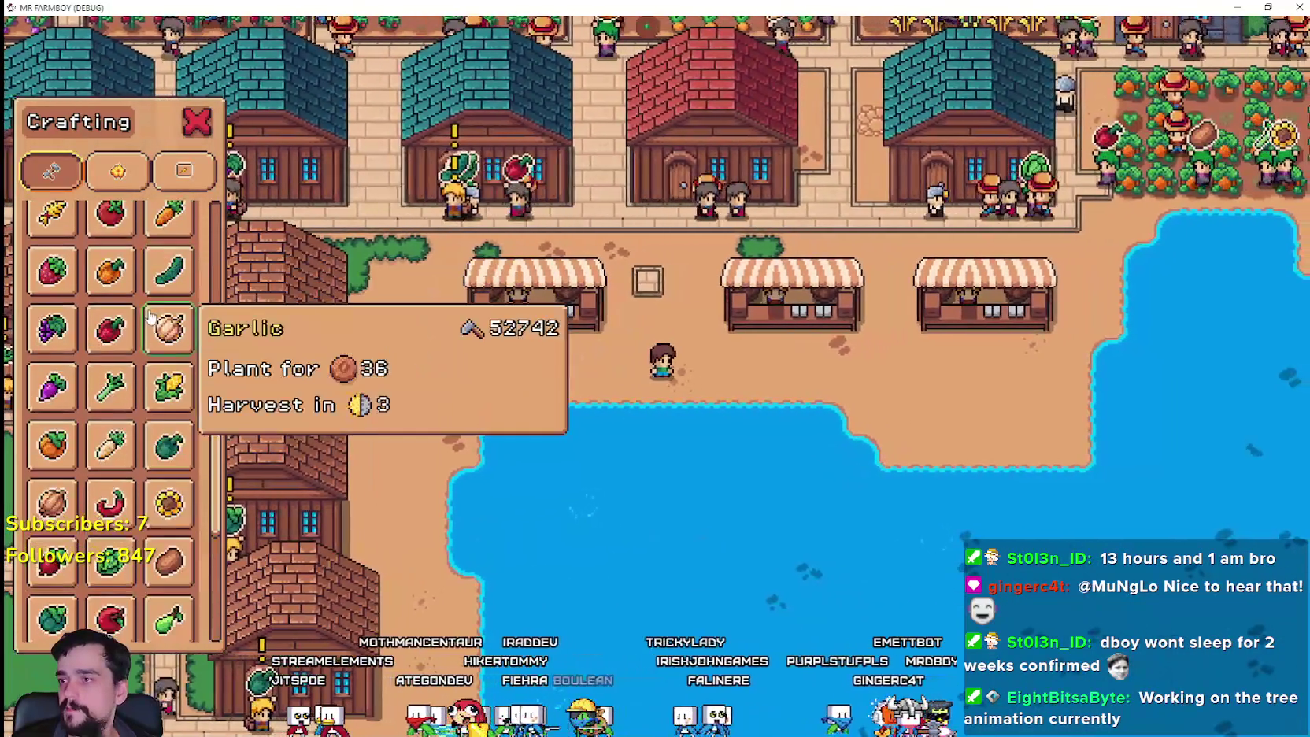
scroll(142, 303, "up", 3)
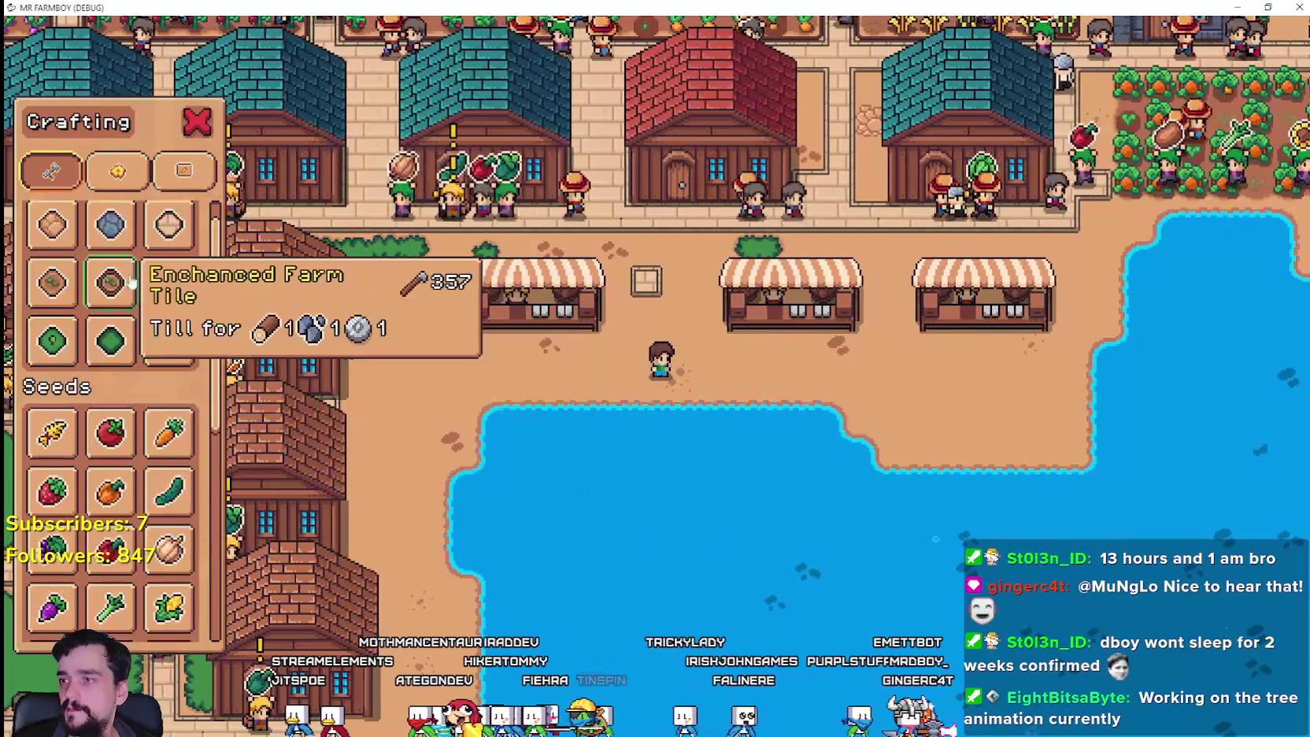
- Lay three path tiles along the front of the new market stalls
key("w")
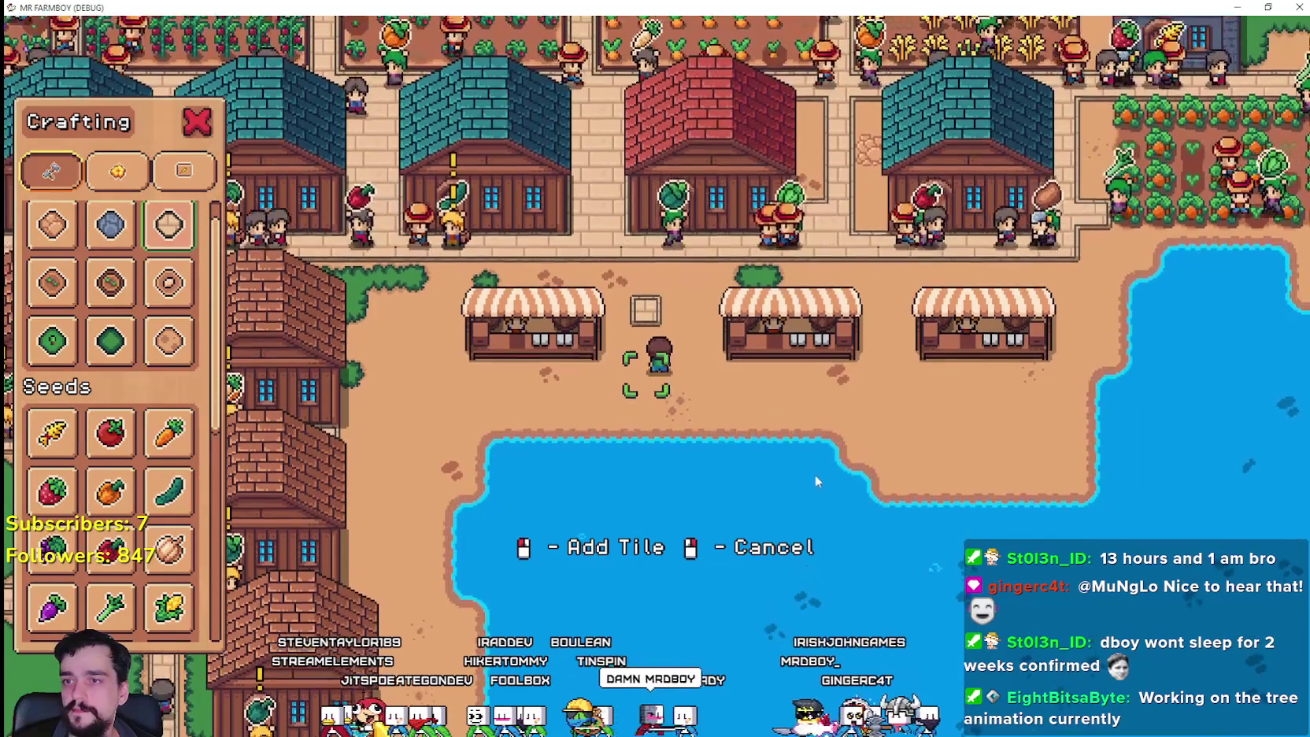
left_click(814, 474)
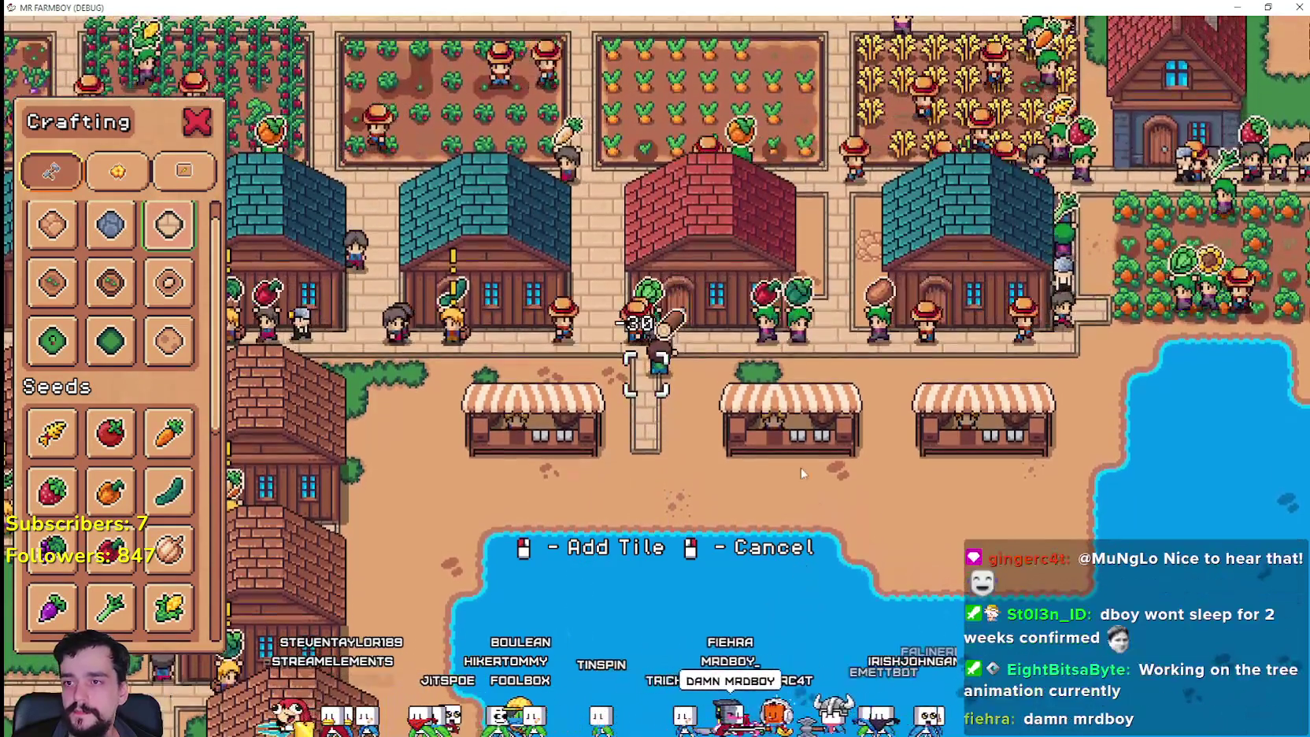
key("s")
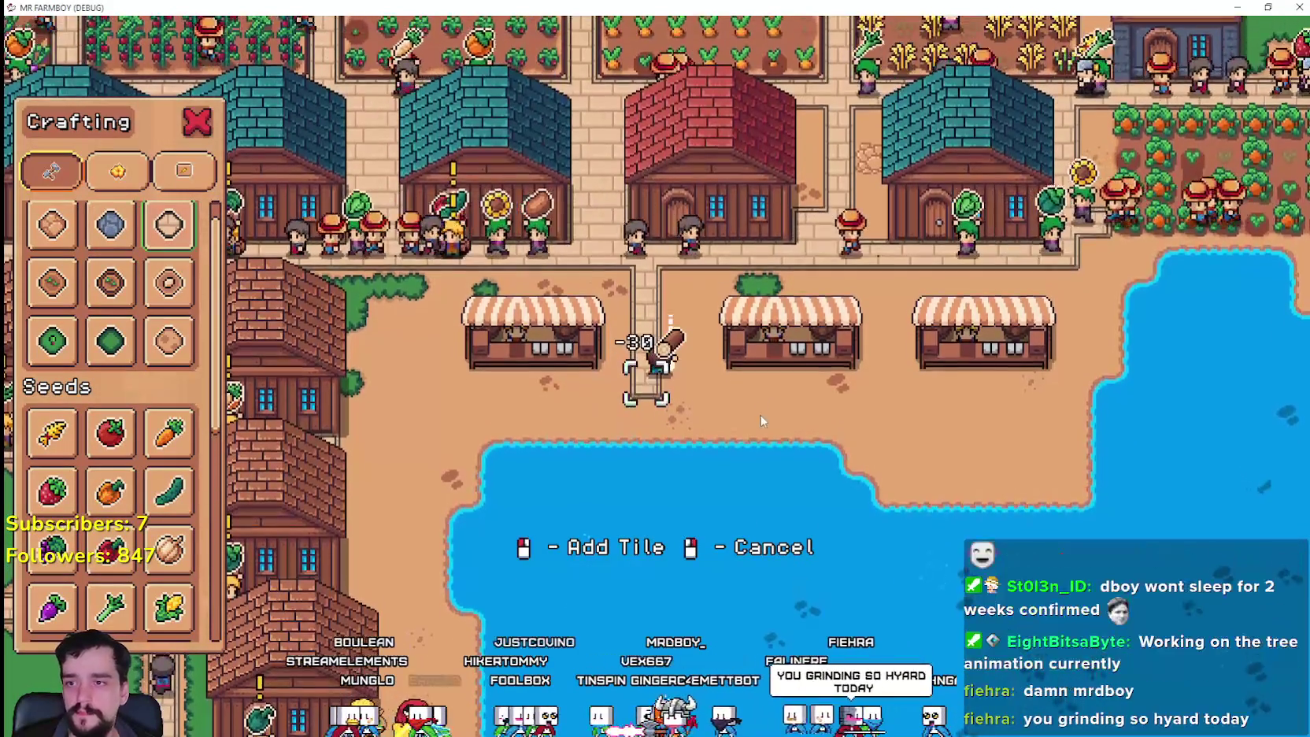
key("a")
left_click(794, 448)
key("a")
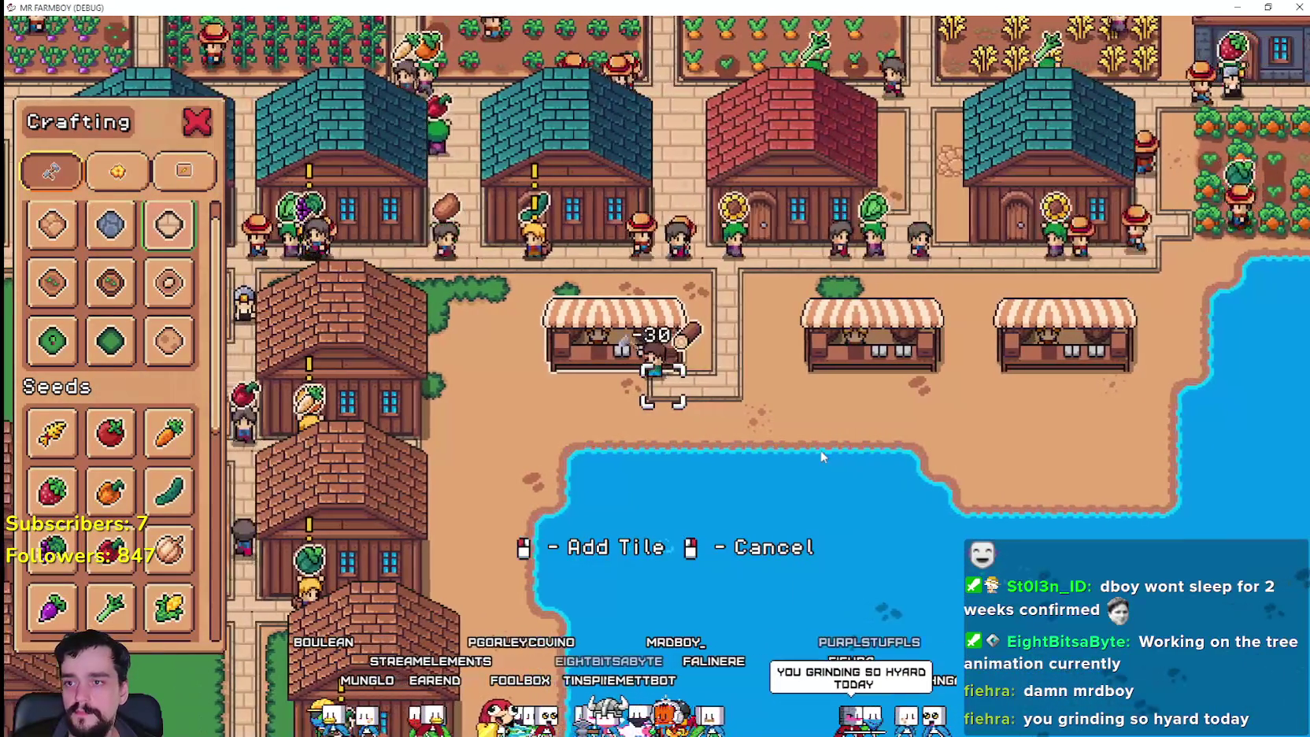
left_click(824, 449)
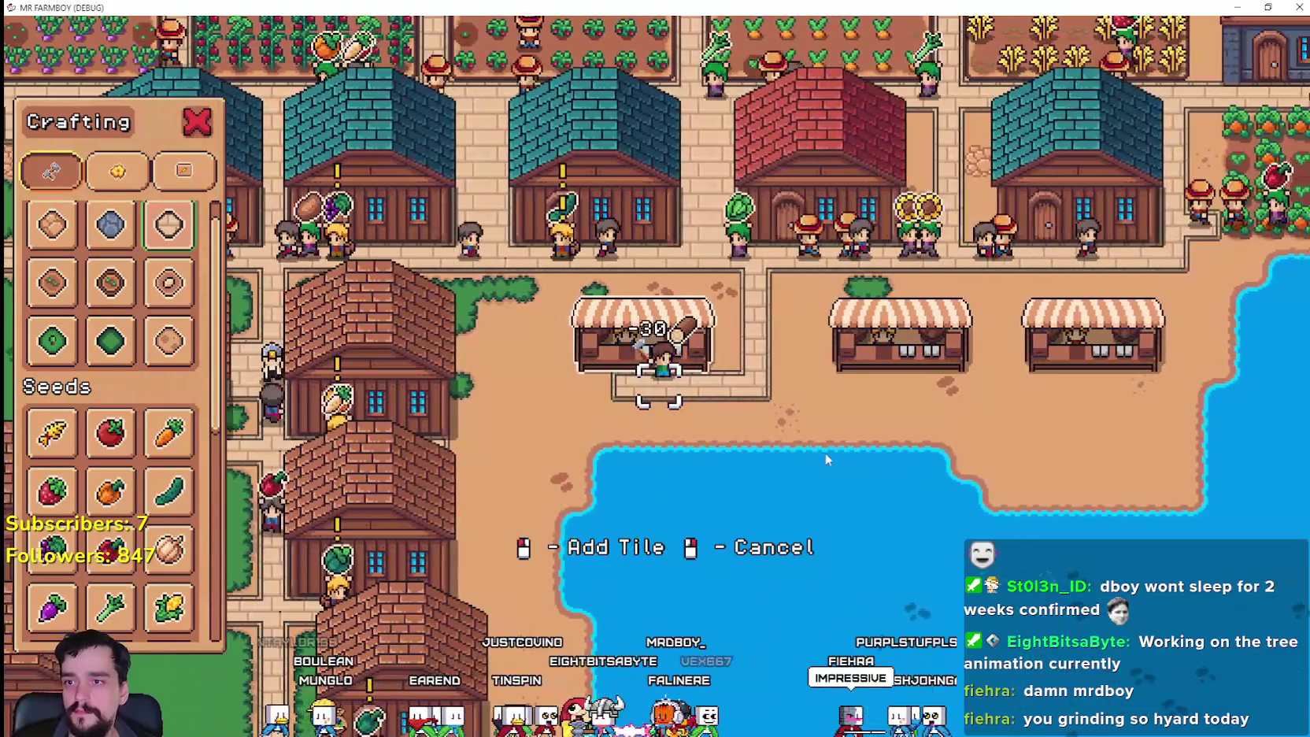
- Try adding more path tiles between the stalls, walk up to the road, and close Crafting
key("d")
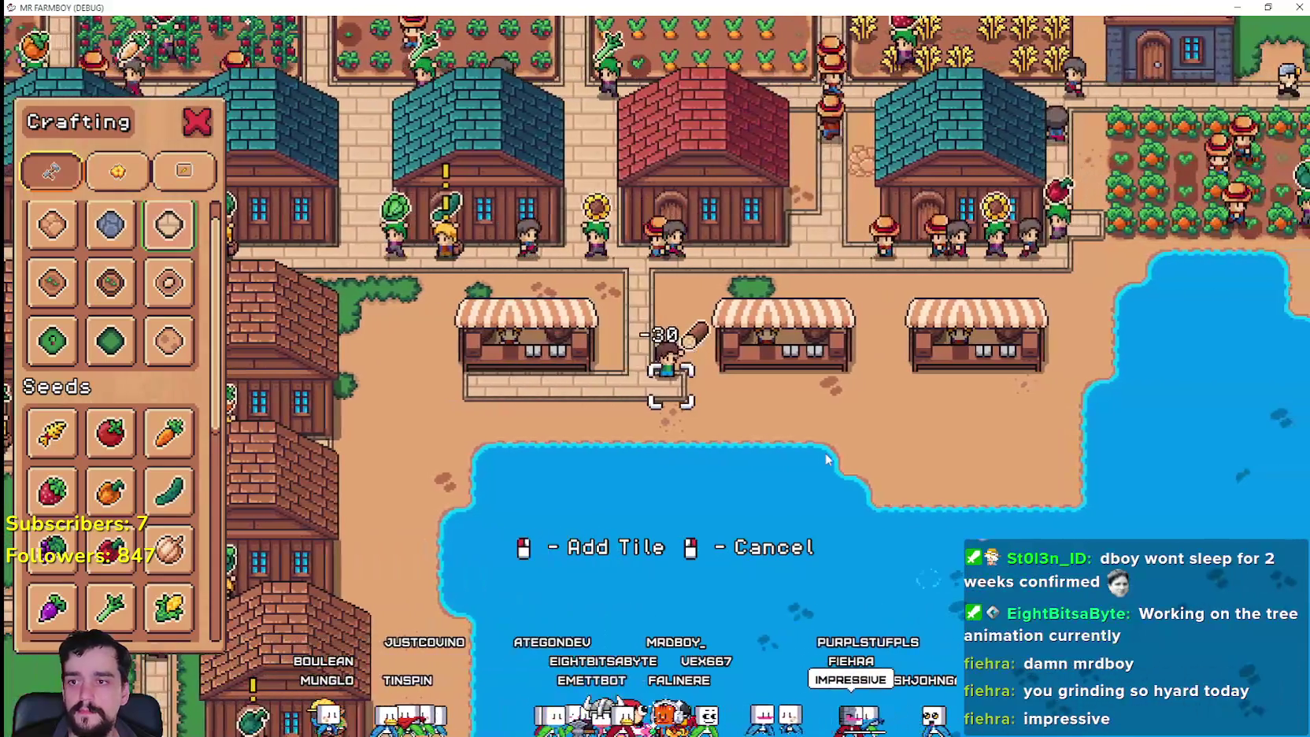
key("d")
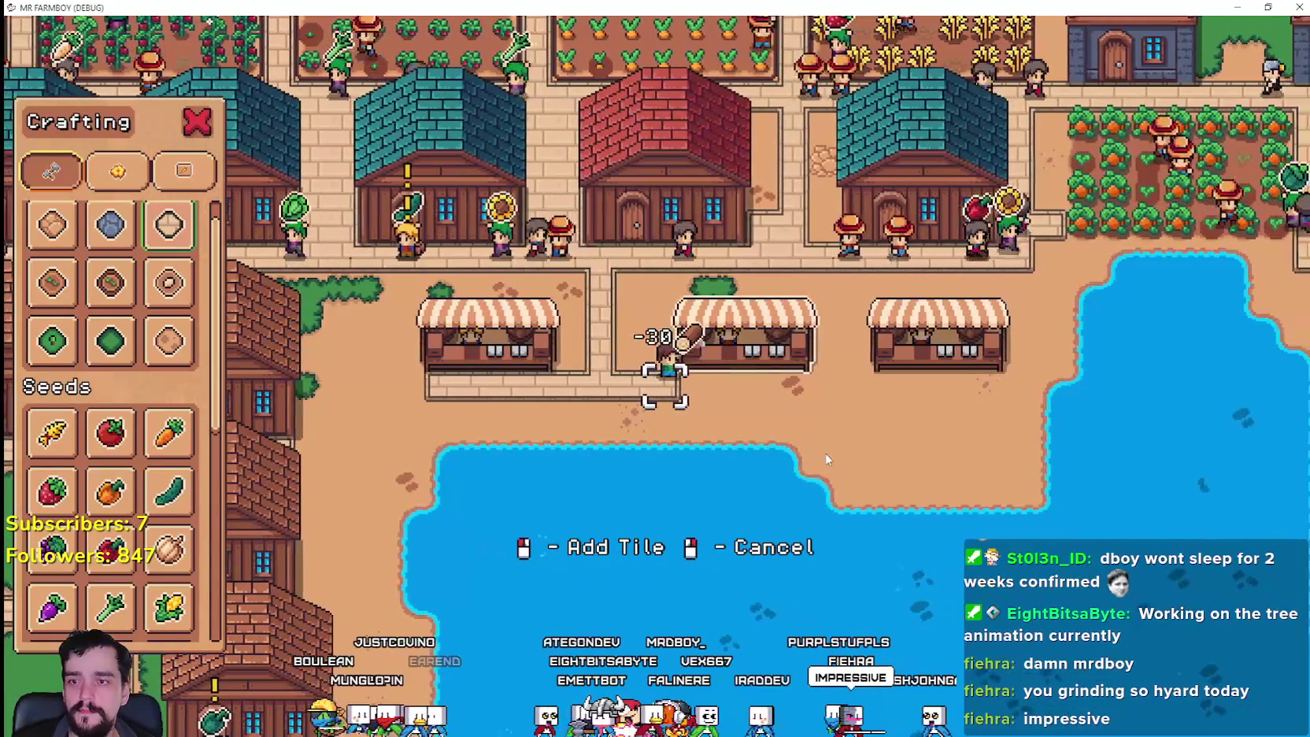
left_click(824, 459)
left_click(825, 459)
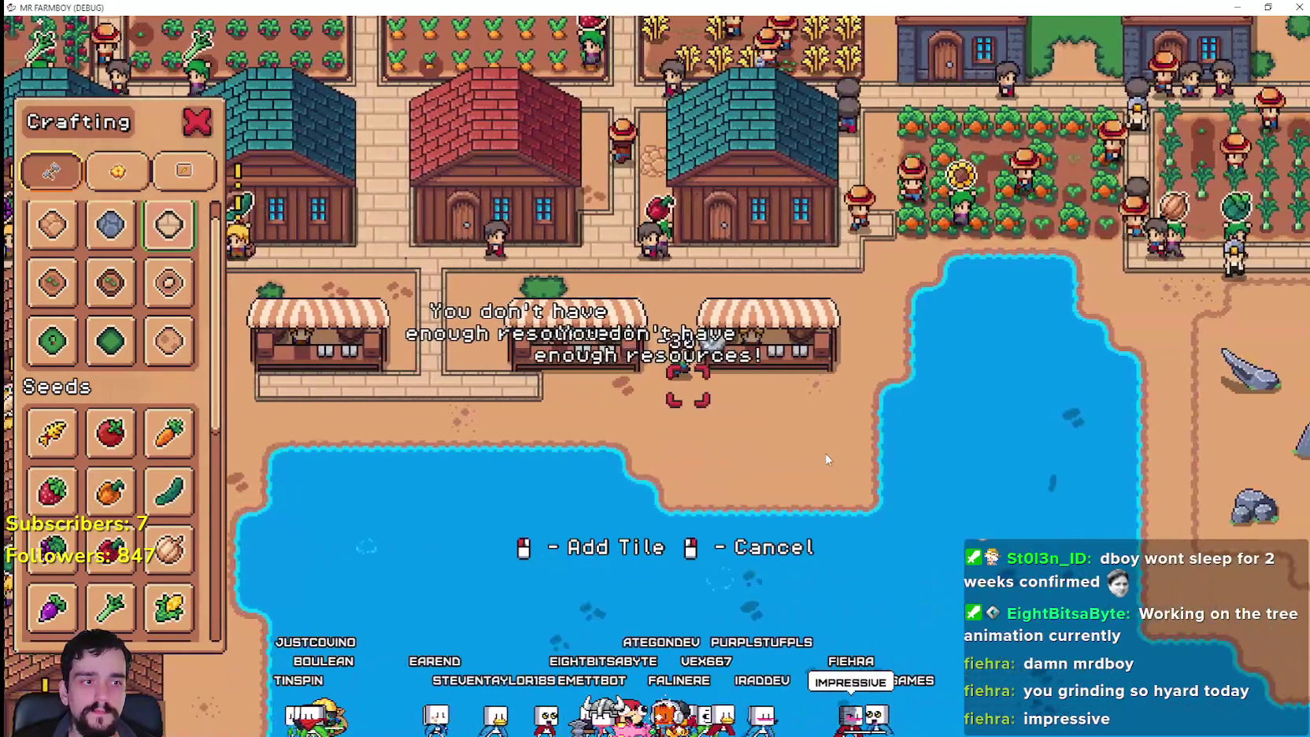
key("a")
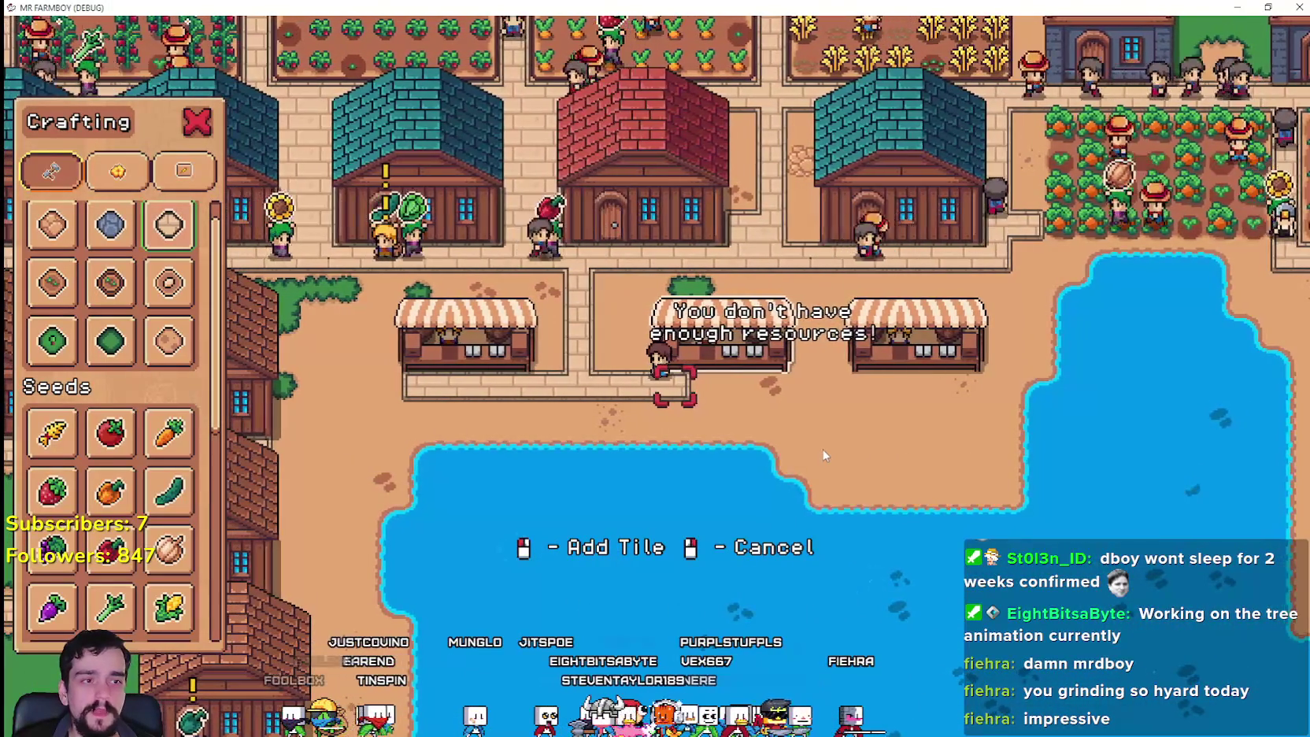
scroll(818, 450, "up", 2)
key("a")
key("w")
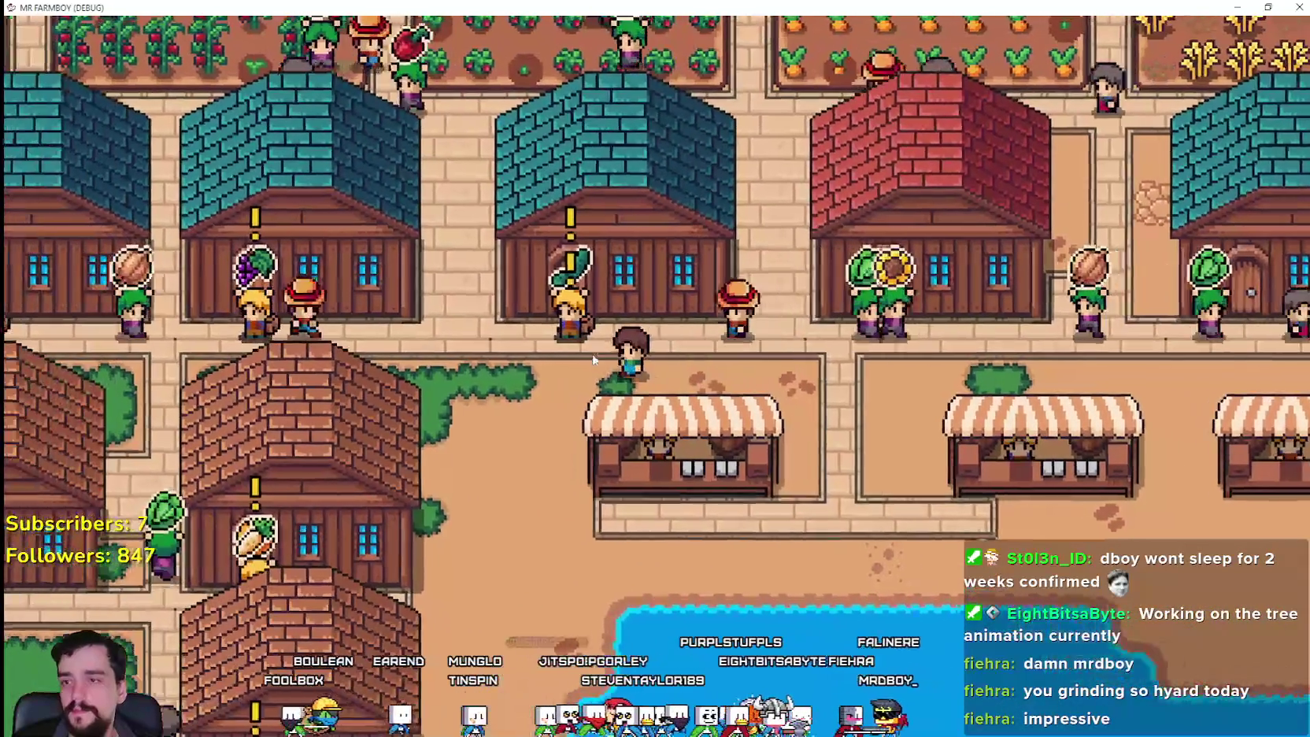
key("c")
key("c")
key("d")
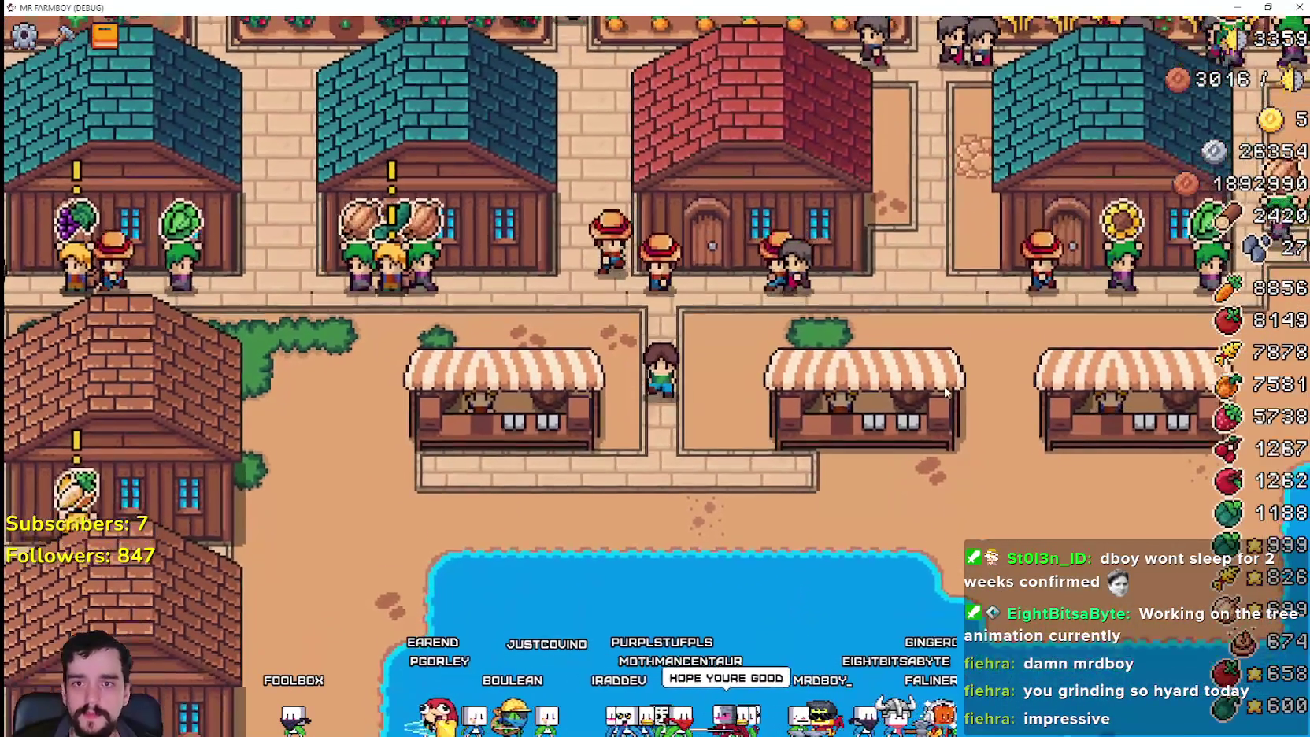
- Pan right to the warehouse and take stone from its stock
scroll(984, 299, "down", 3)
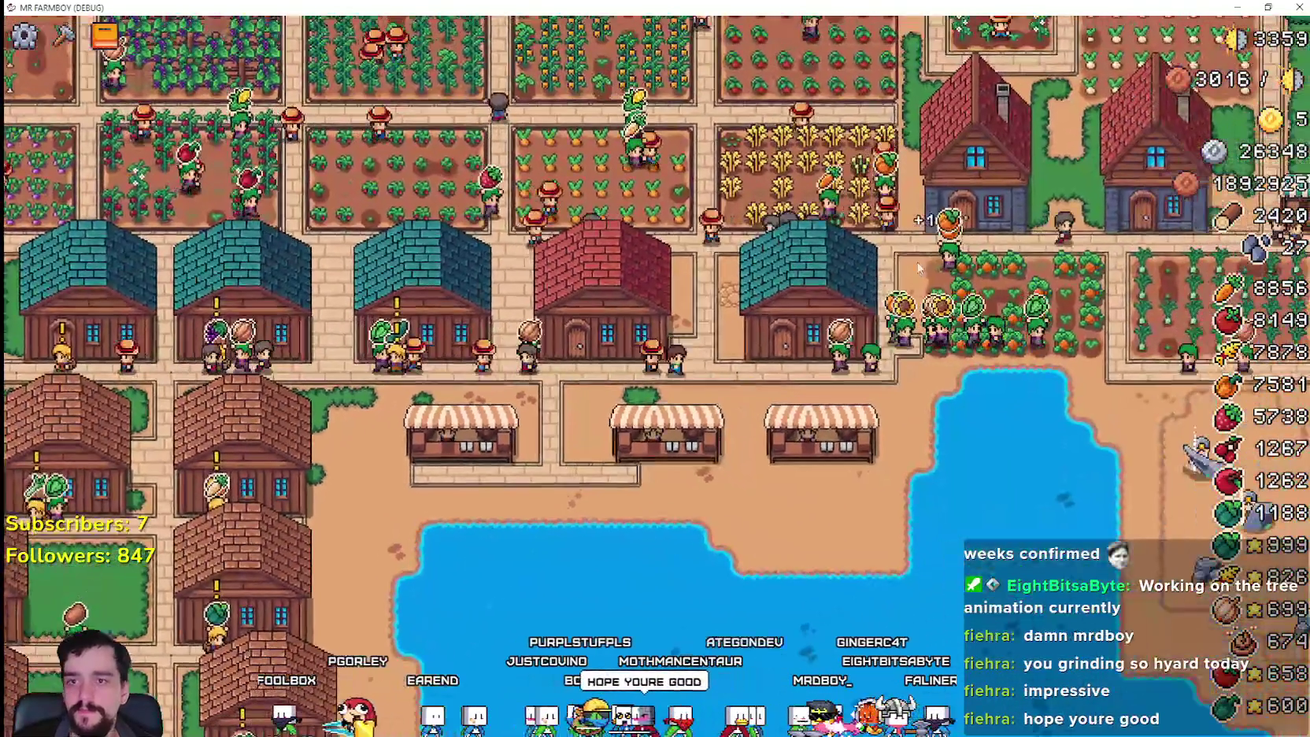
key("w")
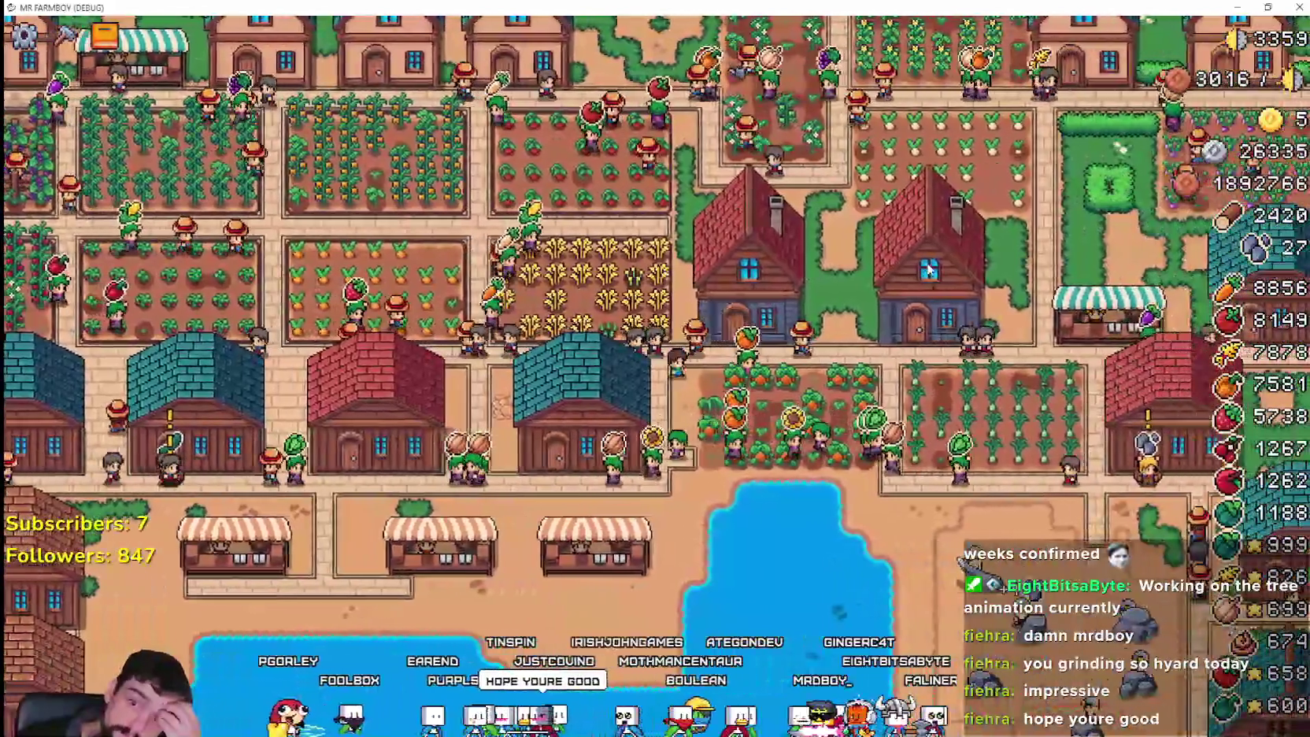
key("d")
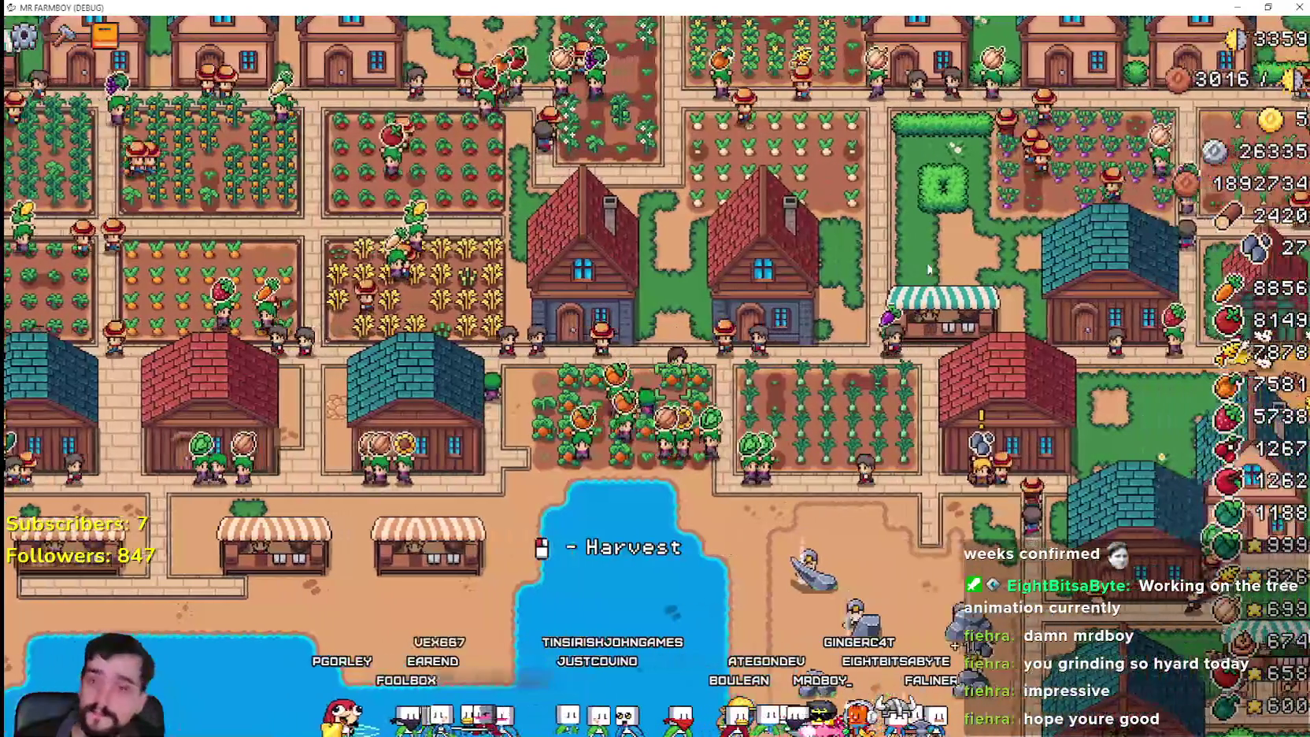
key("d")
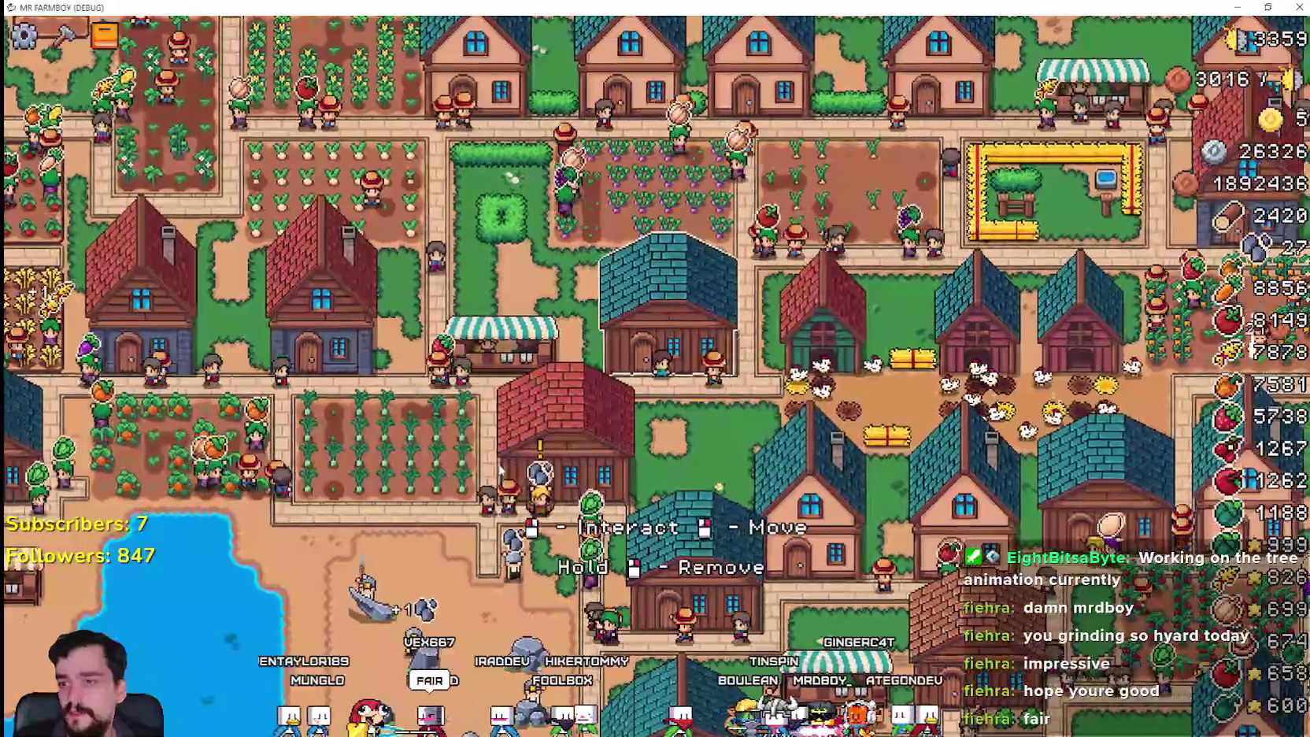
mouse_move(541, 449)
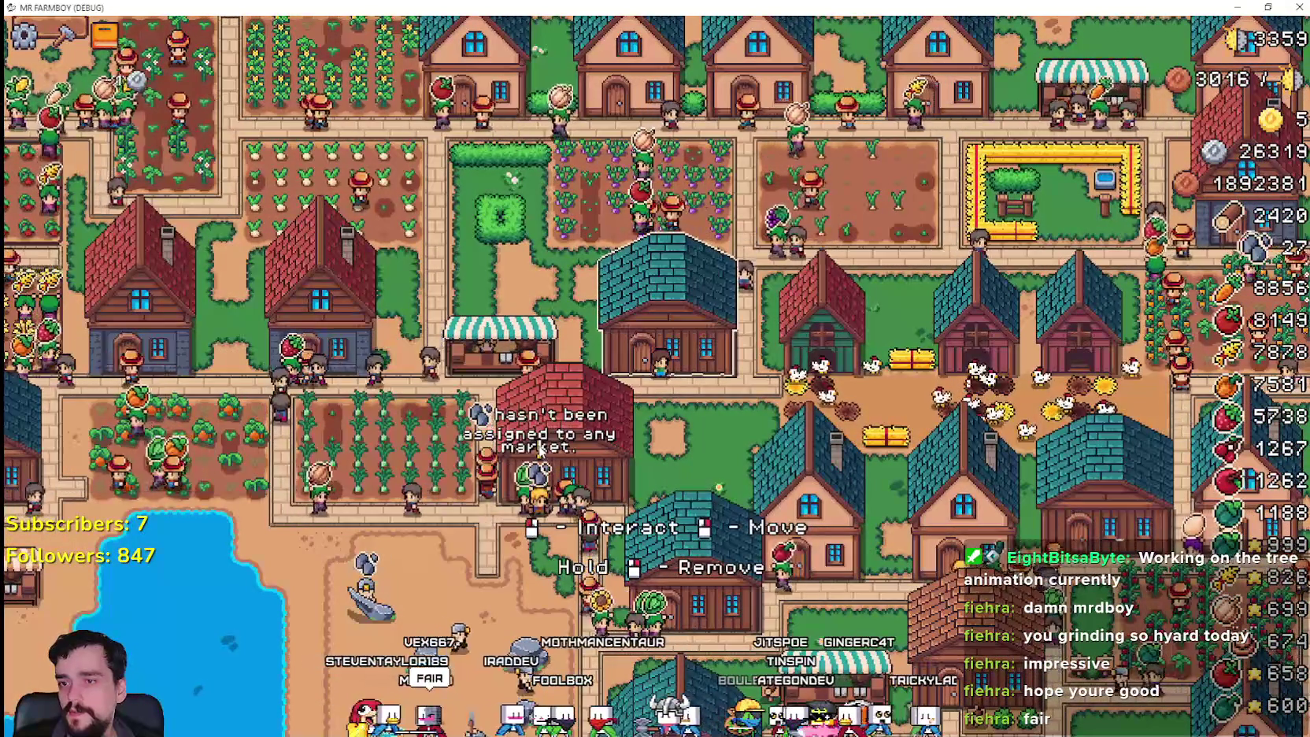
left_click(540, 450)
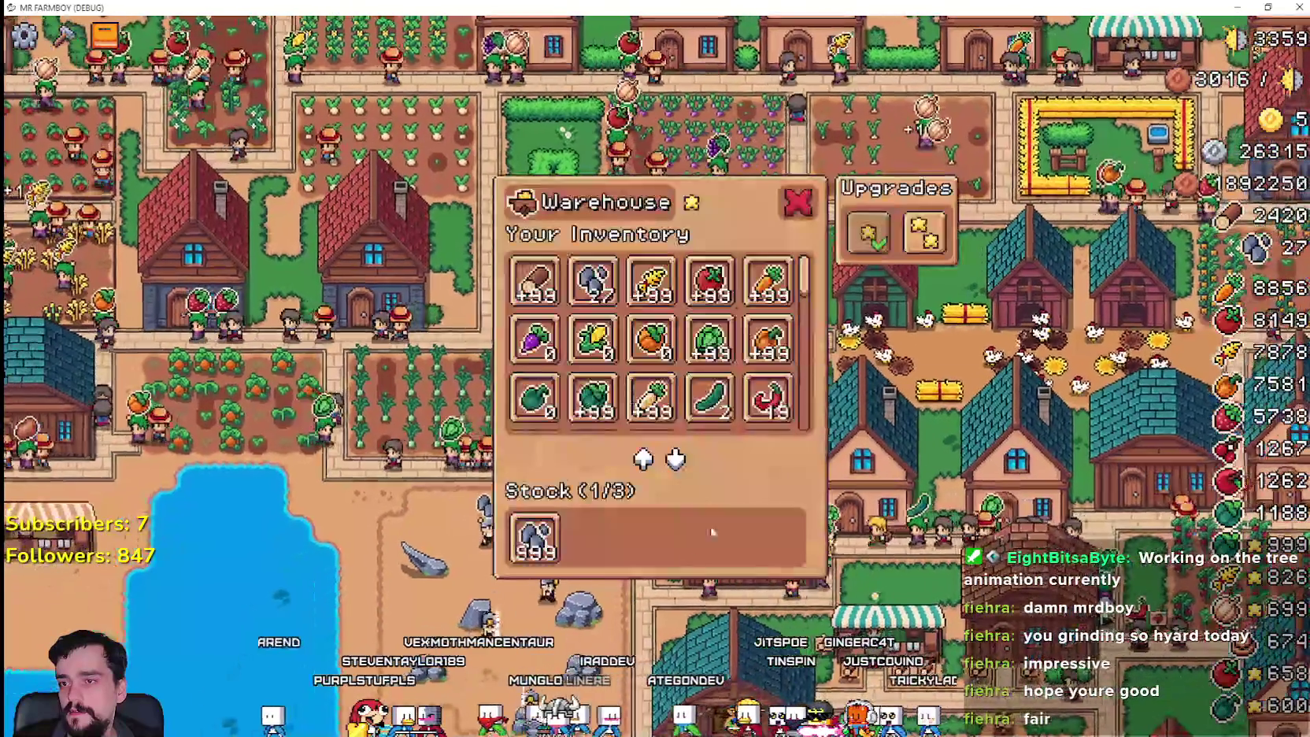
key("Escape")
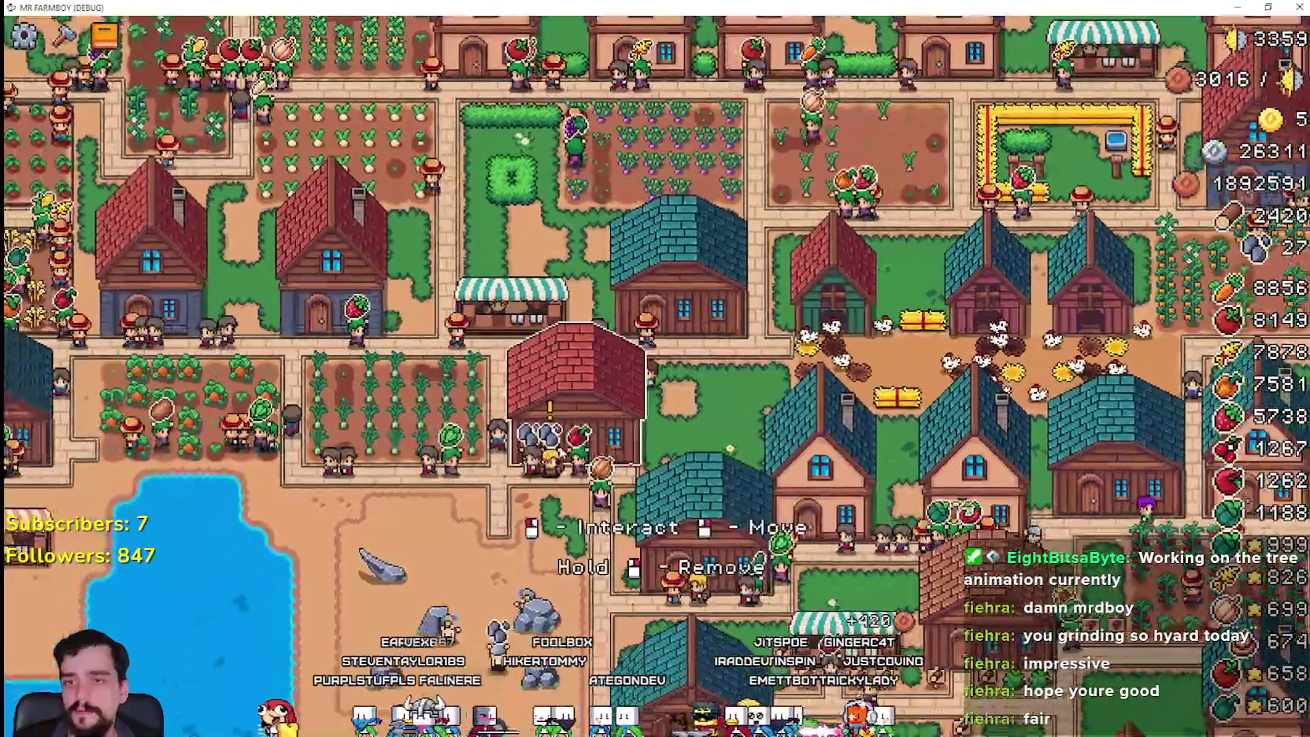
left_click(547, 461)
left_click(523, 538)
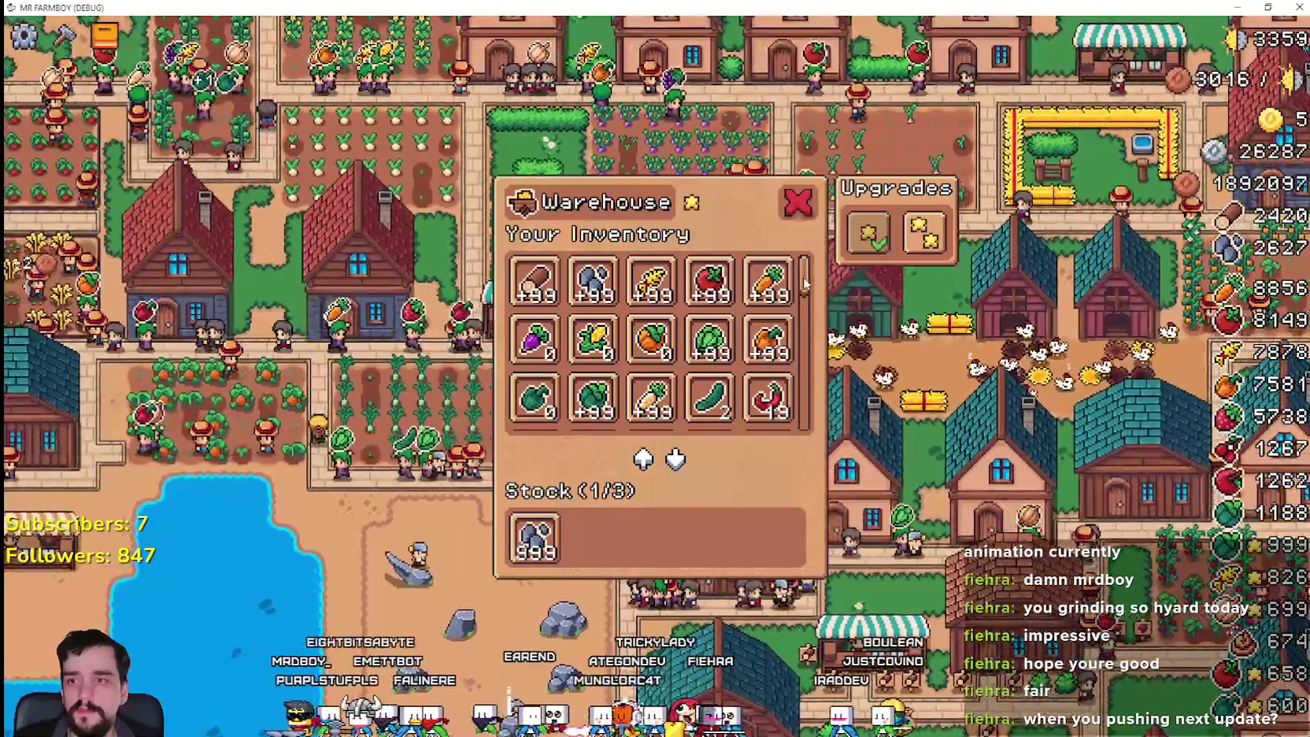
left_click_drag(805, 283, 798, 405)
left_click(799, 202)
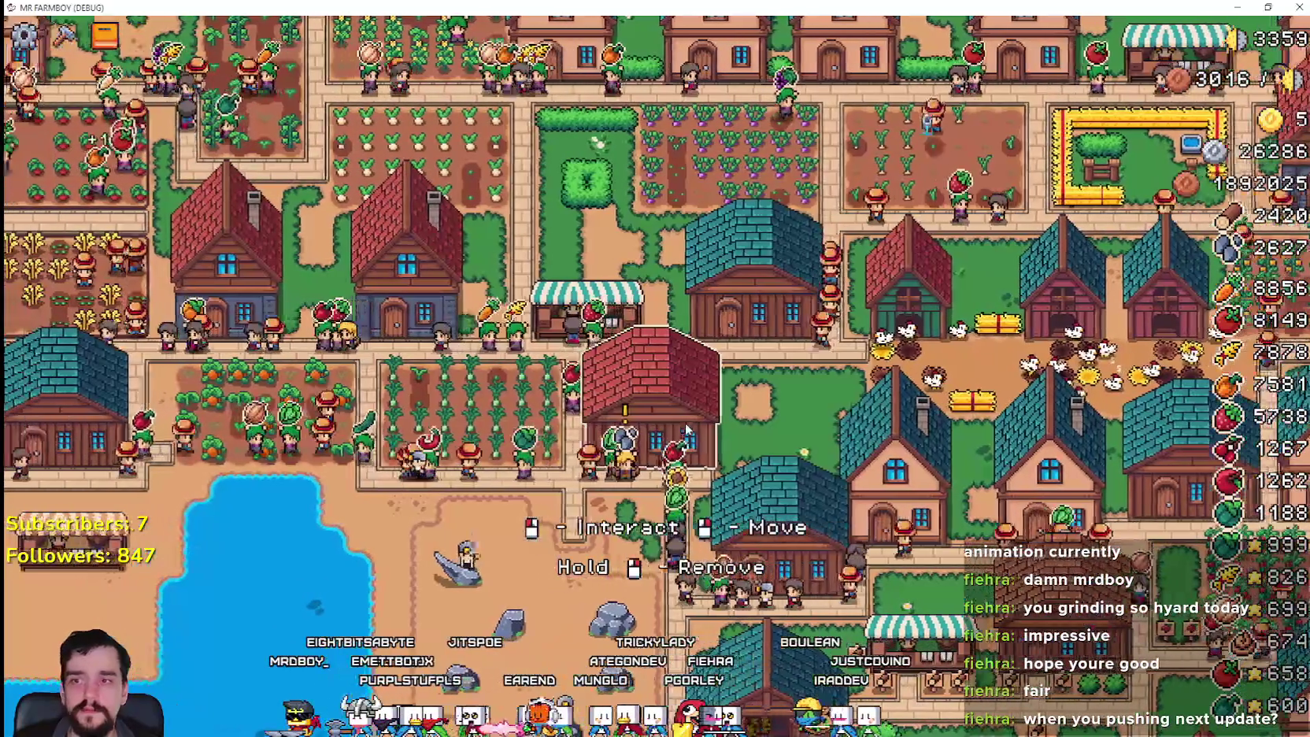
- Move back to the market stalls and pick the Road Tile in the crafting menu
scroll(557, 376, "up", 3)
scroll(556, 376, "down", 3)
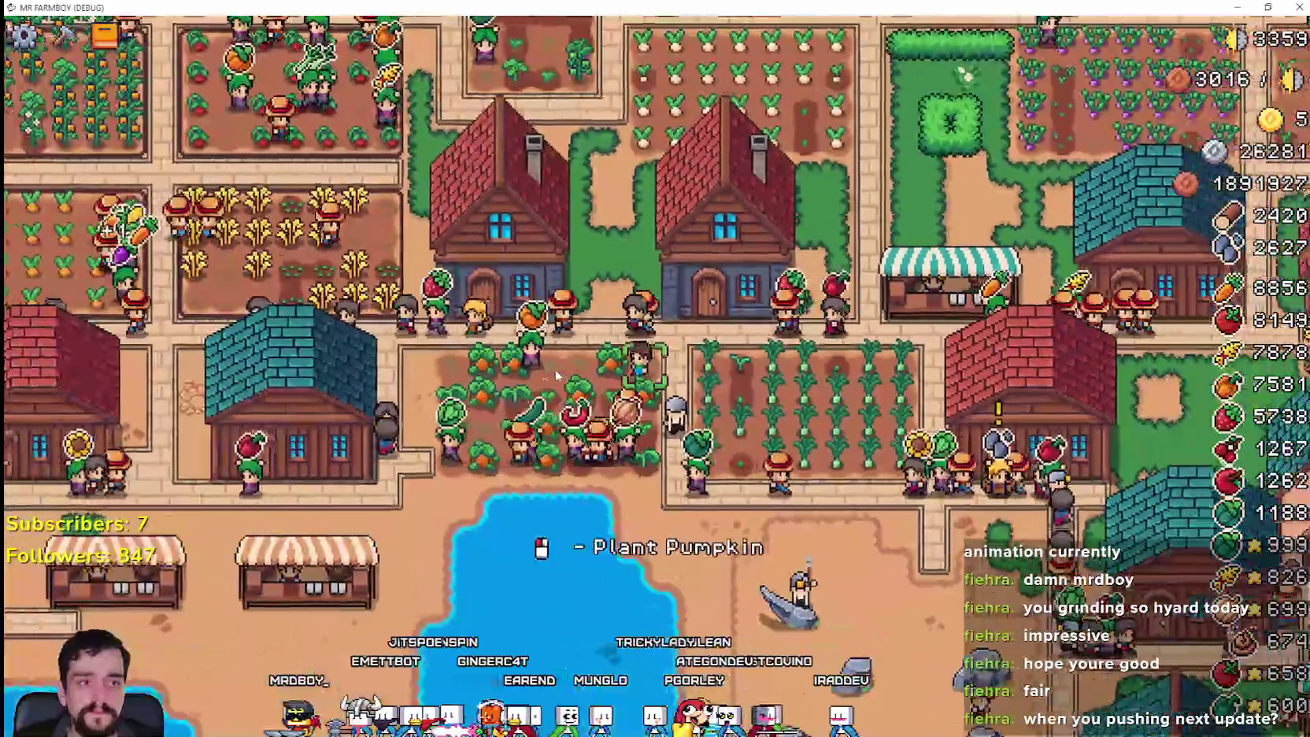
scroll(555, 376, "up", 2)
key("a")
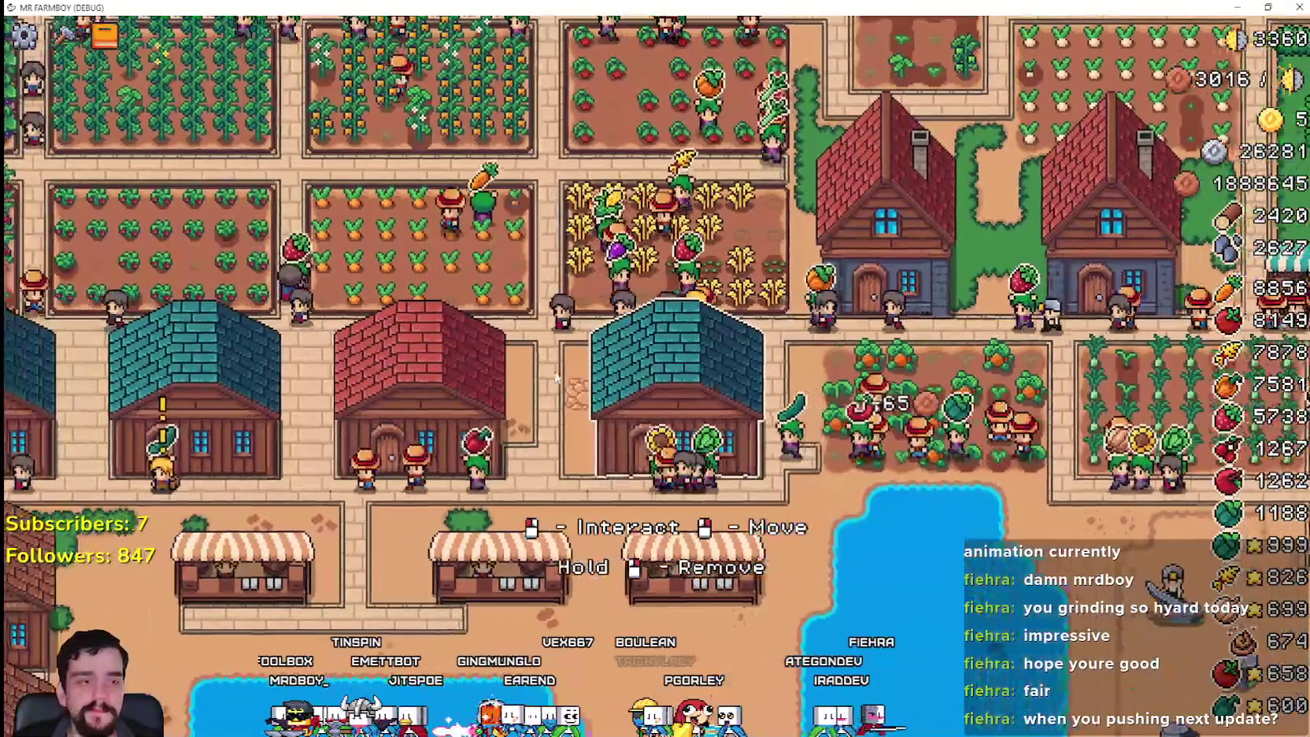
key("s")
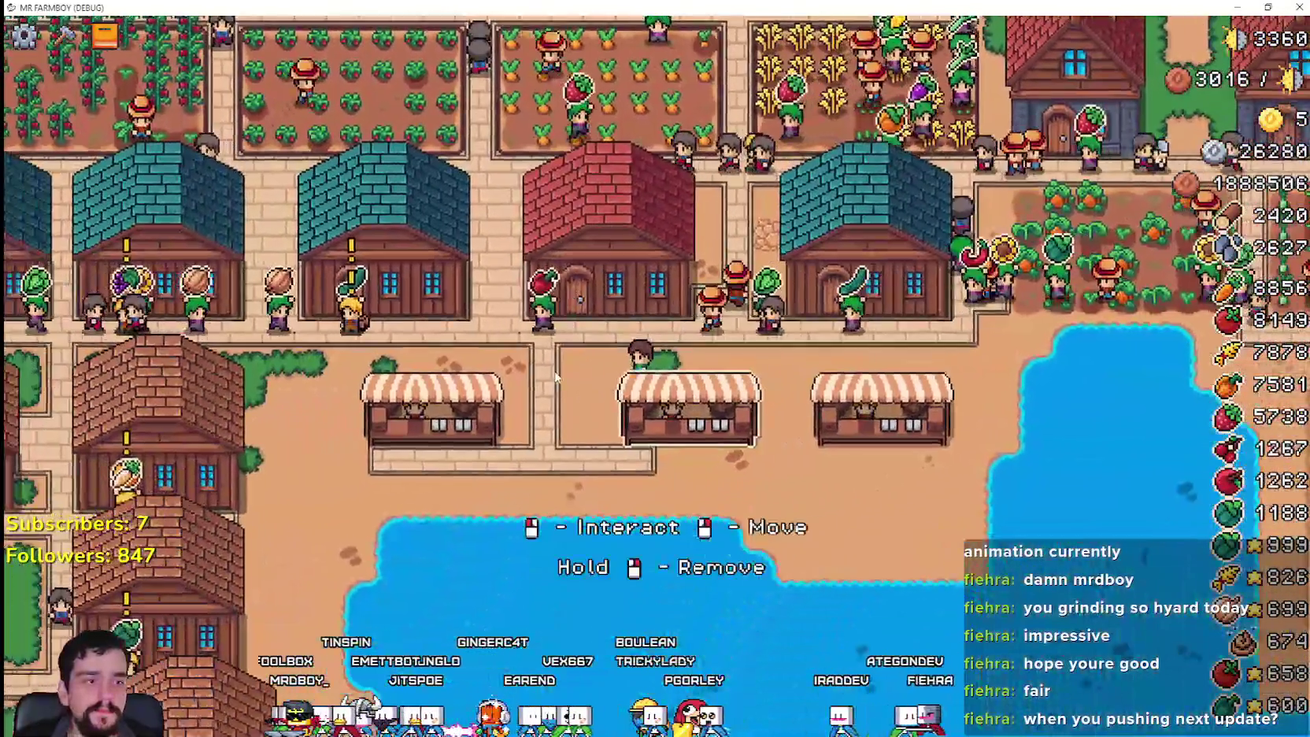
key("a")
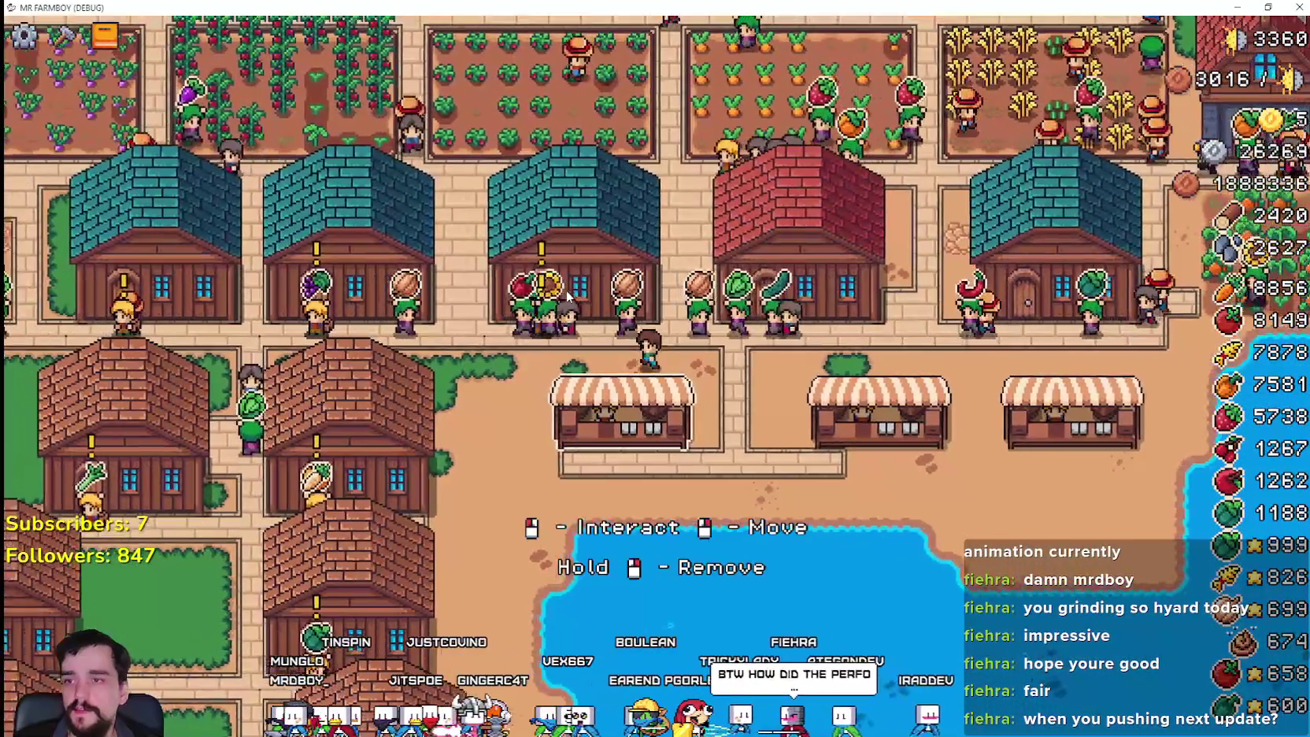
scroll(554, 372, "up", 2)
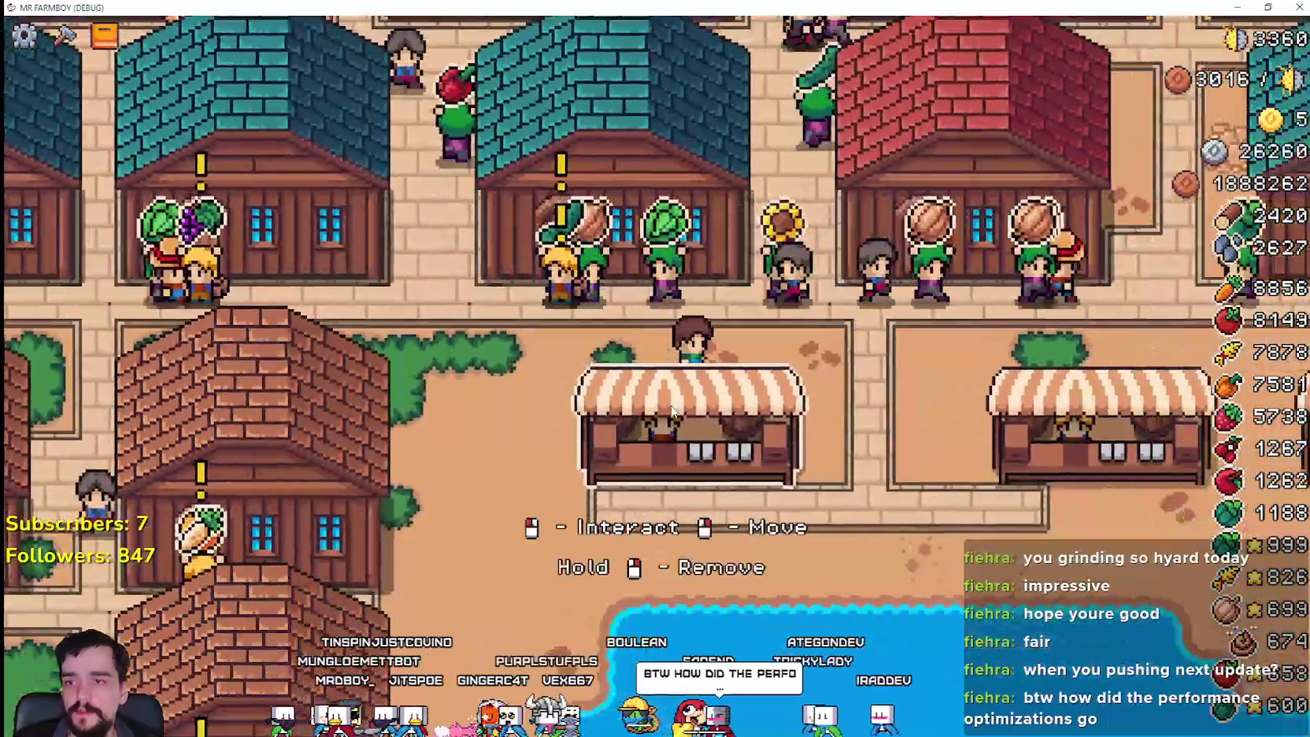
key("s")
key("c")
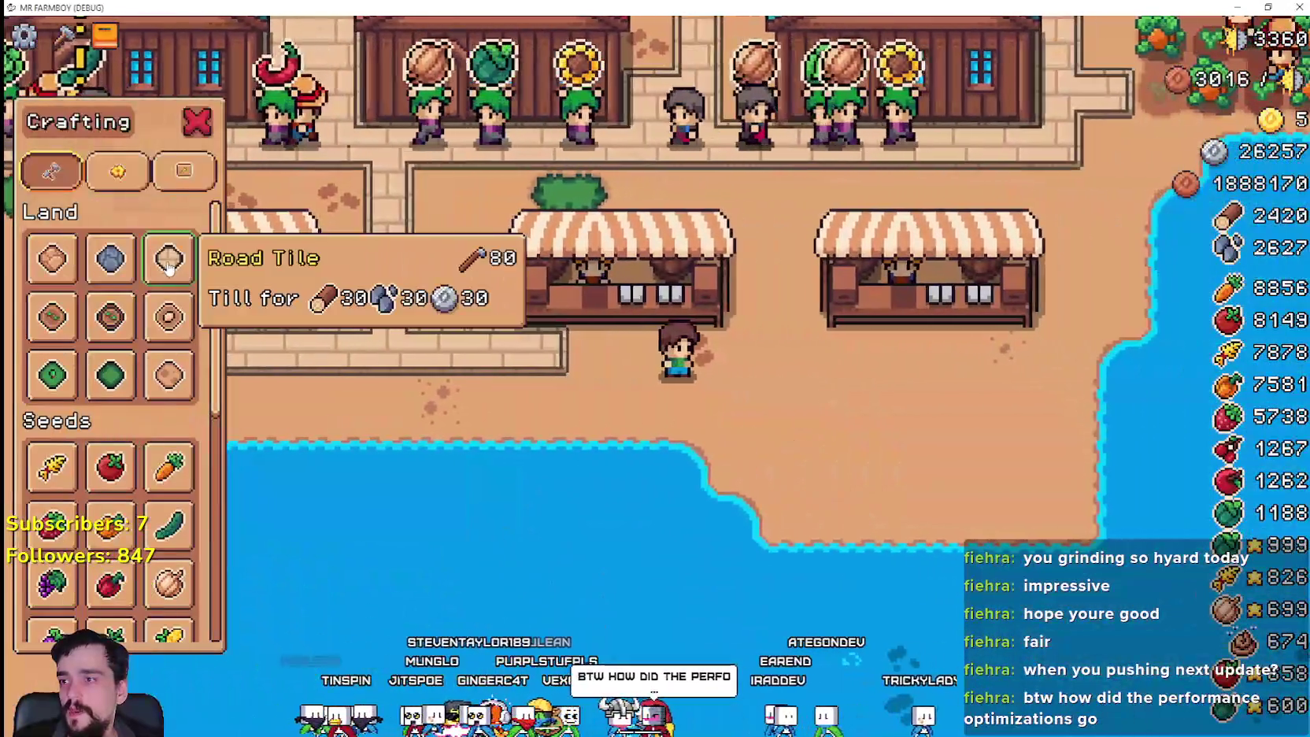
left_click(122, 273)
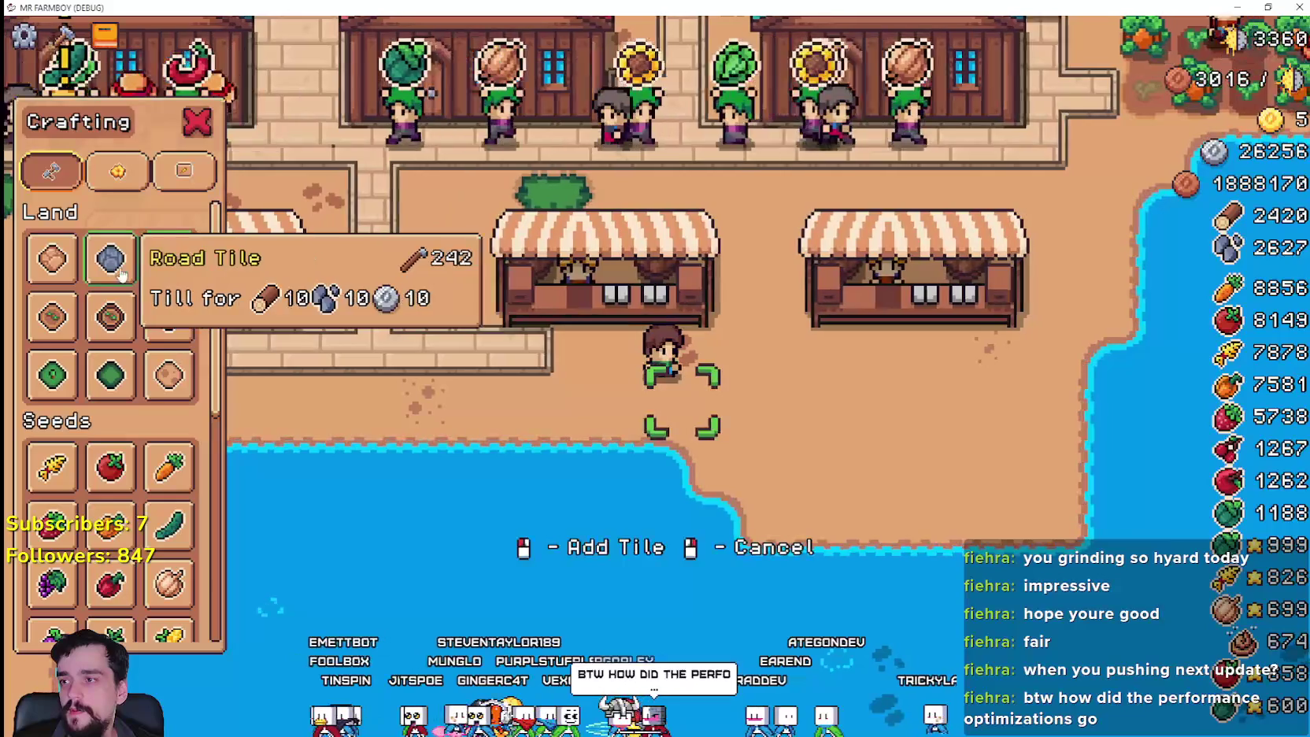
- Lay boardwalk tiles in front of the stalls, then close crafting and head west
key("w")
left_click(898, 488)
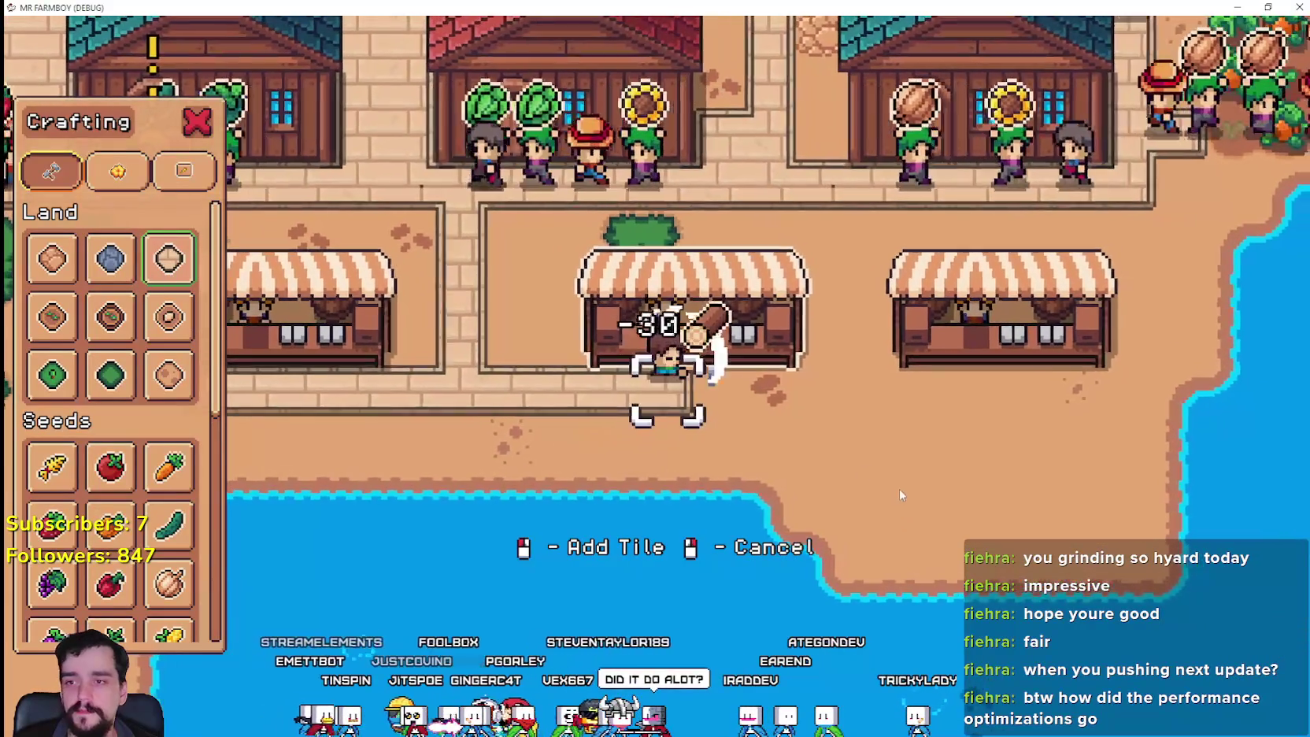
key("d")
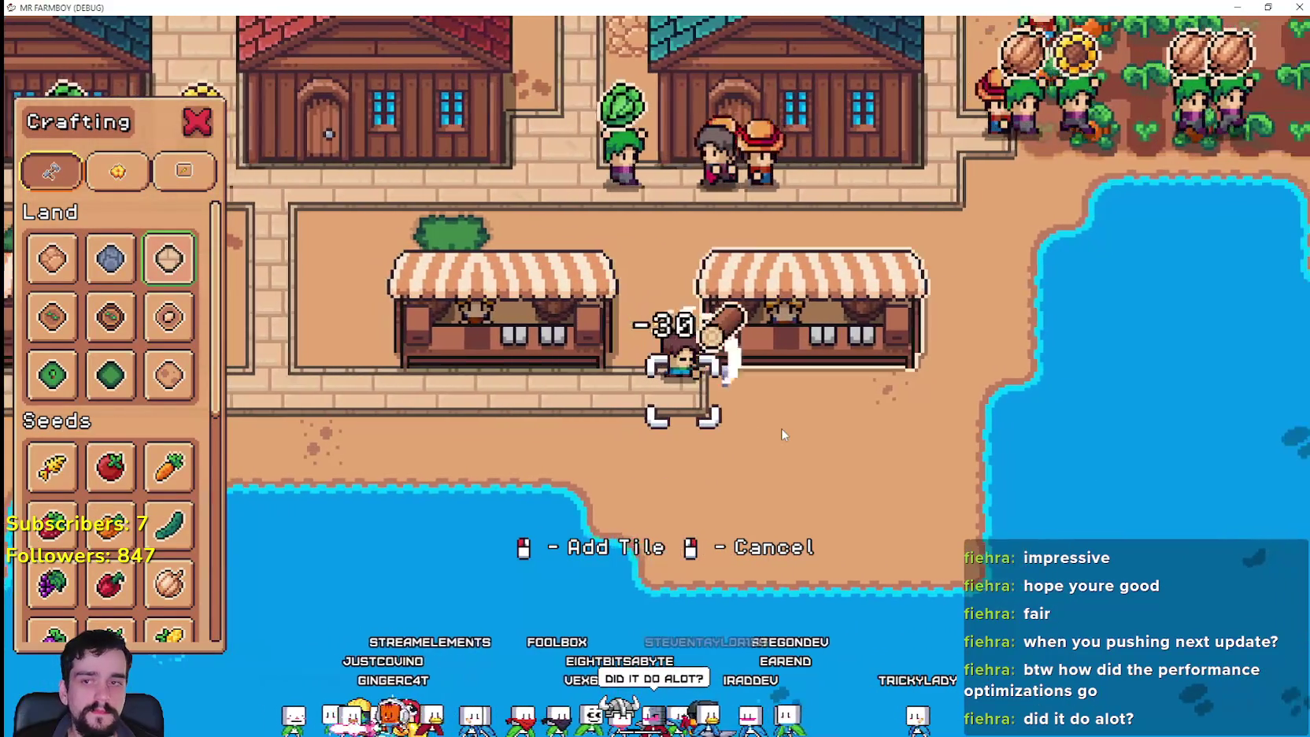
key("d")
left_click(781, 427)
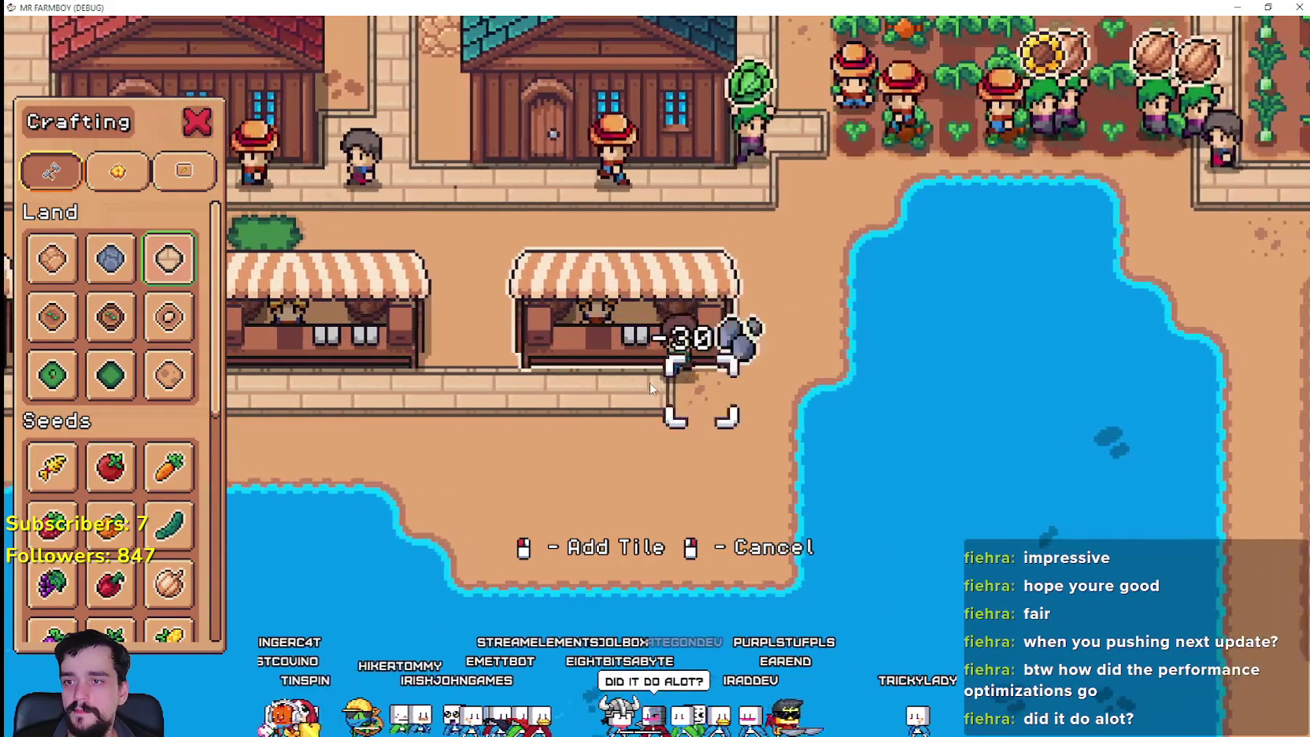
key("a")
key("w")
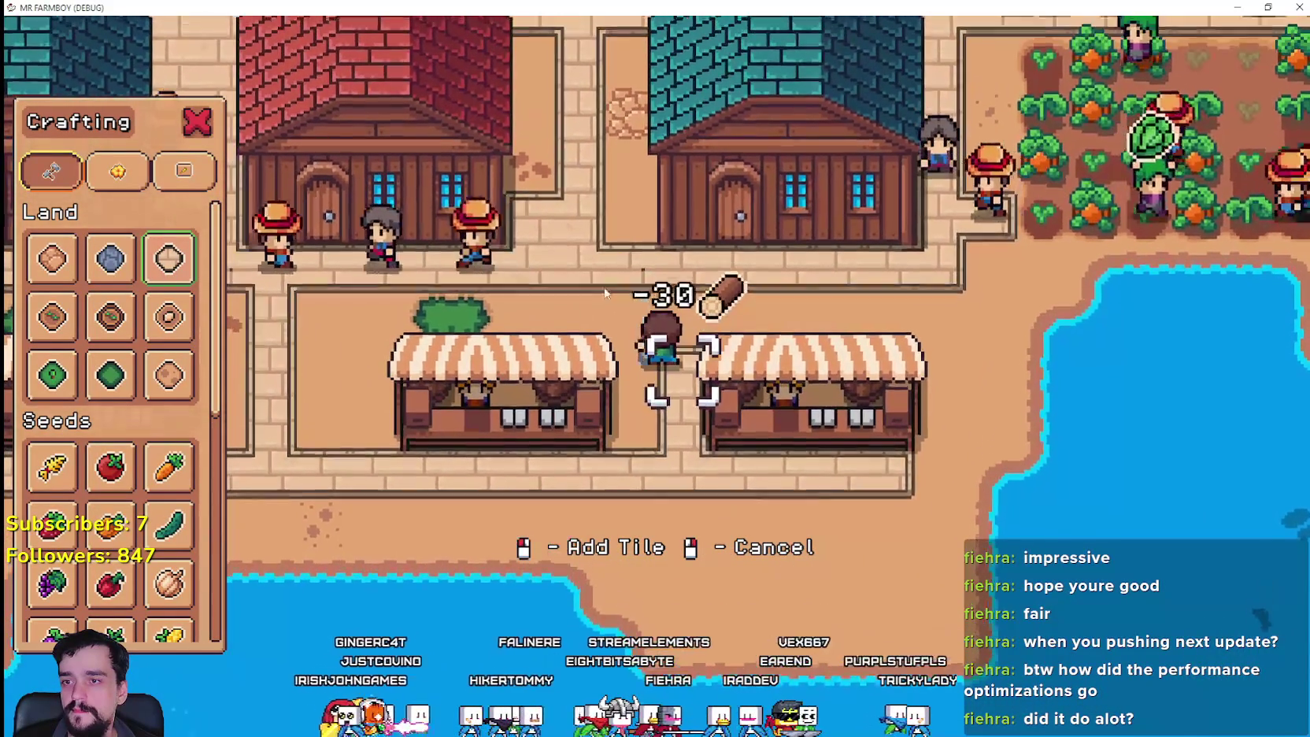
key("Escape")
key("a")
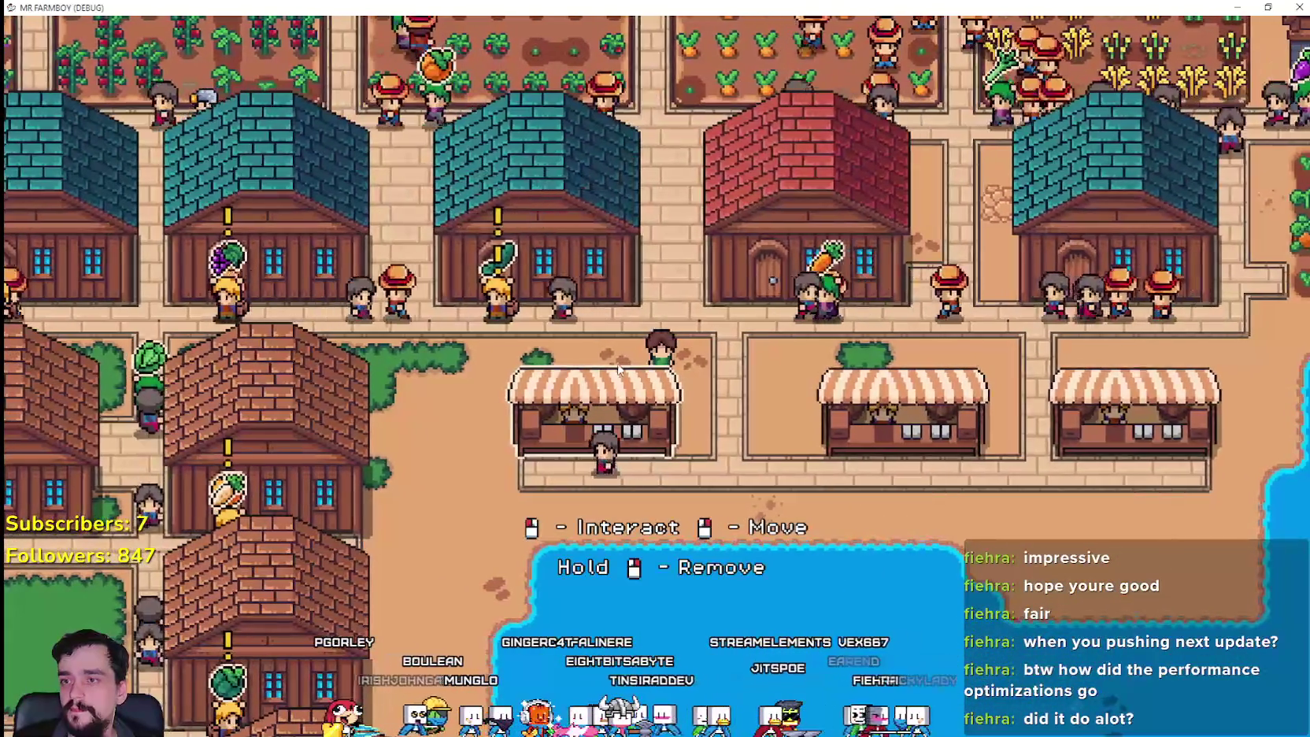
- Put cucumbers and grapes in the market stall's Sell slots and buy both upgrades
left_click(673, 382)
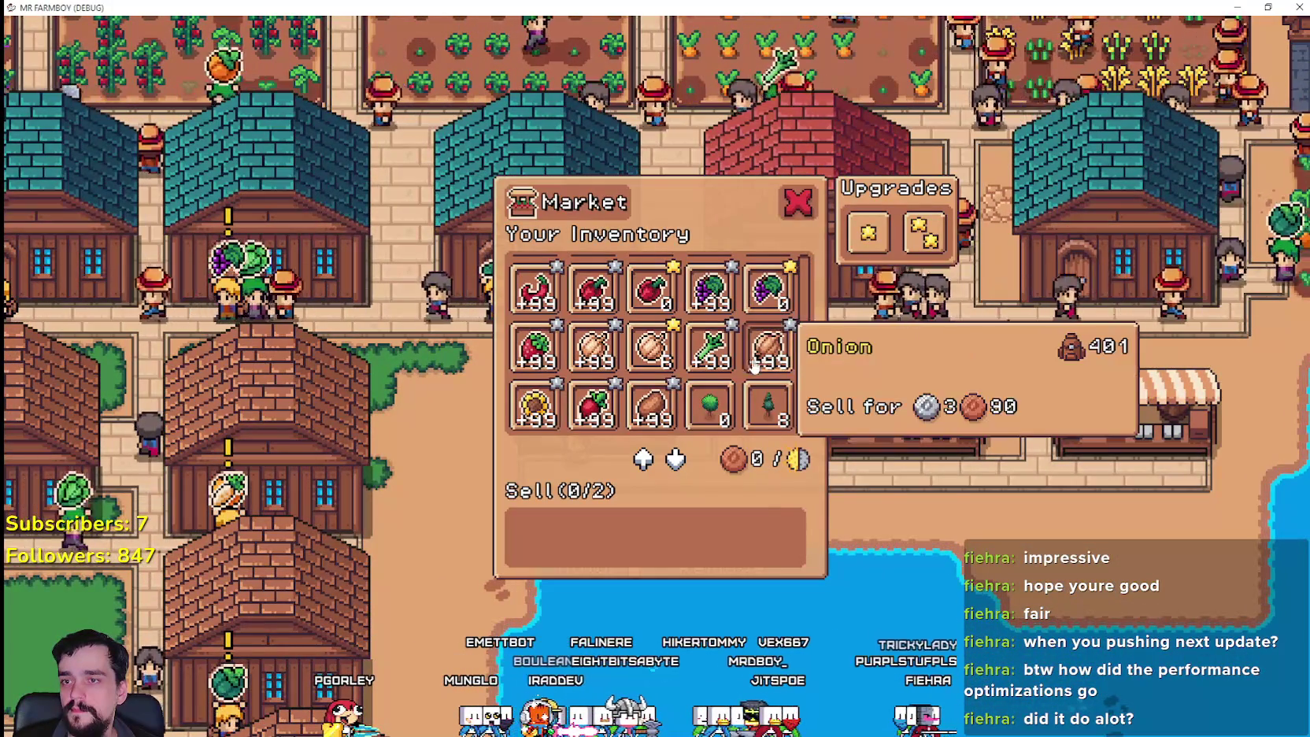
scroll(753, 358, "up", 2)
left_click(787, 195)
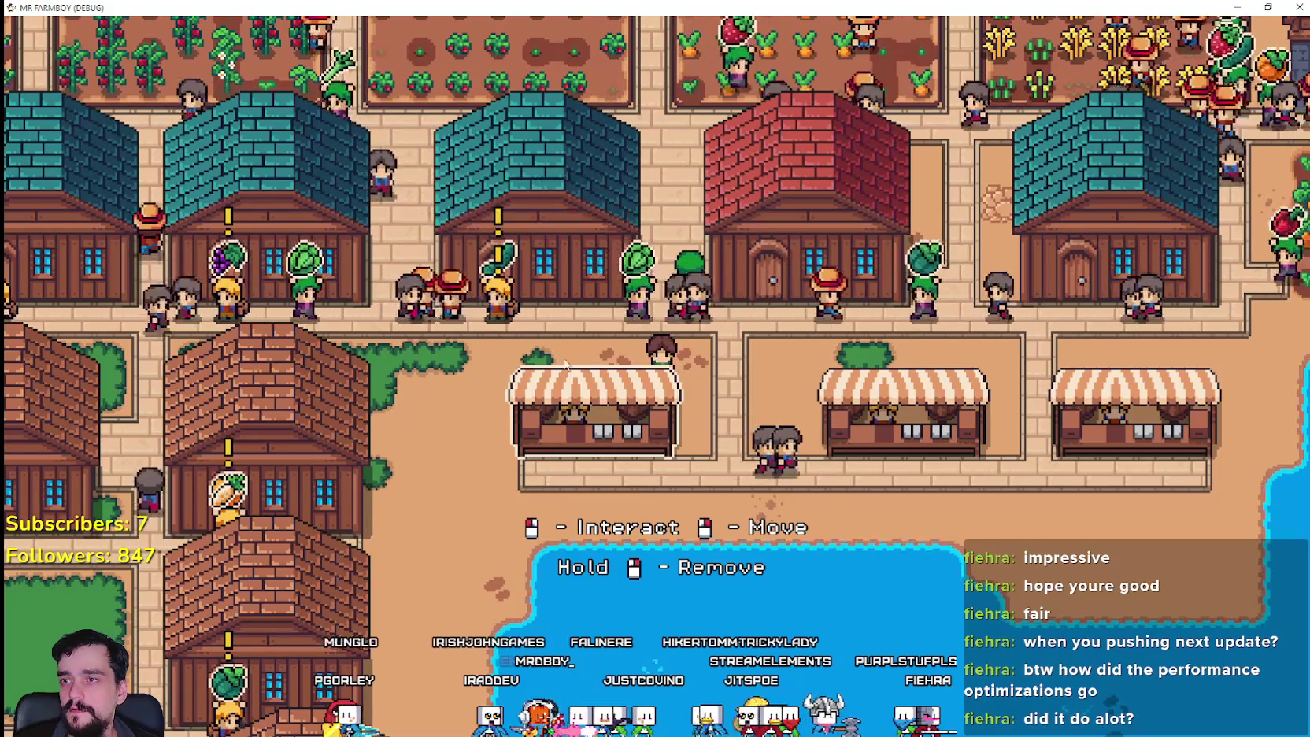
left_click(621, 412)
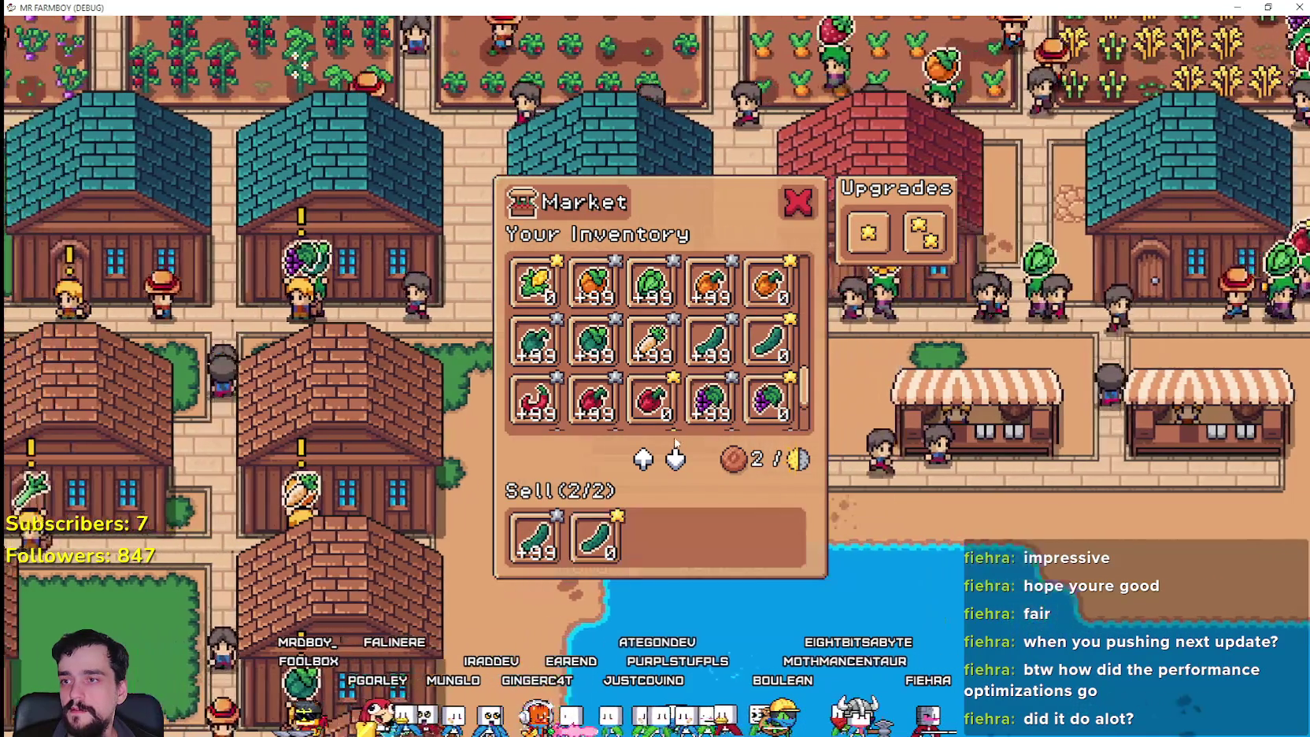
key("Escape")
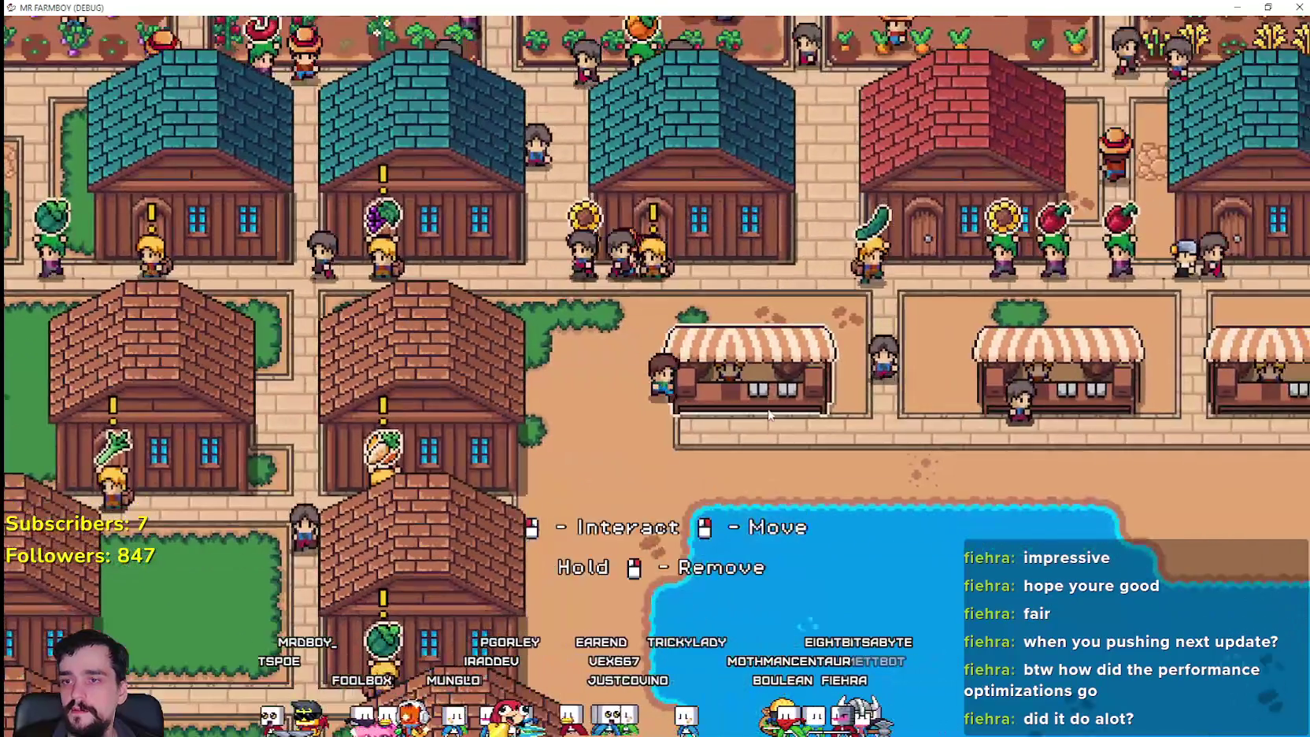
left_click(799, 395)
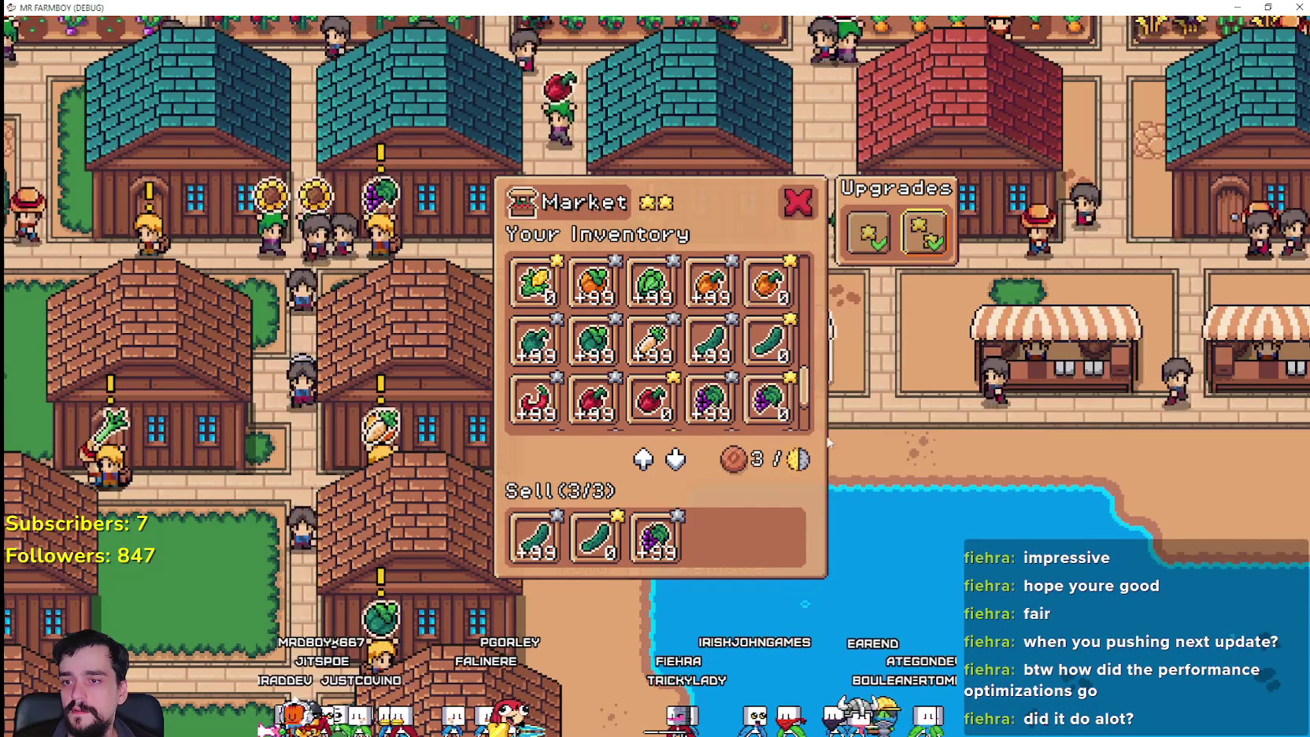
key("Escape")
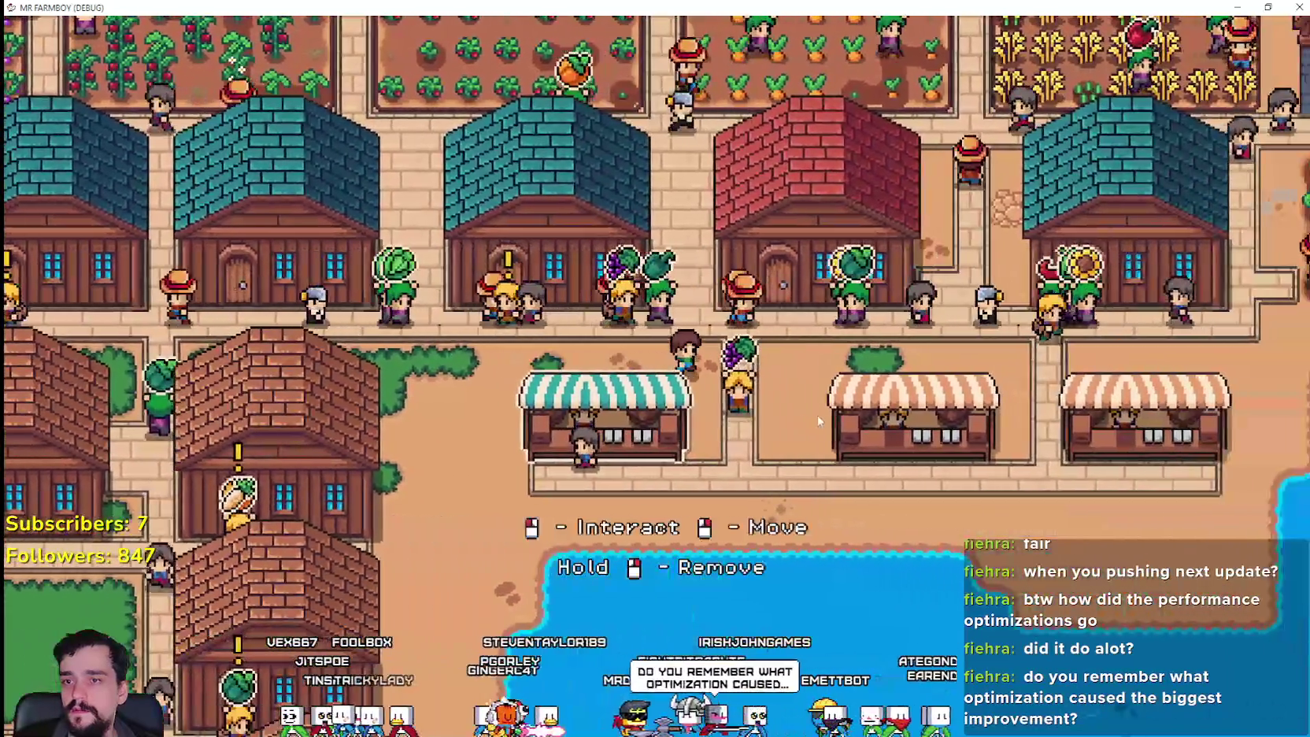
- Check the upgraded two-star stall's inventory, then close the Market panel
left_click(819, 421)
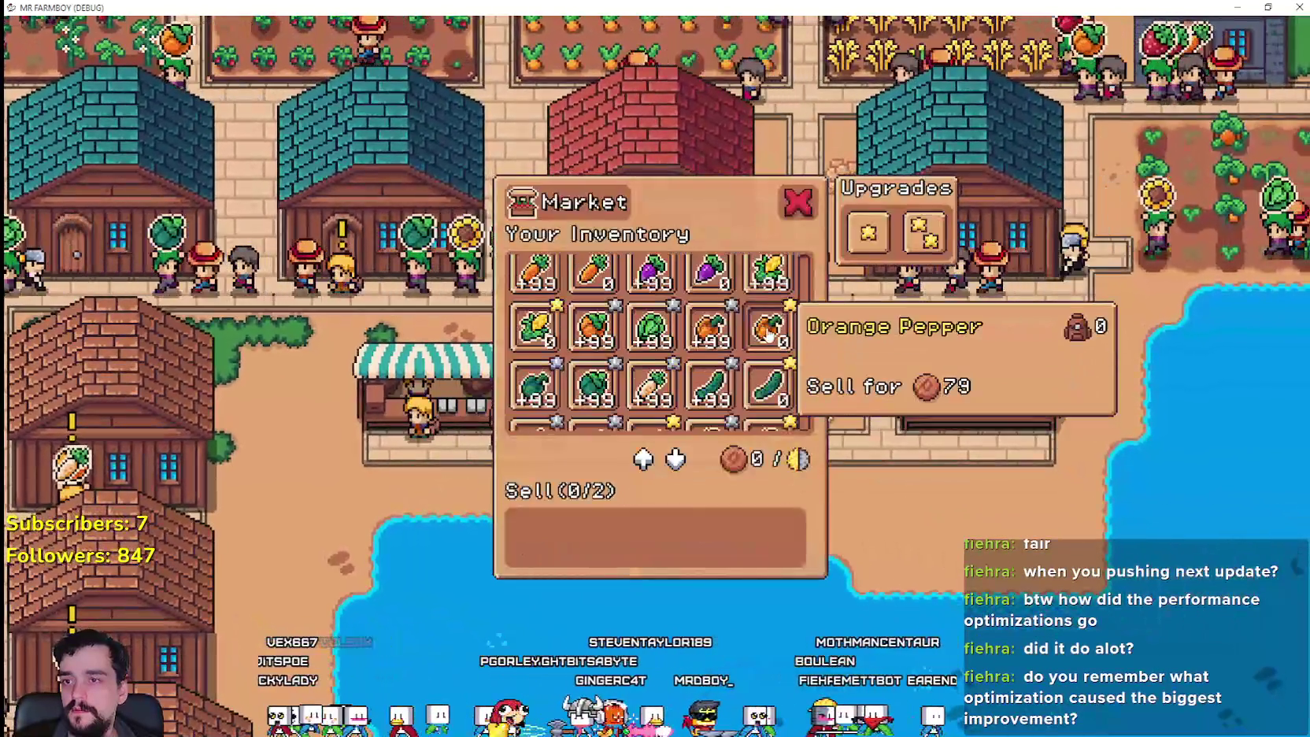
scroll(767, 333, "up", 2)
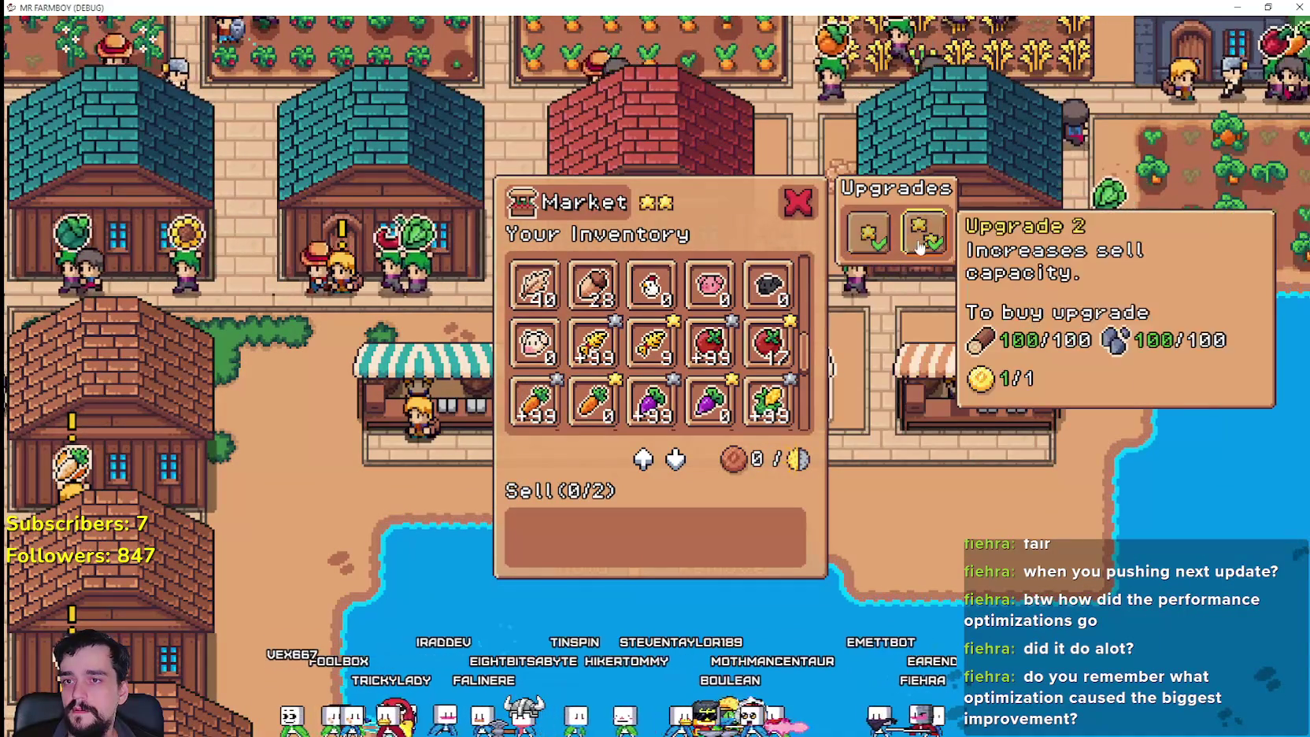
key("Escape")
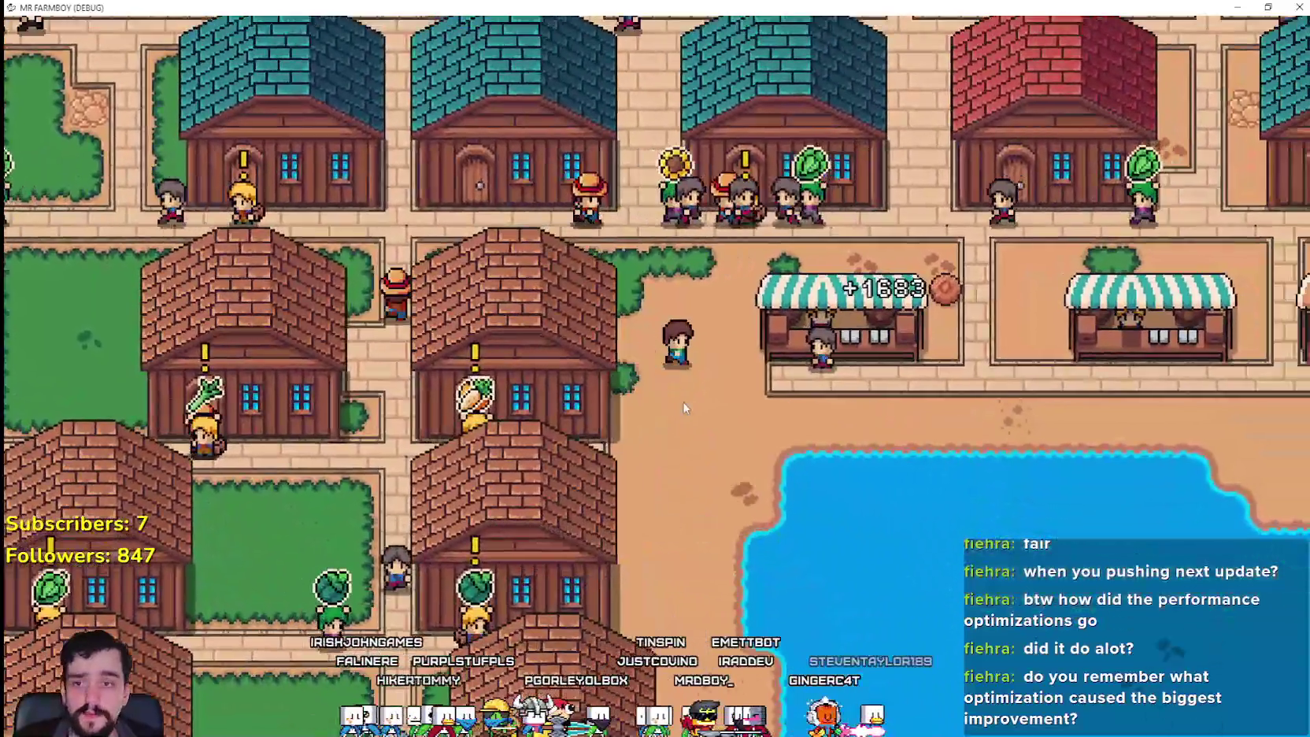
- Walk the farmer south and west around the houses, then back up to the market stalls
scroll(683, 407, "down", 3)
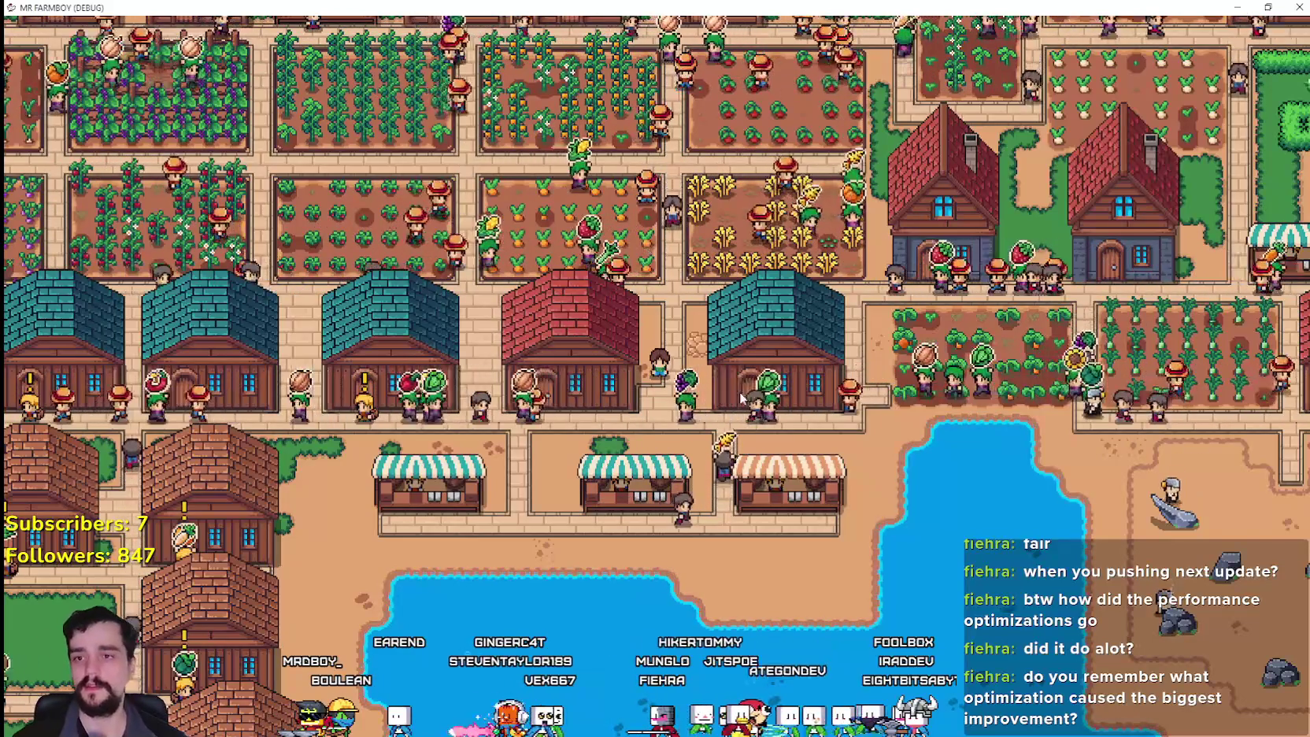
scroll(741, 398, "down", 5)
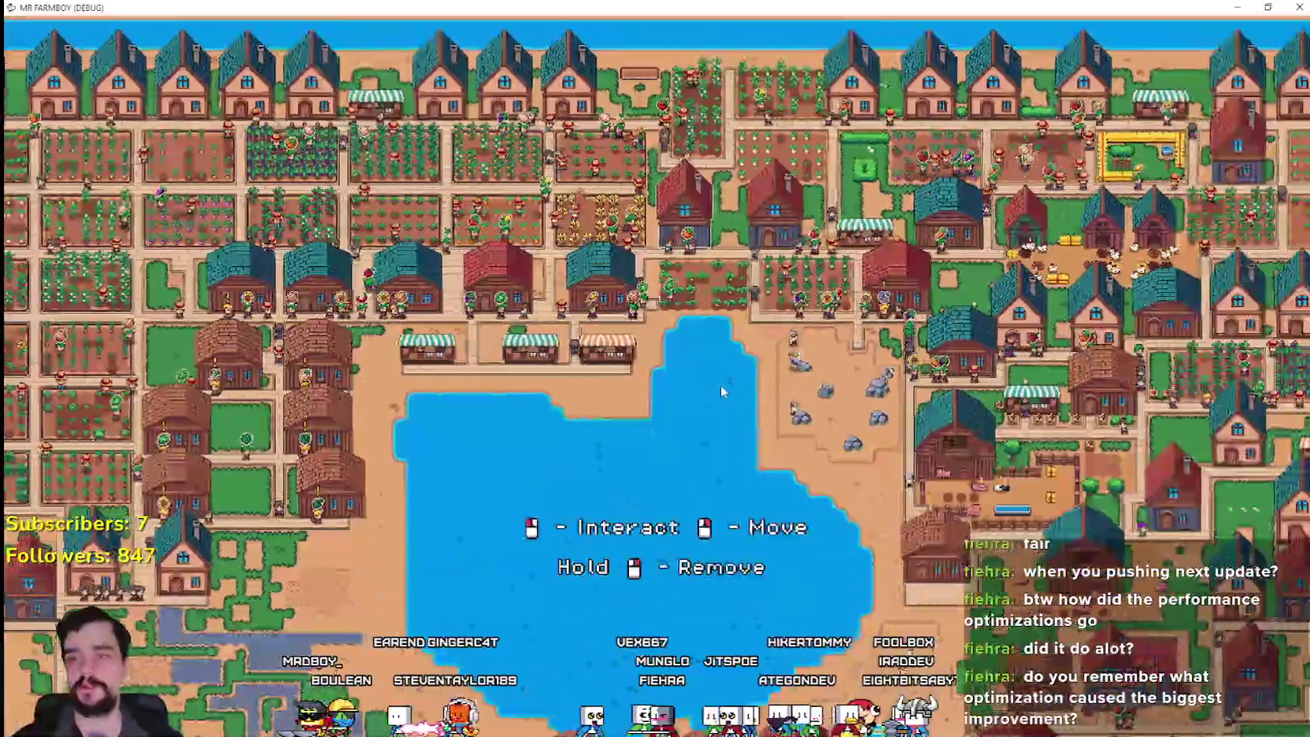
key("d")
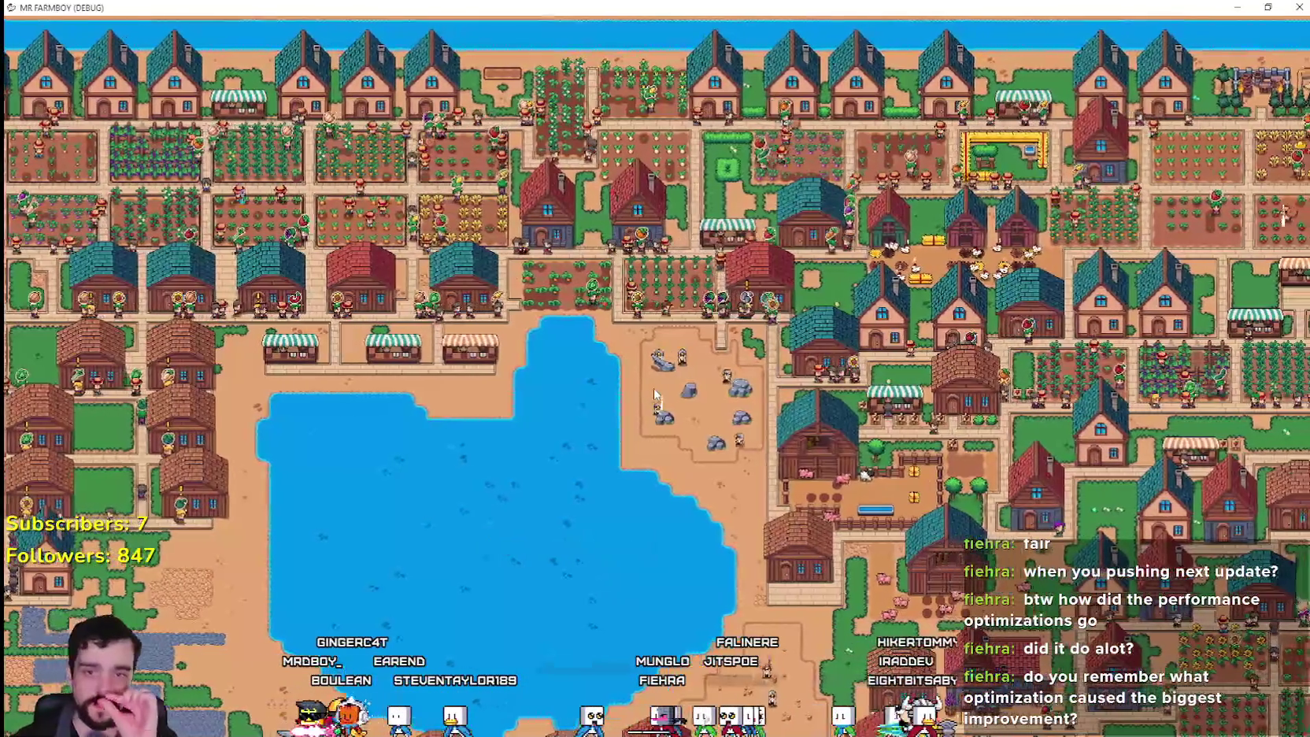
key("s")
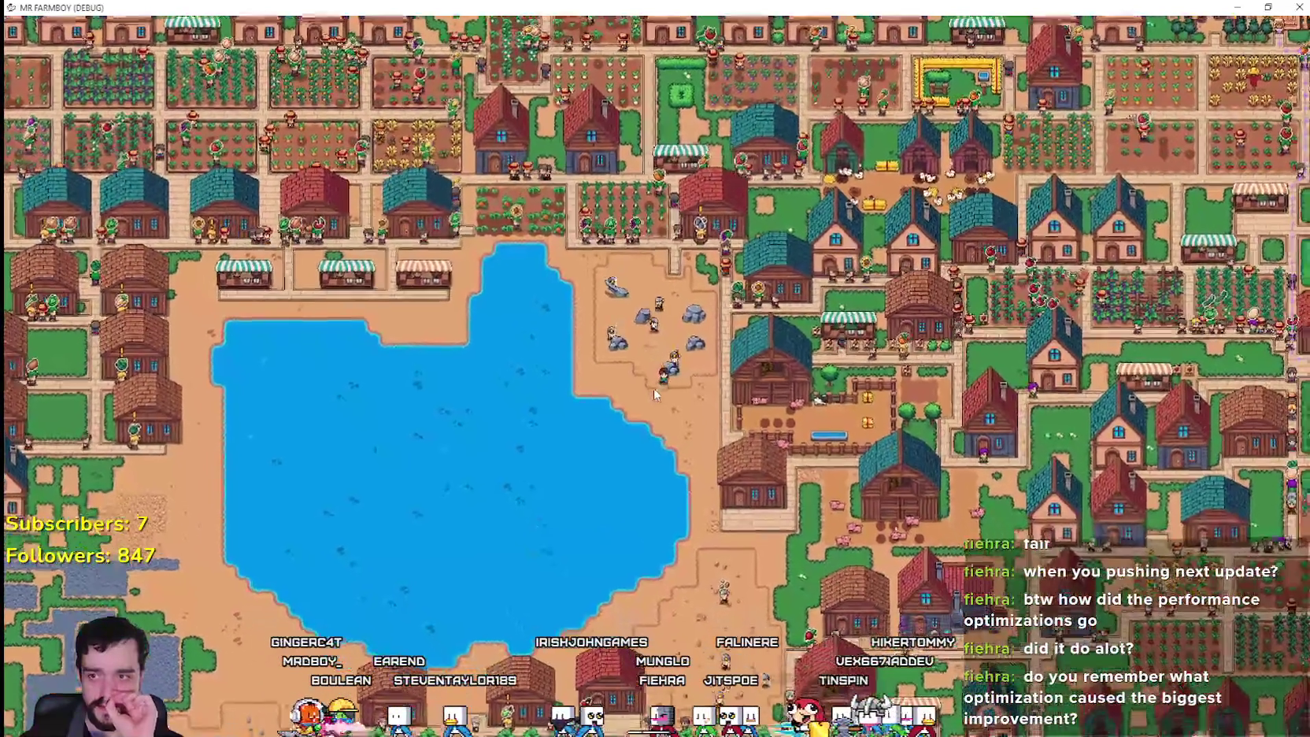
key("s")
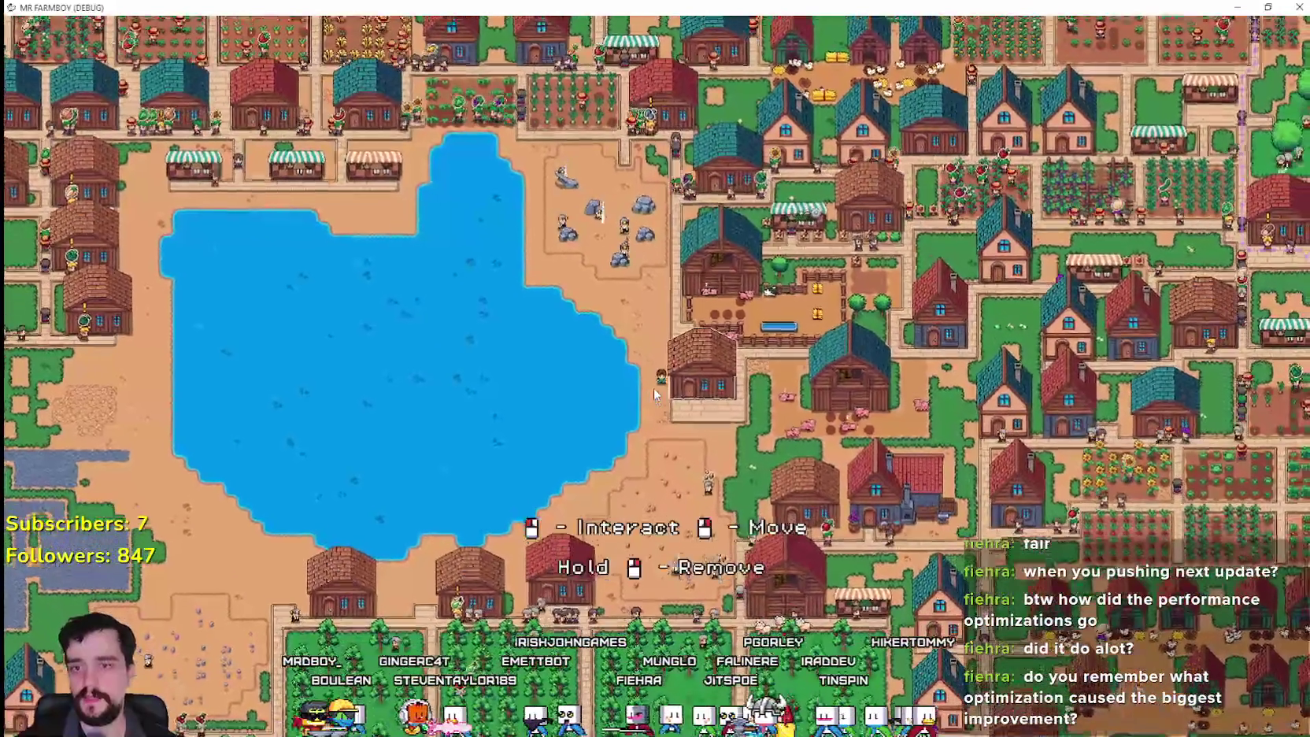
scroll(654, 394, "up", 3)
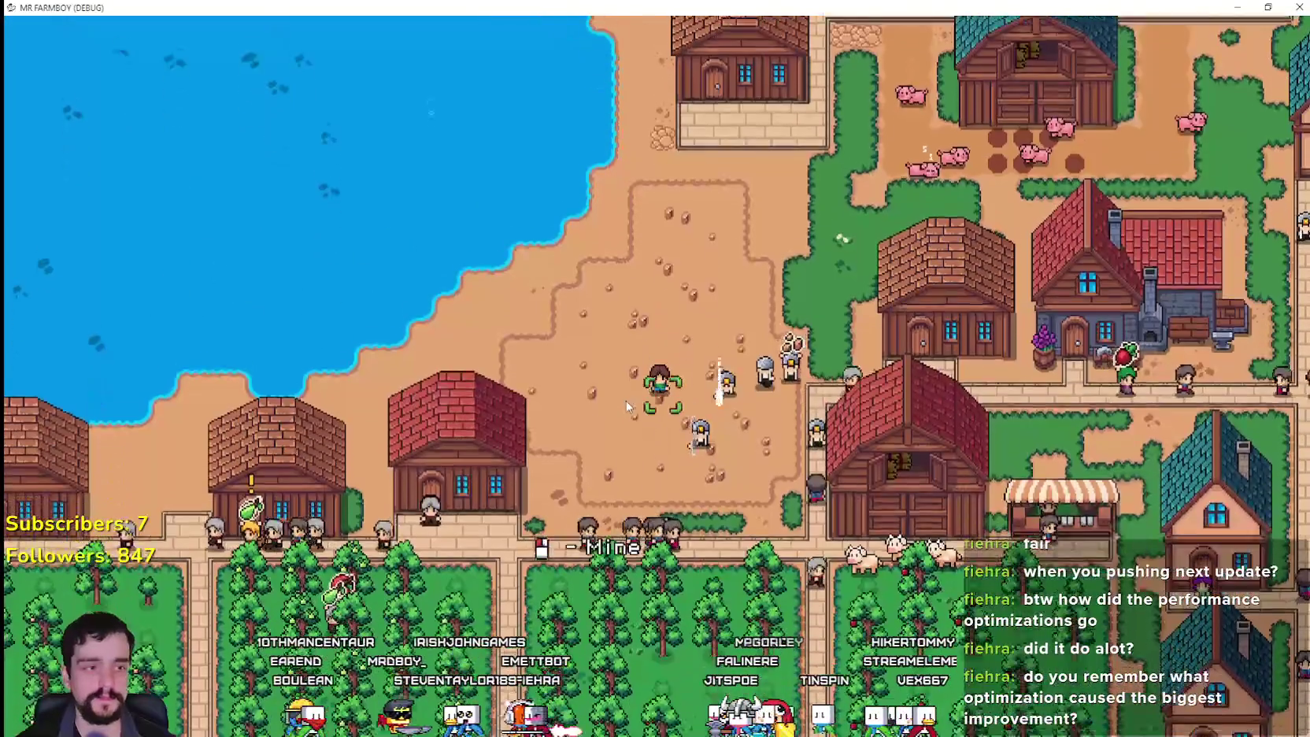
key("s")
key("a")
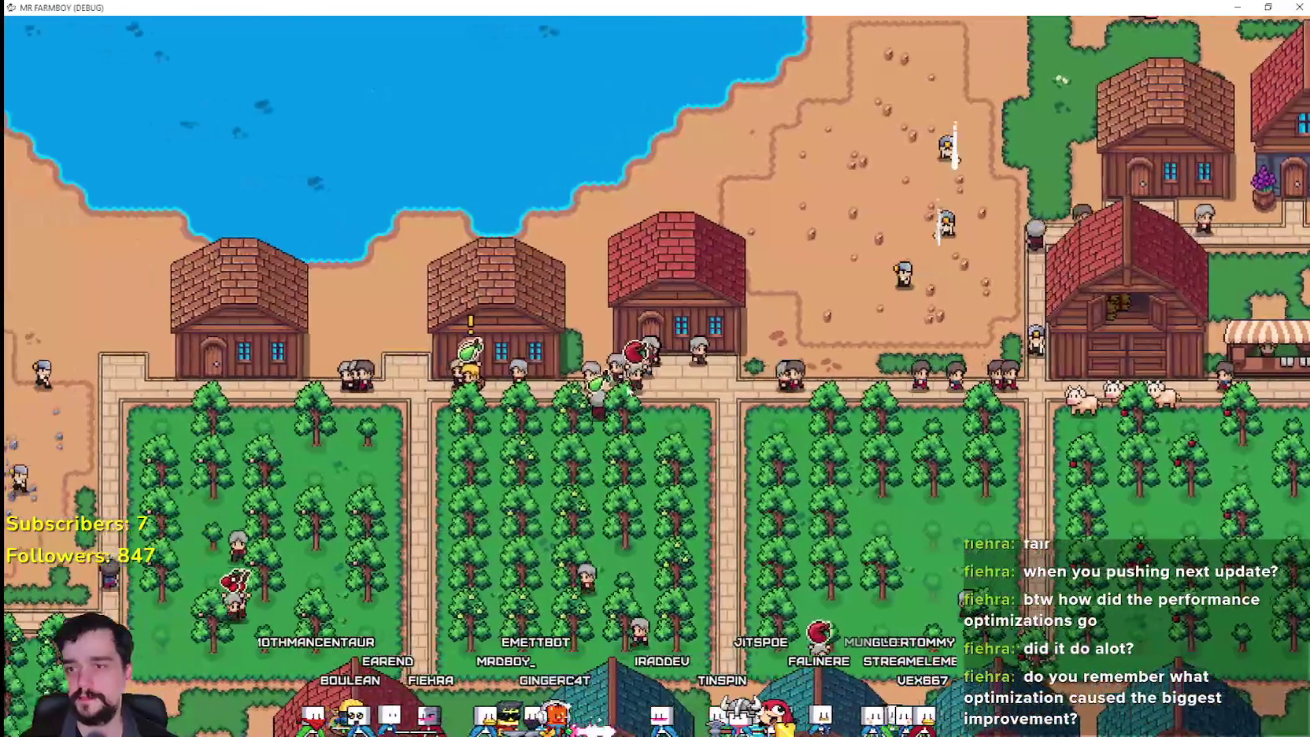
scroll(761, 300, "up", 3)
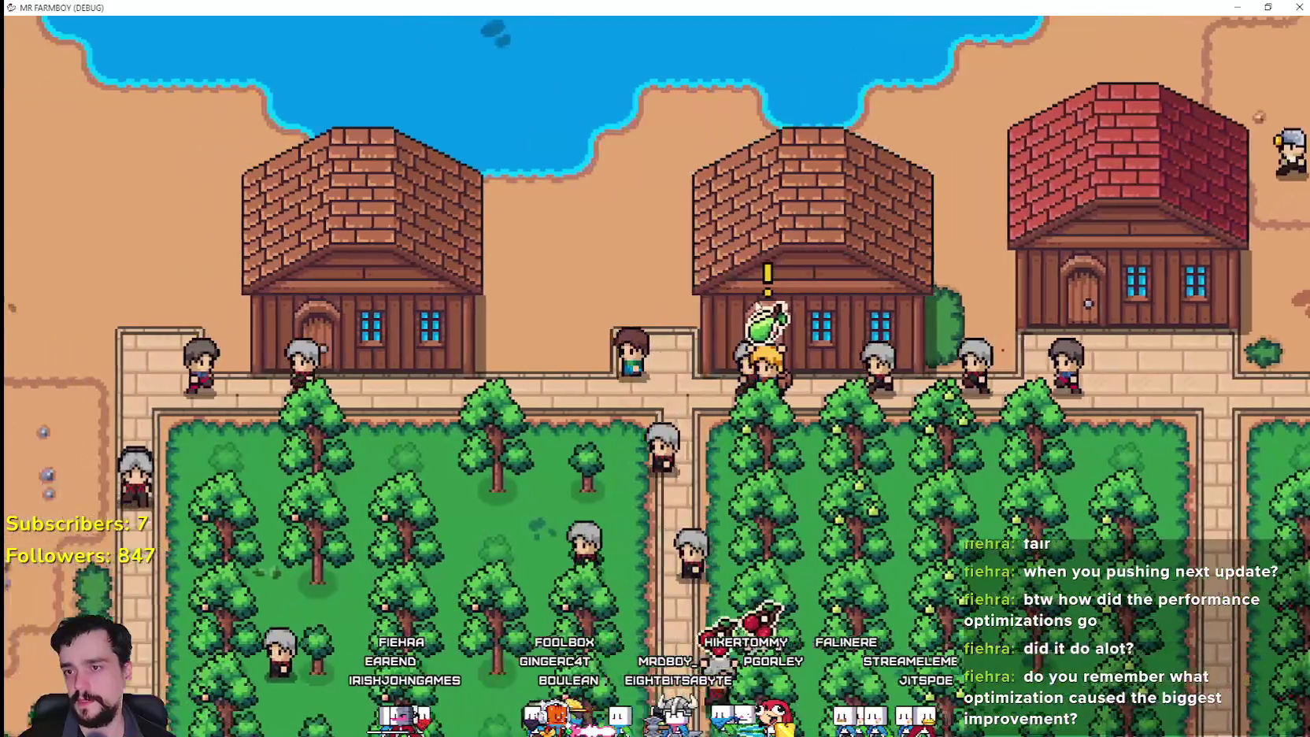
scroll(671, 353, "down", 3)
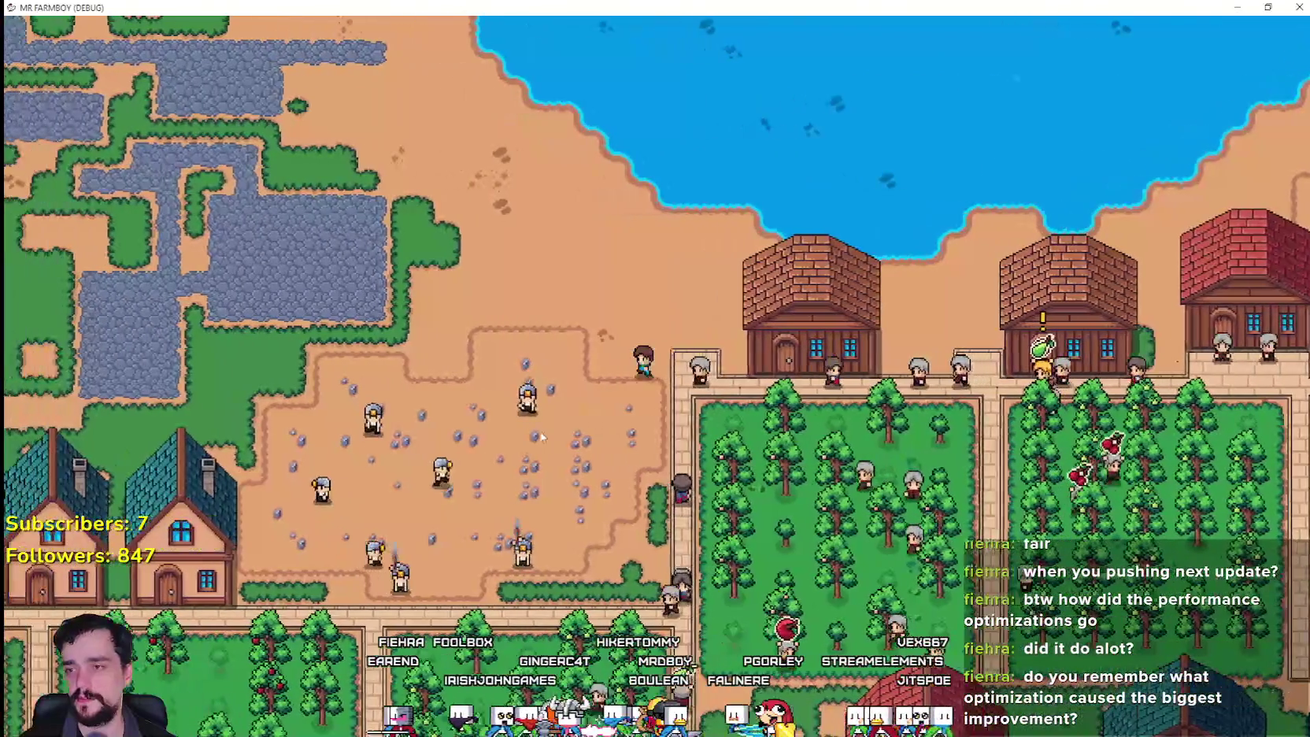
key("w+a")
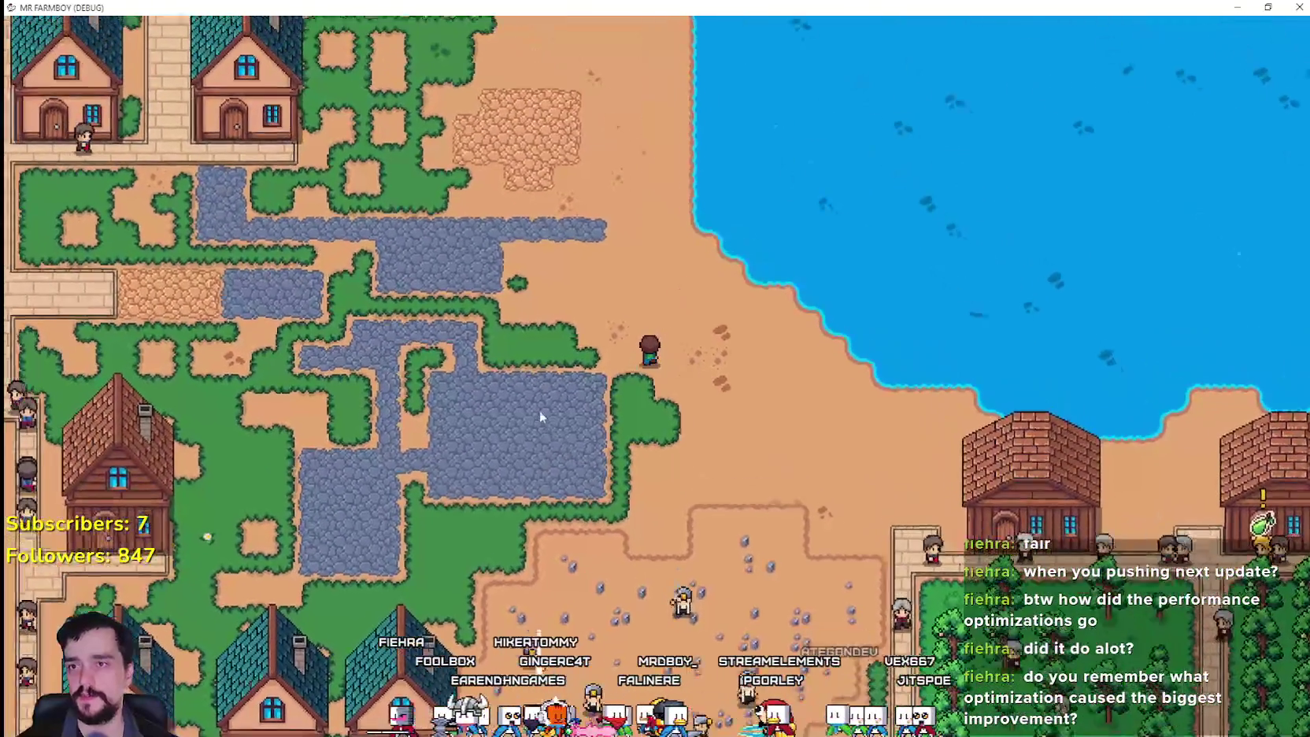
key("w+a")
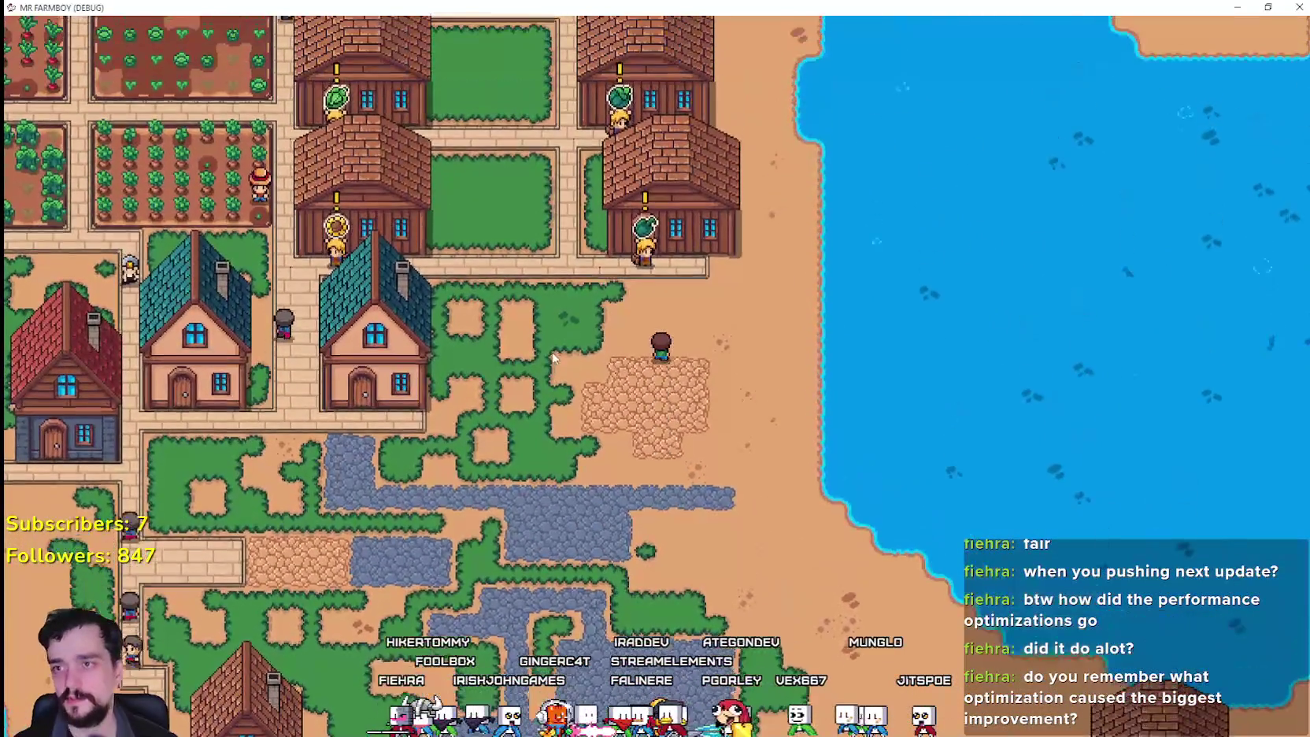
key("w")
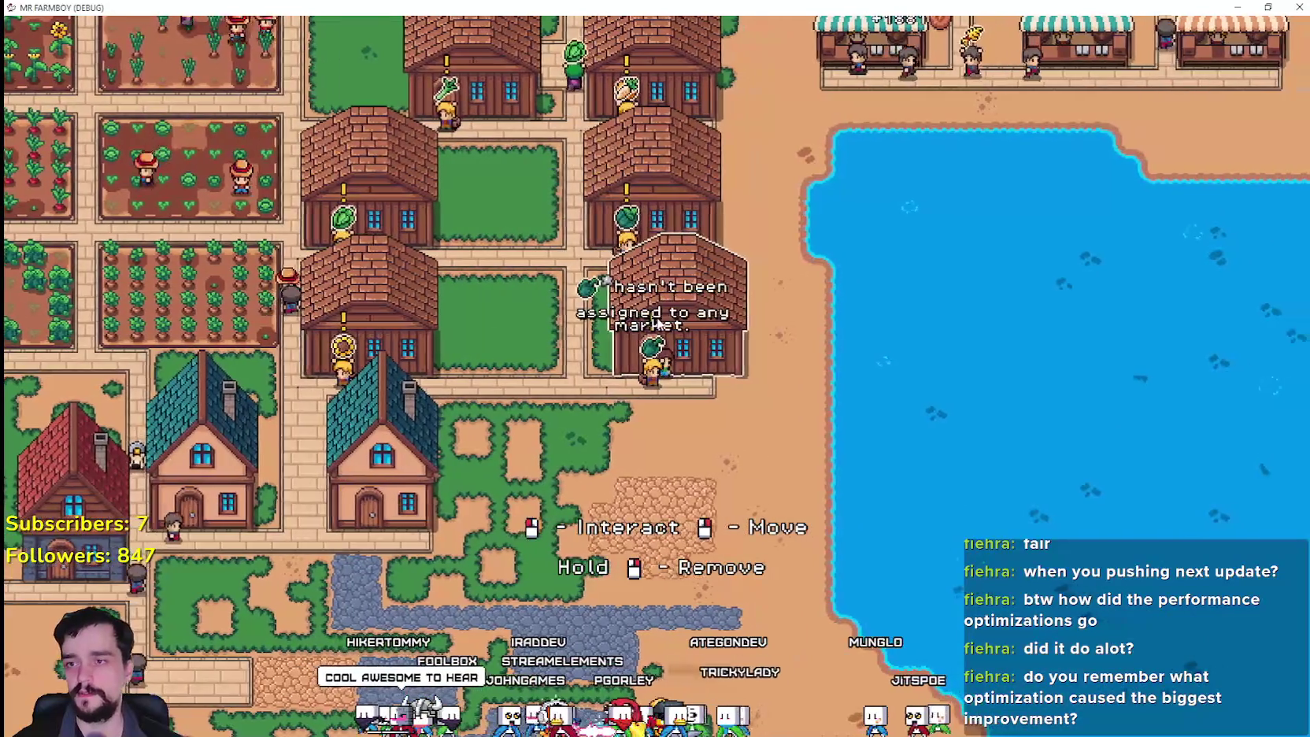
key("w+d")
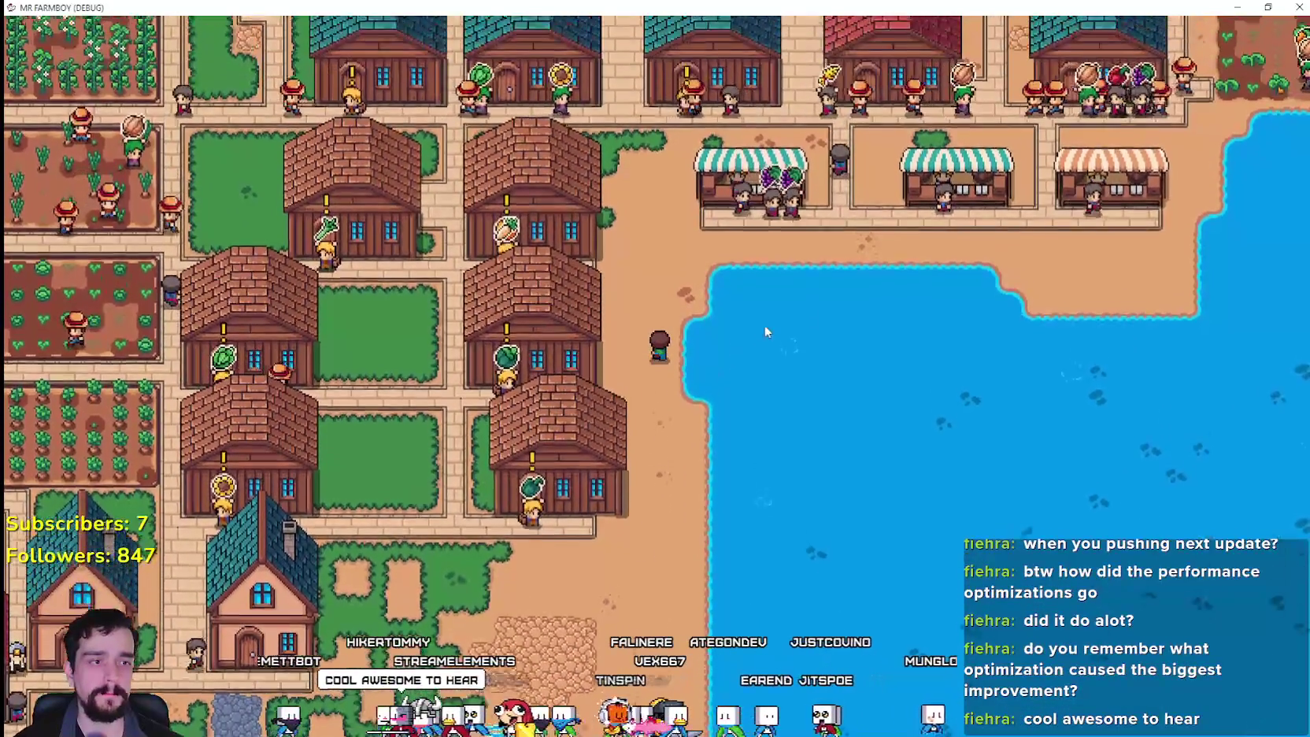
key("w+d")
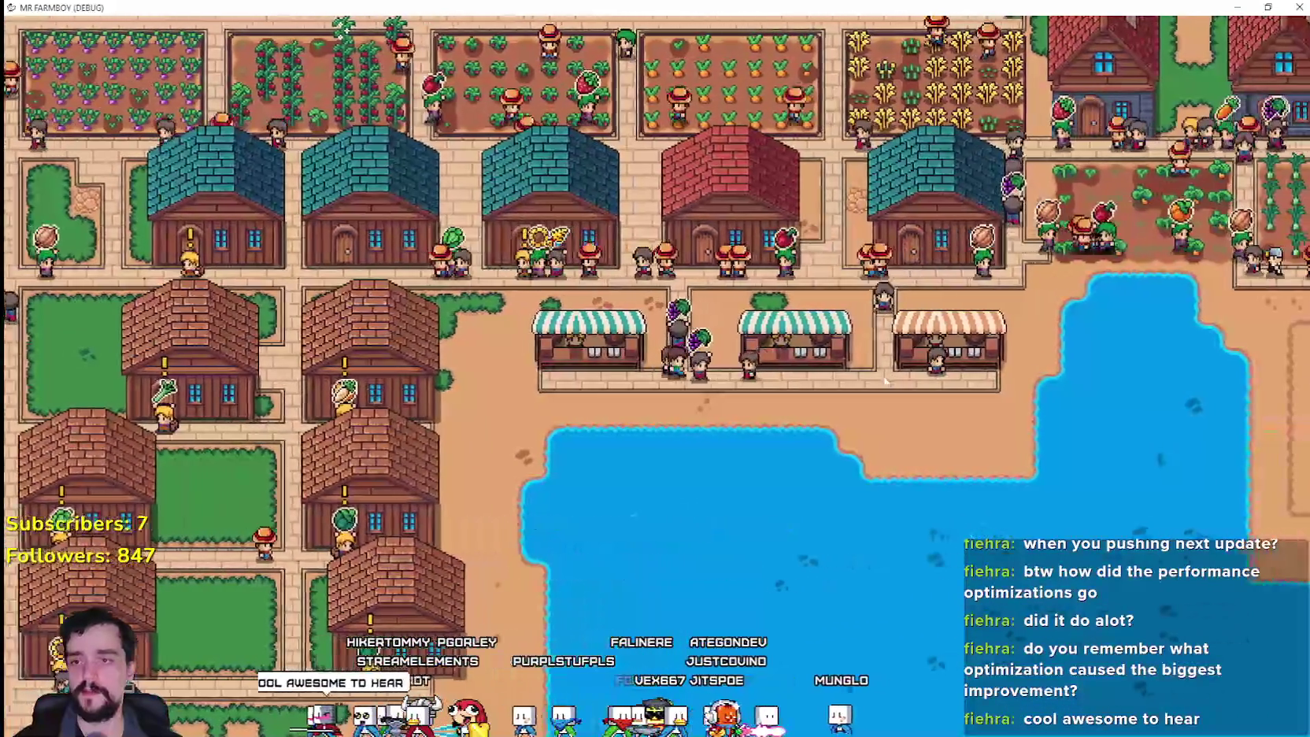
key("d")
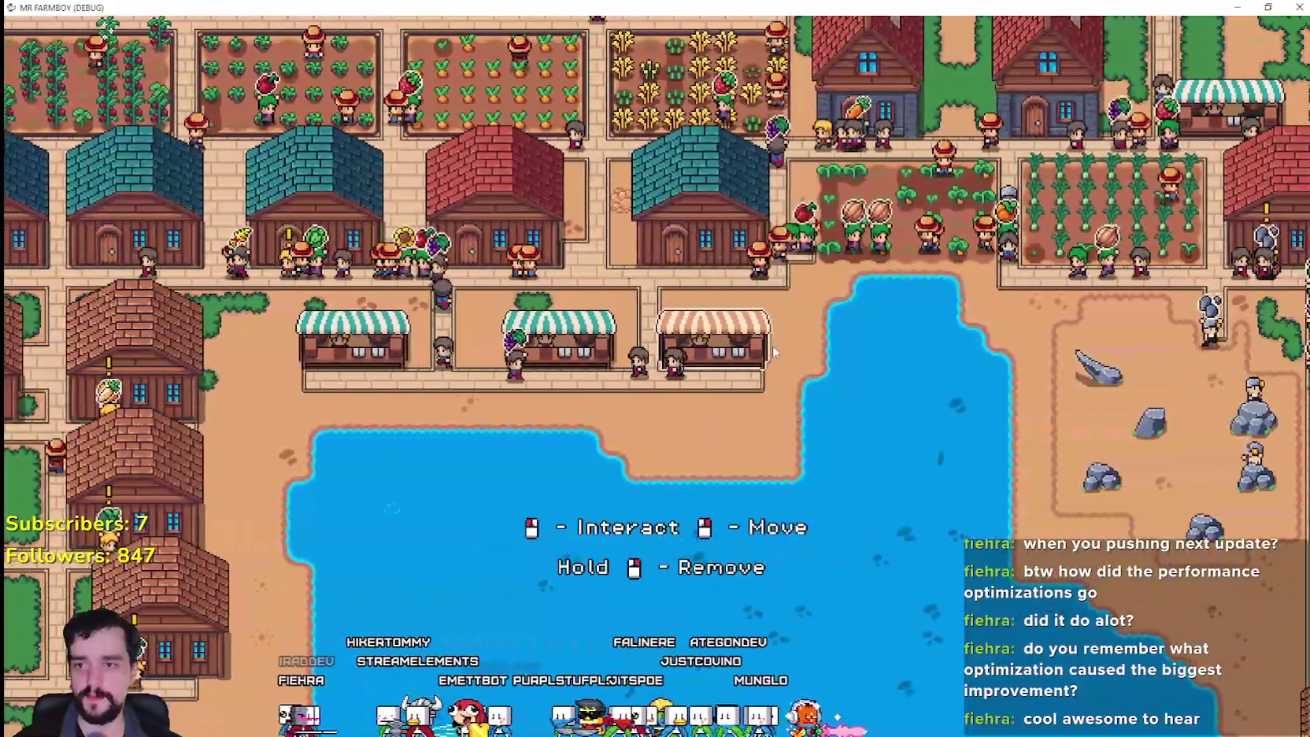
- Open a market stall's inventory and close it again
left_click(742, 352)
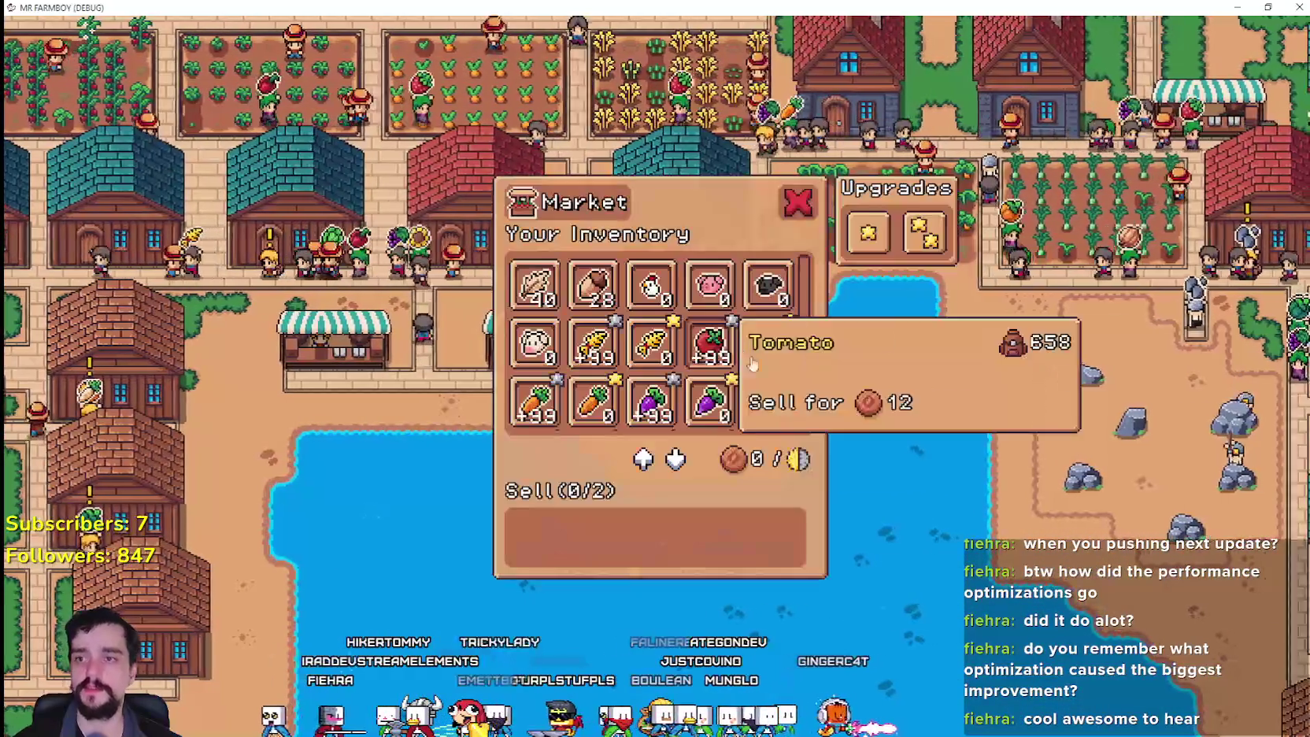
left_click(797, 202)
scroll(834, 417, "down", 5)
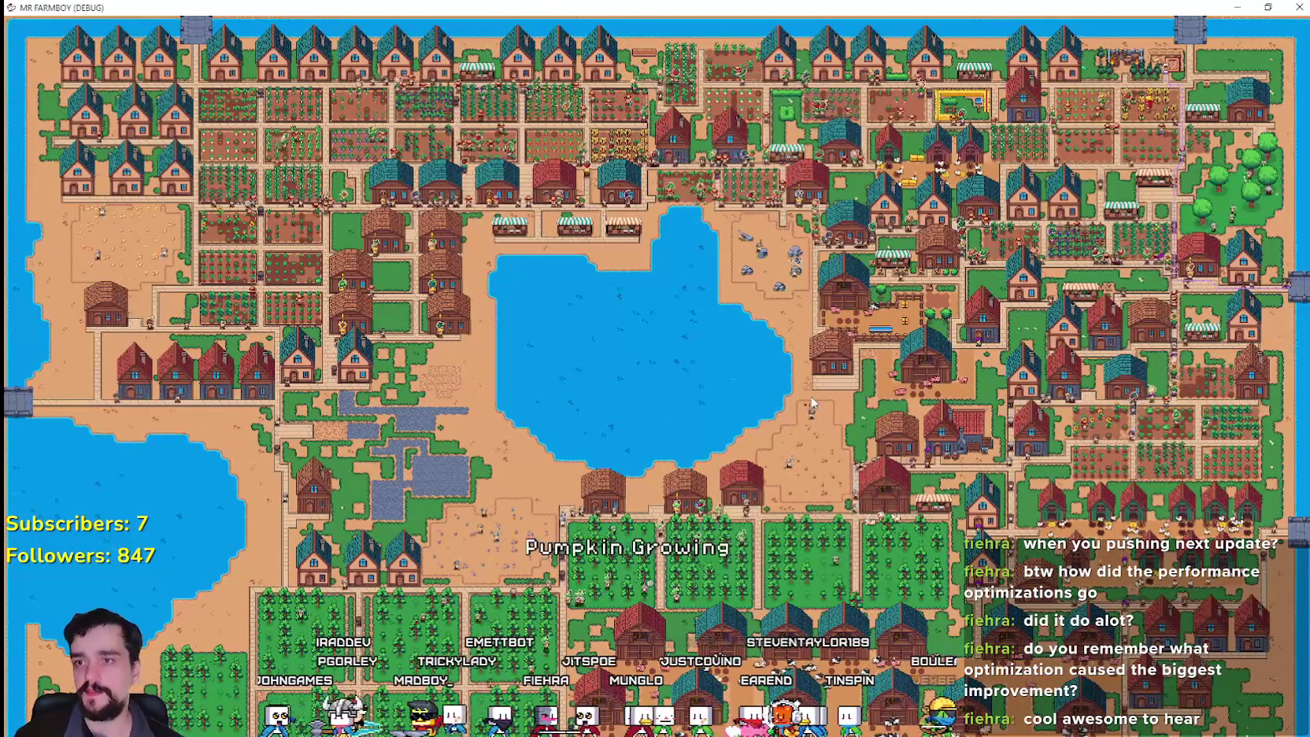
scroll(803, 389, "up", 5)
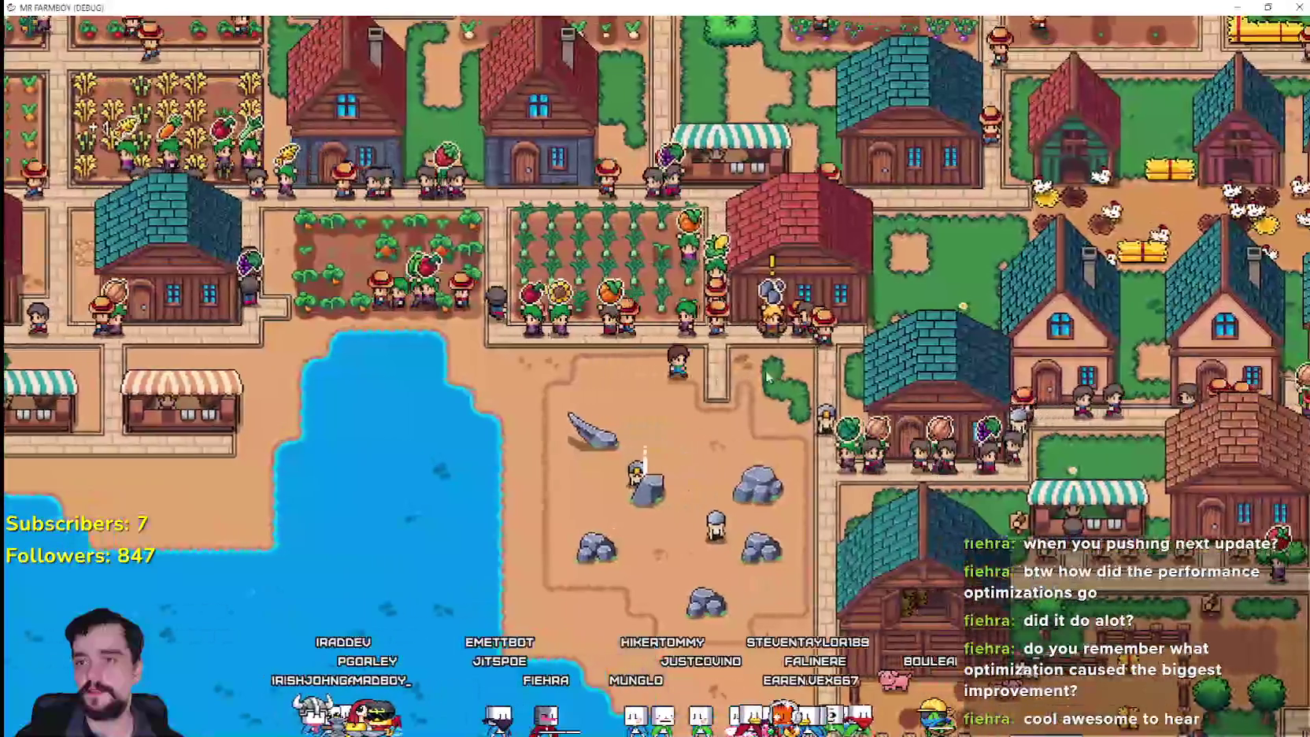
- Pan the view east and leave fullscreen with F11 to reveal the Godot editor
key("w+d")
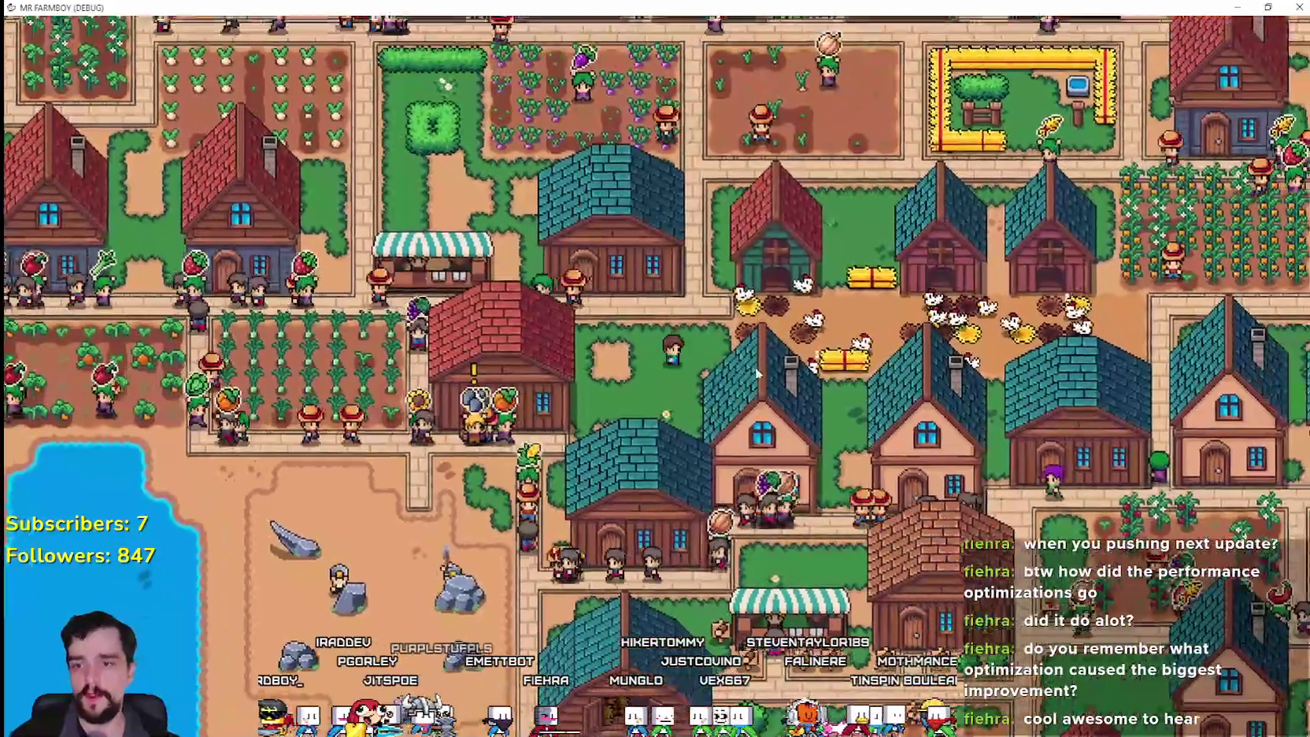
key("d")
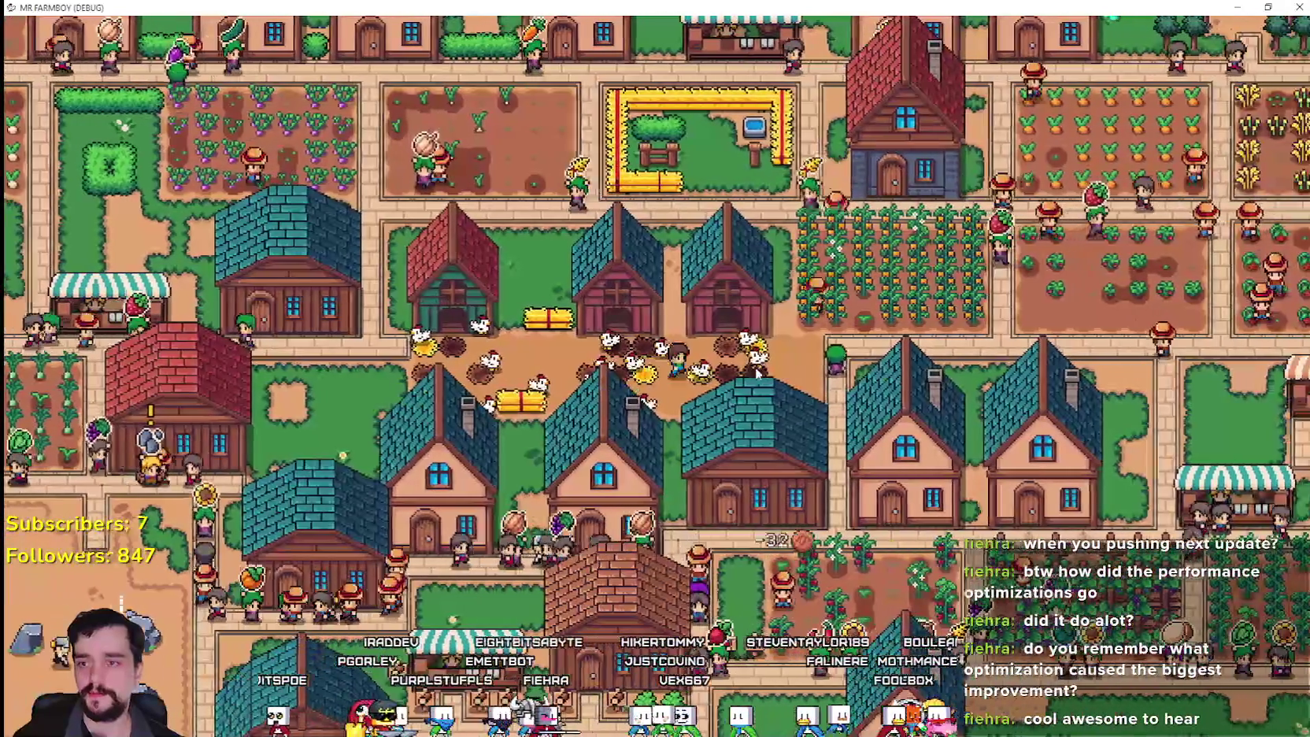
key("d")
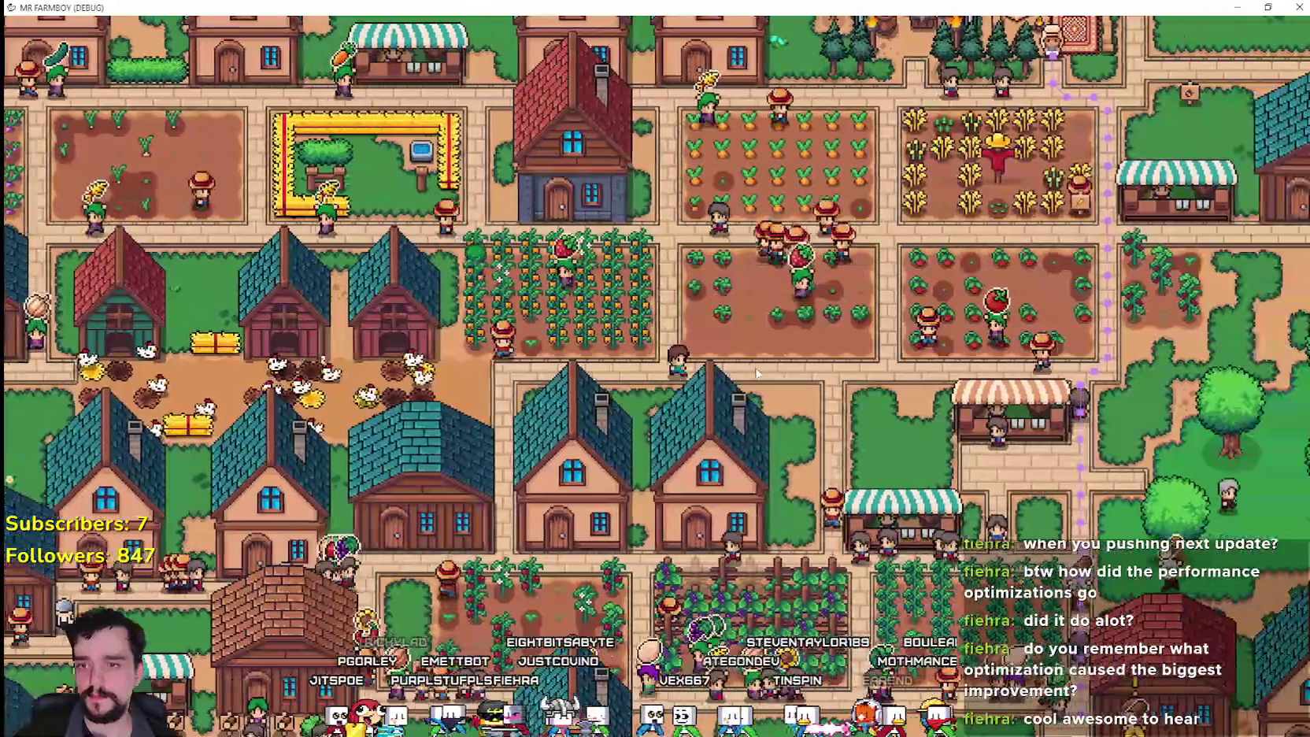
key("F11")
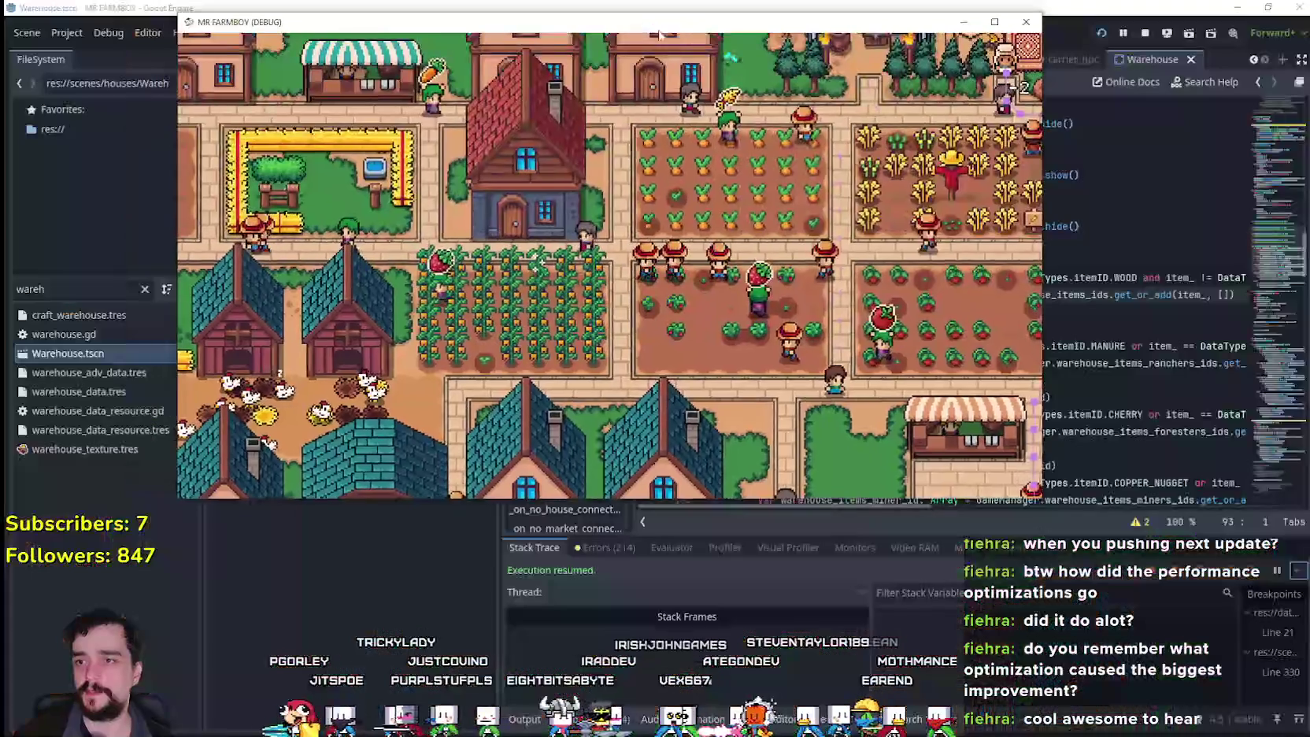
- Graph the FPS and Process monitors in the Godot debugger's Monitors panel
left_click(650, 590)
left_click(787, 547)
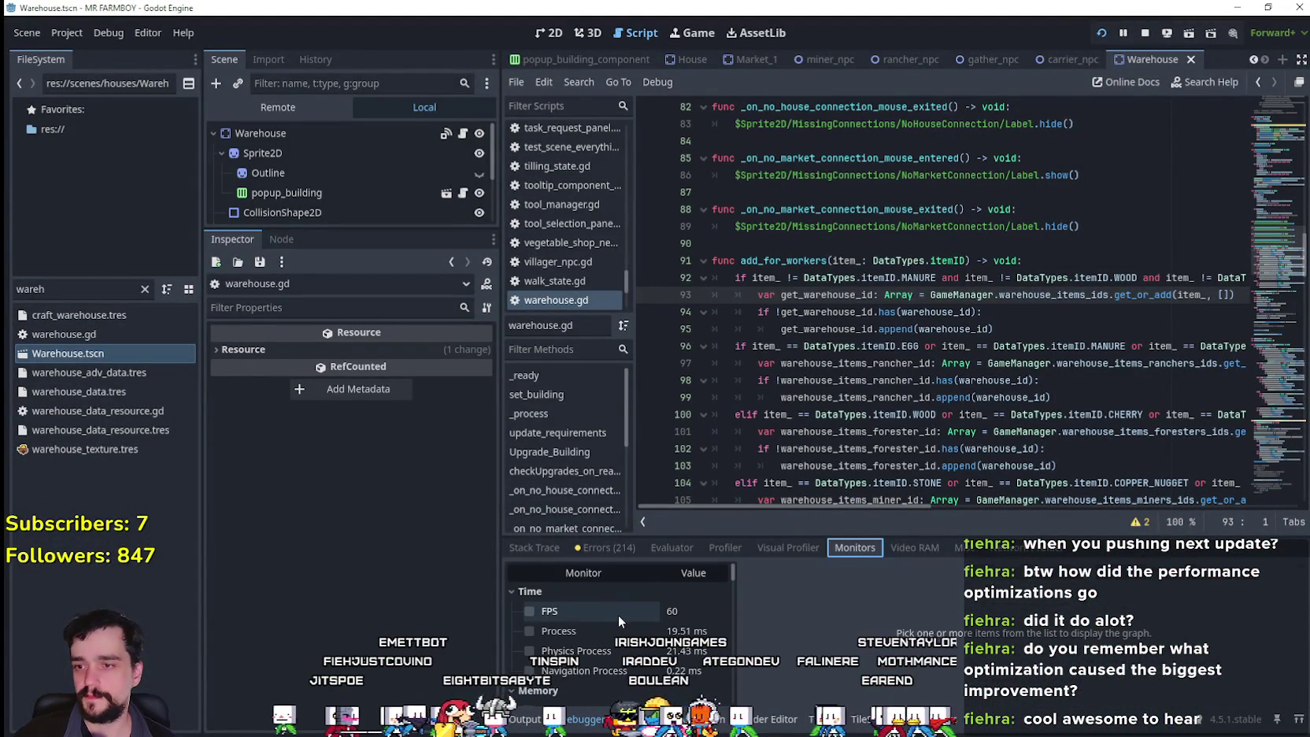
left_click(618, 615)
left_click(618, 630)
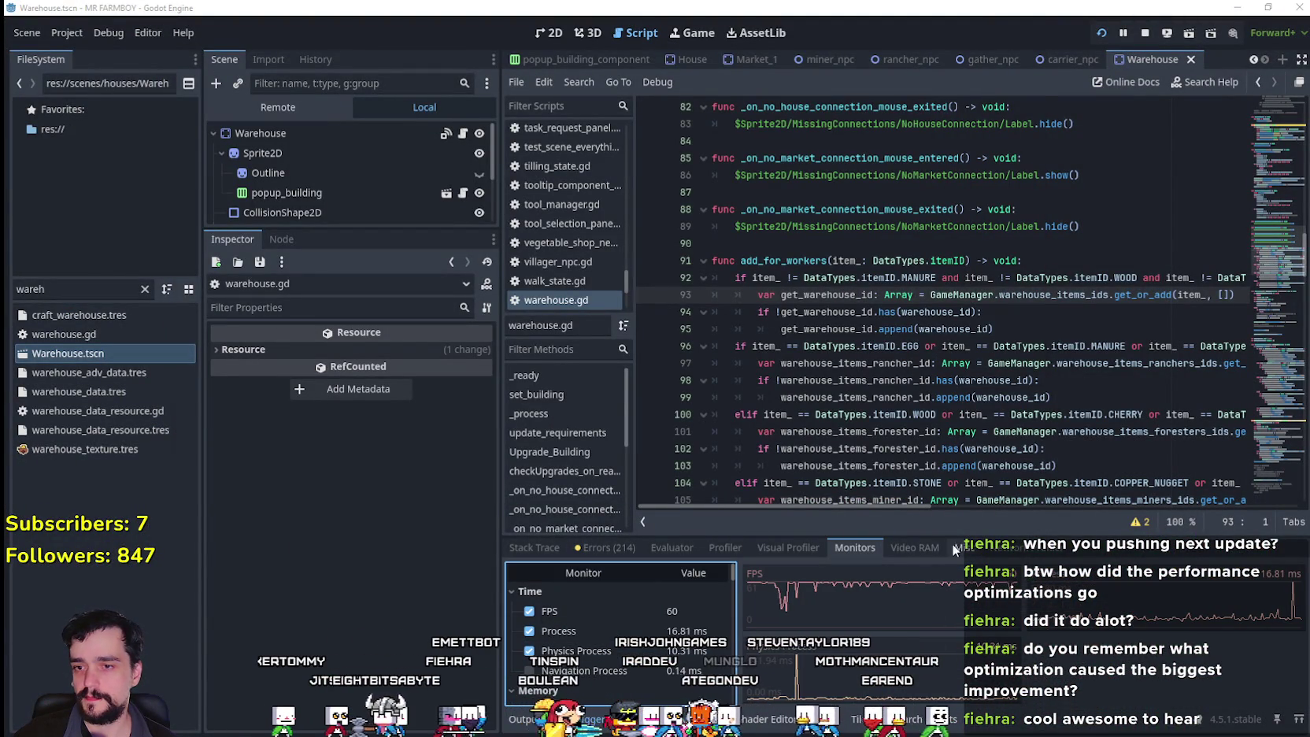
- Return to the game, pan across the town, and open the warehouse's inventory
key("alt+Tab")
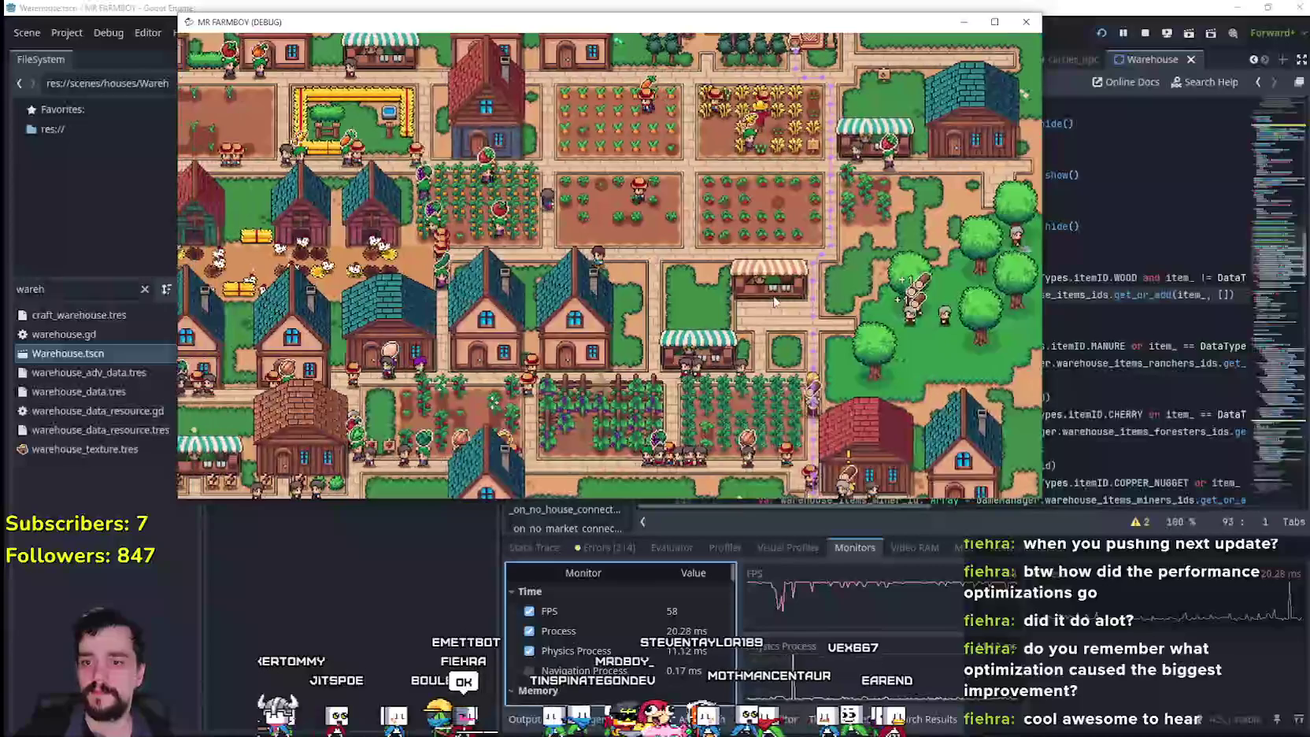
key("a")
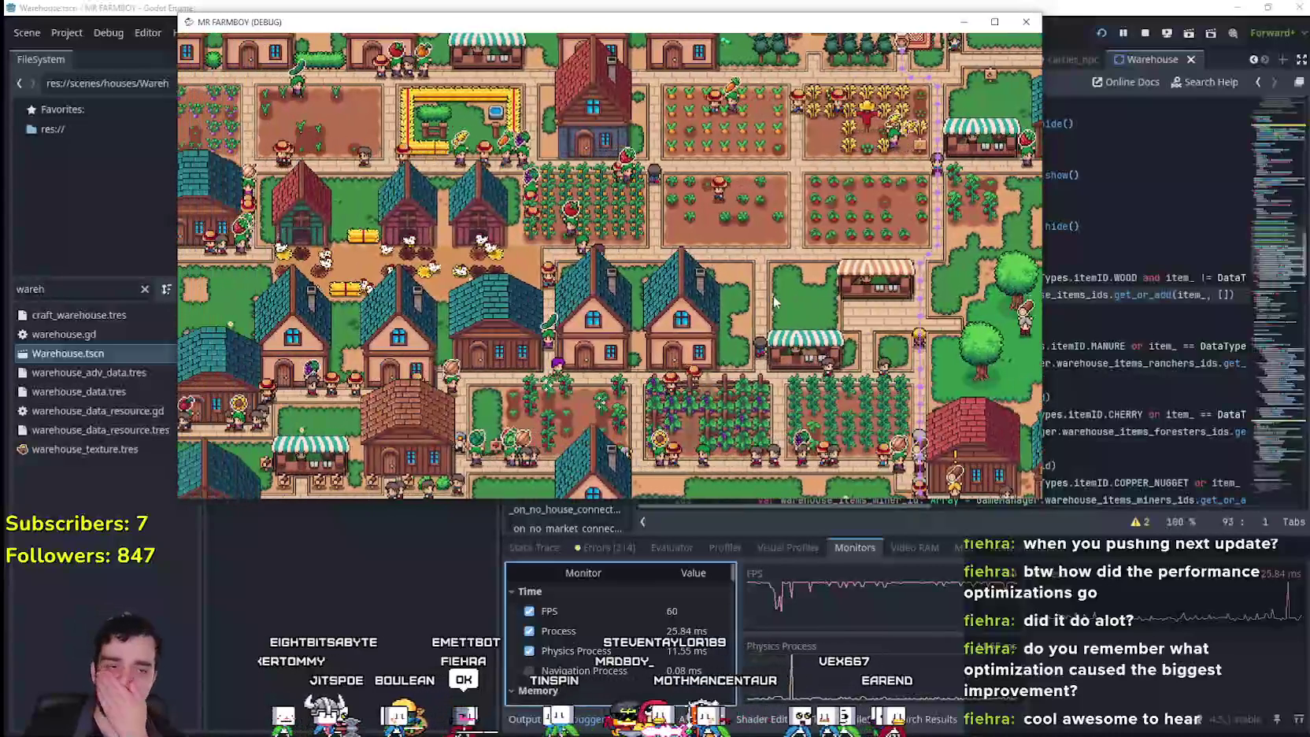
key("a")
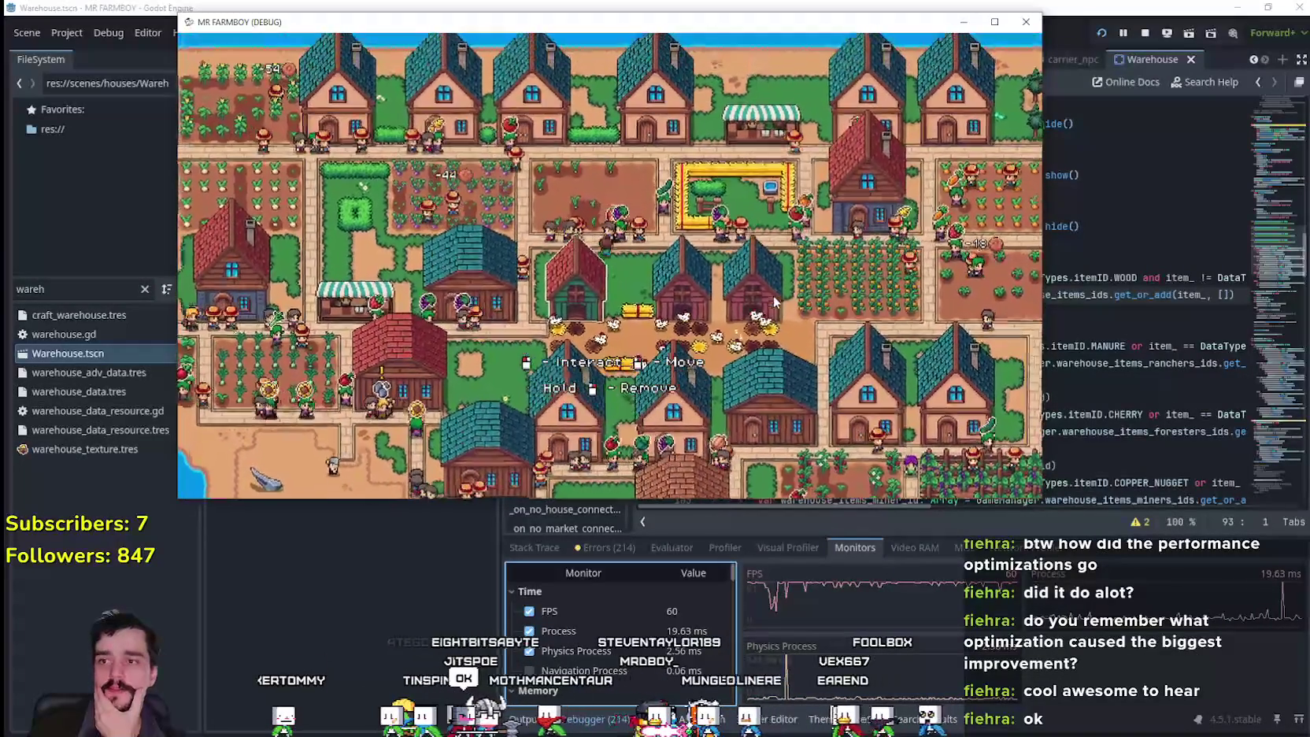
key("w")
key("a")
key("s")
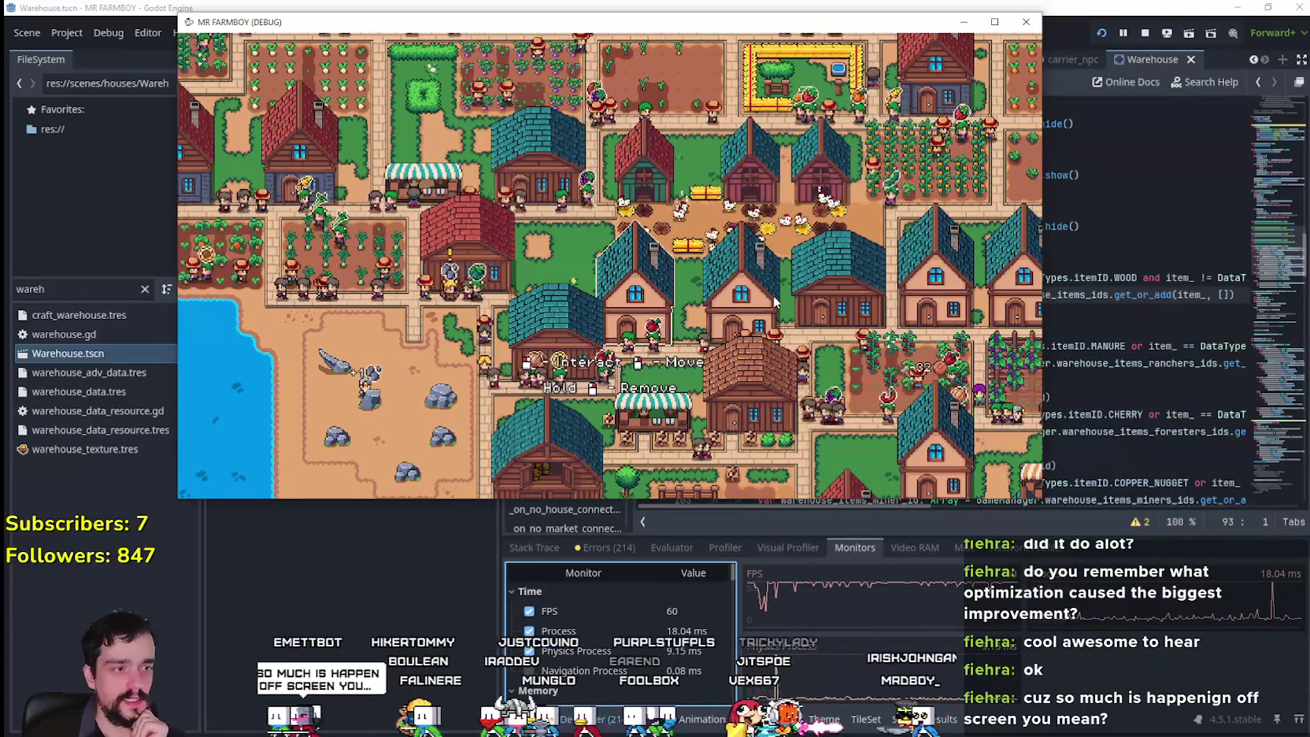
key("a")
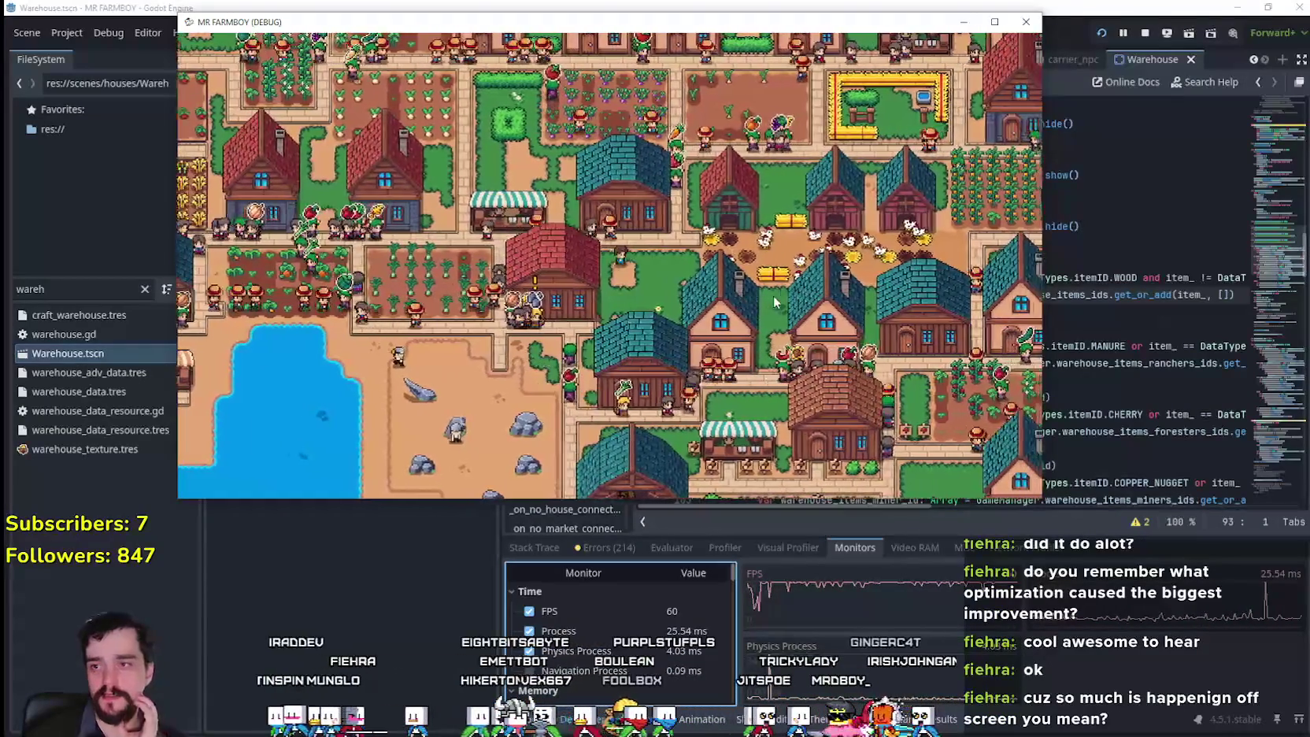
key("d")
key("s")
key("a")
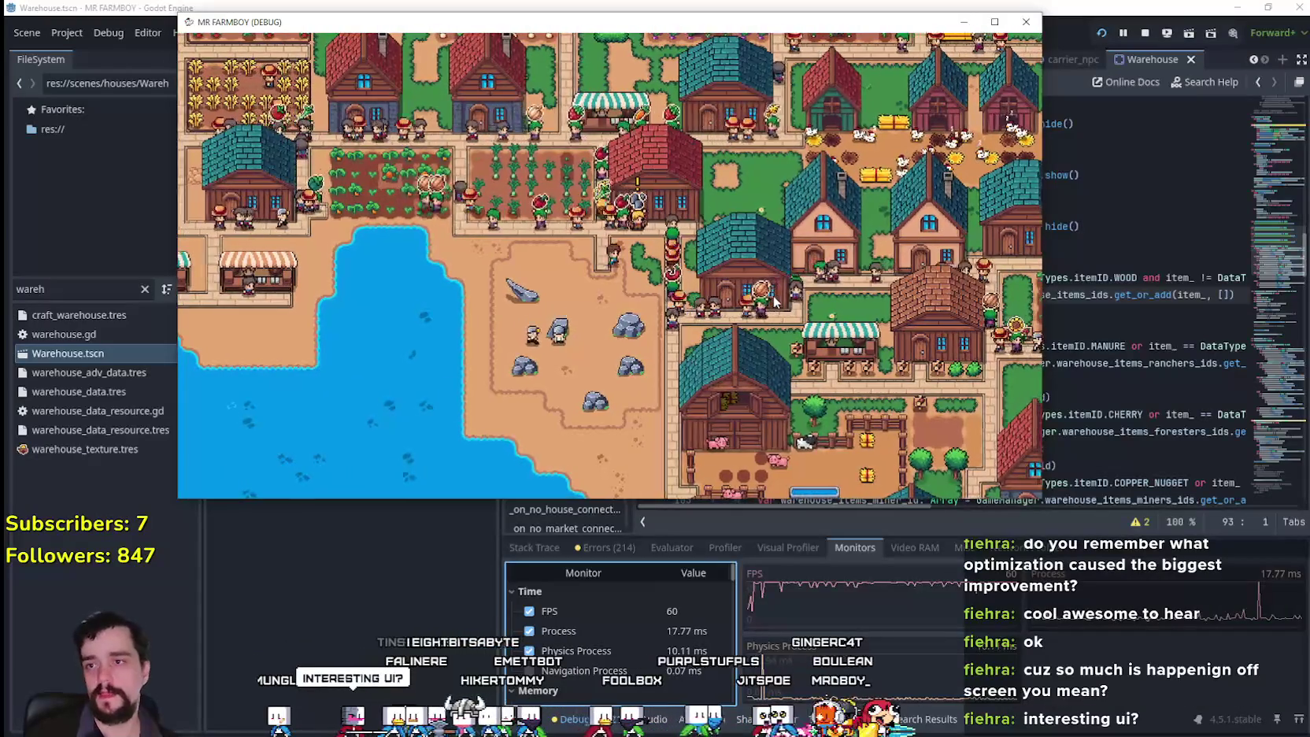
key("w")
key("w")
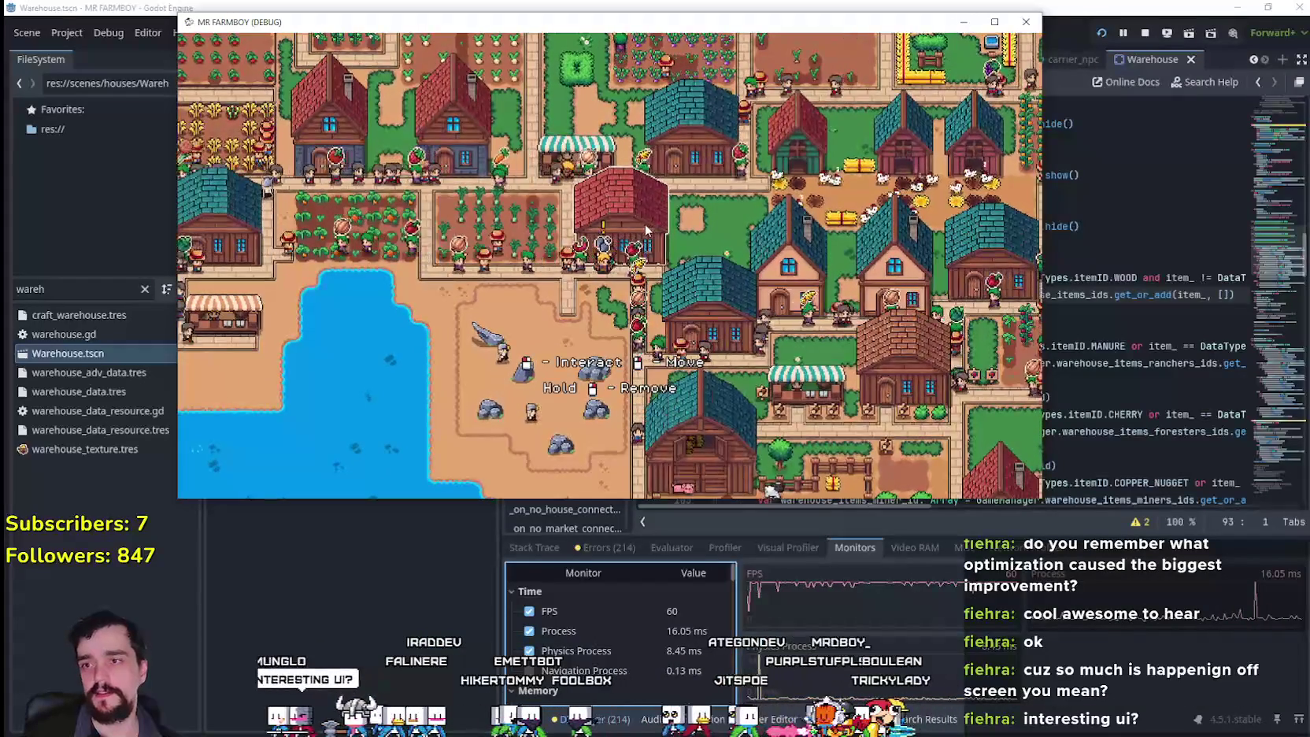
left_click(730, 288)
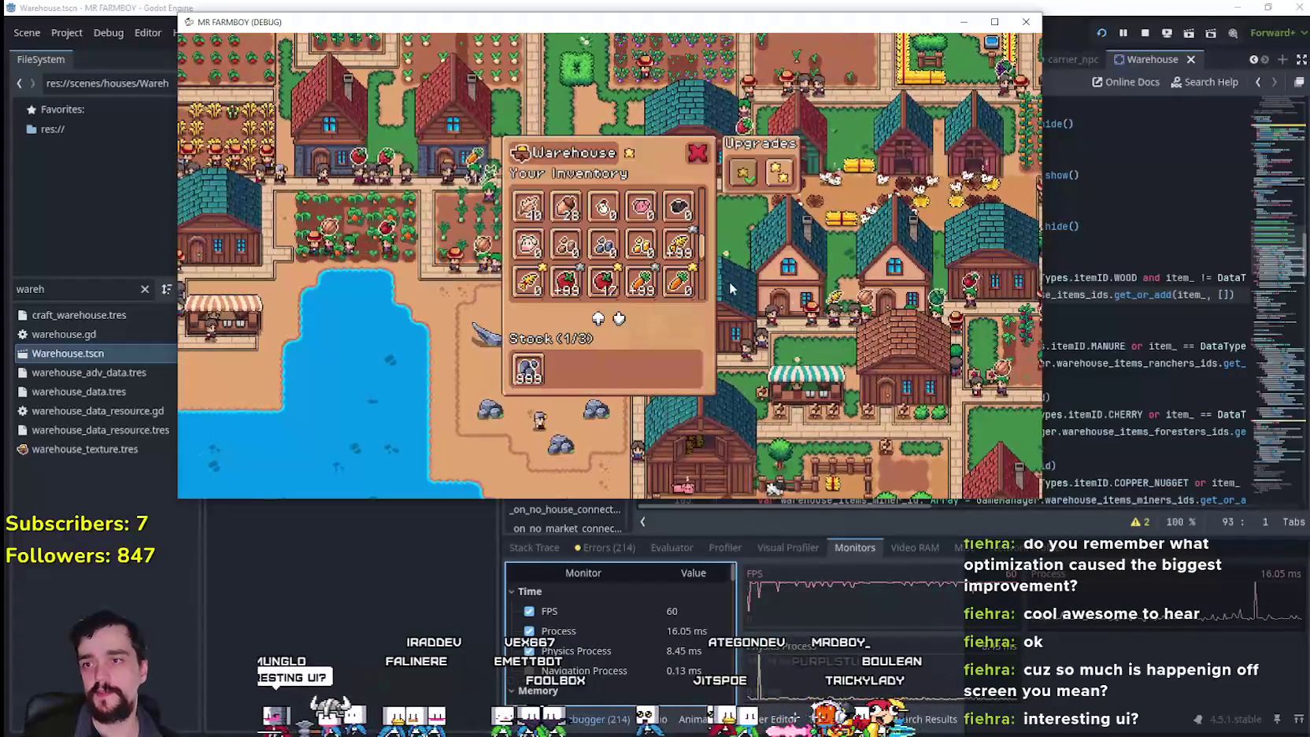
- Maximise the game window, scroll through the warehouse stock, and close the inventory
left_click(994, 22)
left_click_drag(804, 347, 803, 276)
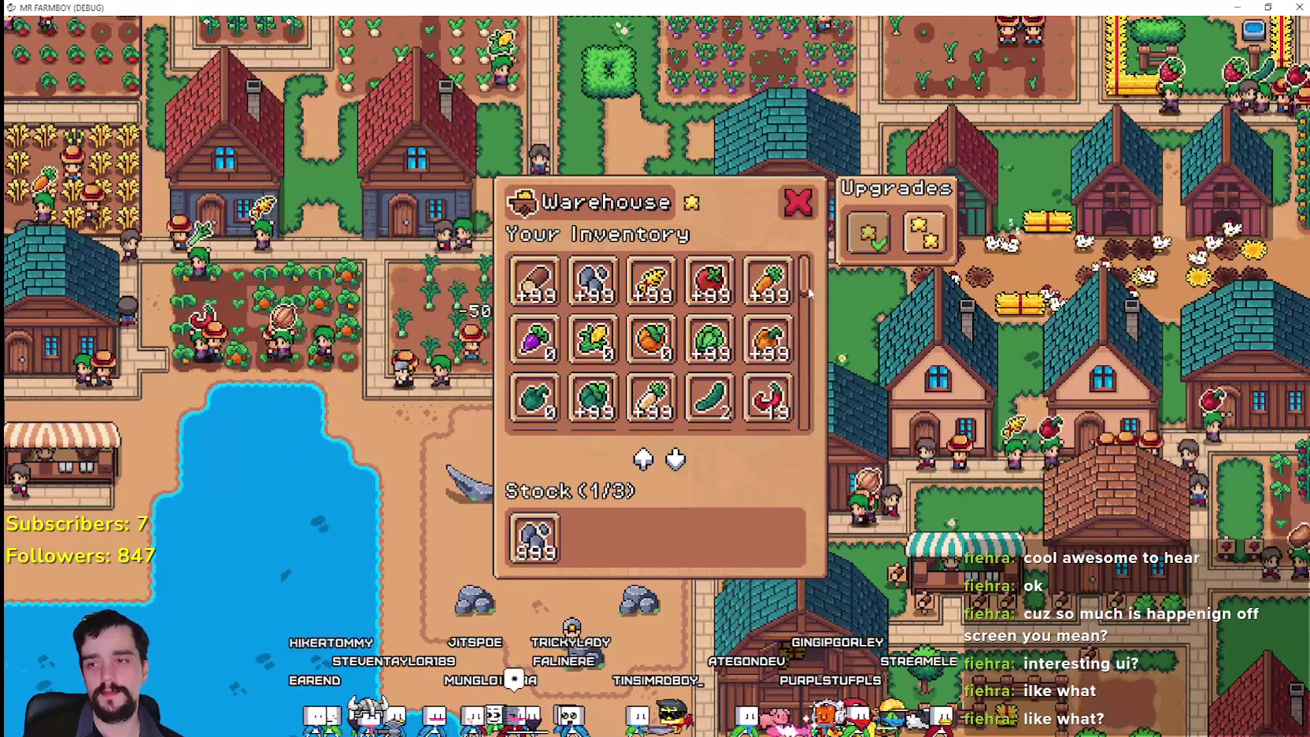
scroll(789, 410, "down", 5)
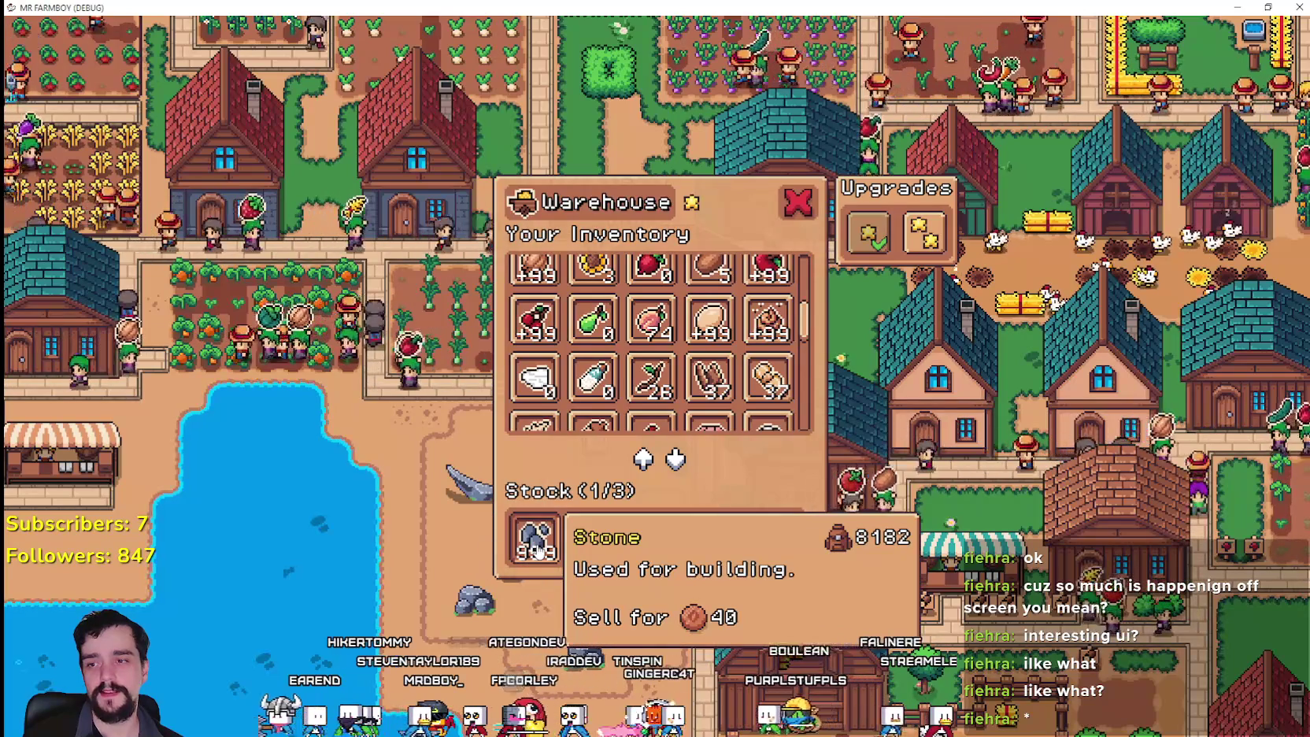
scroll(799, 271, "up", 5)
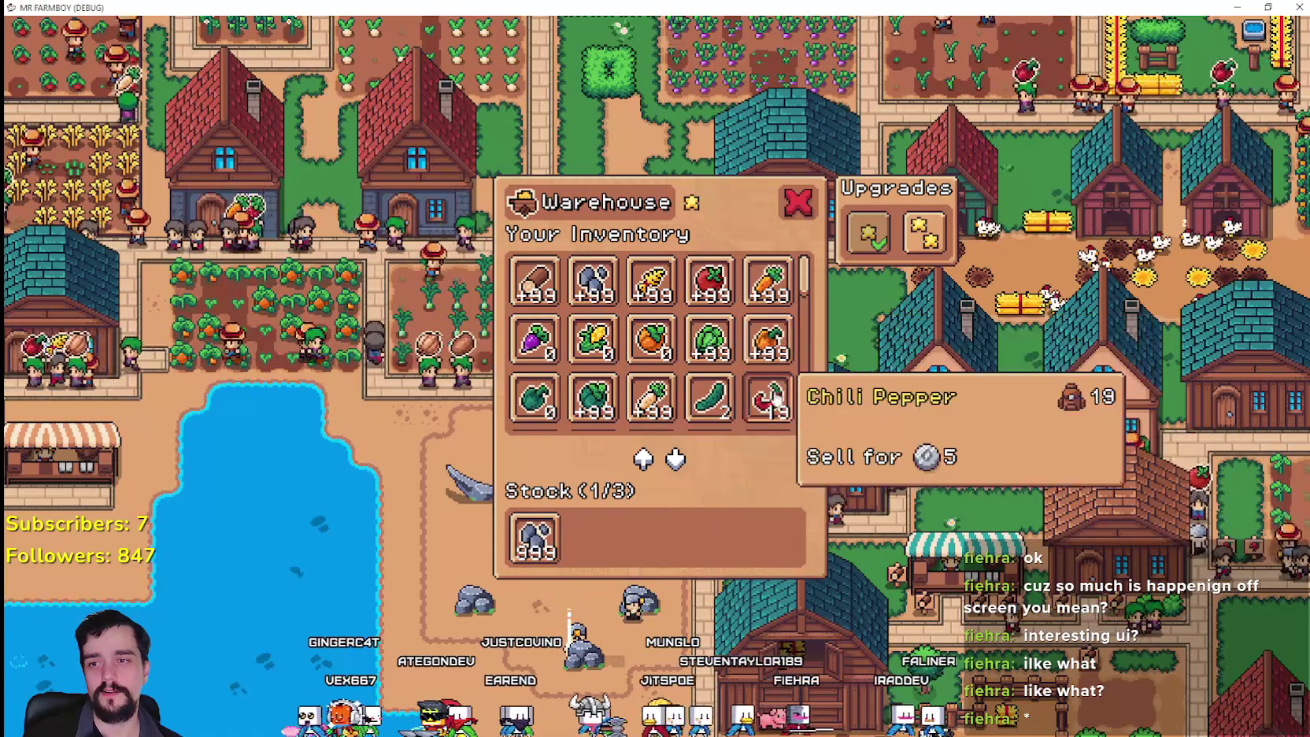
scroll(551, 370, "down", 3)
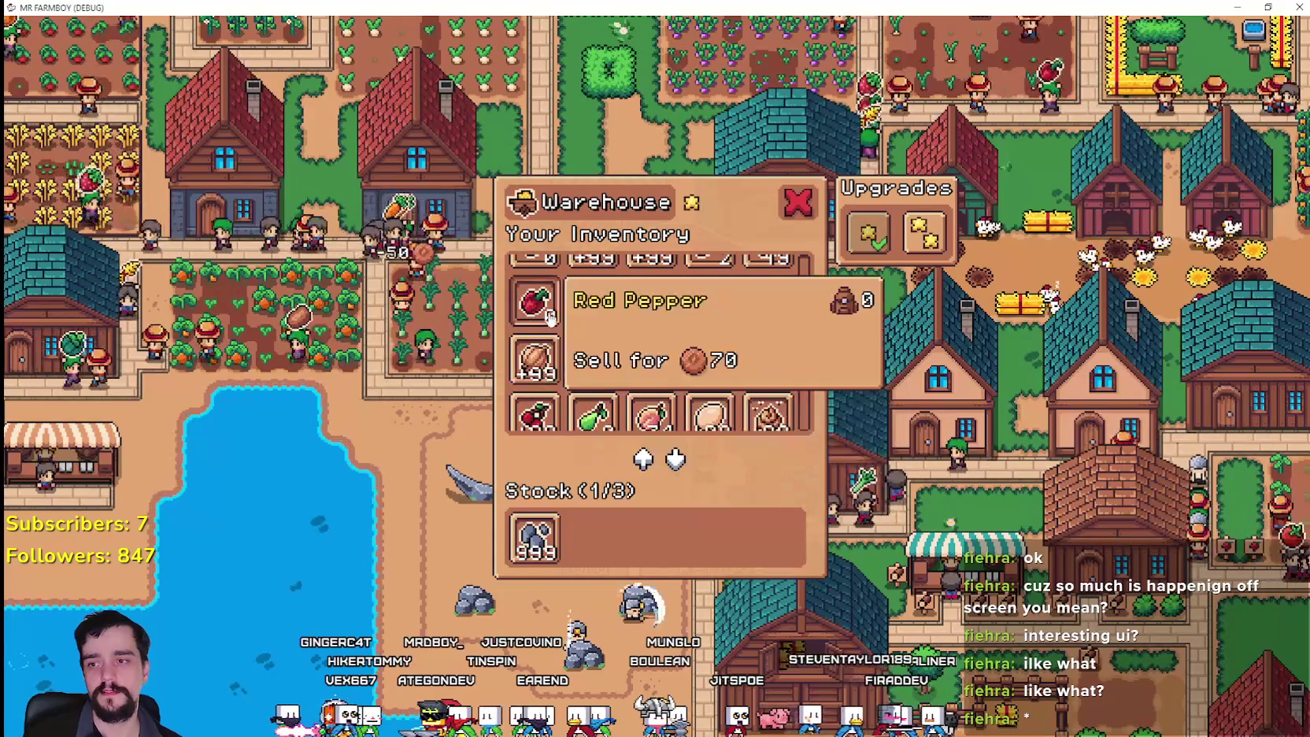
scroll(716, 362, "down", 6)
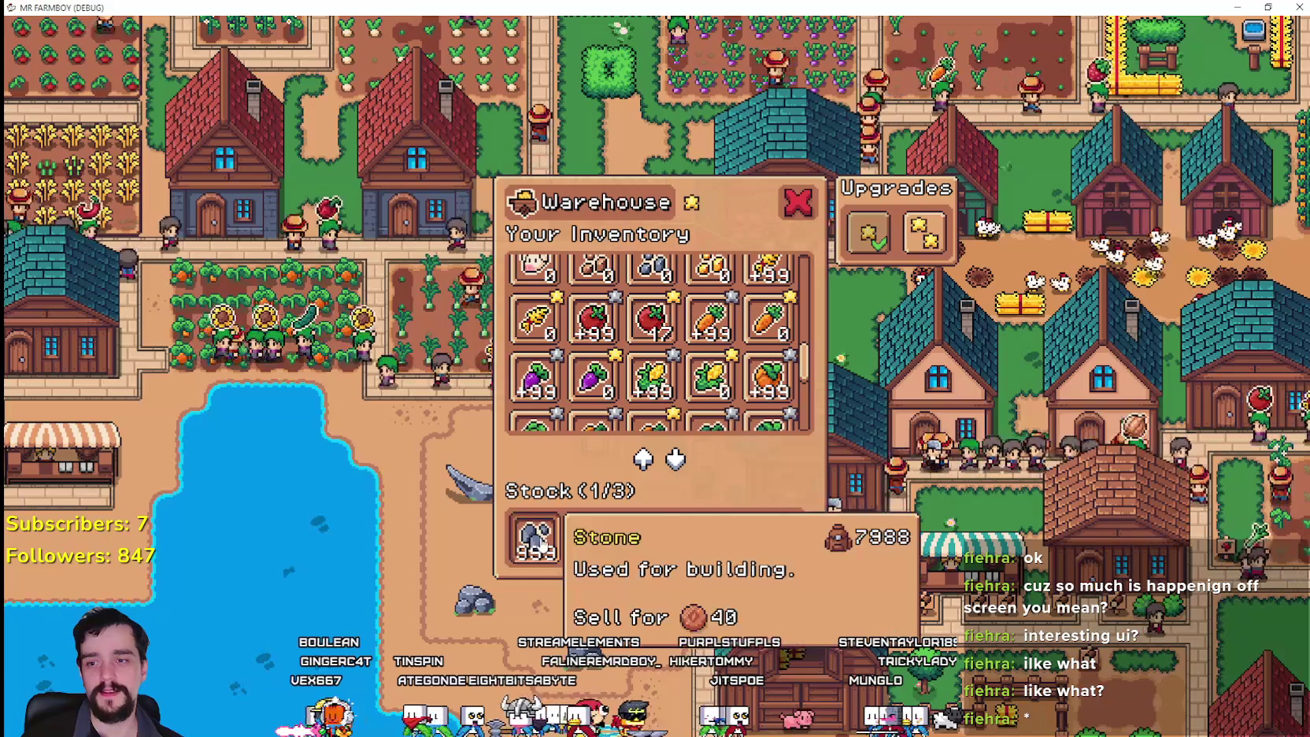
left_click_drag(813, 364, 816, 249)
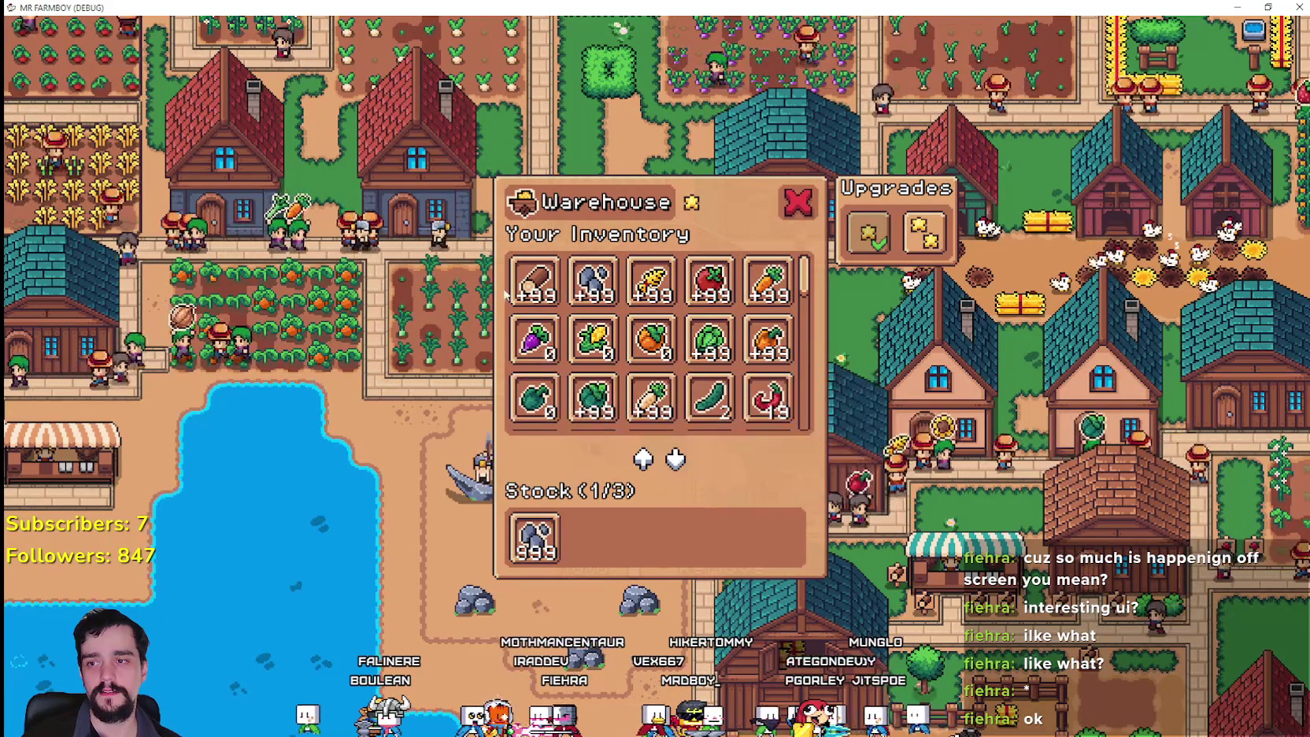
scroll(709, 346, "down", 3)
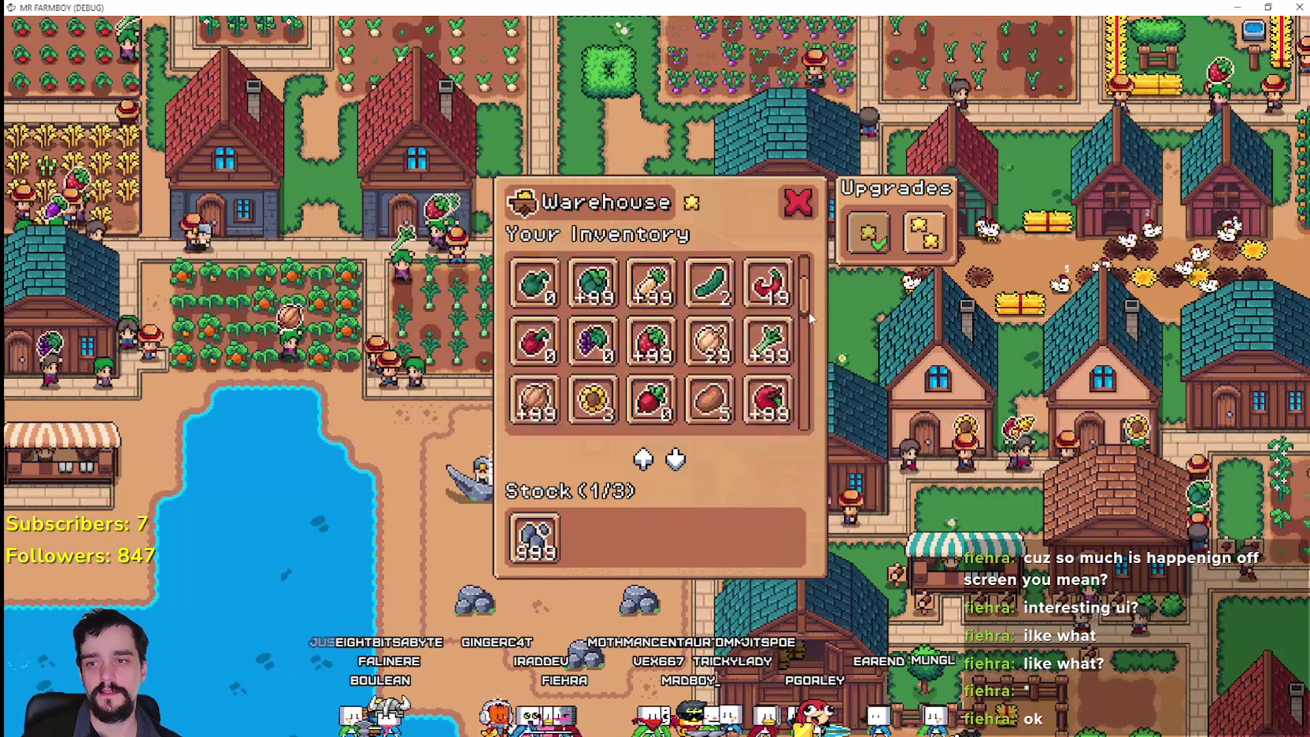
left_click_drag(813, 330, 815, 242)
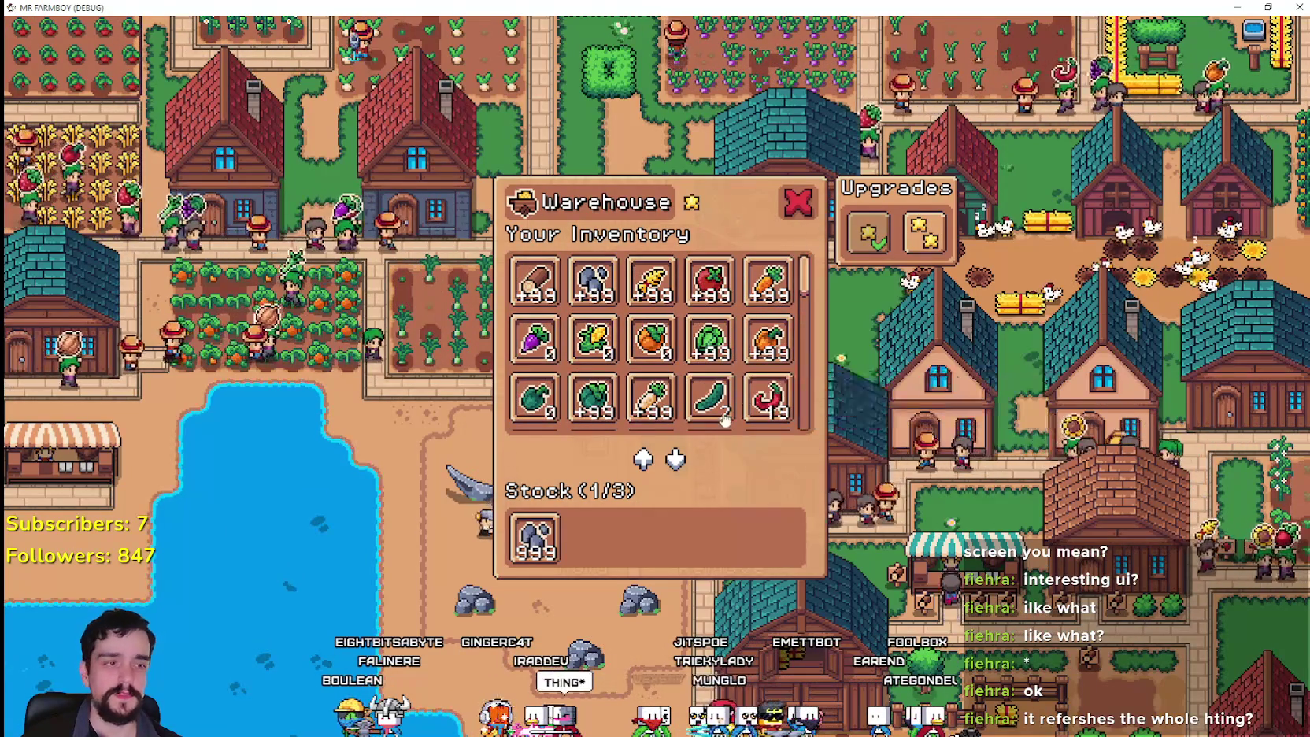
scroll(813, 470, "up", 2)
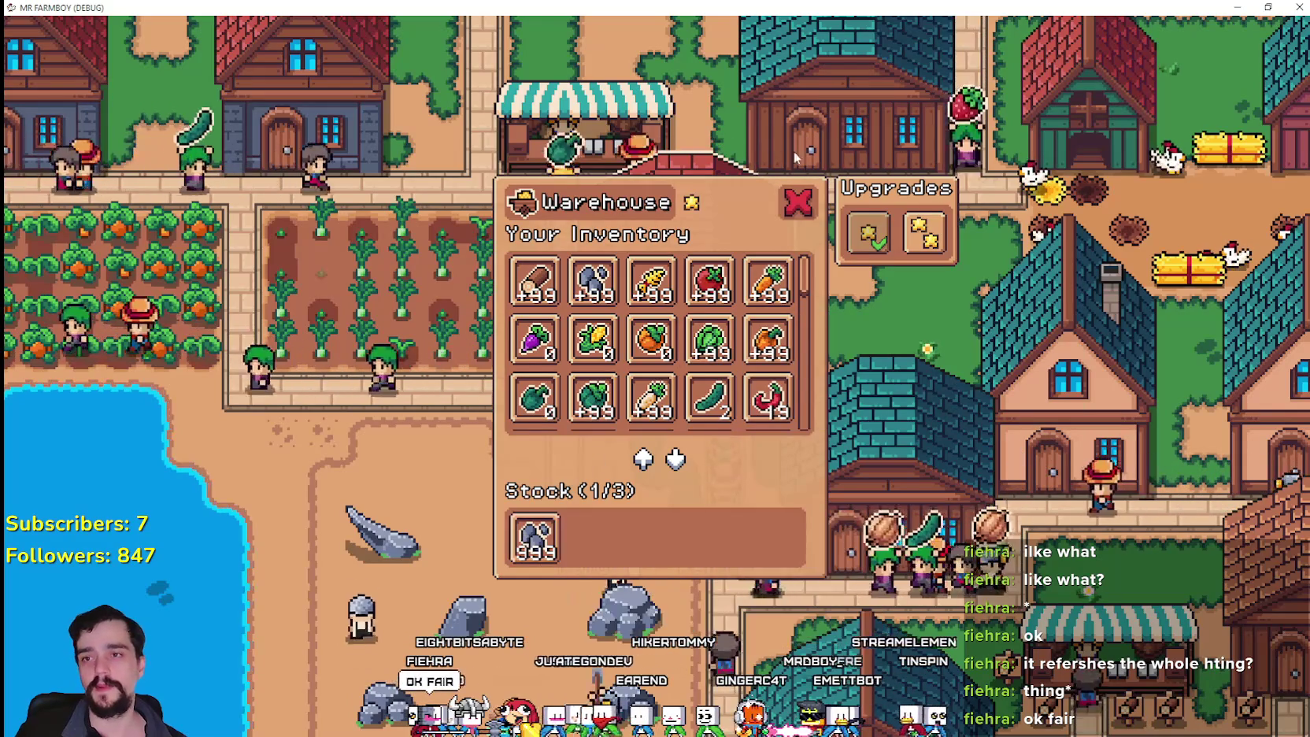
left_click(798, 206)
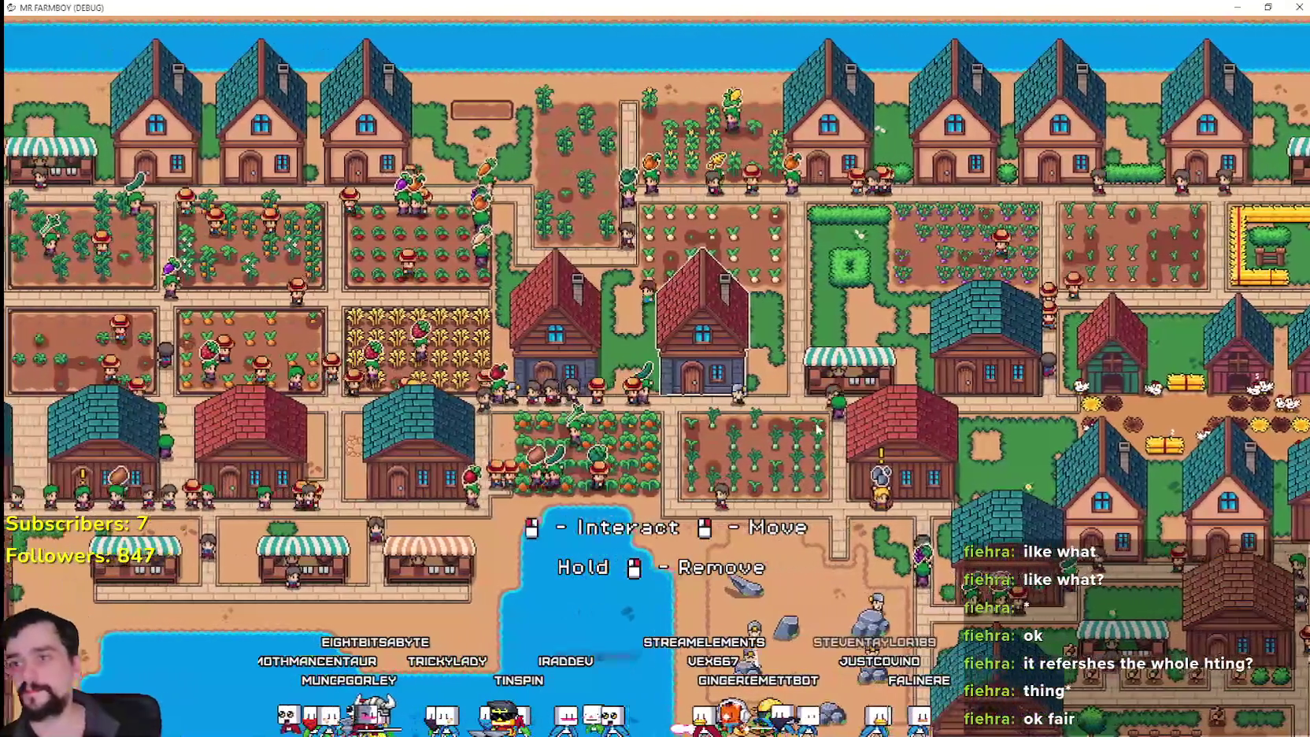
- View a house's workers and four beds with E, then open the warehouse inventory
key("e")
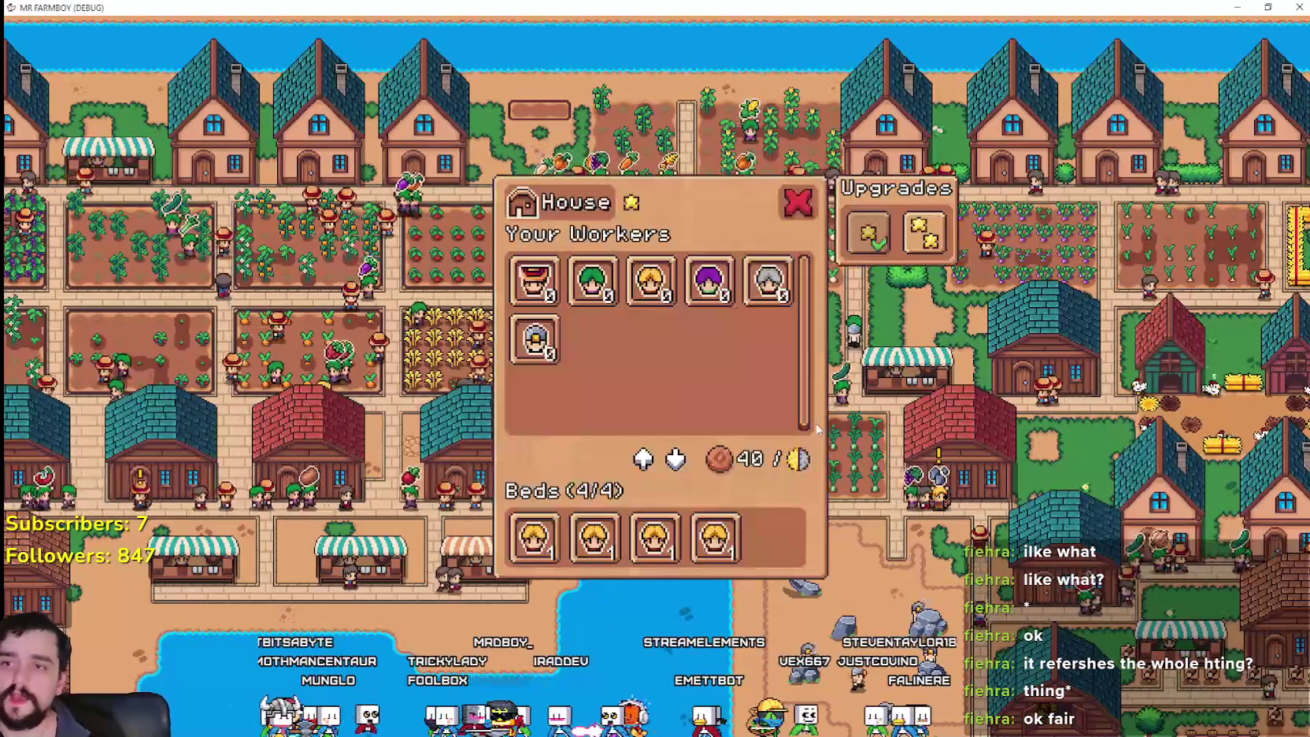
key("Escape")
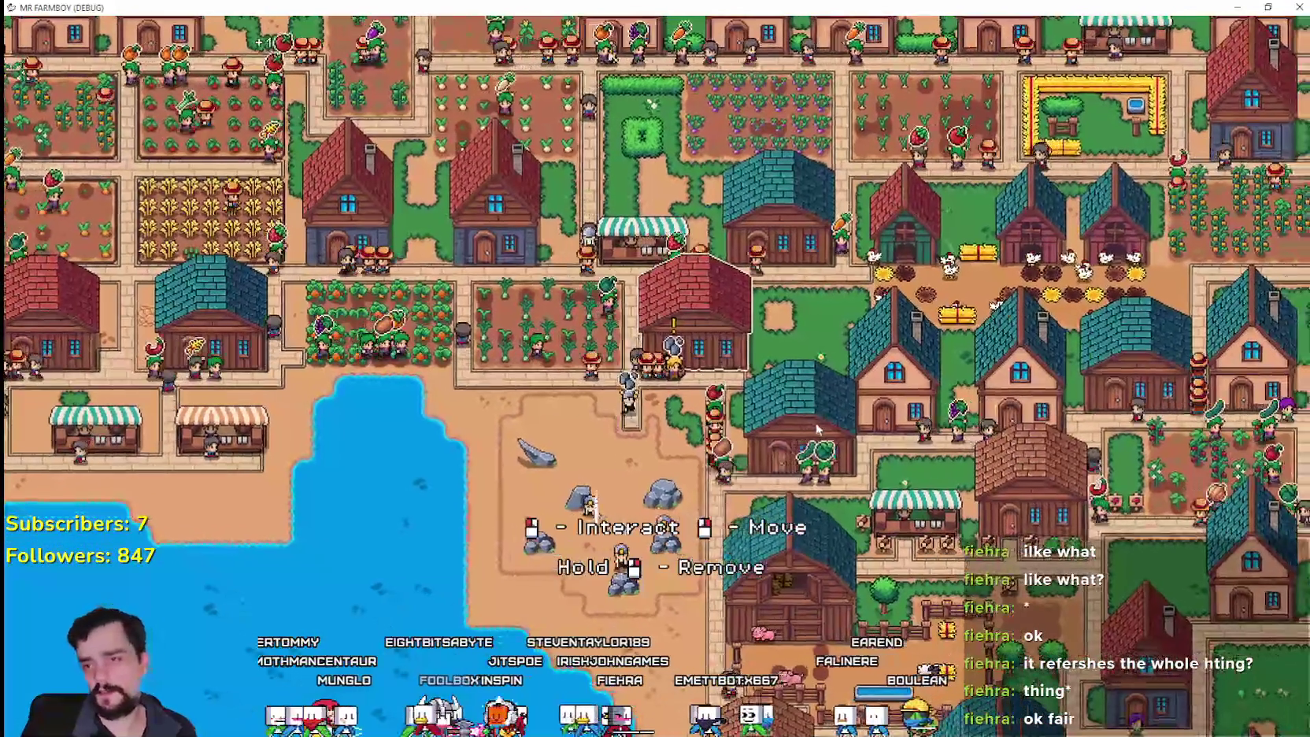
key("e")
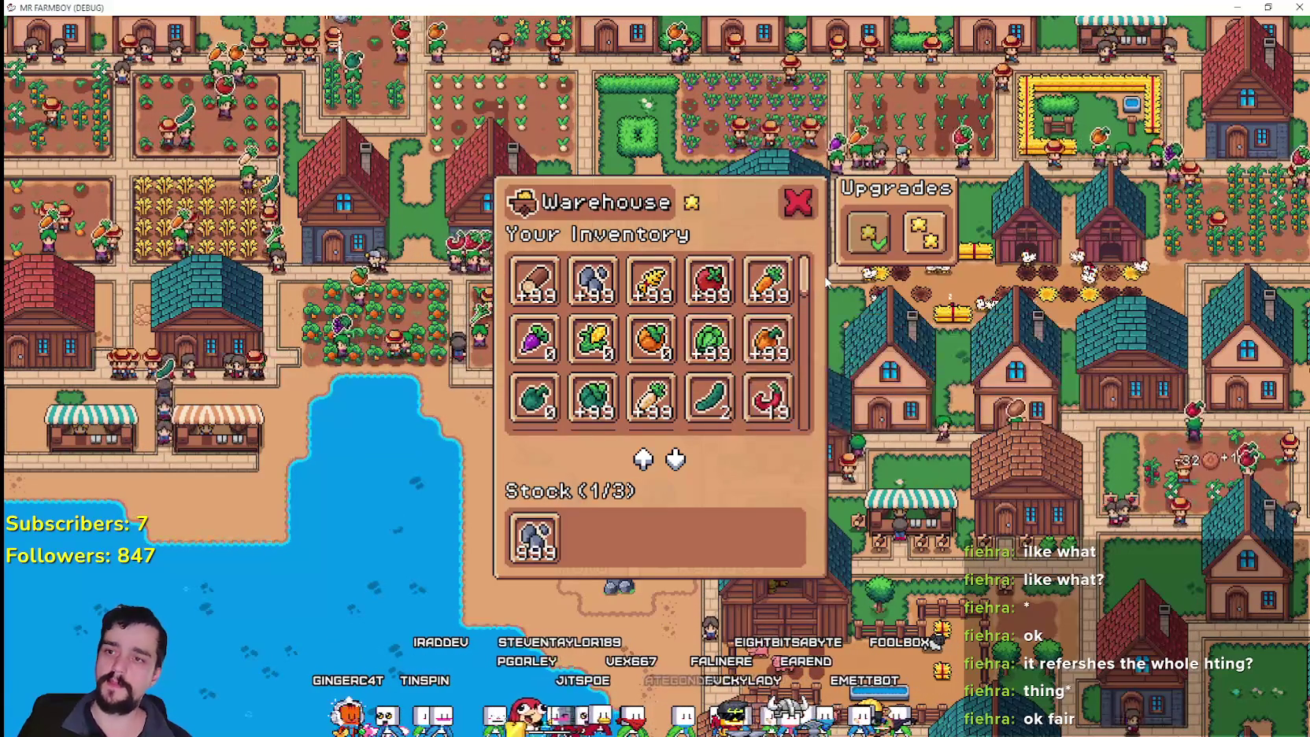
- Scroll through the warehouse grid, then close the warehouse inventory
left_click_drag(806, 285, 803, 431)
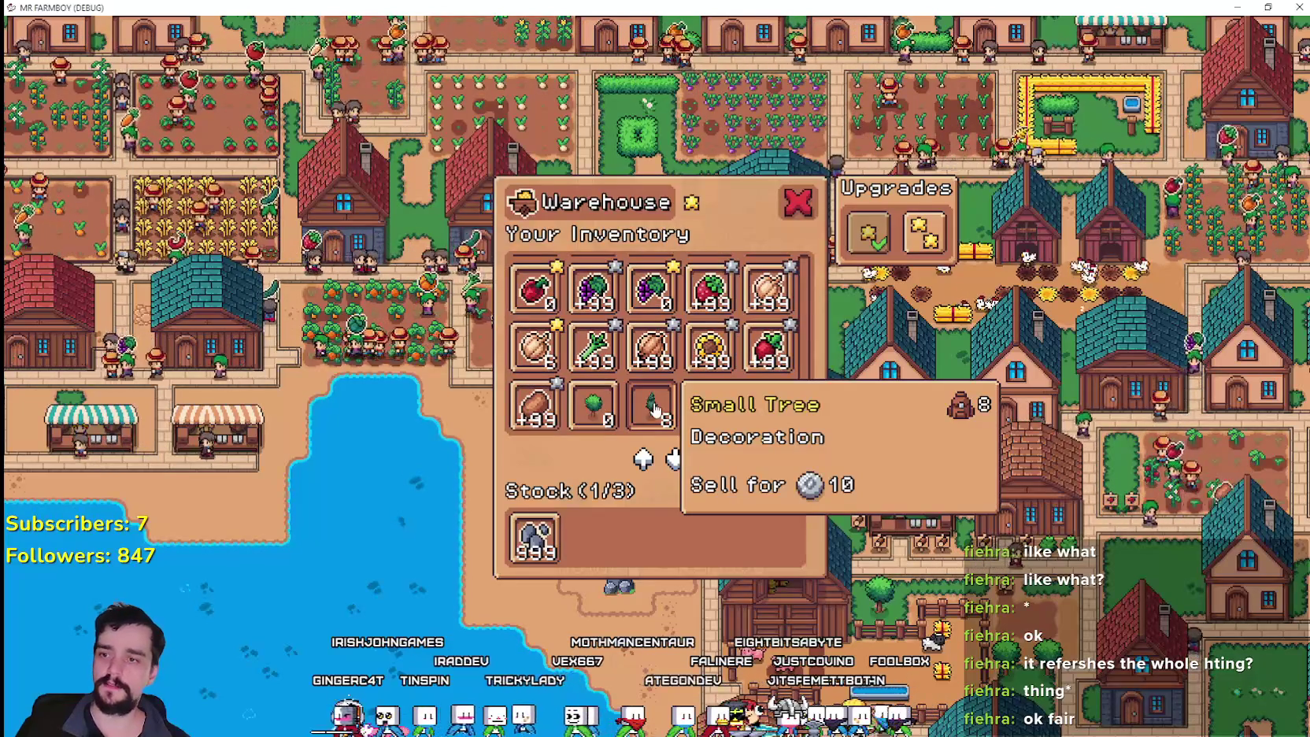
scroll(690, 409, "up", 1)
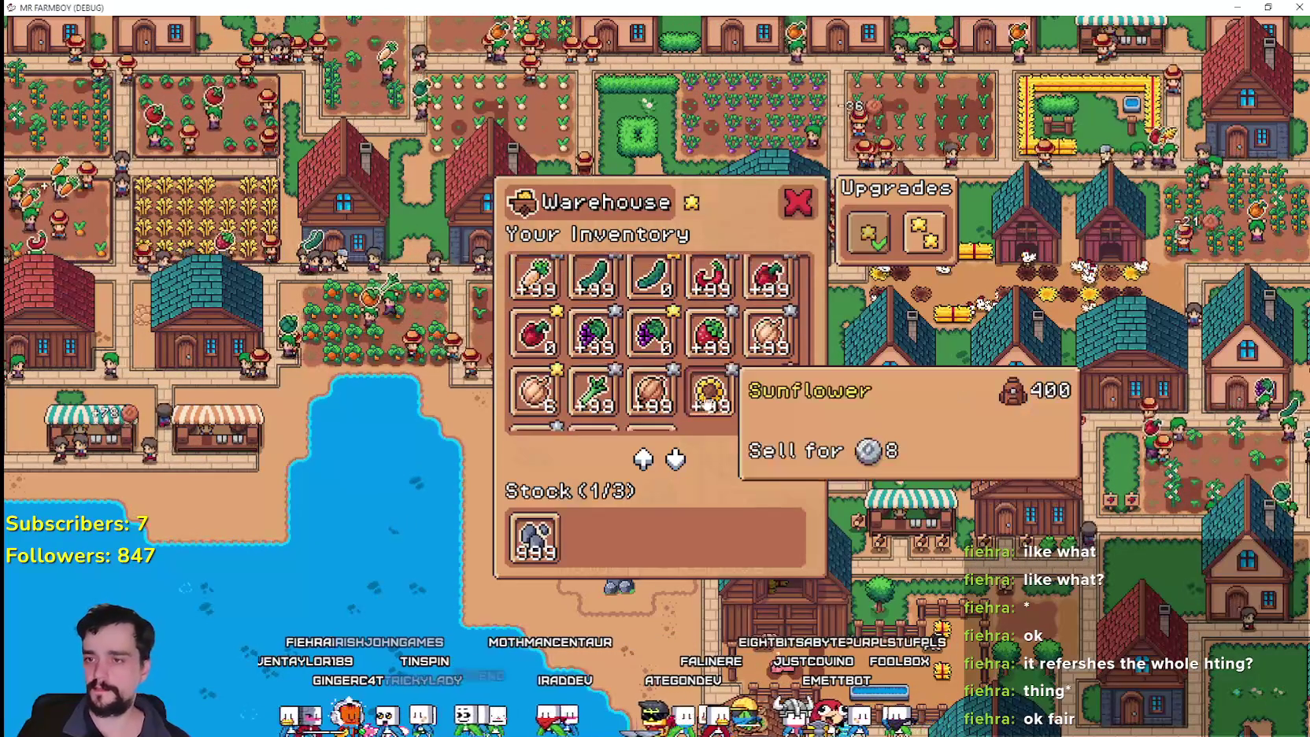
scroll(712, 401, "down", 1)
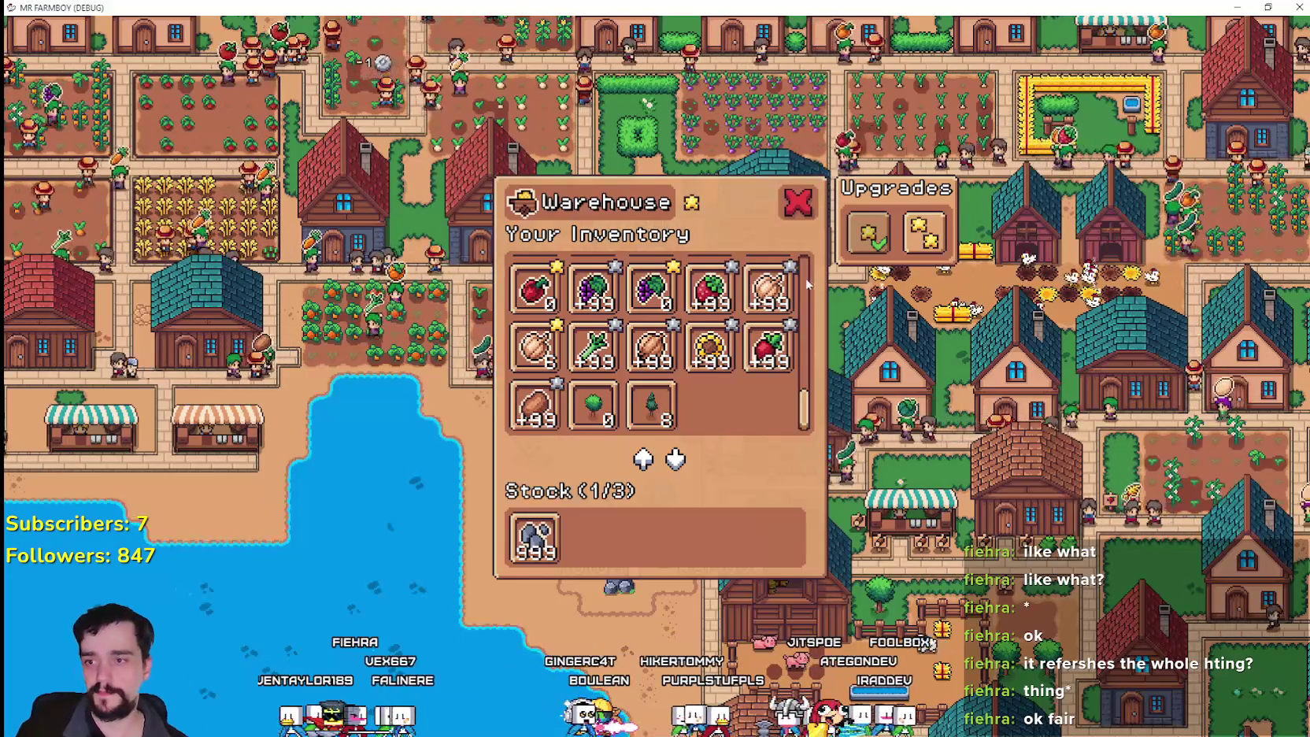
scroll(803, 315, "up", 3)
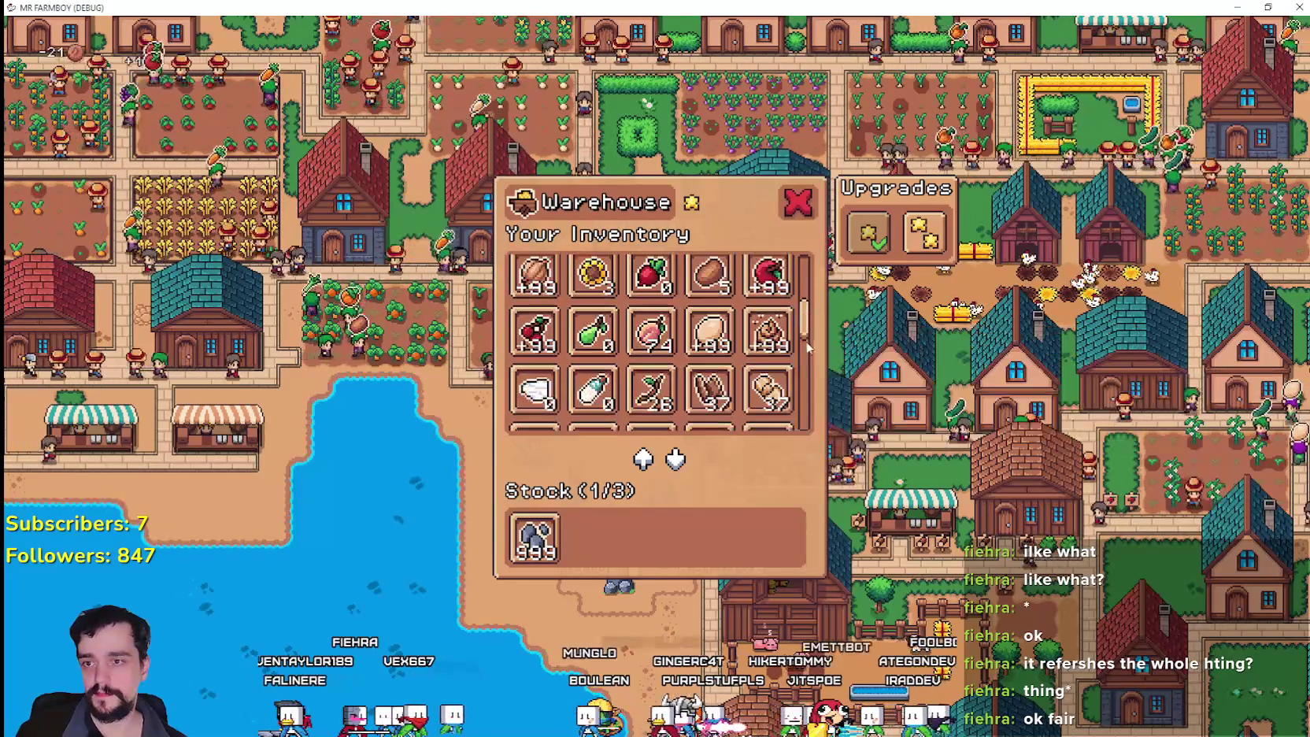
left_click(807, 203)
- Zoom in and check a two-star house's six full beds
scroll(809, 394, "up", 5)
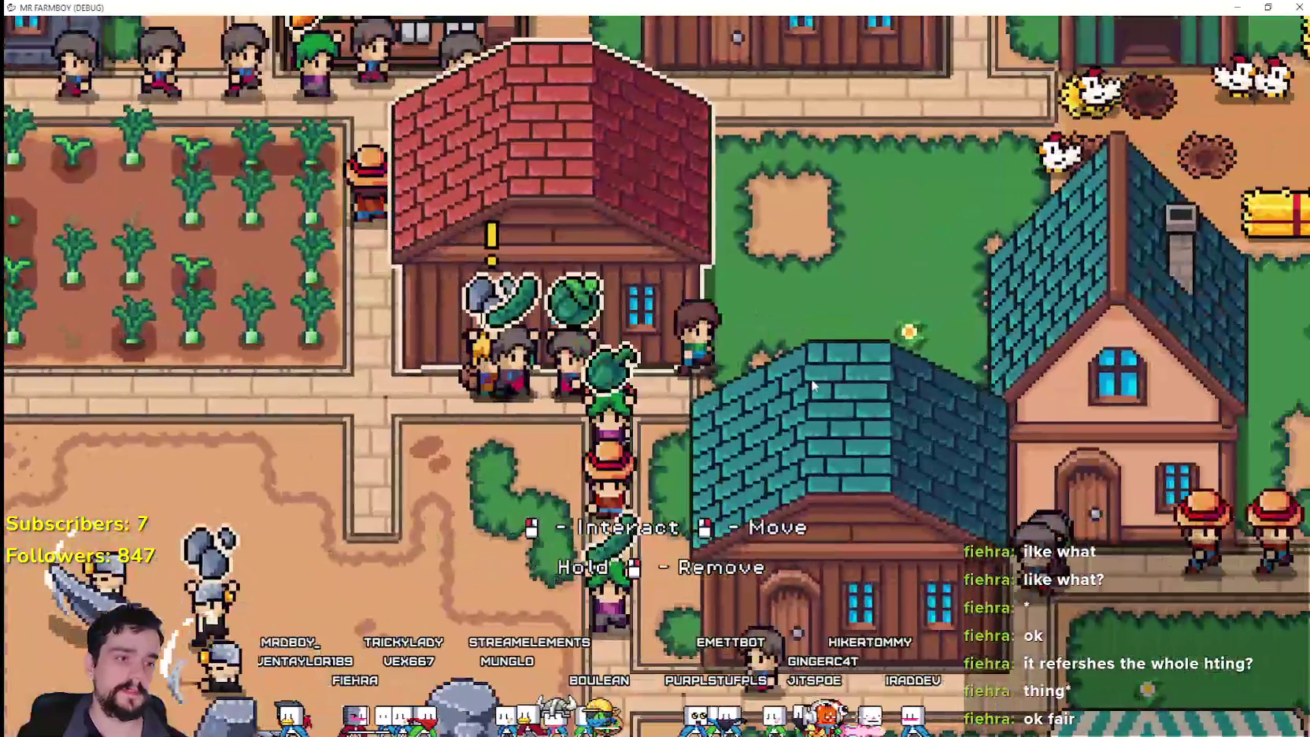
scroll(813, 385, "down", 3)
scroll(813, 386, "up", 2)
left_click(819, 377)
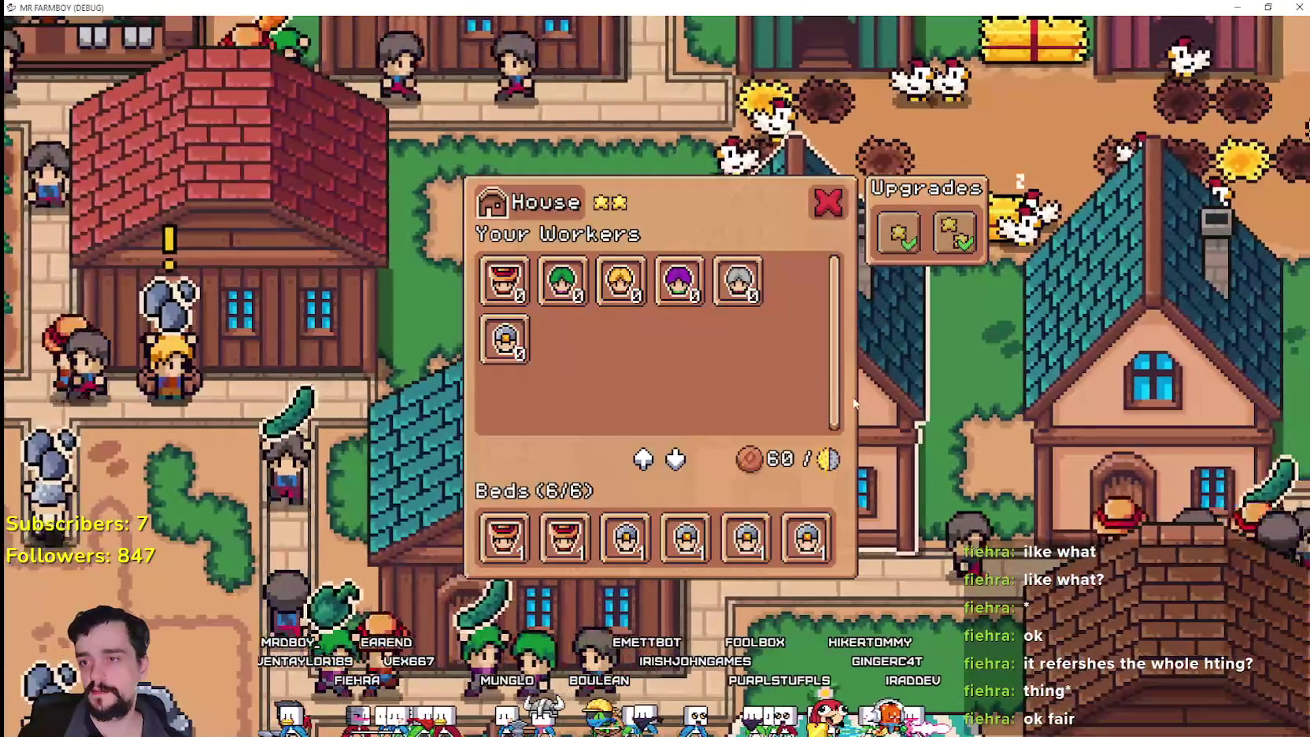
left_click(854, 402)
scroll(854, 401, "up", 2)
scroll(854, 401, "down", 4)
scroll(886, 346, "up", 2)
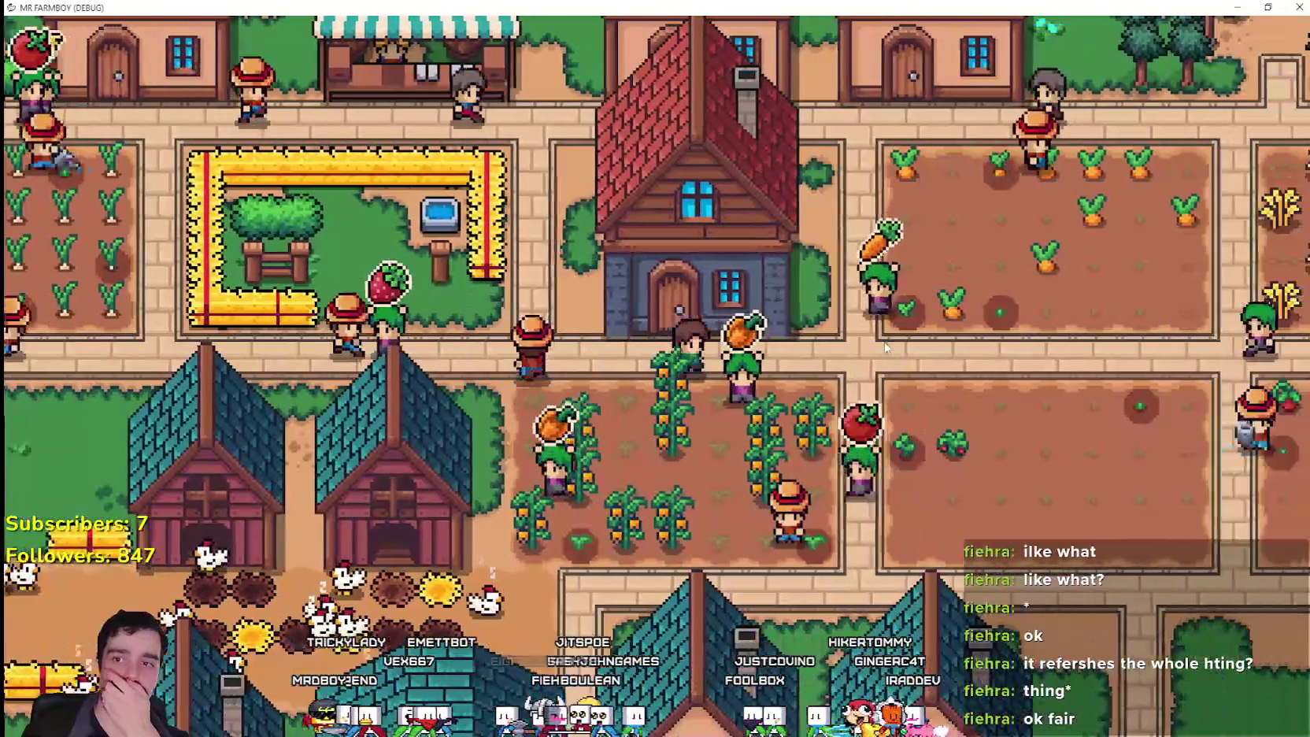
scroll(885, 346, "down", 3)
- Browse the Crafting Decorations and Signs lists, then switch to the Advancements trees
key("c")
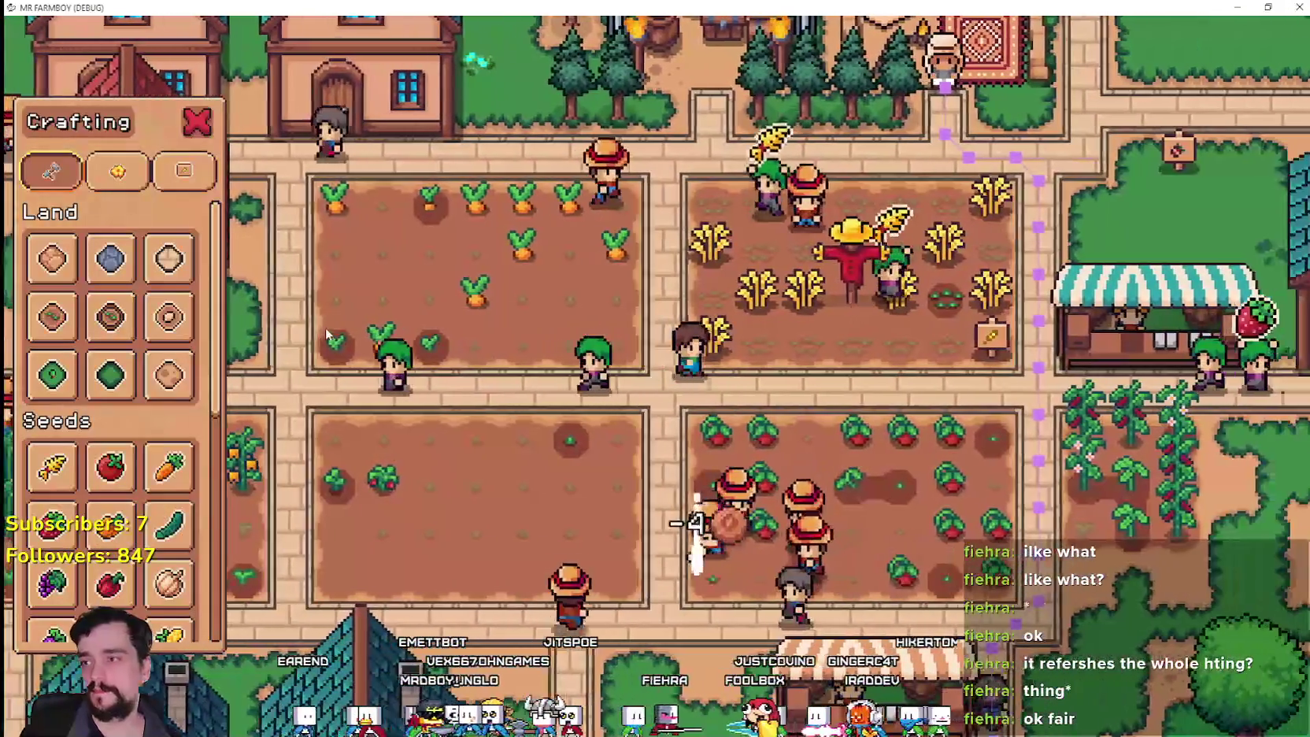
scroll(472, 425, "up", 3)
scroll(149, 496, "down", 5)
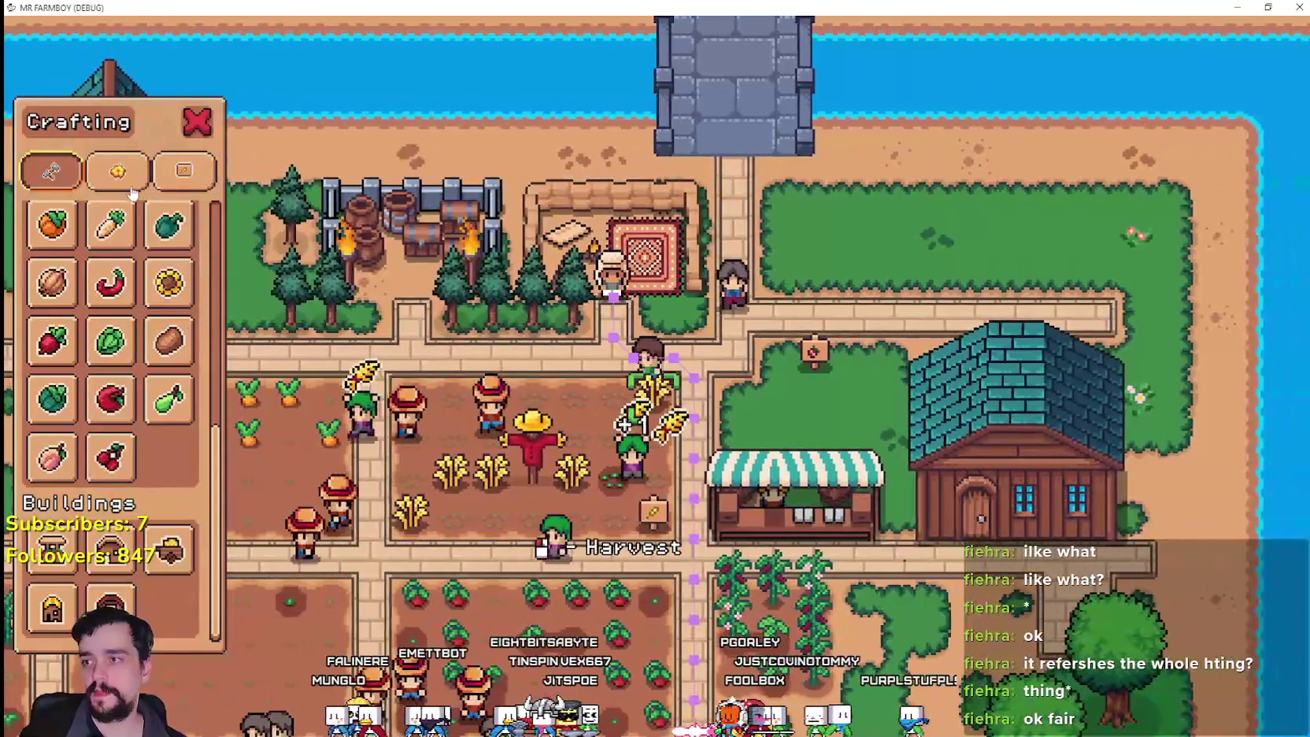
left_click(117, 171)
left_click(184, 171)
scroll(128, 468, "down", 2)
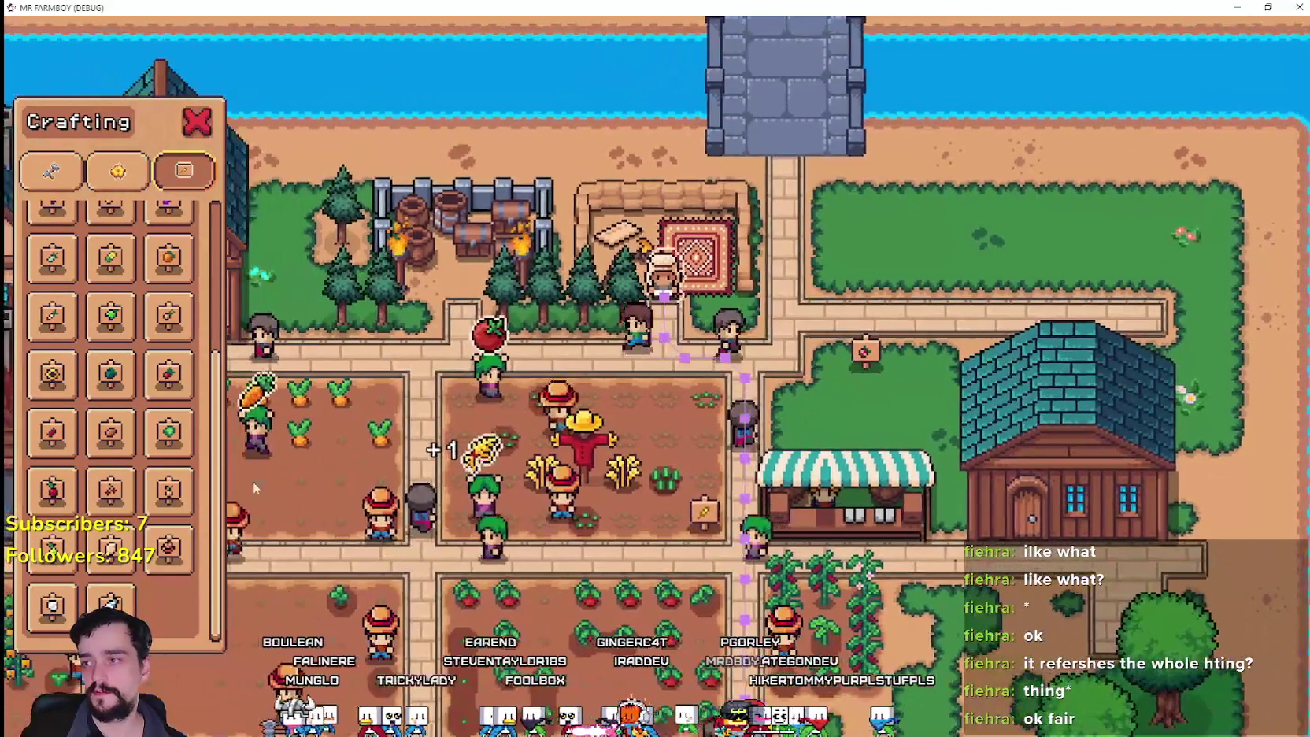
scroll(158, 484, "up", 3)
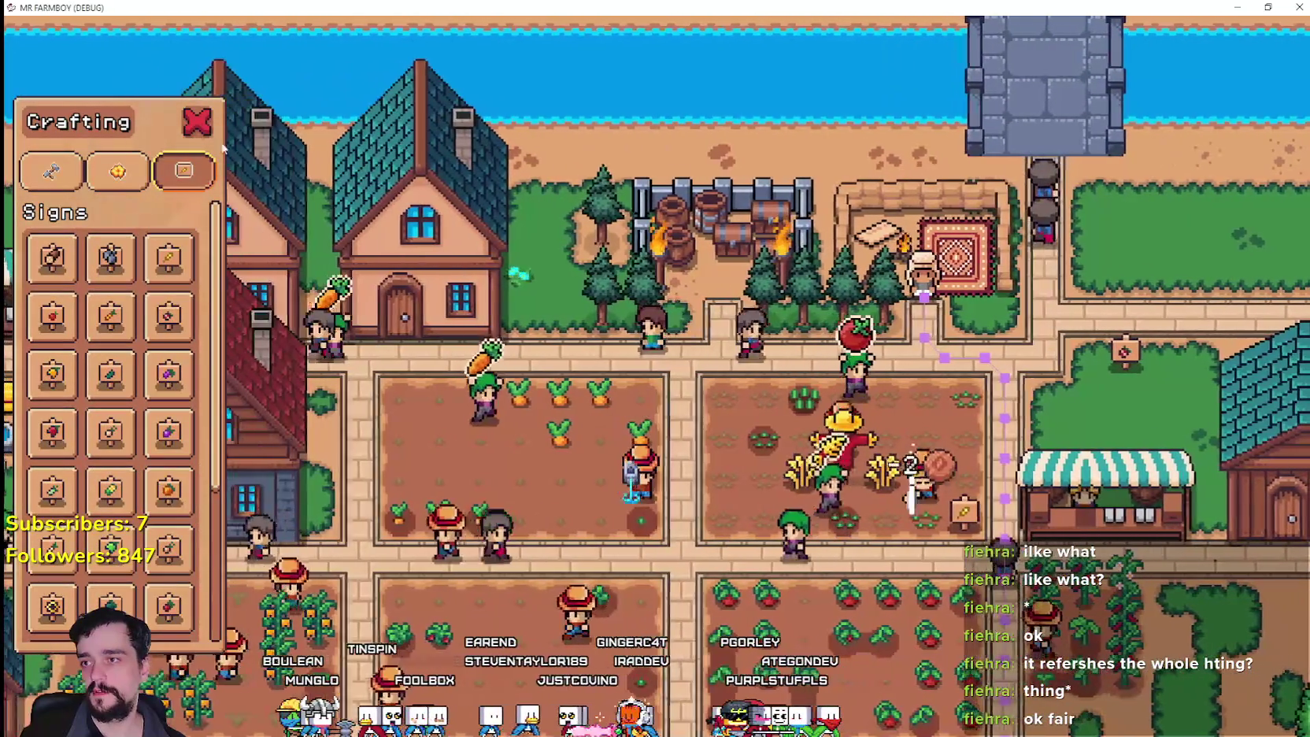
key("Escape")
key("t")
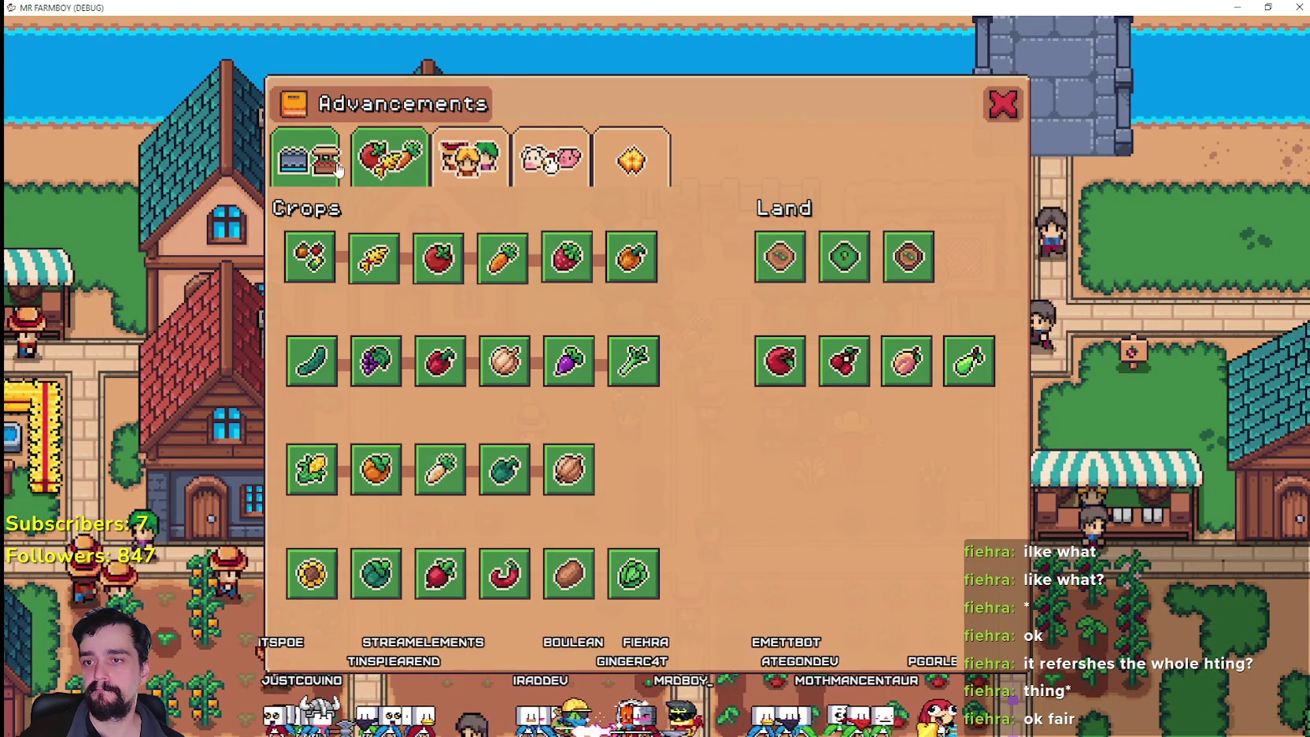
- View the Land, Buildings and Uniques upgrade tree, then close Advancements
left_click(326, 178)
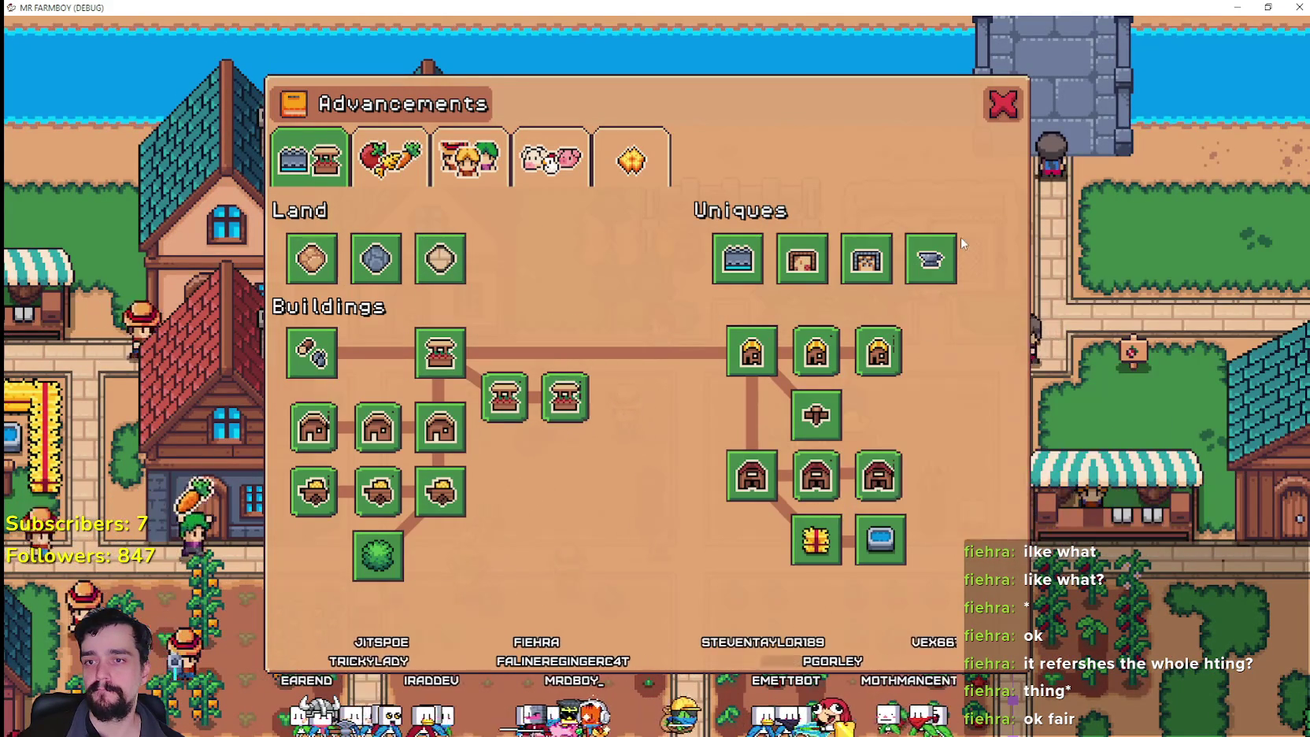
left_click(1004, 105)
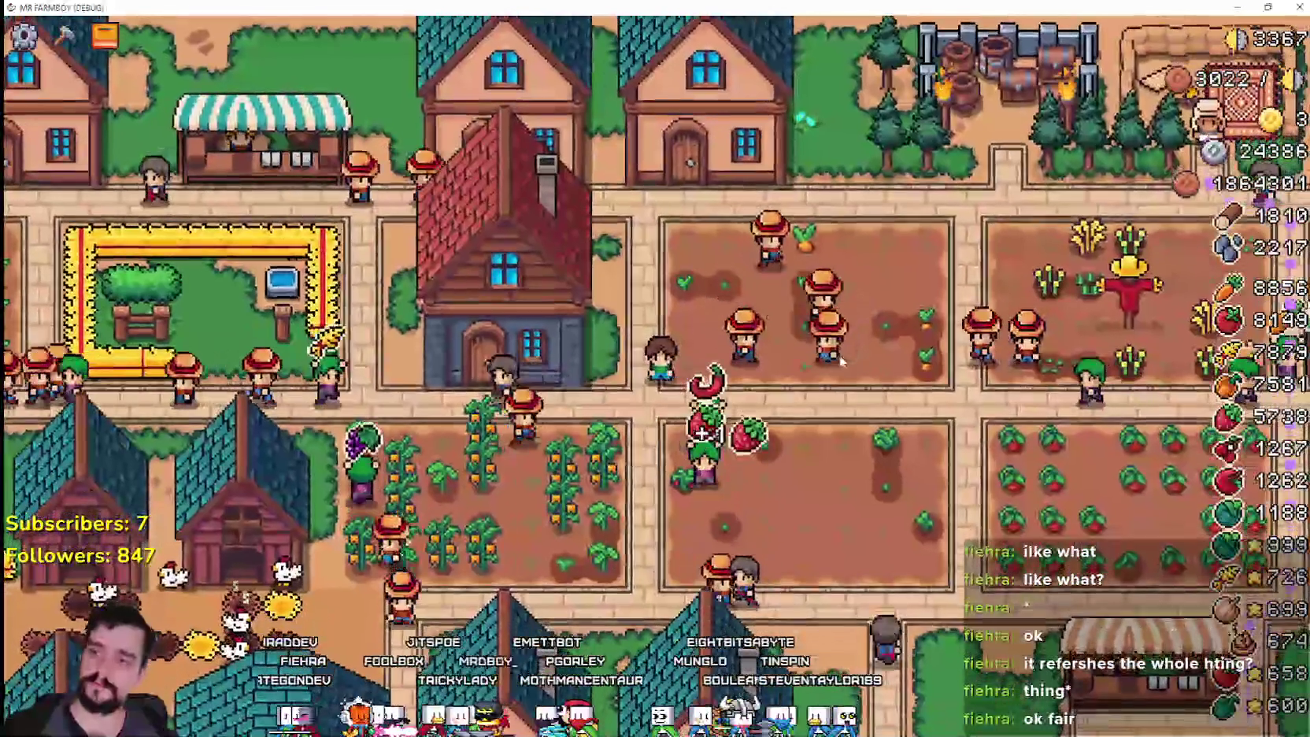
- Pan and zoom west across the village, then open a house's workers and beds view
key("a")
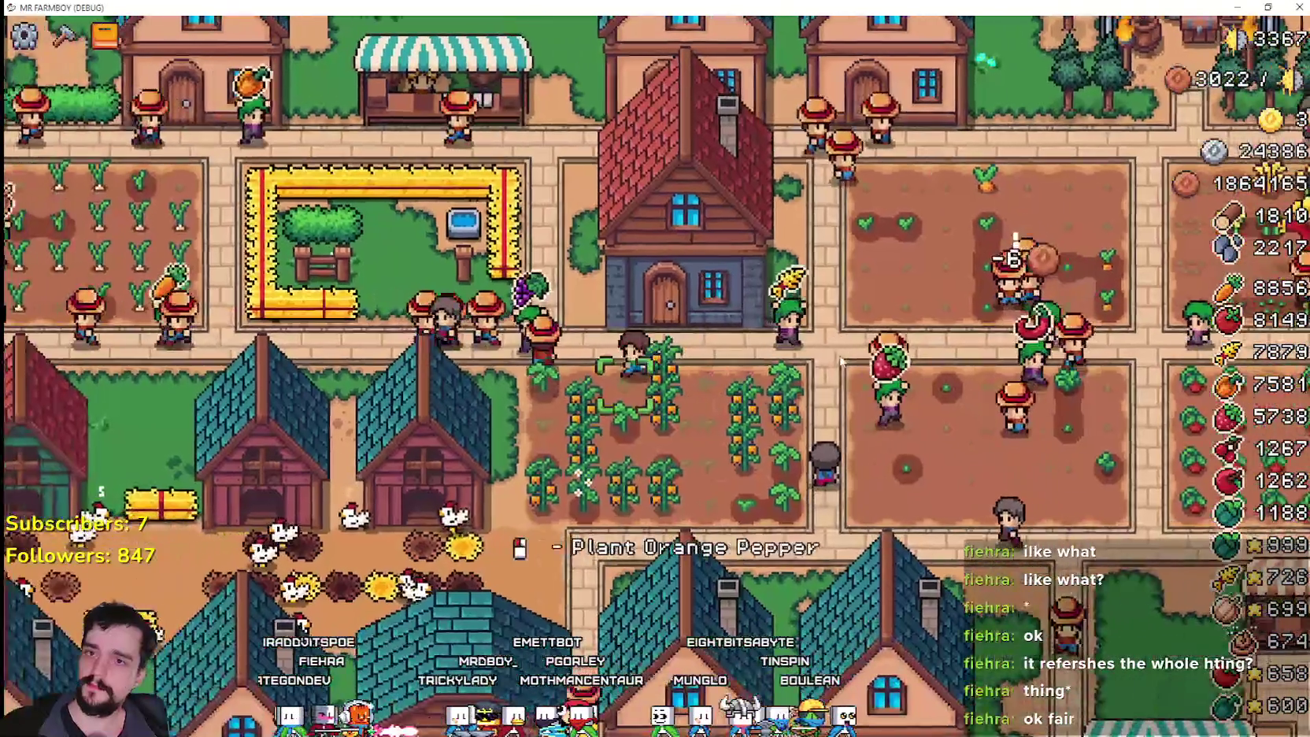
key("a")
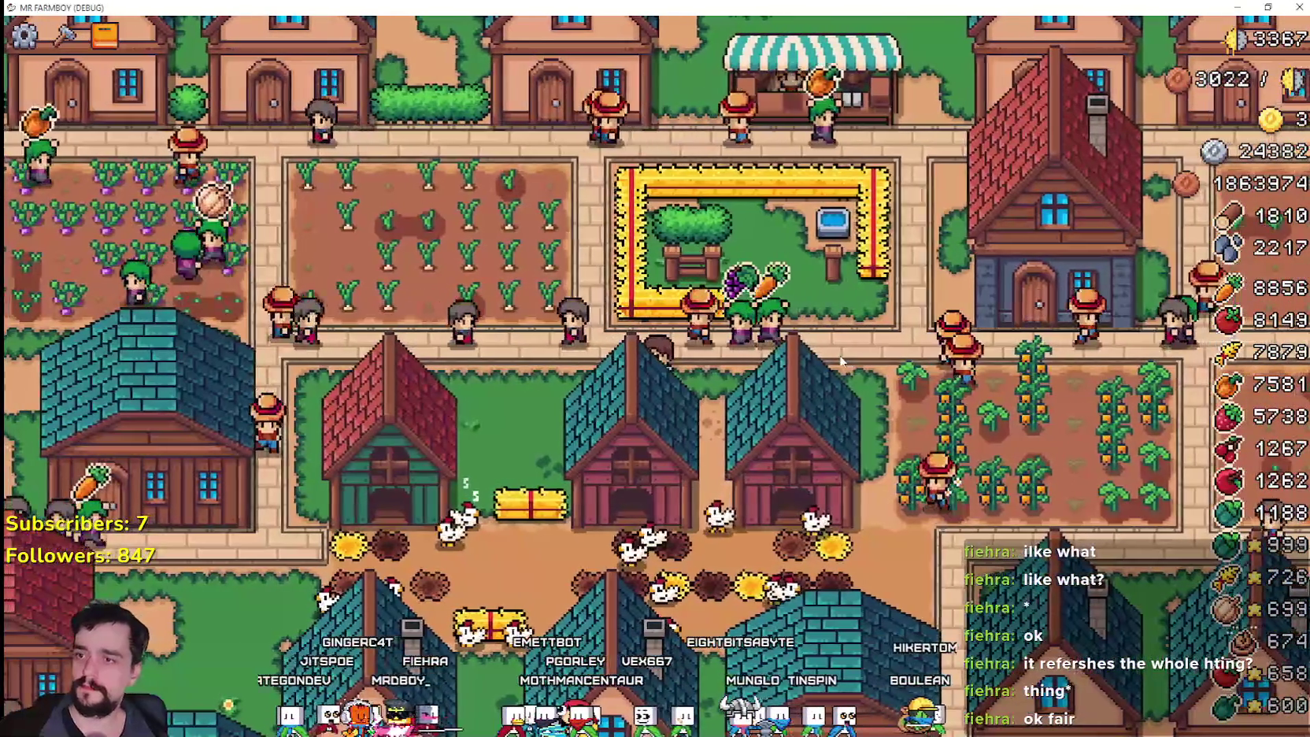
key("a")
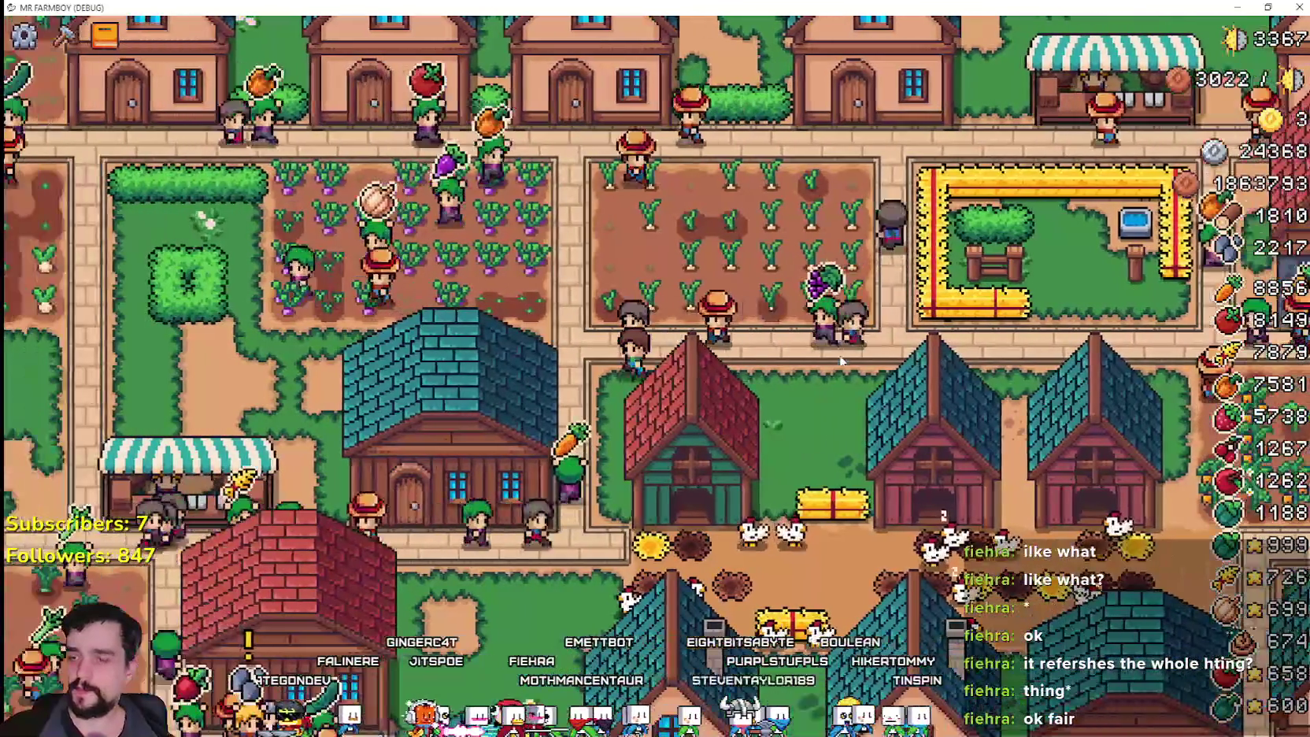
key("a")
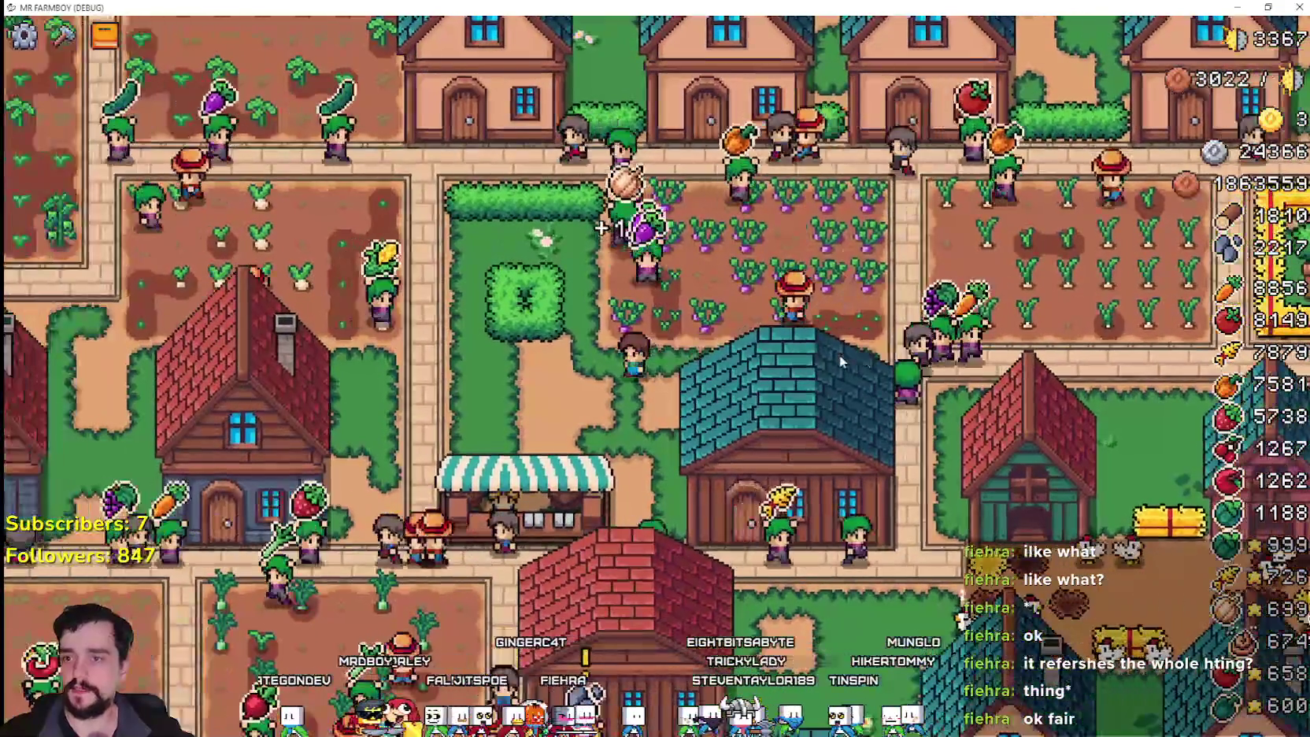
key("a")
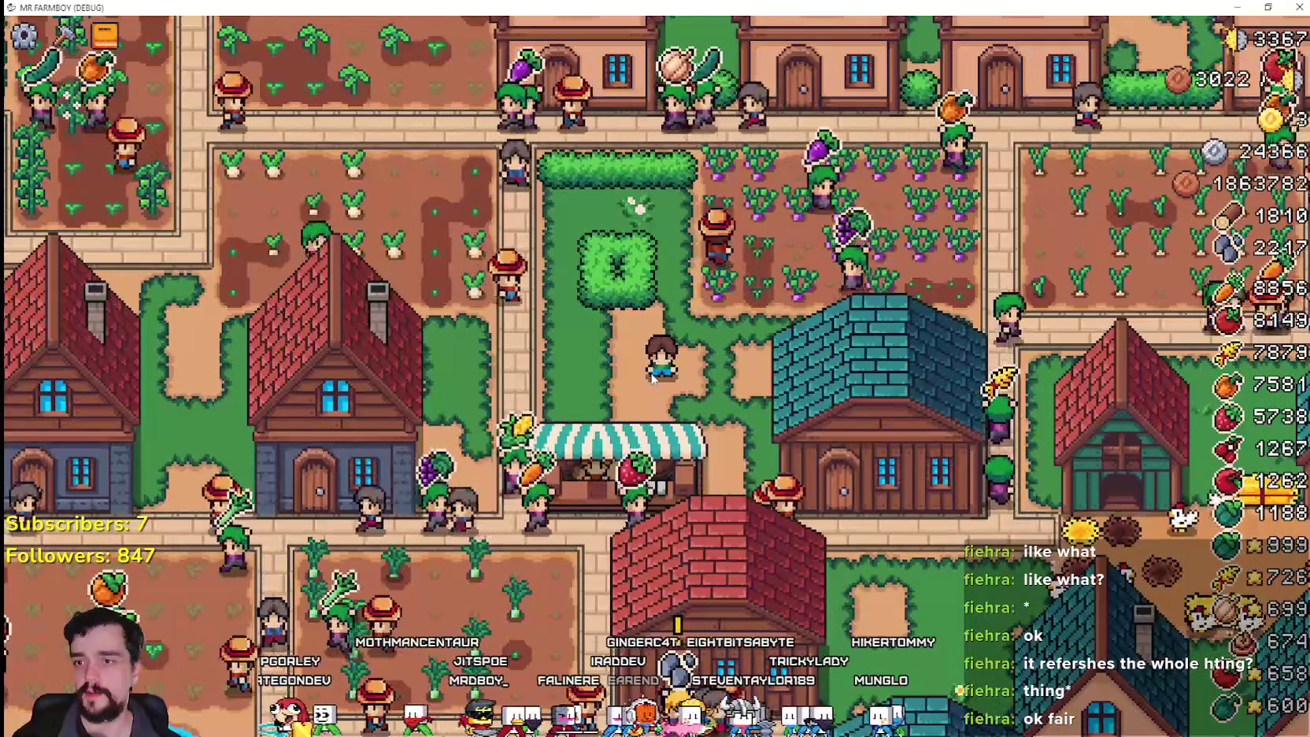
scroll(653, 378, "down", 3)
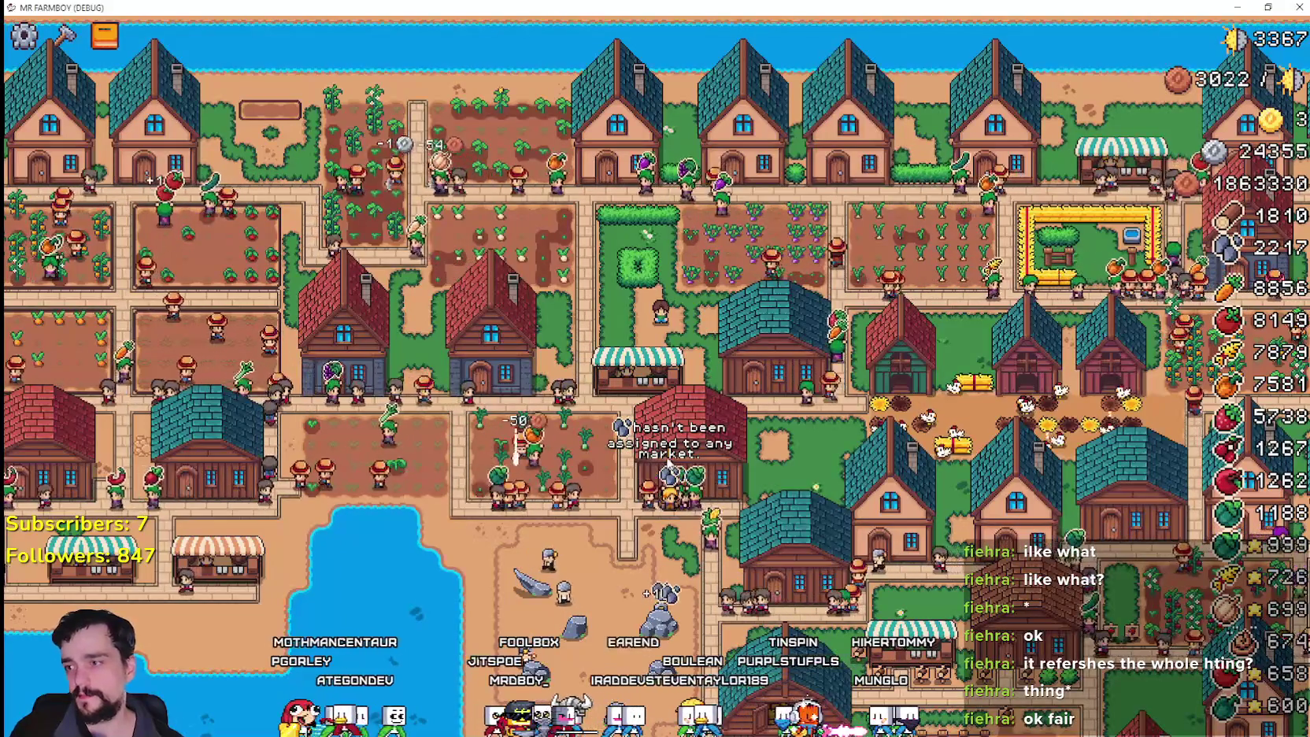
scroll(668, 469, "down", 5)
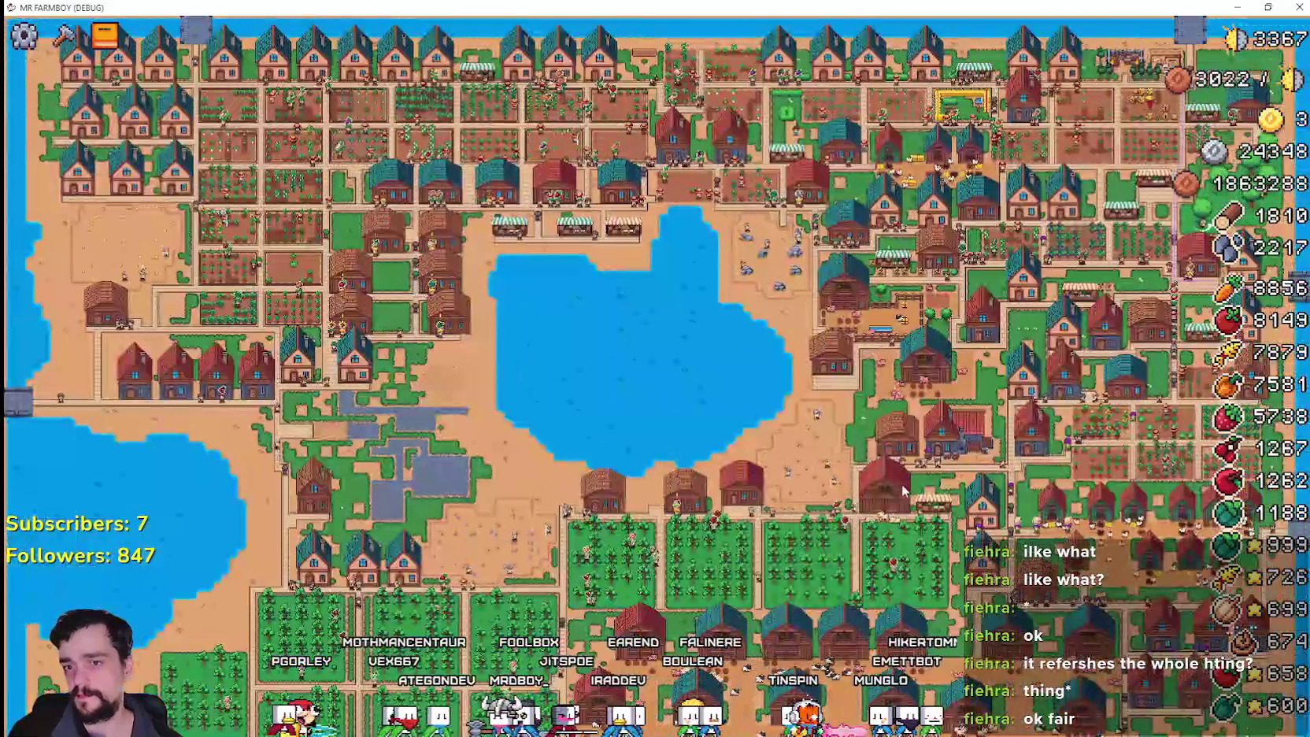
scroll(903, 491, "up", 8)
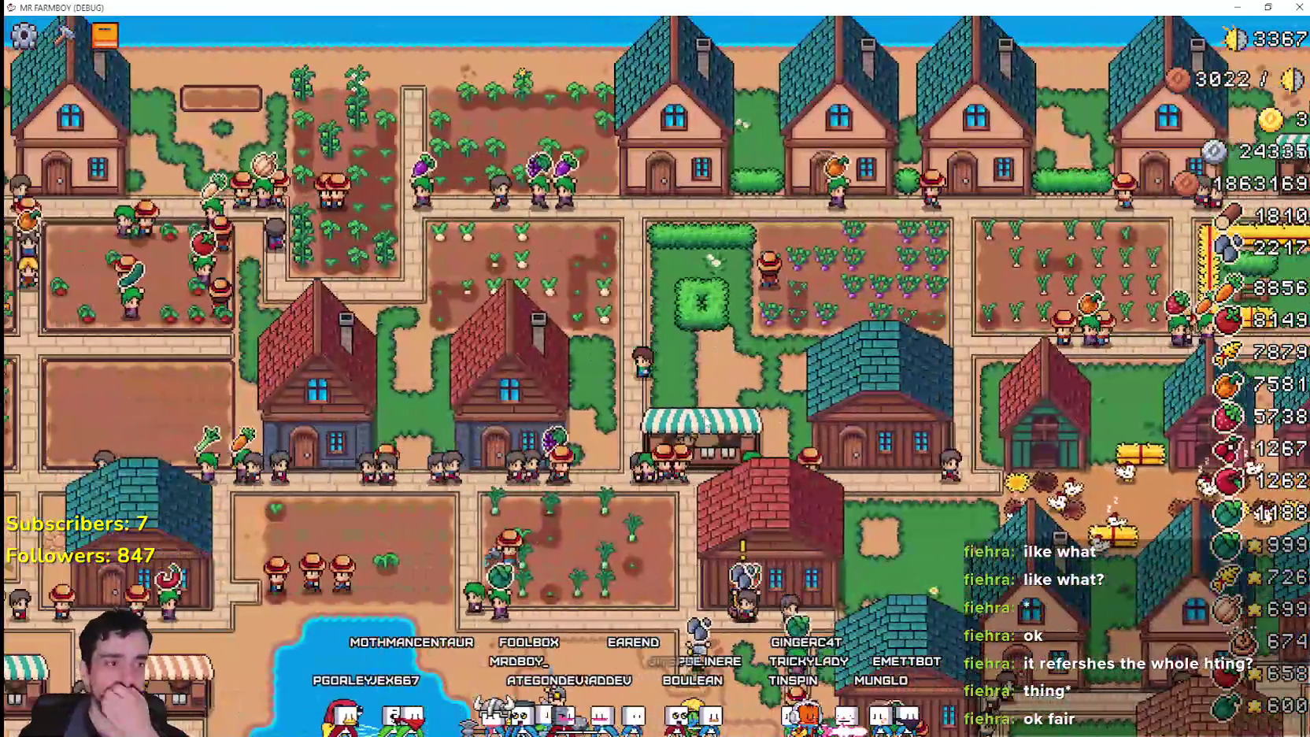
key("a")
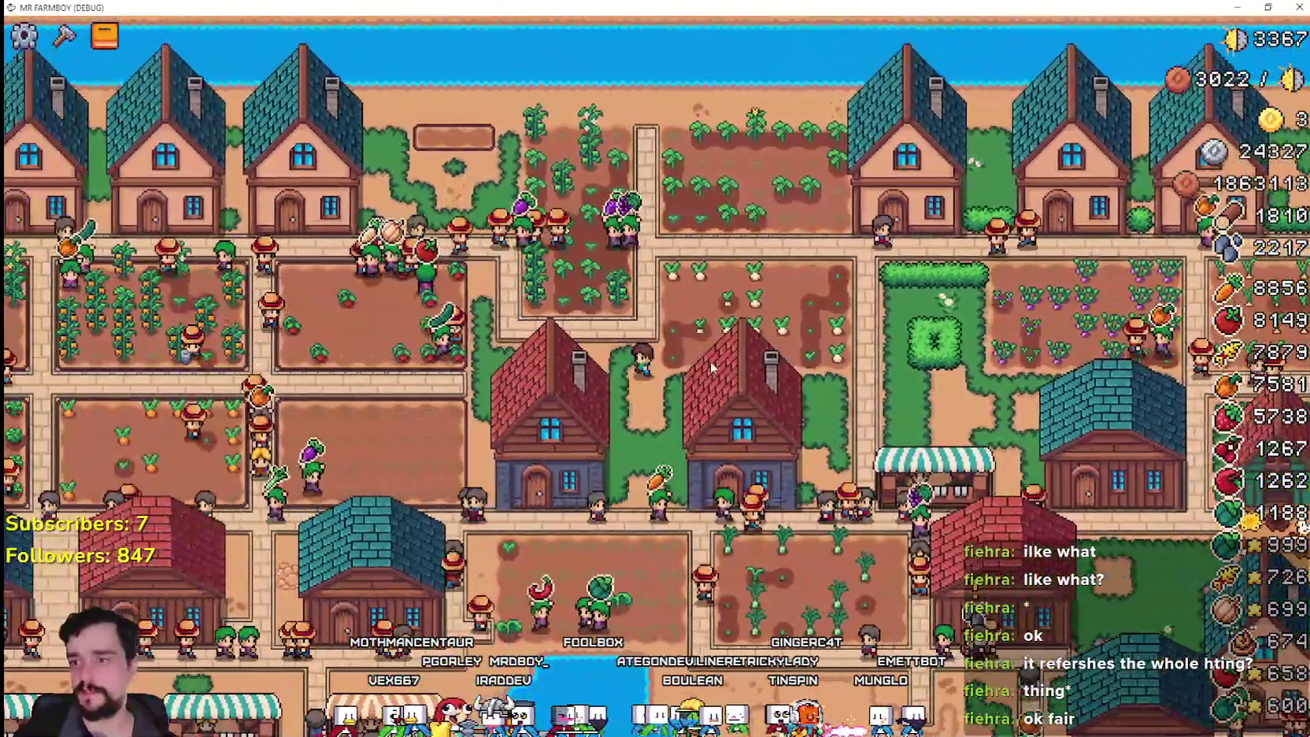
key("a")
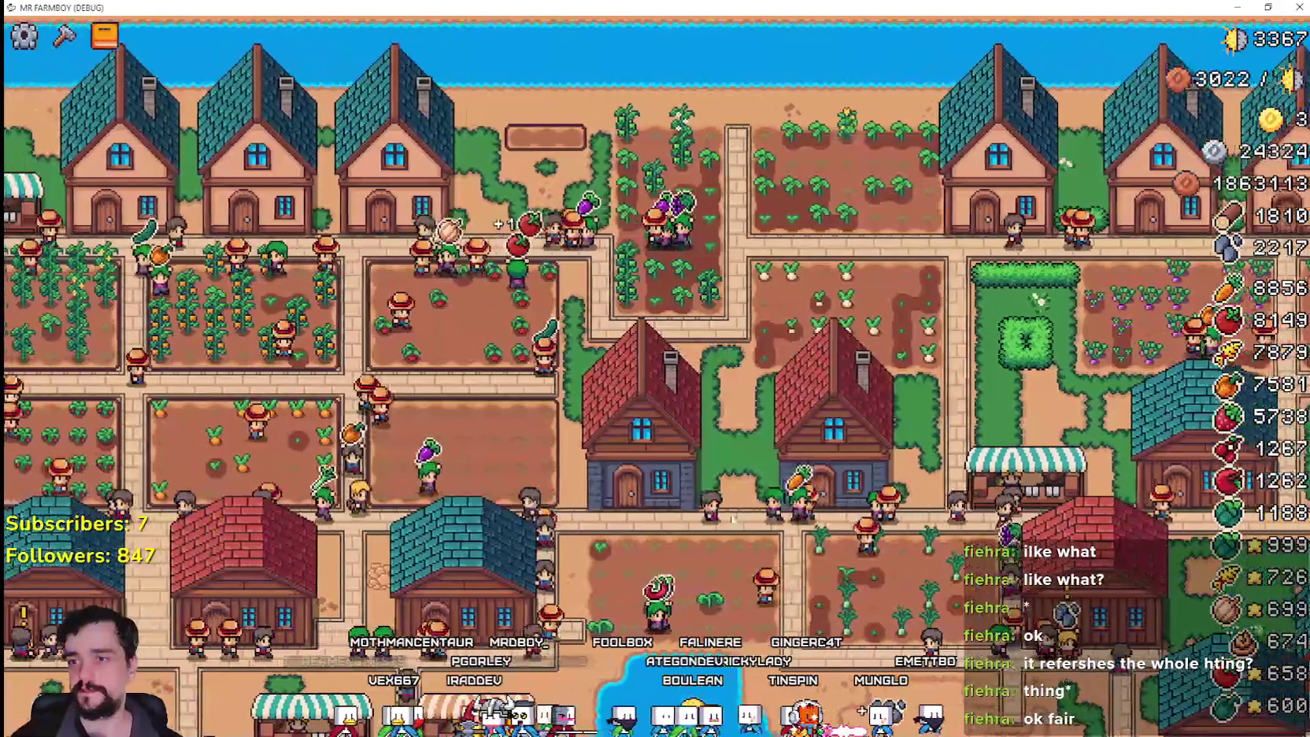
key("s")
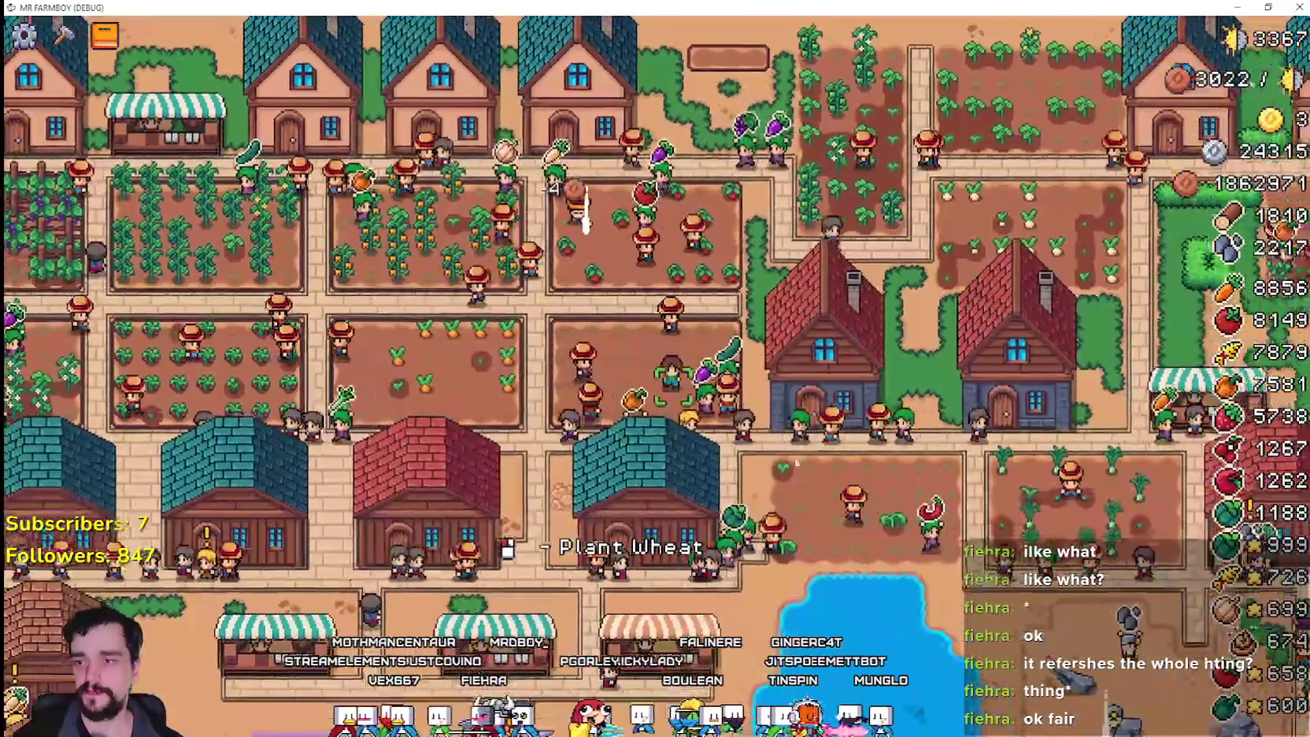
scroll(1180, 427, "up", 3)
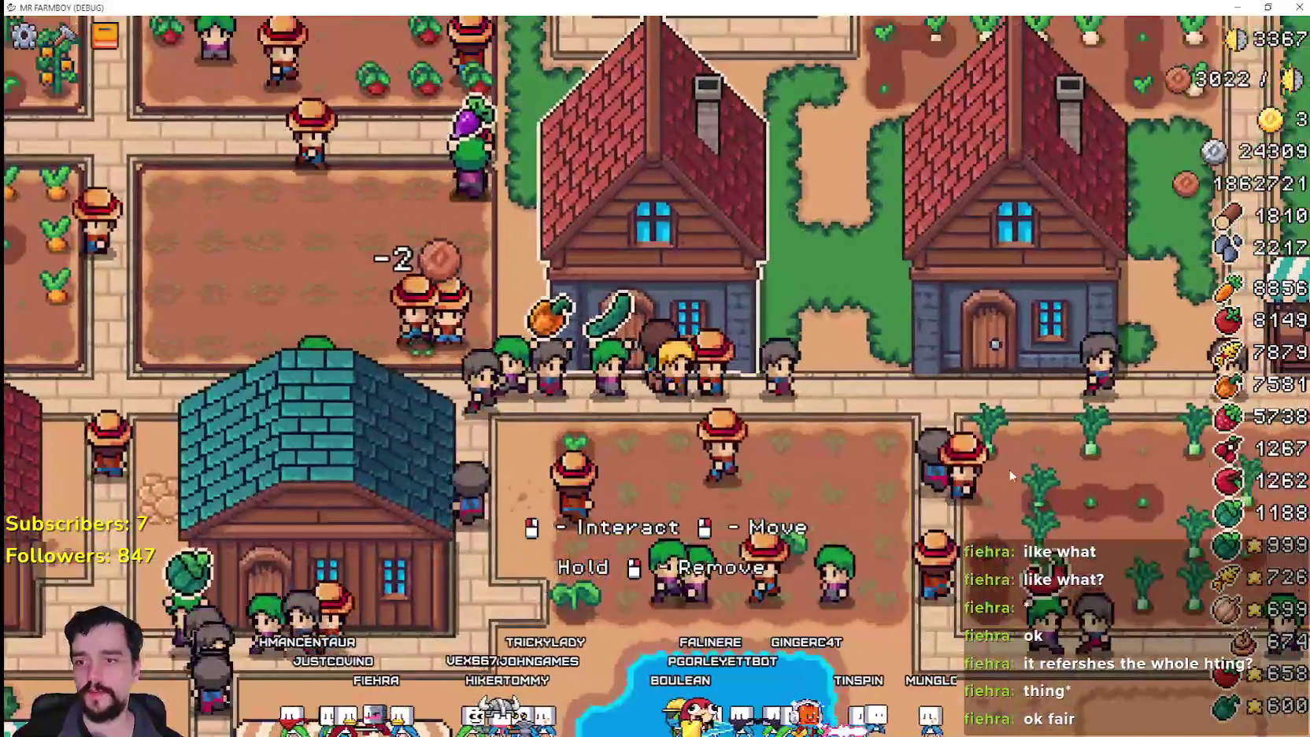
scroll(1009, 468, "up", 2)
scroll(944, 448, "down", 2)
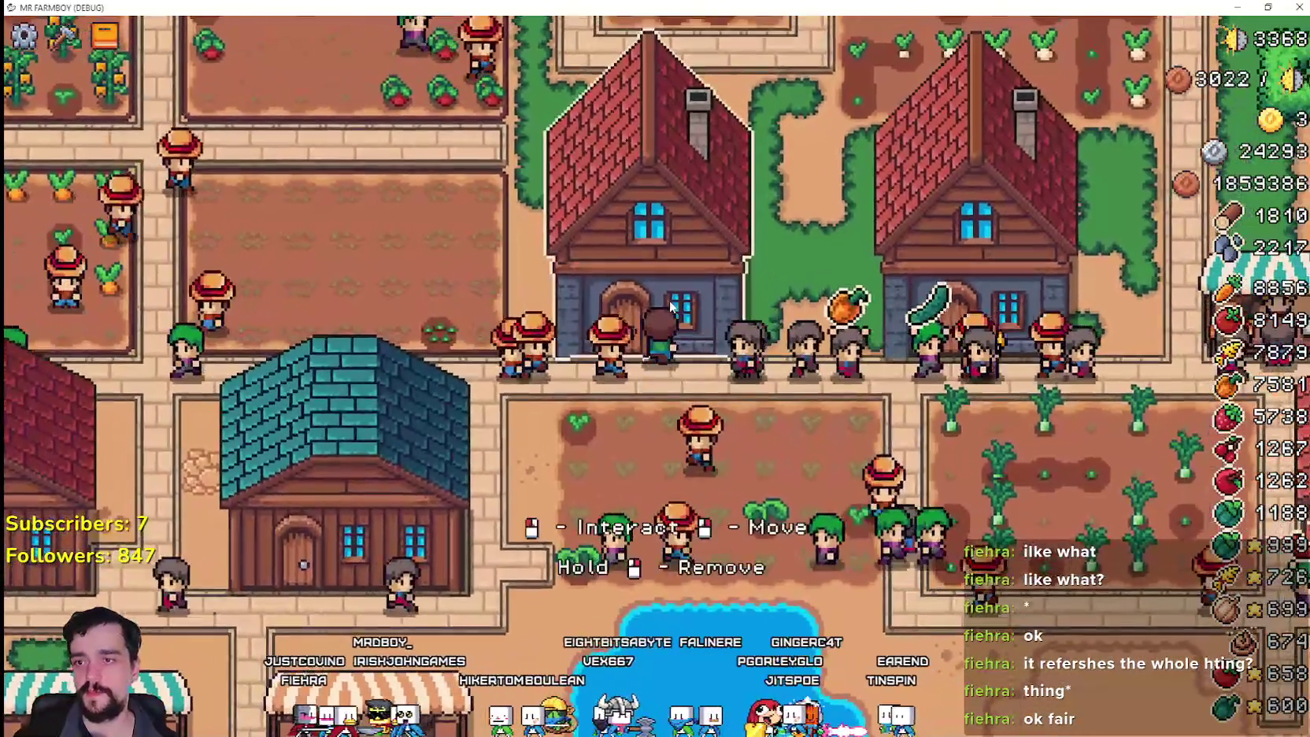
scroll(787, 330, "down", 2)
left_click(672, 240)
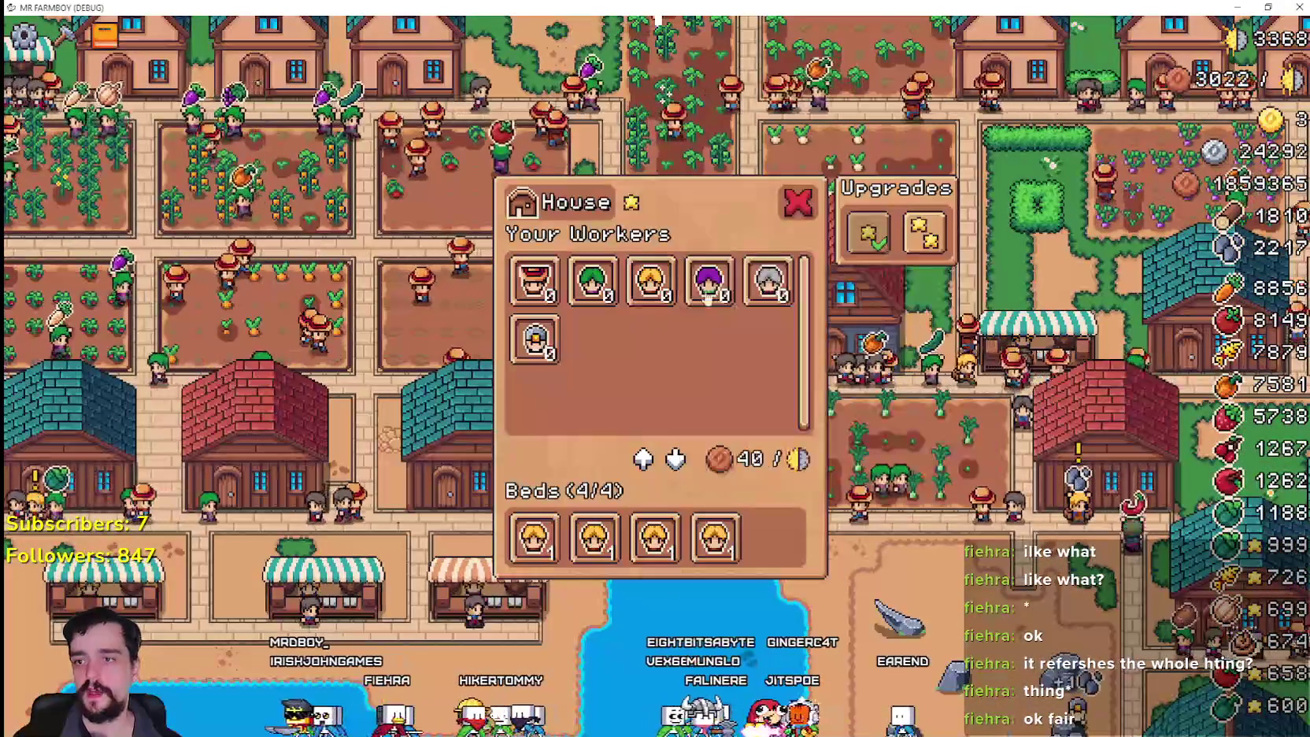
- Close the house's workers overview
left_click(794, 204)
scroll(873, 449, "up", 3)
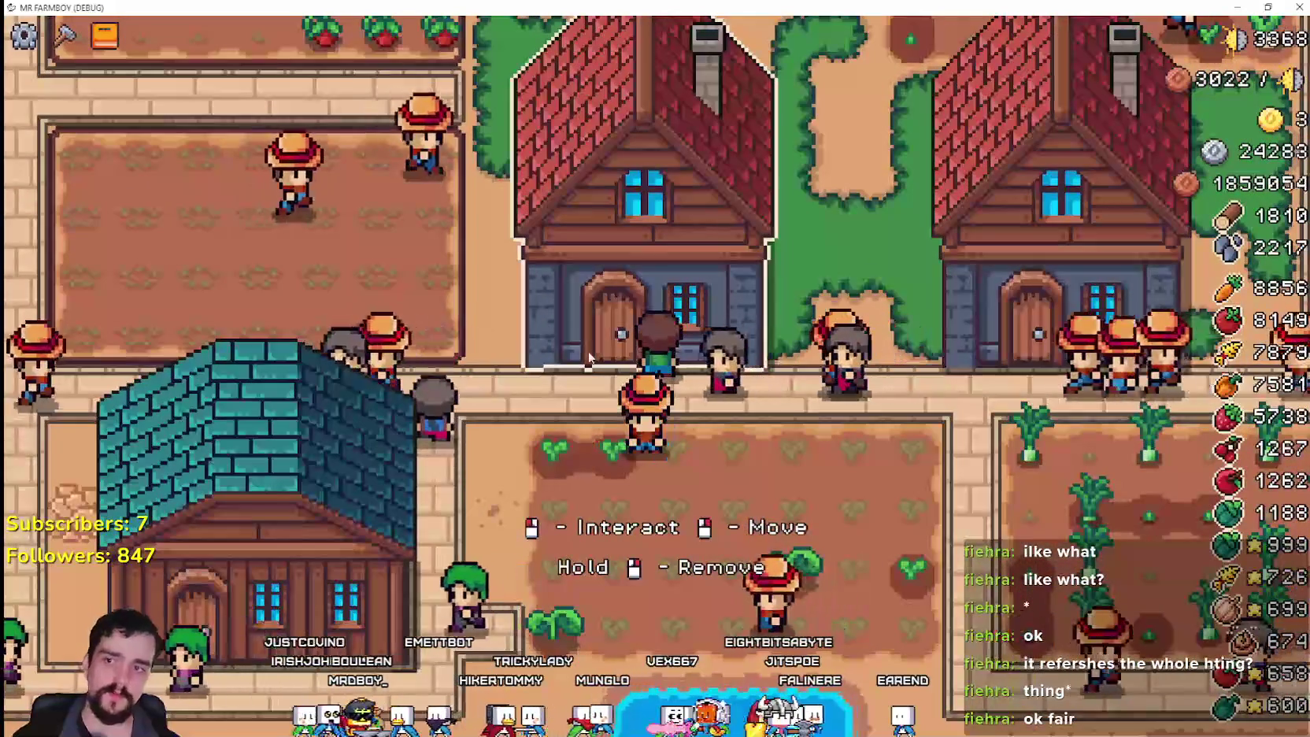
scroll(874, 445, "down", 2)
- Relocate the left red-roofed house, adjusting it until it sits beside its neighbour
right_click(843, 463)
scroll(867, 487, "up", 2)
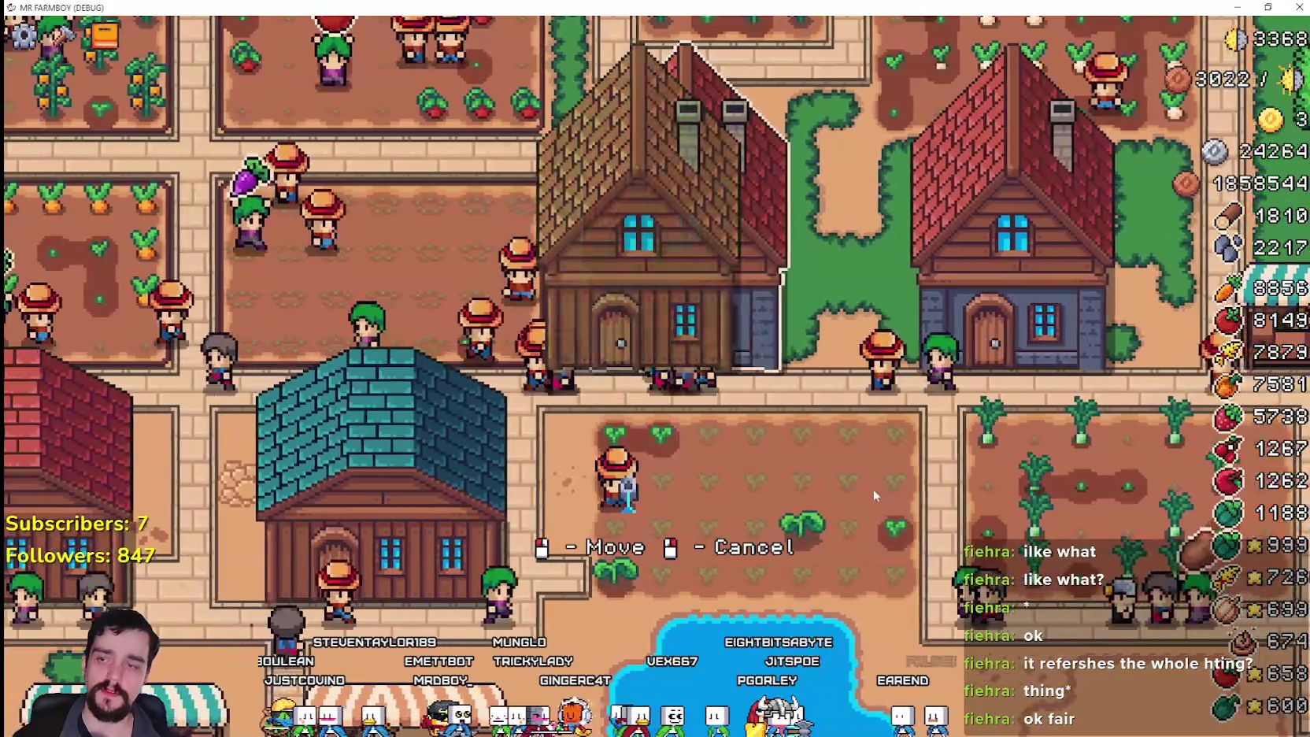
scroll(876, 493, "down", 1)
left_click(740, 499)
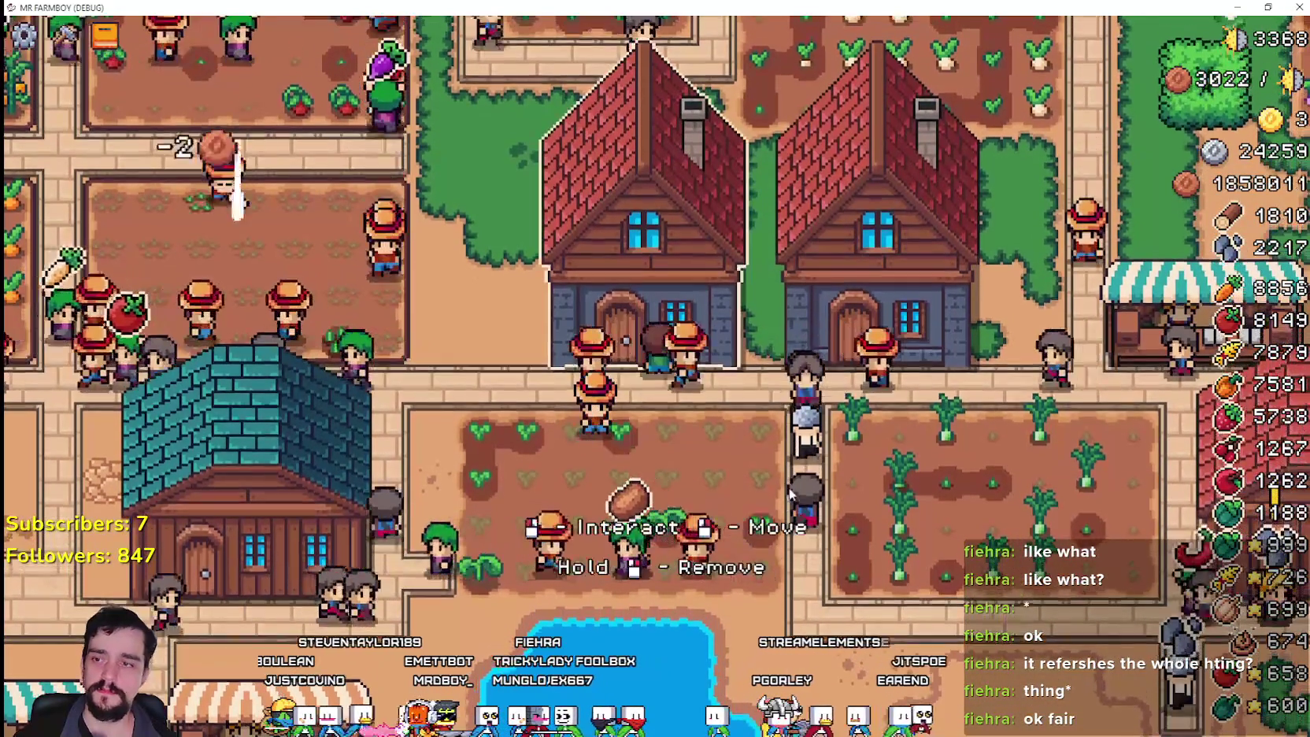
right_click(786, 494)
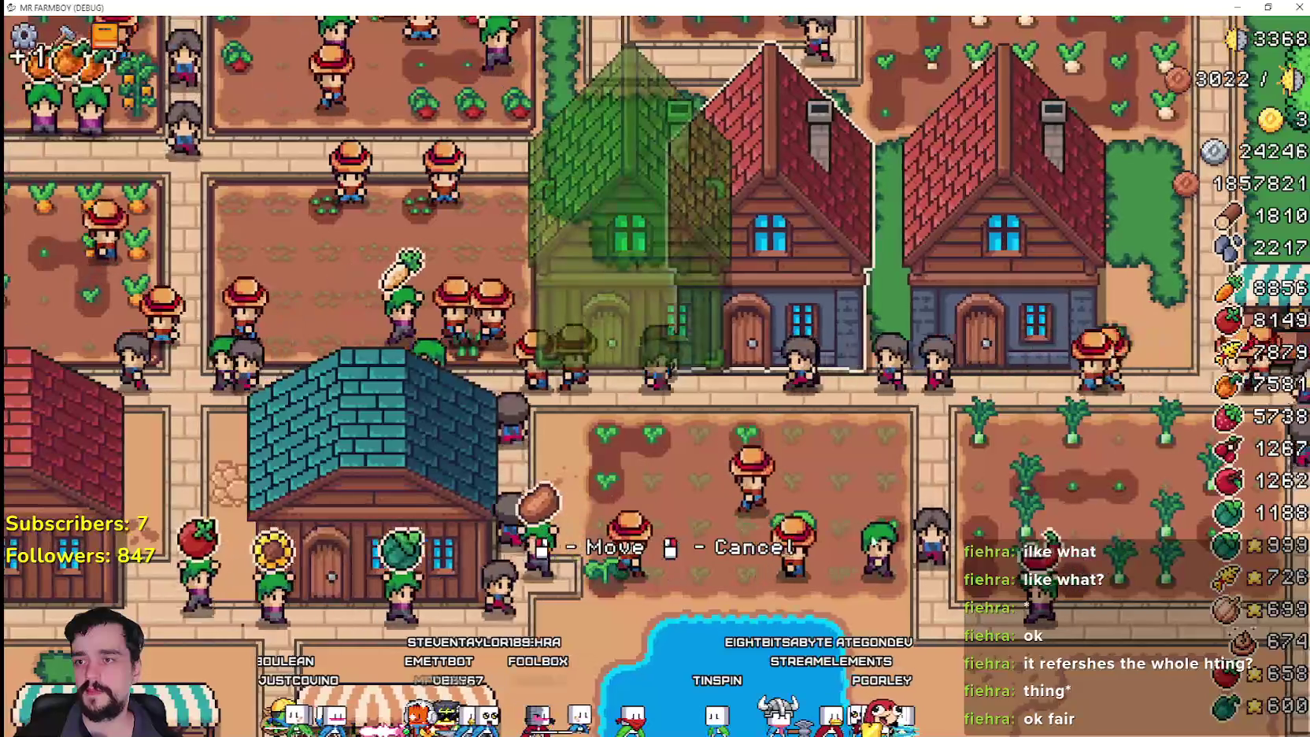
left_click(822, 512)
scroll(863, 484, "down", 3)
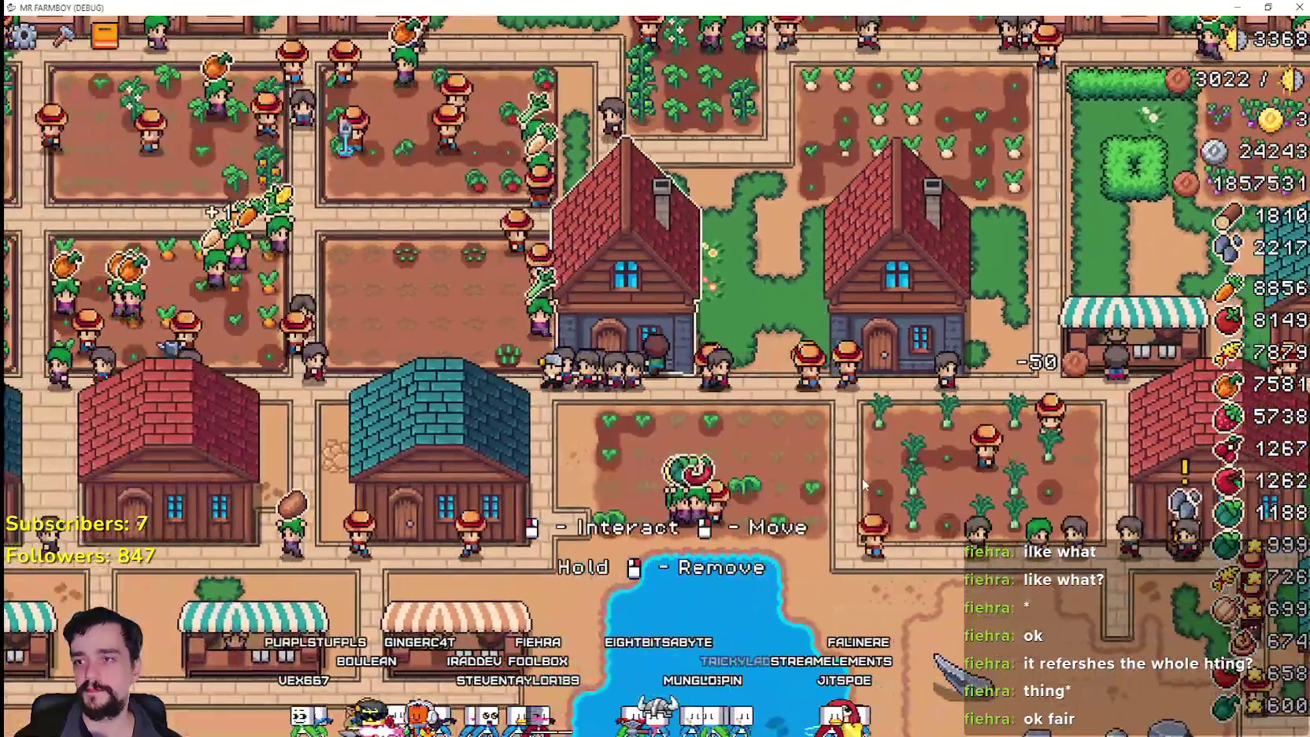
right_click(864, 484)
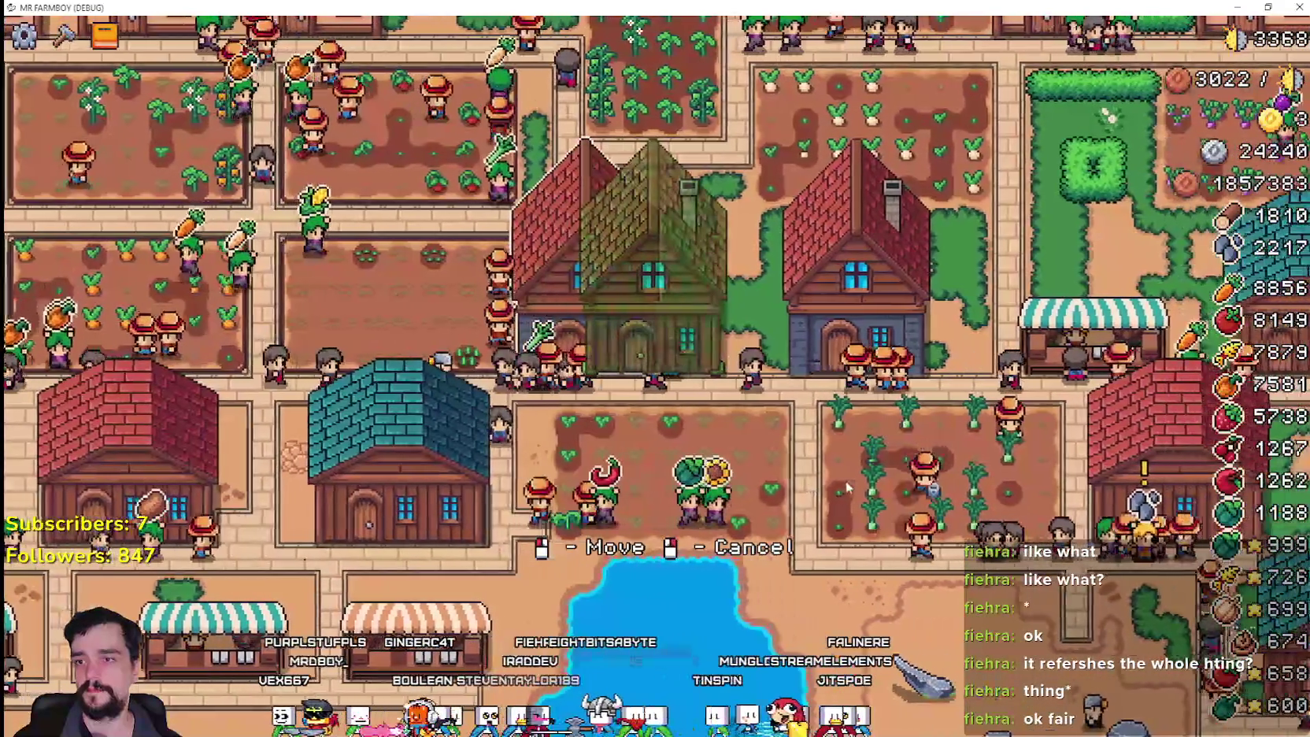
left_click(844, 490)
- Pan the view around the farm, from the top houses down to the brick houses
key("w")
key("a")
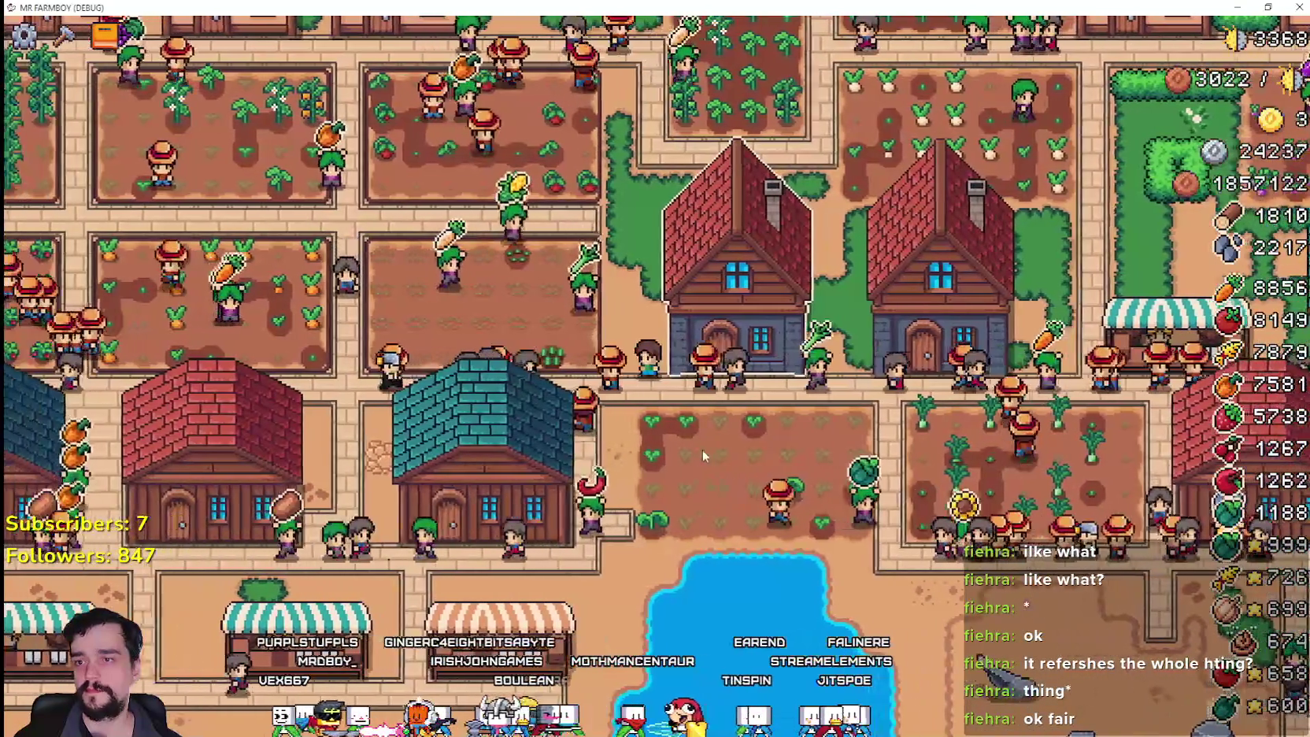
key("w")
key("a")
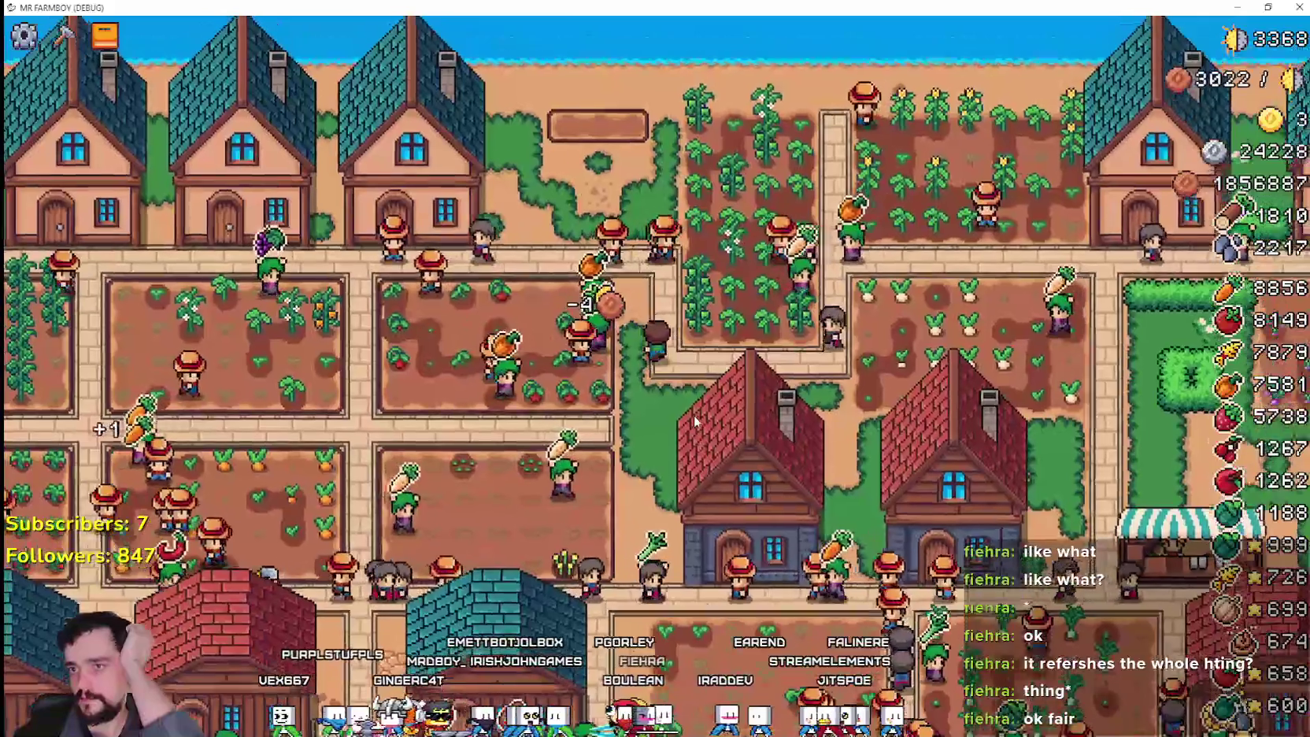
key("a")
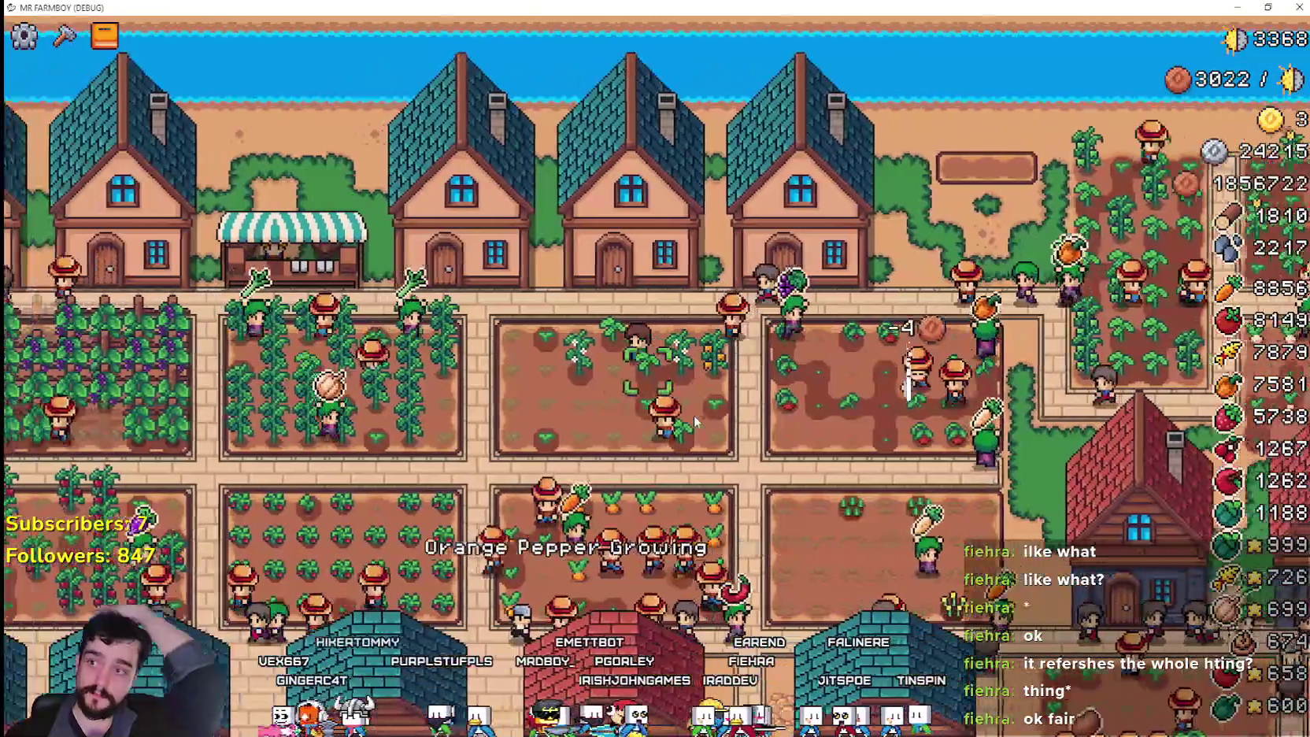
key("a")
key("s")
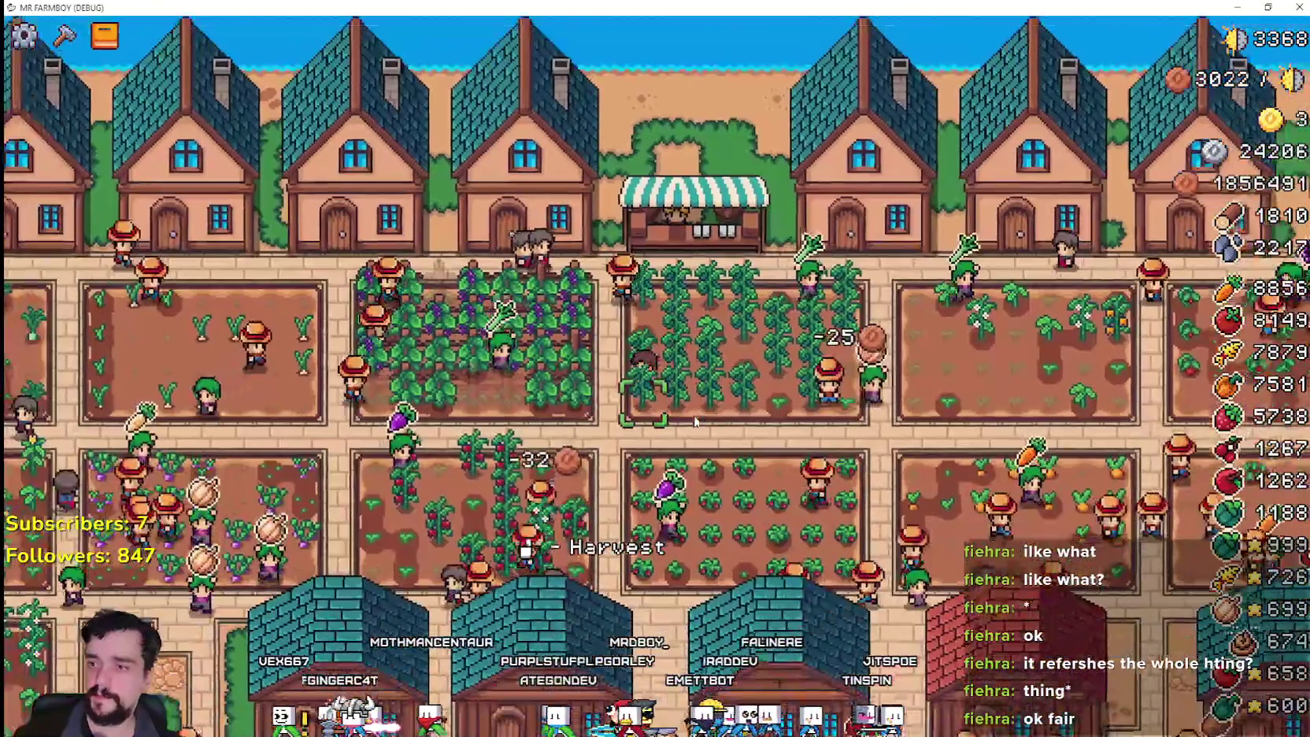
key("a")
key("s")
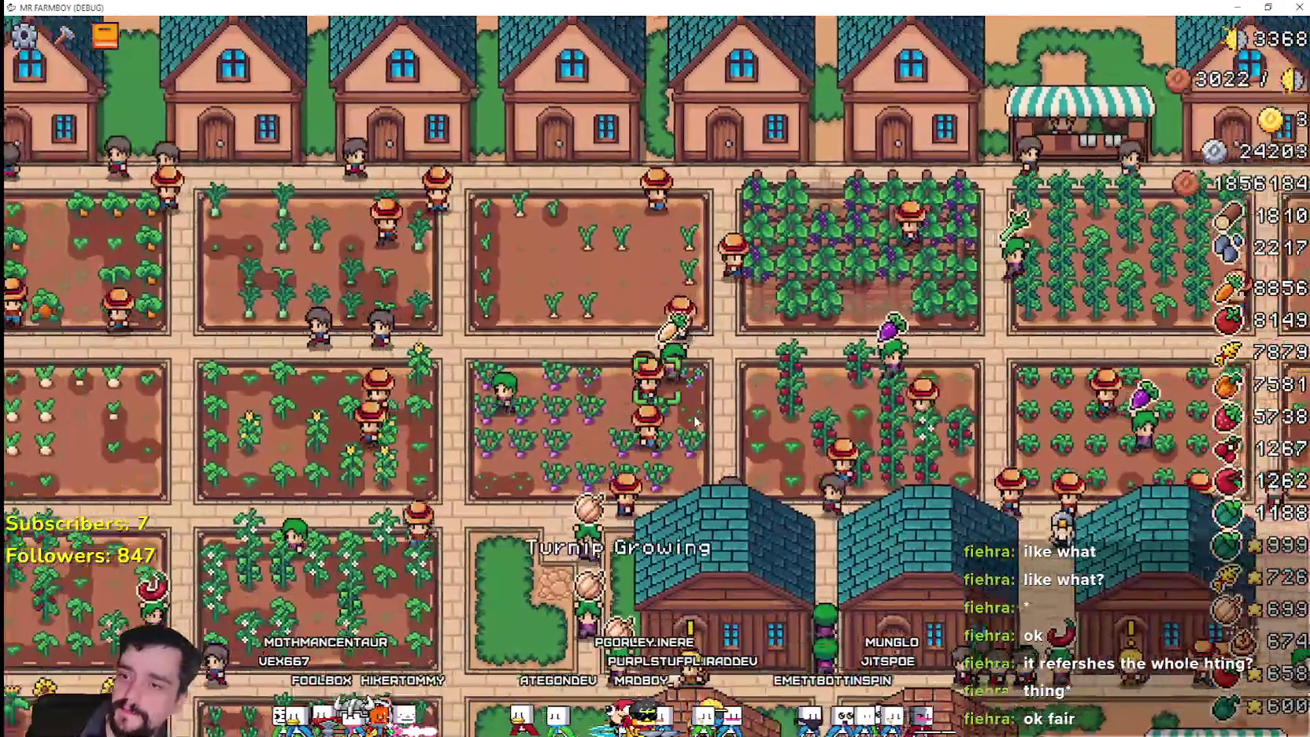
key("s")
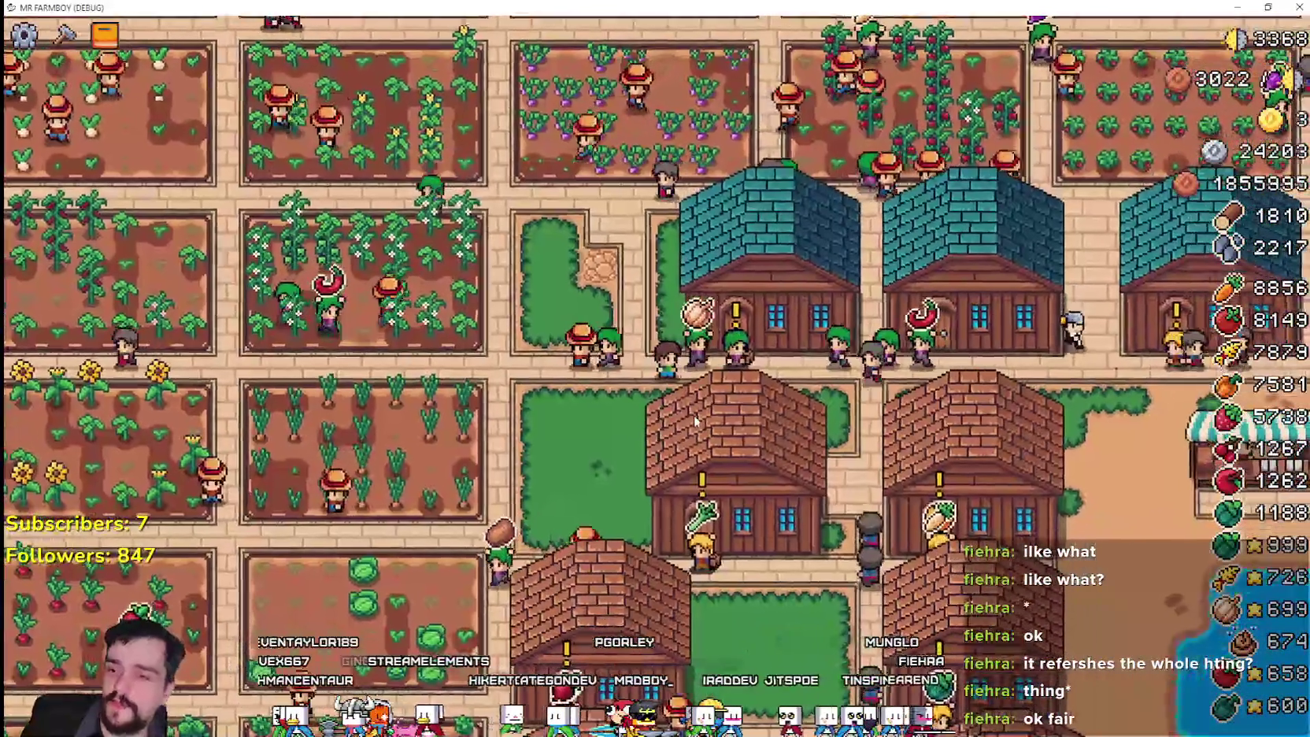
key("d")
key("s")
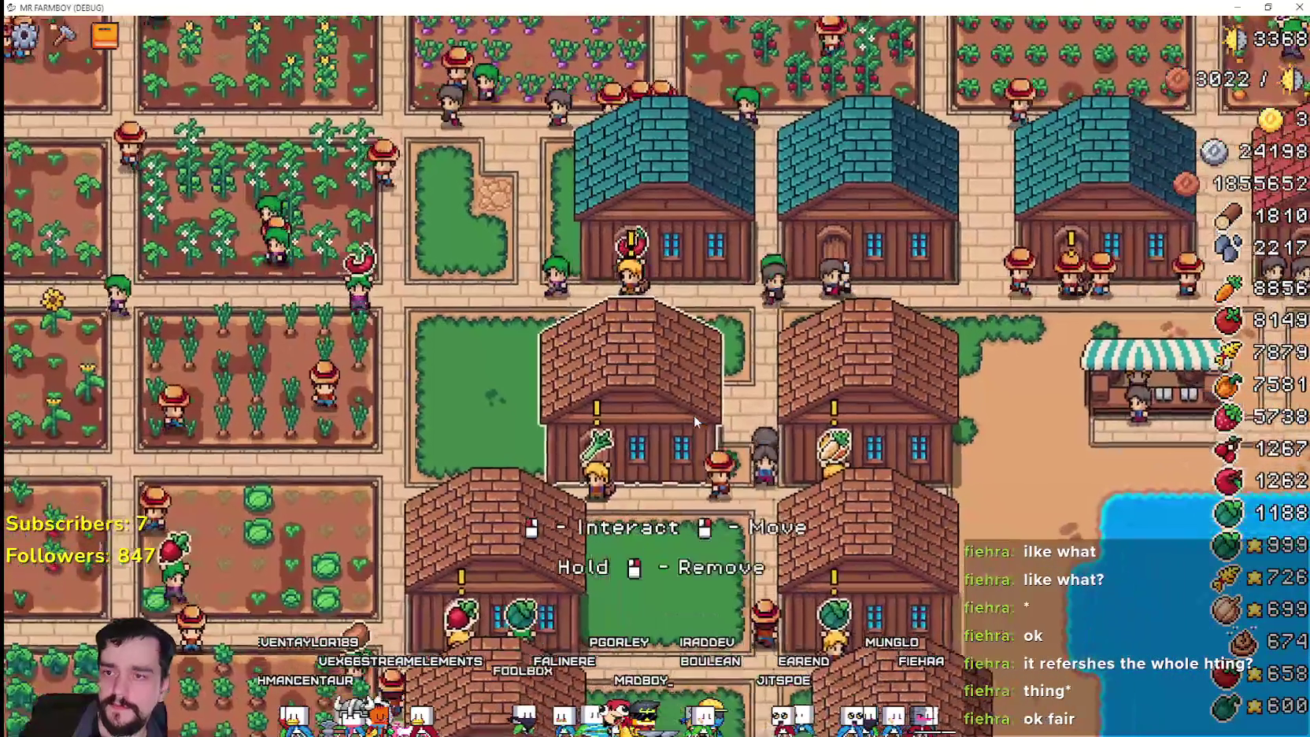
key("d")
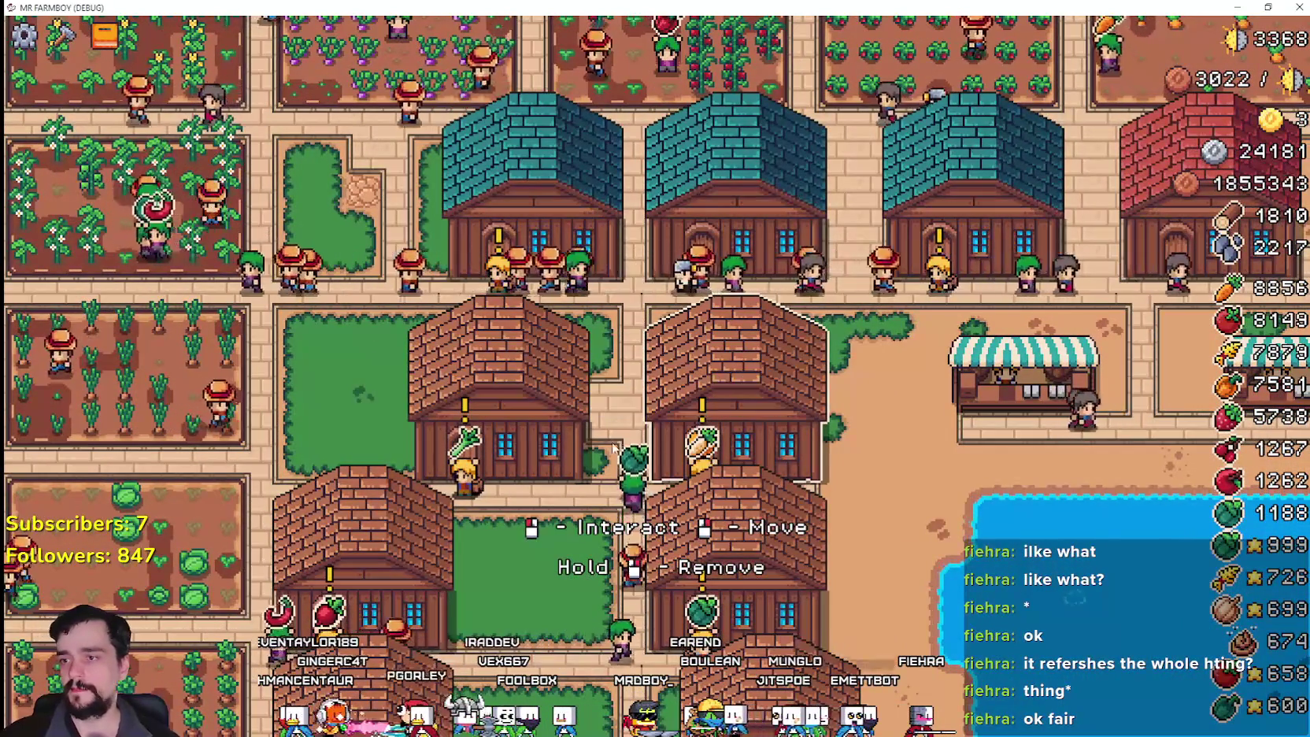
key("a")
key("d")
key("d")
key("w")
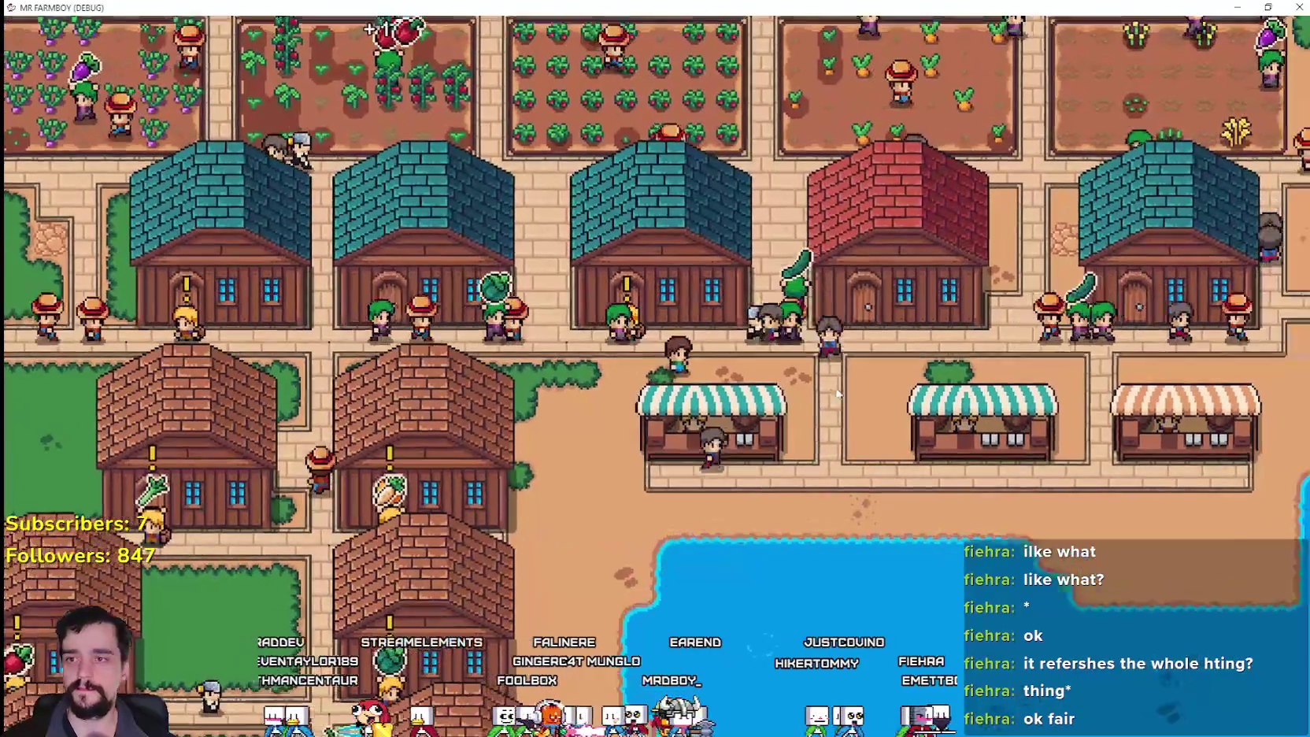
- Walk the farmer east along the pond and south past the rocks with crafting open
key("d")
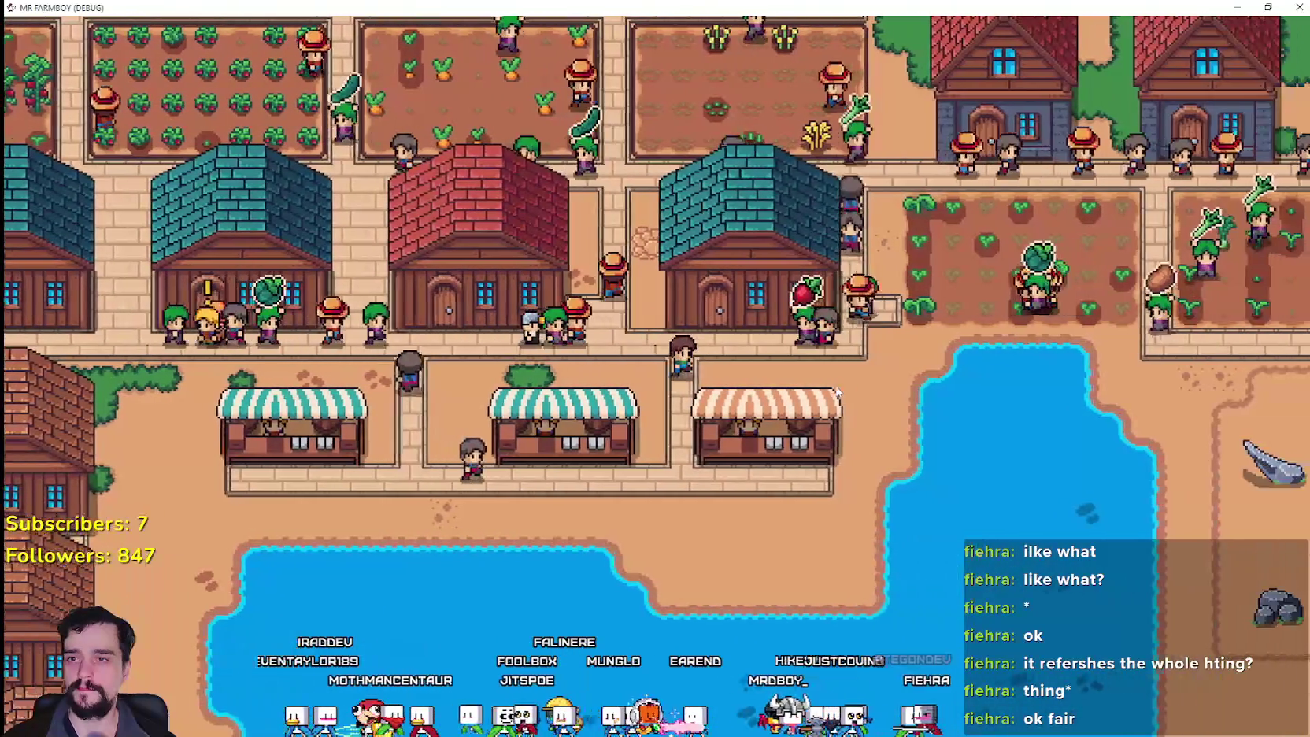
key("d")
key("w")
key("c")
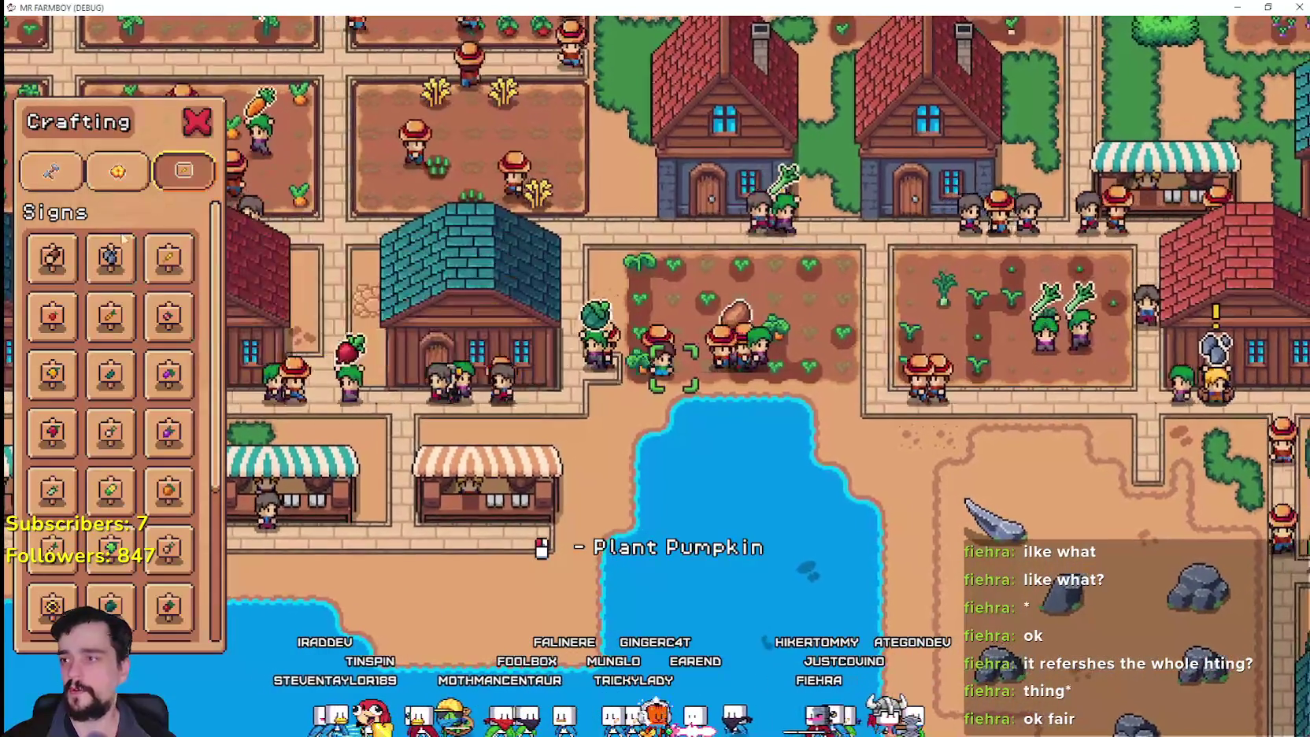
key("d")
key("w")
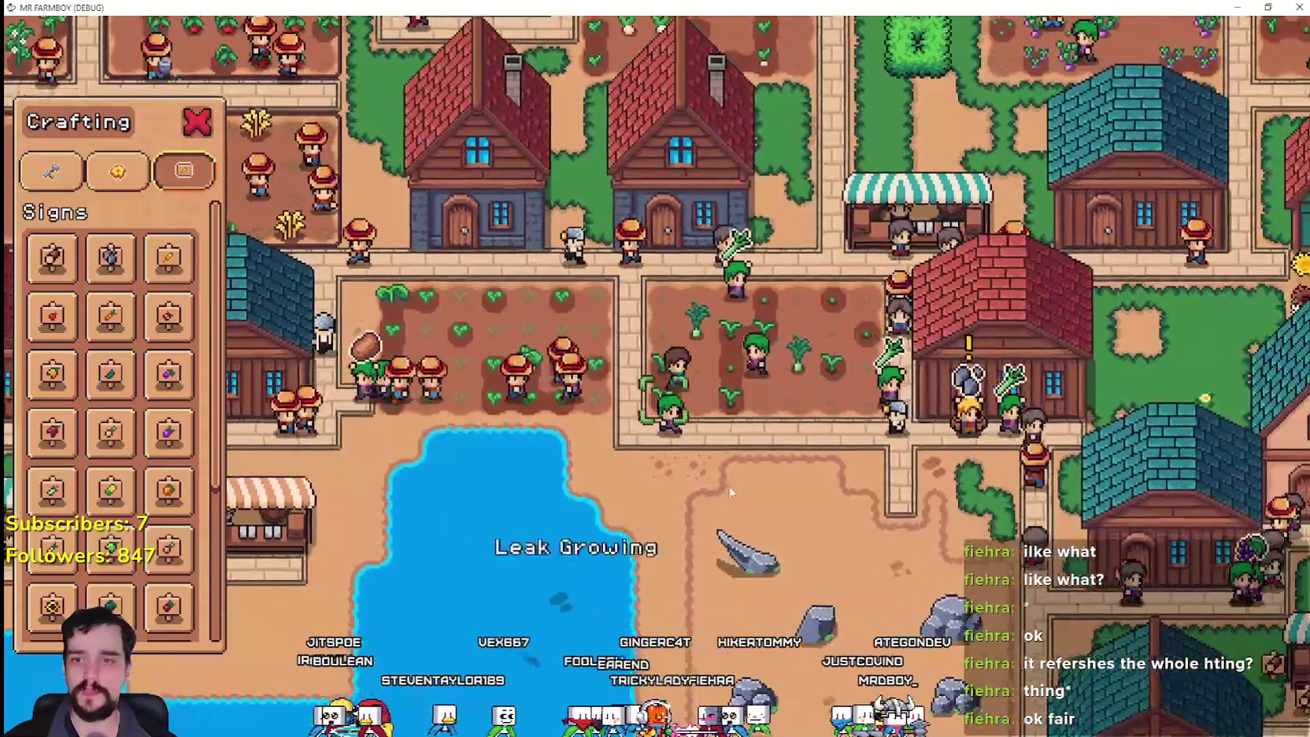
key("s")
key("d")
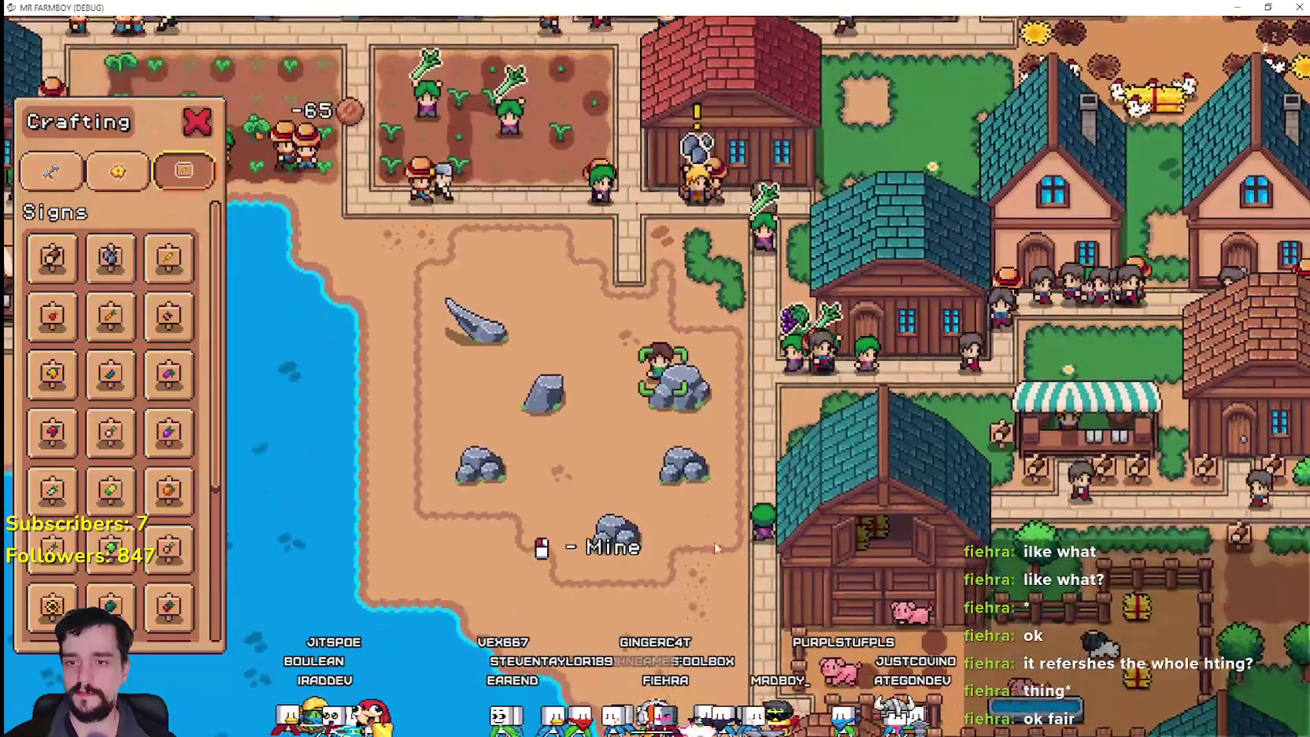
key("d")
key("s")
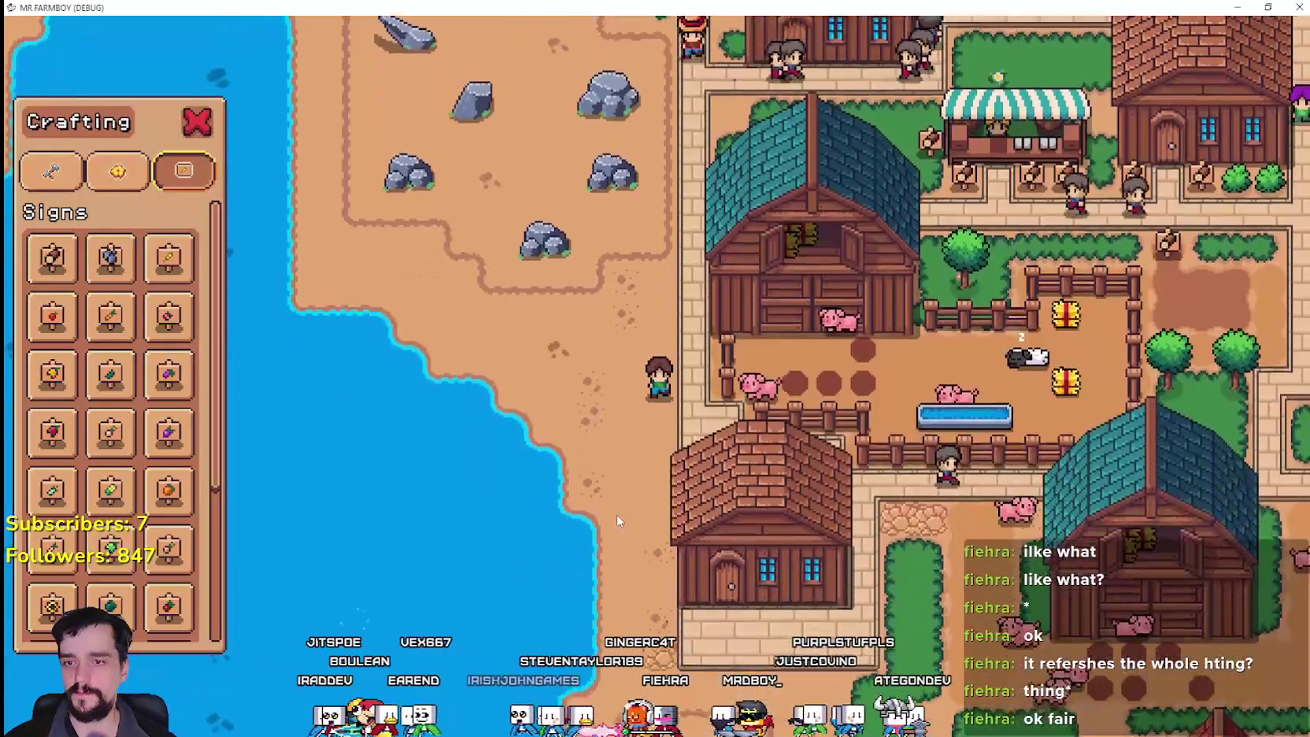
- Check the warehouse inventory, reopen Crafting, and walk to stand below the farmhouse
key("s")
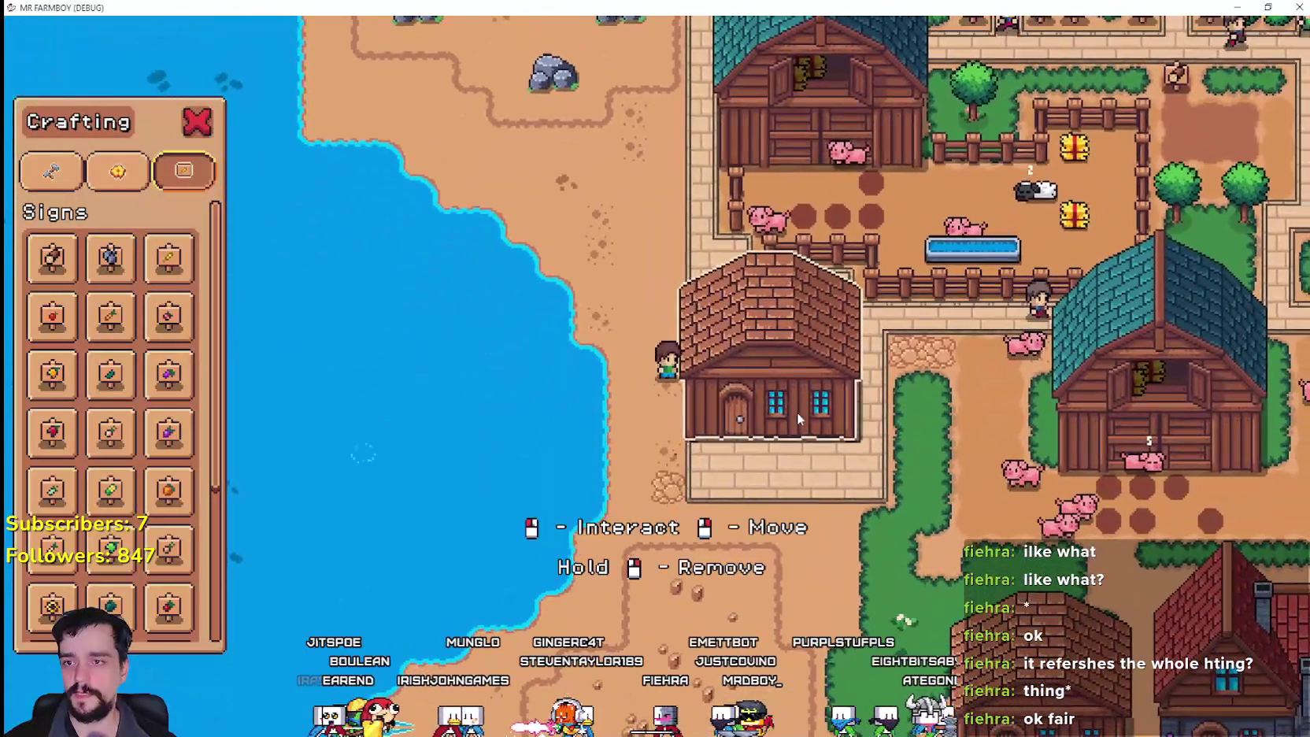
left_click(795, 412)
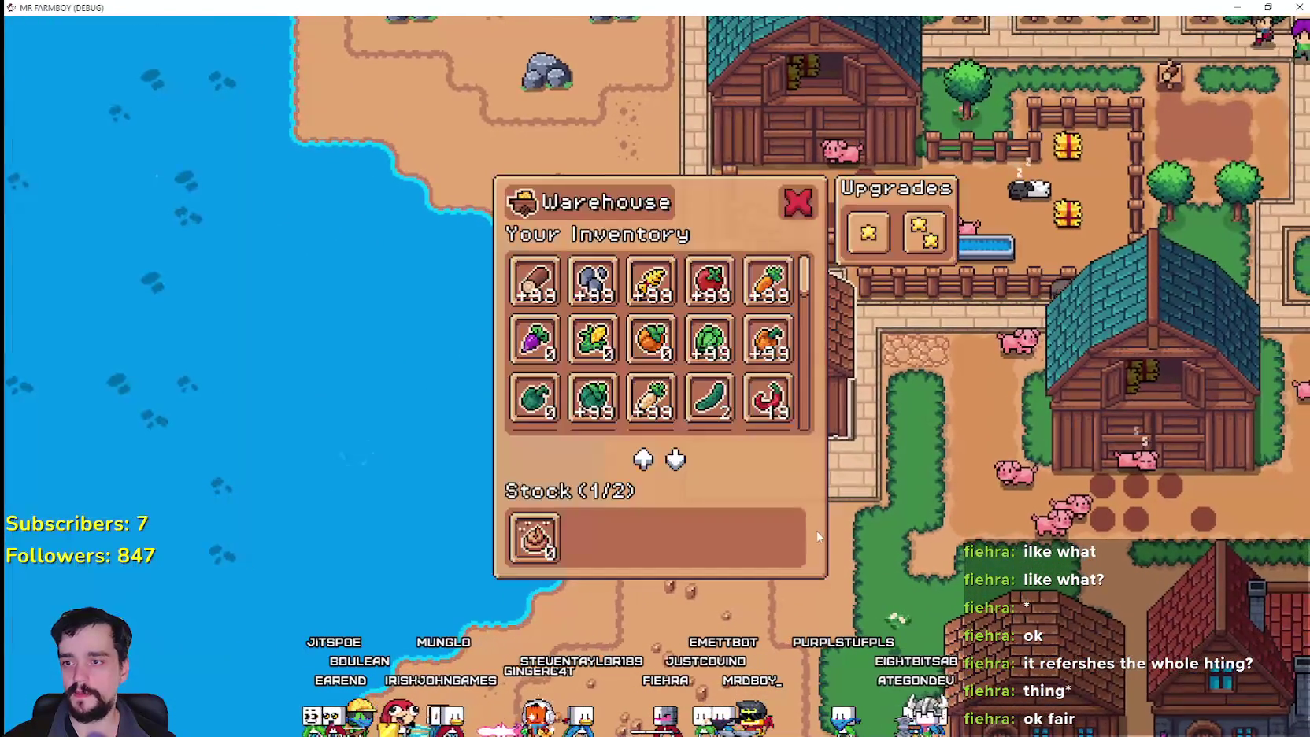
key("s")
key("c")
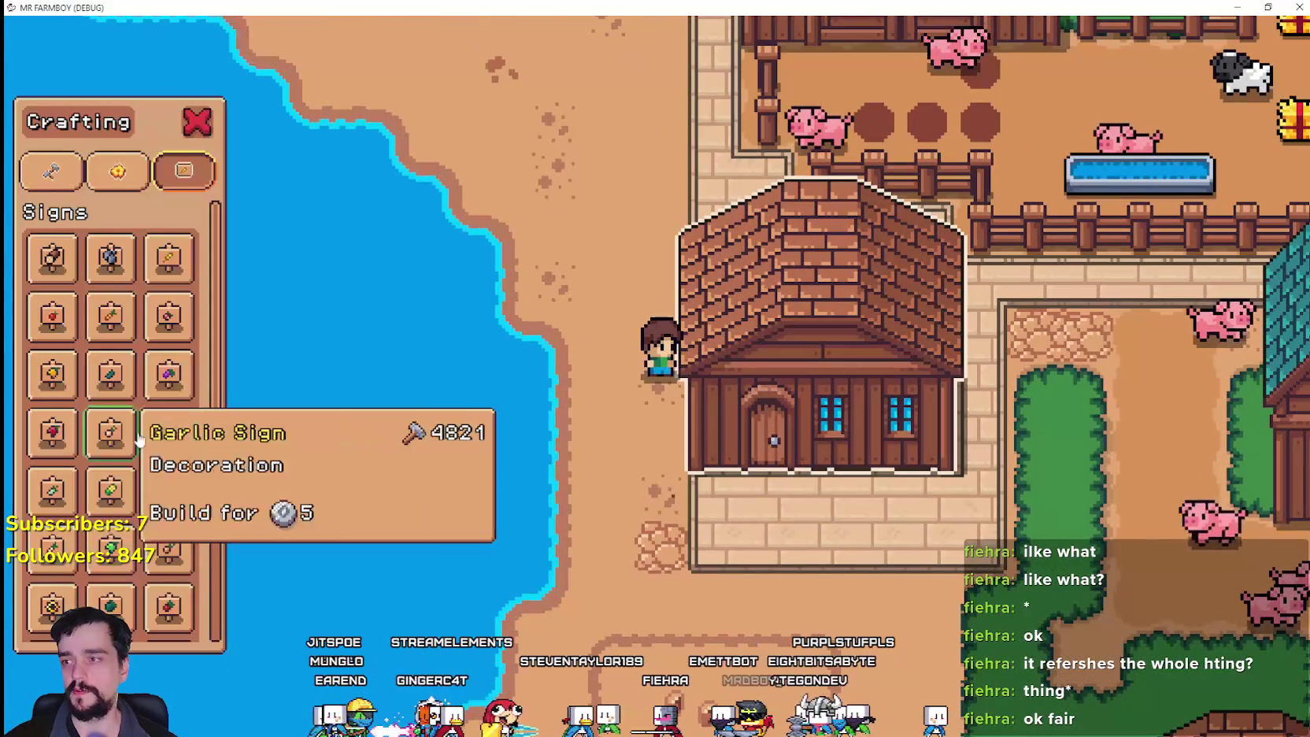
scroll(177, 531, "down", 1)
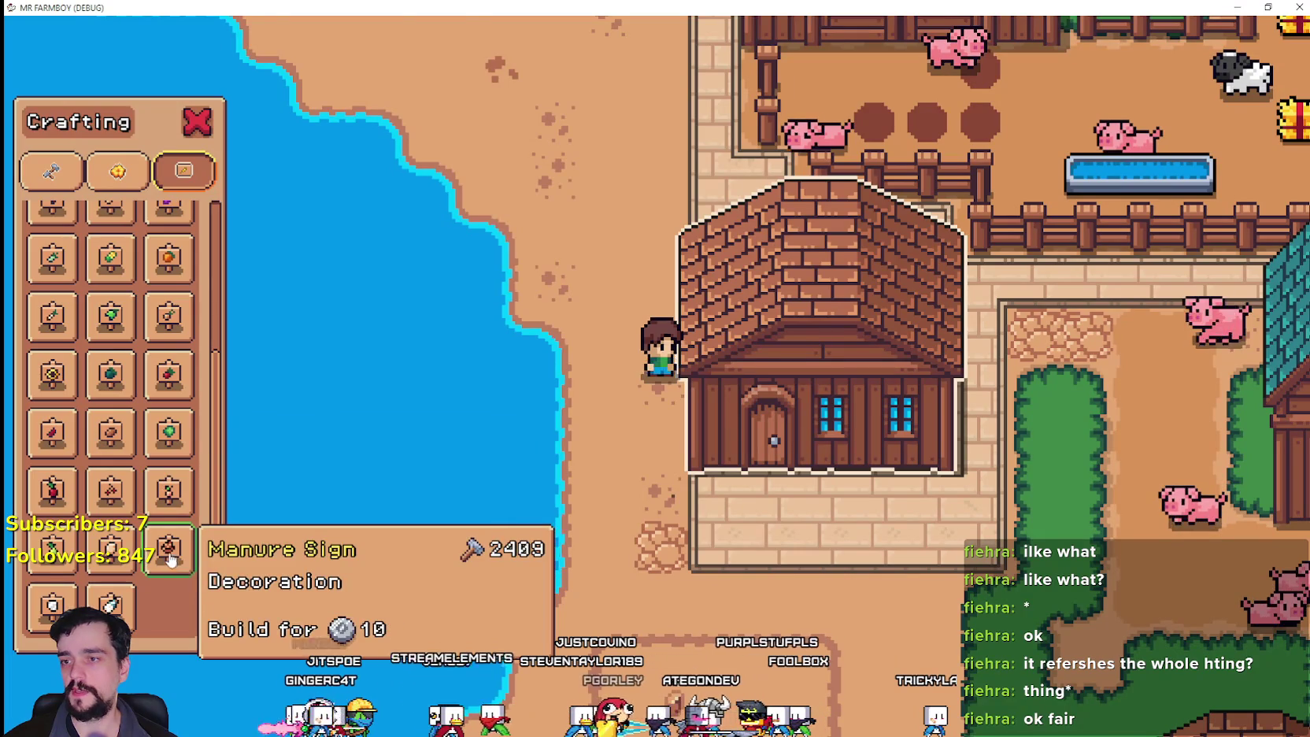
key("s")
key("c")
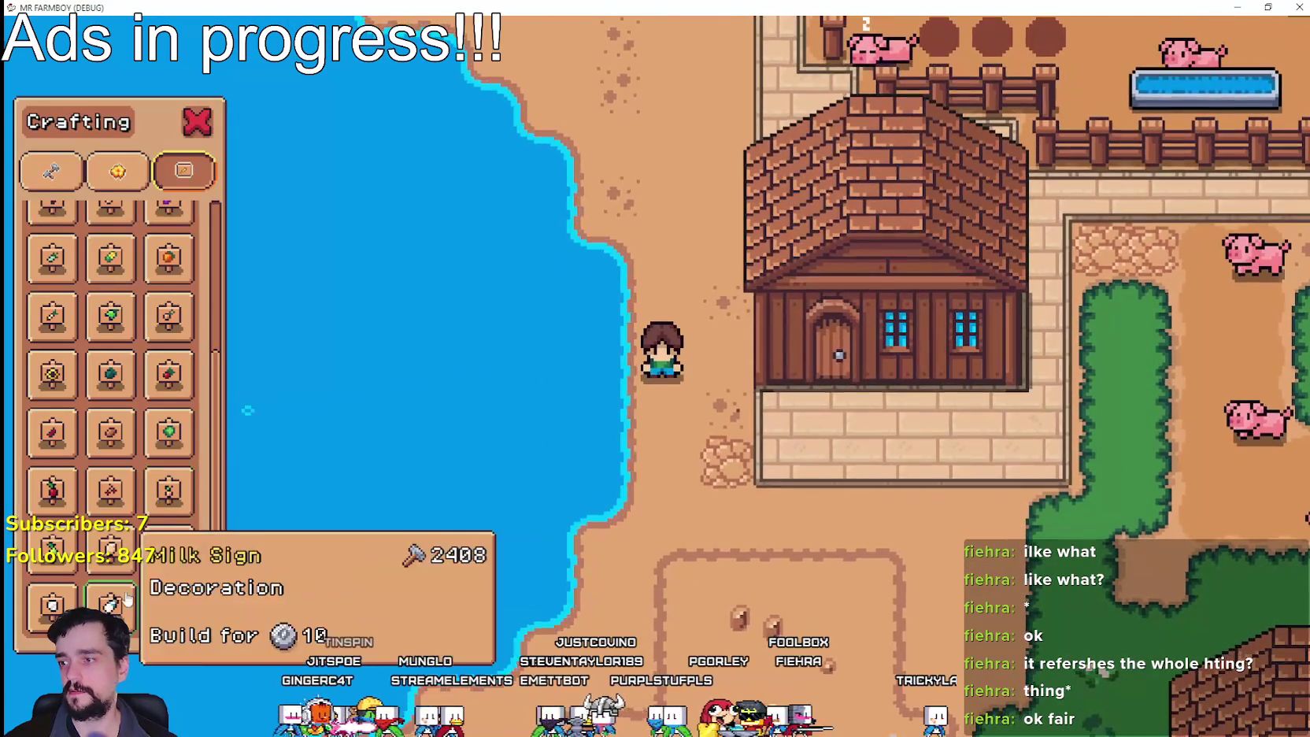
key("s")
key("d")
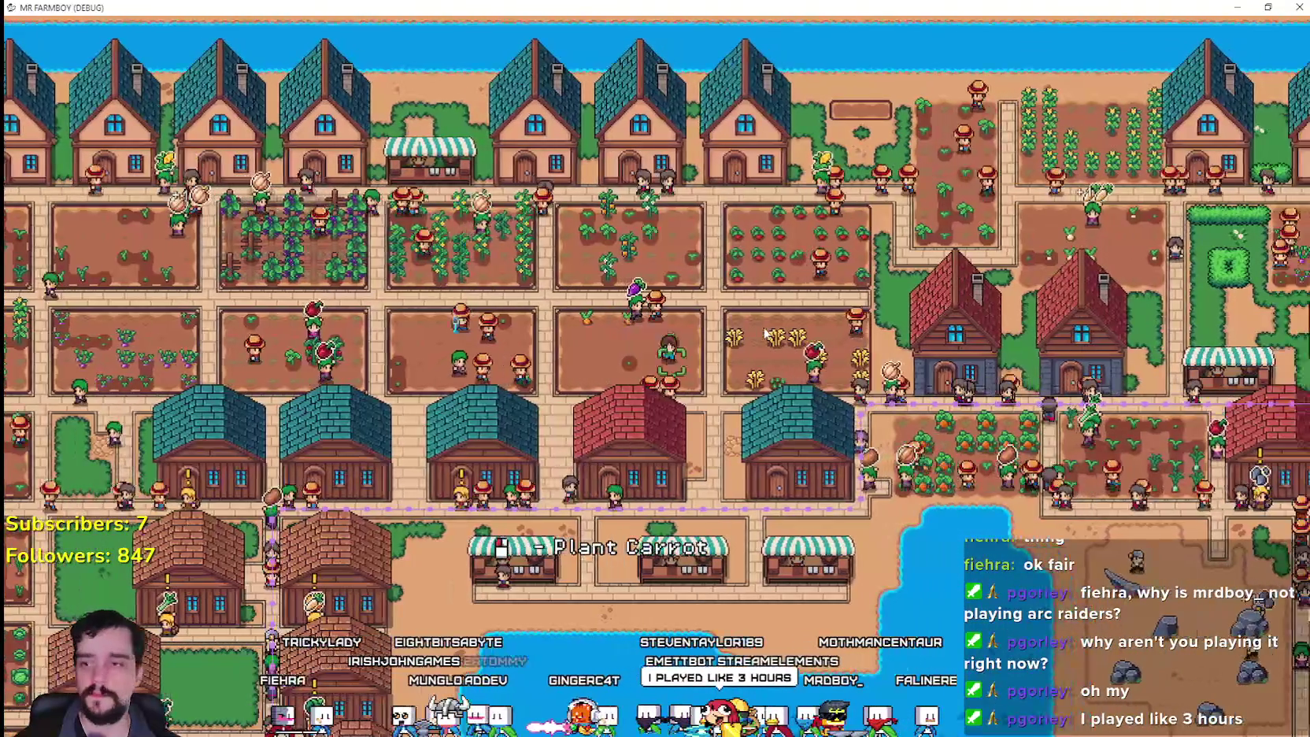
- Zoom in and view a house's workers and upgrades details, then close them
scroll(765, 333, "up", 5)
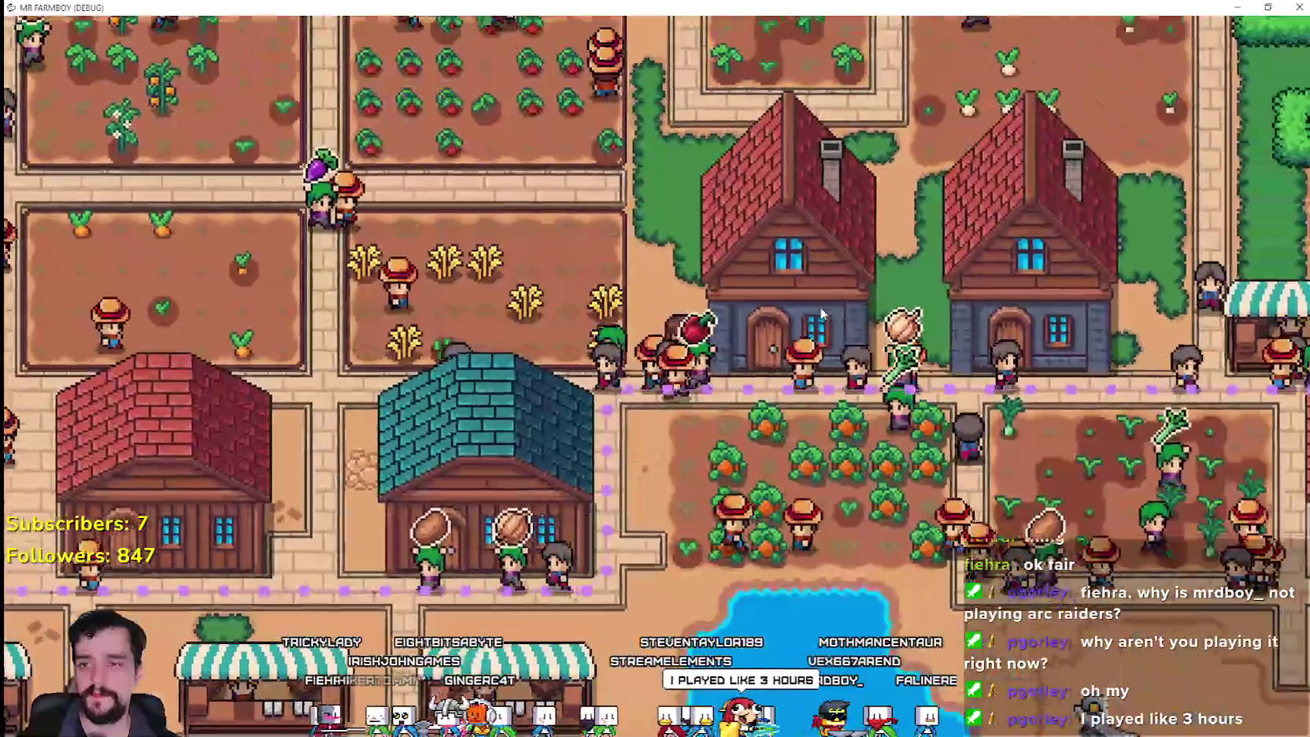
left_click(821, 313)
key("Escape")
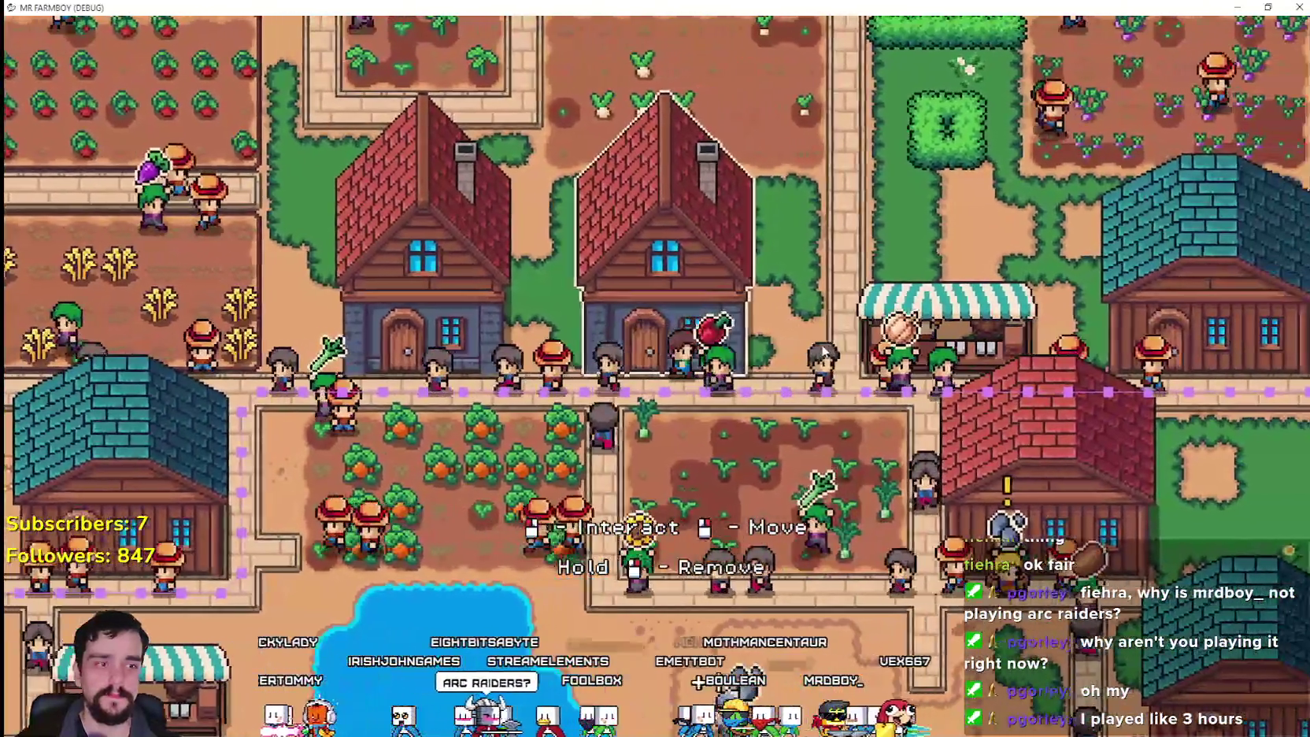
- Move east and north to the envoy camp by the bridge and open the Royal's Envoy task
key("d")
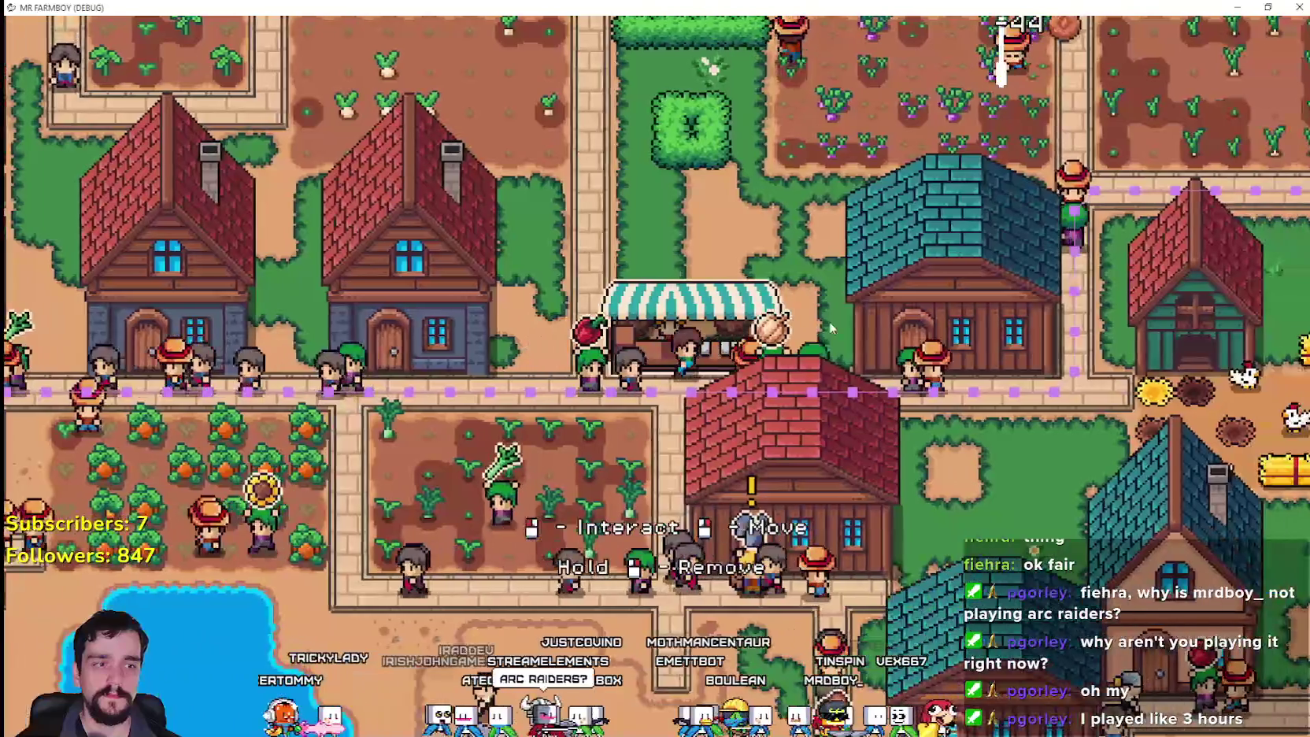
key("d")
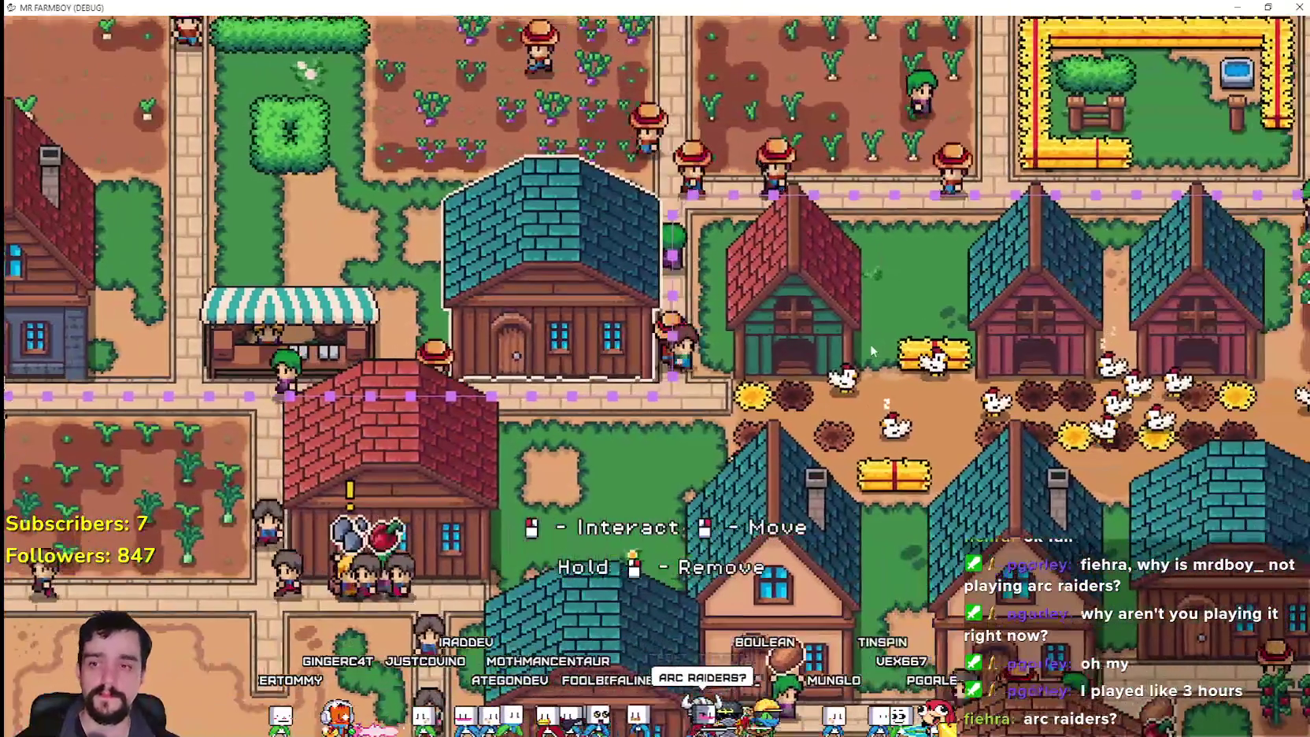
key("w")
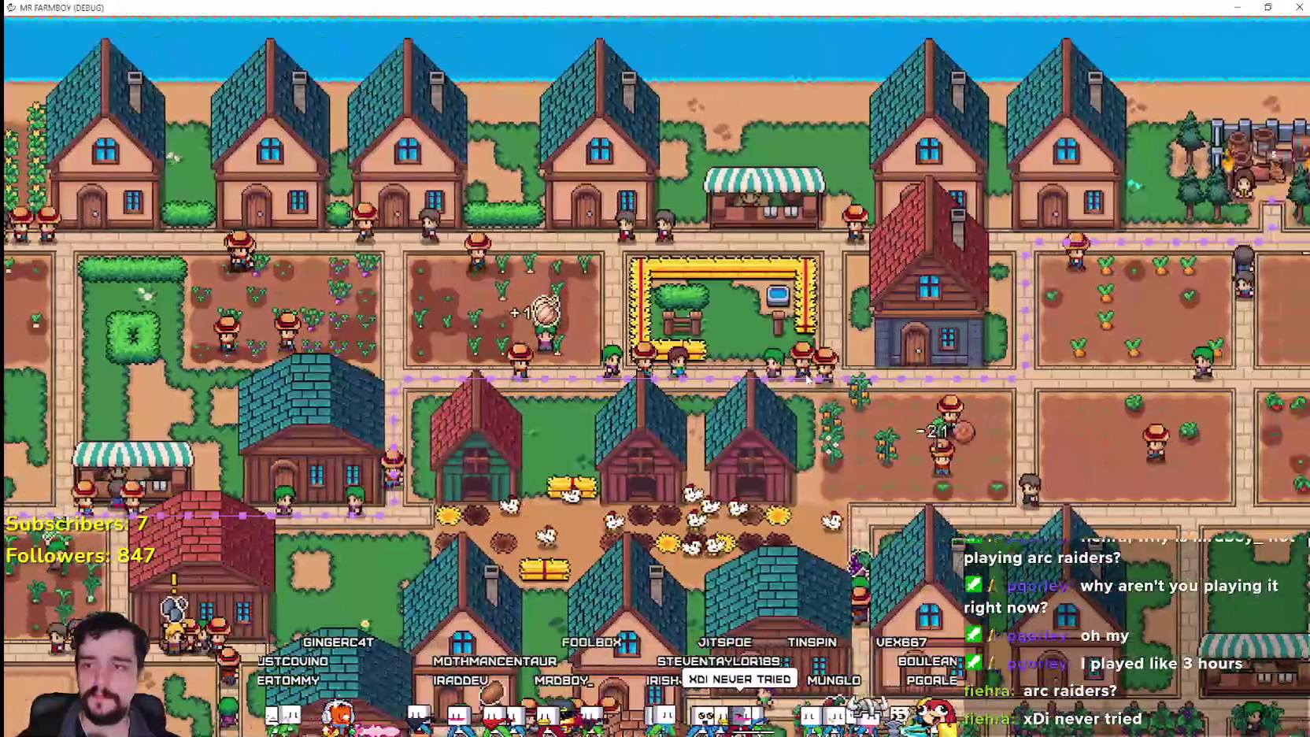
key("d")
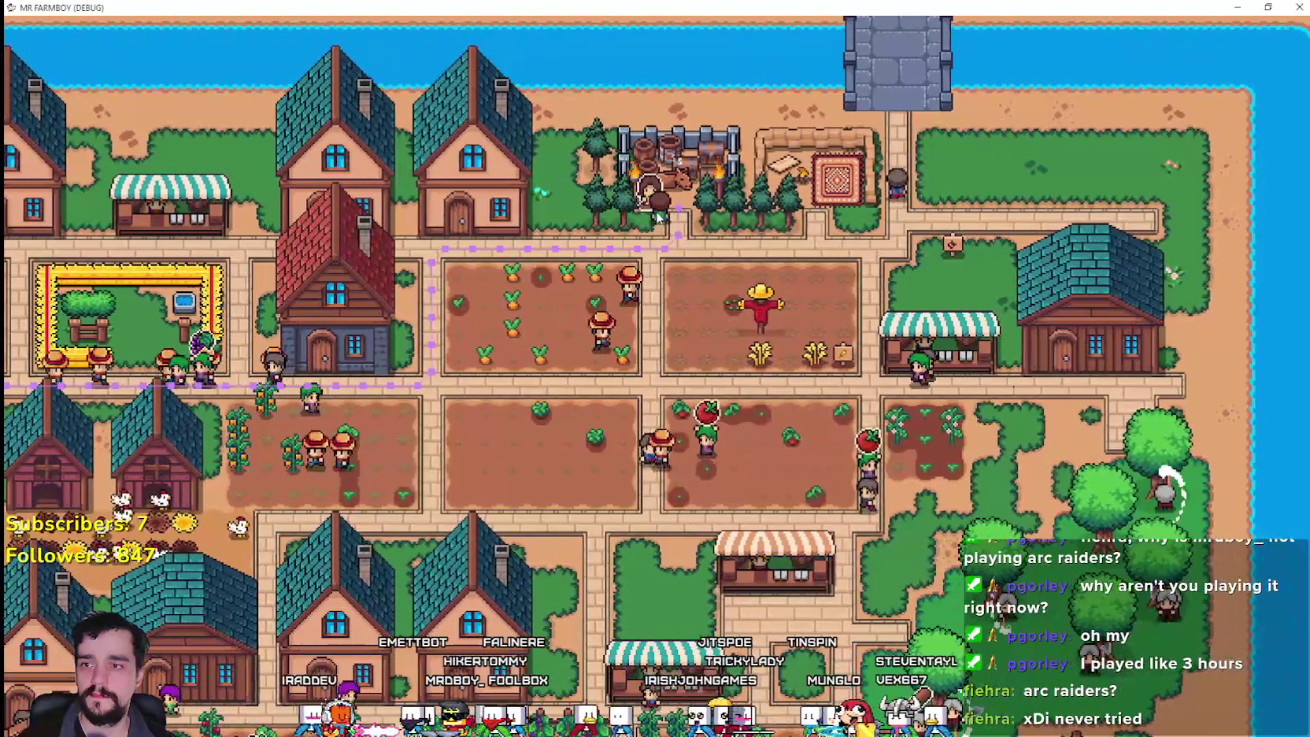
left_click(690, 587)
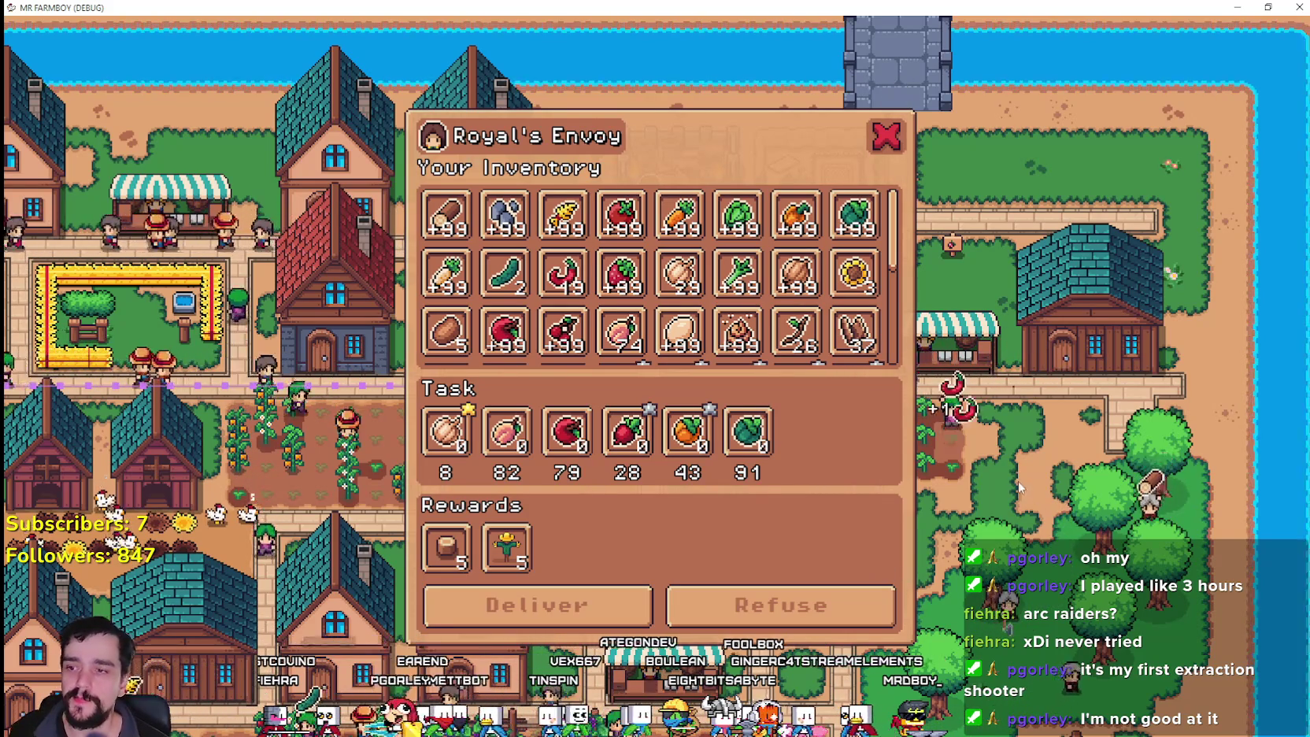
- Review the Royal's Envoy six-crop task and its Scarecrow rewards, then turn it down
scroll(917, 535, "up", 2)
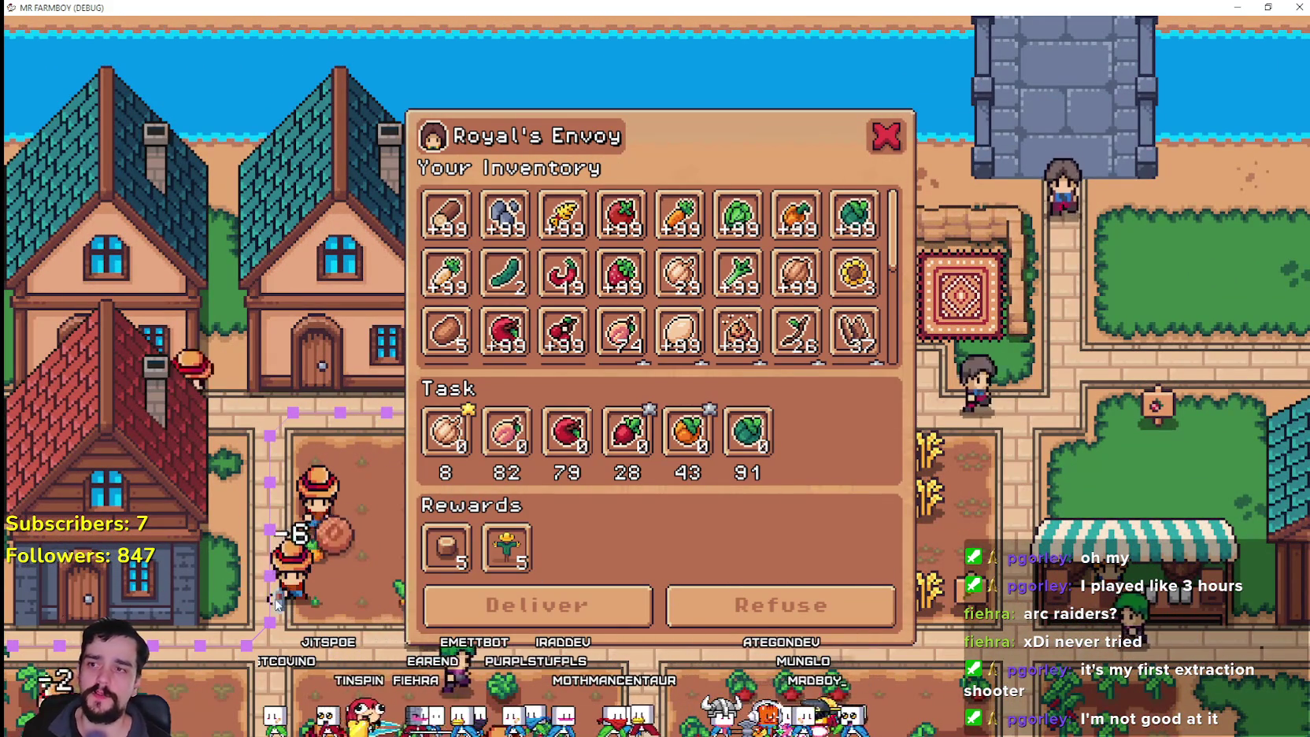
left_click(793, 619)
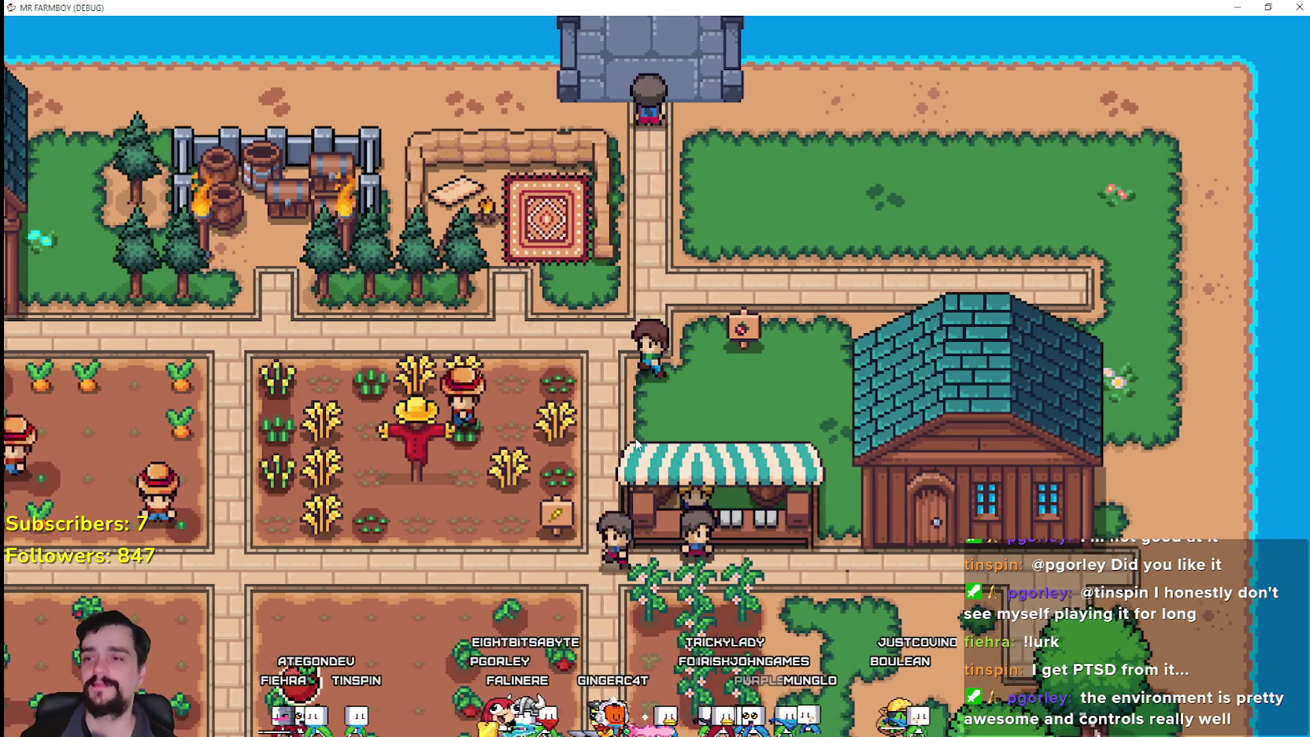
- Walk west through the wheat and carrot fields and plant a parsnip on a field tile
key("a")
key("a")
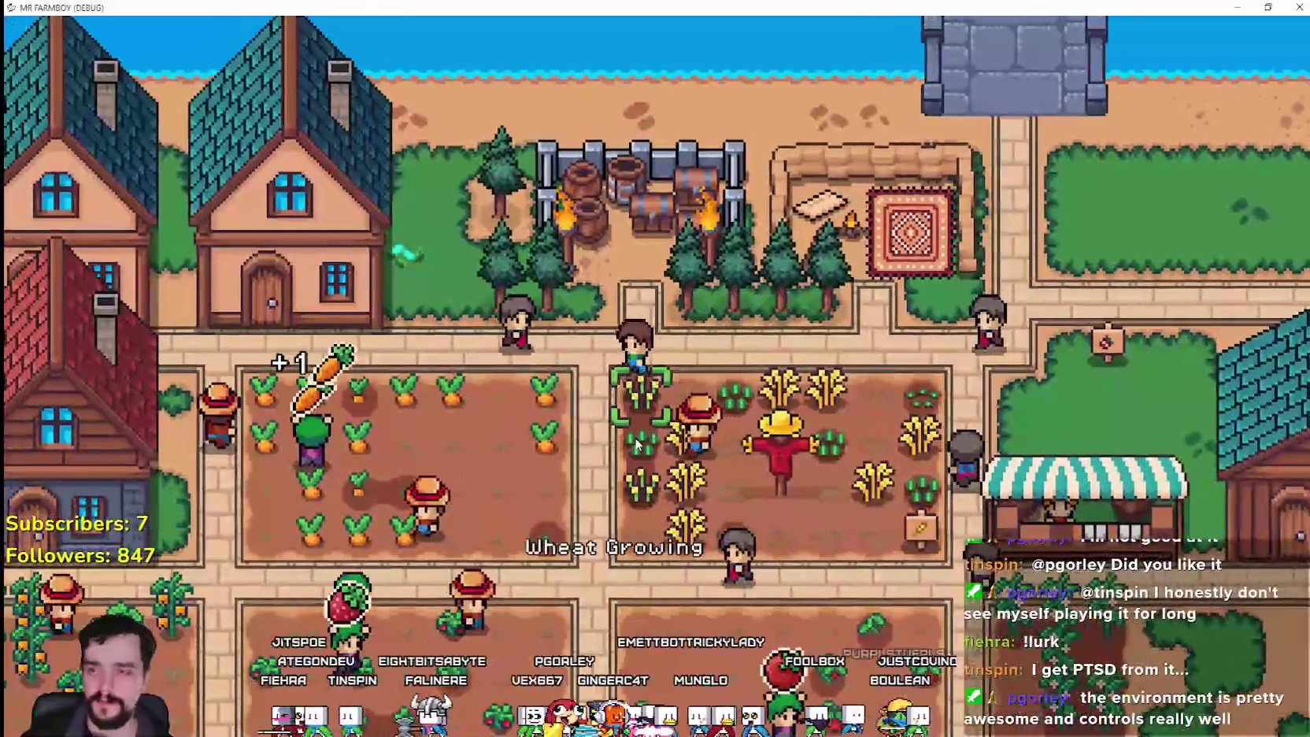
key("a")
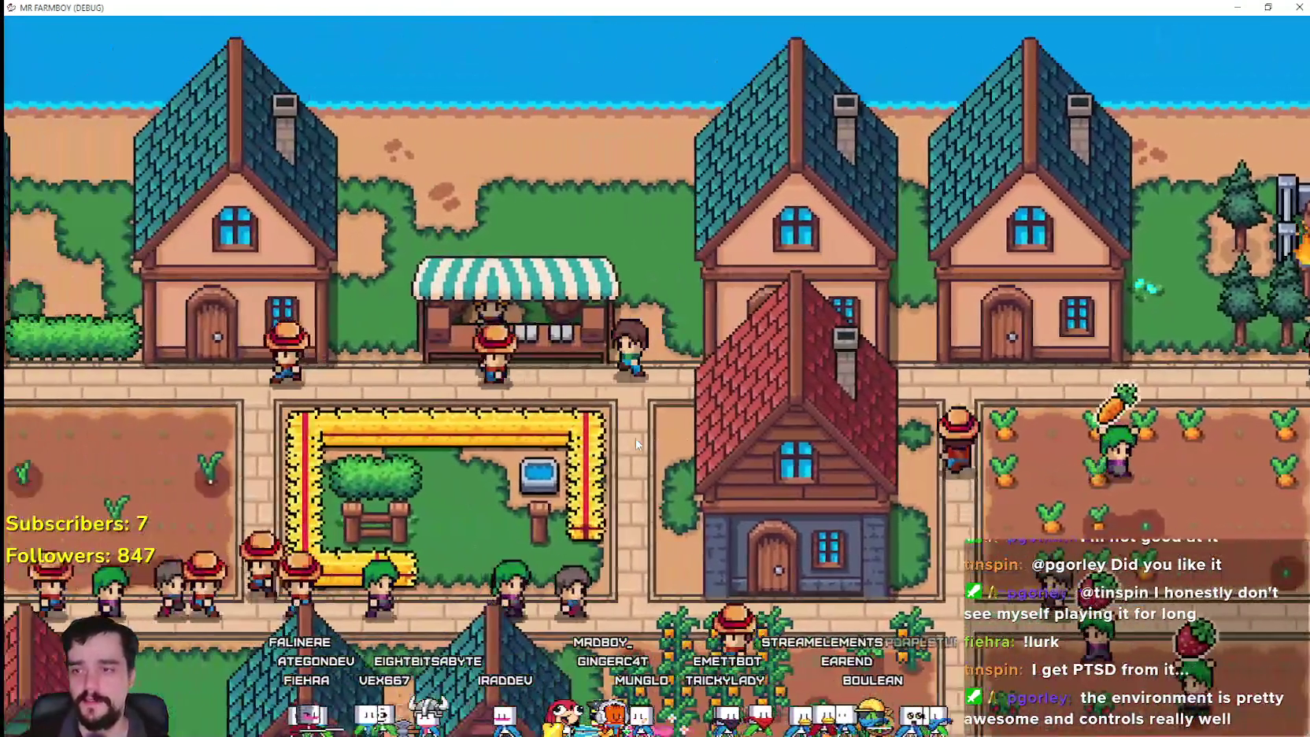
key("a")
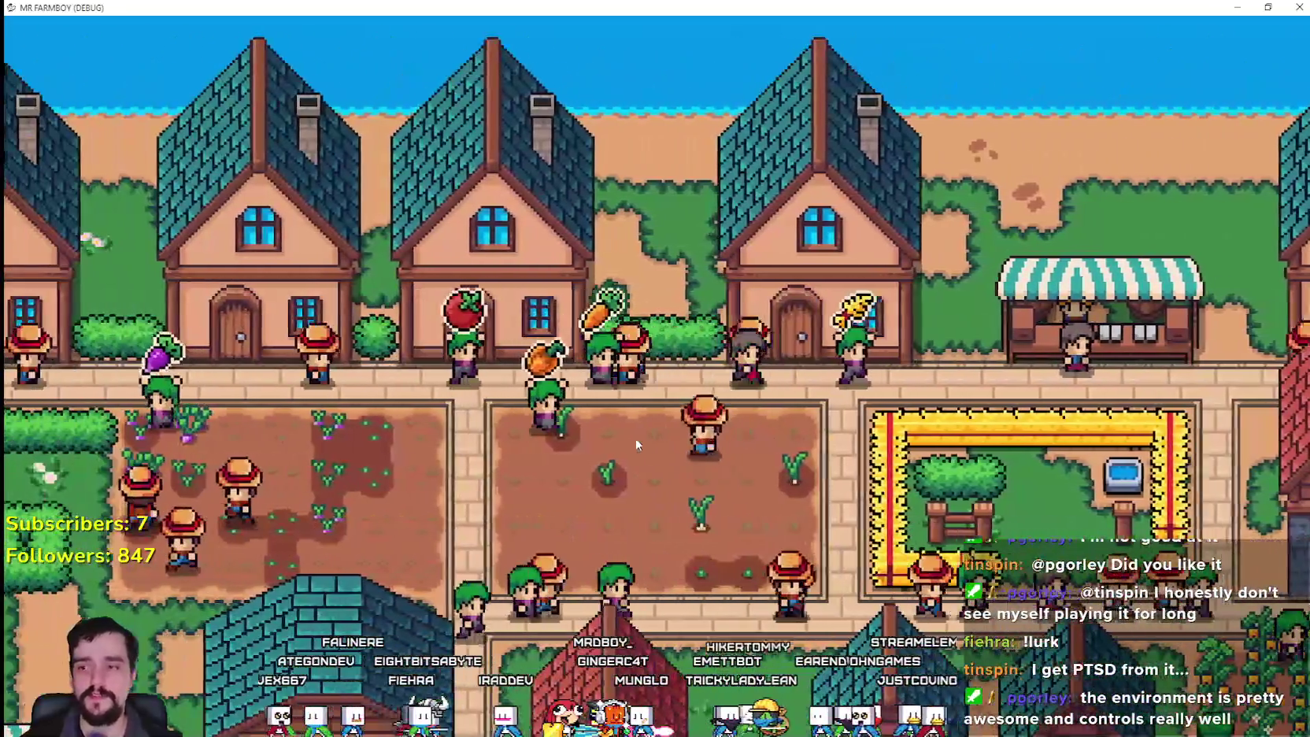
key("a")
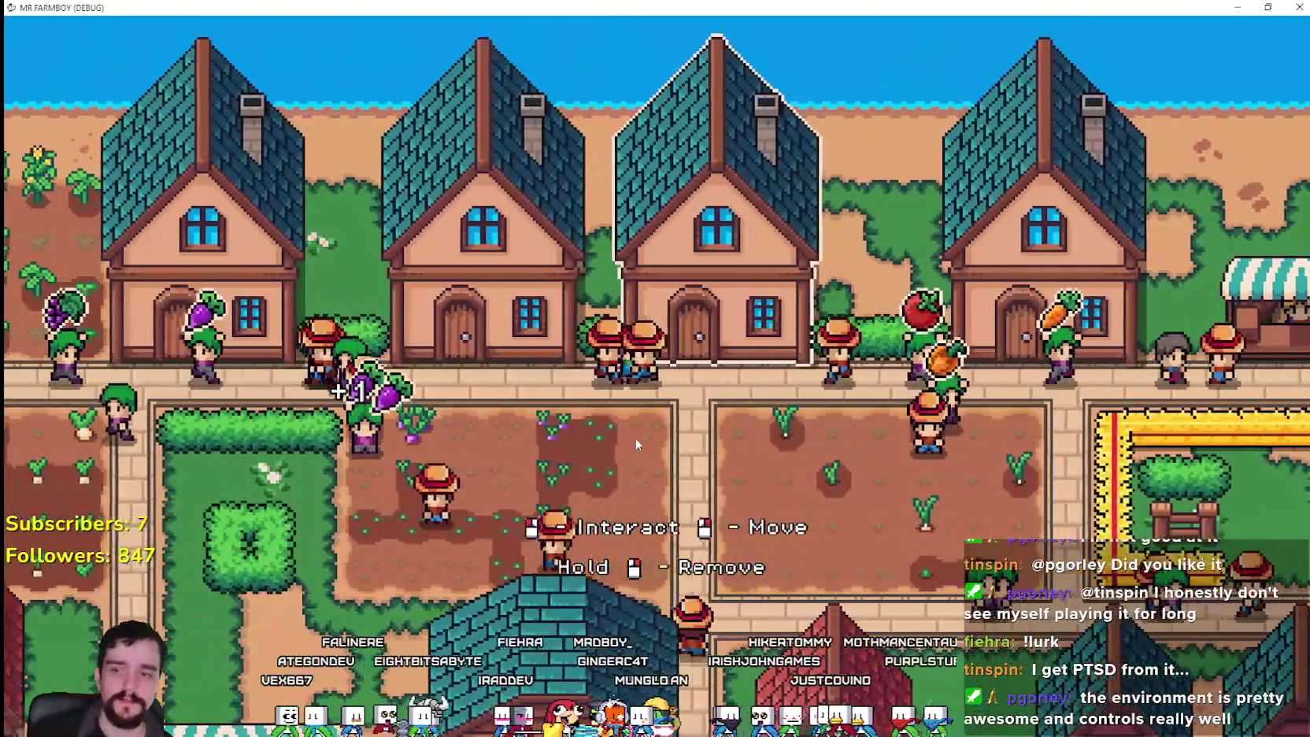
- Walk left past the fields and the market stall to the nearby worker house
key("a")
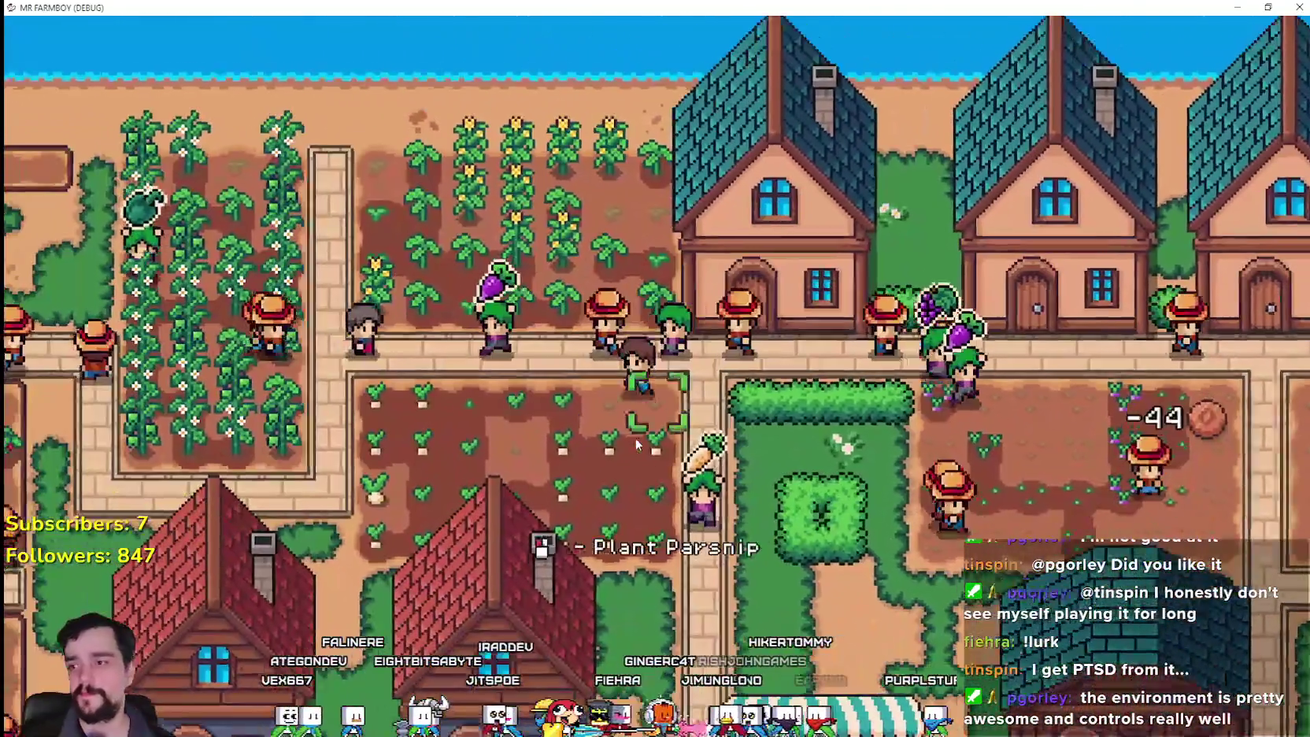
left_click(635, 438)
key("s")
key("a")
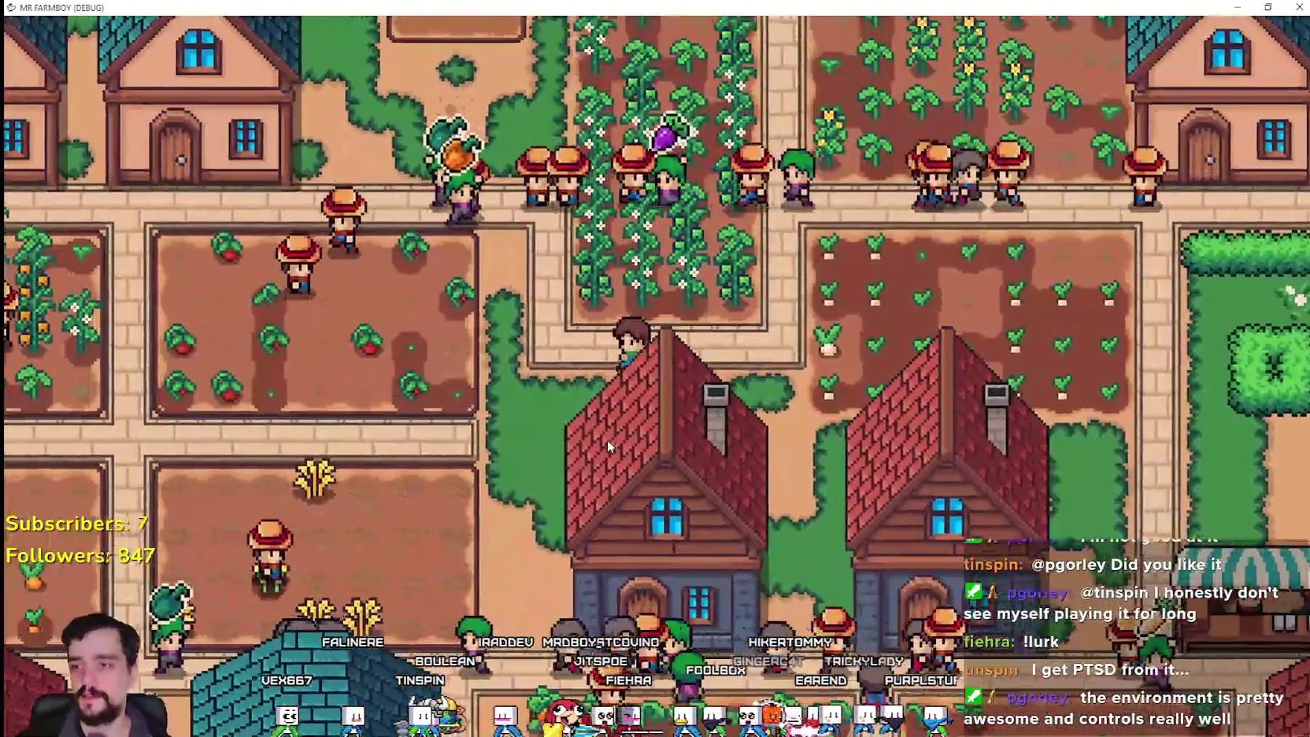
key("a")
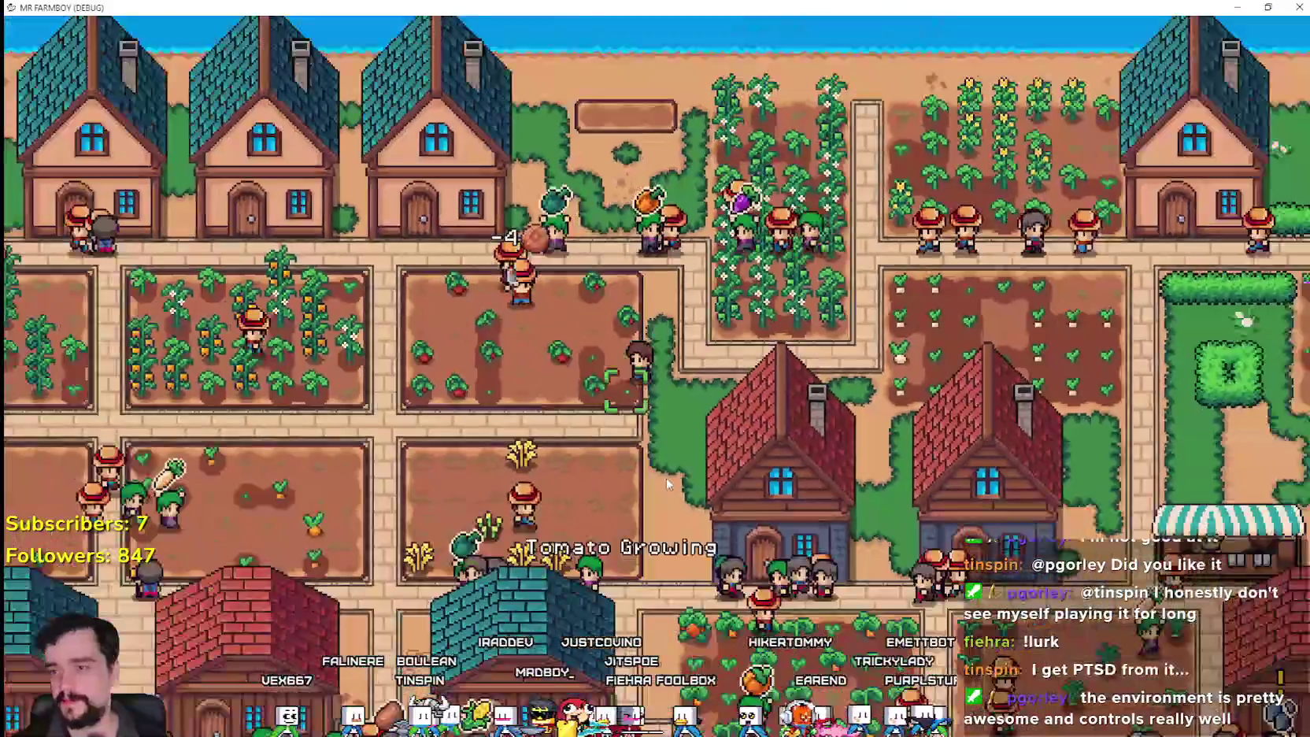
key("s")
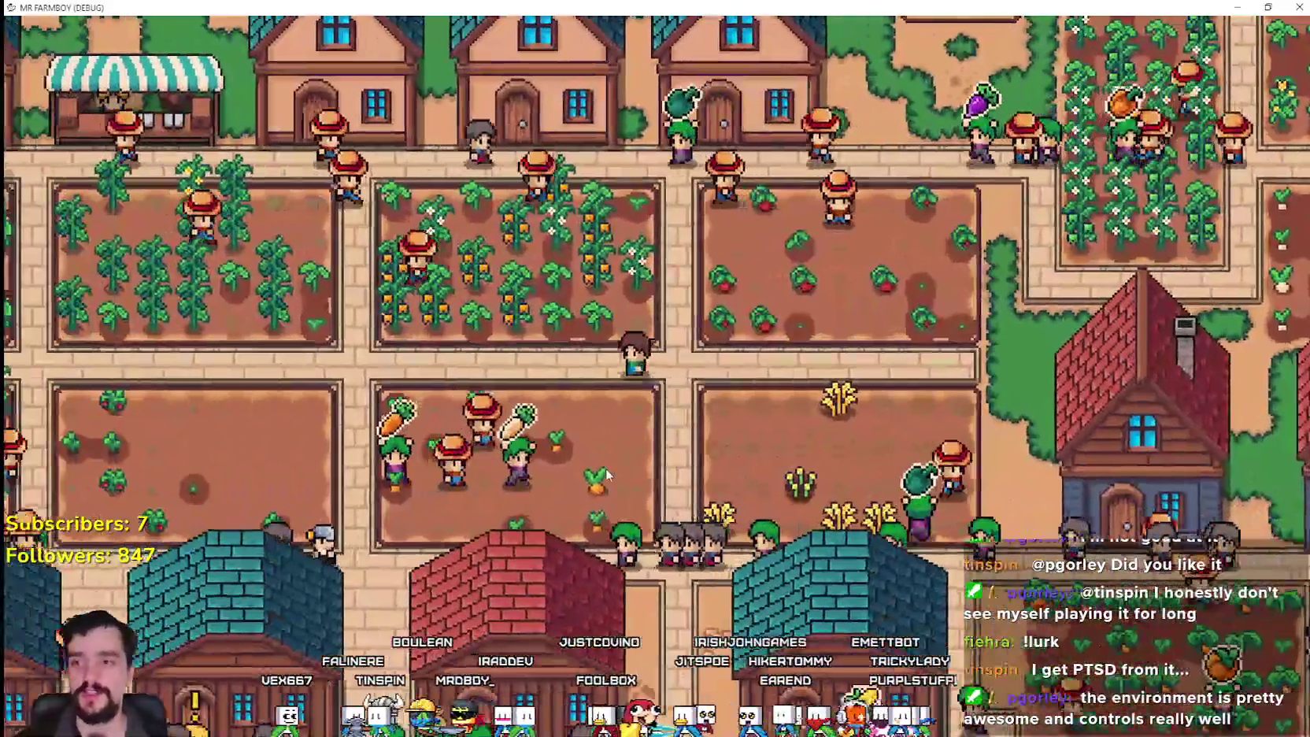
key("a")
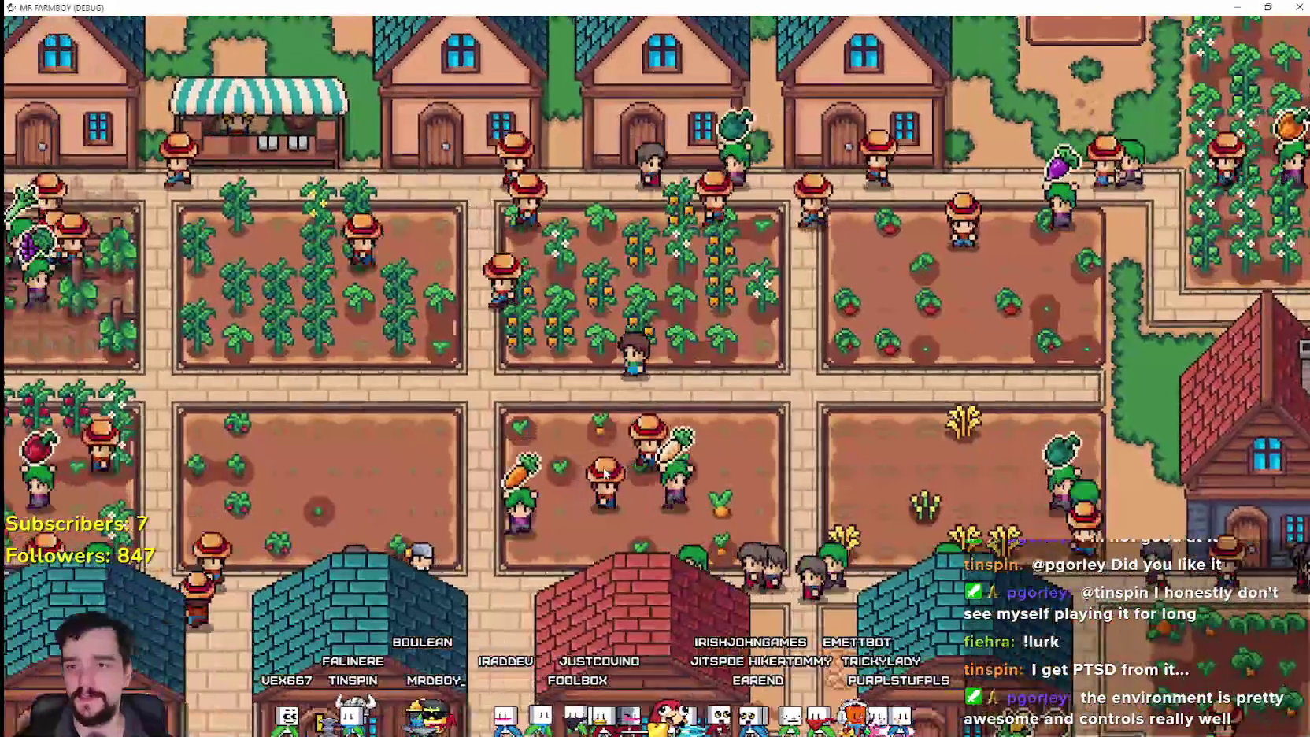
key("a")
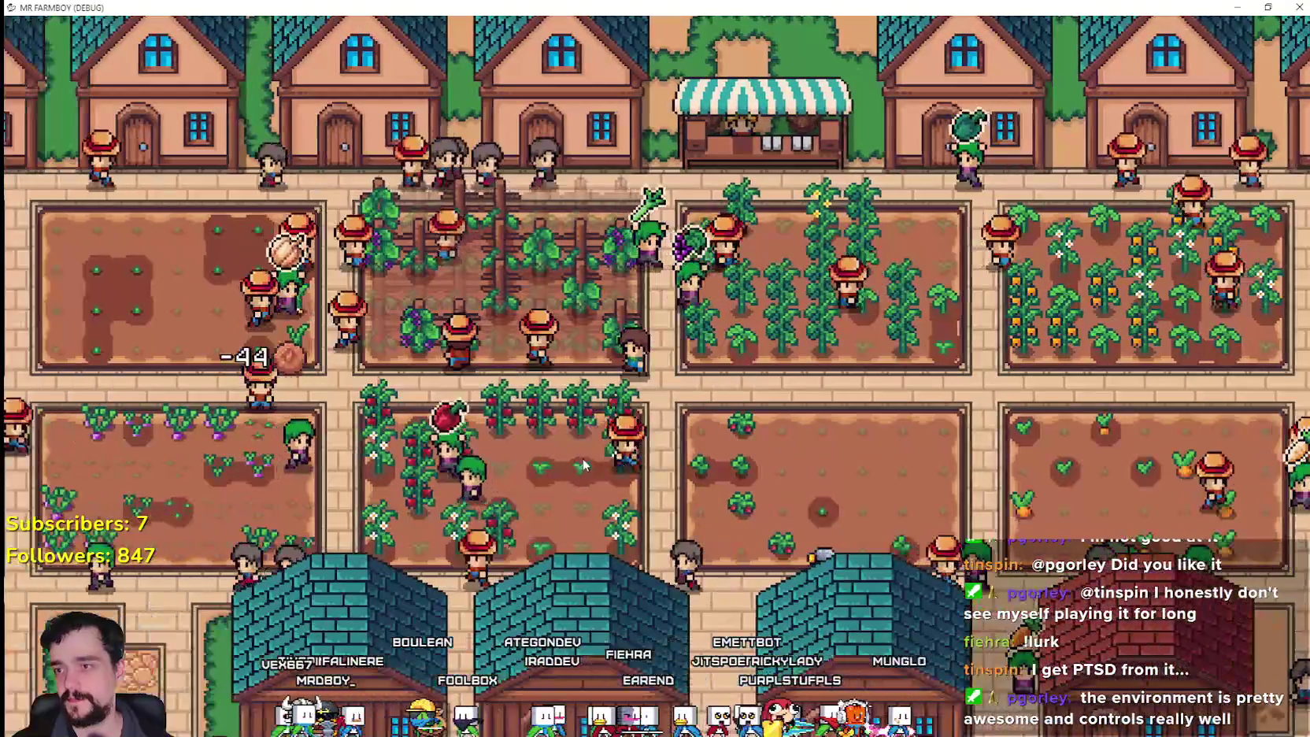
key("s")
key("a")
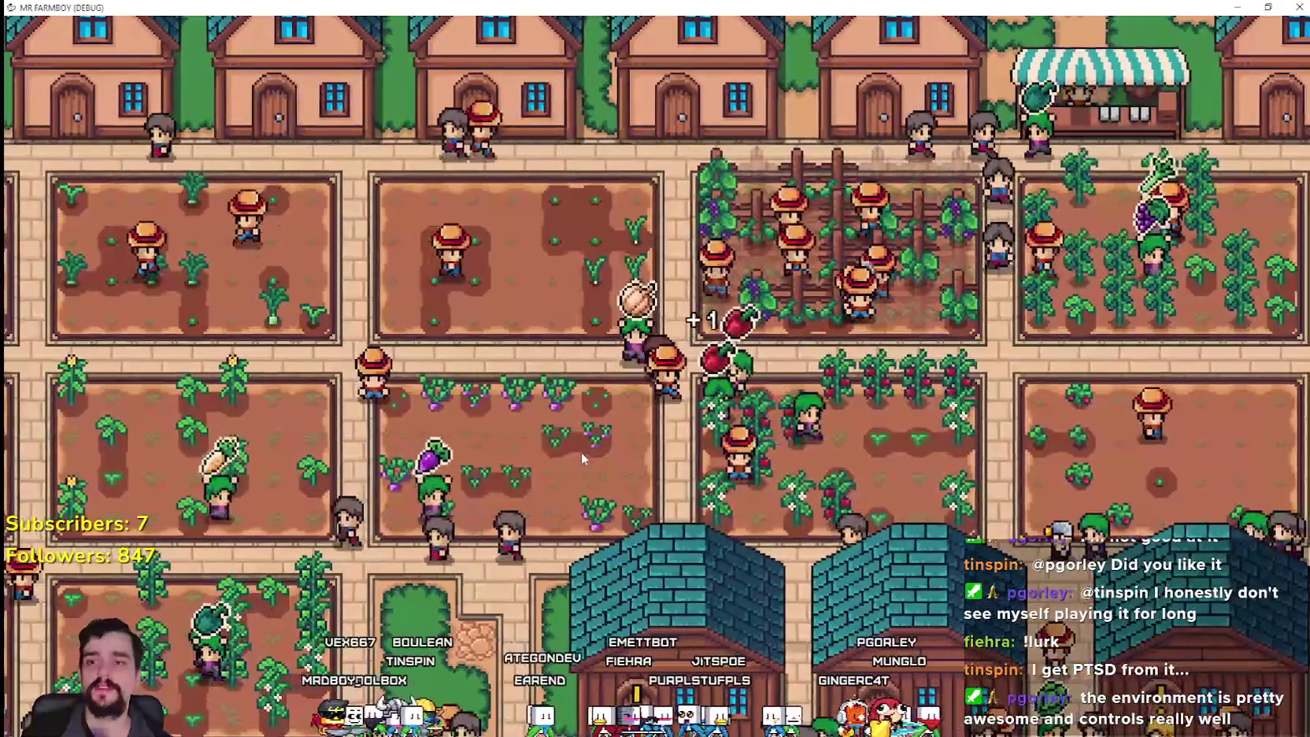
key("s")
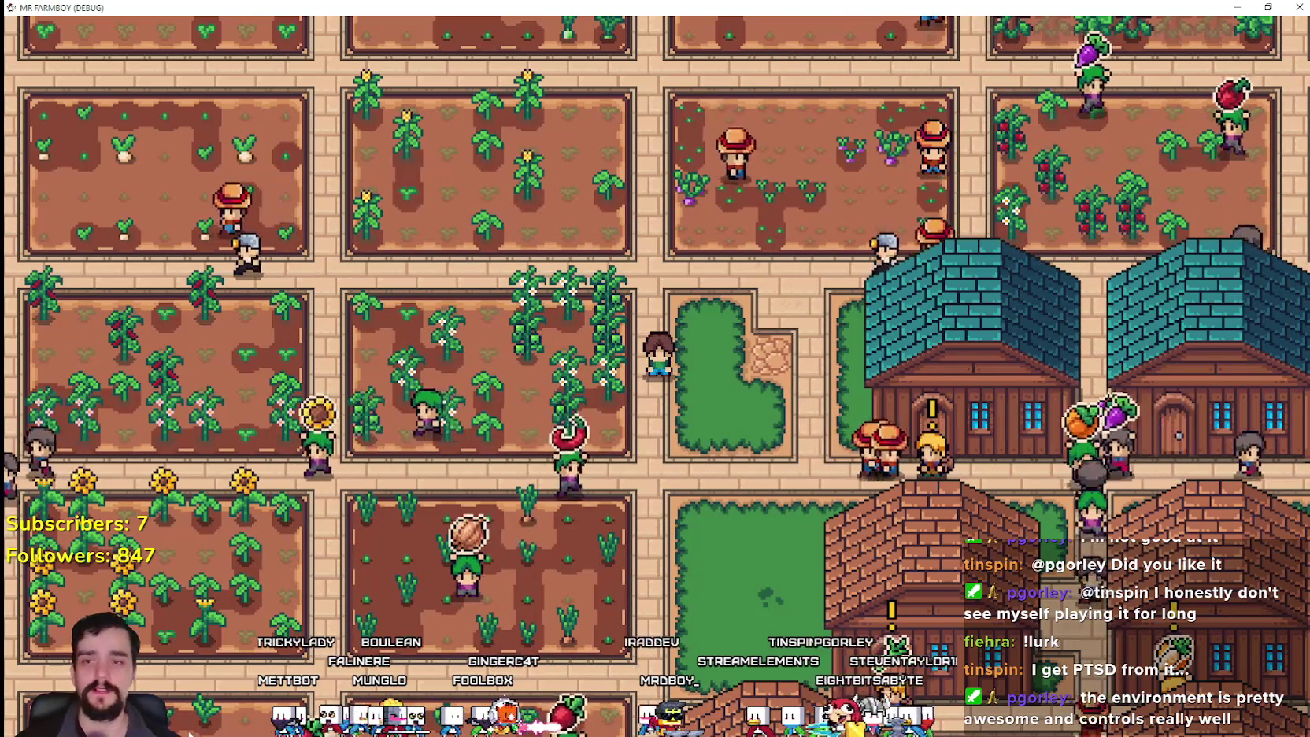
key("d")
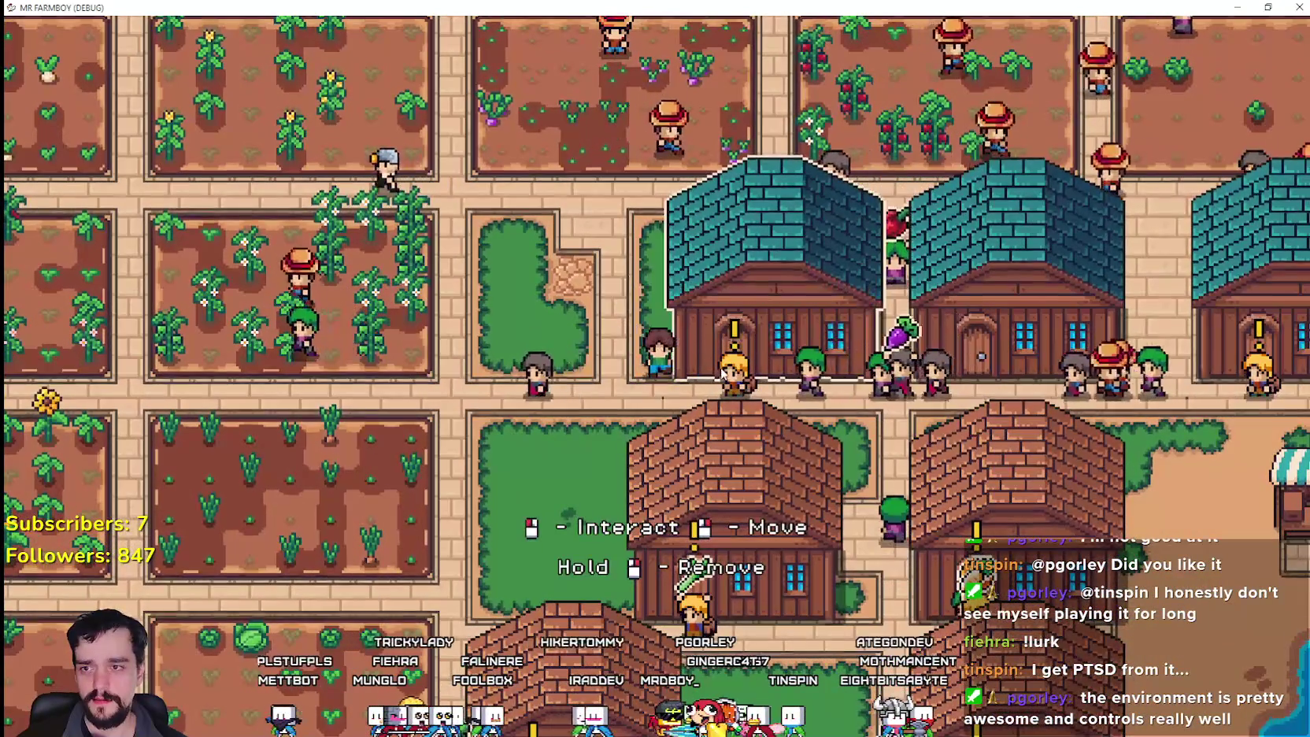
- Walk past the leek and beet worker houses onto the grass and bring up crafting
key("s")
key("d")
key("d")
key("s")
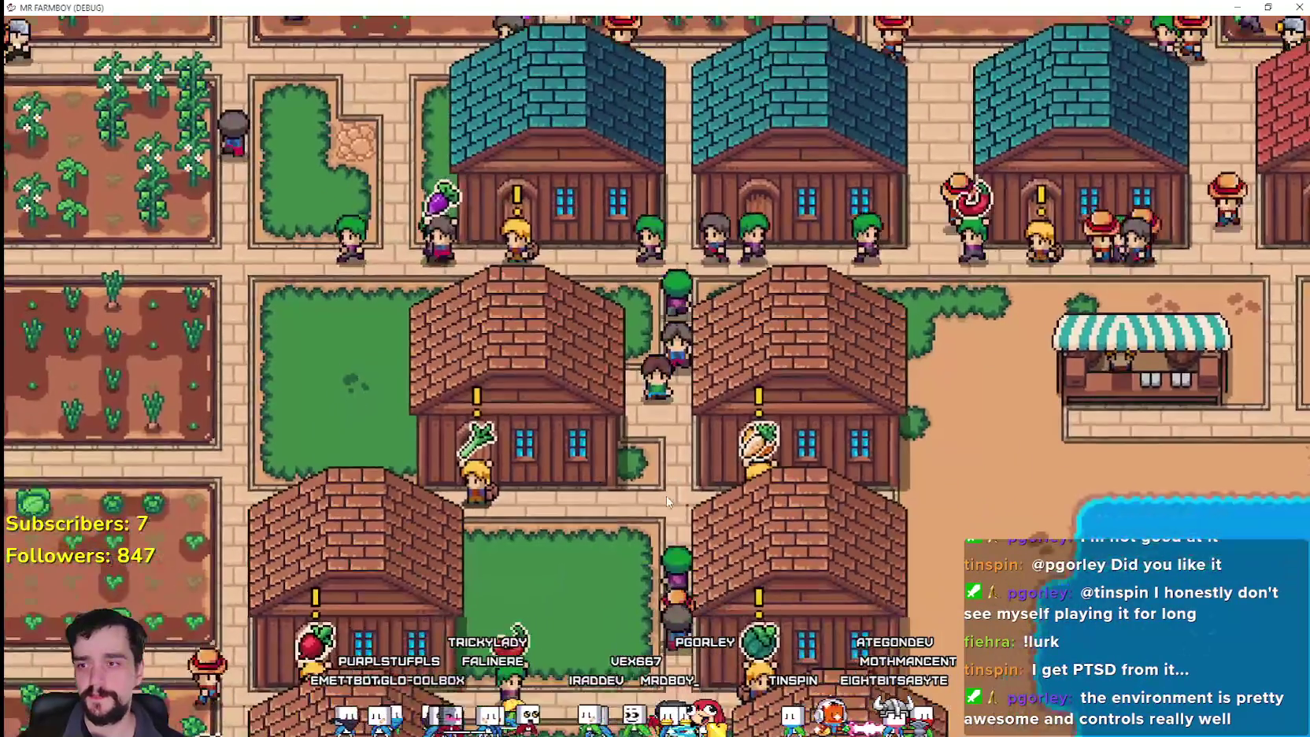
key("a")
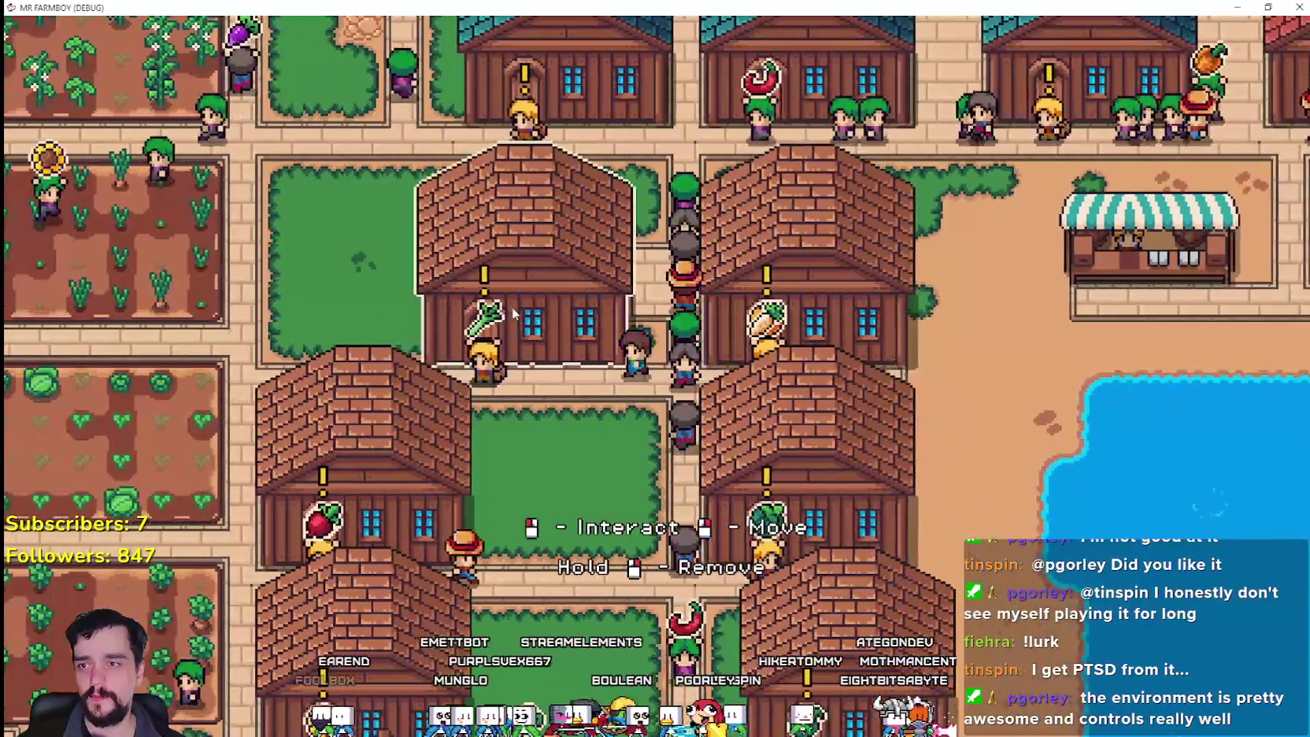
key("a")
key("s")
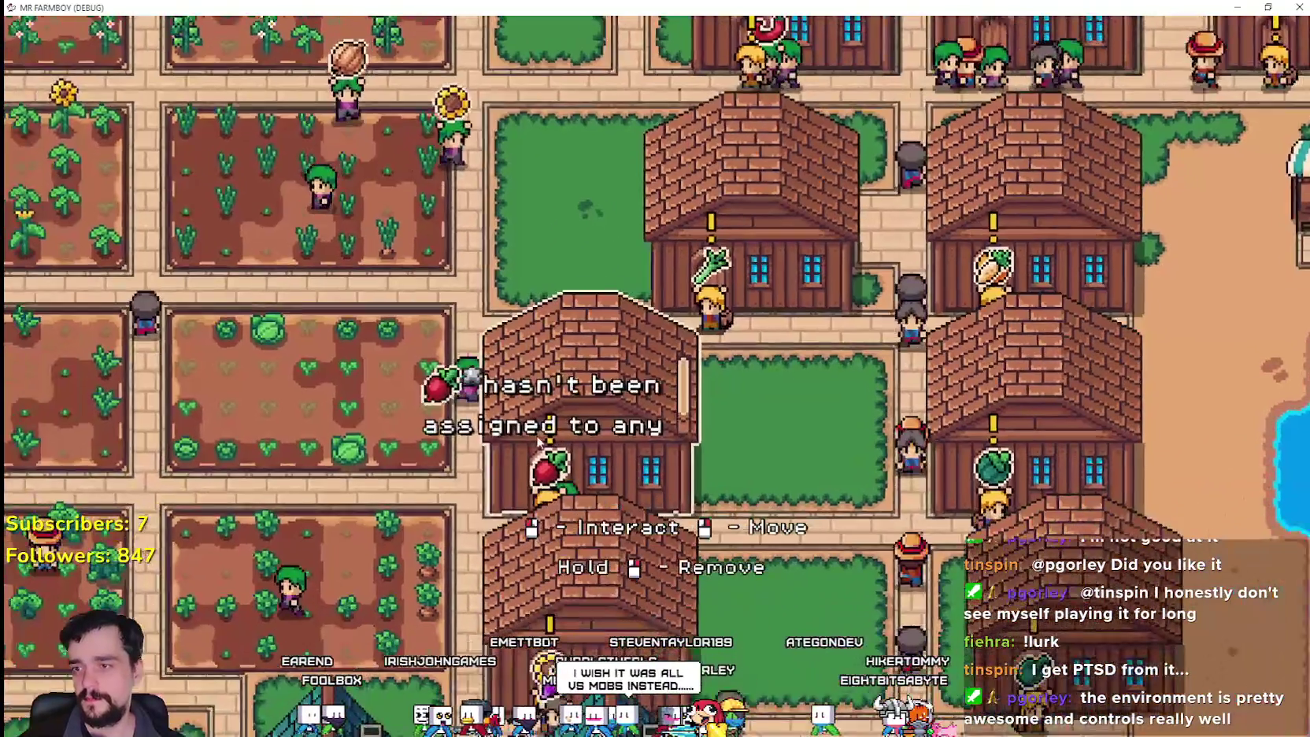
key("s")
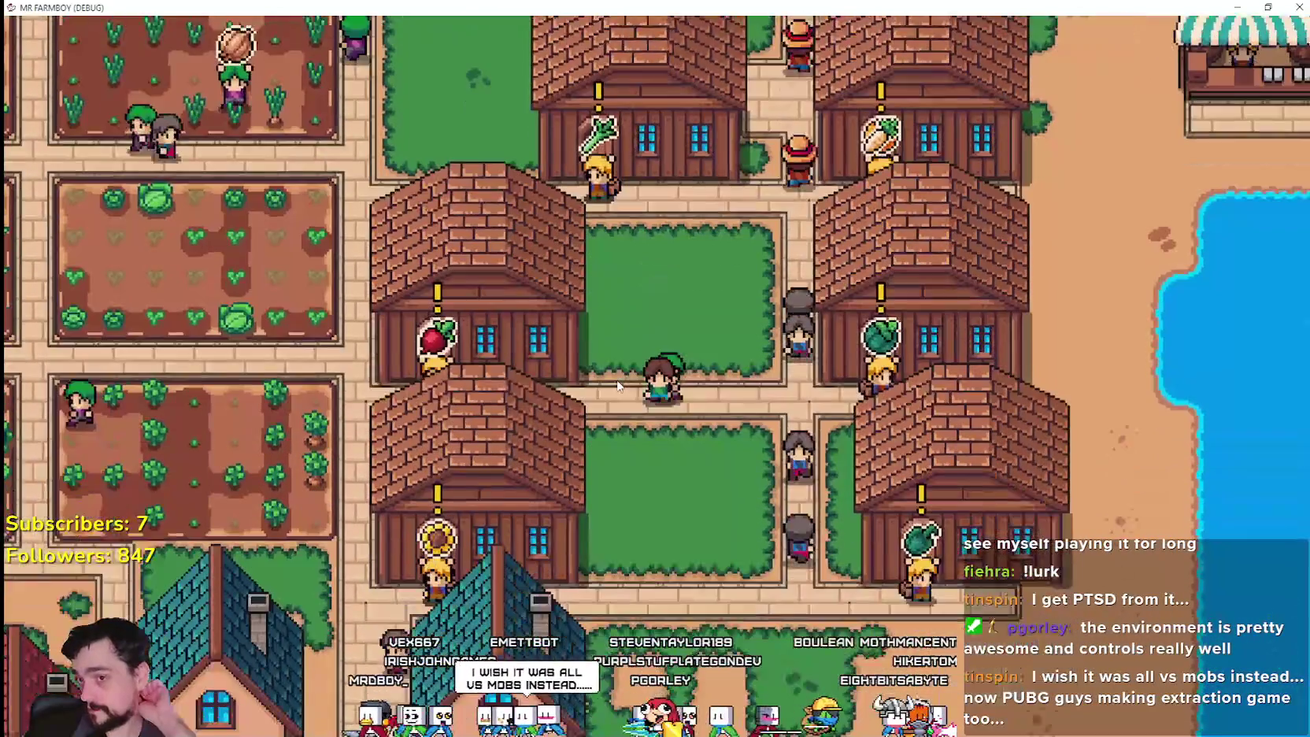
key("w")
key("a")
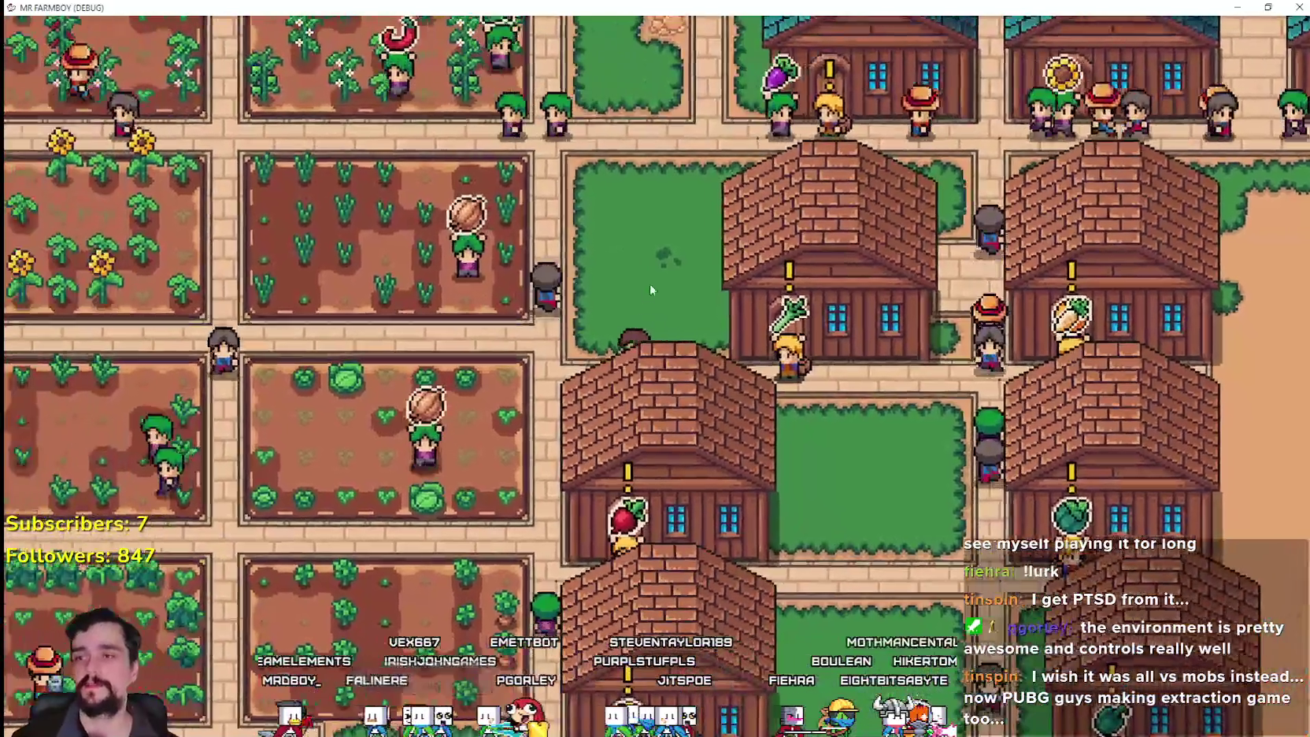
key("c")
- Cancel the Warehouse preview and build a Market on the grass plot instead
left_click(51, 170)
scroll(163, 472, "down", 5)
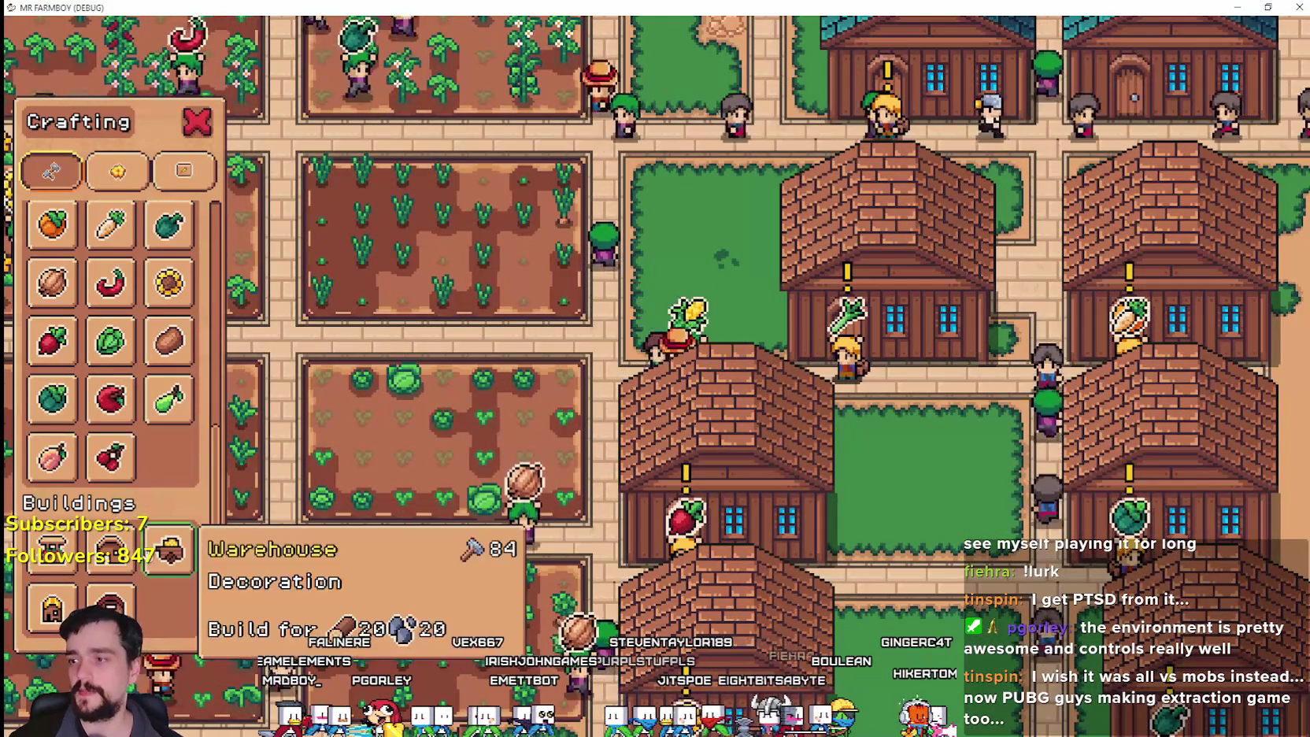
left_click(169, 551)
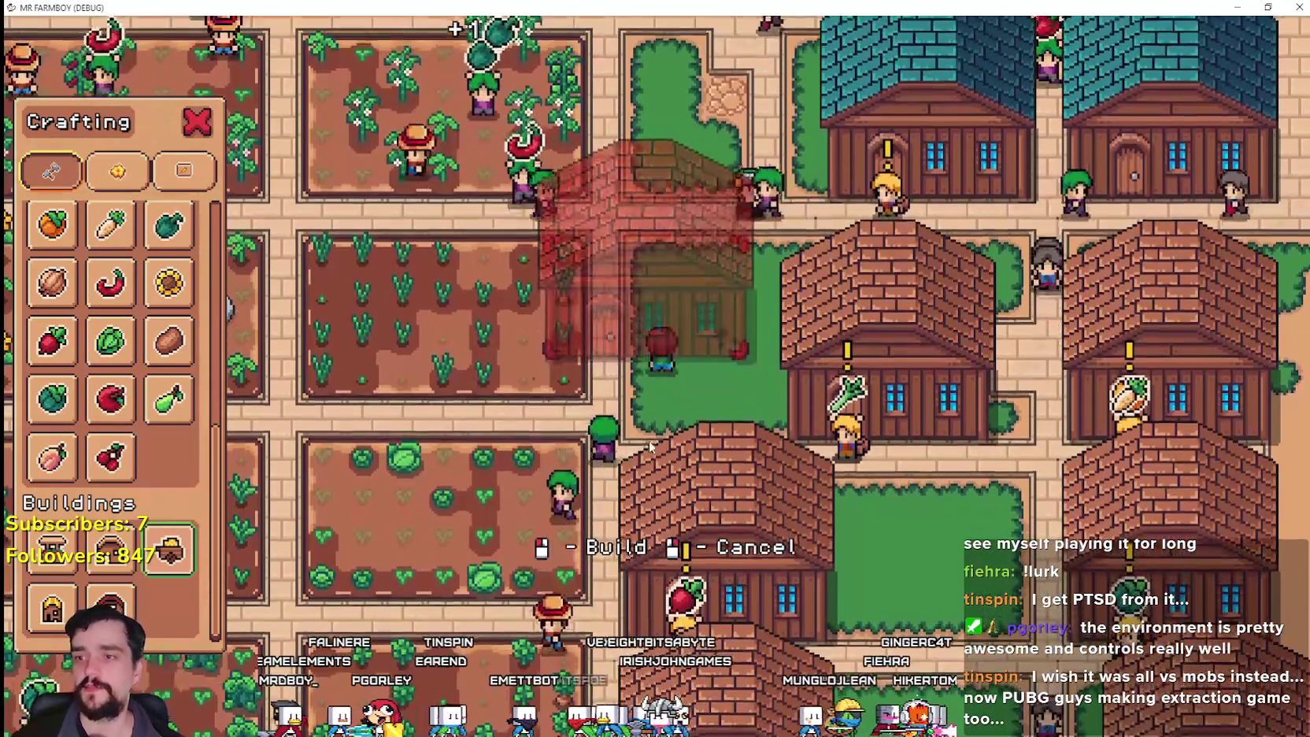
right_click(645, 425)
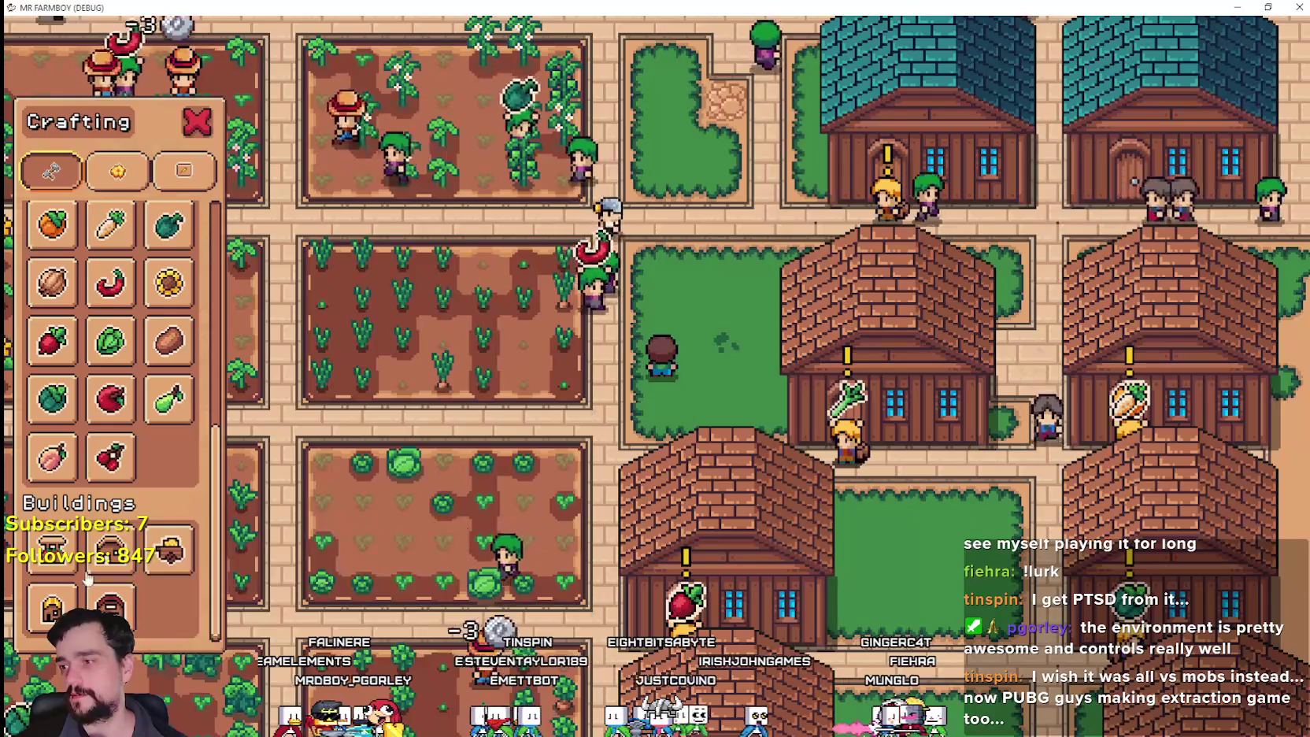
left_click(67, 547)
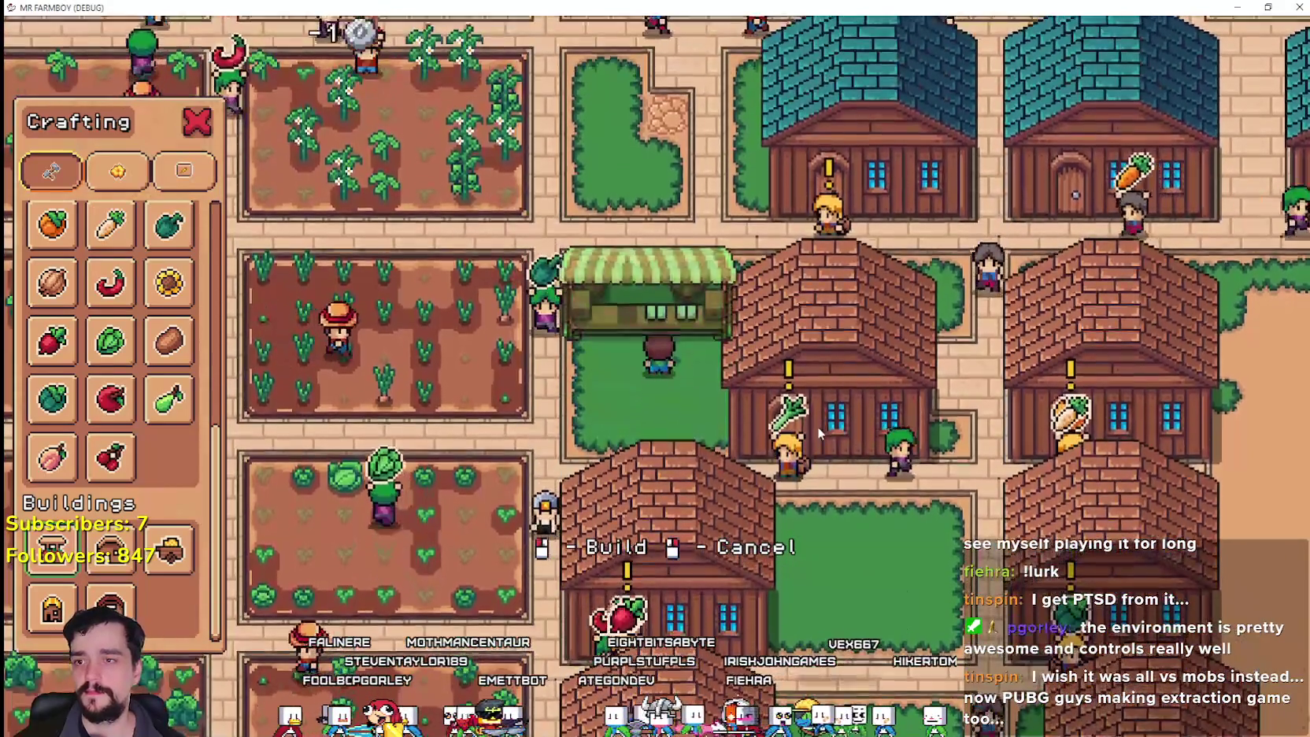
left_click(816, 426)
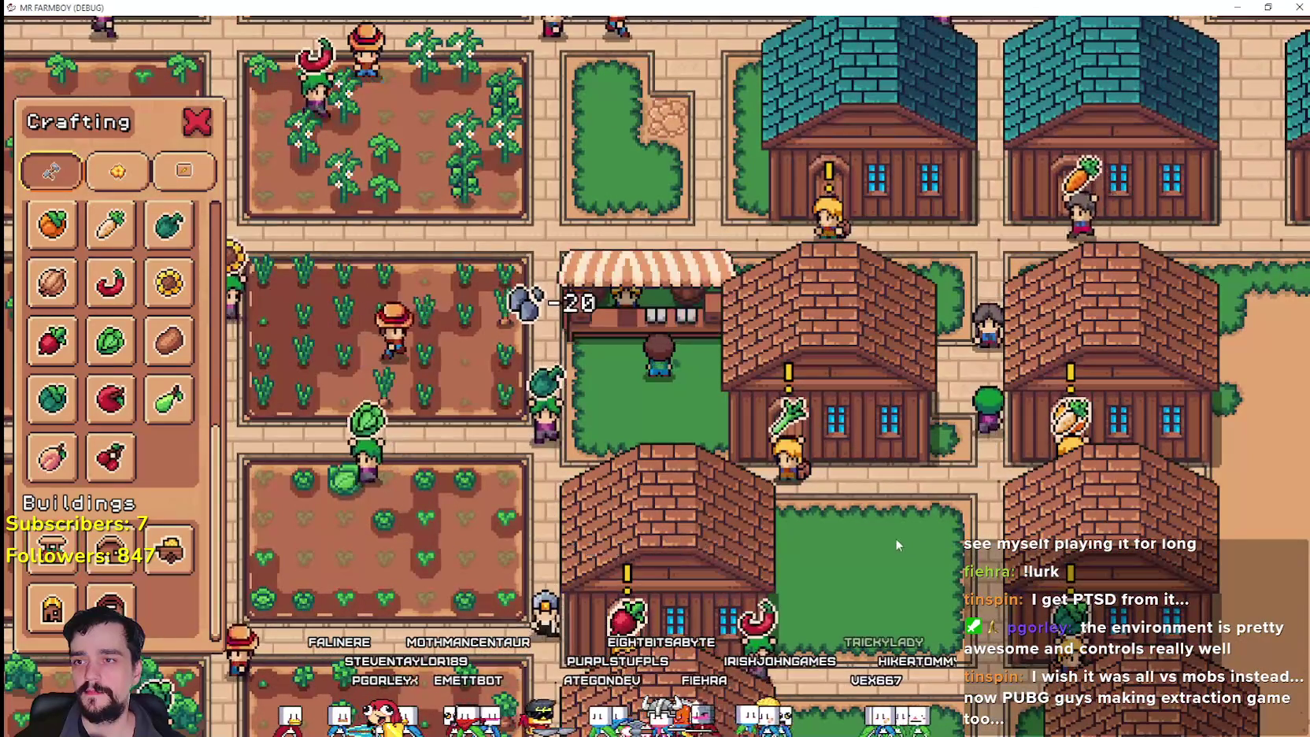
- Lay a Road Tile beside the new market and step the farmer onto it
scroll(163, 306, "up", 5)
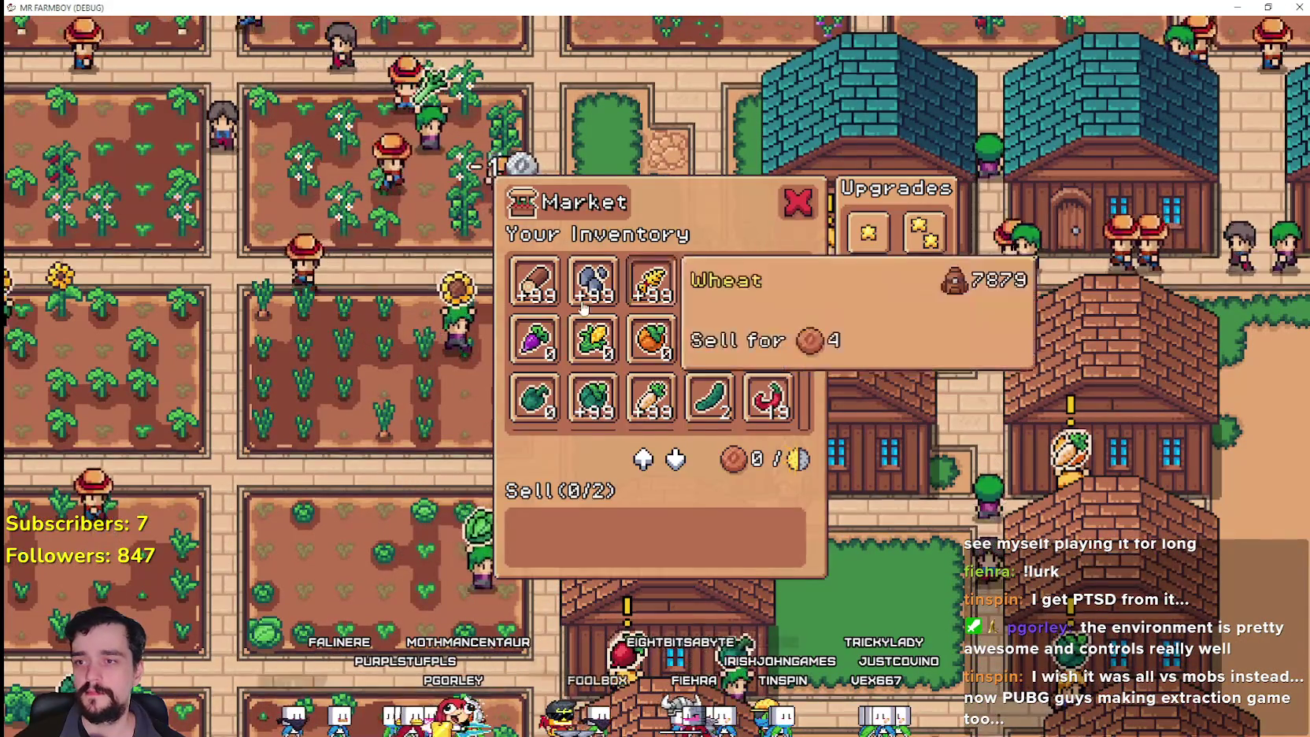
key("Escape")
left_click(170, 267)
left_click(653, 481)
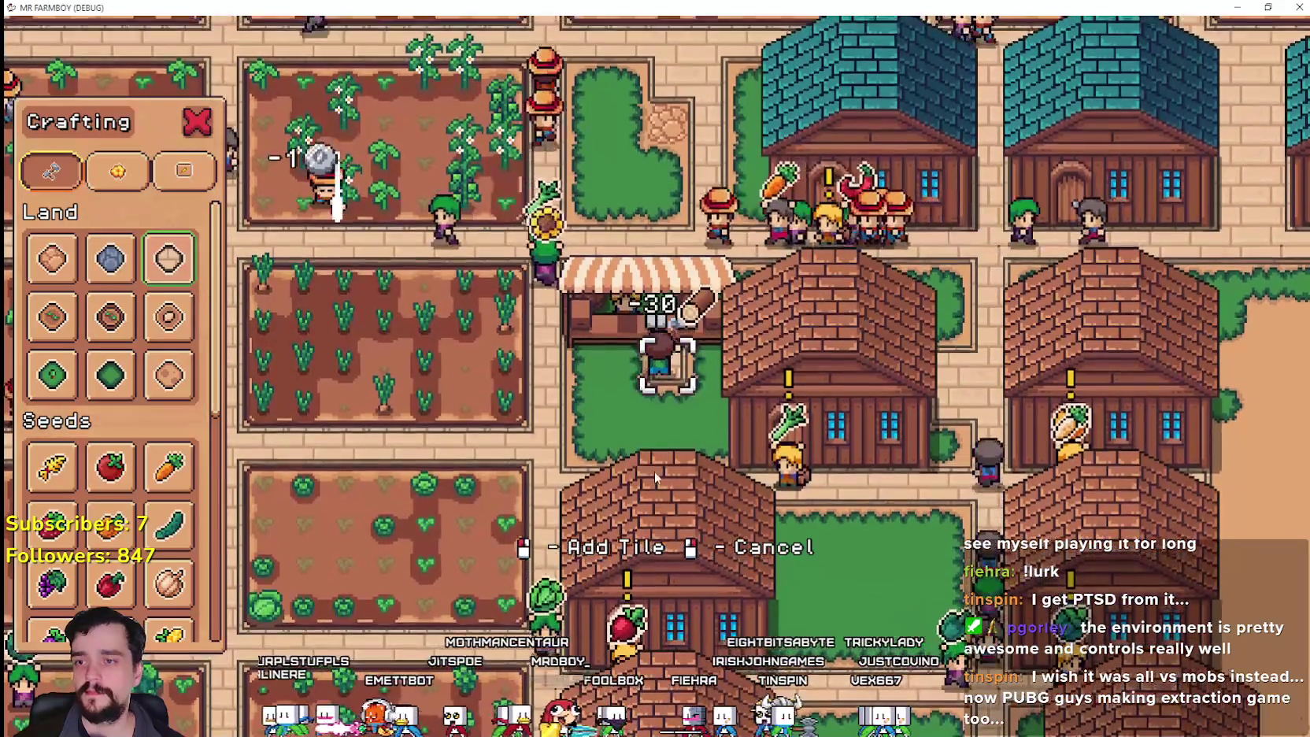
key("d")
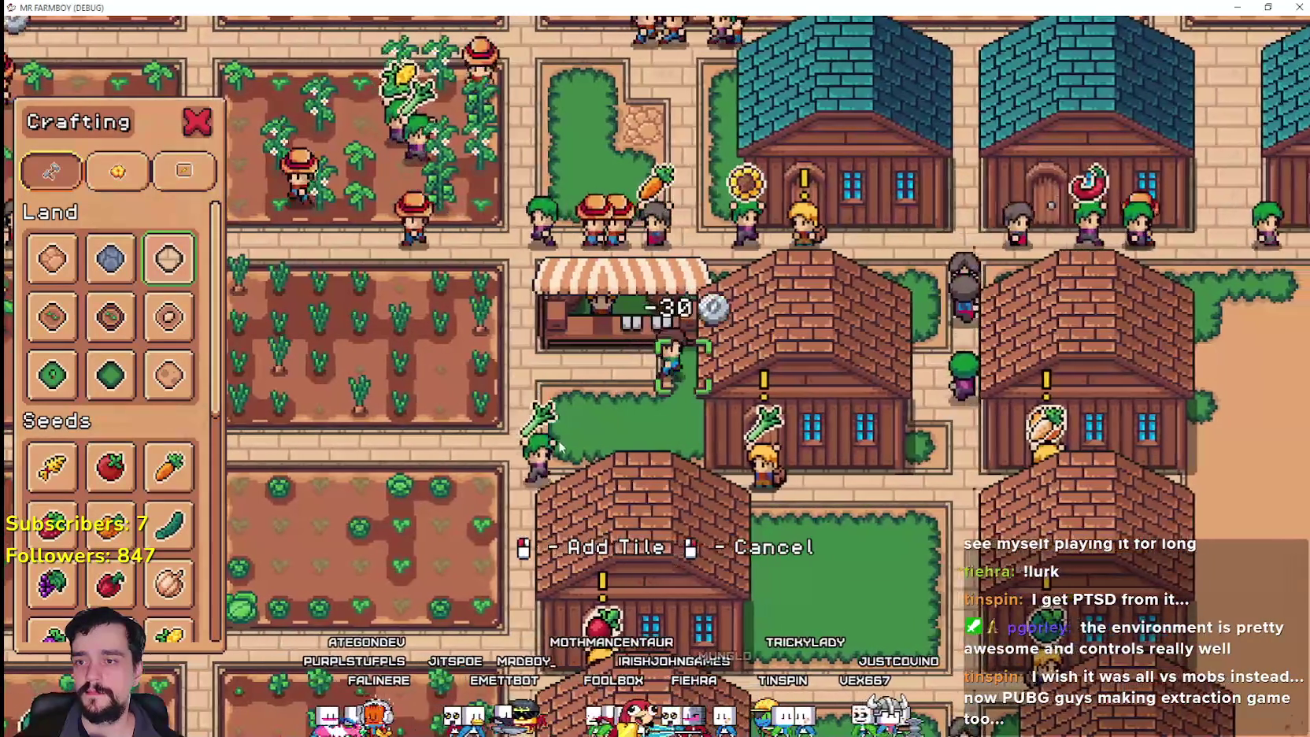
key("s")
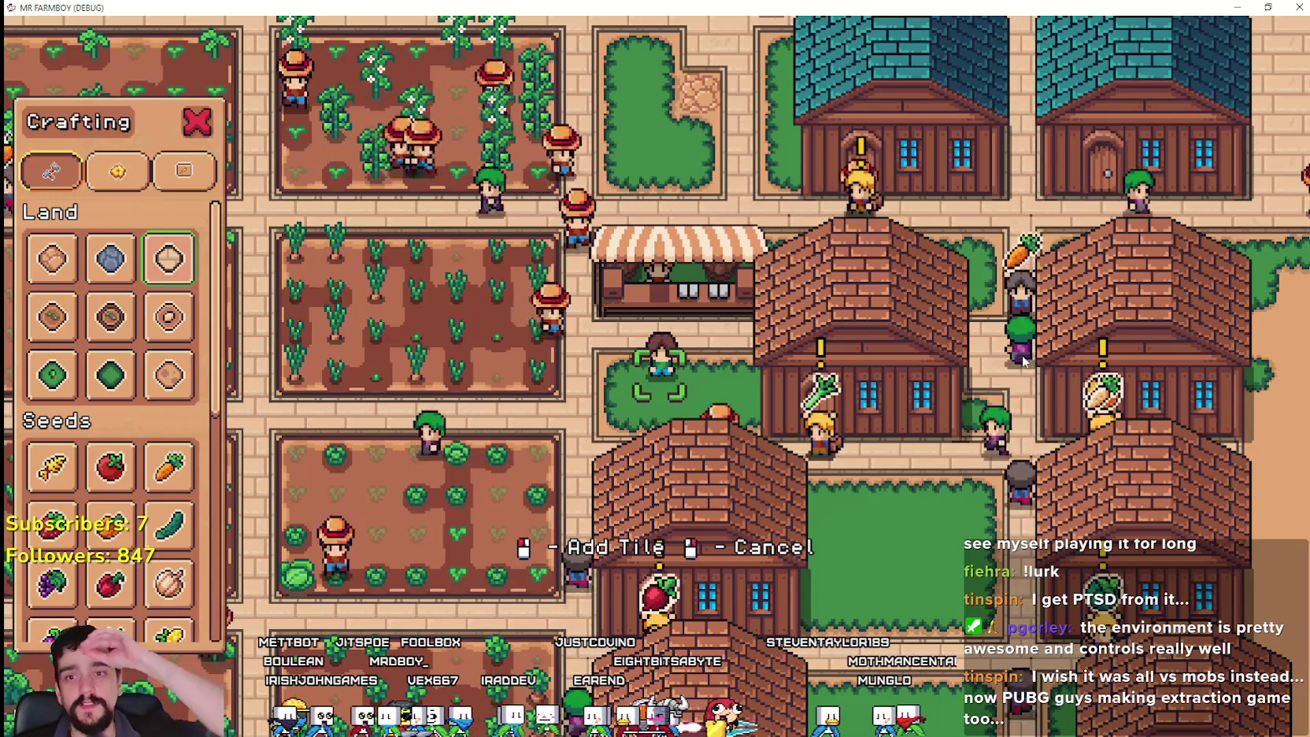
- Stop laying tiles and open the Market window at the new stall
right_click(1024, 361)
key("w")
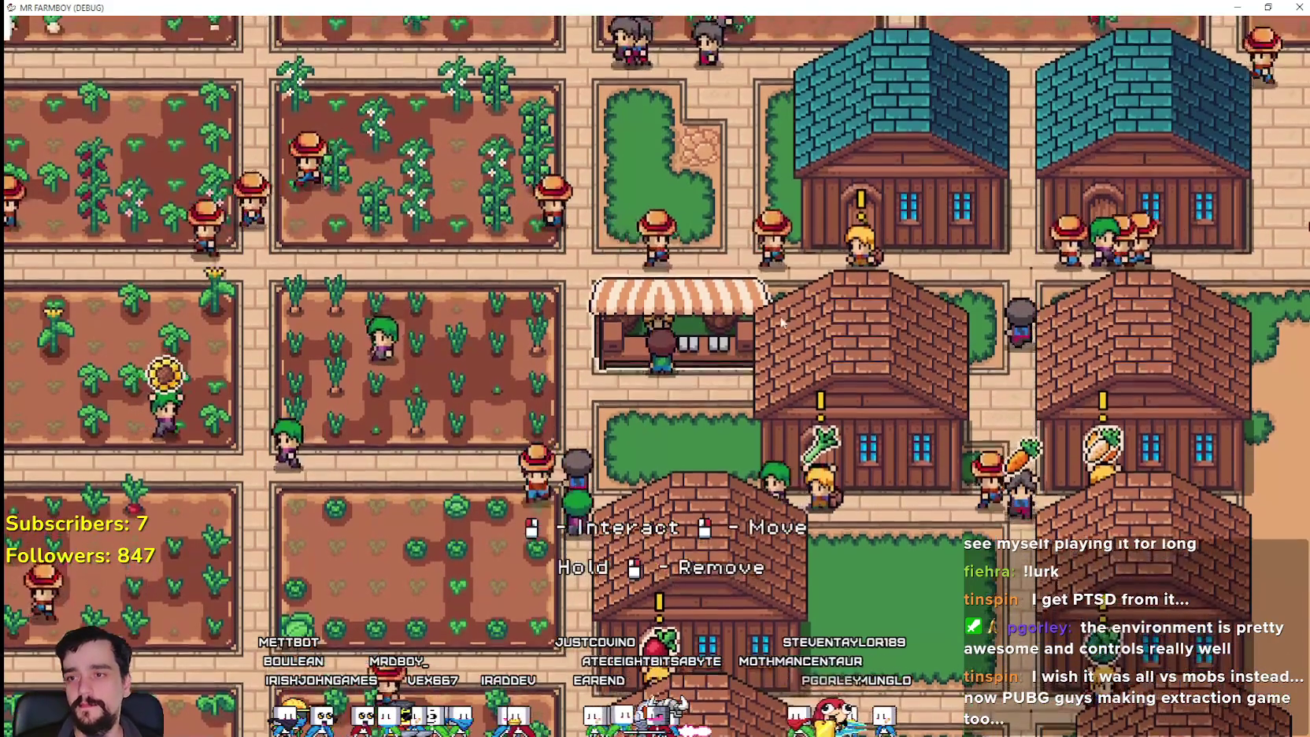
key("e")
key("e")
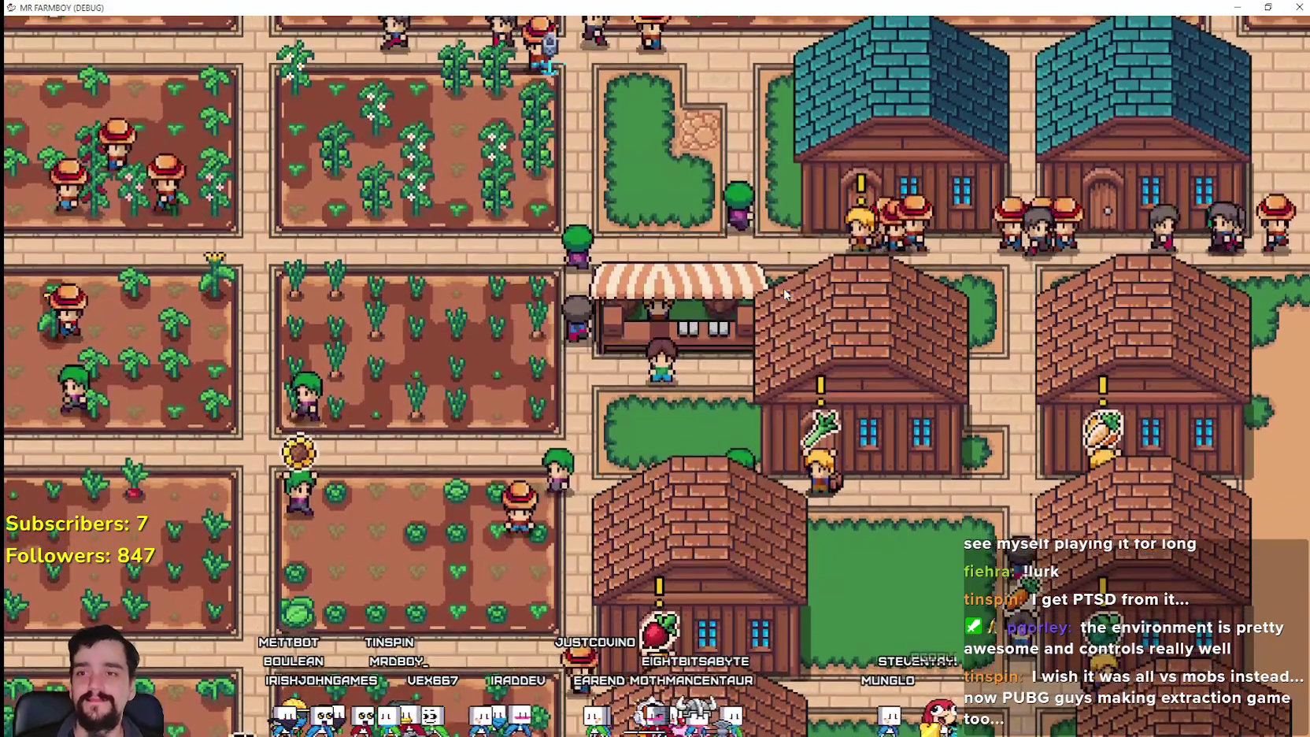
key("e")
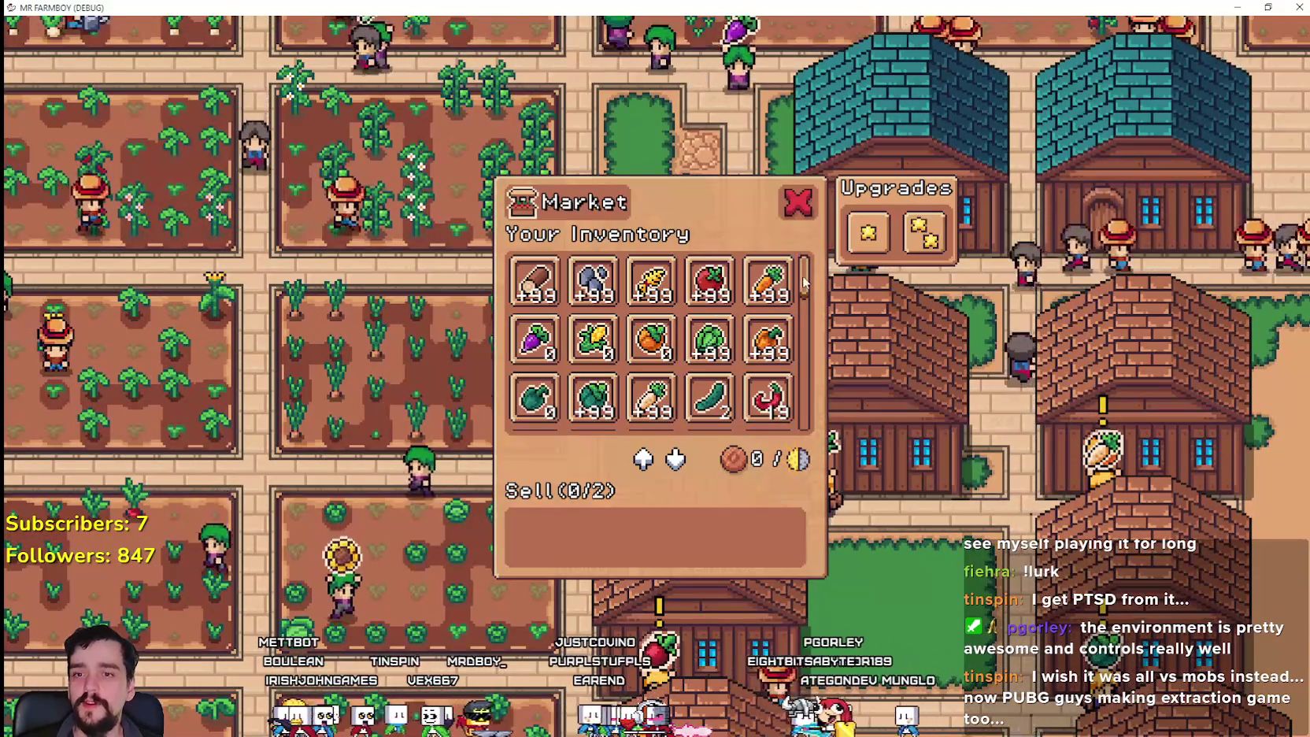
key("e")
key("s")
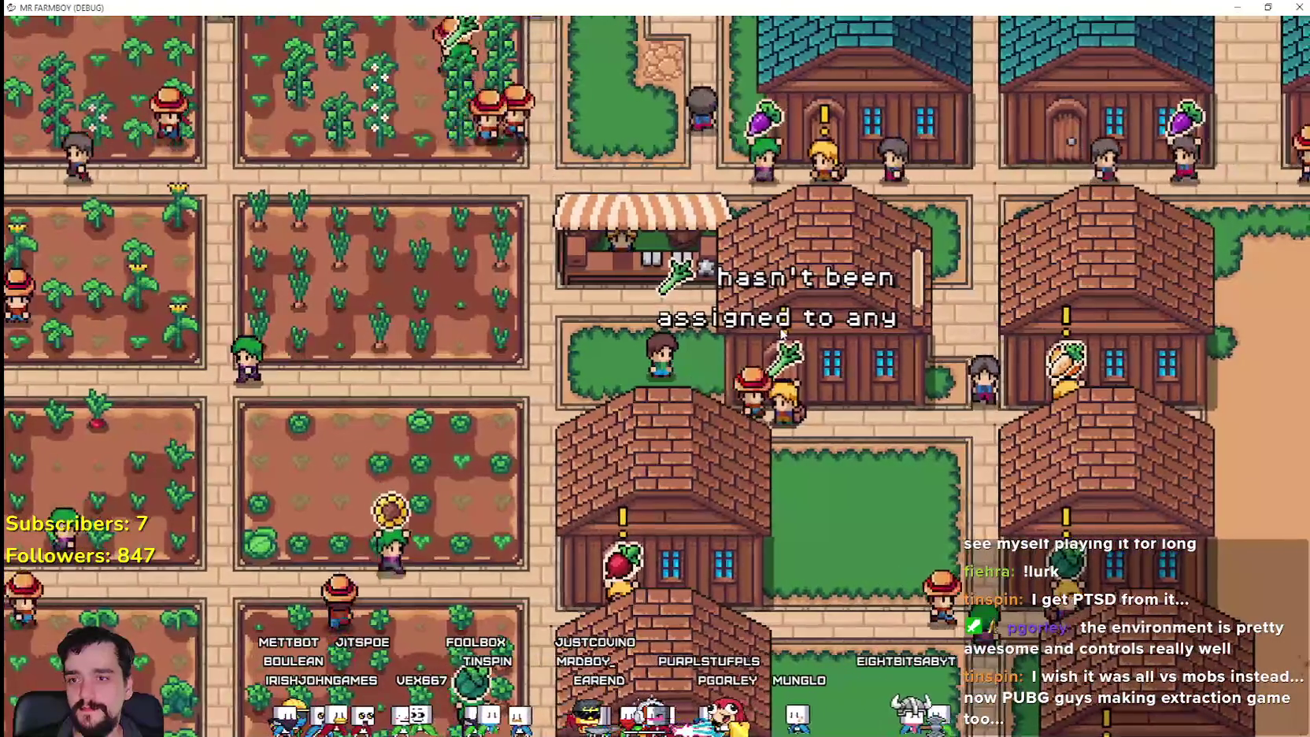
key("w")
key("e")
- Fill the Market's two sell slots, starting with Leek, and close the window
scroll(811, 325, "down", 2)
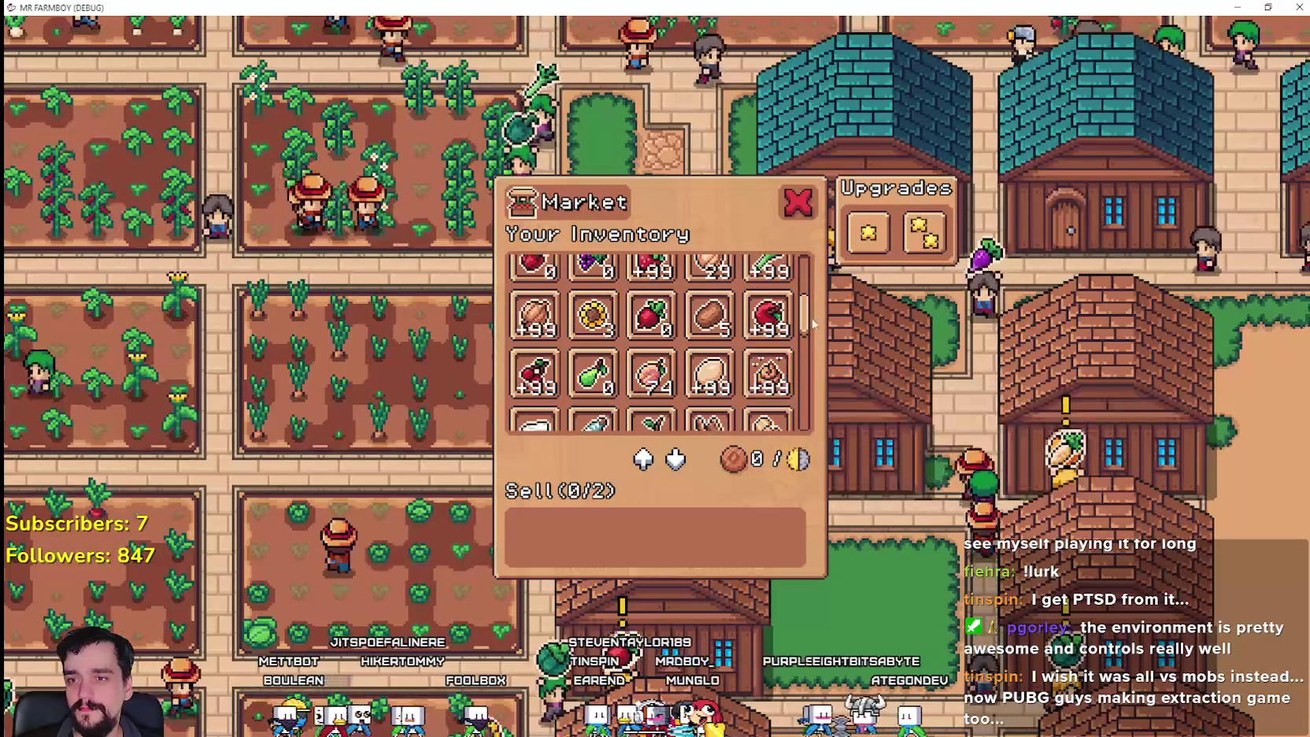
left_click_drag(813, 324, 803, 421)
left_click(713, 351)
key("e")
key("s")
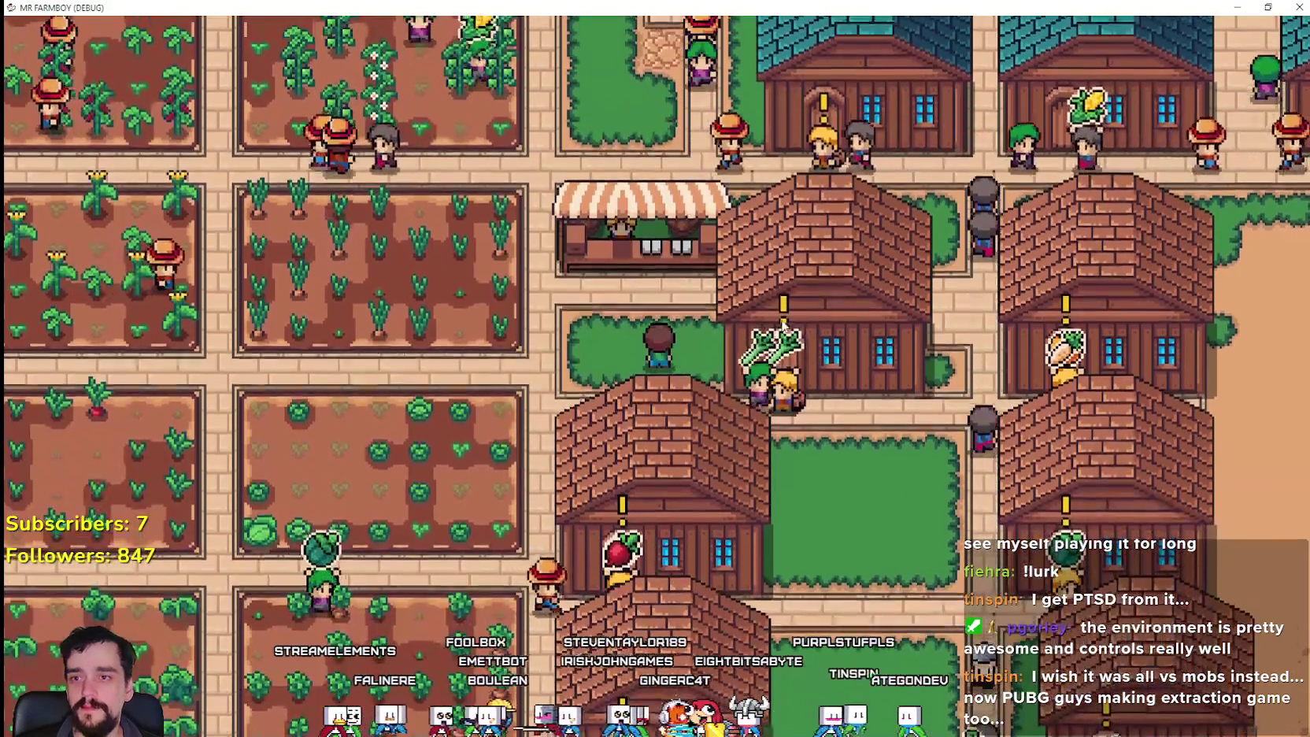
key("w")
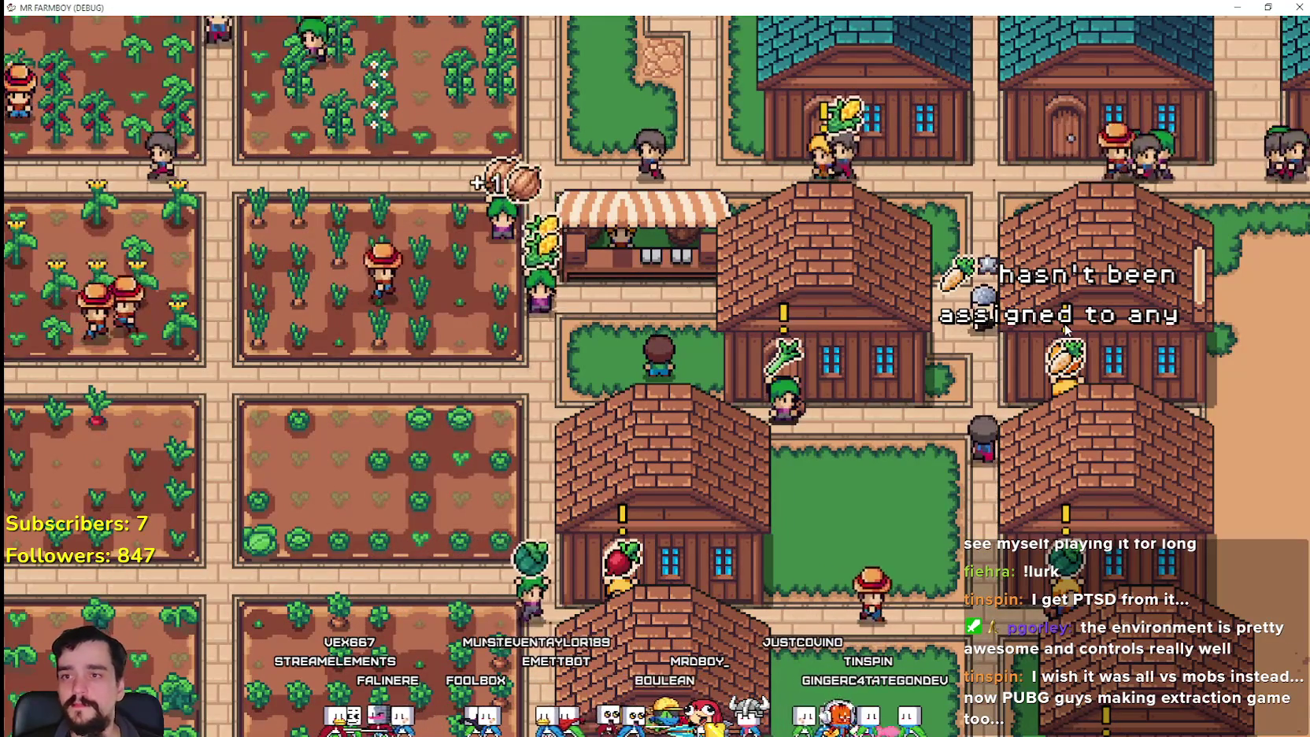
key("w")
key("e")
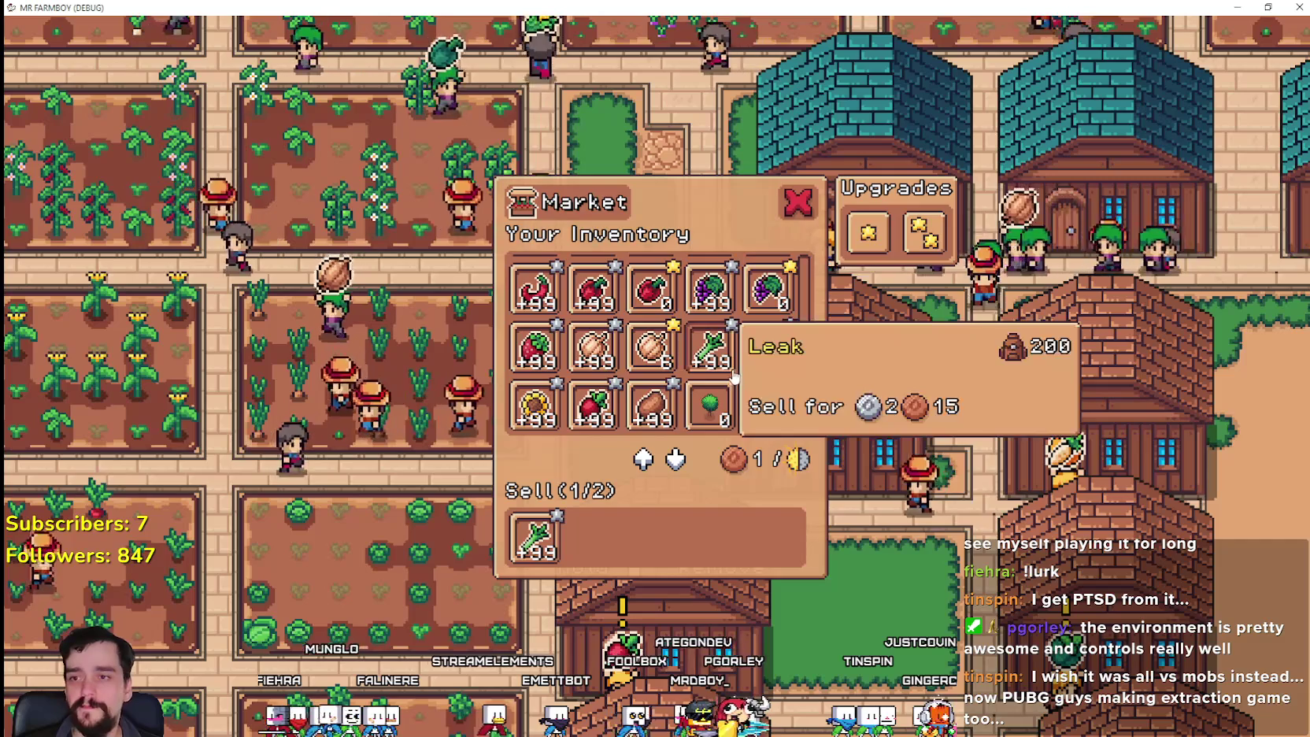
scroll(708, 378, "up", 2)
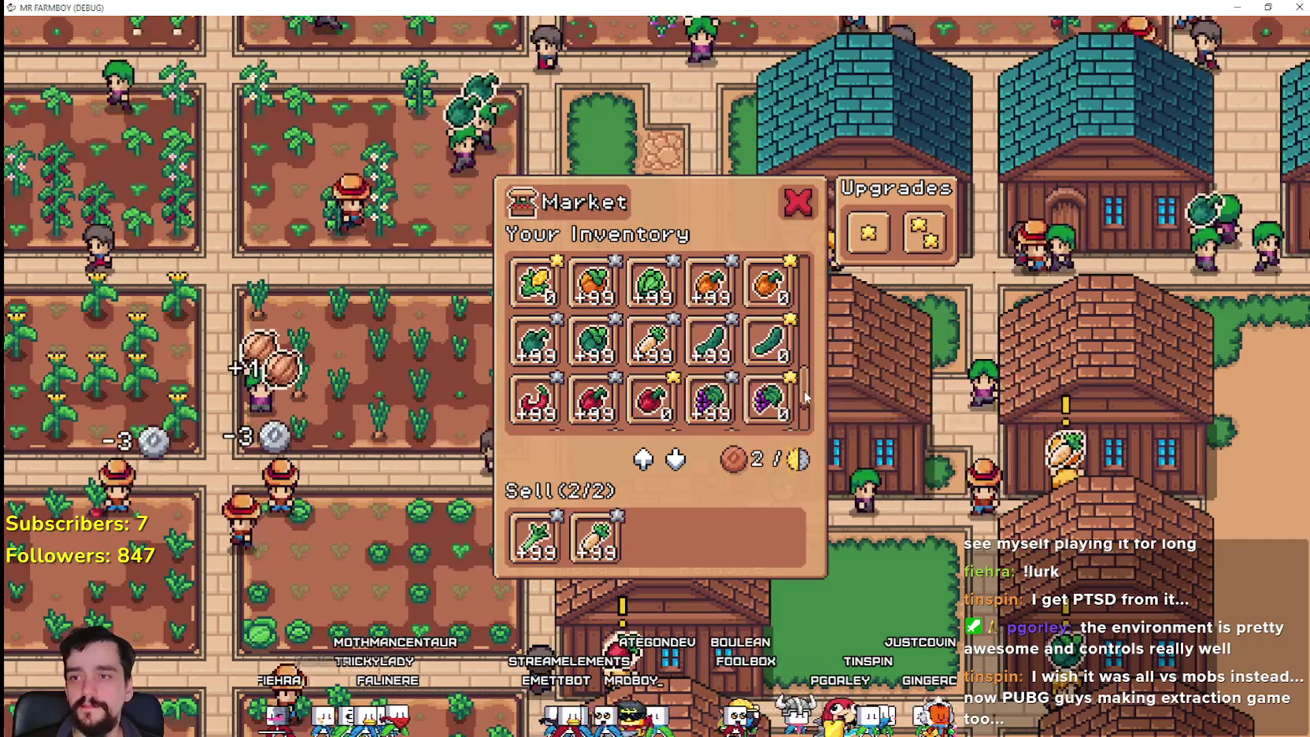
key("Escape")
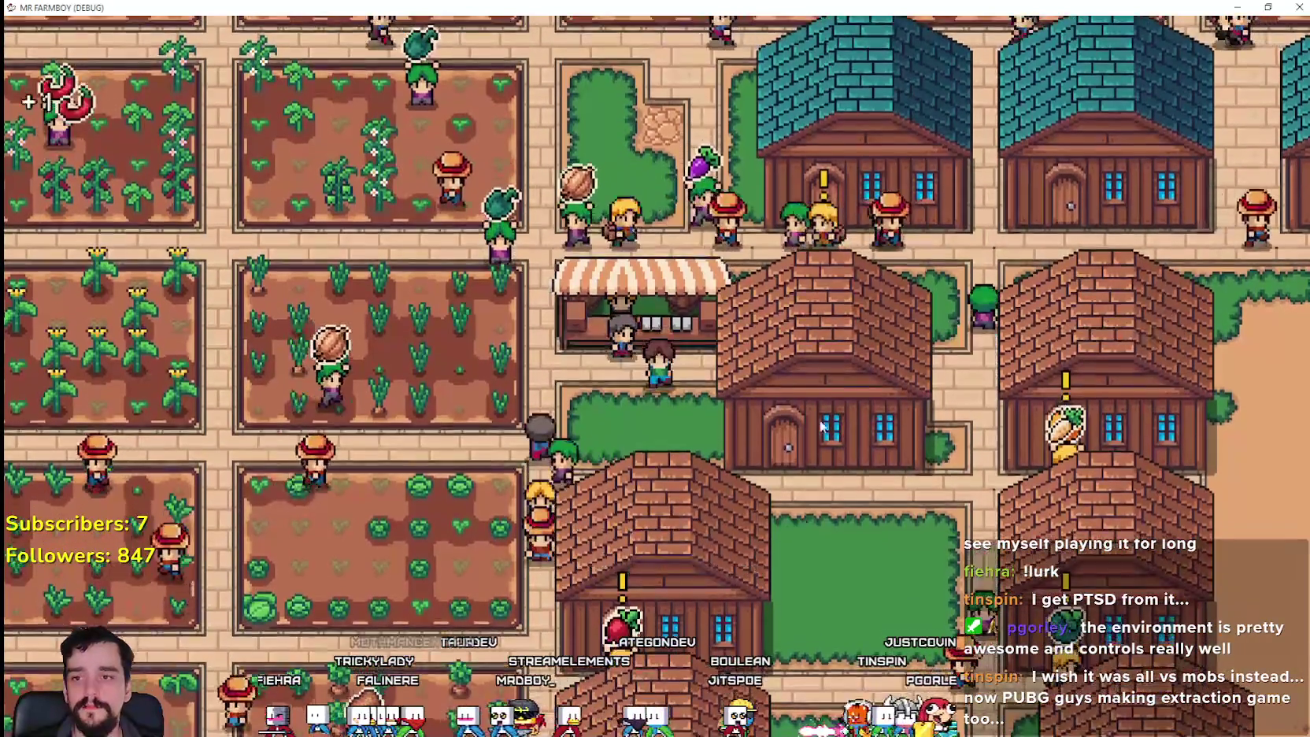
- Check the house's assignment and the Market inventory, then switch back to the Godot editor
left_click(865, 439)
left_click(732, 358)
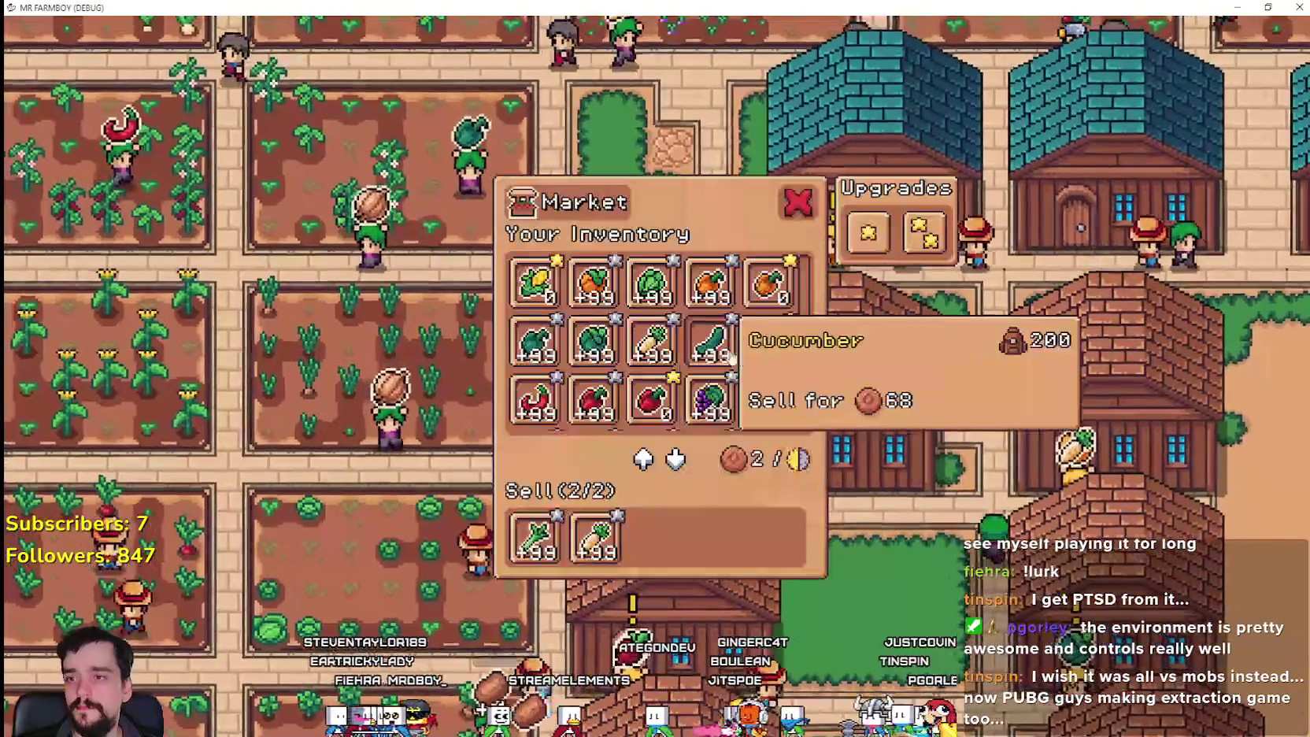
scroll(767, 410, "down", 2)
scroll(770, 410, "up", 4)
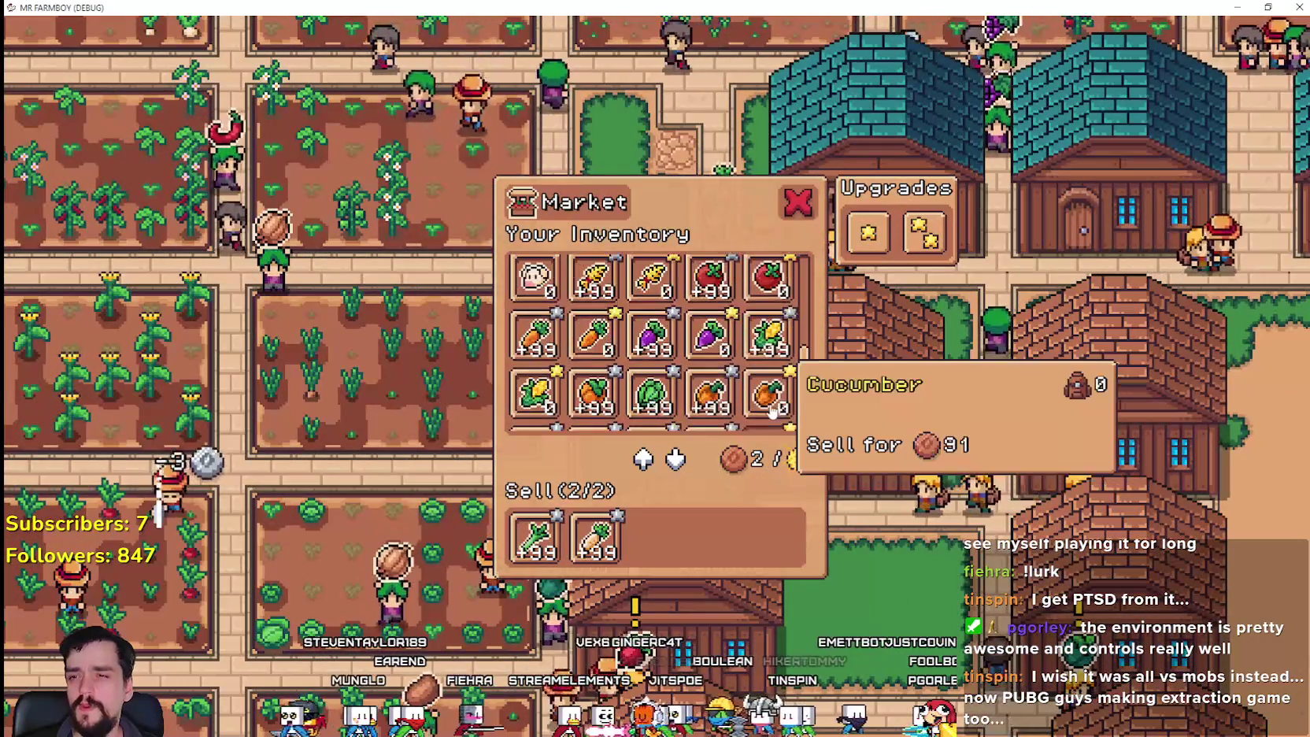
scroll(770, 405, "down", 4)
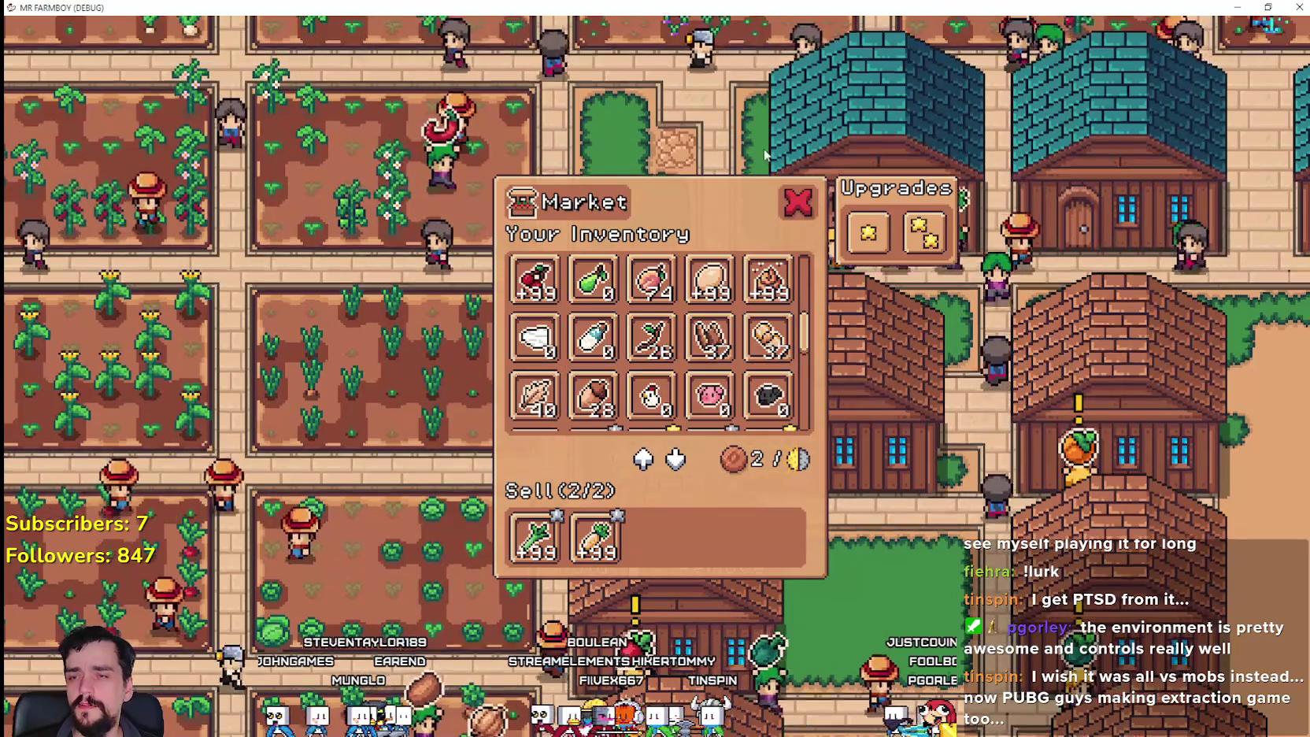
left_click(834, 155)
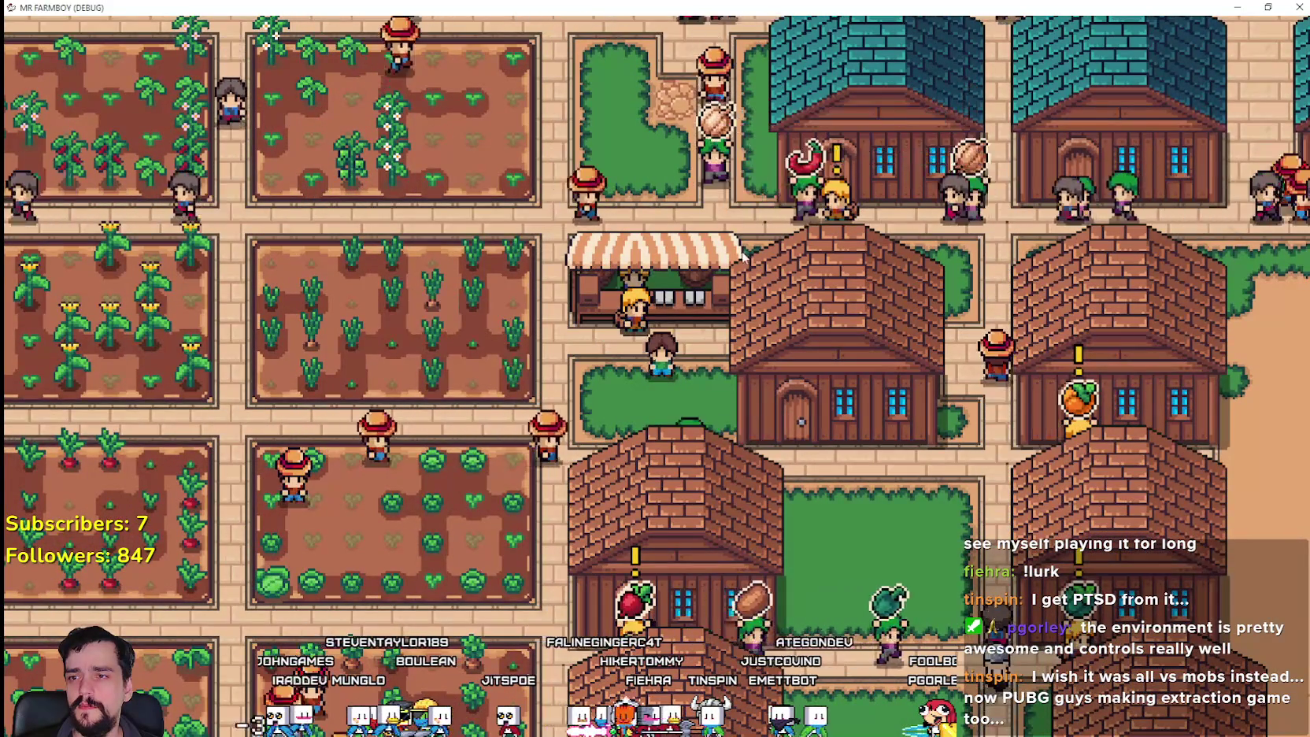
key("w")
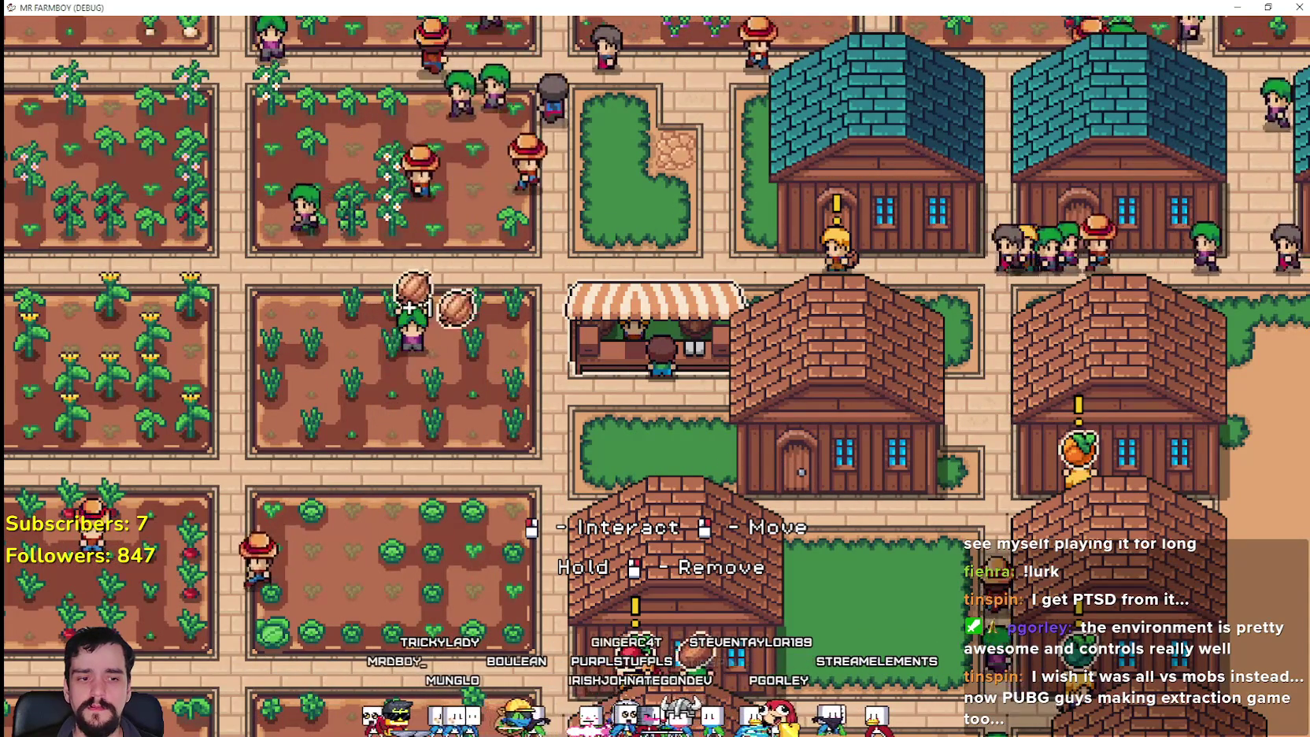
key("alt+Tab")
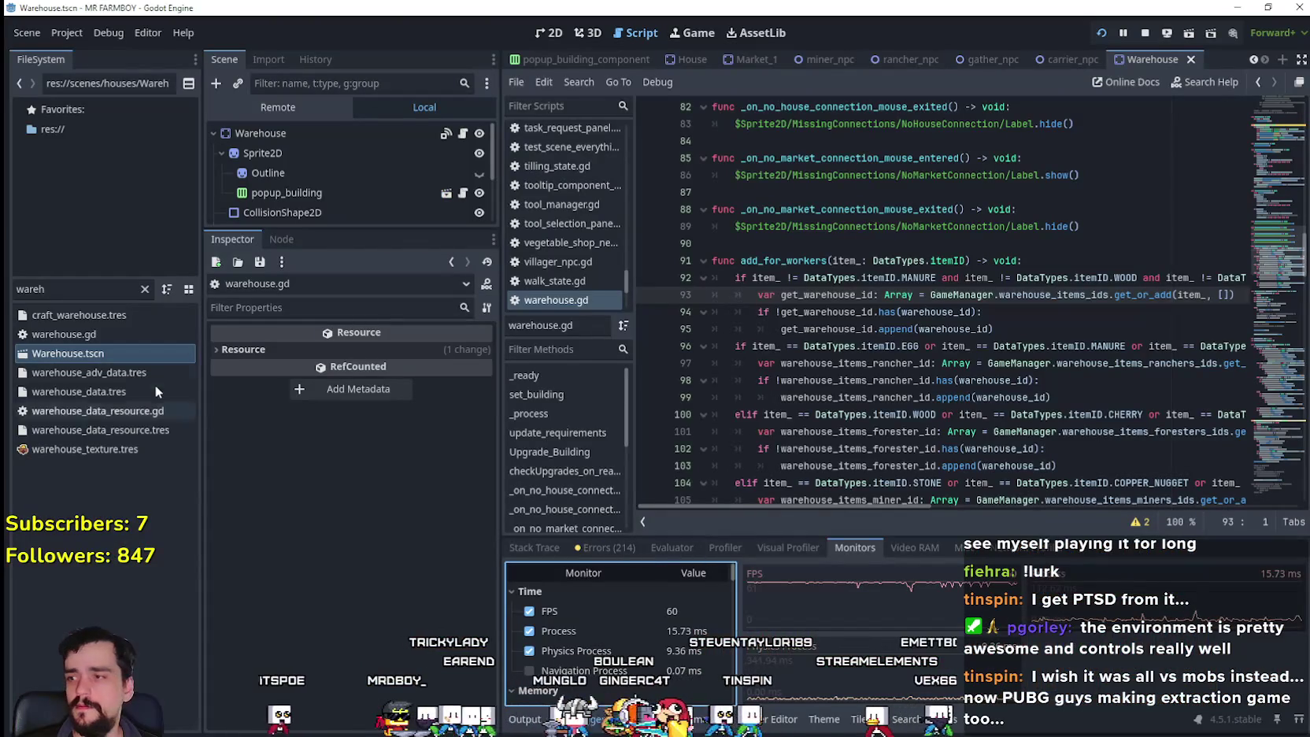
- Filter the FileSystem for 'wo' and inspect the egg_data.tres item data
key("BackSpace")
key("BackSpace")
key("BackSpace")
type("wool")
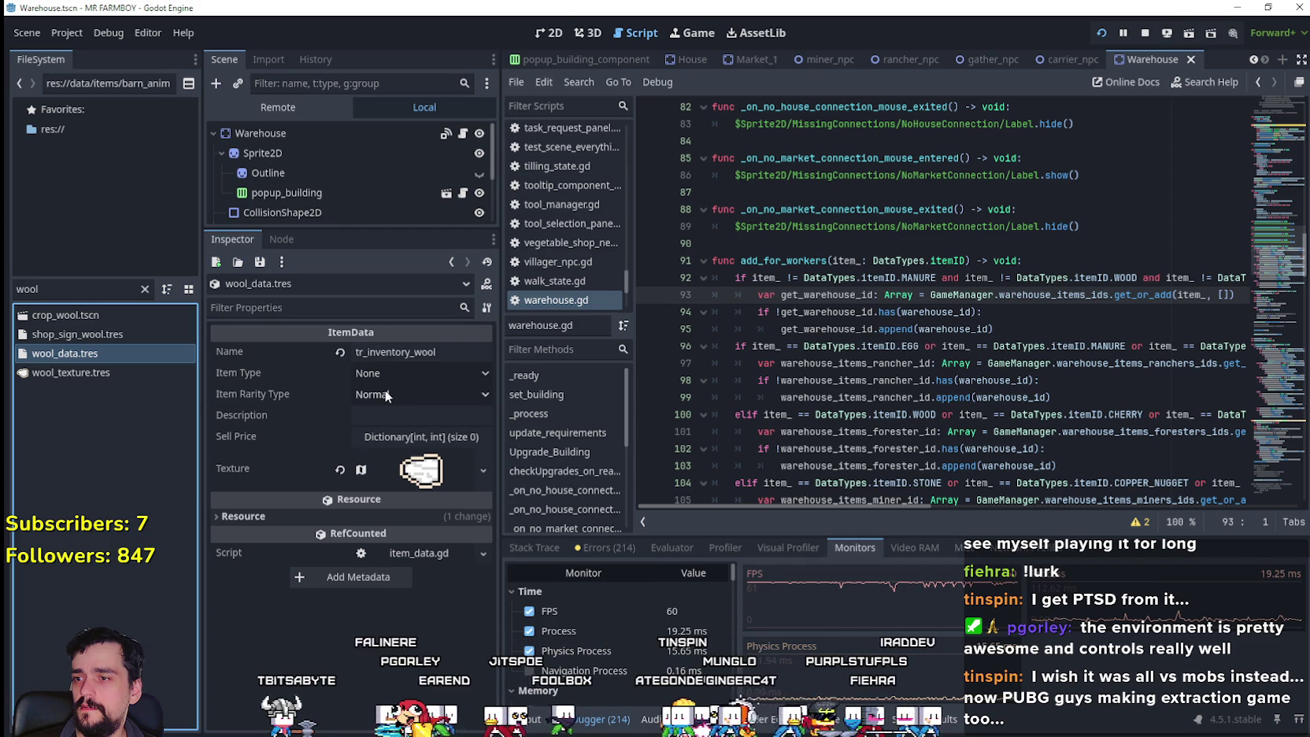
key("alt+Tab")
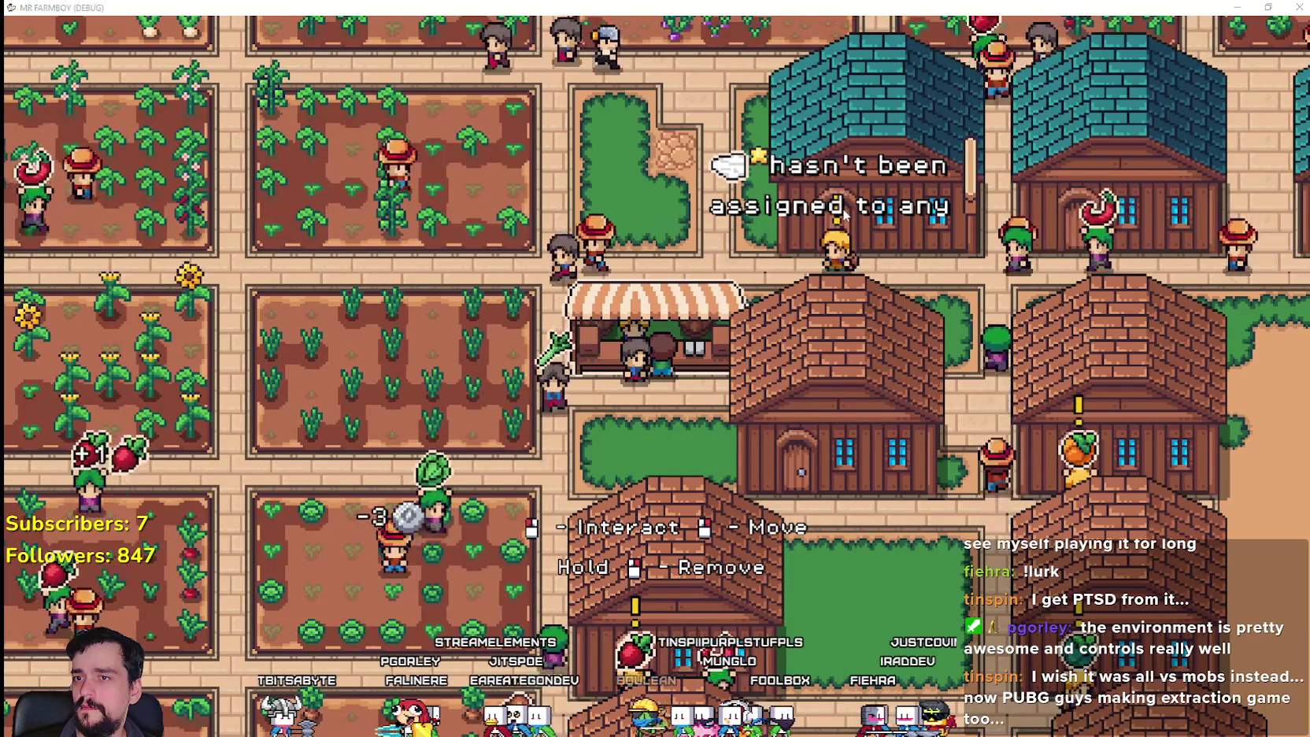
key("alt+Tab")
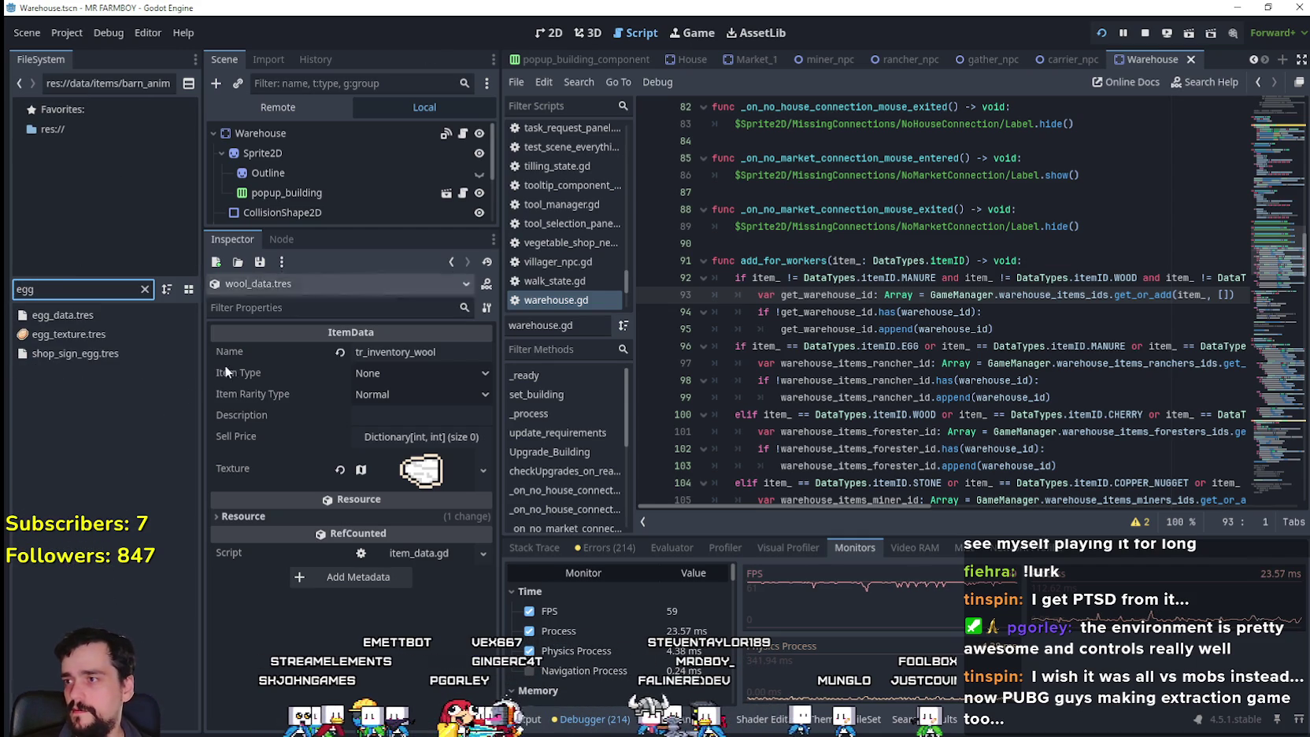
left_click(89, 316)
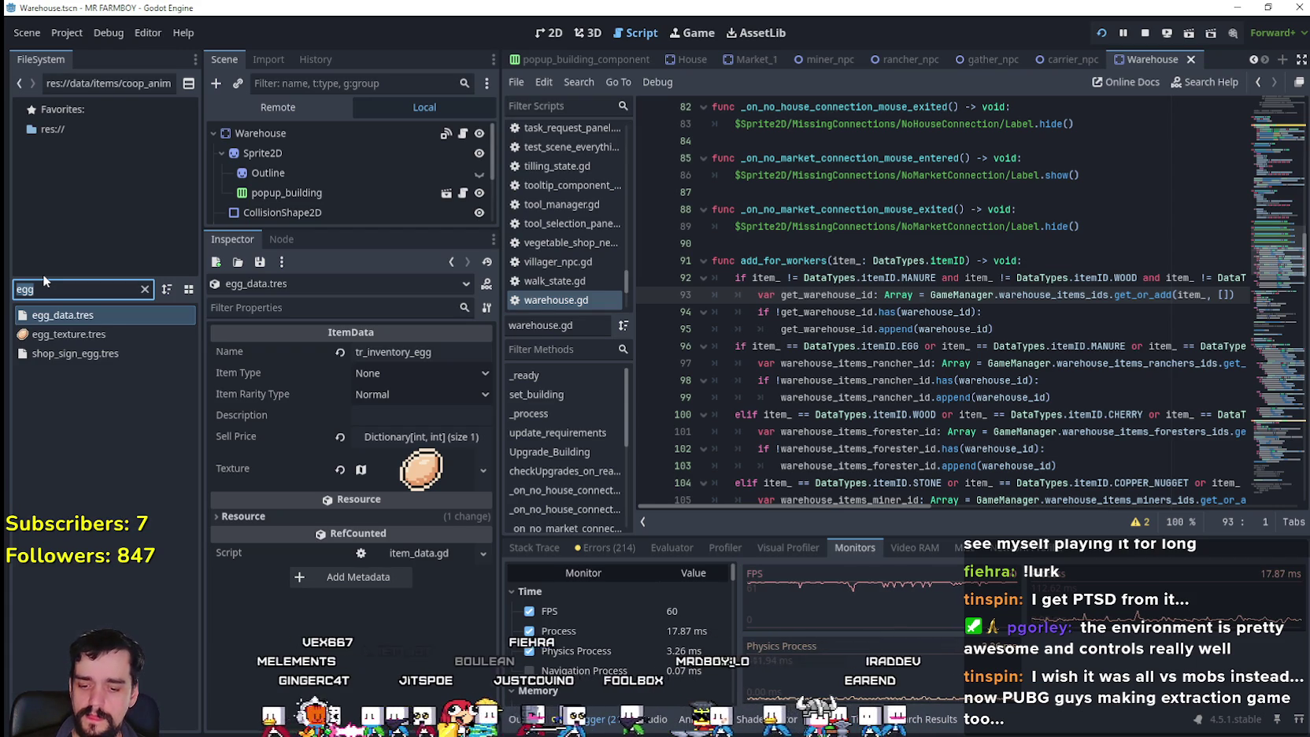
- Filter for 'wh' and inspect wheat_data.tres through wheat_data_3.tres, then return to the game
type("wh")
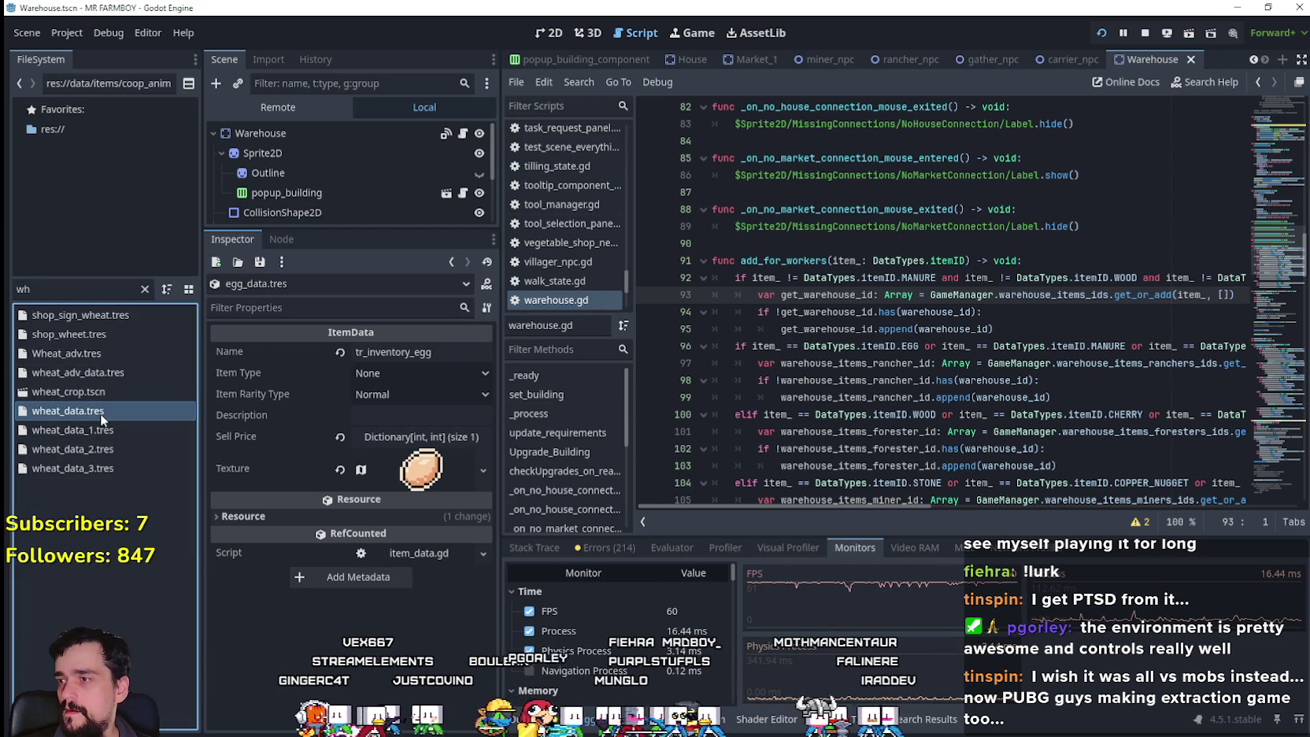
left_click(100, 414)
left_click(111, 433)
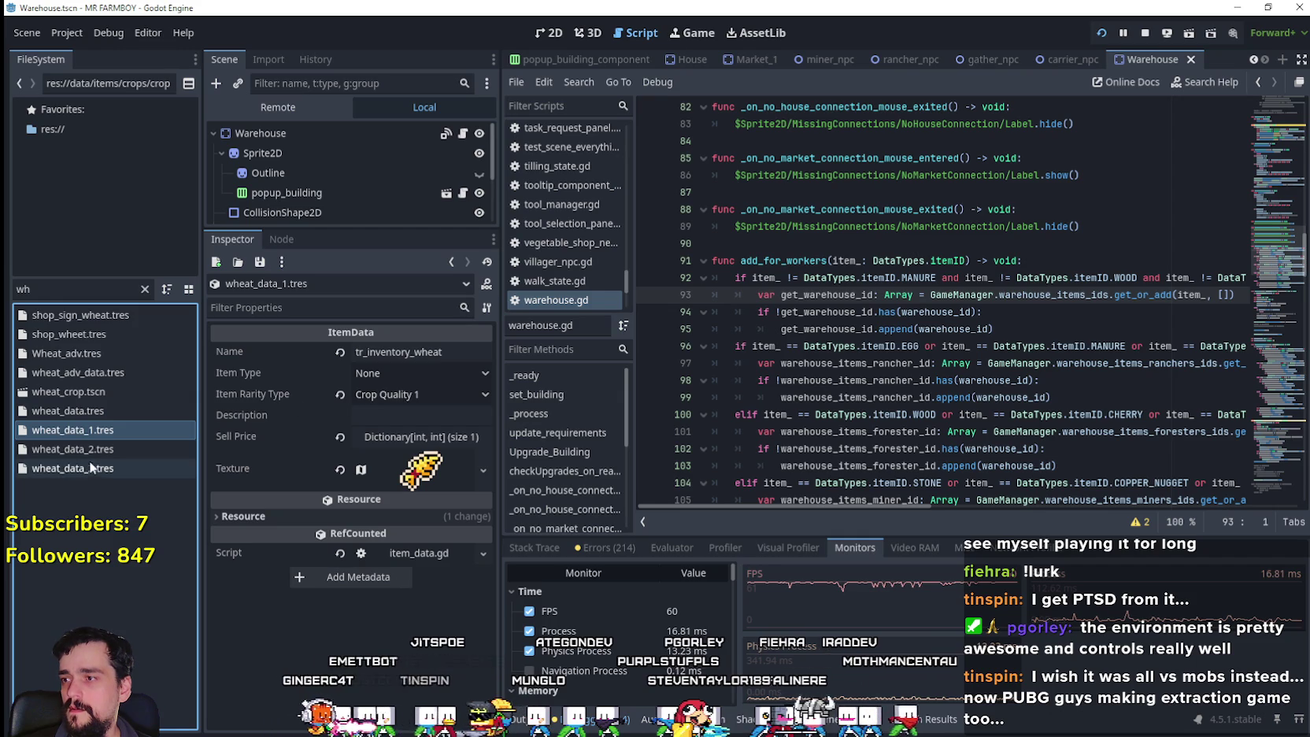
left_click(92, 468)
left_click(100, 452)
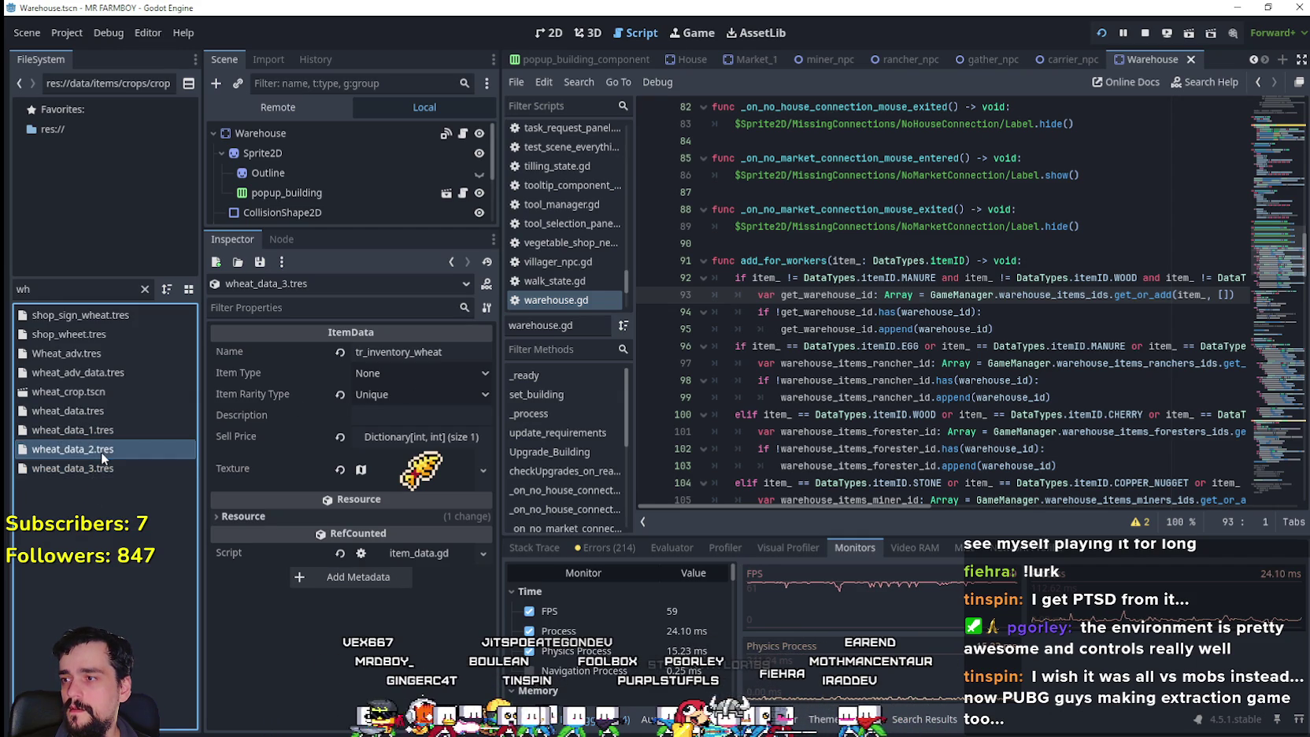
key("Up")
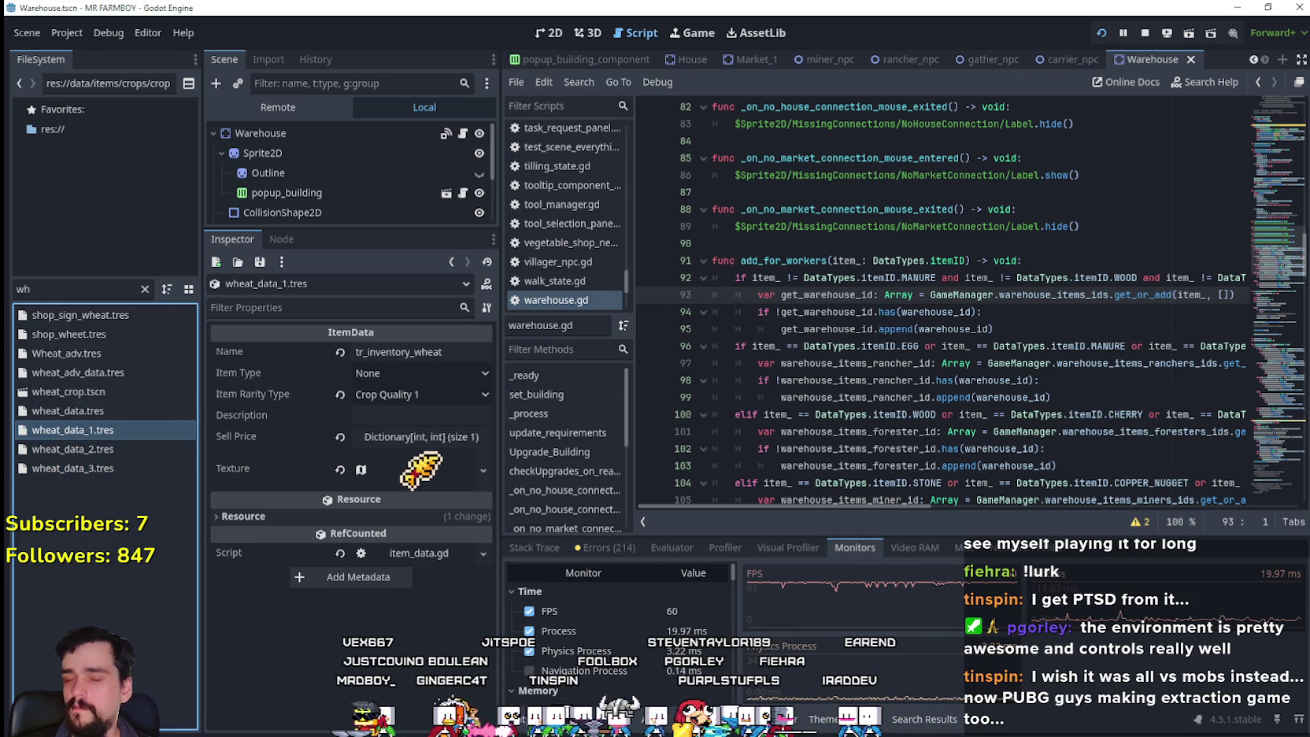
key("alt+Tab")
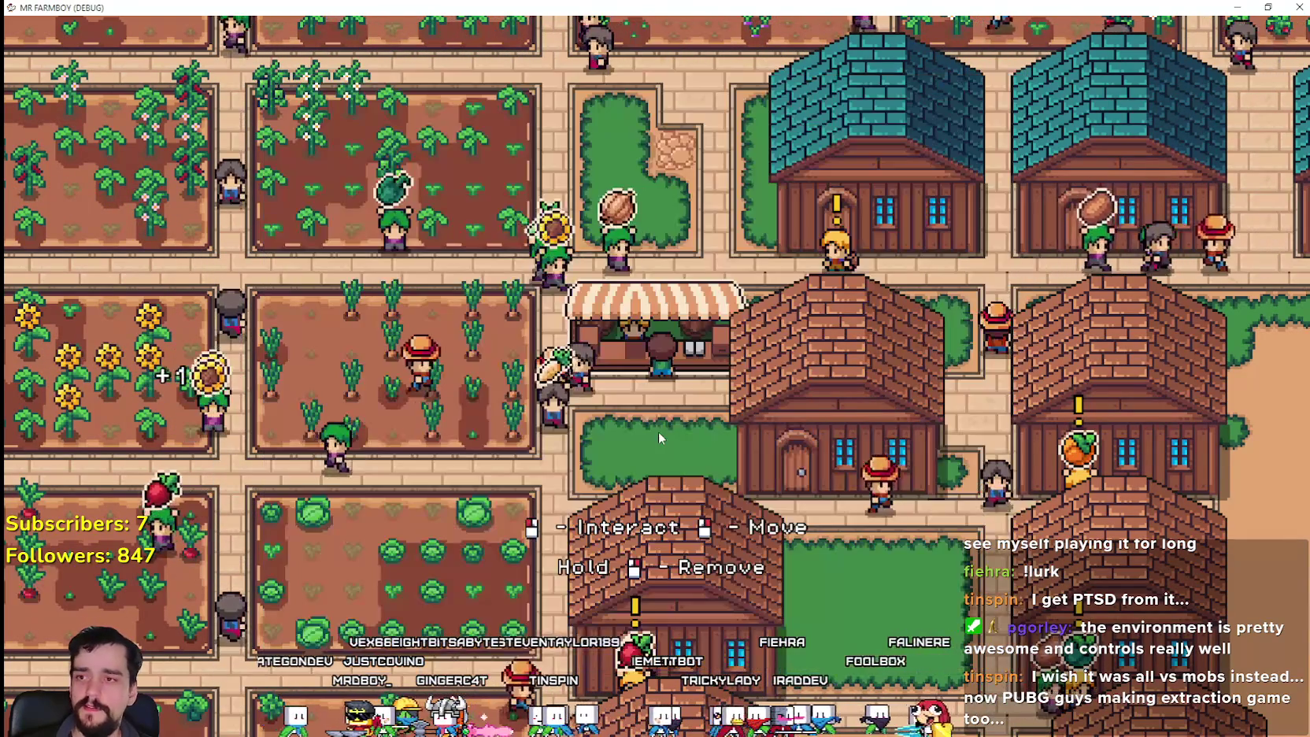
- Check the Market inventory's sell slots, then close the Market window
left_click(709, 327)
scroll(779, 405, "down", 5)
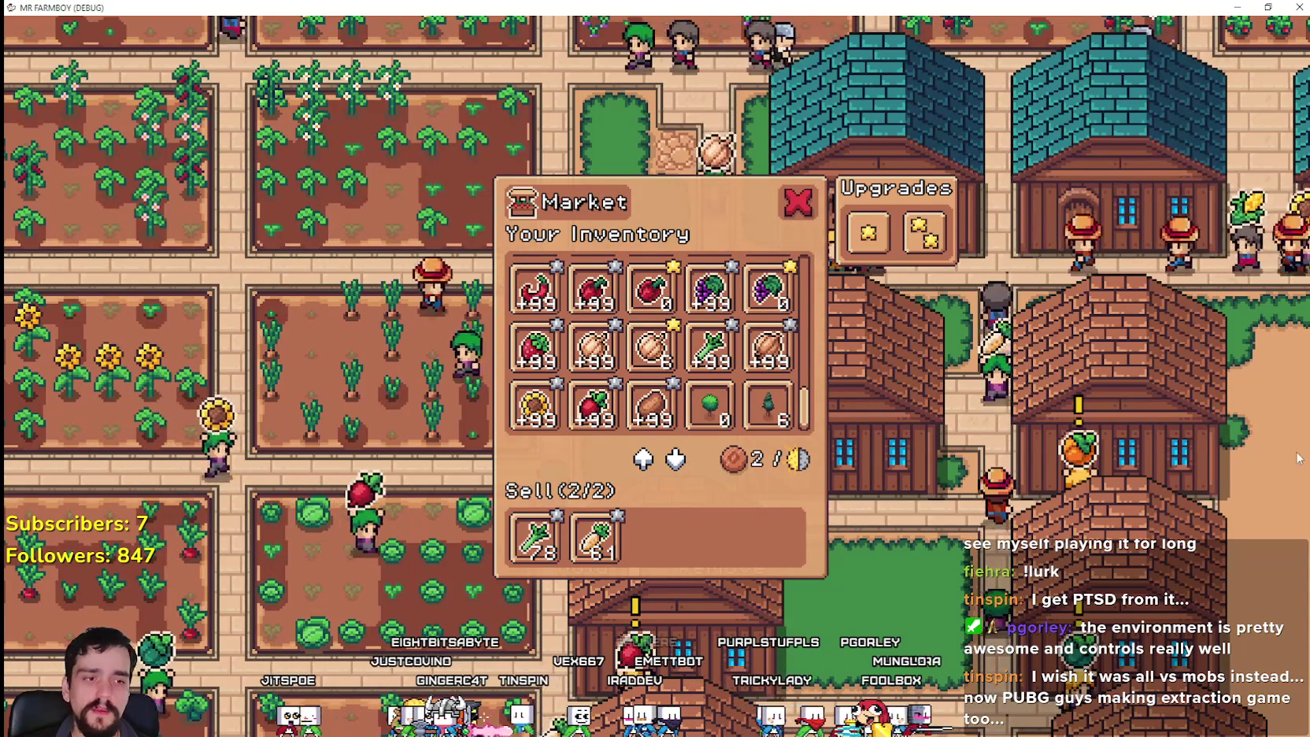
left_click(795, 209)
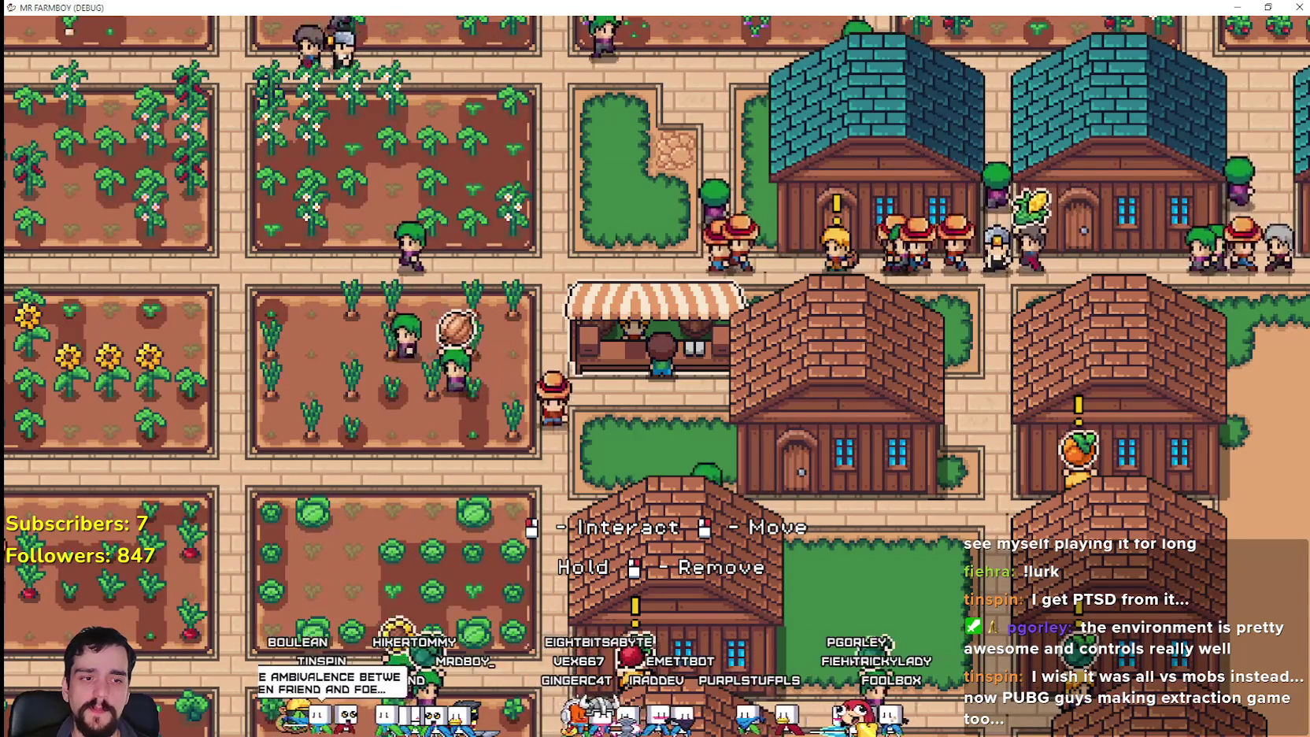
- In the editor, inspect the carrier_npc.tscn scene and its script, then reopen the game's Market inventory
key("alt+Tab")
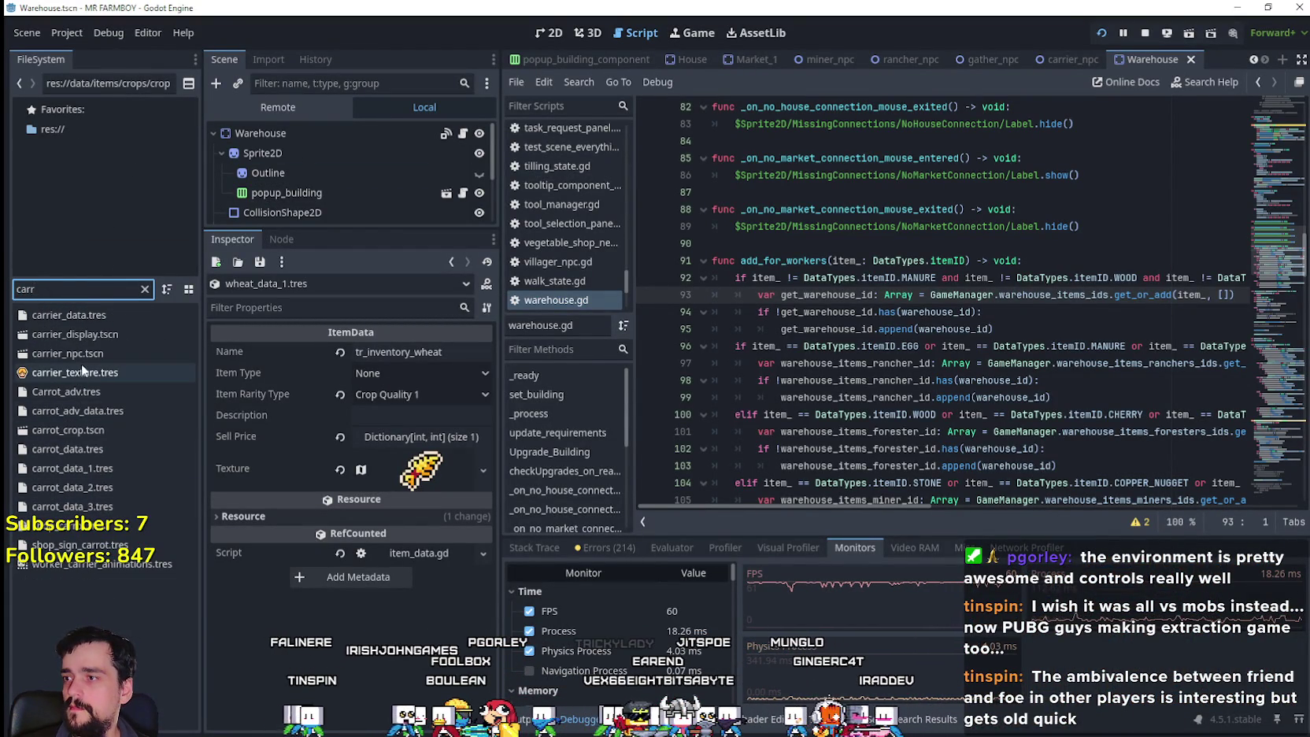
double_click(83, 359)
left_click(463, 132)
scroll(919, 318, "down", 5)
key("alt+Tab")
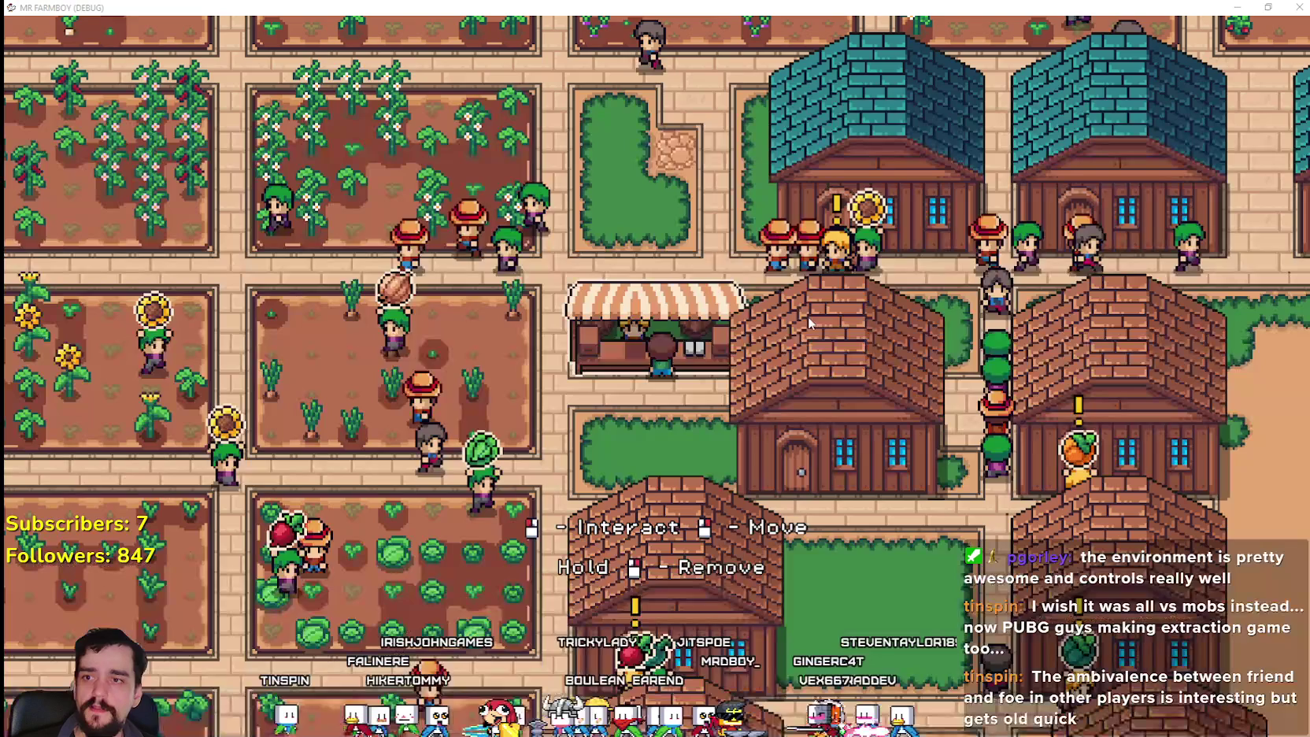
key("e")
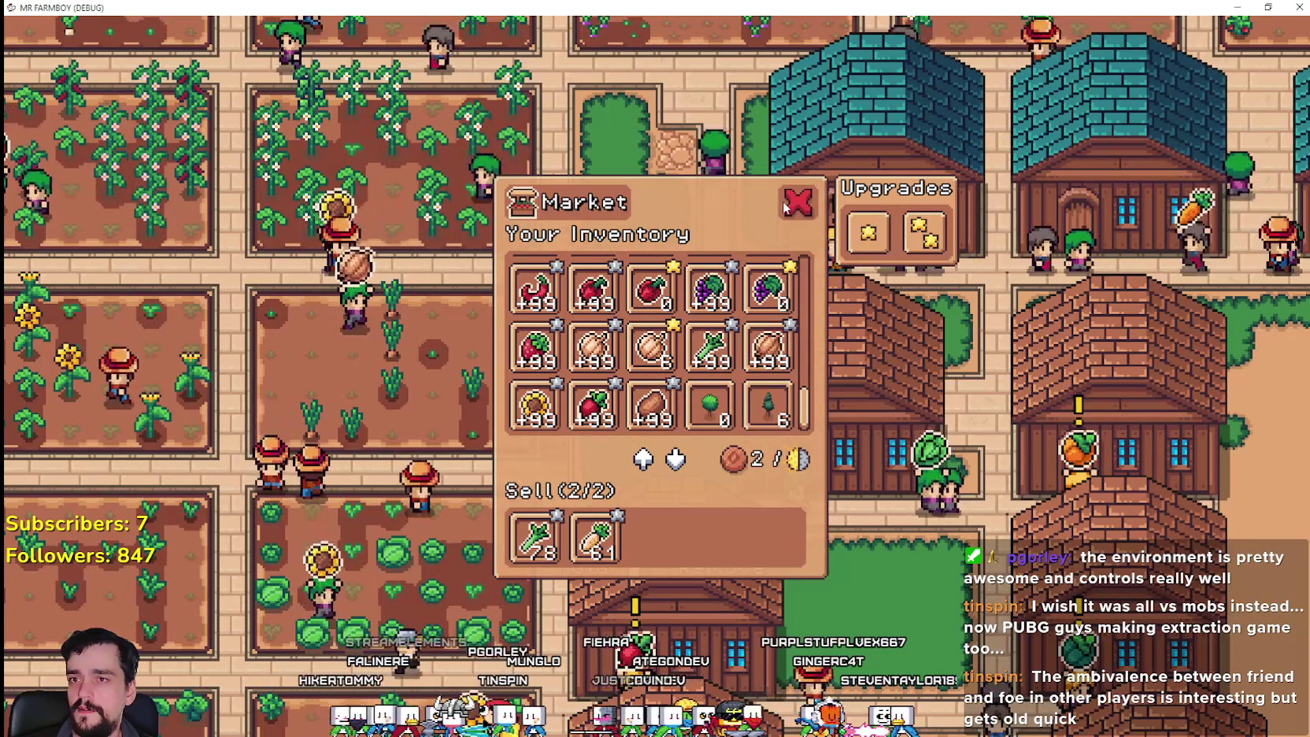
- Glance over the warehouse inventory and the market's inventory, then close the market panel
left_click(783, 206)
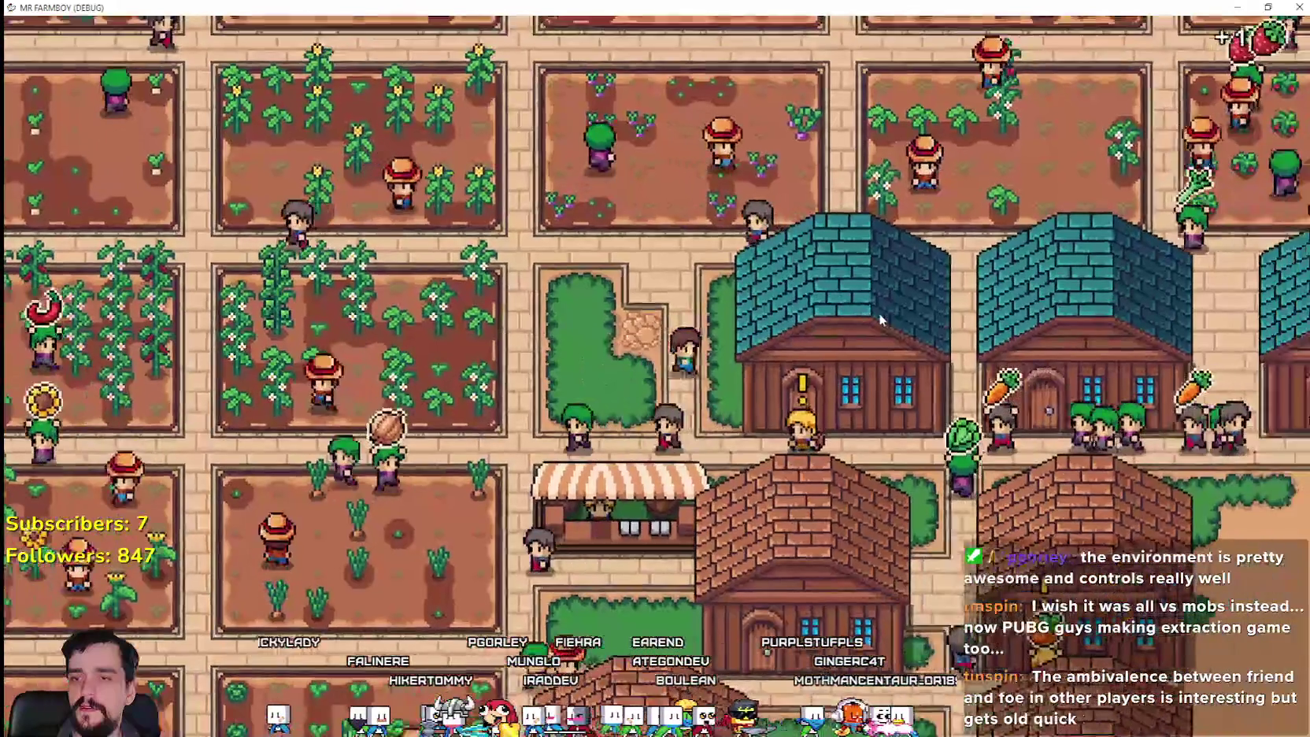
key("e")
key("e")
left_click(652, 468)
scroll(732, 354, "down", 2)
scroll(744, 386, "up", 2)
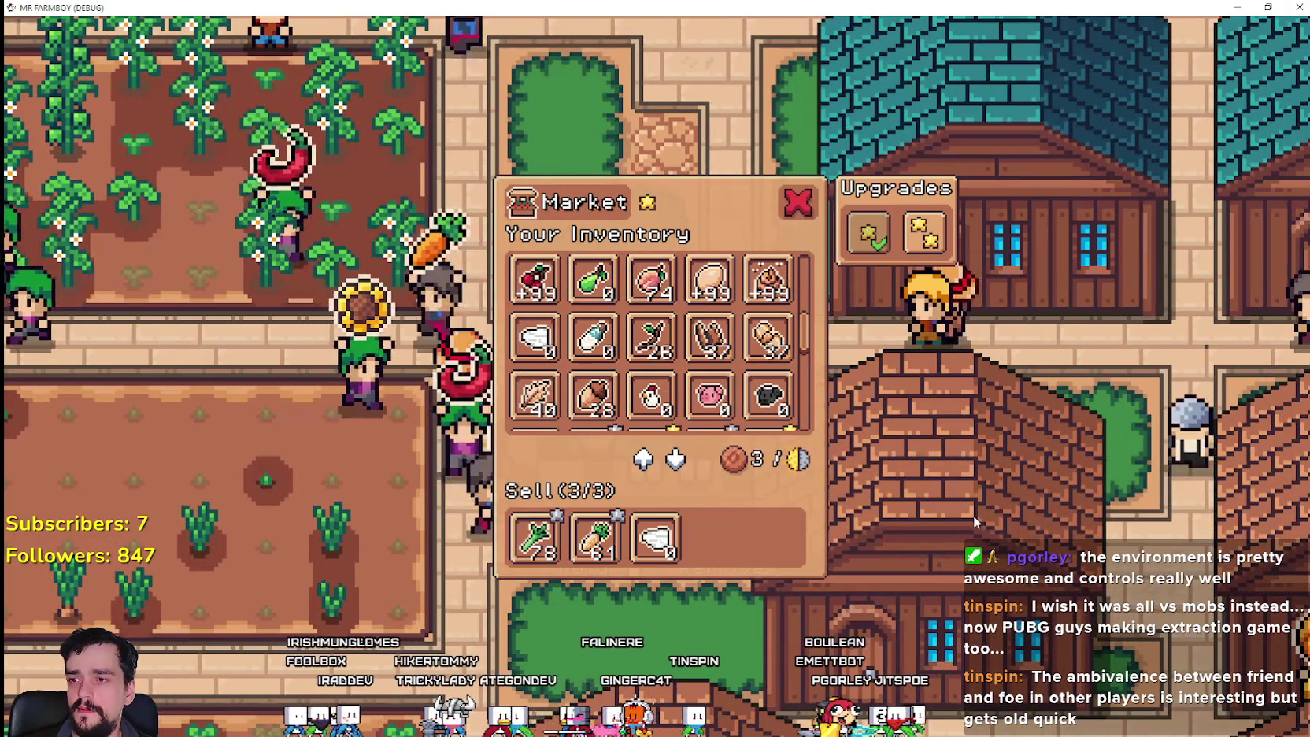
key("Escape")
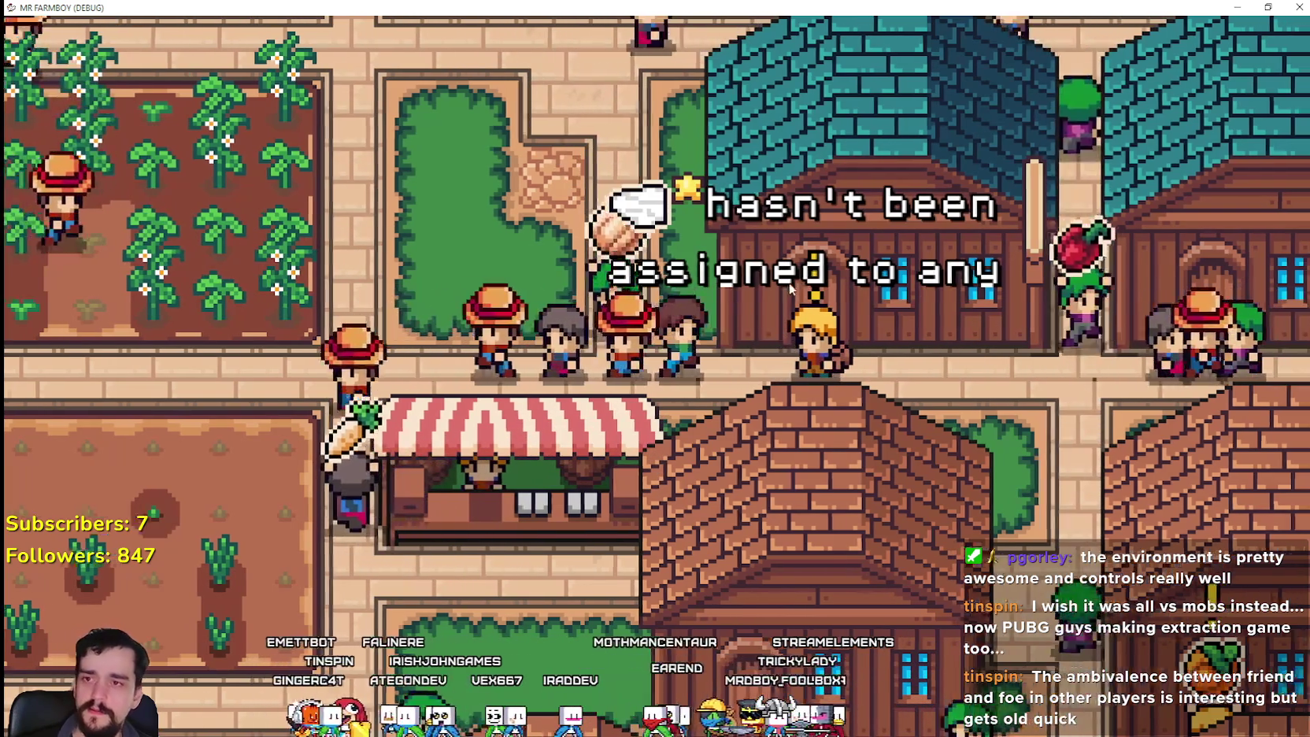
- Review the warehouse stock, then swap the wool in the market's sell list for potatoes
left_click(677, 535)
left_click(559, 521)
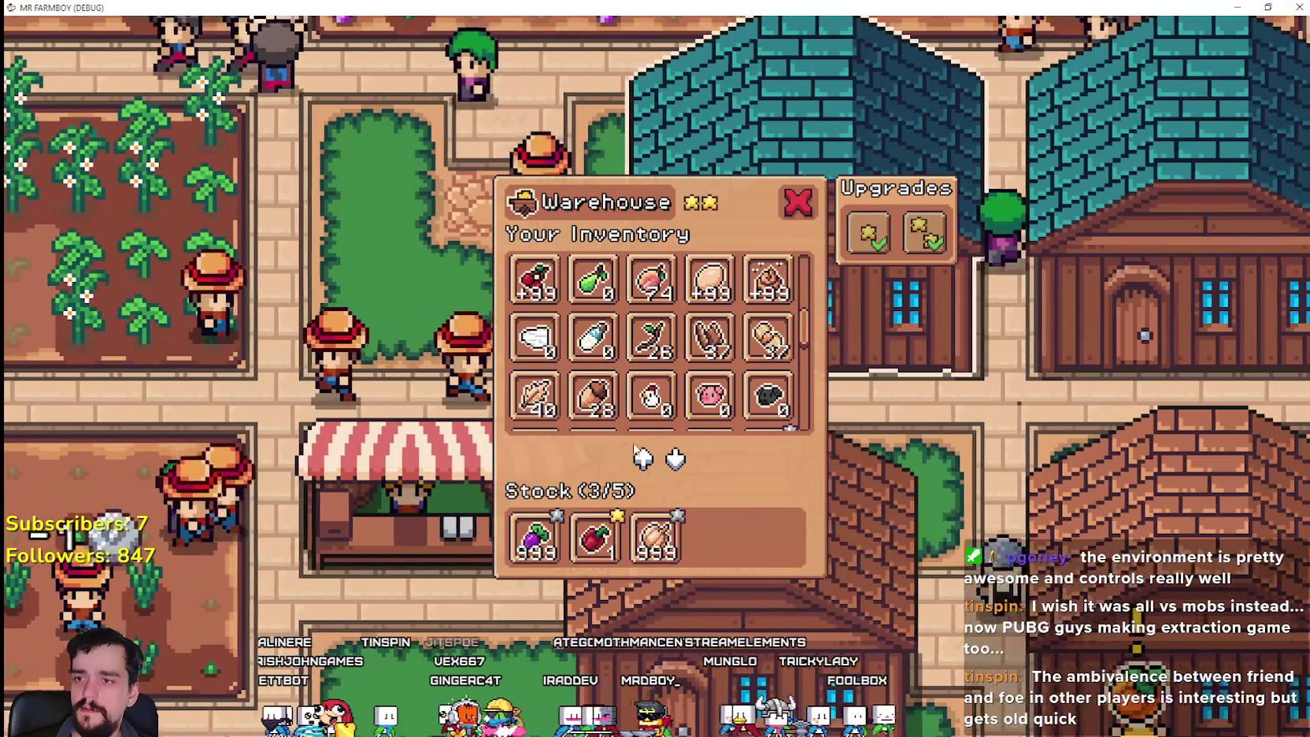
left_click(378, 503)
left_click(643, 542)
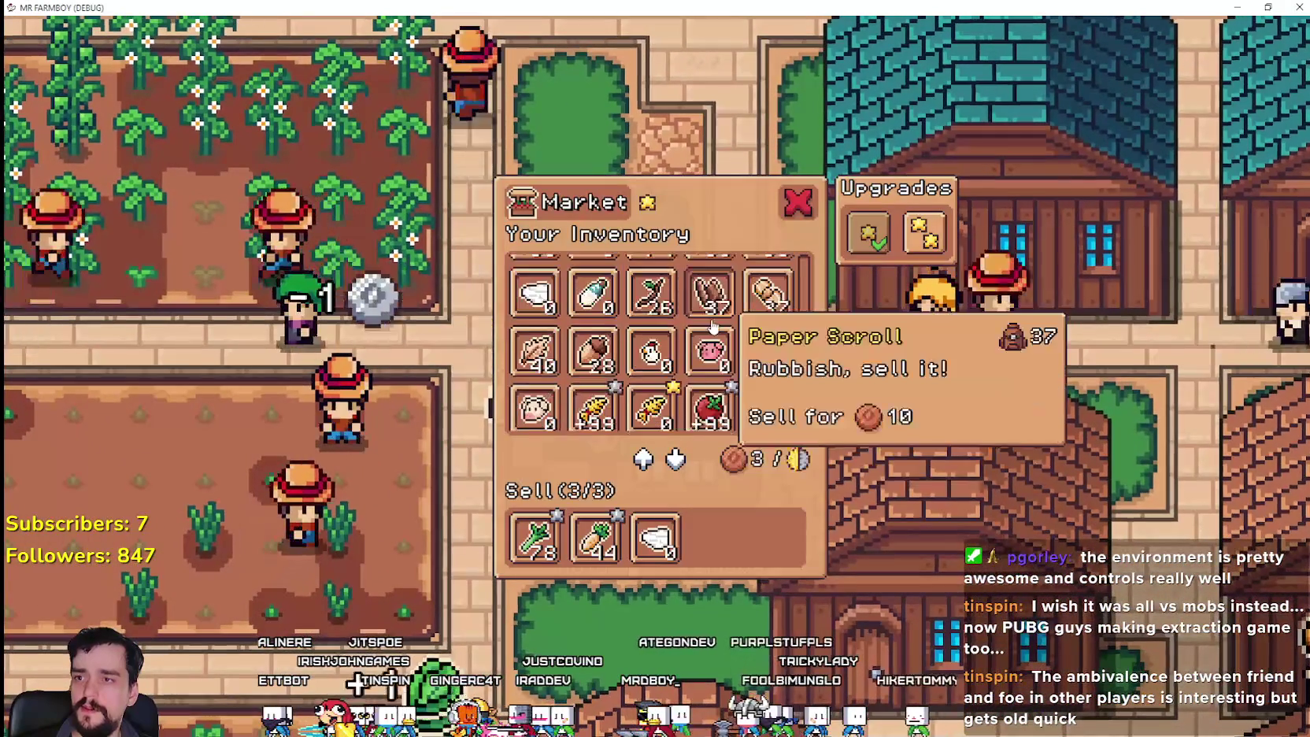
scroll(701, 355, "down", 2)
scroll(692, 378, "up", 3)
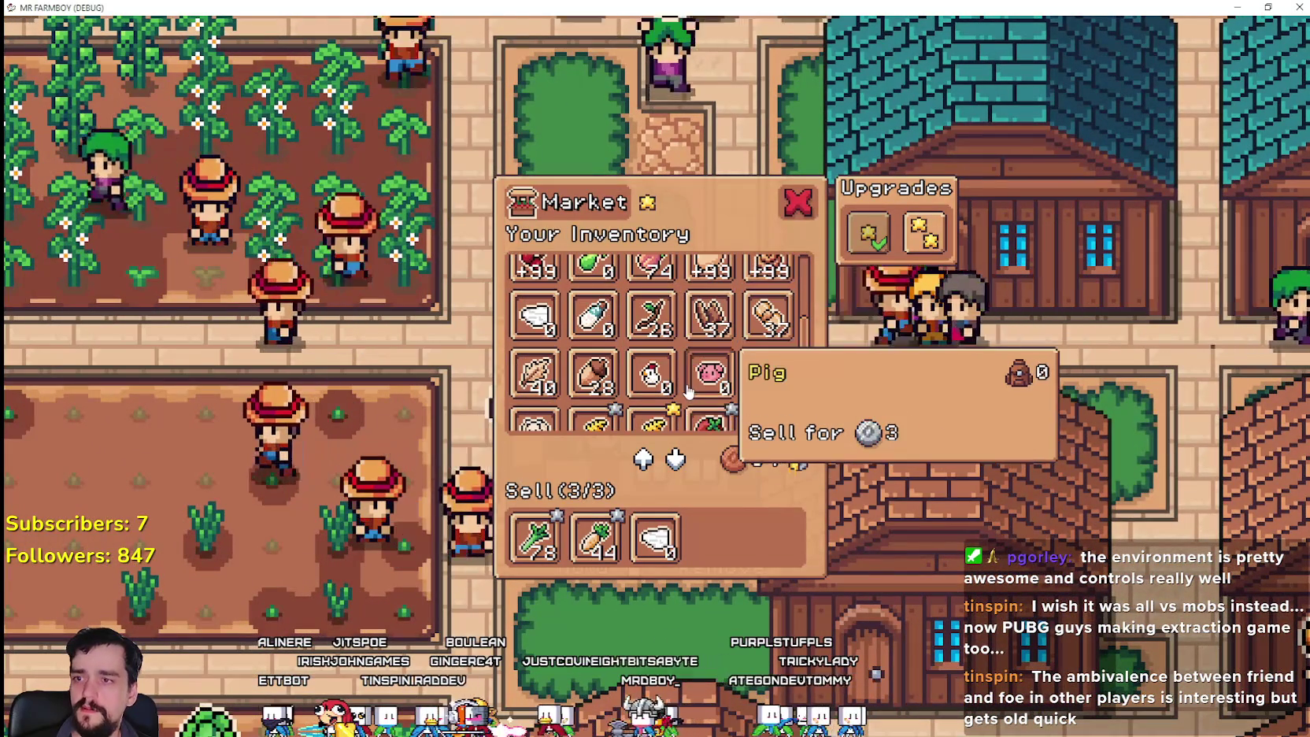
left_click_drag(804, 324, 805, 409)
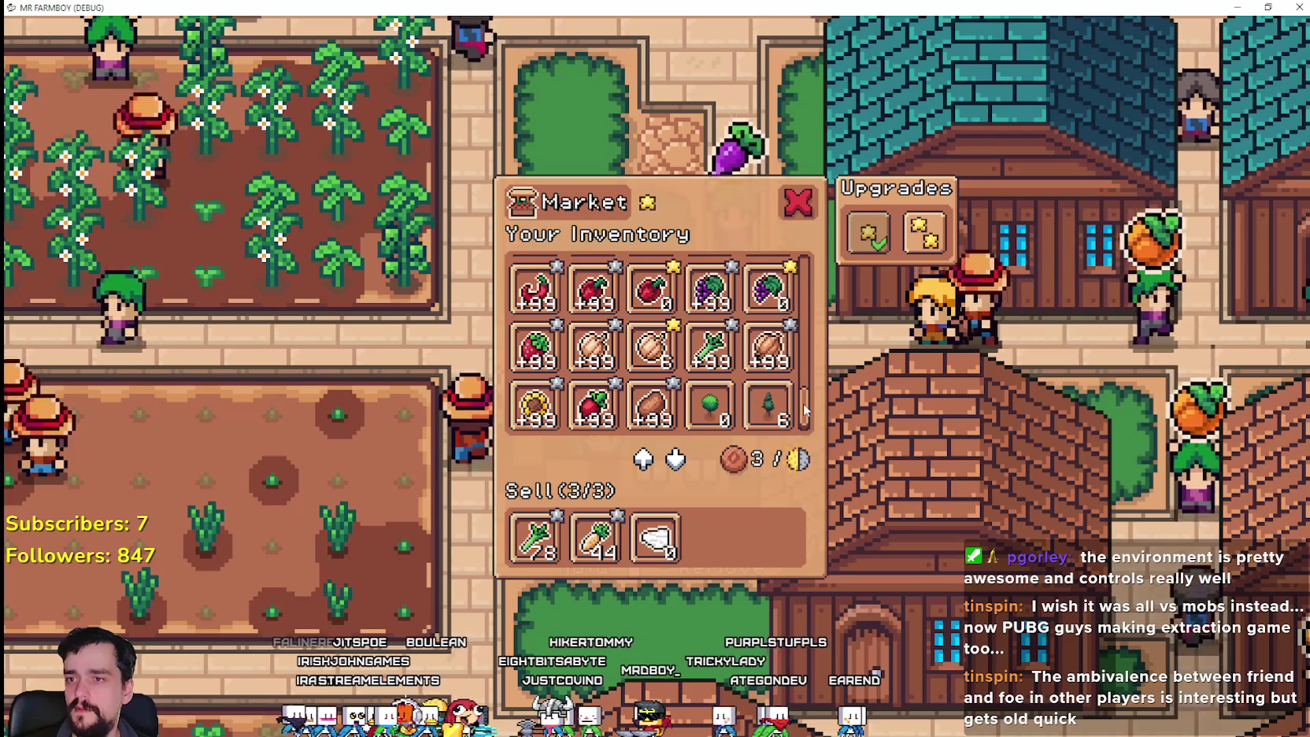
left_click(676, 527)
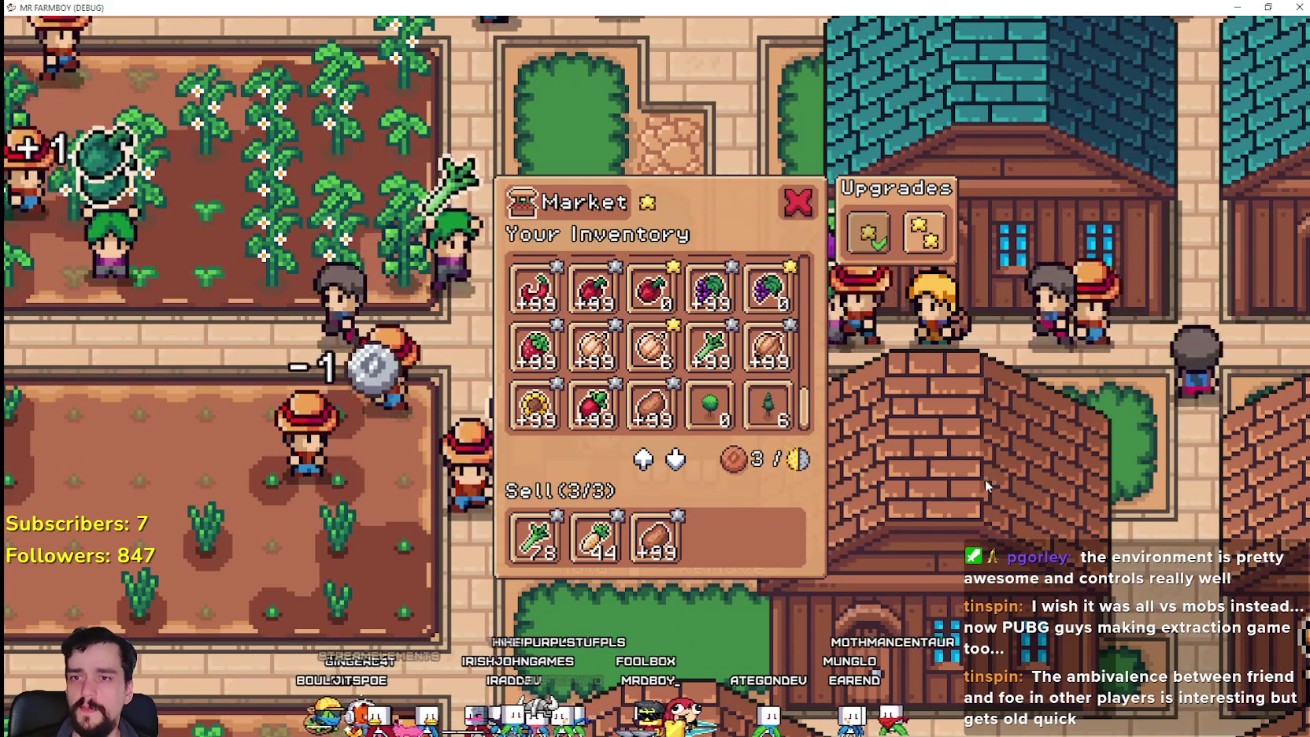
- Pan and zoom the camera across the village
key("w")
key("a")
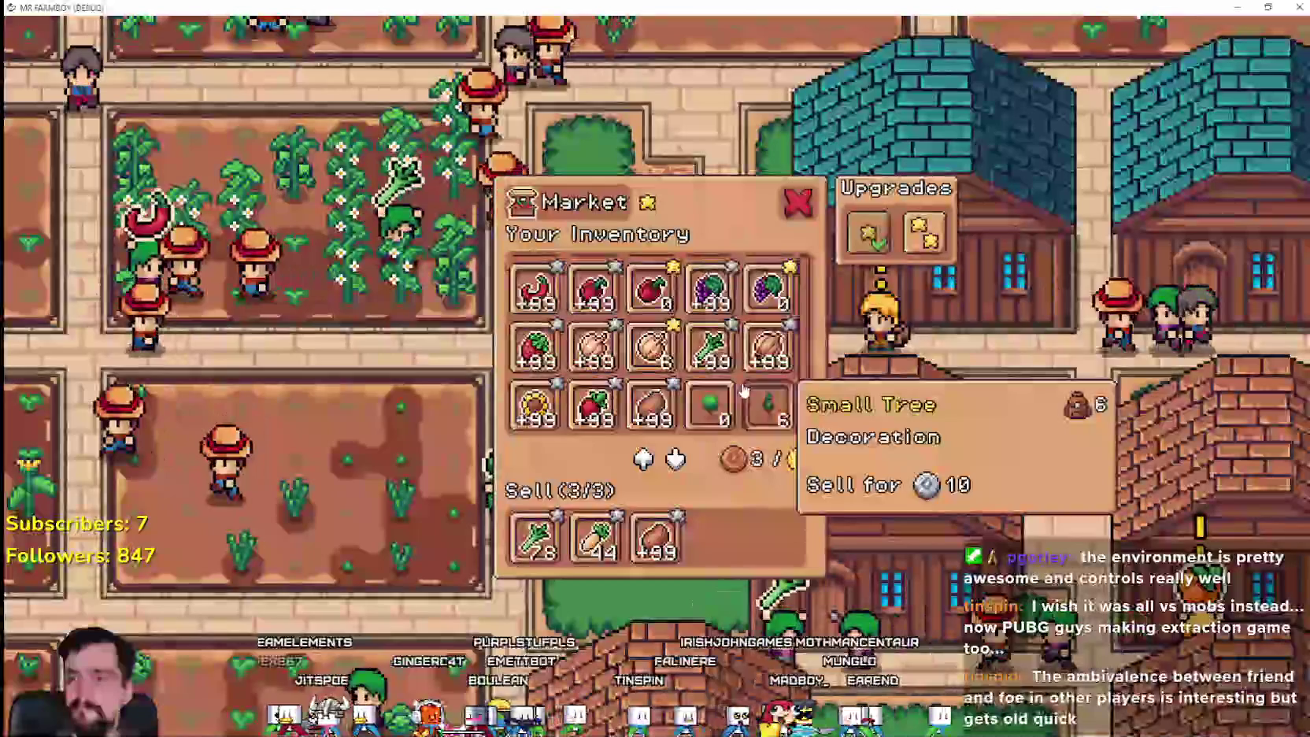
scroll(712, 372, "up", 1)
scroll(712, 372, "up", 3)
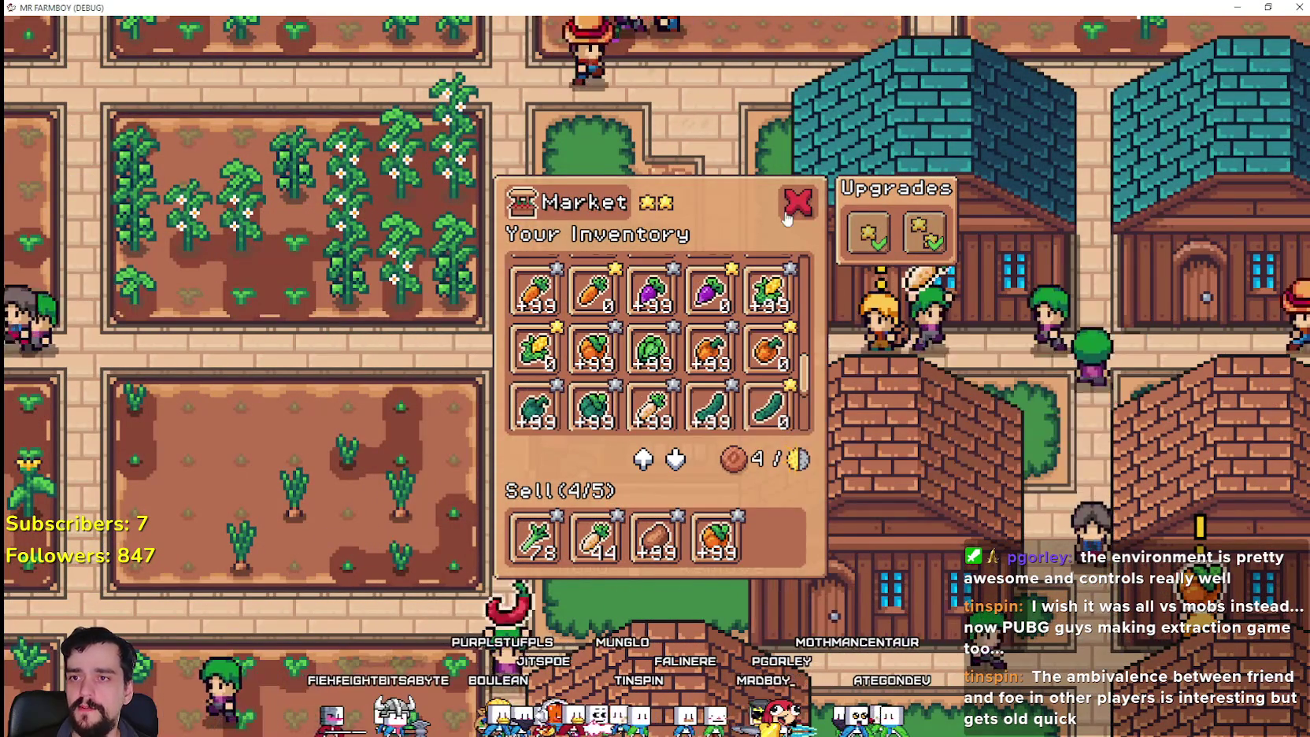
scroll(797, 366, "down", 5)
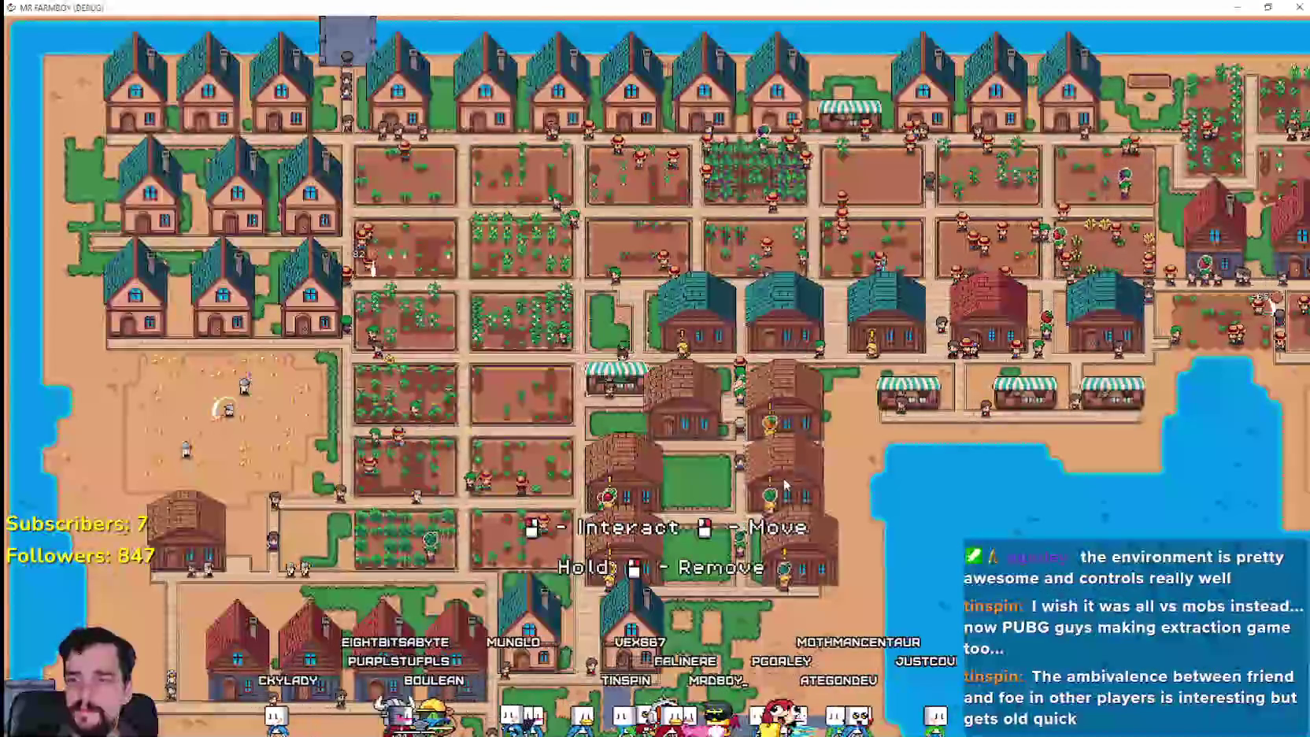
- Add the green crop to the first market's sell list, then walk the character away
scroll(715, 435, "up", 5)
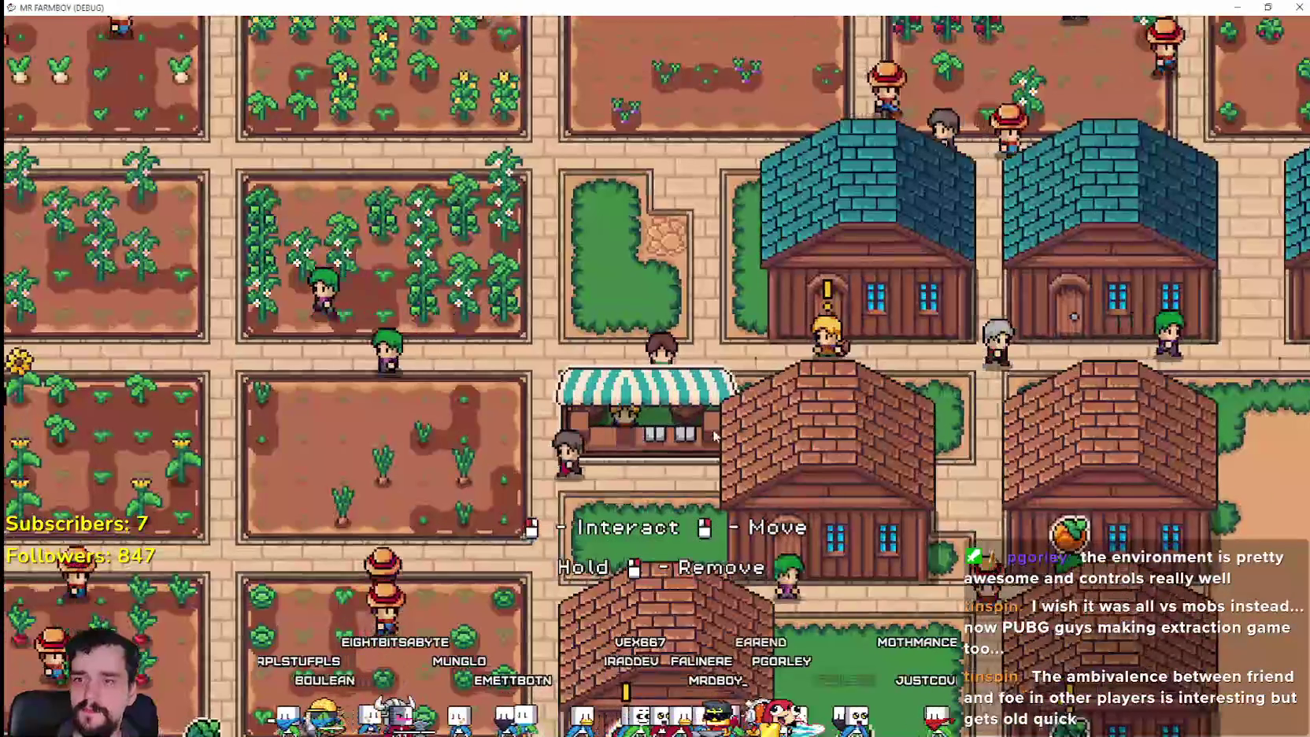
left_click(670, 404)
scroll(780, 330, "down", 3)
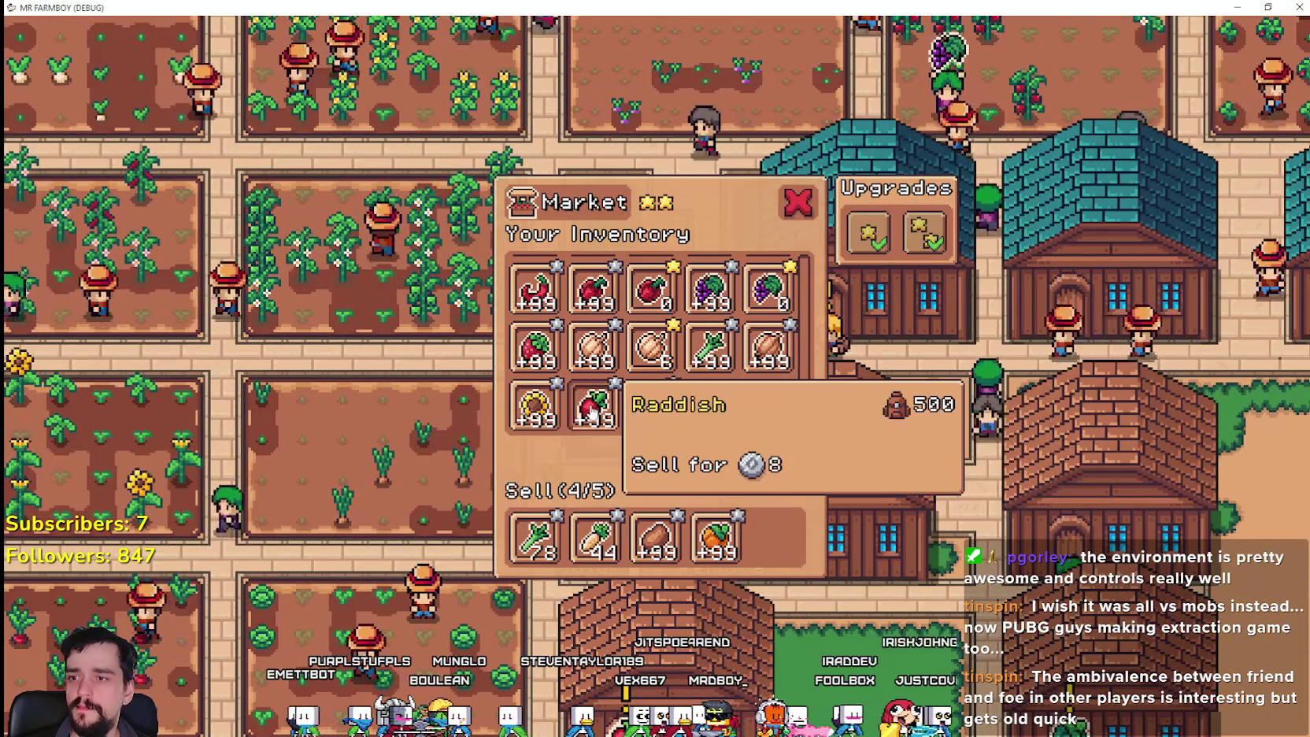
scroll(791, 346, "up", 4)
left_click(783, 295)
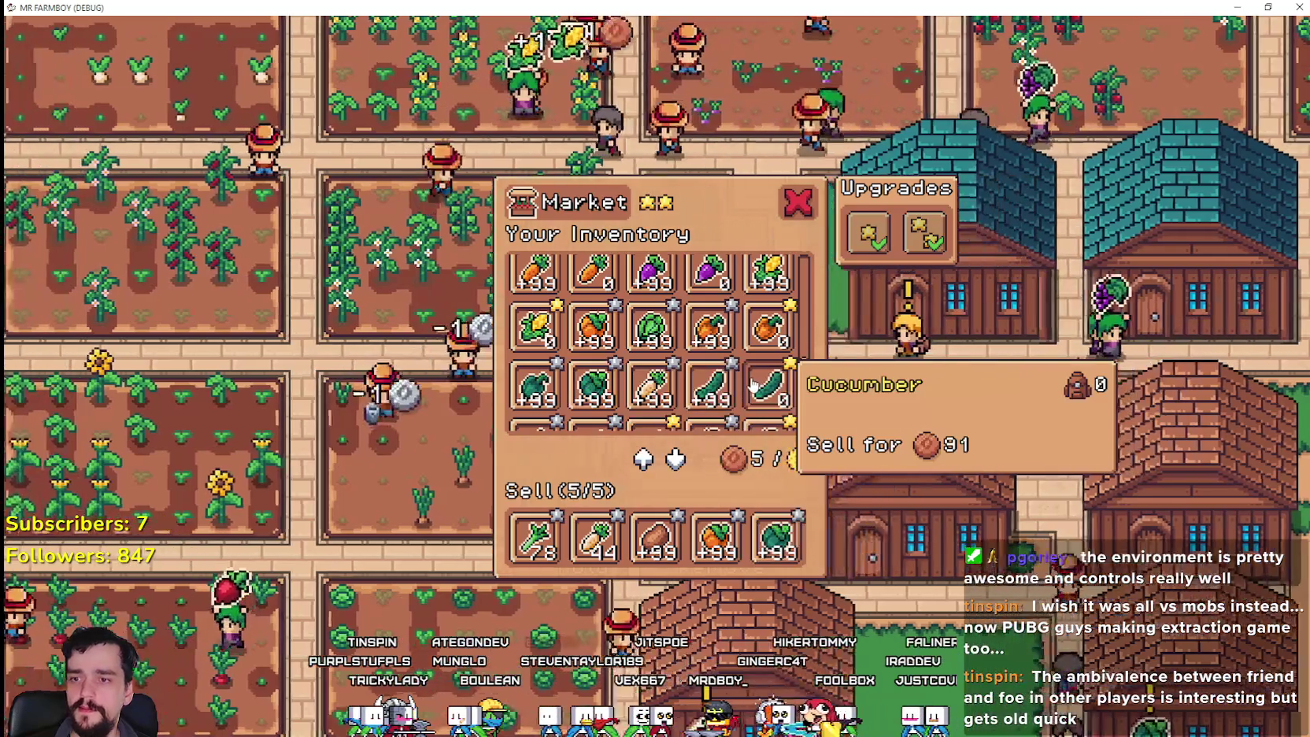
right_click(775, 383)
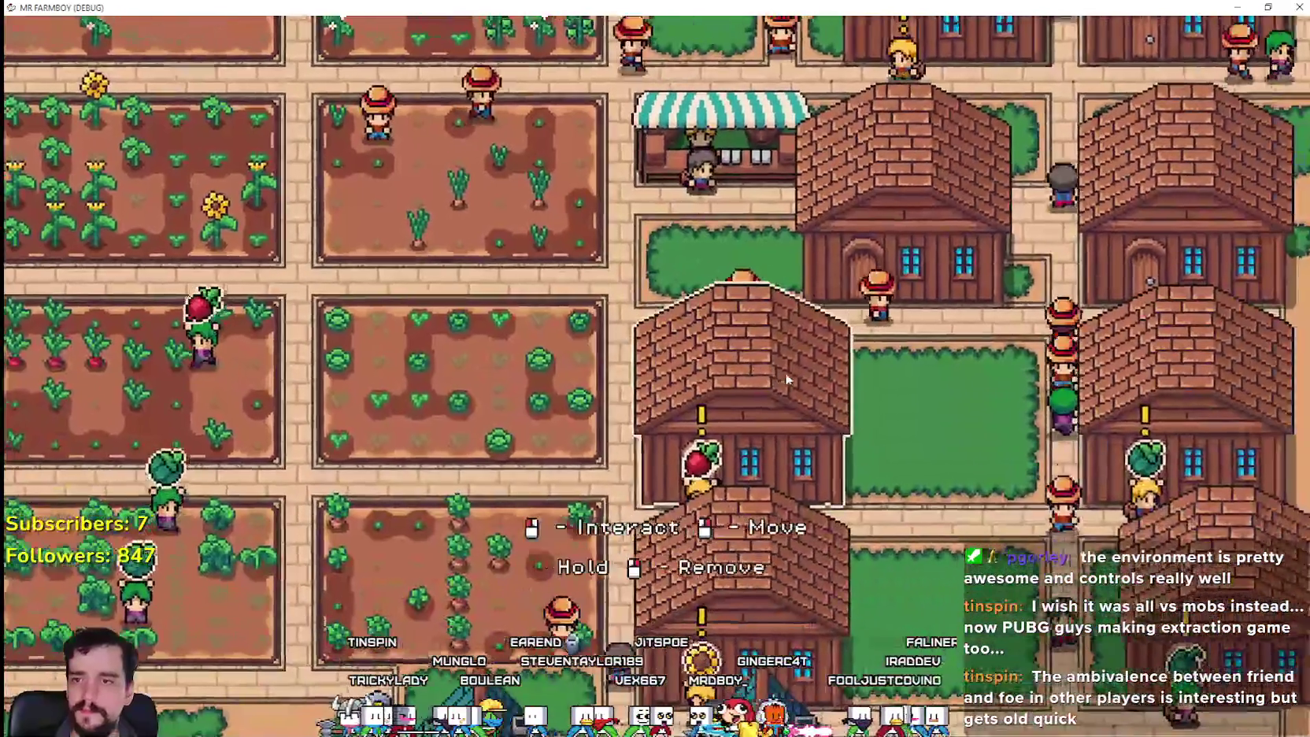
- Build a new Market from the crafting menu's Buildings among the houses and open its inventory
key("c")
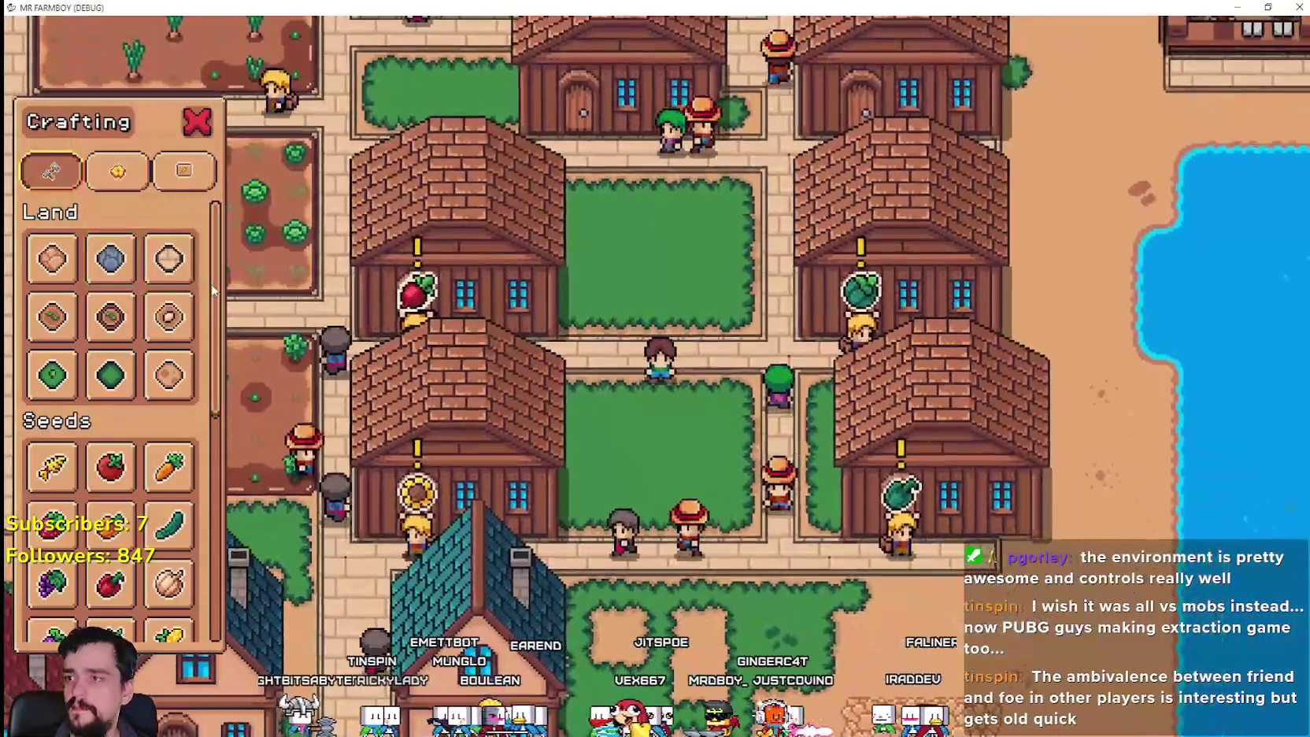
left_click_drag(213, 291, 260, 565)
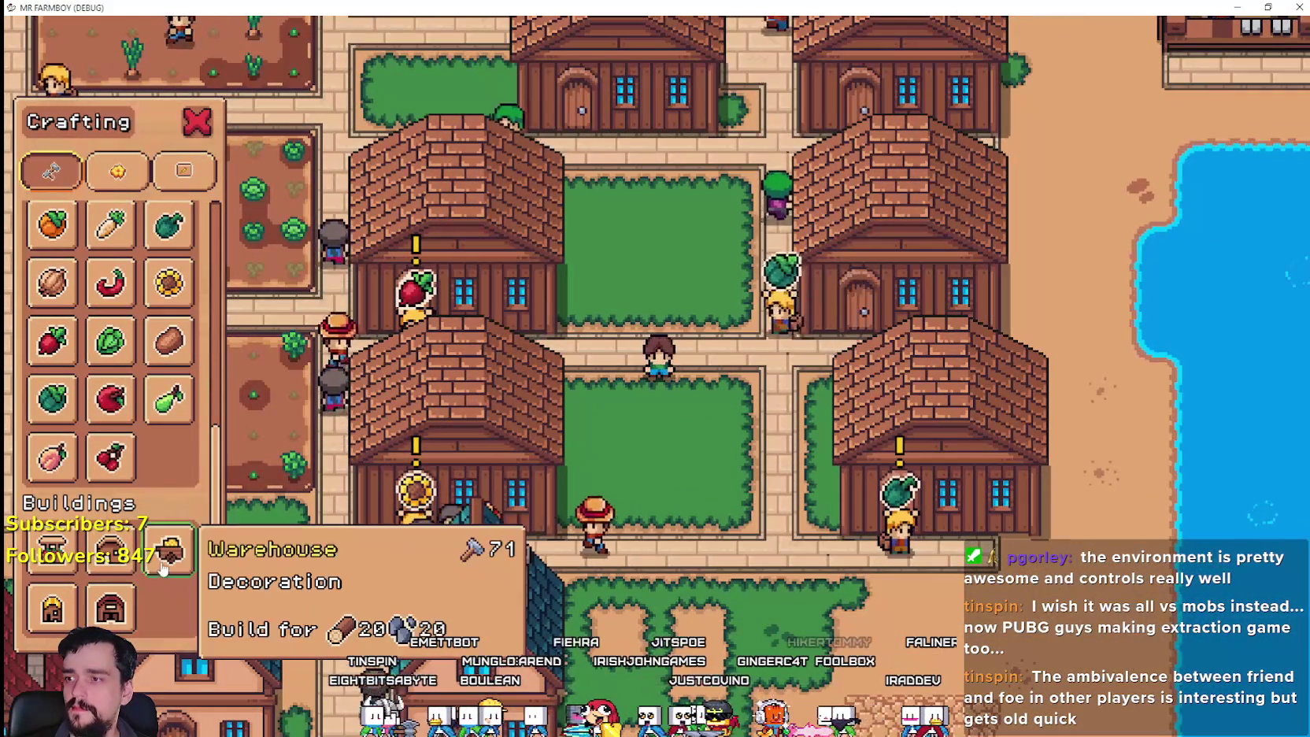
left_click(52, 549)
left_click(678, 463)
right_click(767, 378)
left_click(740, 331)
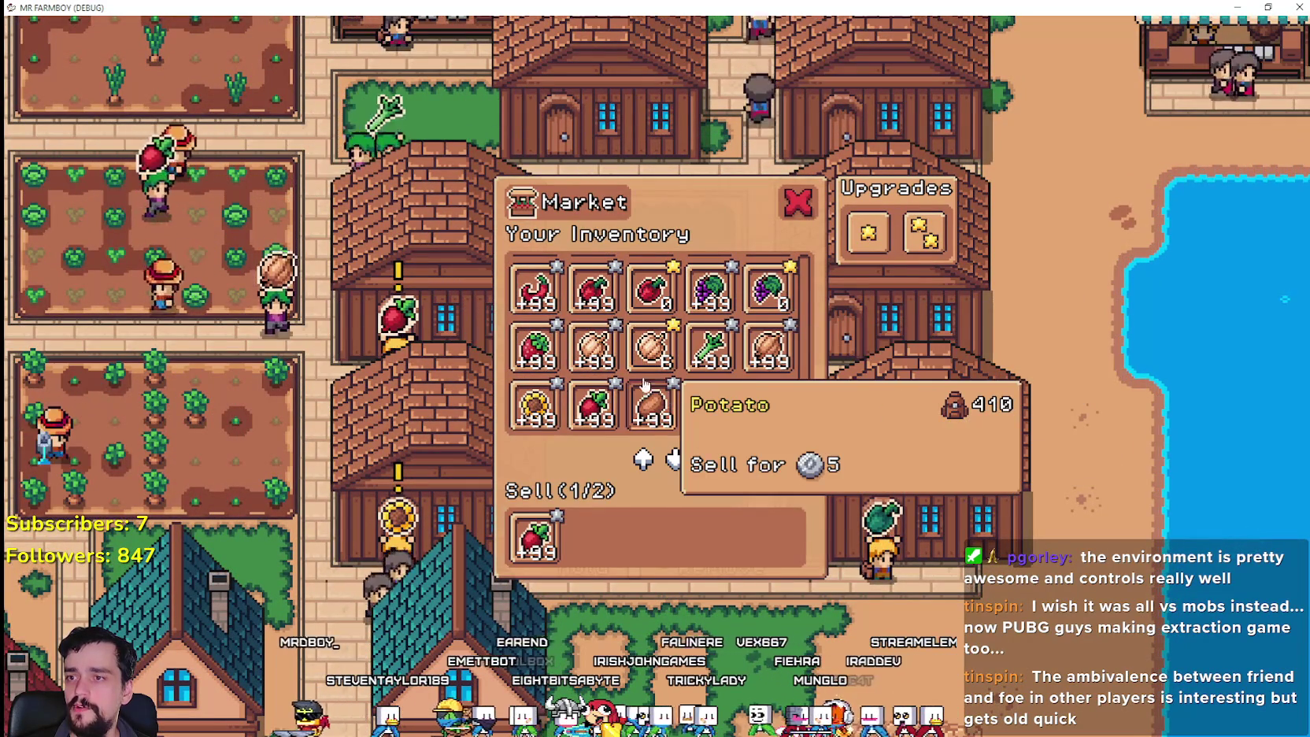
- Add a second radish stack for sale and buy the market's Upgrade 1 and Upgrade 2
left_click(535, 347)
left_click(850, 244)
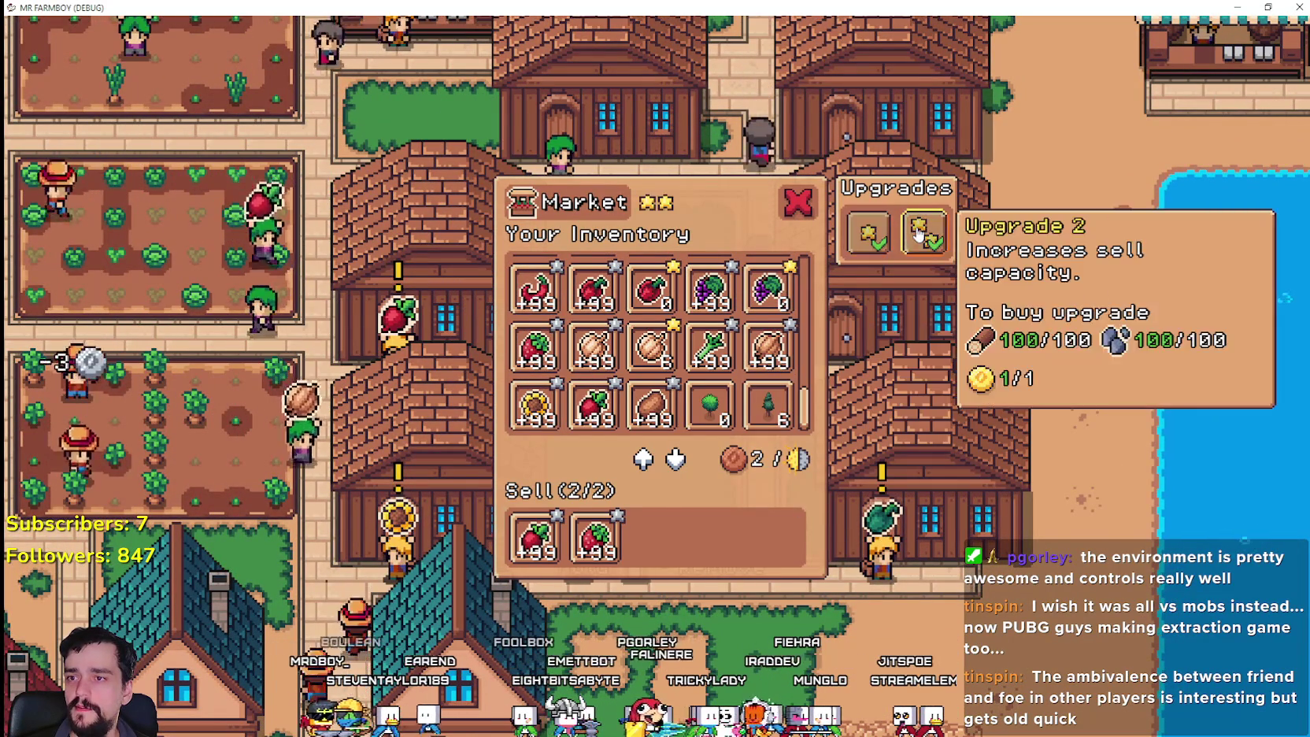
left_click(925, 232)
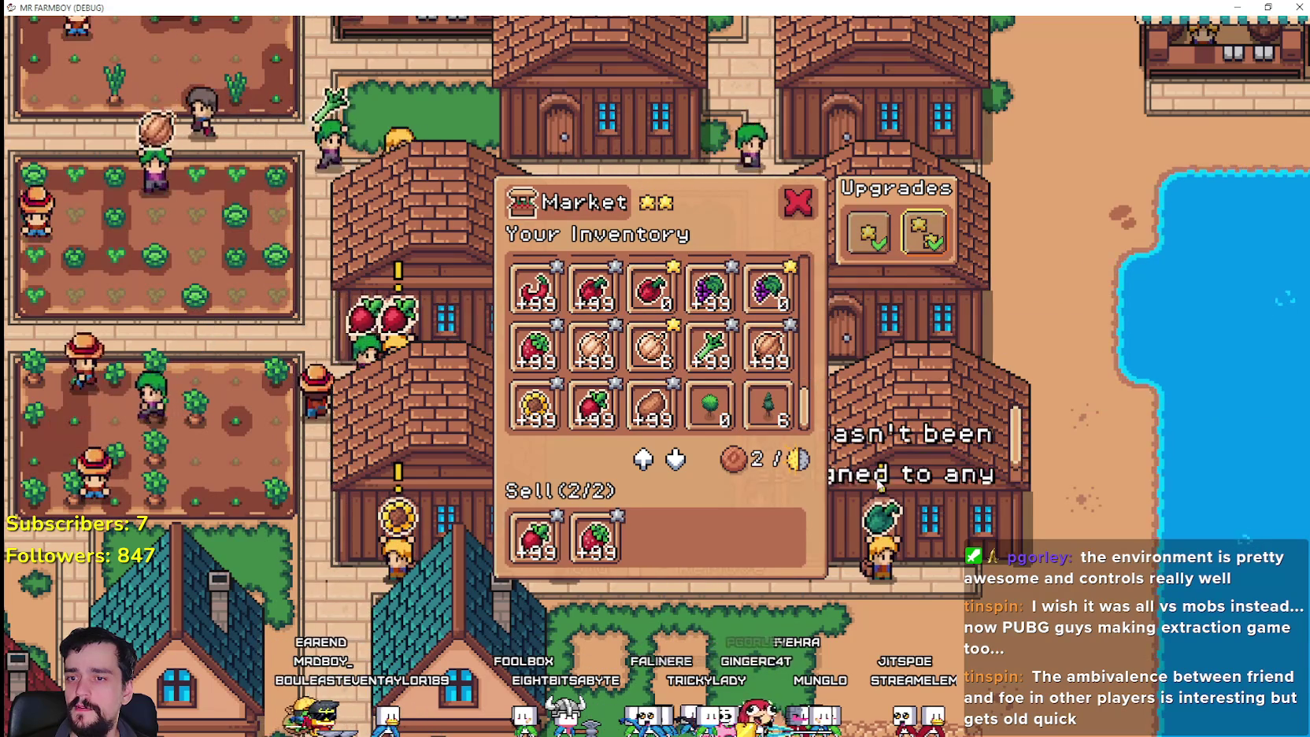
- Put green peppers and sunflowers up for sale, then close the market panel
scroll(779, 340, "down", 2)
left_click(785, 340)
scroll(708, 355, "up", 5)
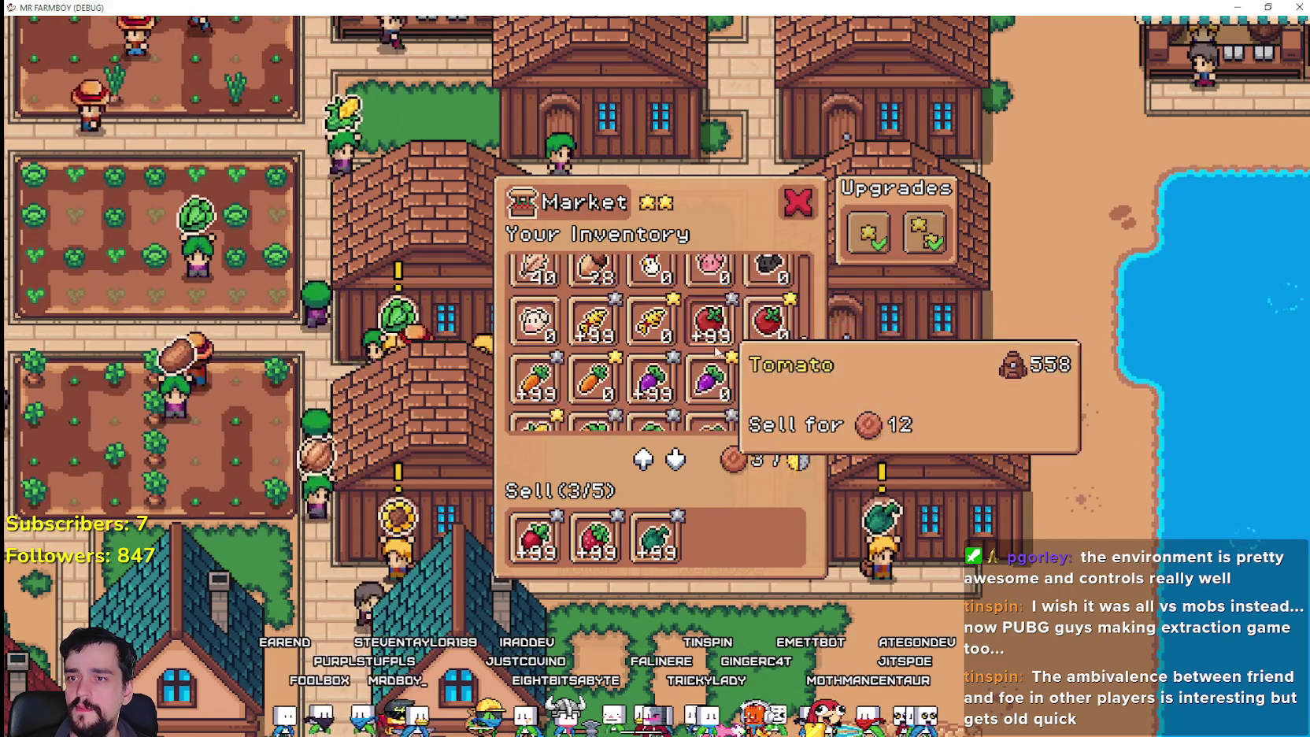
scroll(719, 356, "down", 6)
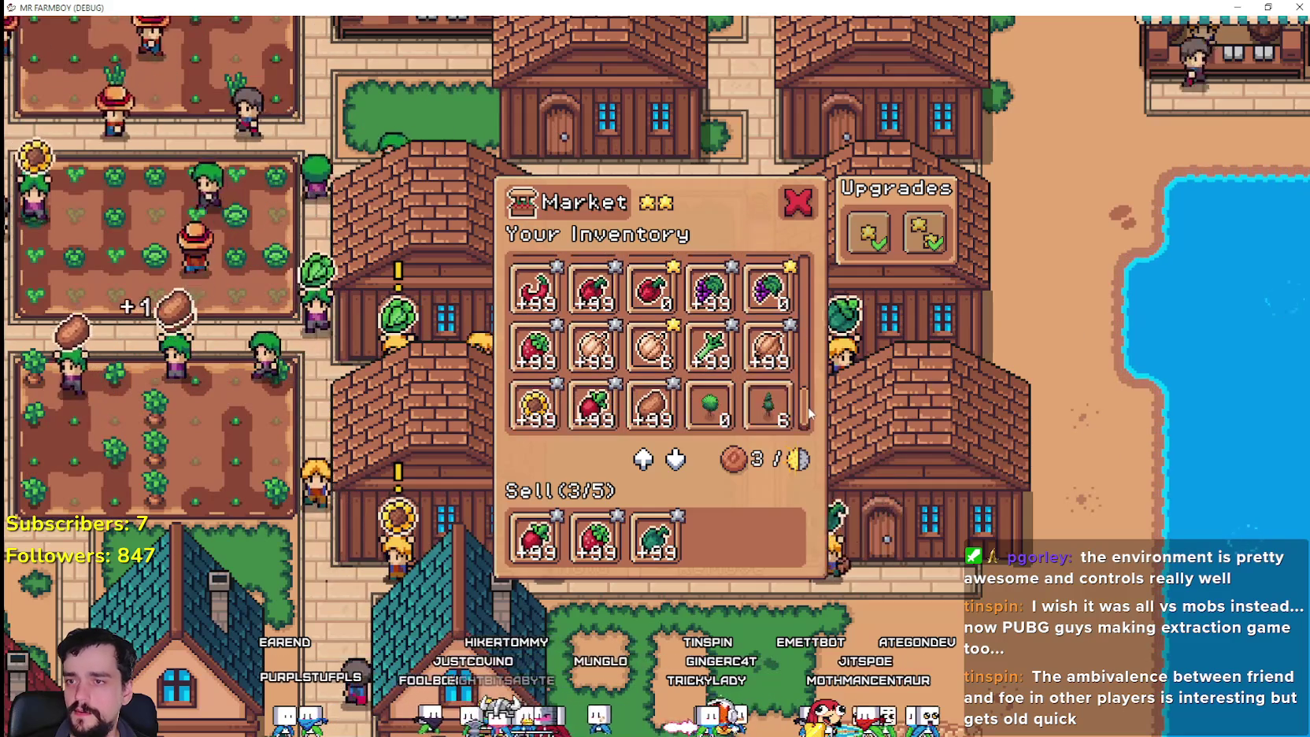
left_click(535, 406)
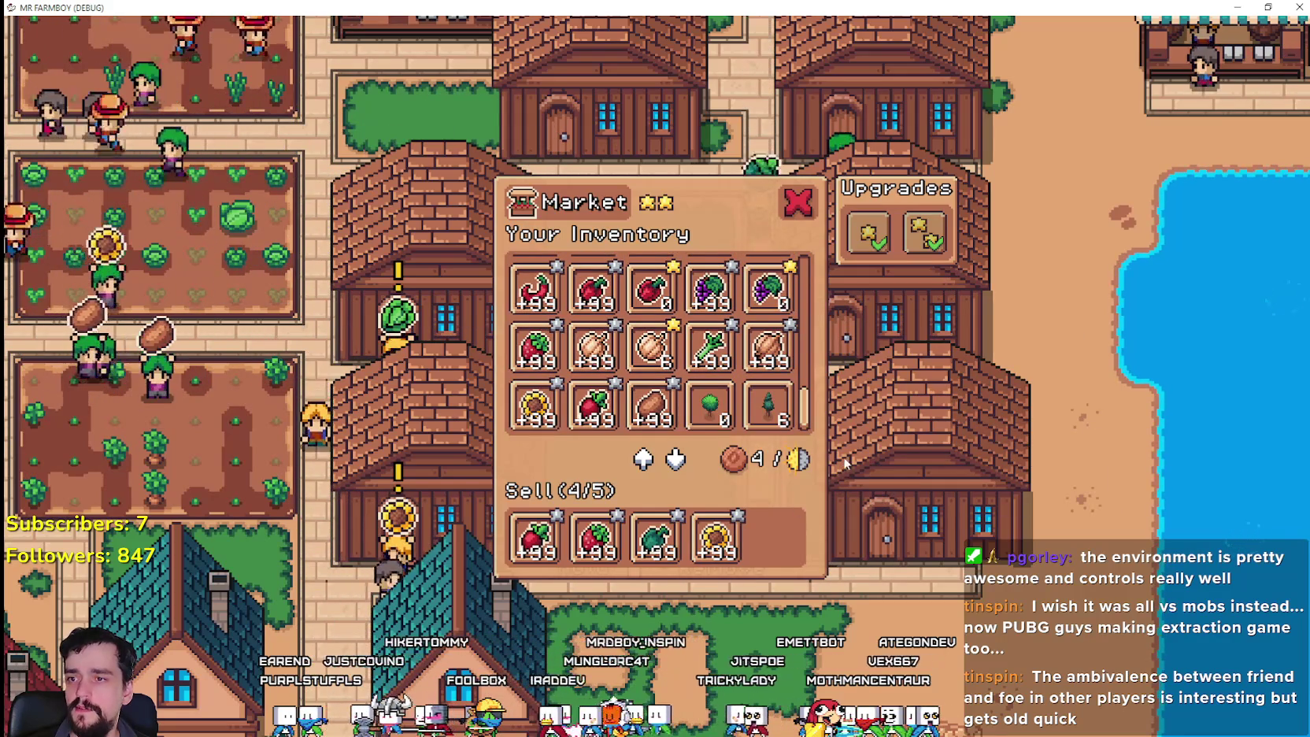
key("Escape")
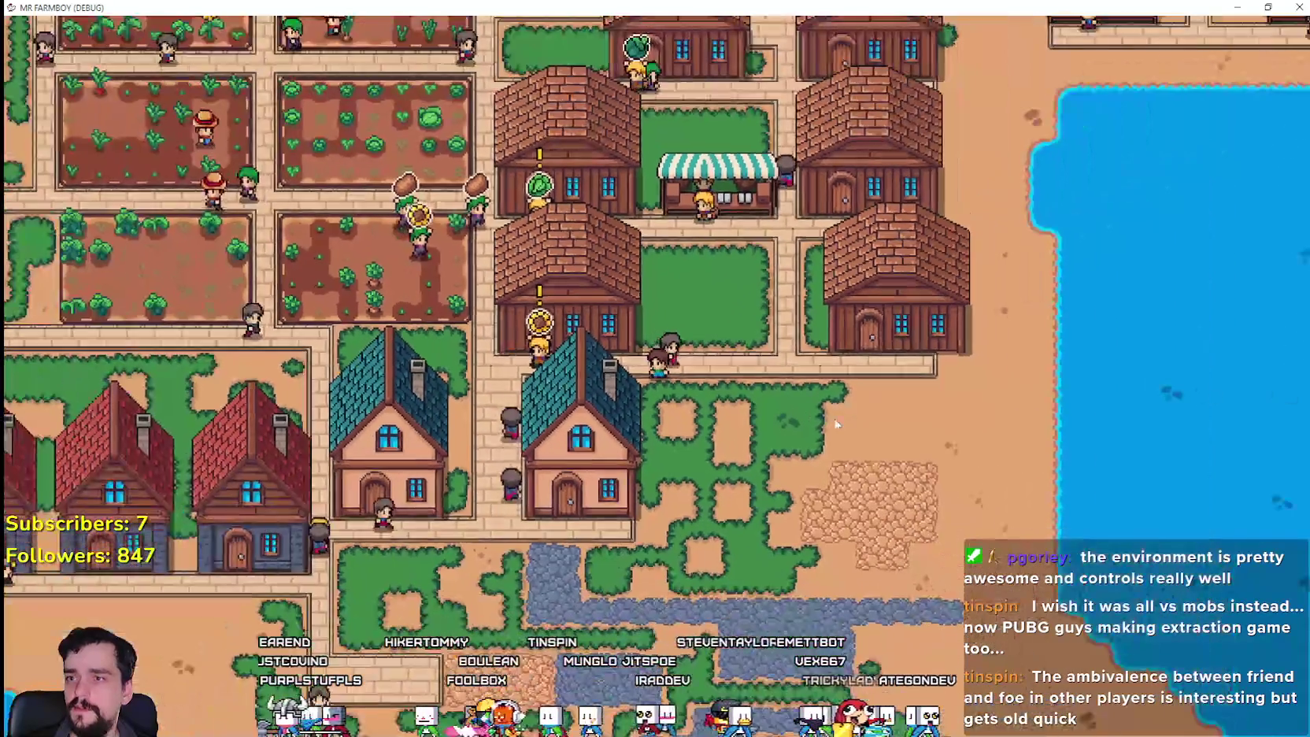
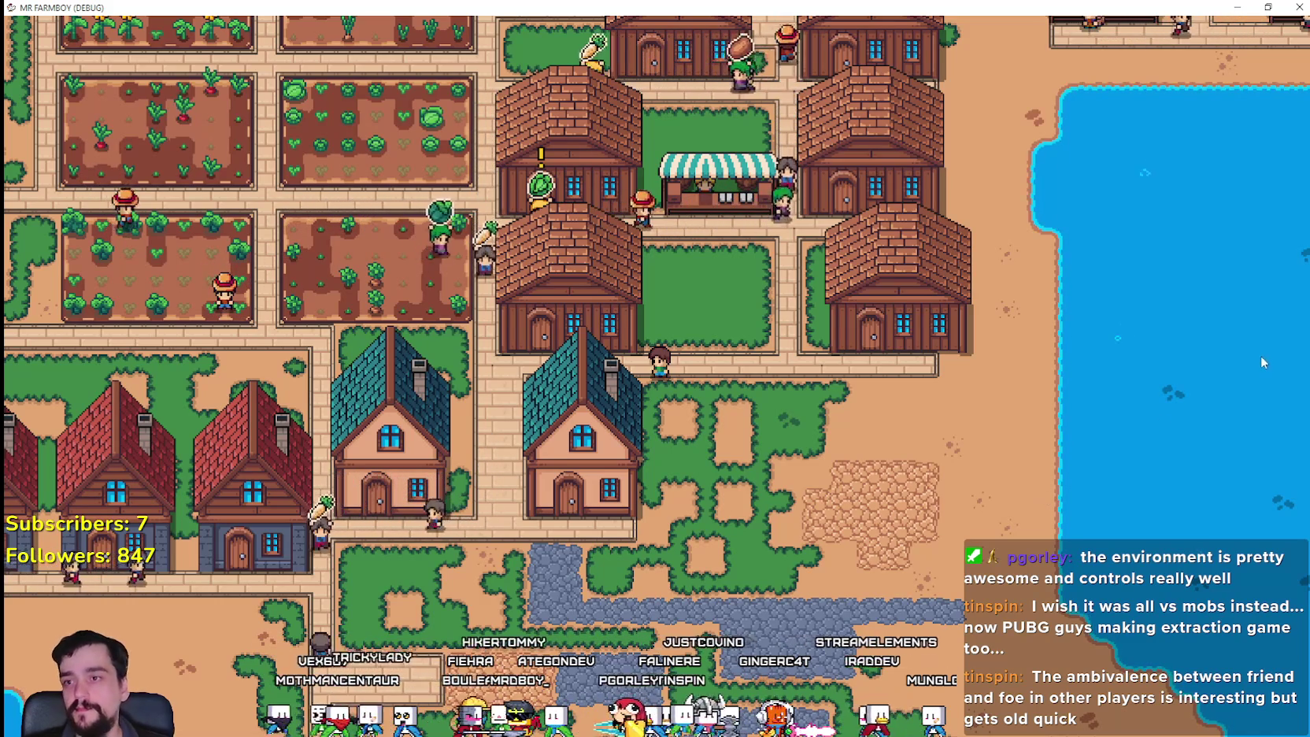
- Walk the farmer left, north-east, then south through town to the market building
scroll(771, 389, "up", 4)
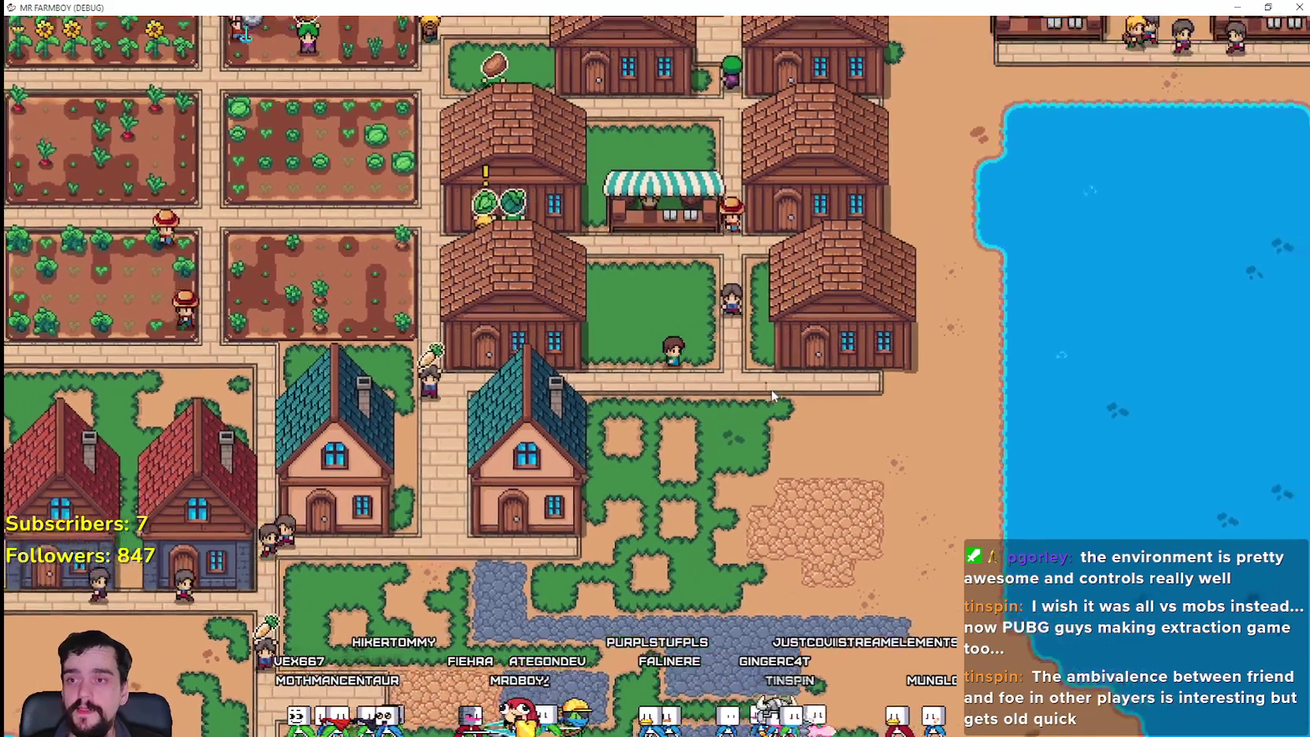
scroll(770, 382, "down", 4)
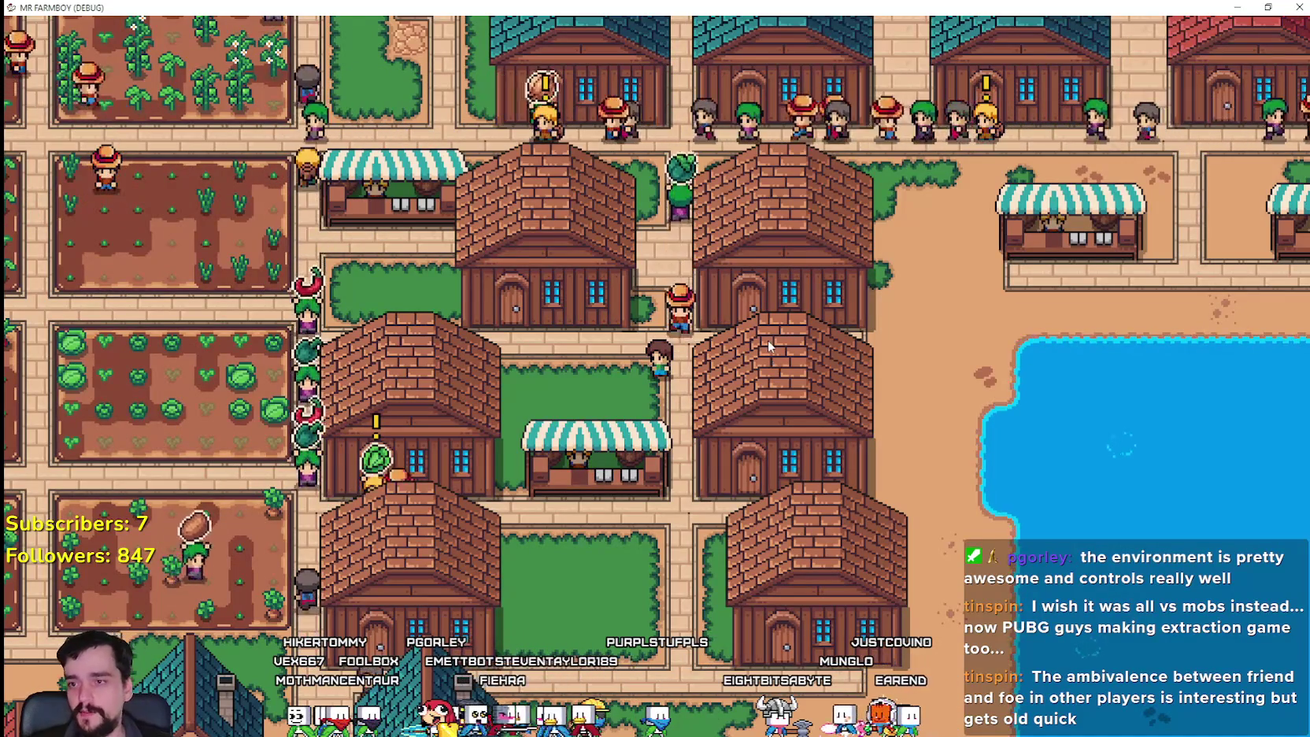
key("a")
key("w")
key("d")
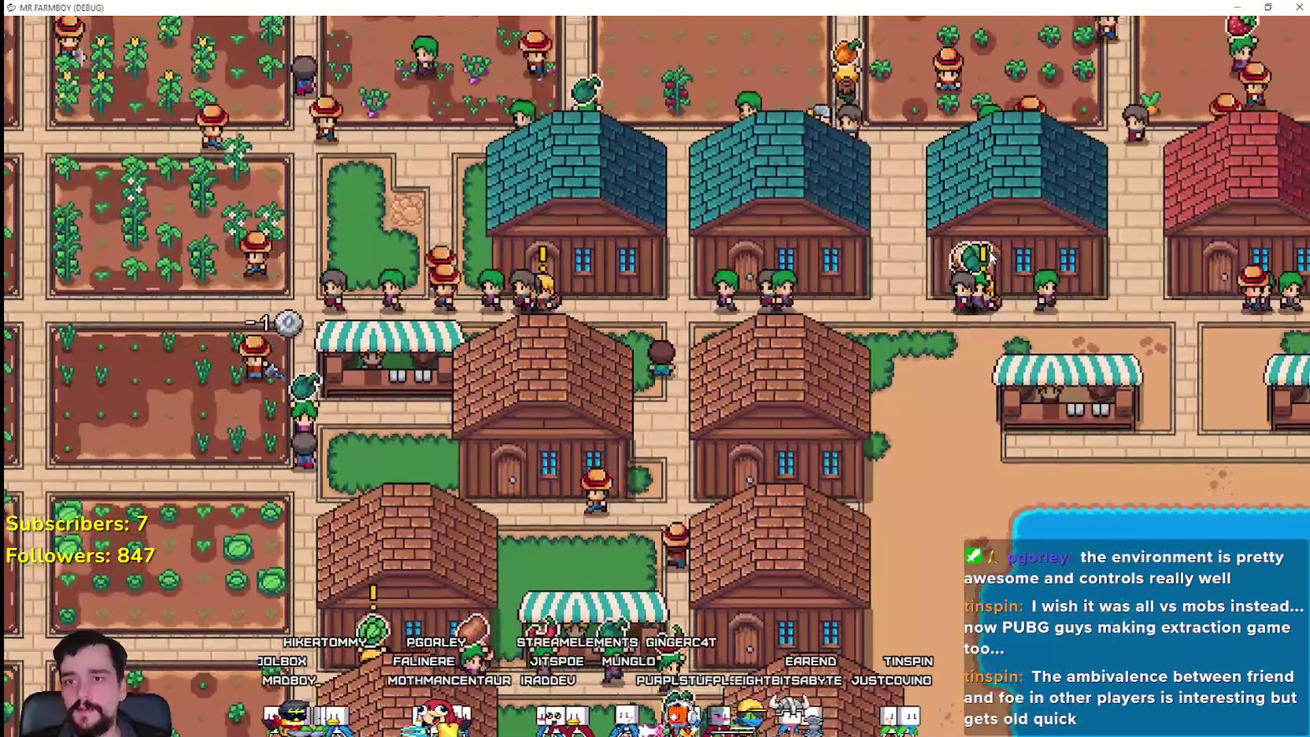
key("s")
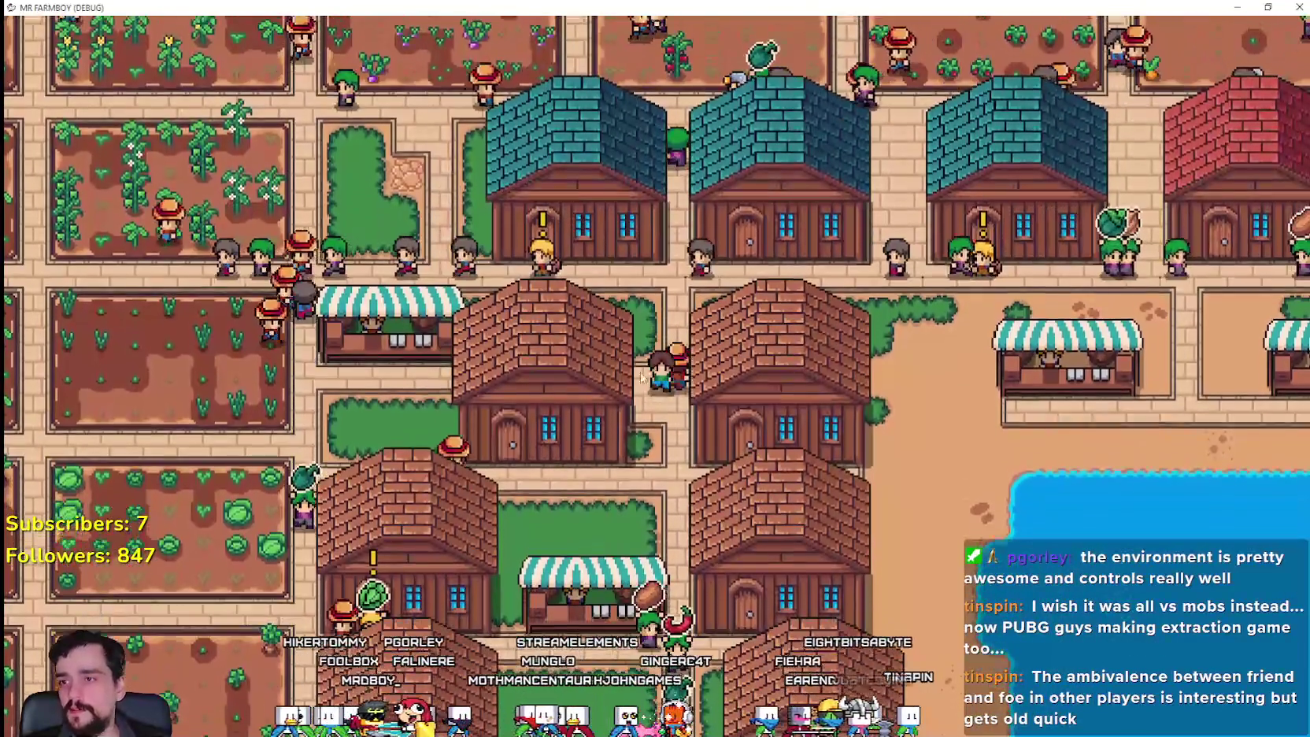
key("s")
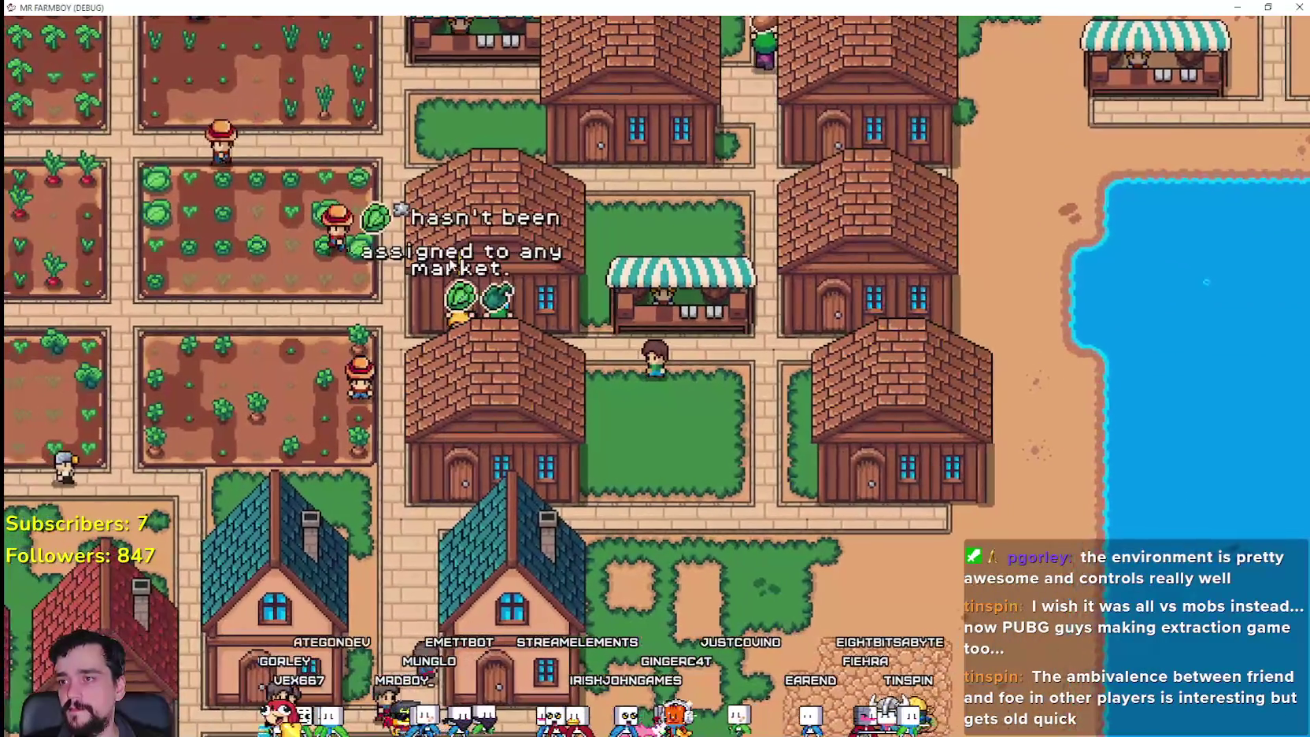
- Open the existing market's trade window, look over the inventory and sell list, then close it
key("e")
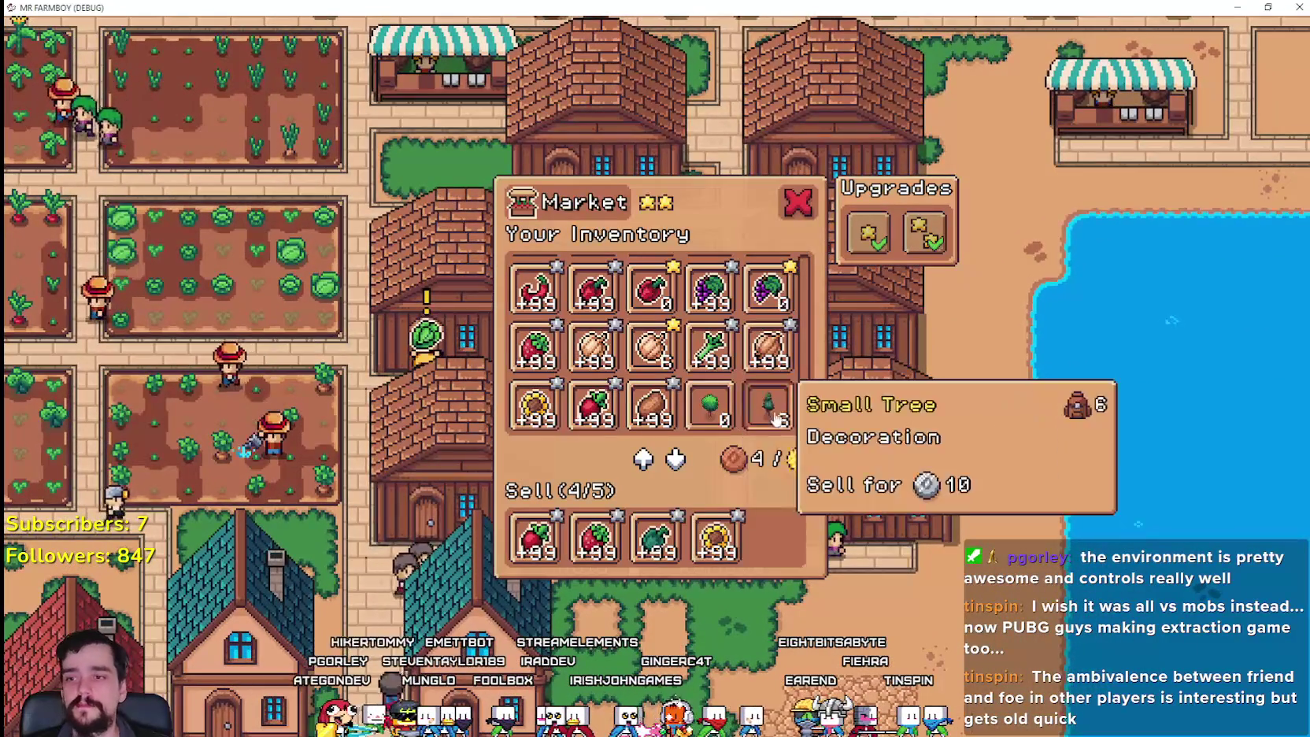
scroll(736, 372, "up", 3)
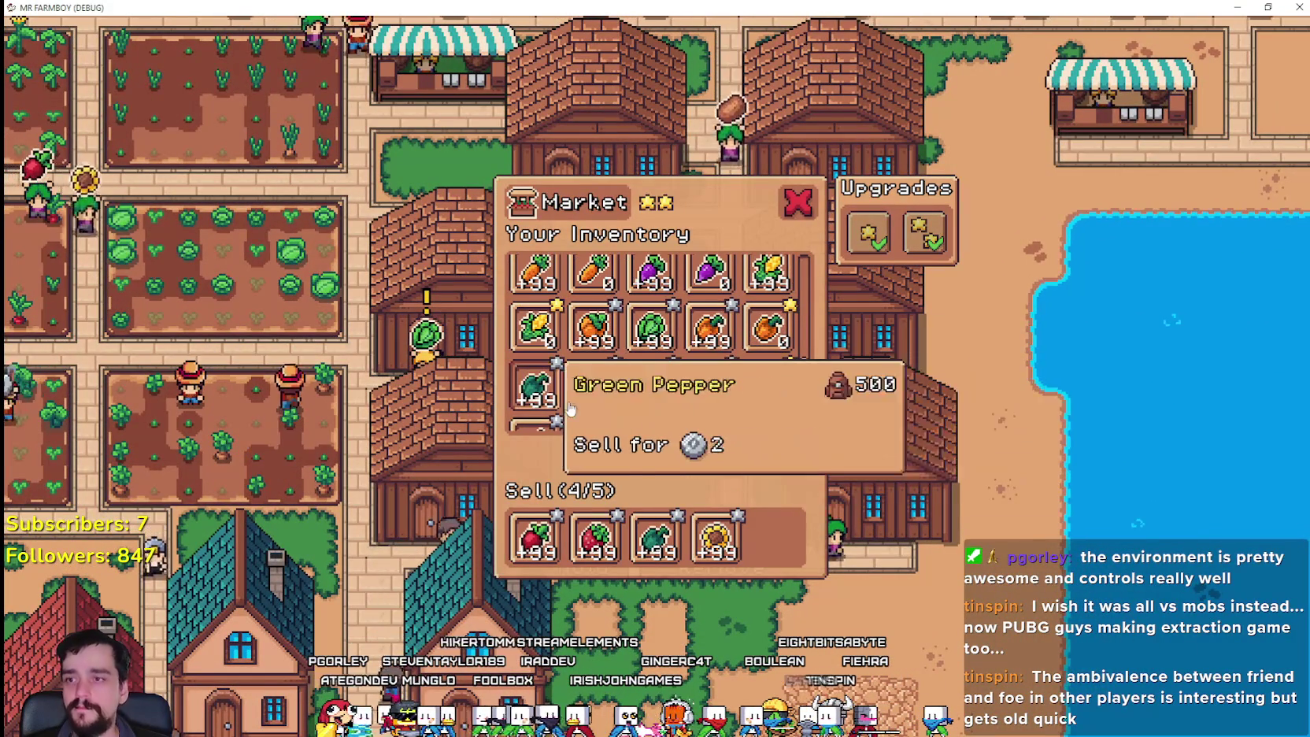
scroll(720, 391, "up", 3)
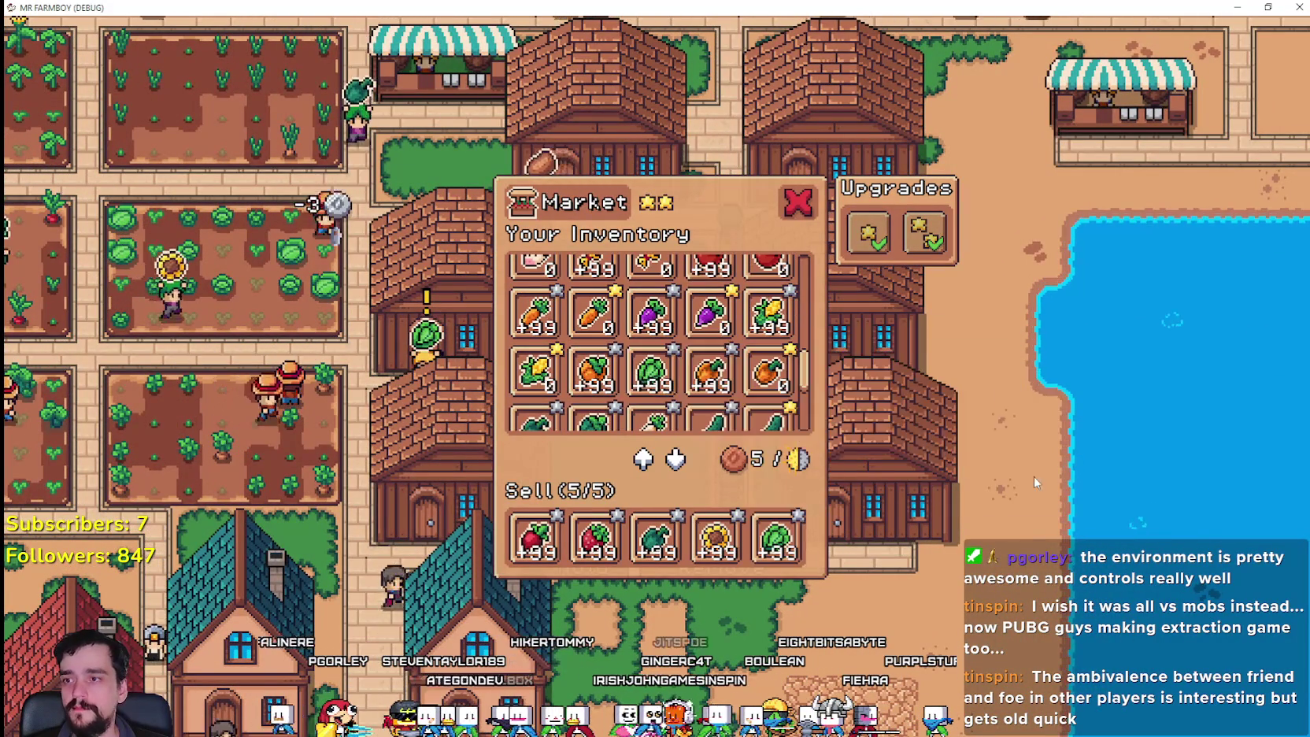
key("e")
- Walk the farmer down-left, then up-right through town toward the houses
key("a")
key("s")
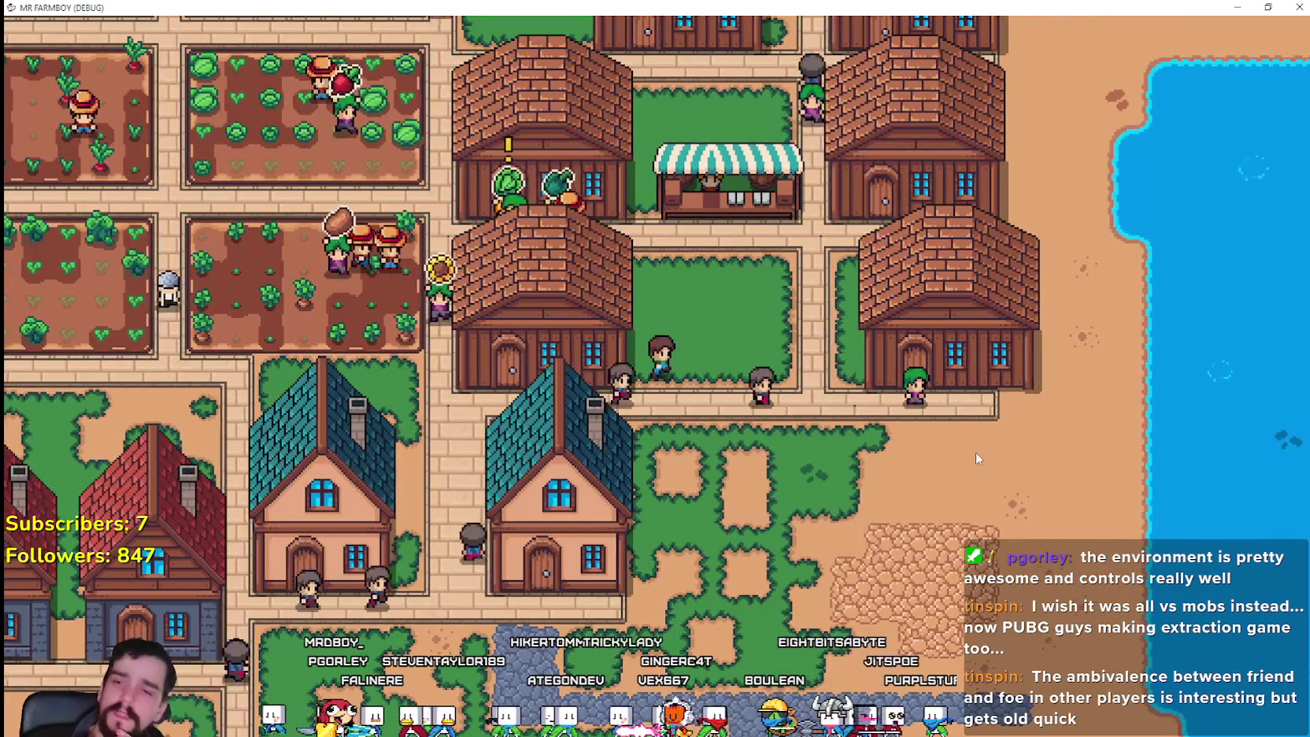
key("w")
key("d")
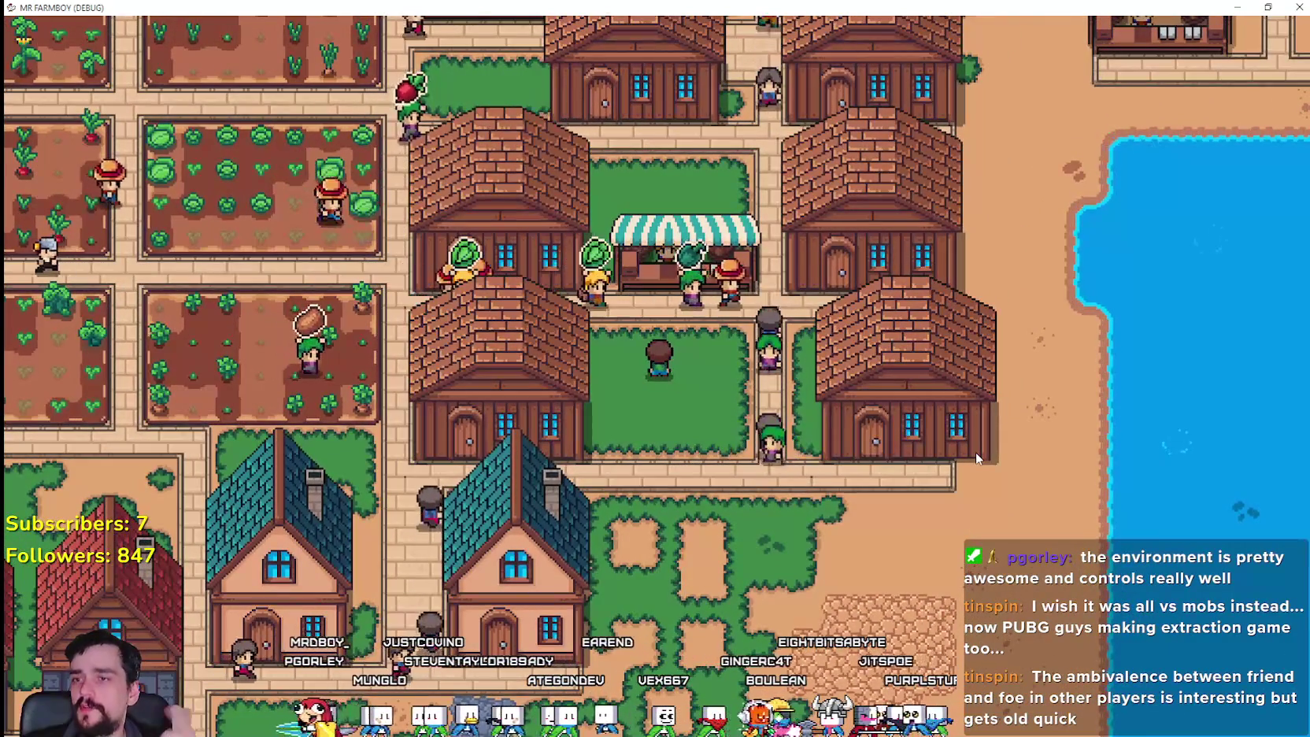
key("w")
key("d")
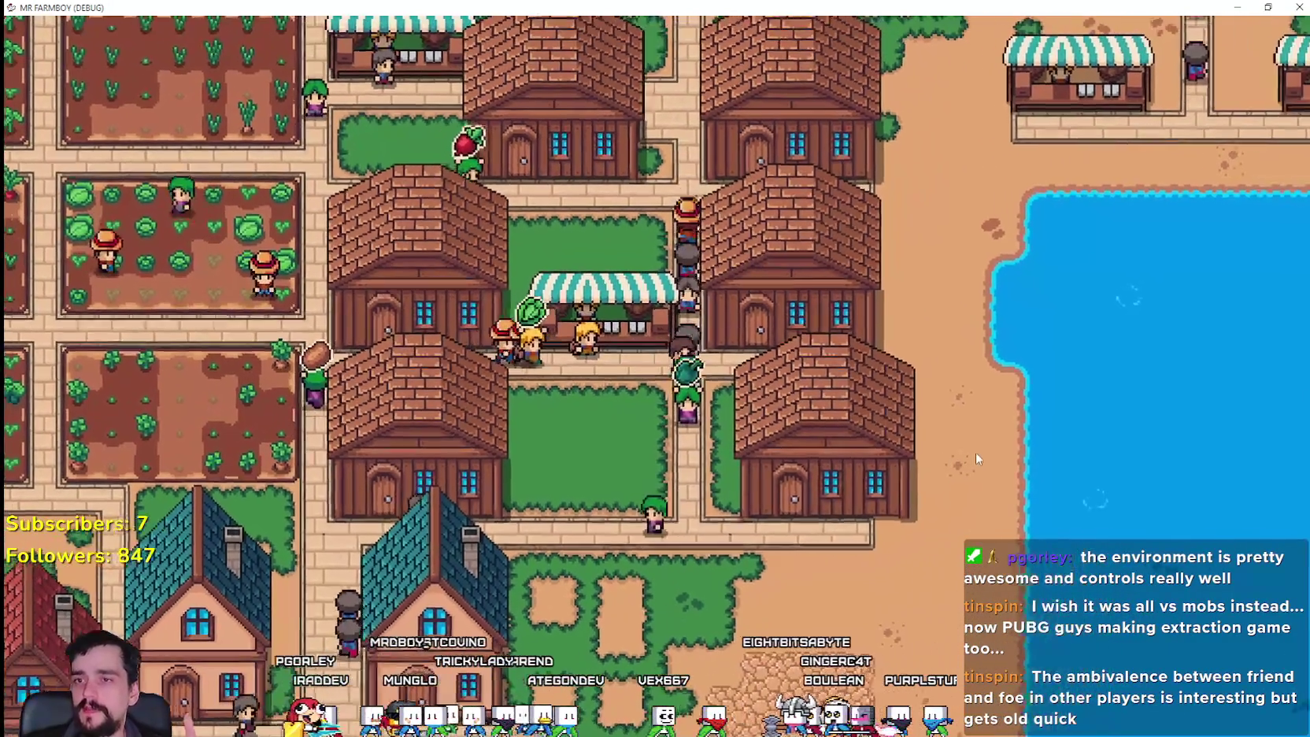
key("w")
key("d")
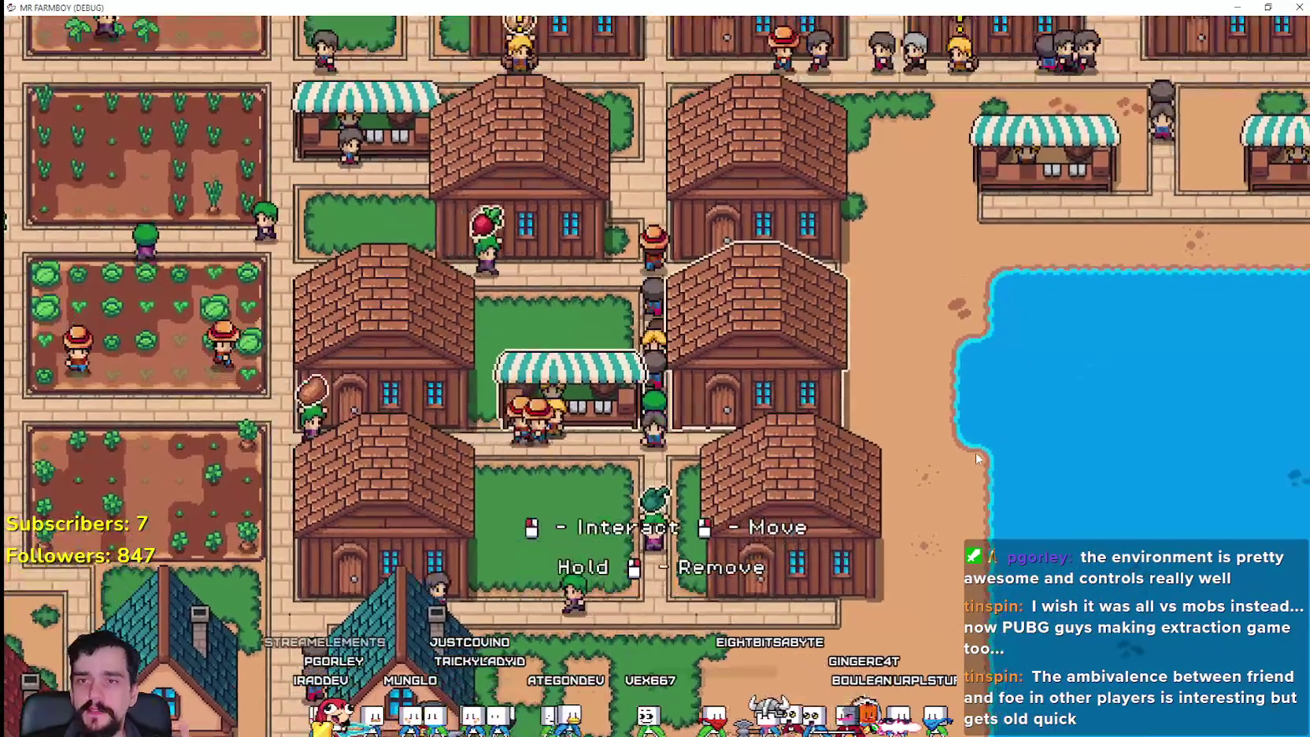
- Walk the farmer back down-left past the farm fields and over toward the lake
key("s")
key("a")
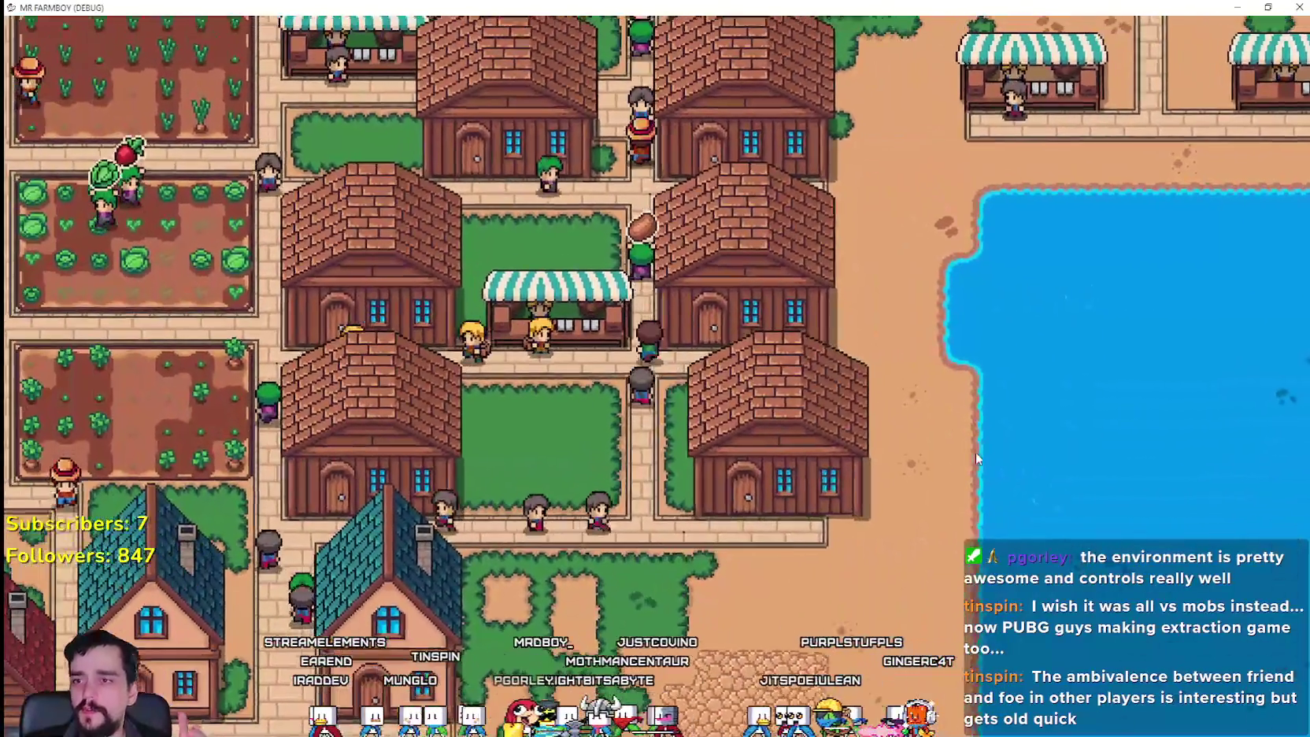
key("w")
key("a")
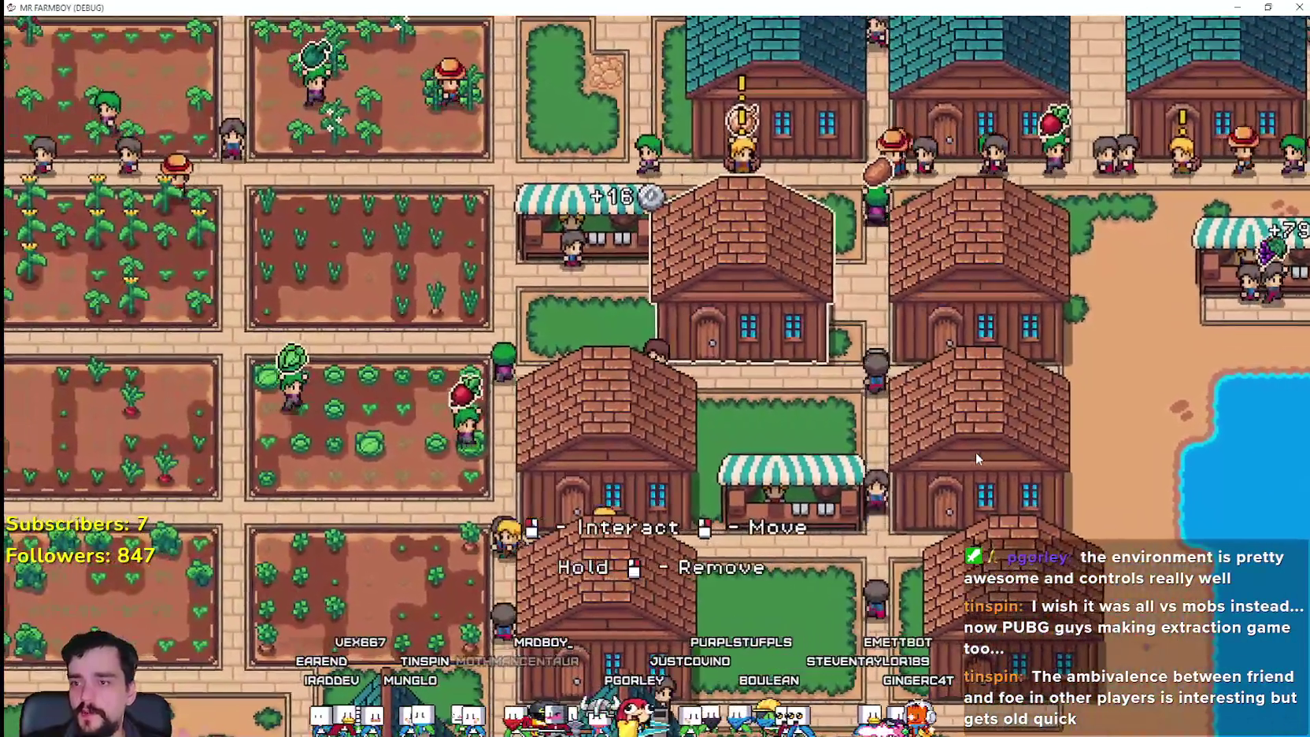
key("a")
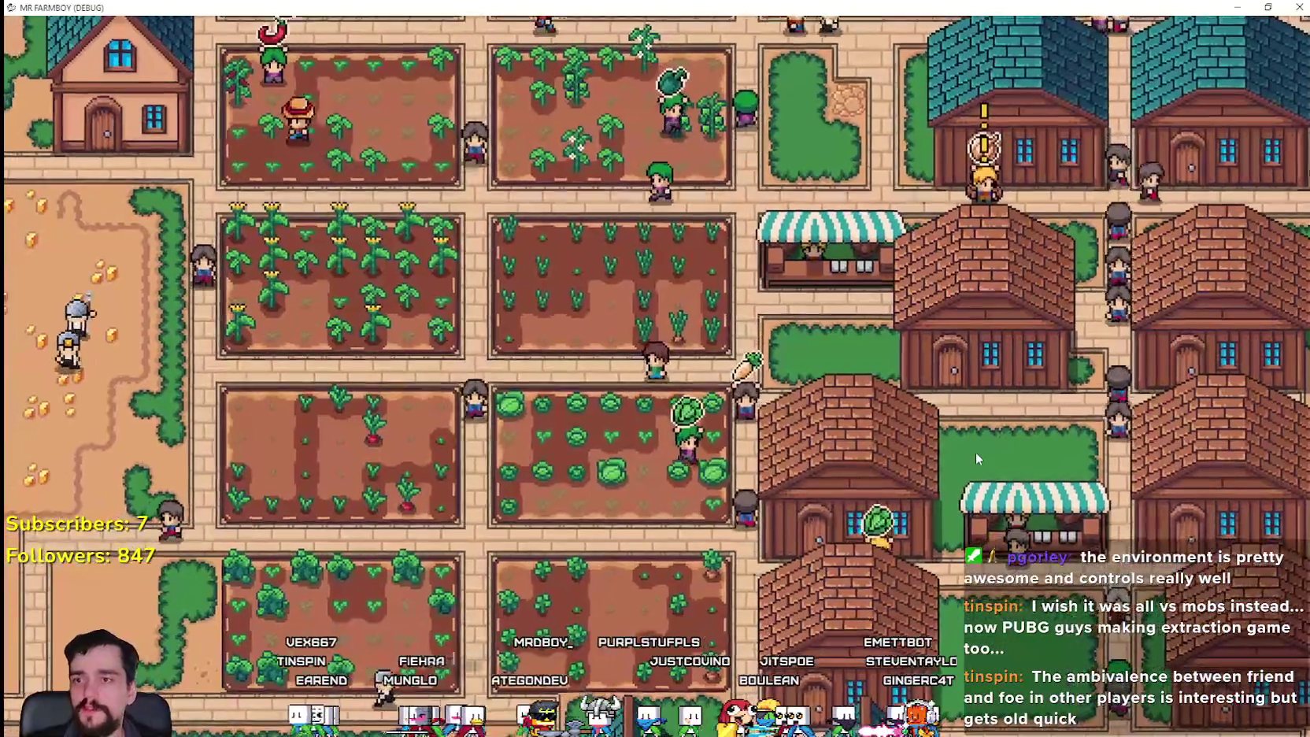
key("d")
key("s")
key("d")
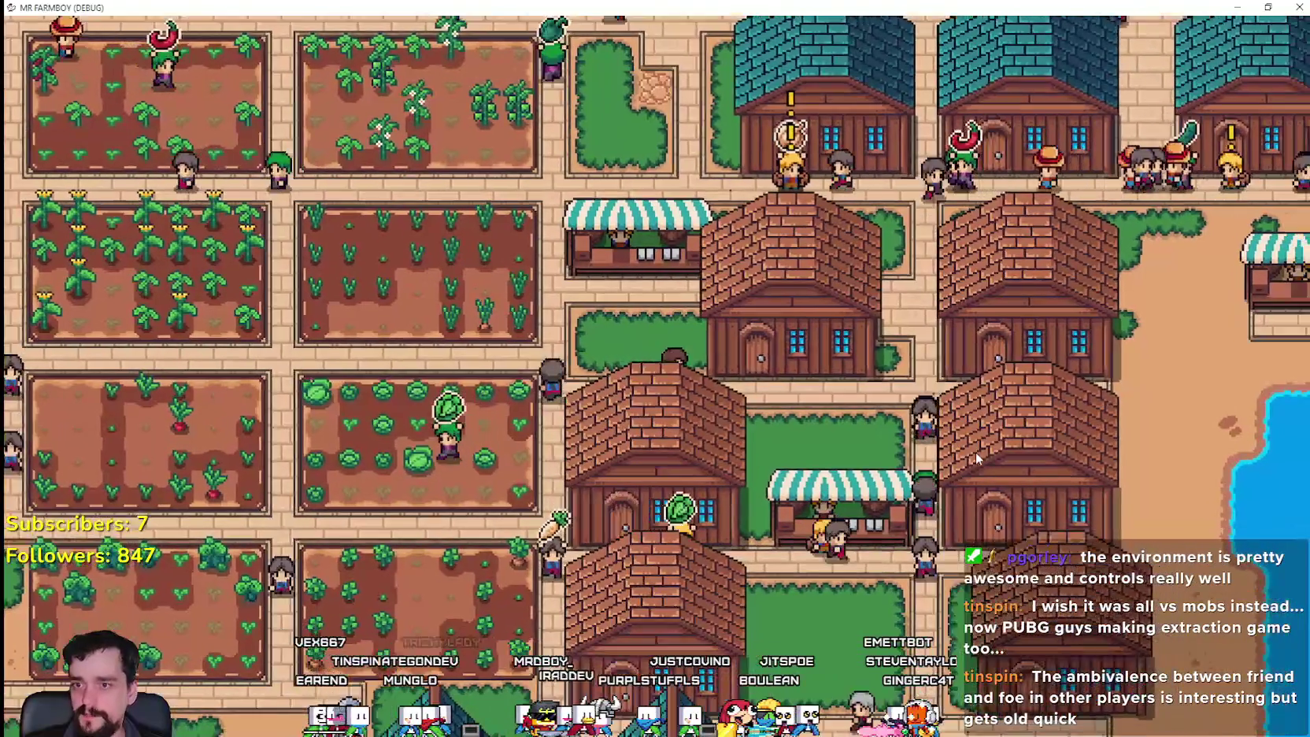
key("w")
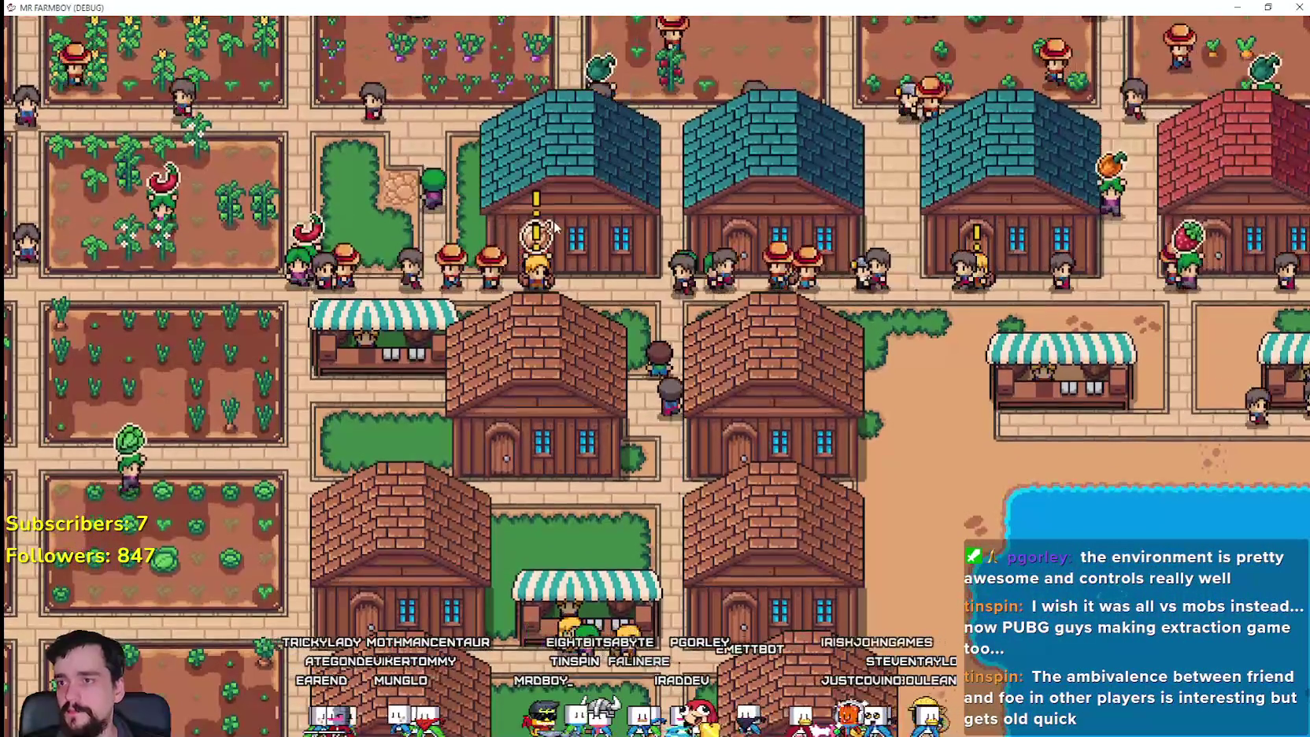
key("s")
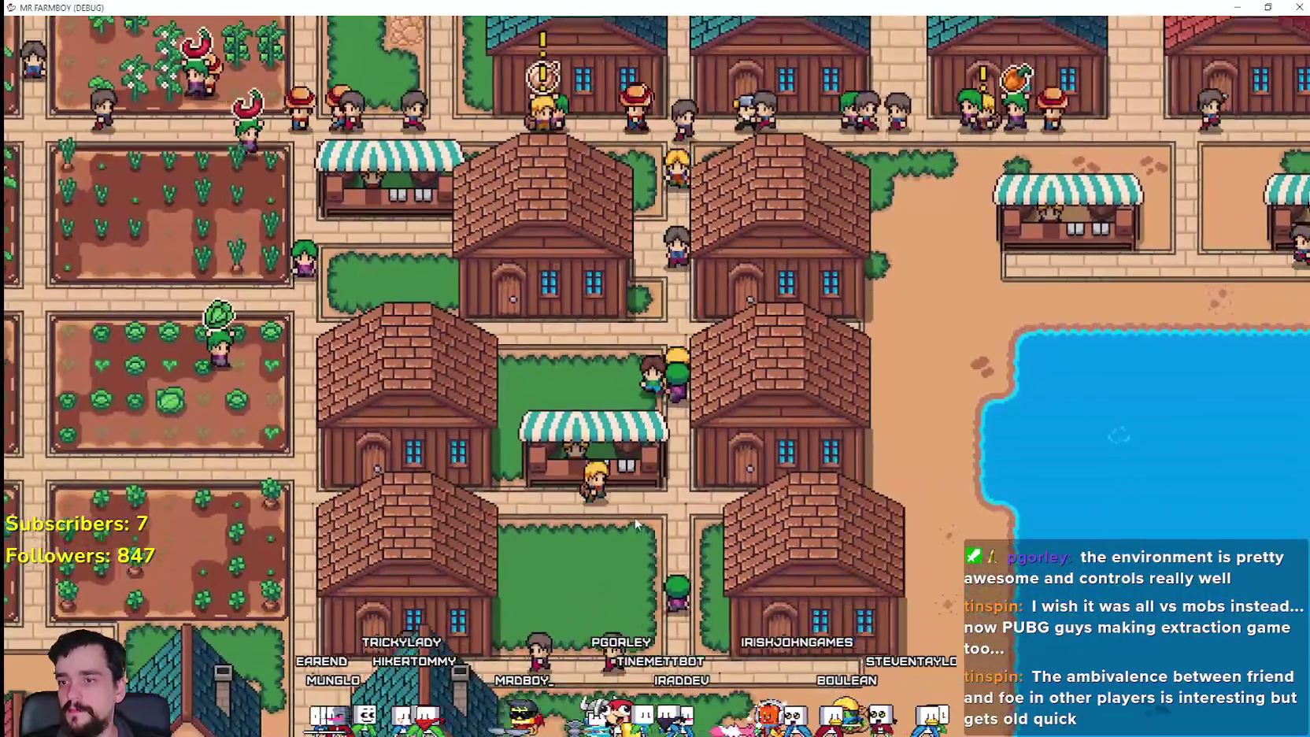
- Build a Market from the crafting list's buildings and open its trade window
key("b")
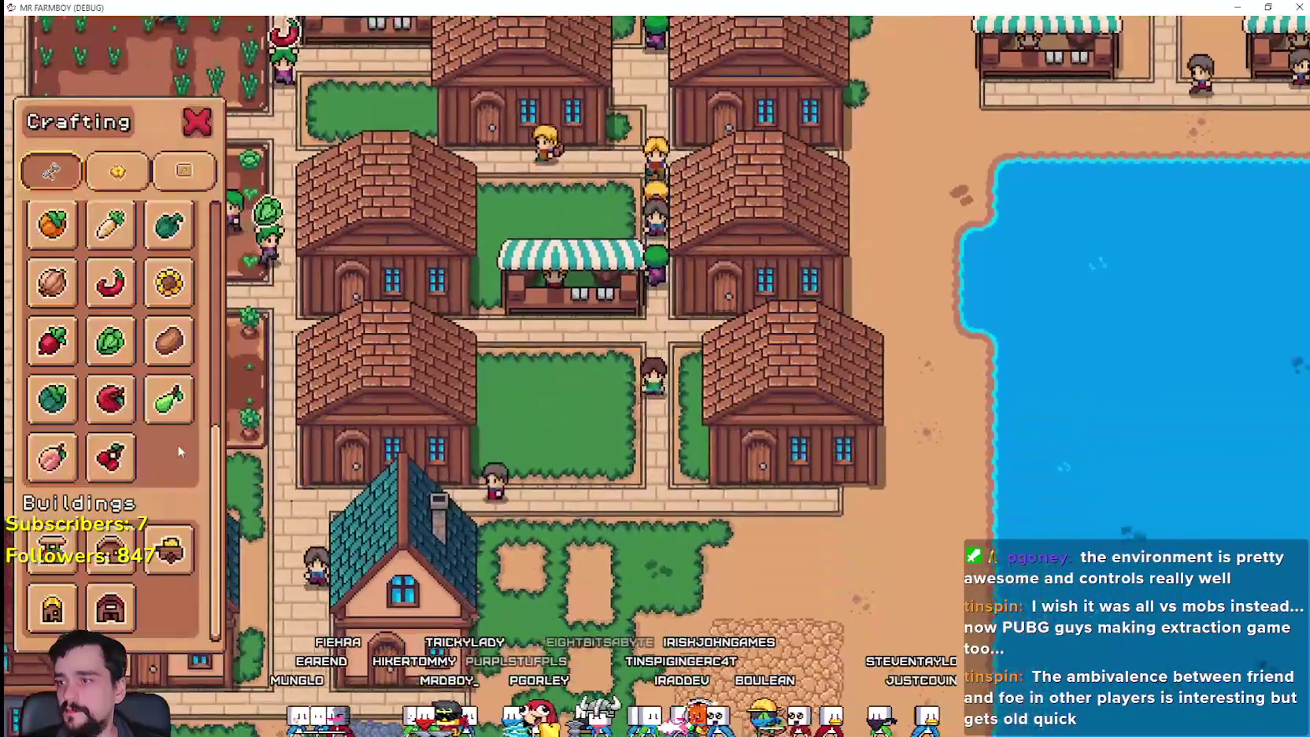
scroll(157, 437, "down", 2)
scroll(157, 436, "down", 3)
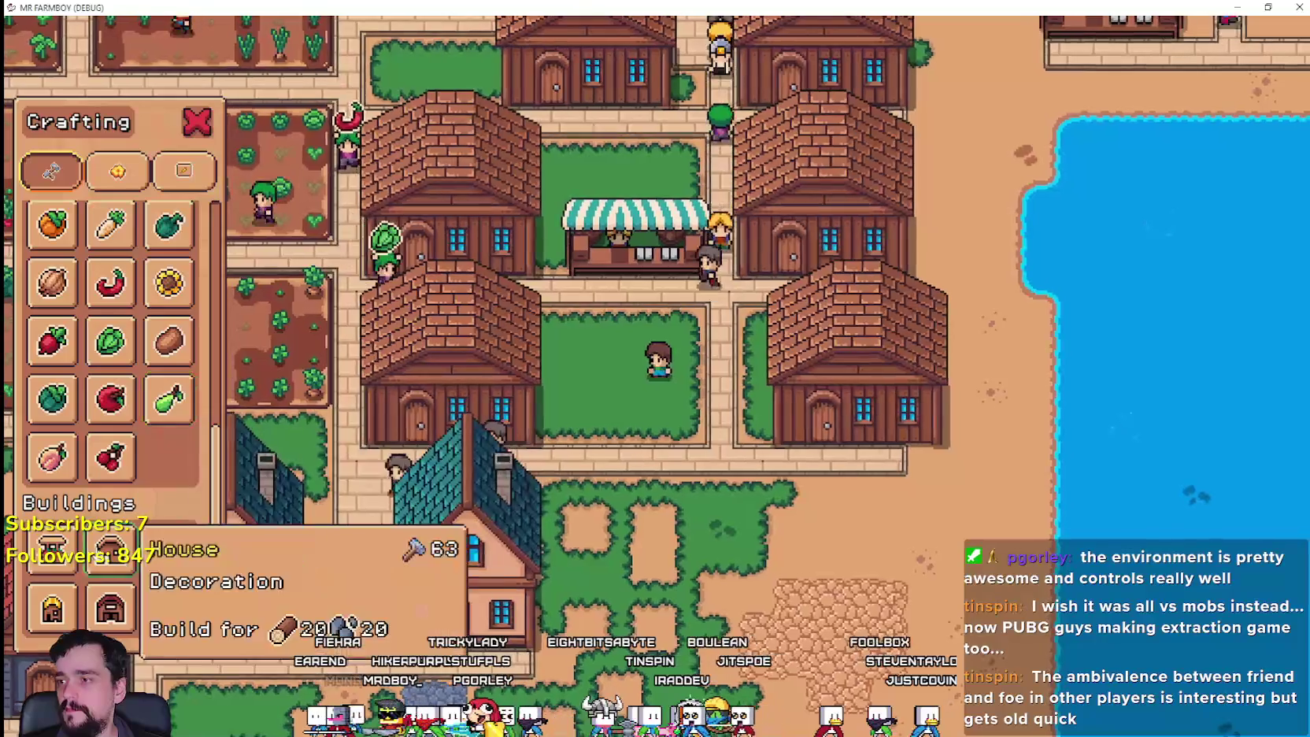
left_click(61, 560)
left_click(610, 547)
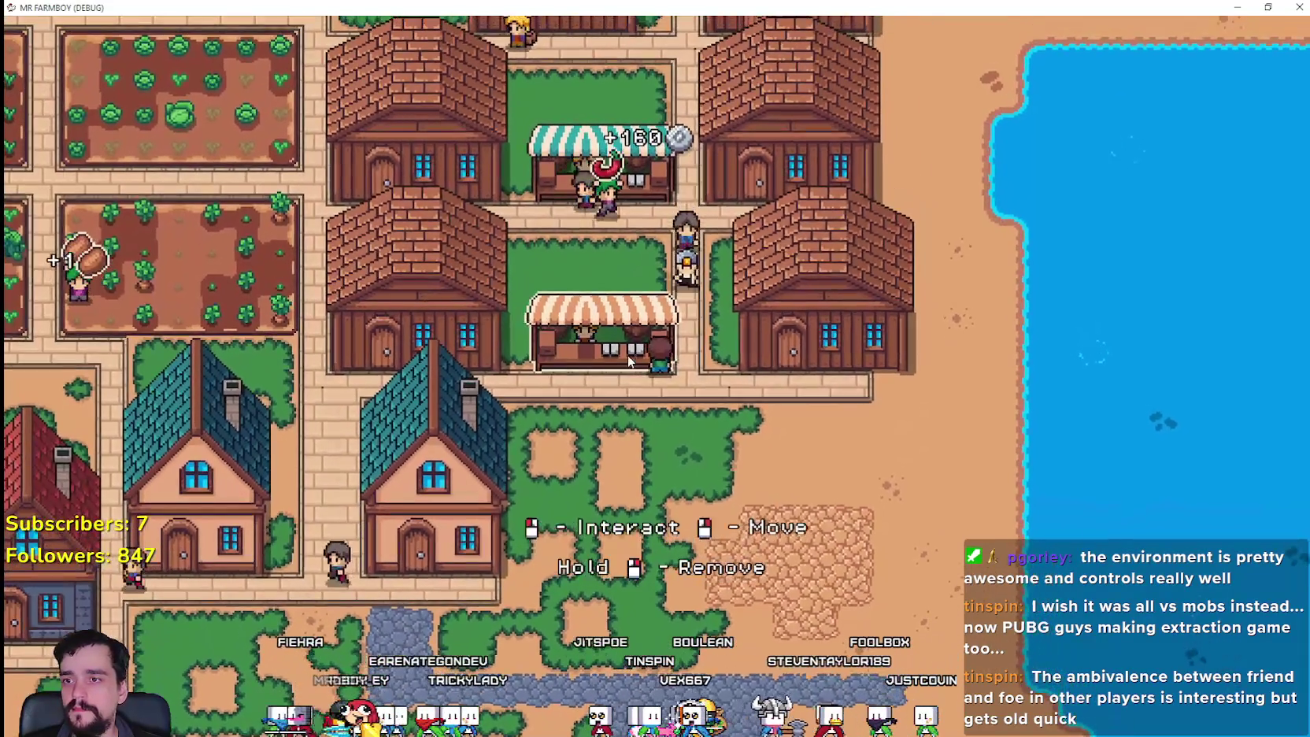
left_click(610, 314)
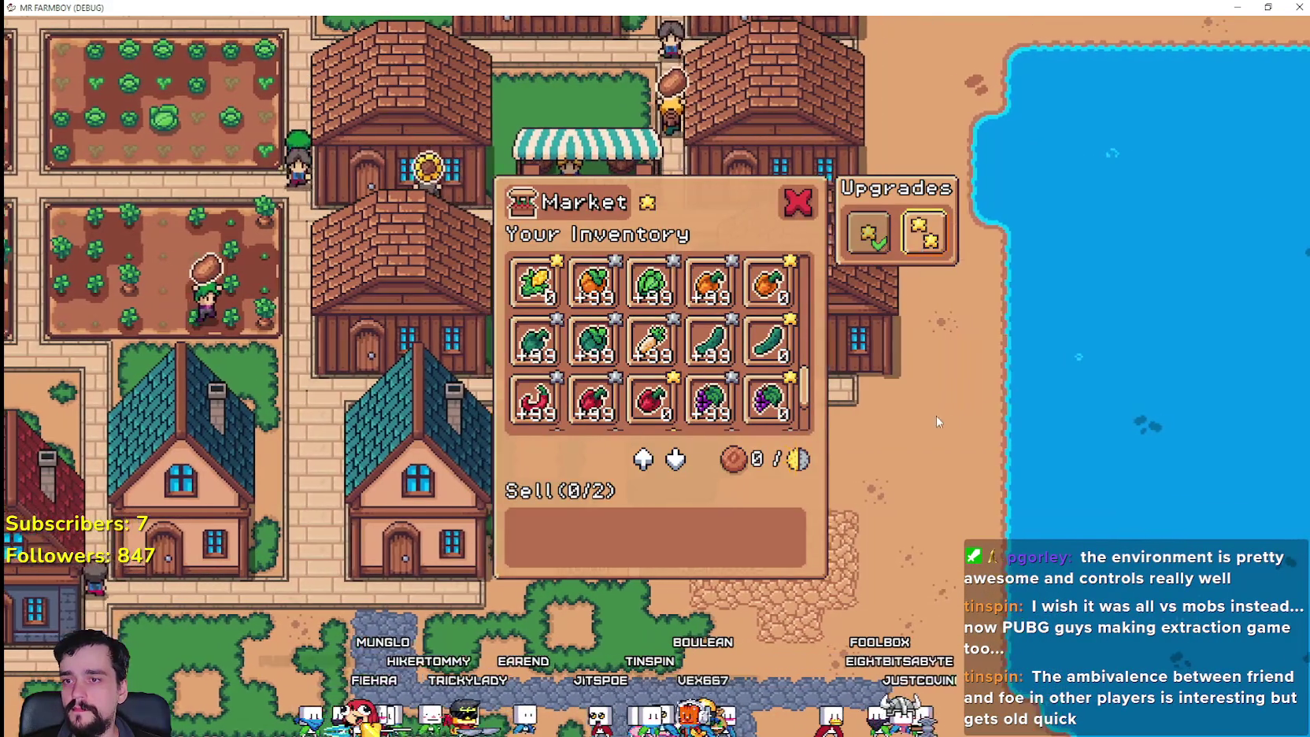
- Close the current market window and open the red-awning stall's market window
left_click(931, 412)
scroll(934, 411, "down", 3)
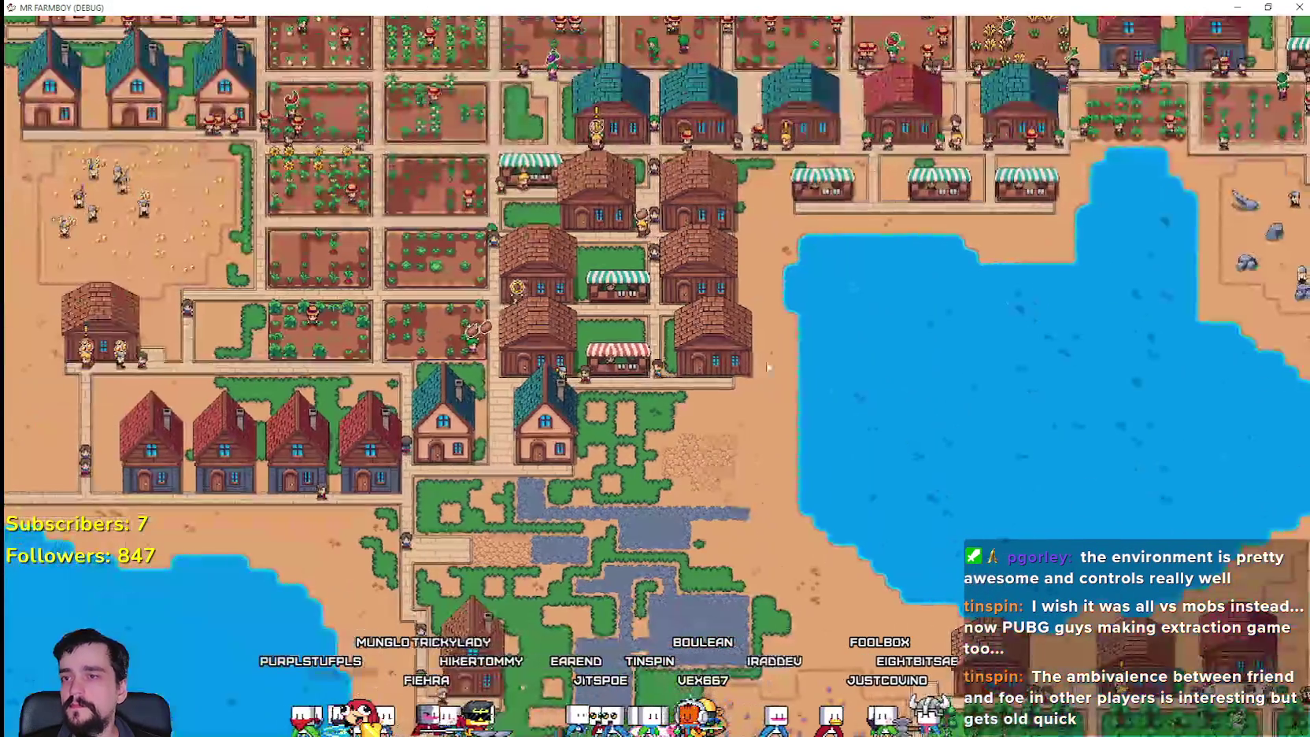
mouse_move(602, 148)
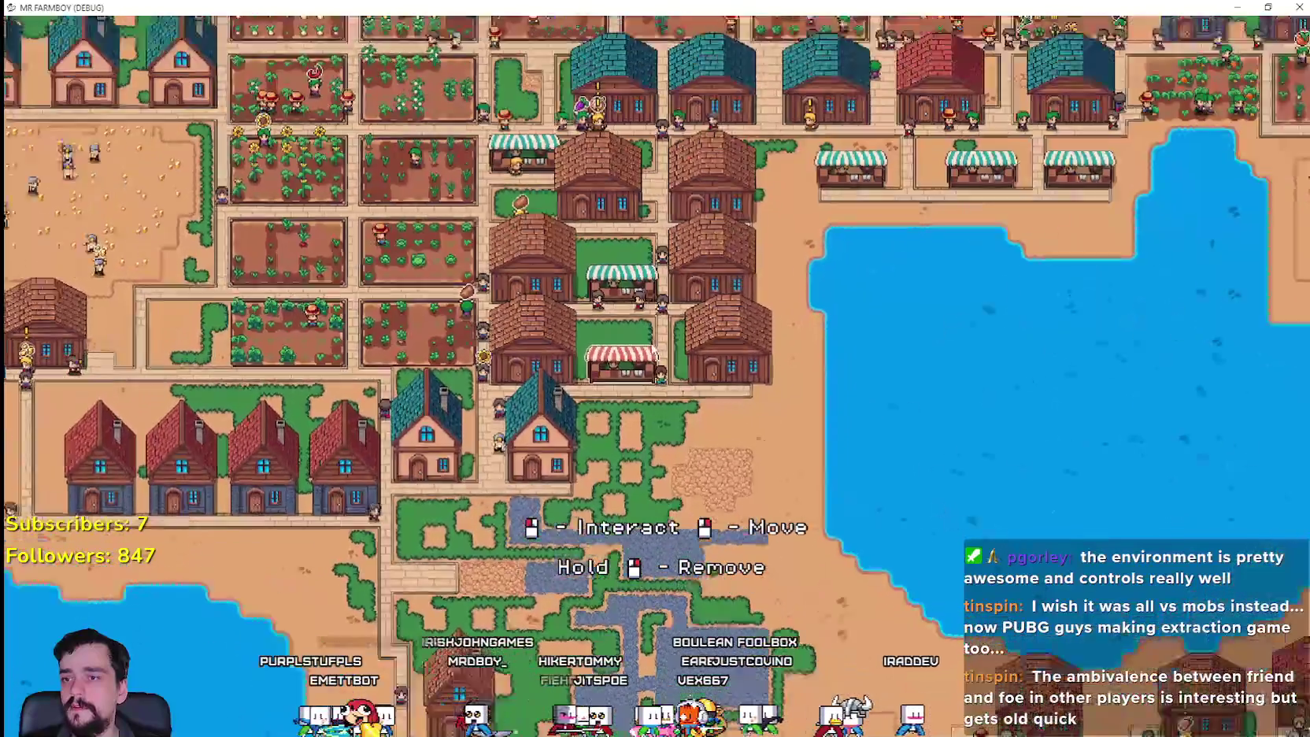
left_click(626, 381)
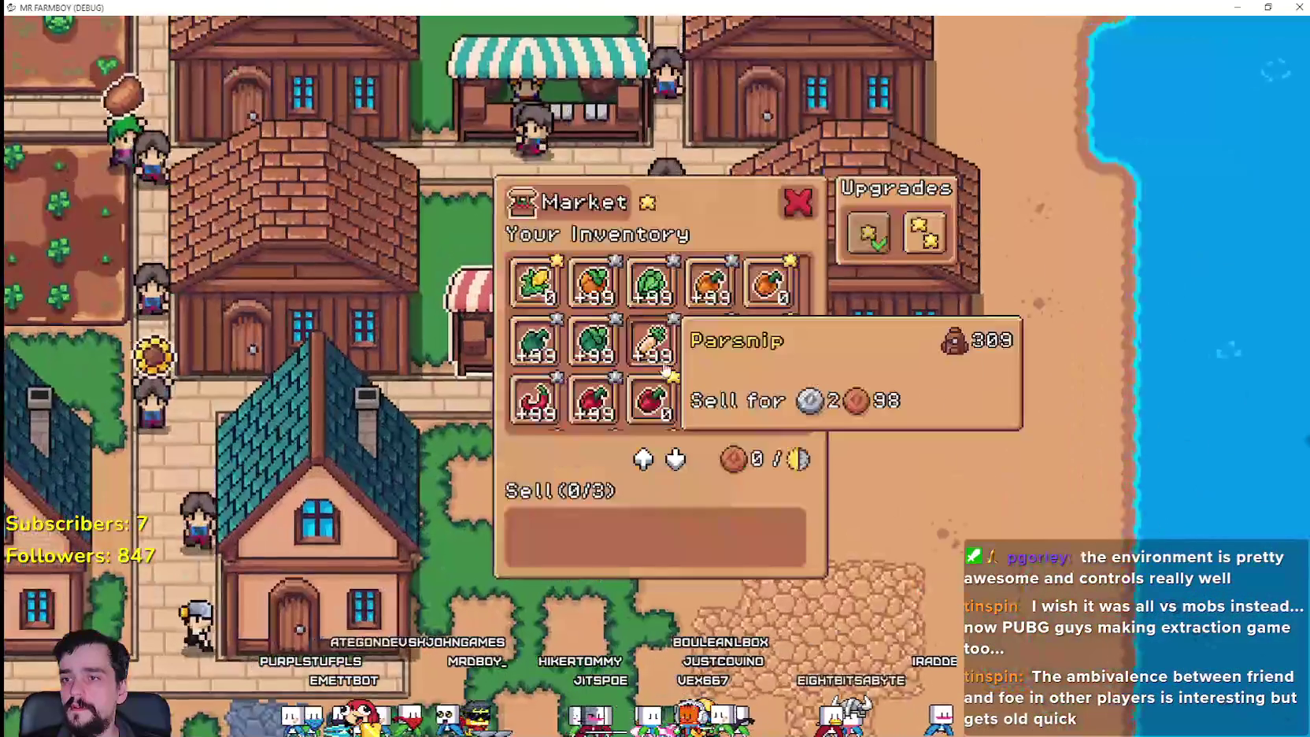
- Add garlic and onions to the stall's sell list, close it, and walk right
scroll(754, 368, "up", 5)
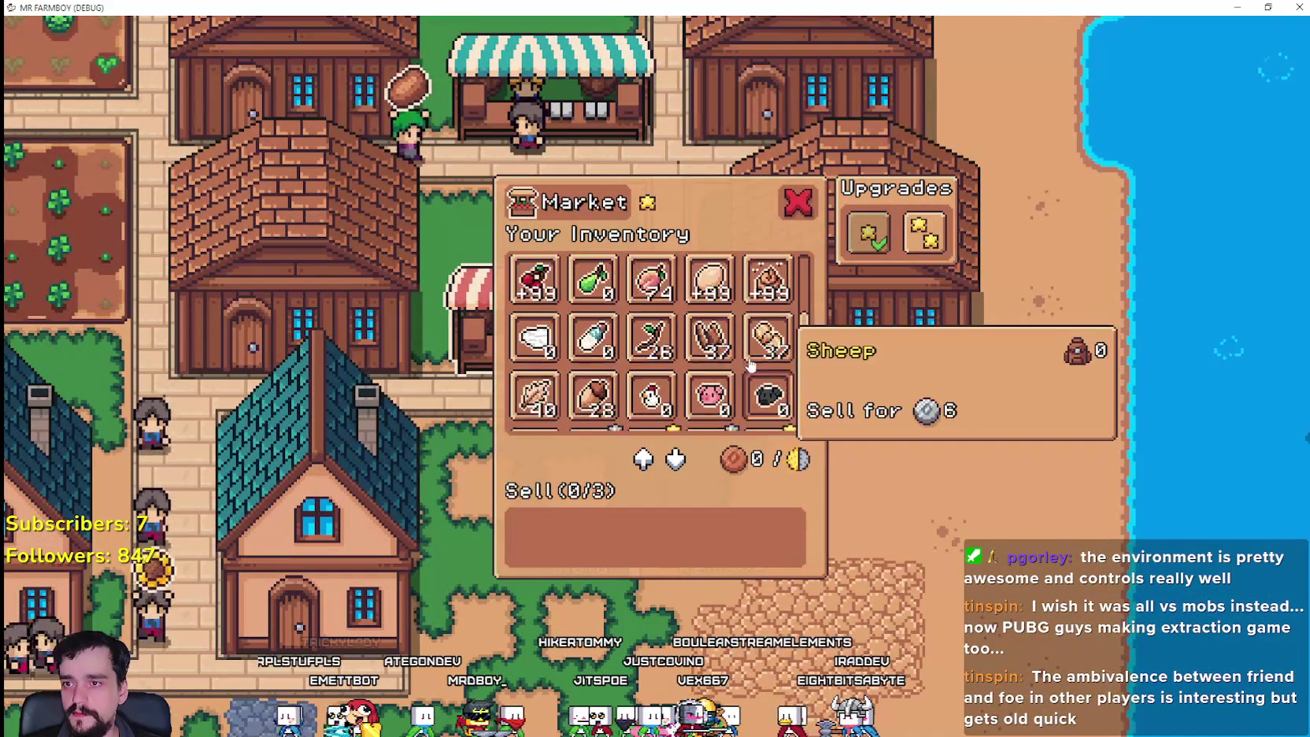
scroll(767, 363, "down", 3)
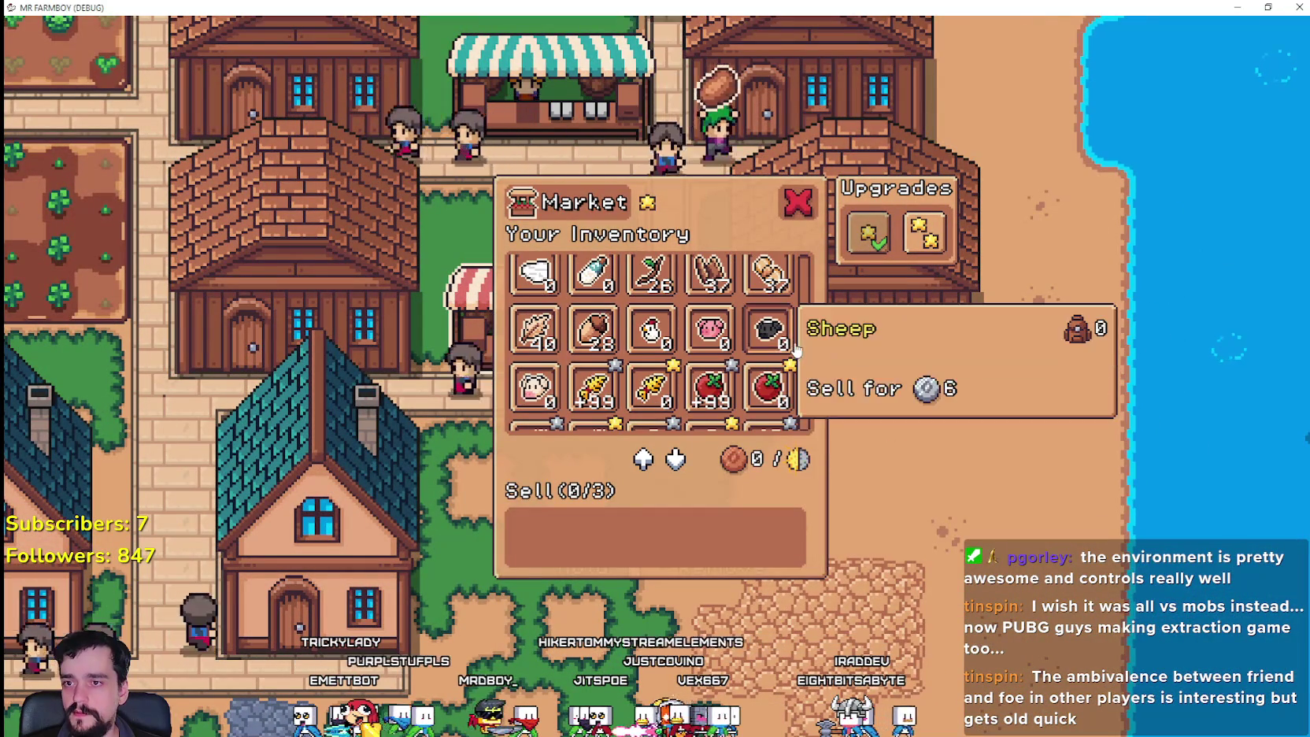
scroll(794, 350, "down", 5)
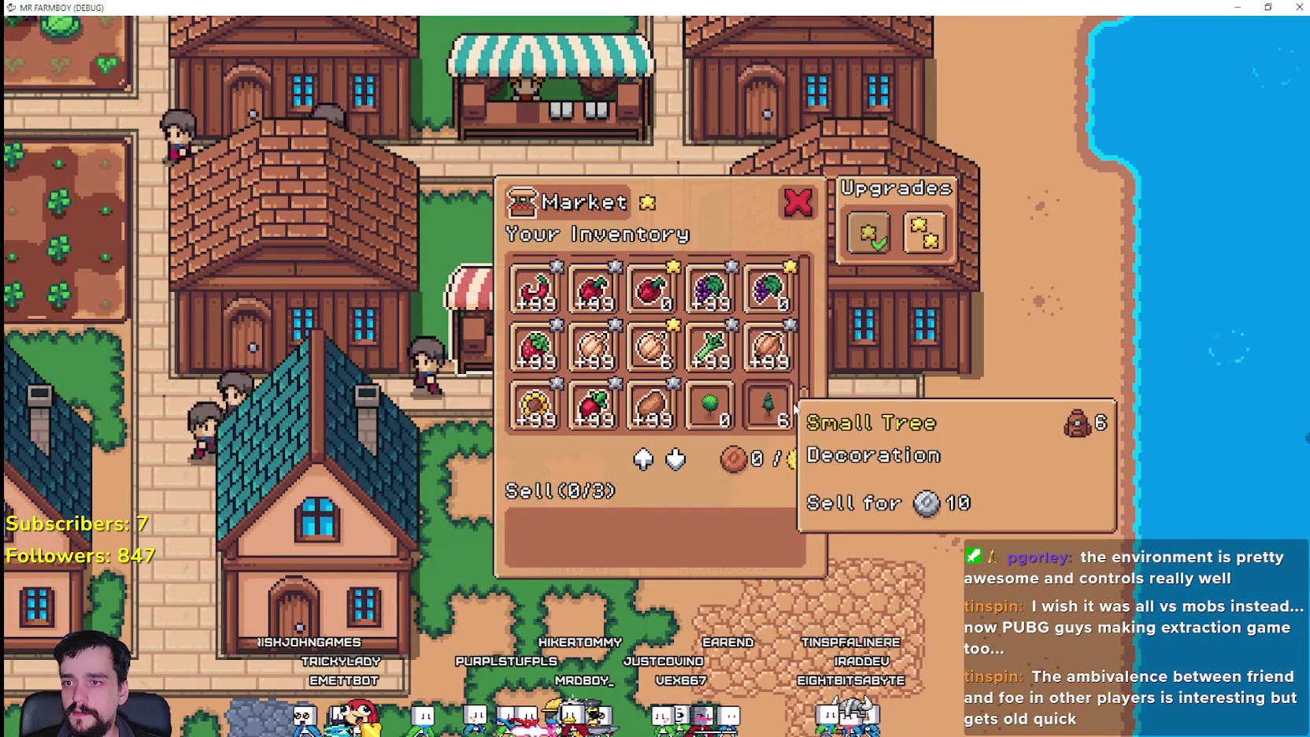
left_click(620, 358)
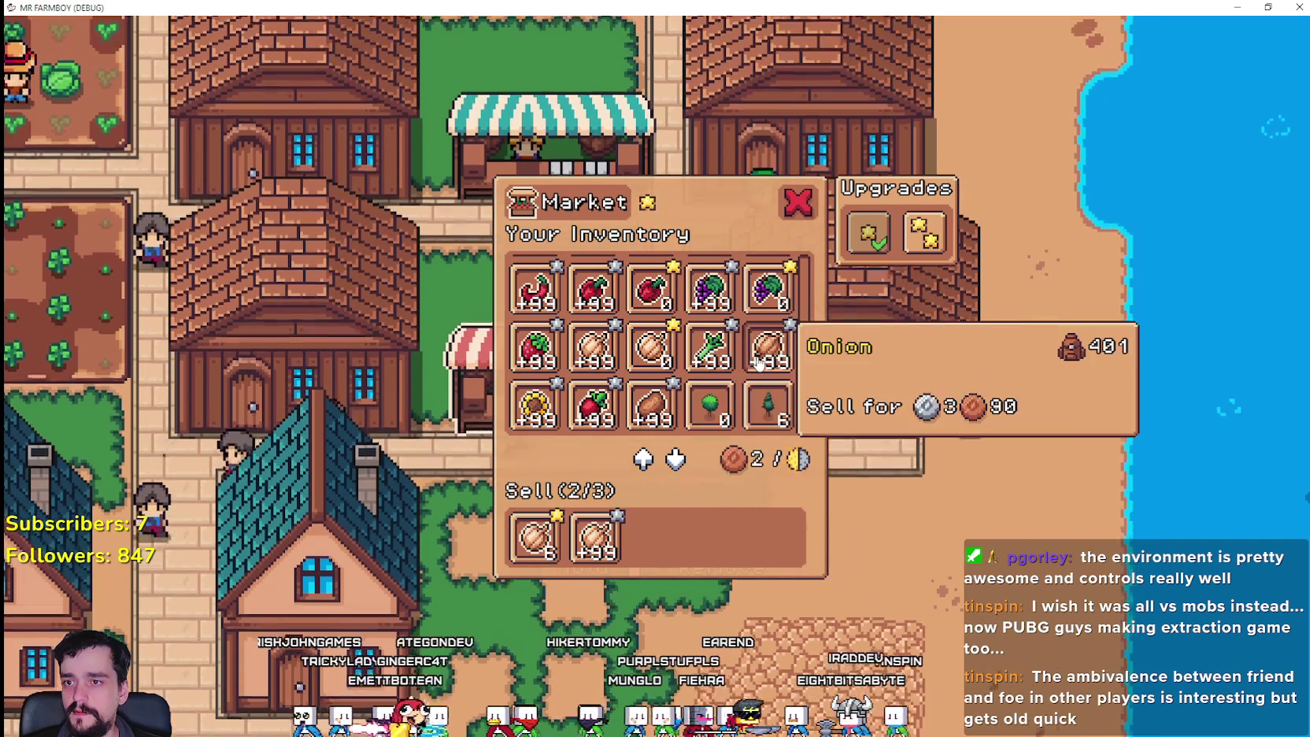
left_click(768, 348)
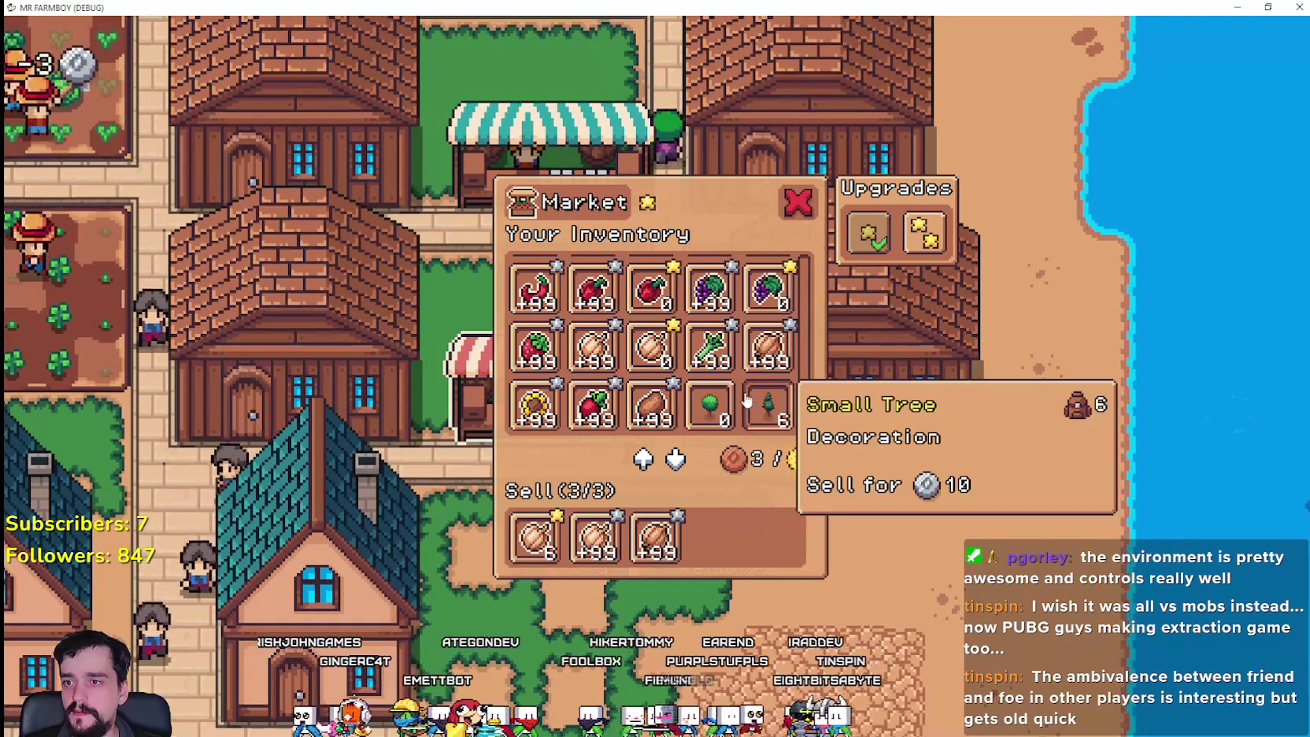
key("Escape")
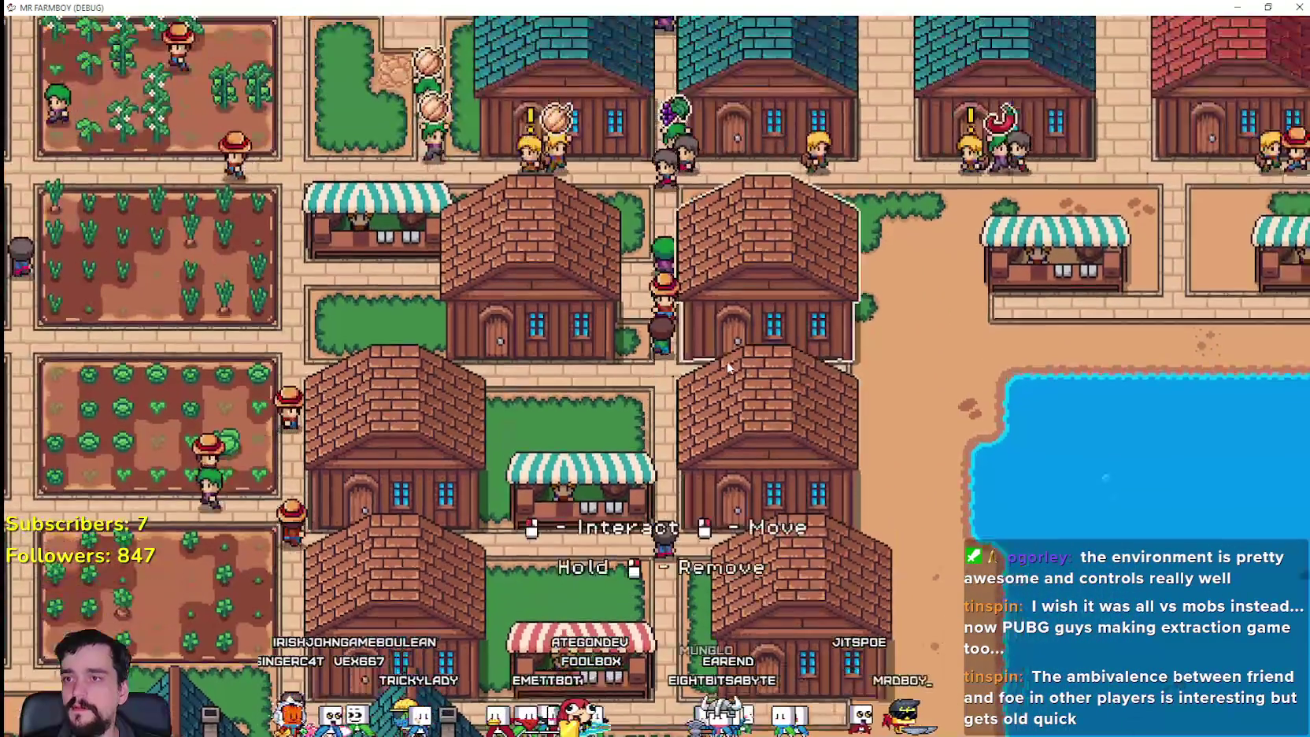
key("d")
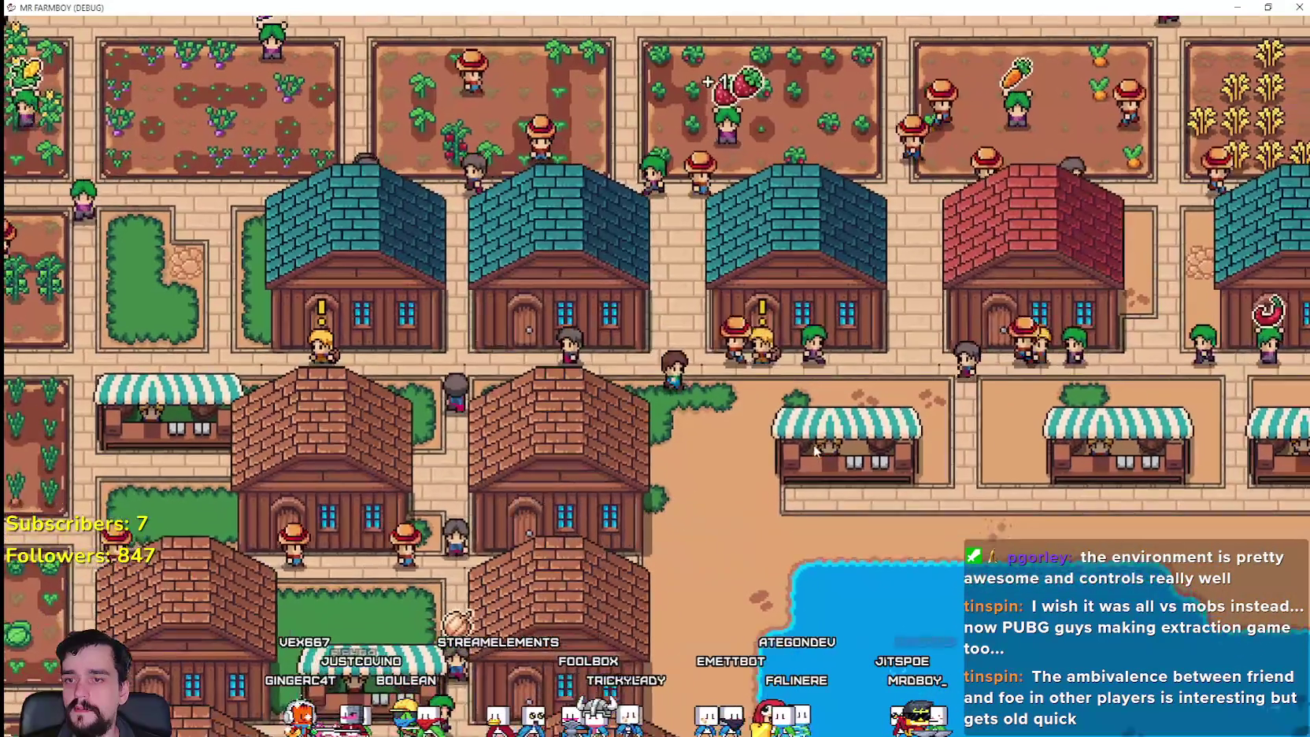
- Check the trade windows of two neighbouring stalls, including the one selling wheat
key("e")
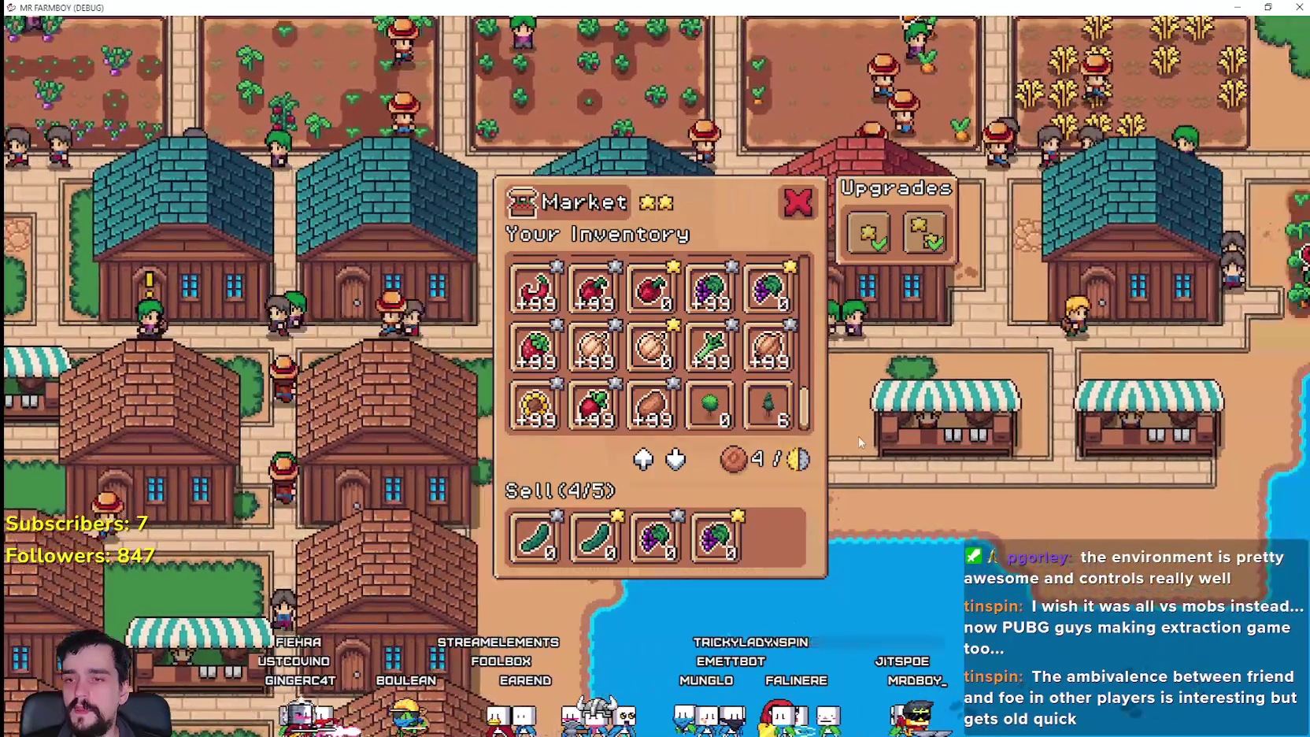
key("a")
key("e")
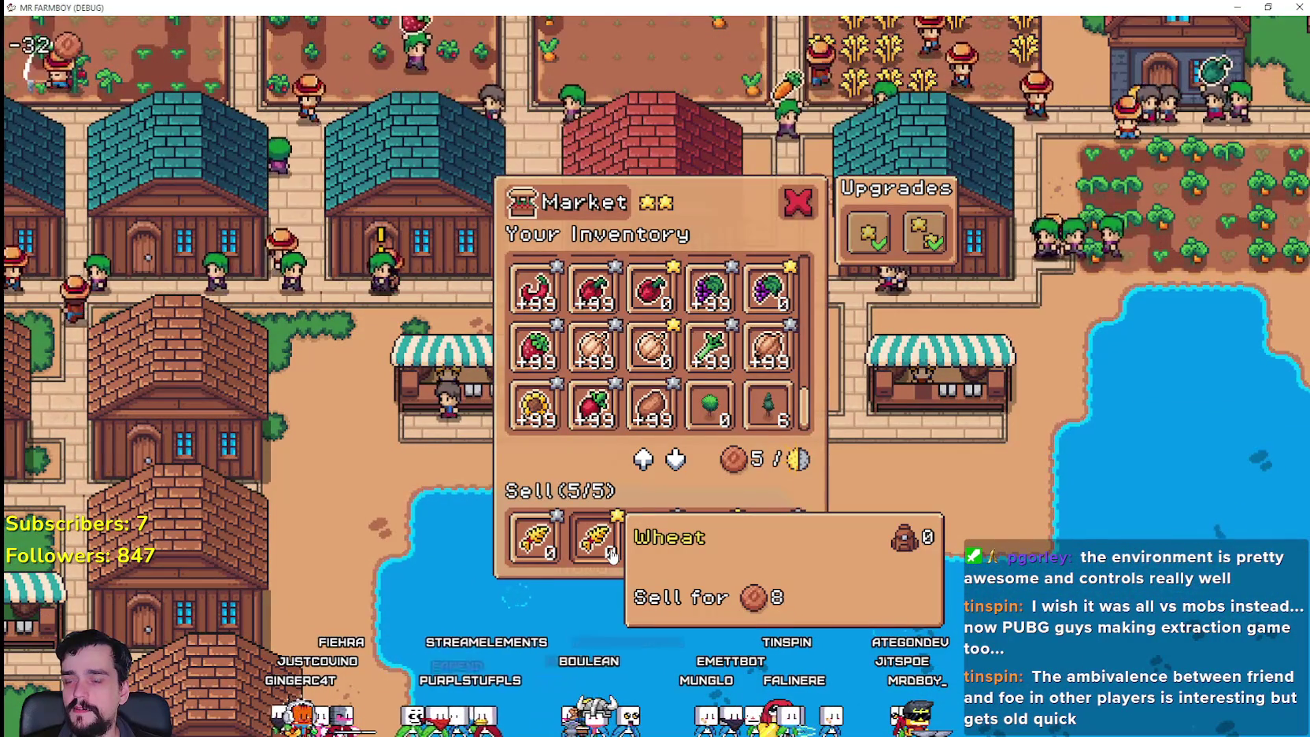
key("Escape")
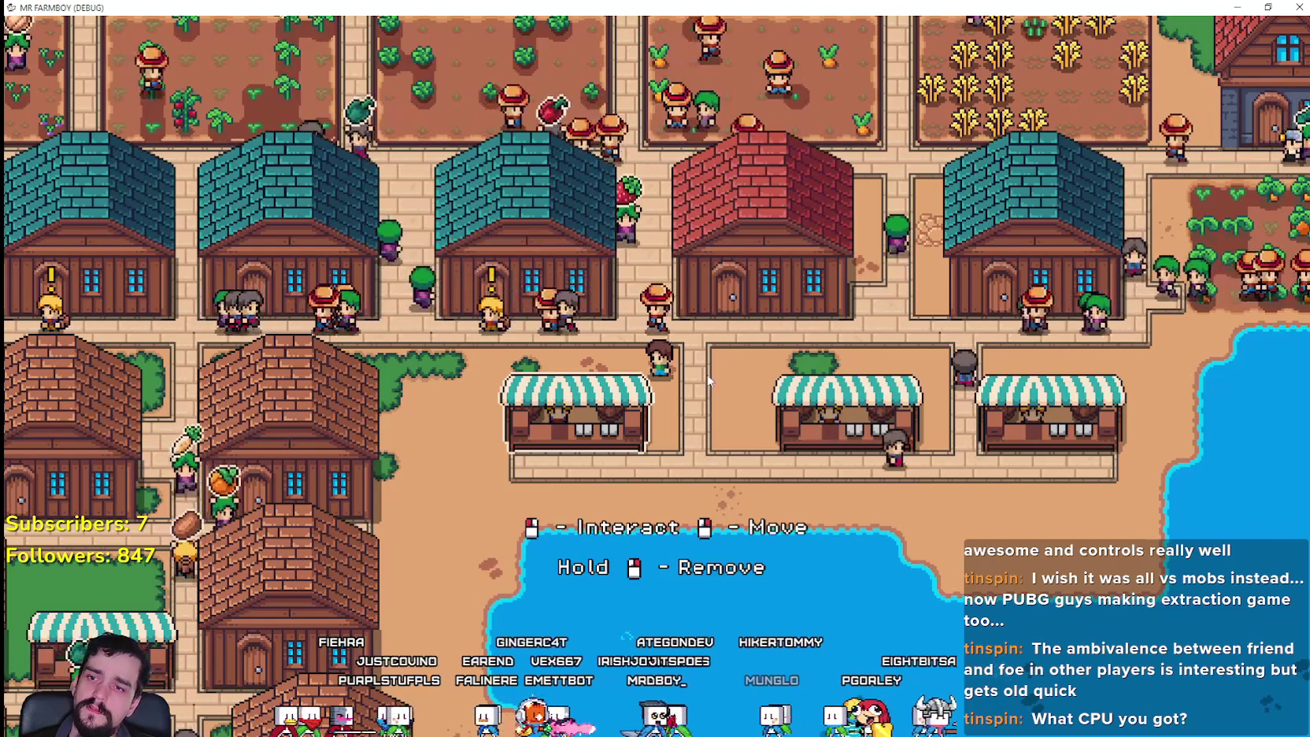
- Remove the wheat from the market stall's second sell slot and close the window
left_click(794, 416)
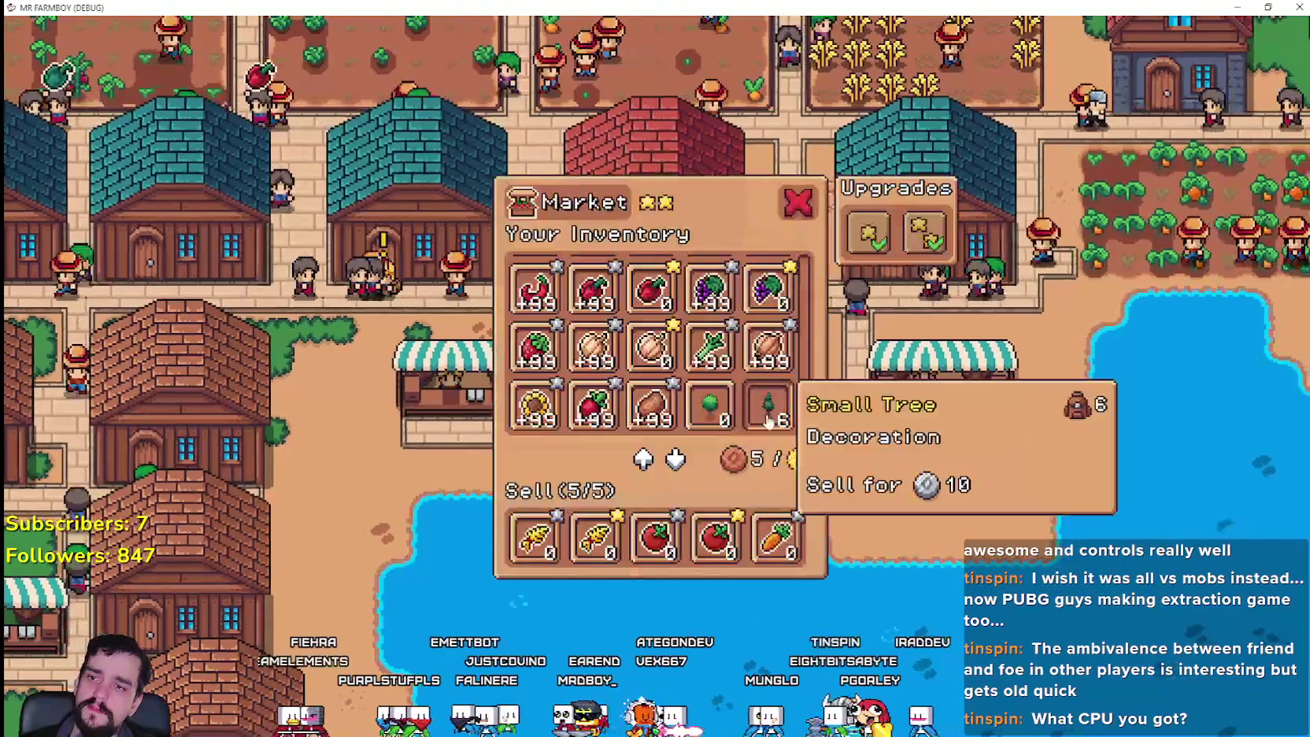
left_click(594, 543)
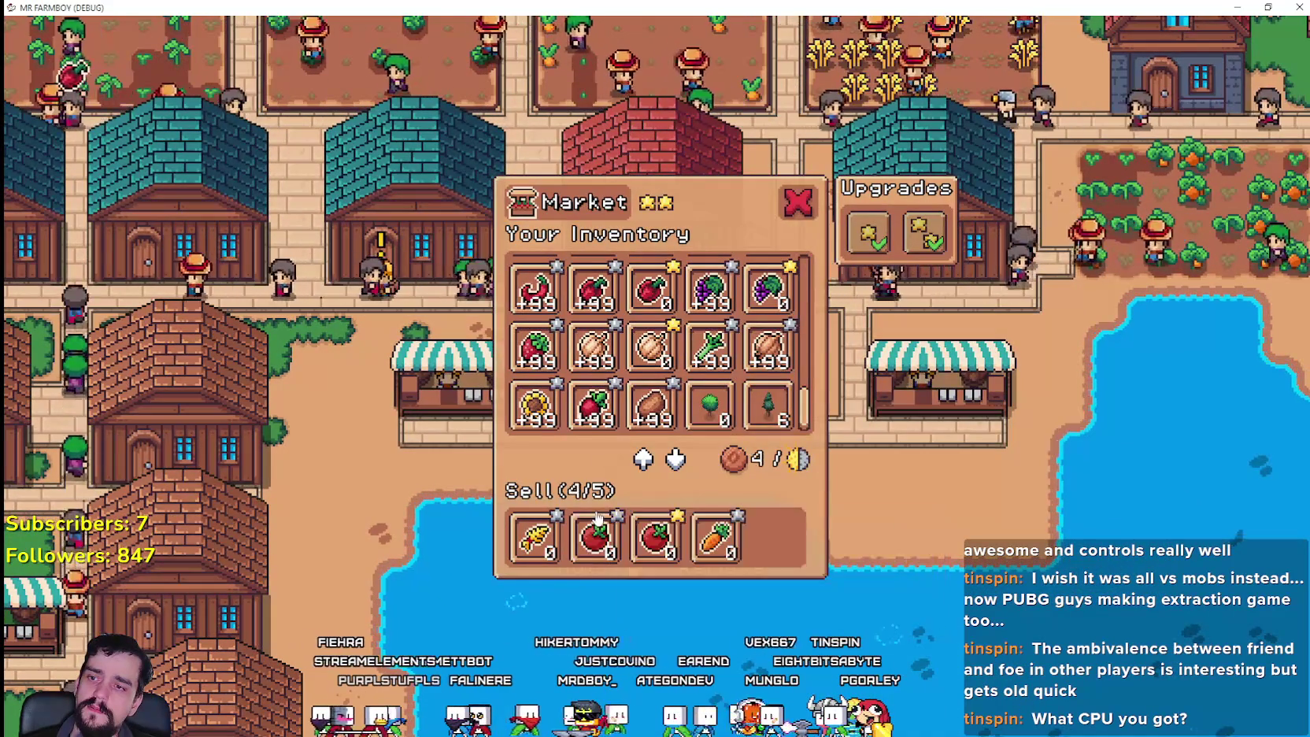
scroll(677, 354, "down", 5)
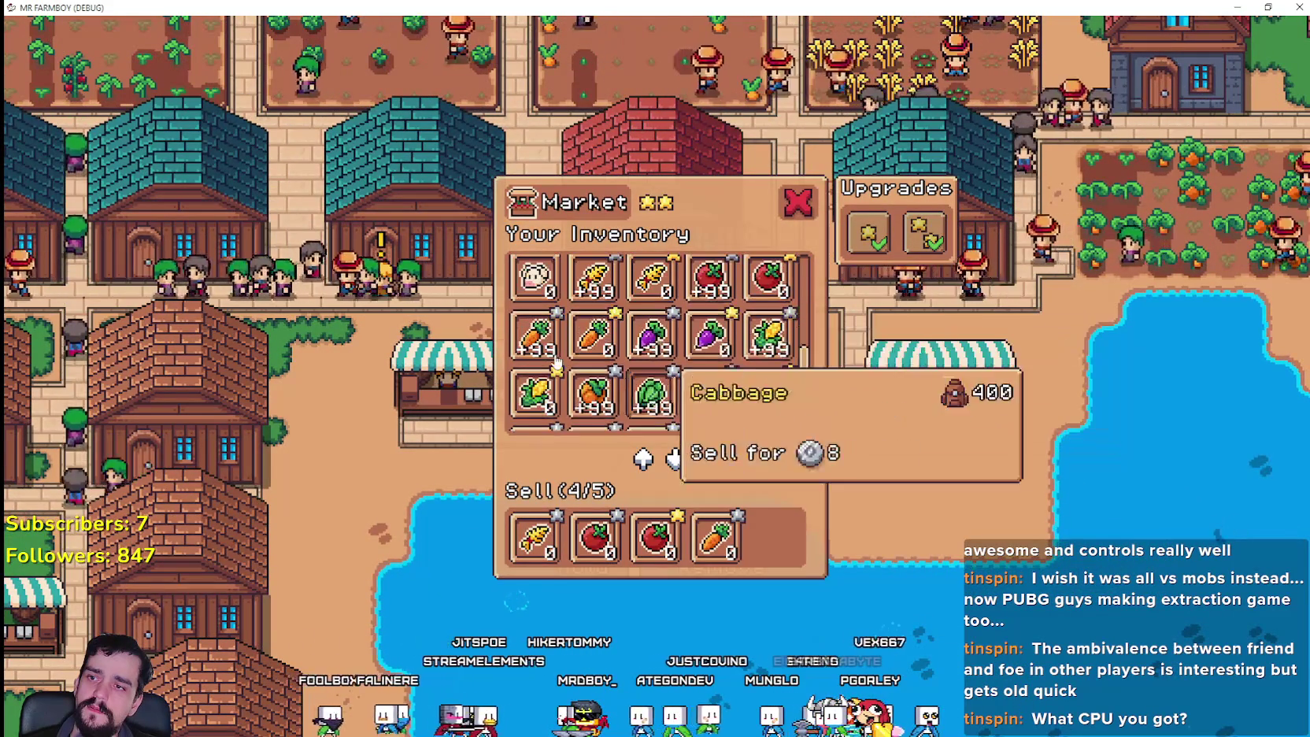
scroll(717, 393, "up", 1)
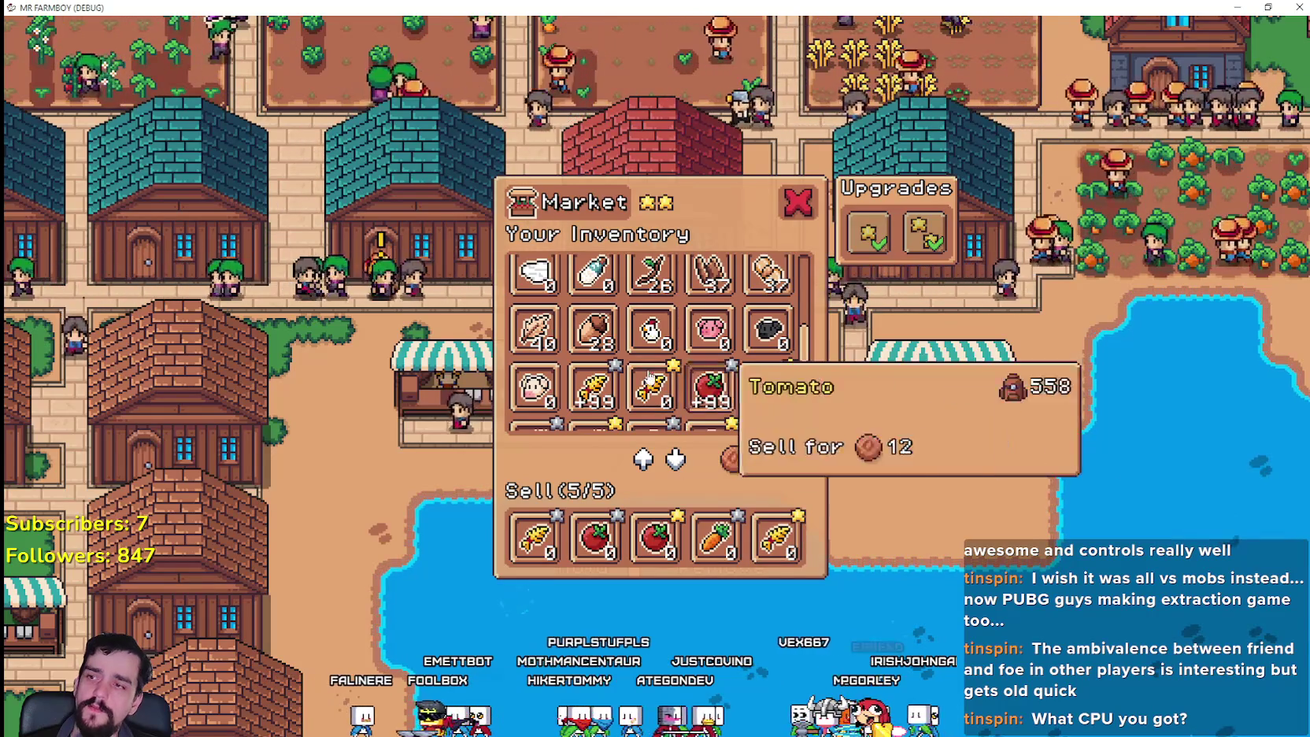
key("Escape")
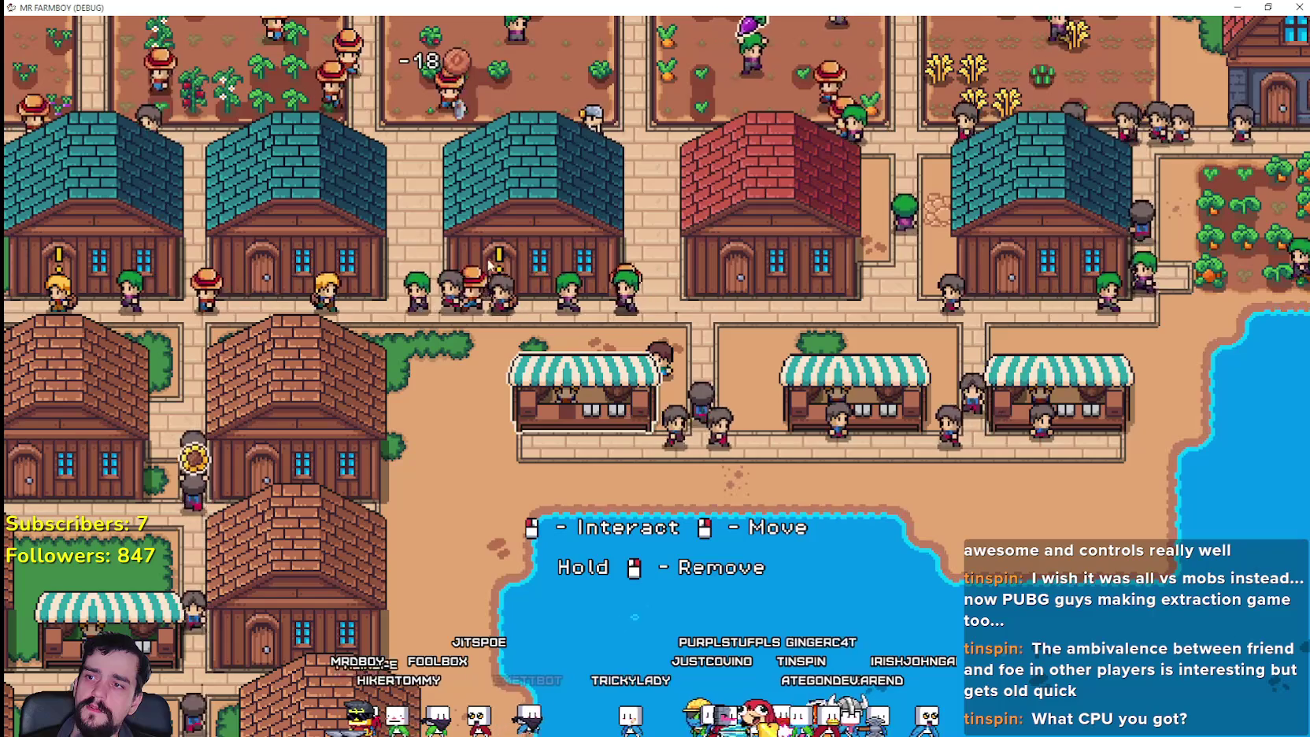
- Walk back to the stall, reopen its trade window and drag wheat into the last sell slot
key("a")
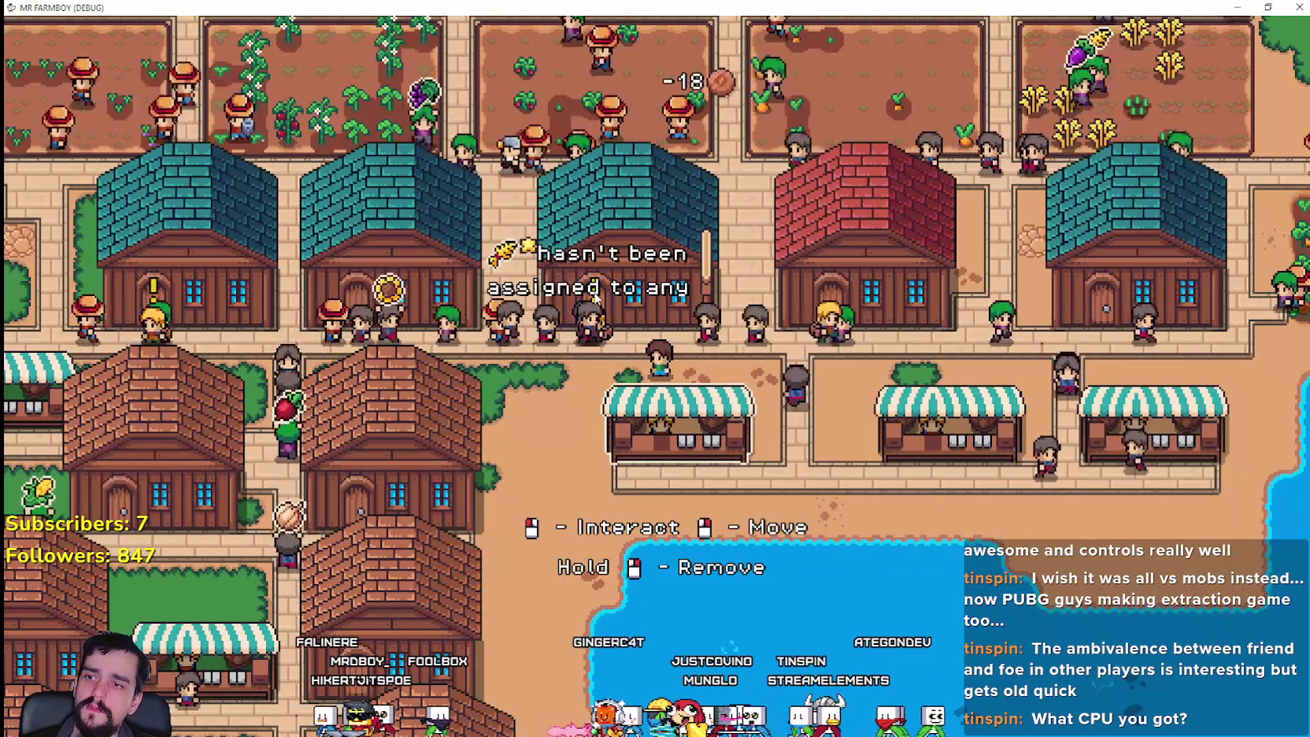
key("d")
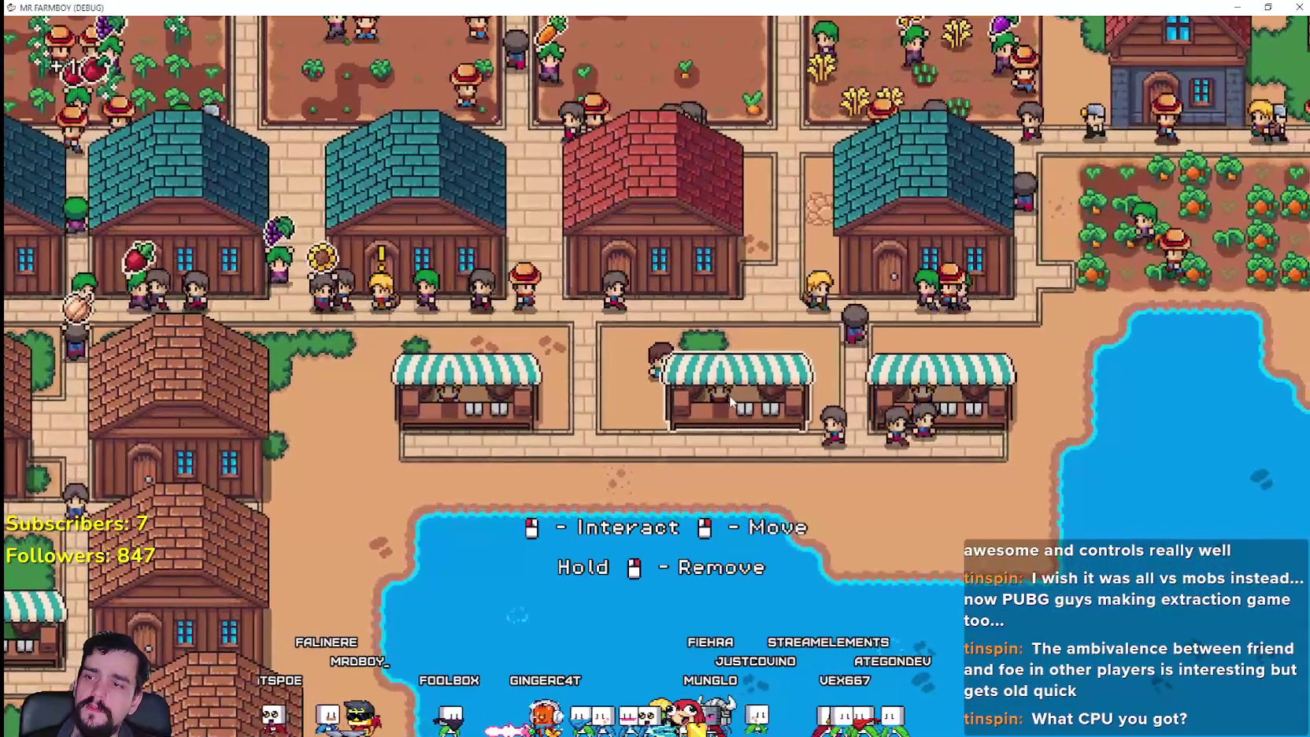
left_click(731, 396)
scroll(731, 396, "down", 2)
scroll(864, 368, "down", 2)
scroll(864, 368, "up", 4)
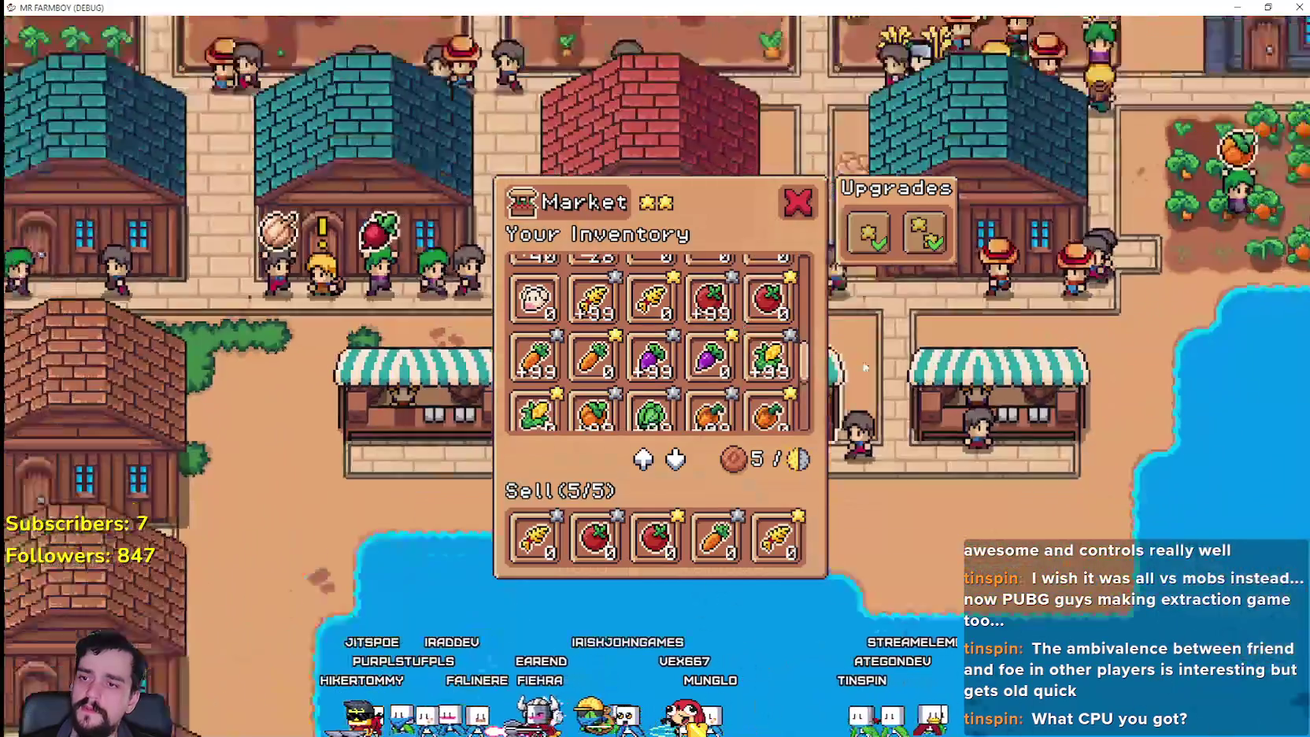
scroll(864, 368, "up", 3)
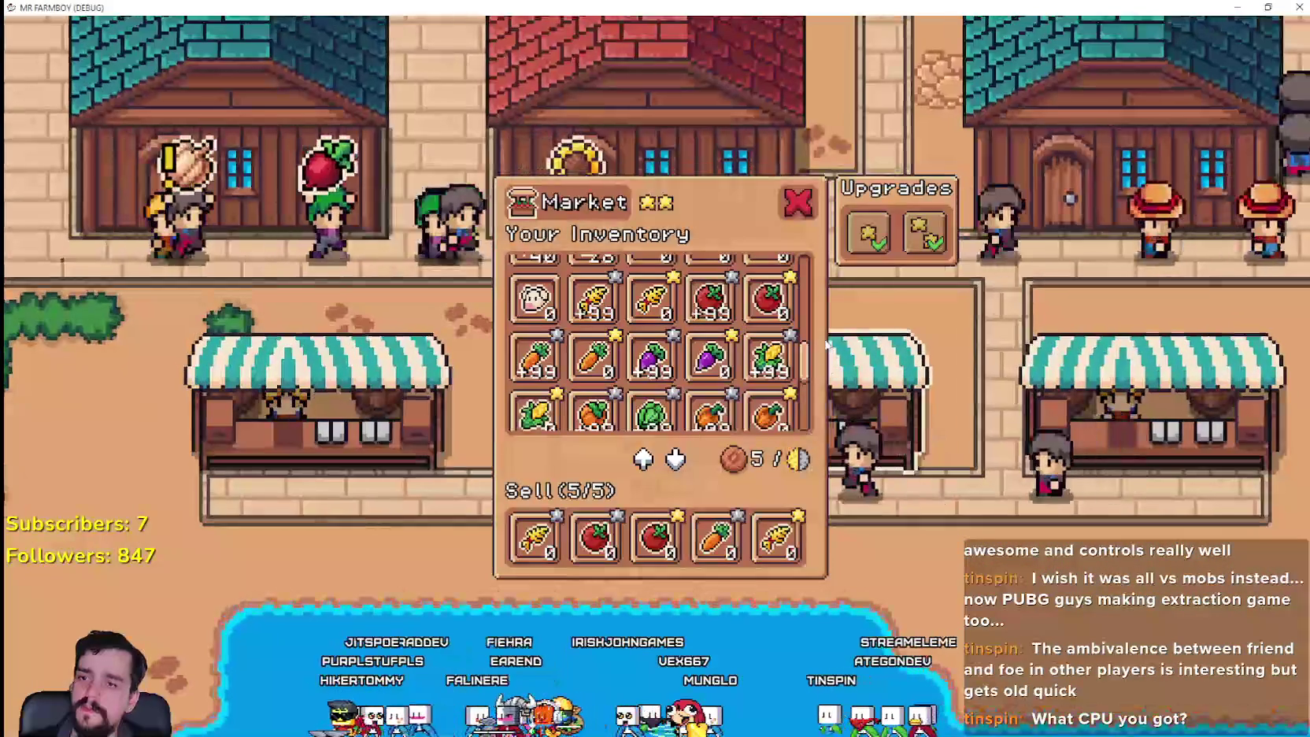
left_click_drag(806, 366, 801, 425)
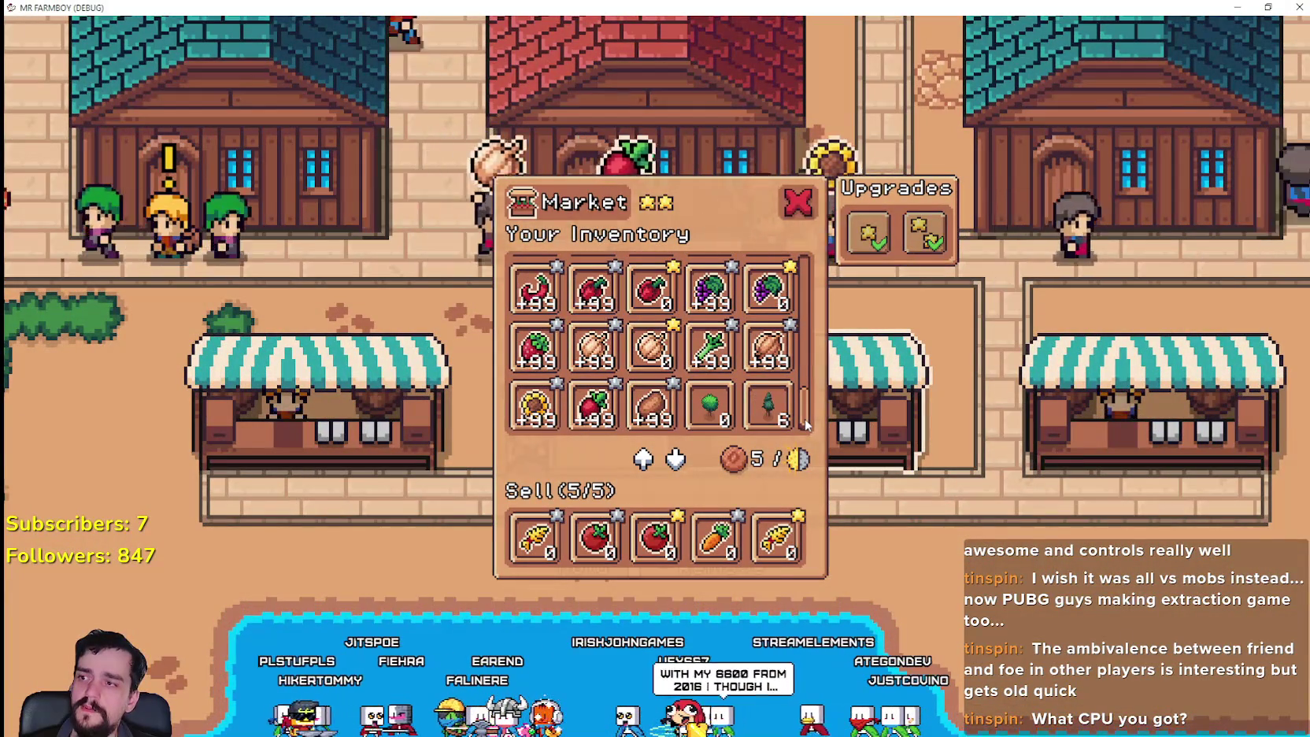
mouse_move(781, 549)
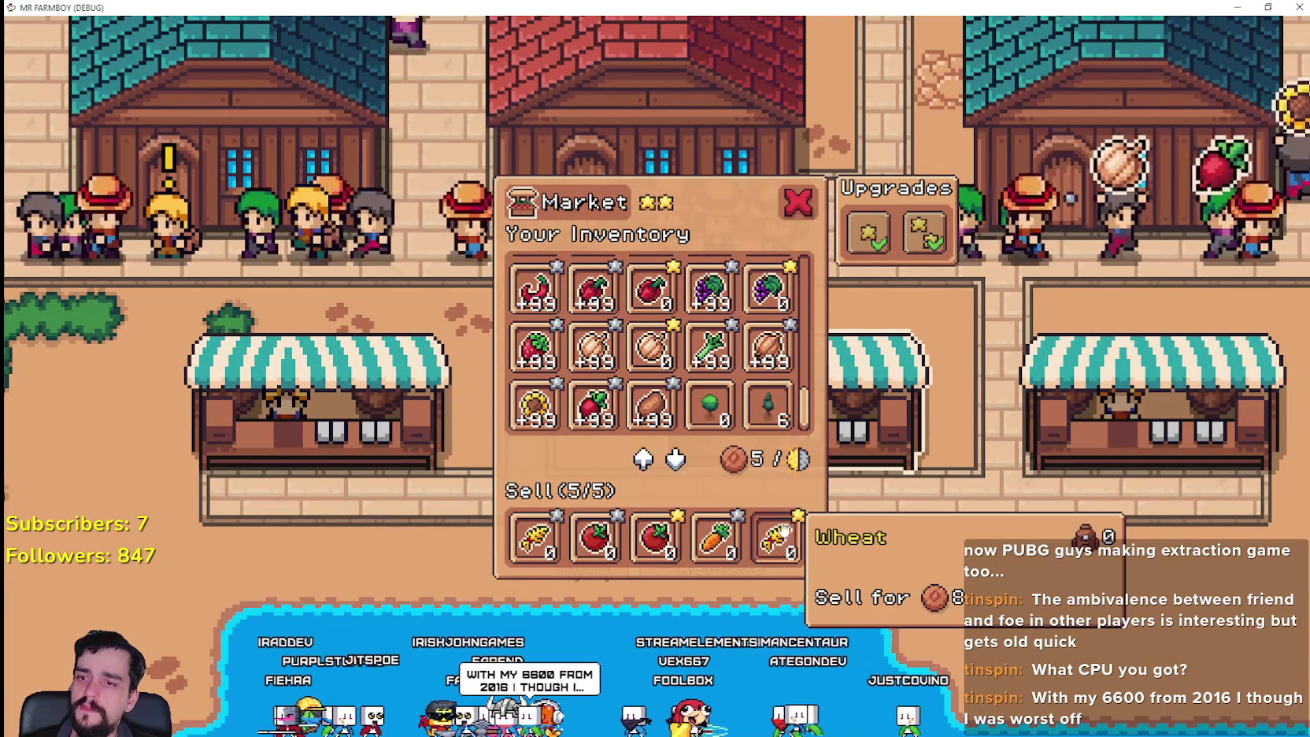
scroll(806, 406, "up", 3)
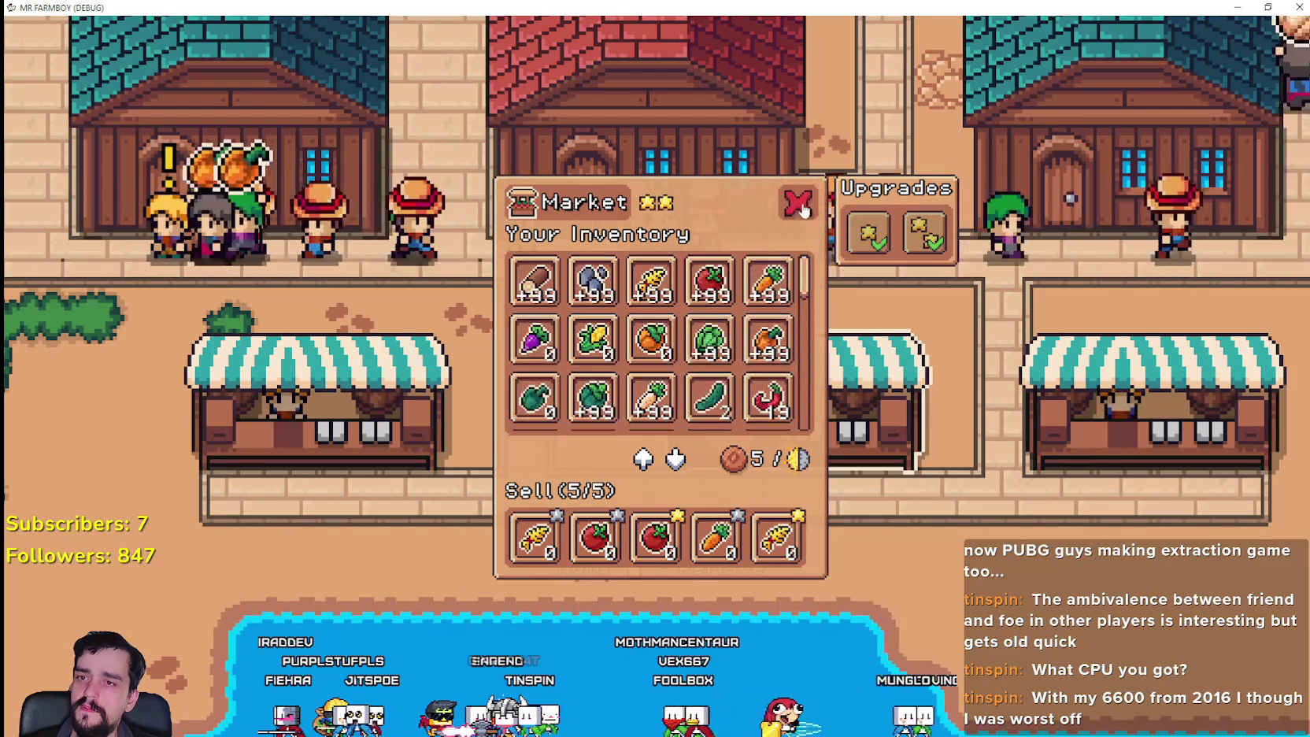
- Close the Market window with its red X, leaving the sell list full at 5/5
left_click(888, 403)
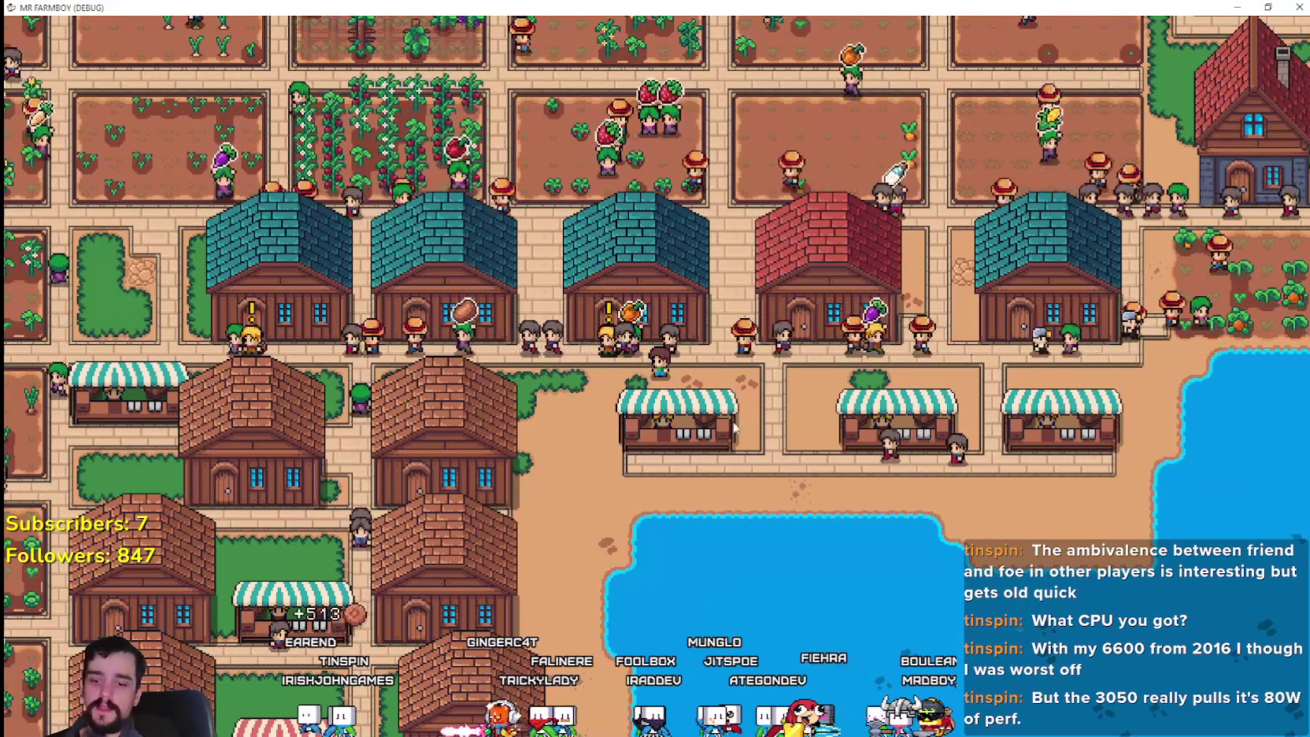
- Walk the farmer east past the lake, then south toward the unassigned building
key("d")
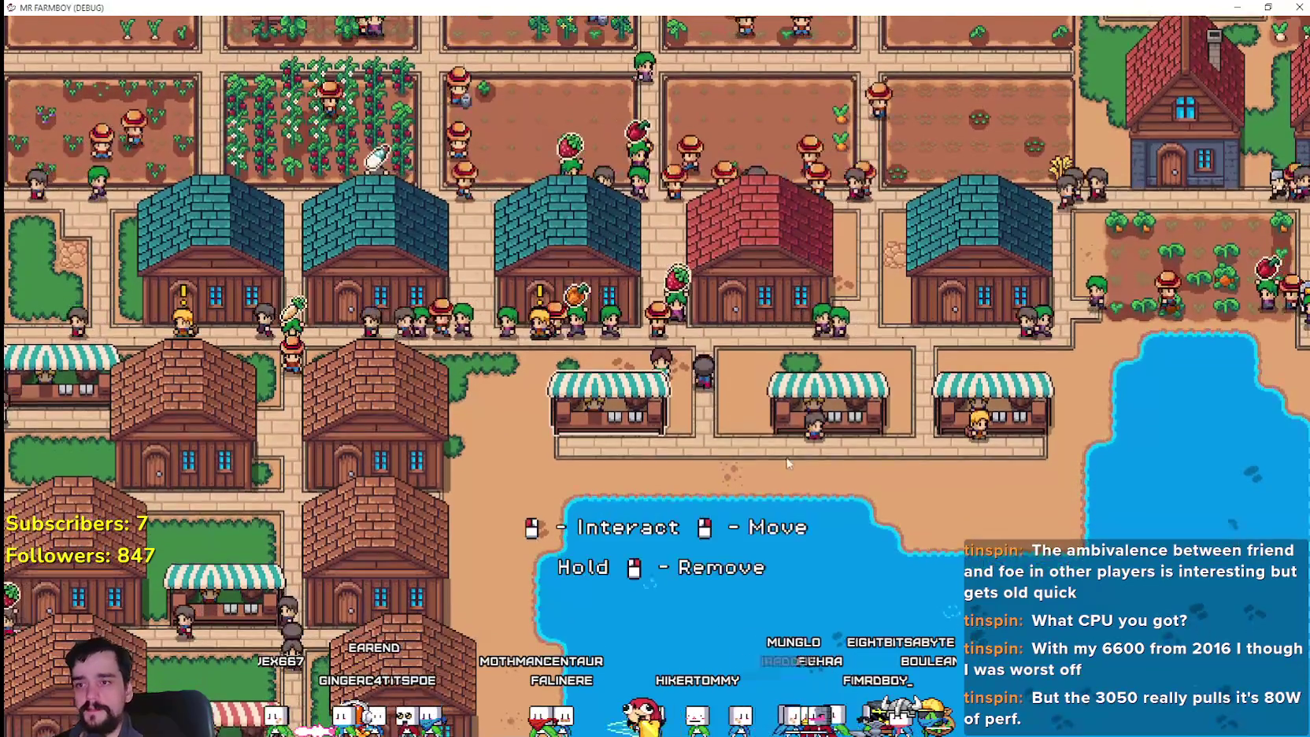
key("d")
key("s")
key("d")
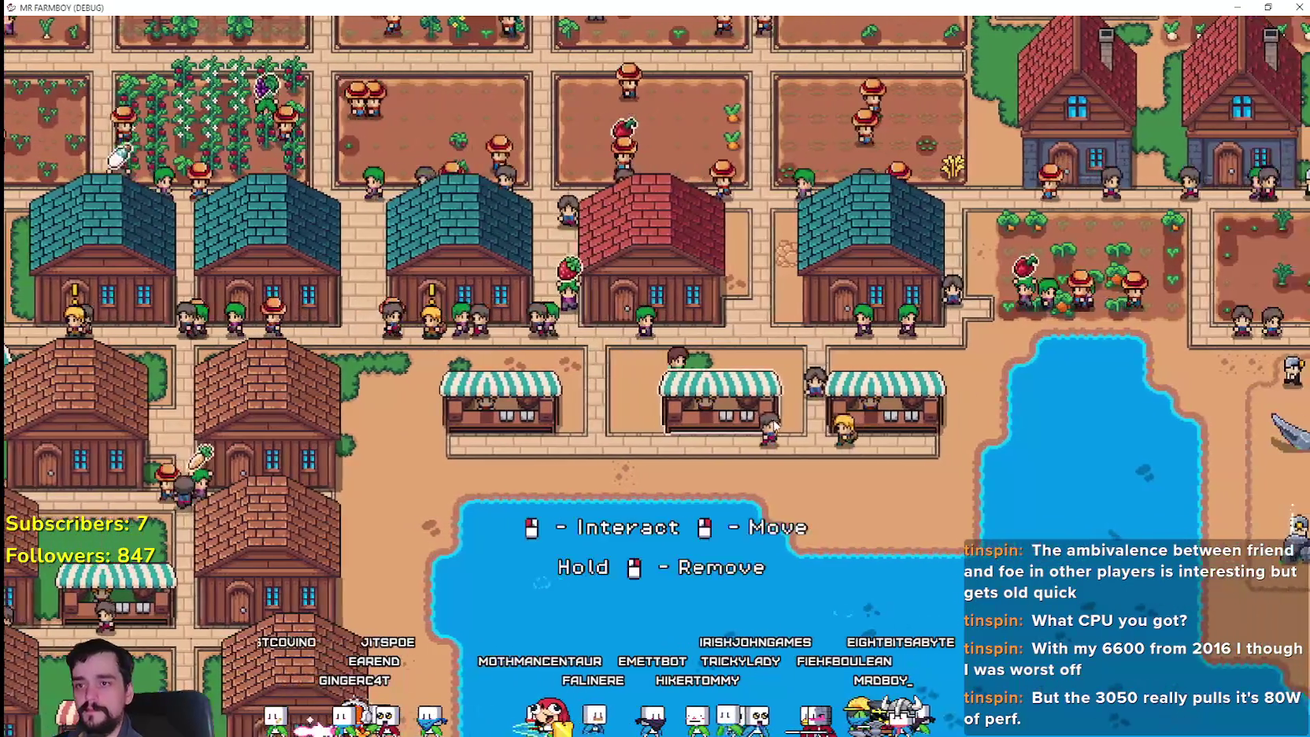
key("d")
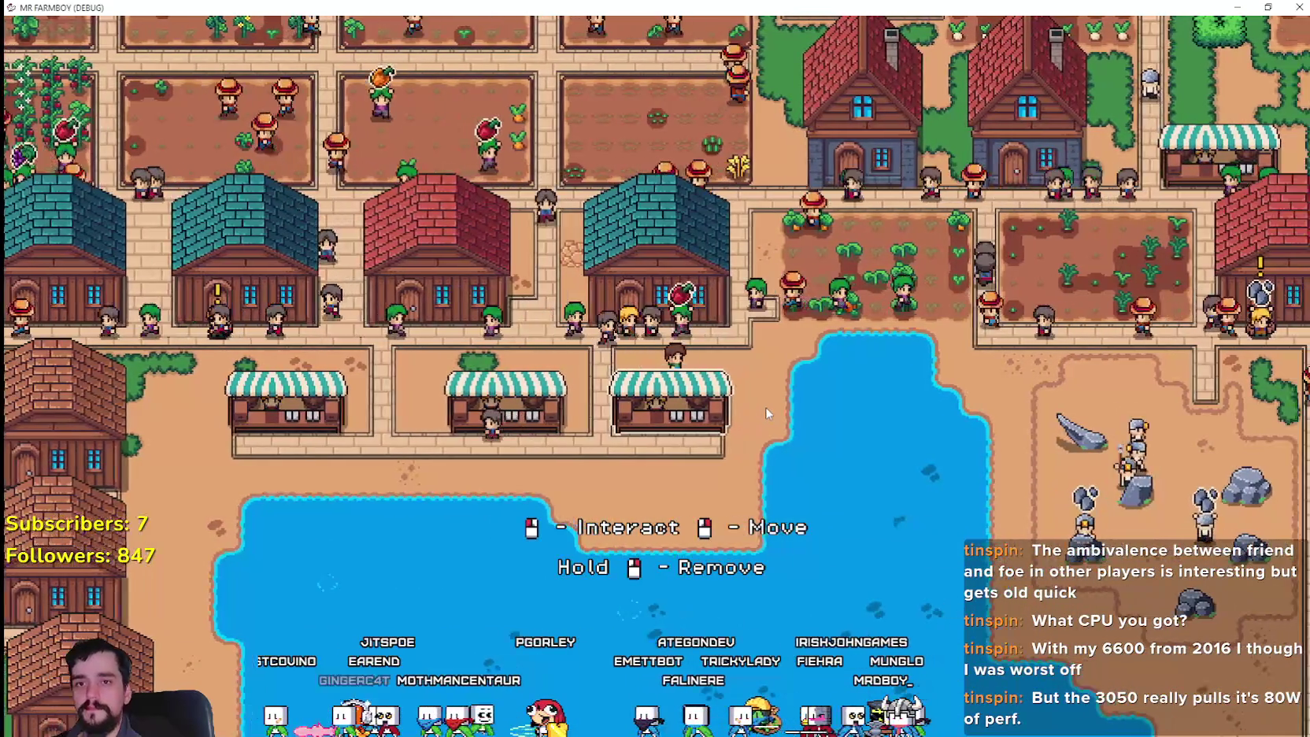
key("w")
key("w")
key("d")
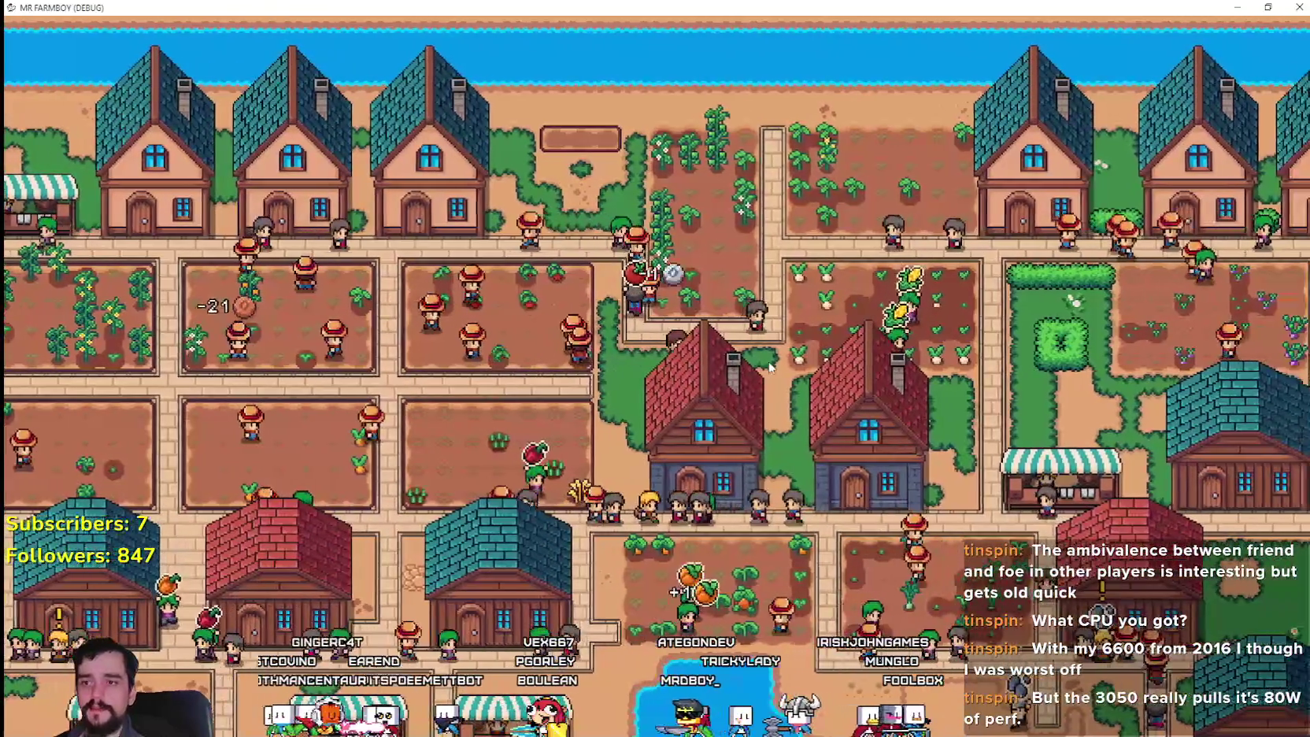
key("s")
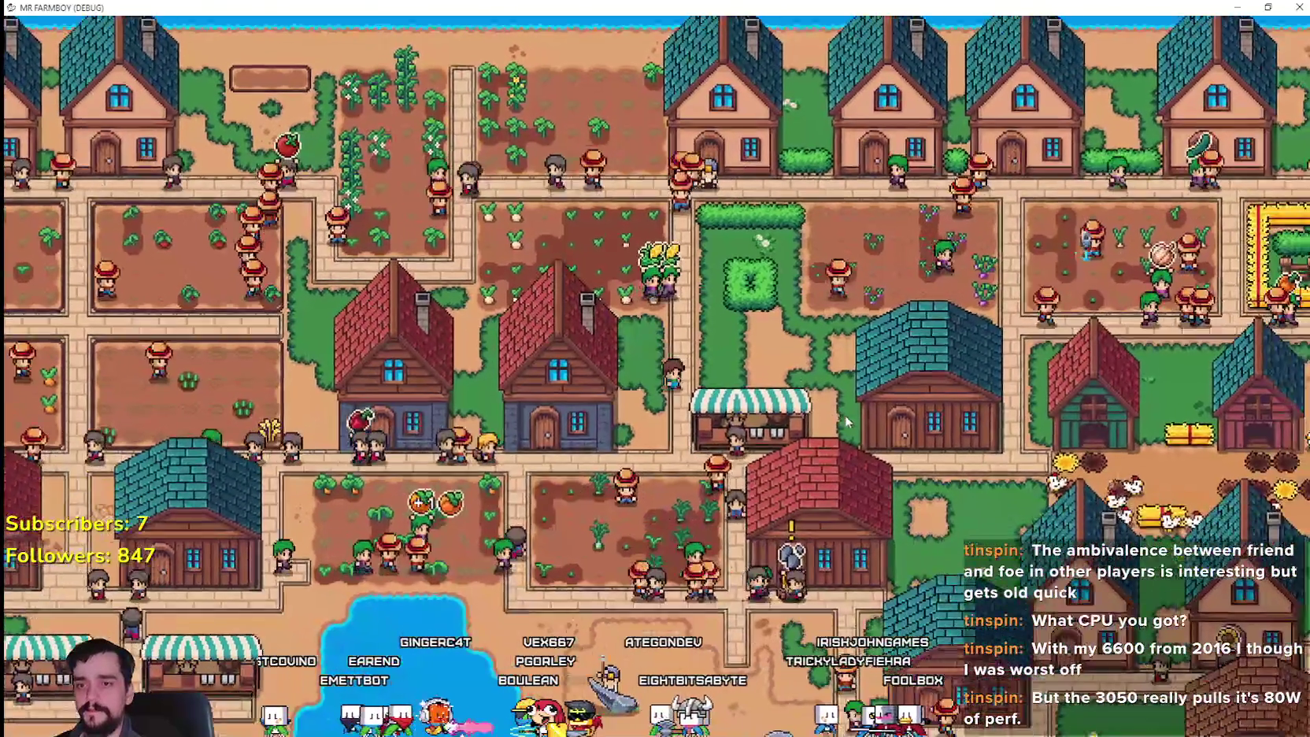
- Zoom the camera in and out, then keep walking east to the house with the quest alert
scroll(842, 413, "up", 2)
scroll(804, 405, "down", 3)
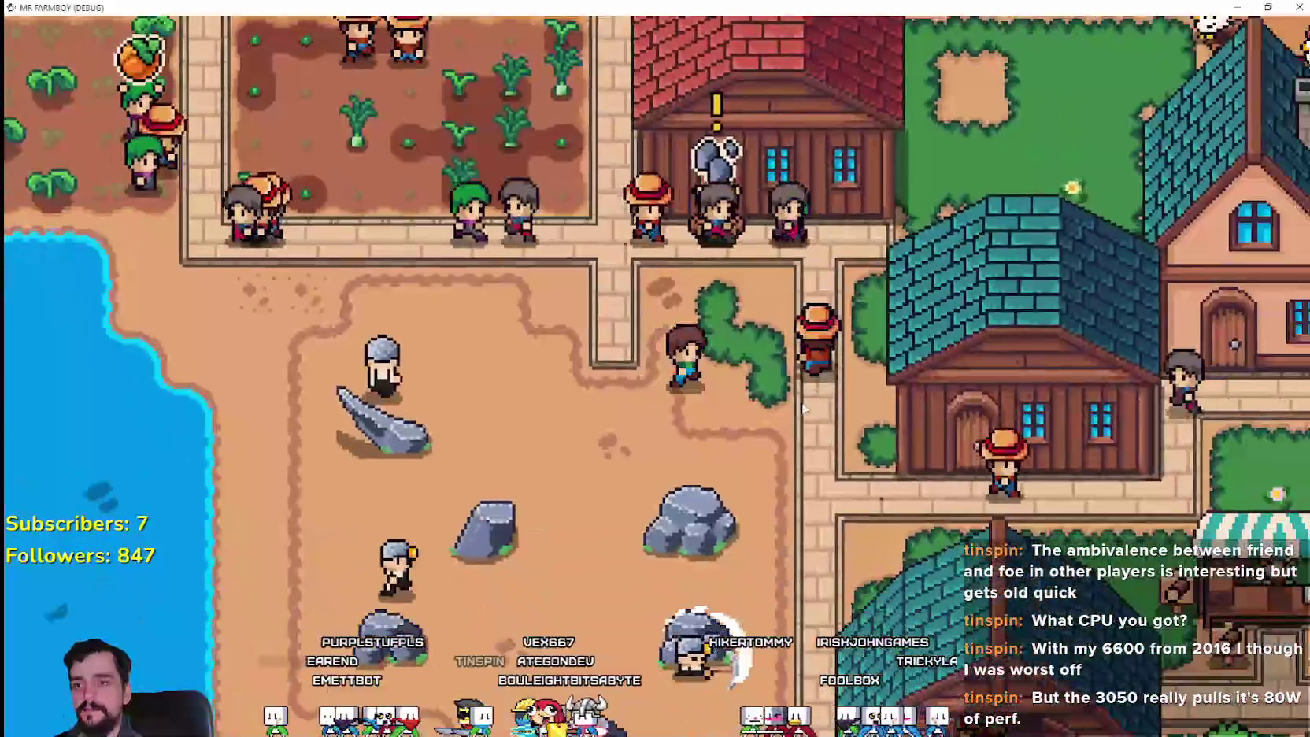
scroll(803, 404, "up", 2)
scroll(802, 405, "down", 2)
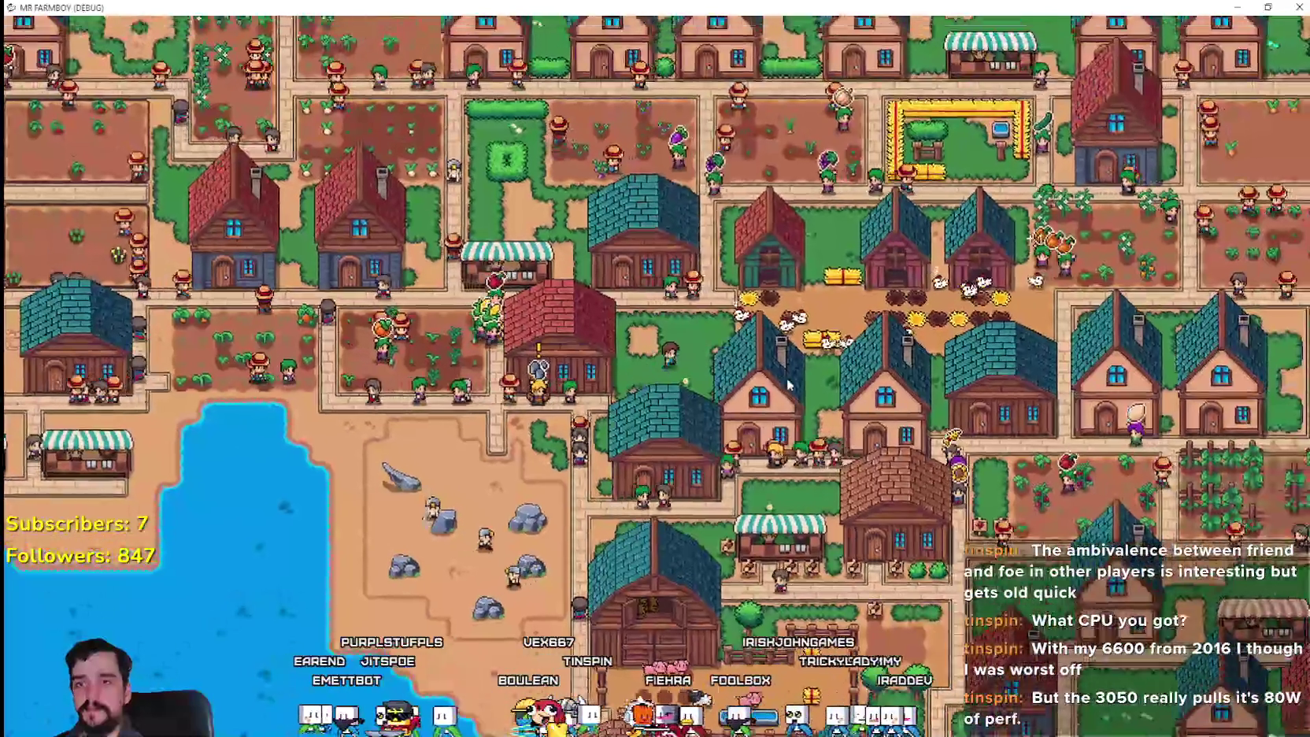
key("d")
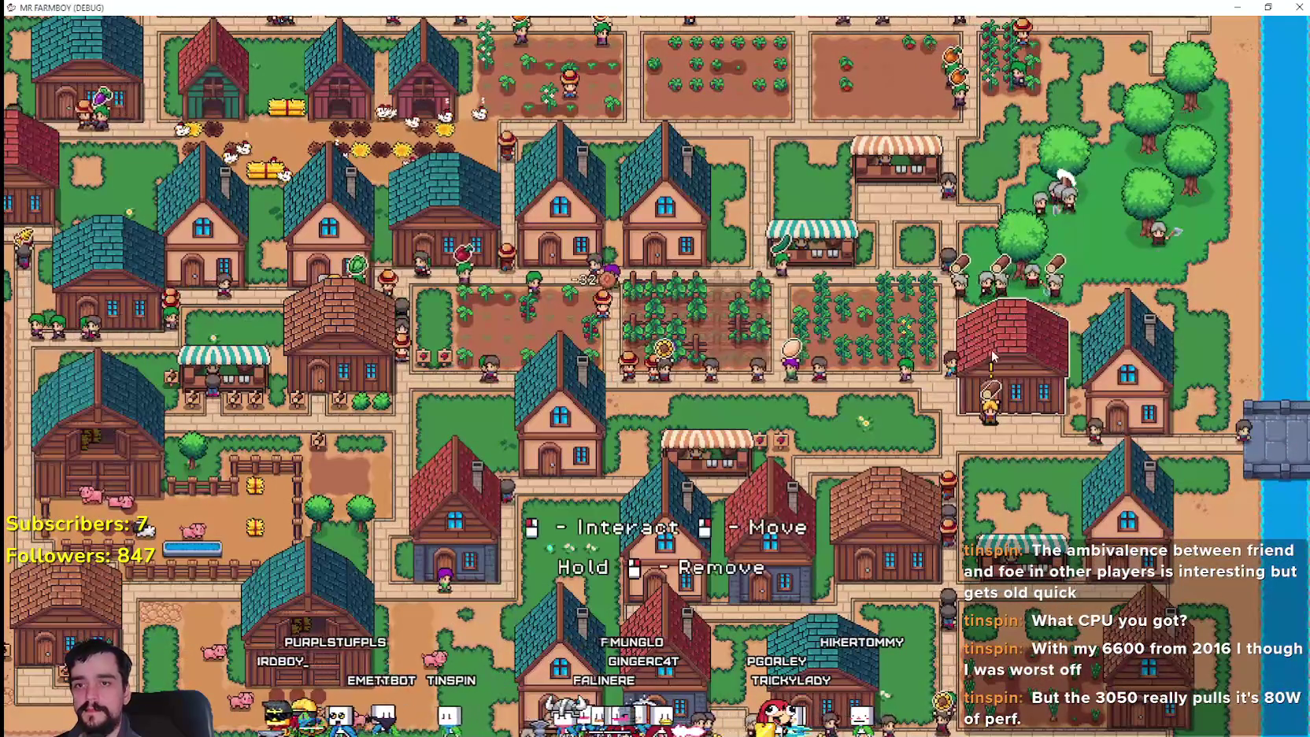
scroll(988, 375, "up", 5)
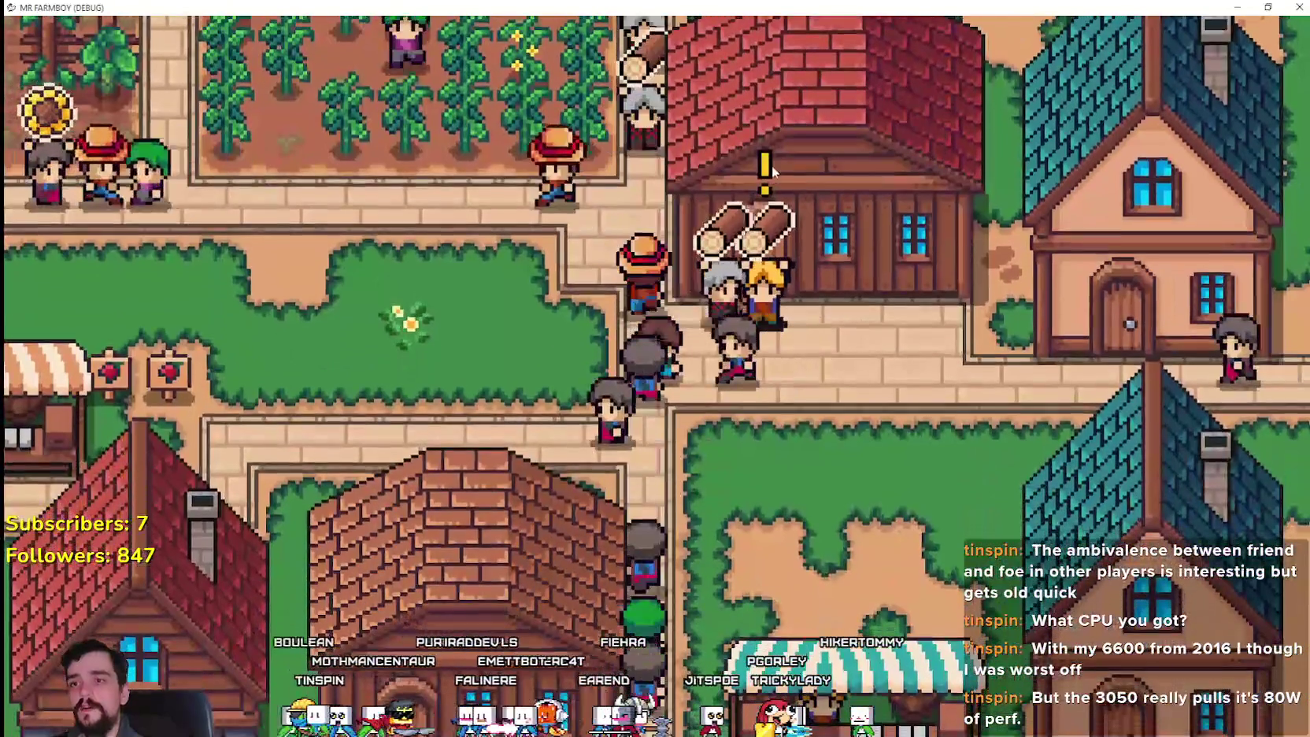
- Inspect the red building's warning marker and shift the town view left and down
left_click(773, 171)
mouse_move(777, 157)
left_mouse_down()
mouse_move(718, 163)
mouse_move(597, 221)
left_mouse_up()
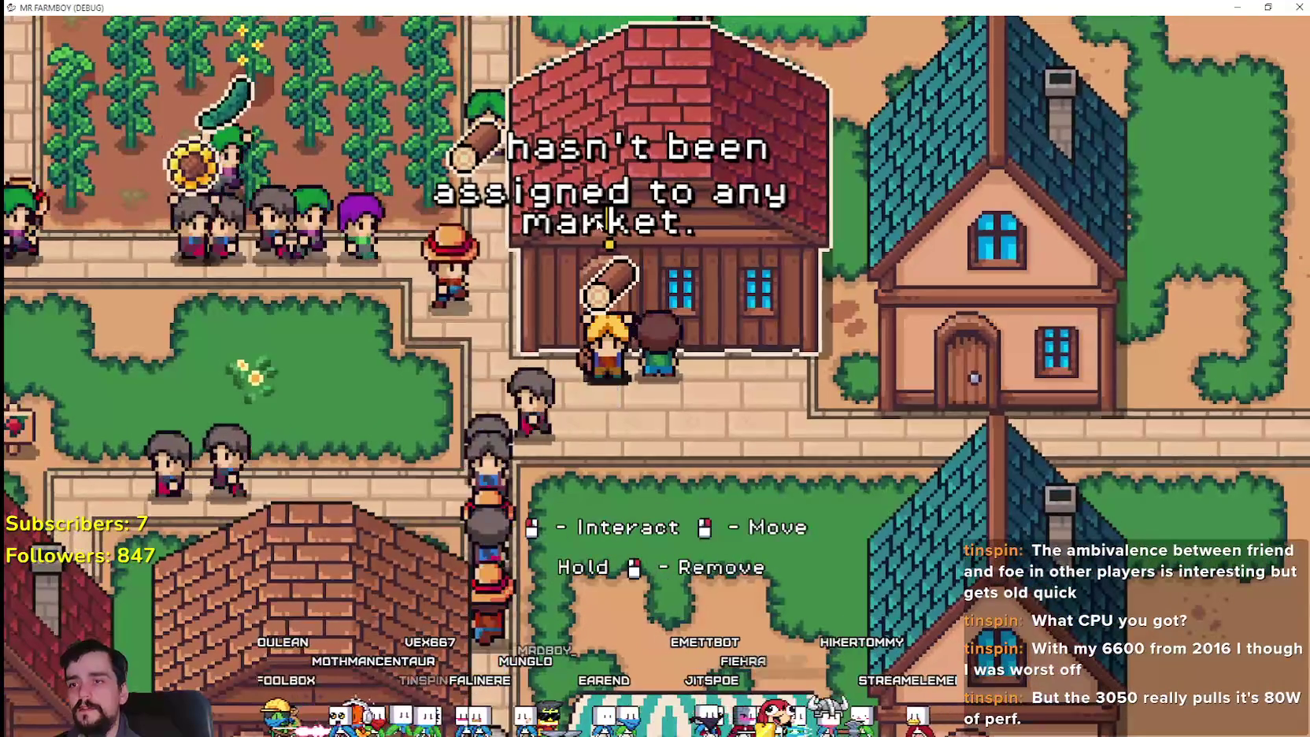
scroll(754, 491, "down", 5)
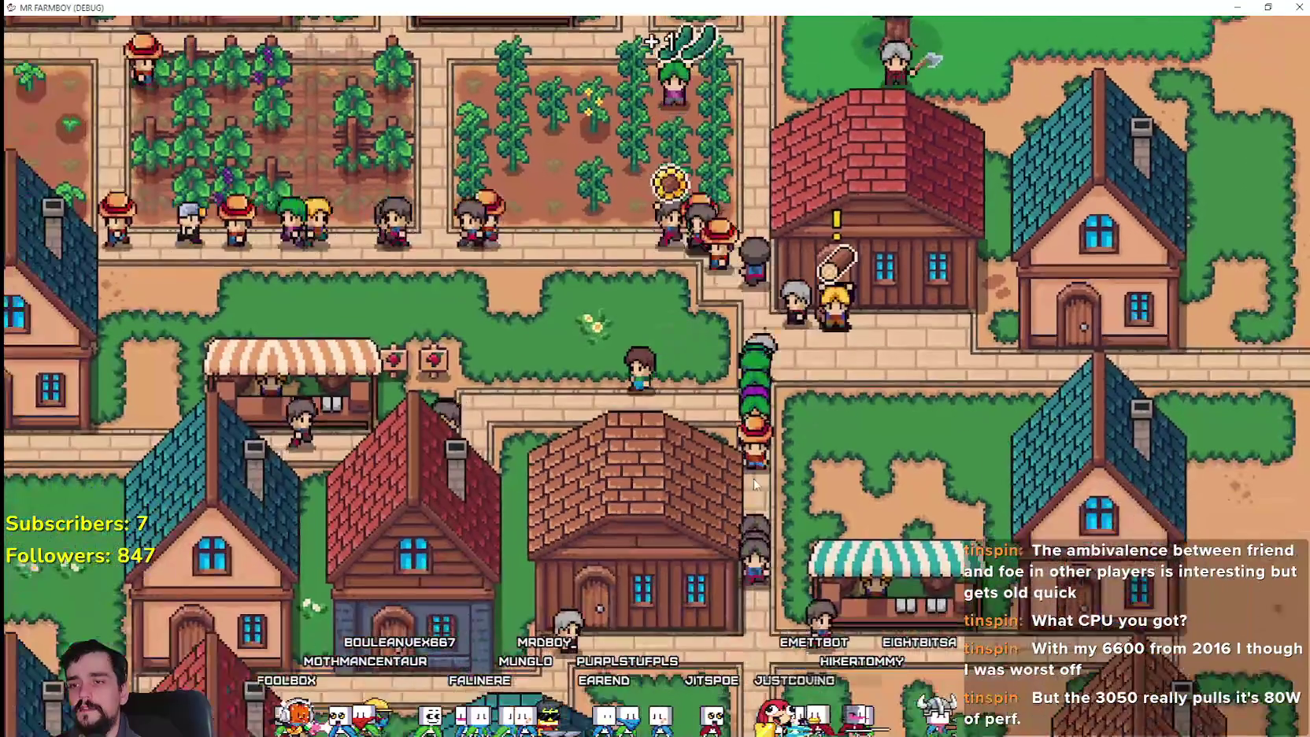
- Walk the farmer west past the lake and crop fields to the row of houses
key("a")
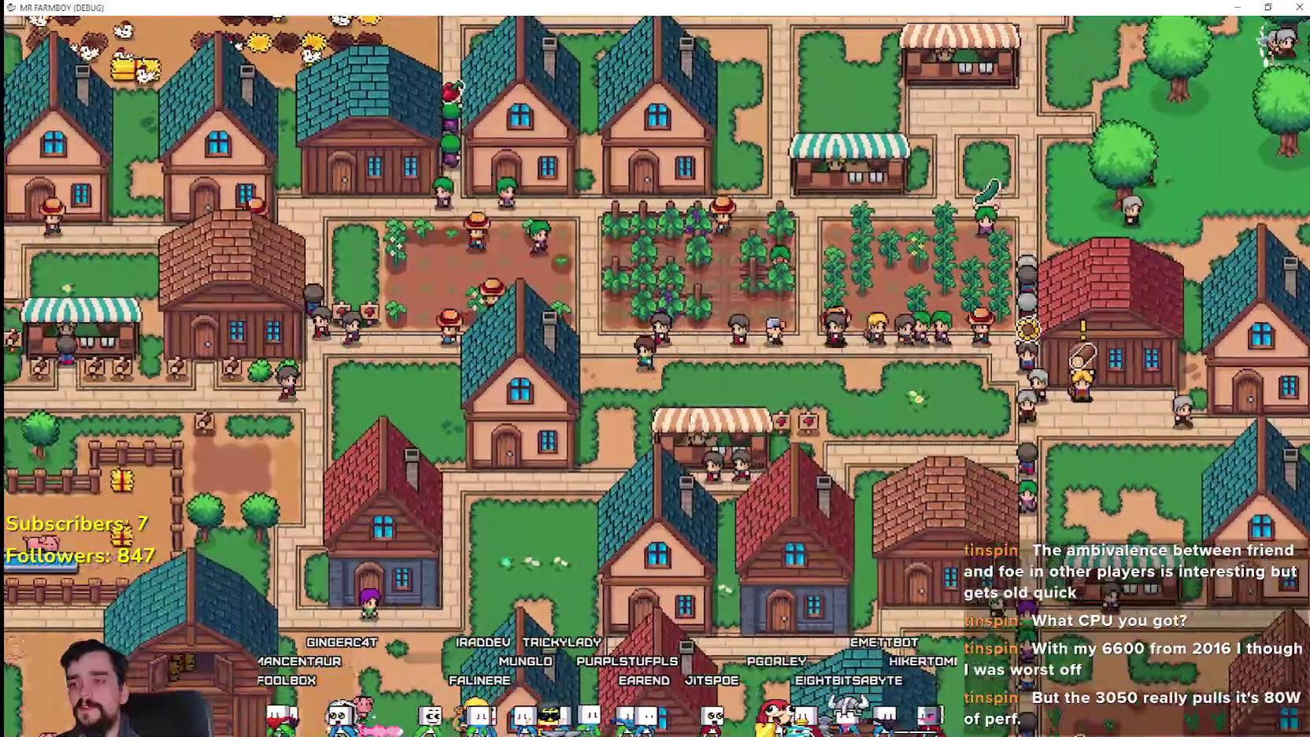
key("s")
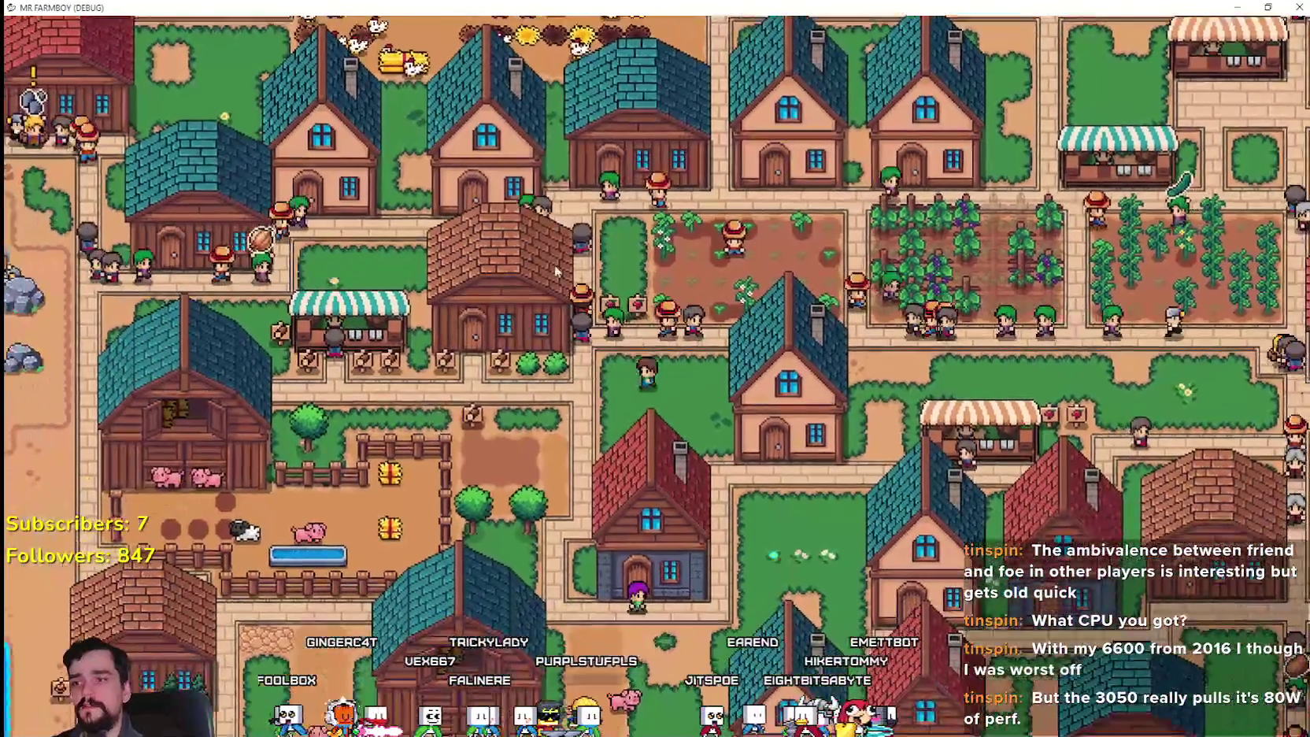
scroll(550, 393, "down", 3)
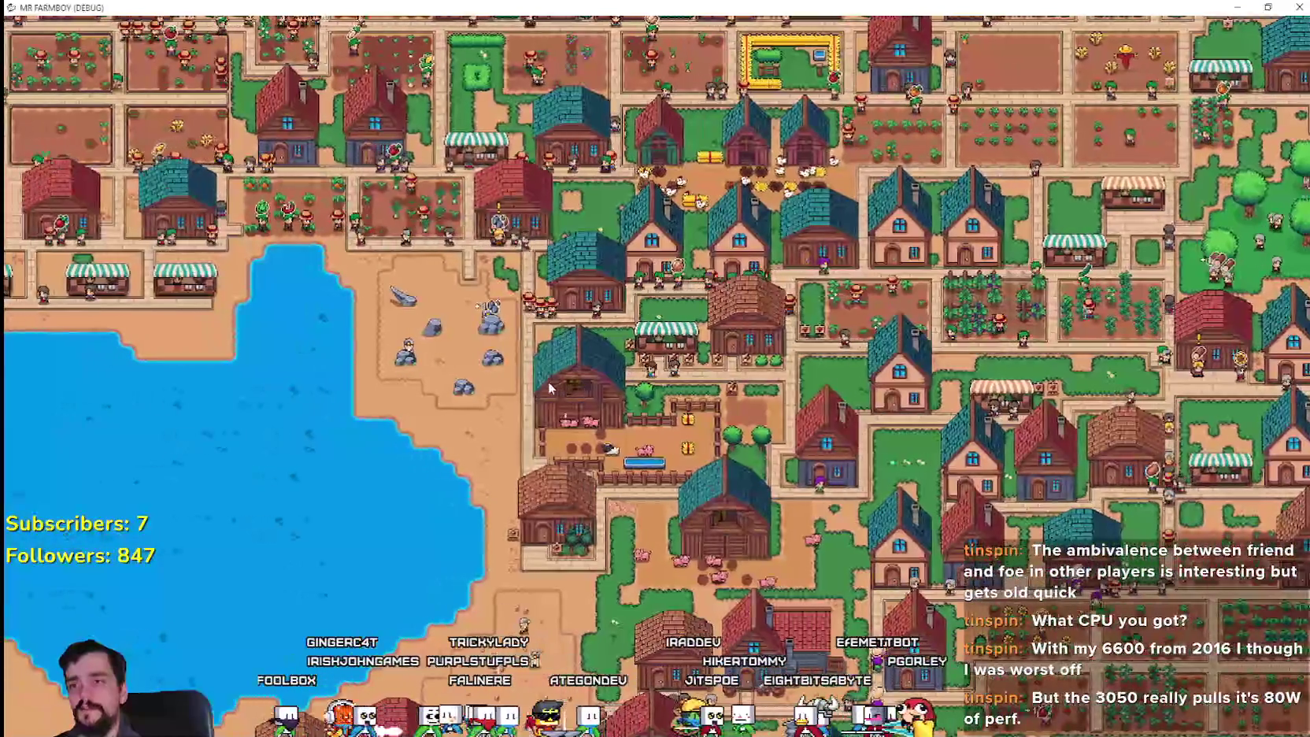
key("a")
key("w")
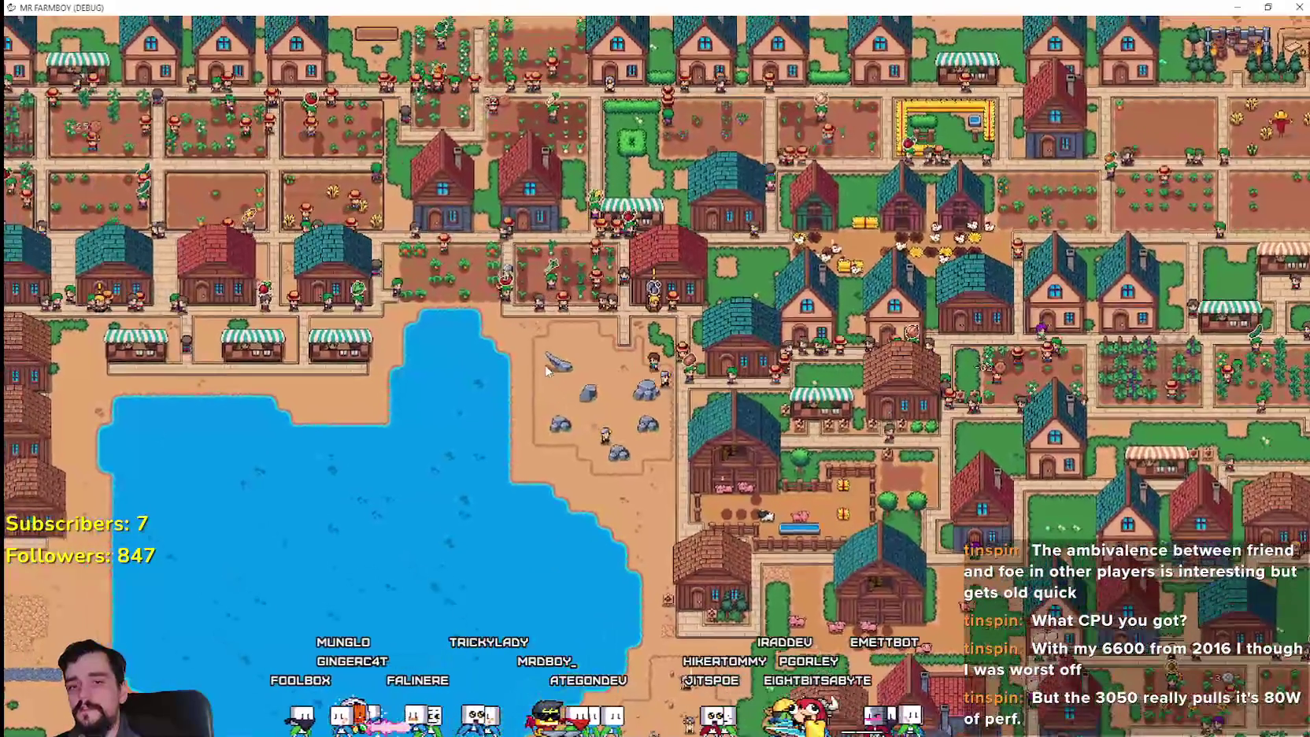
key("a")
key("w")
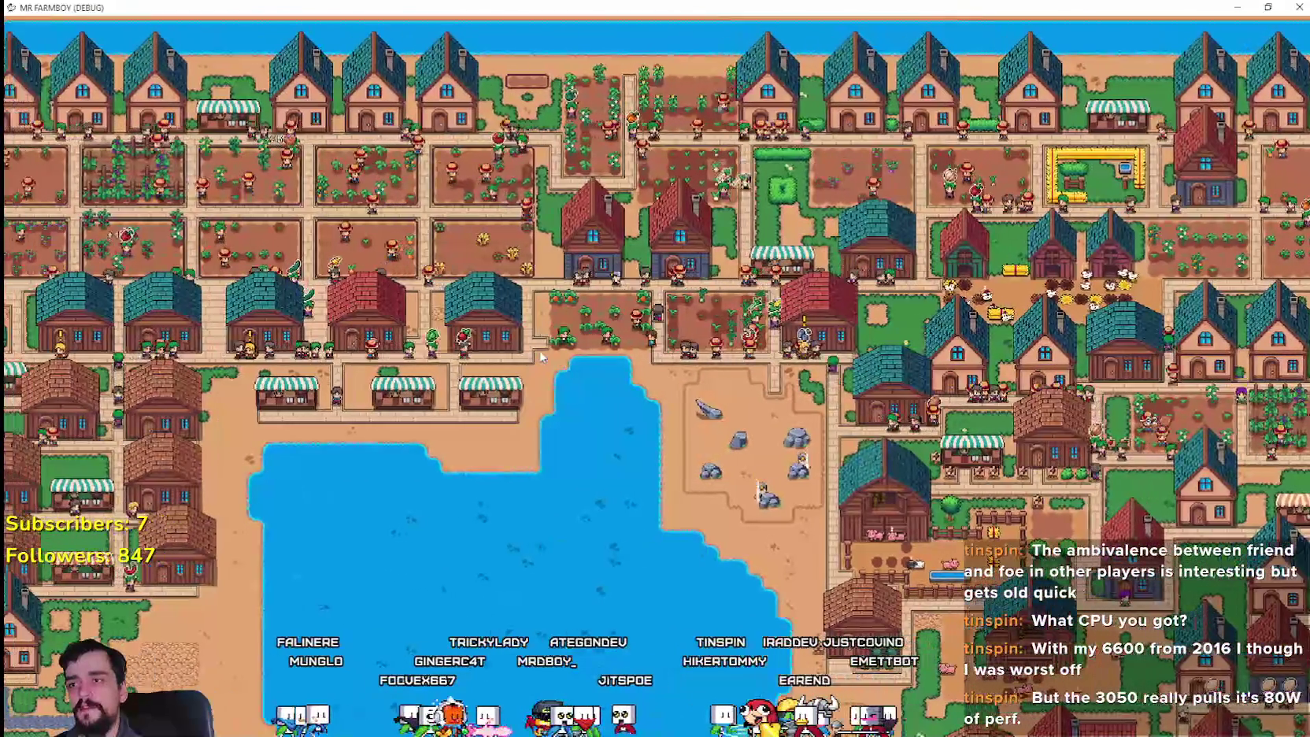
key("a")
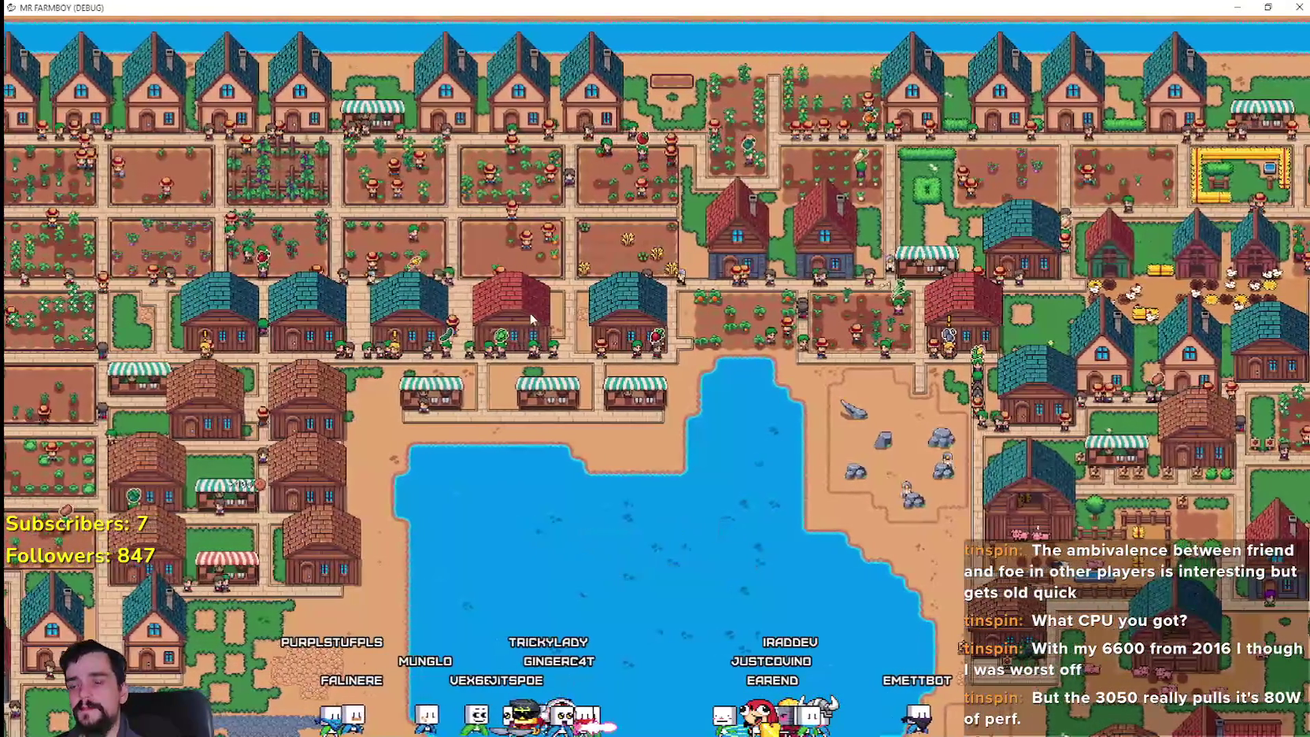
key("a")
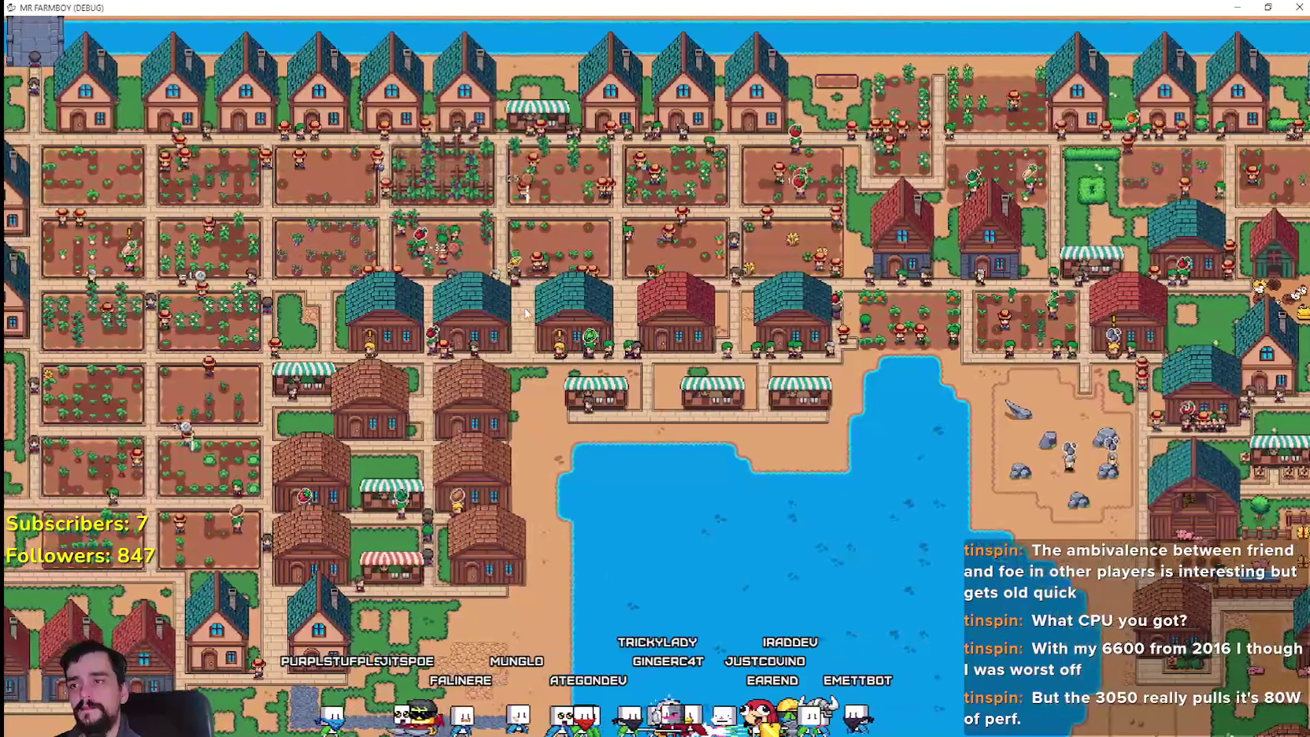
key("a")
key("w")
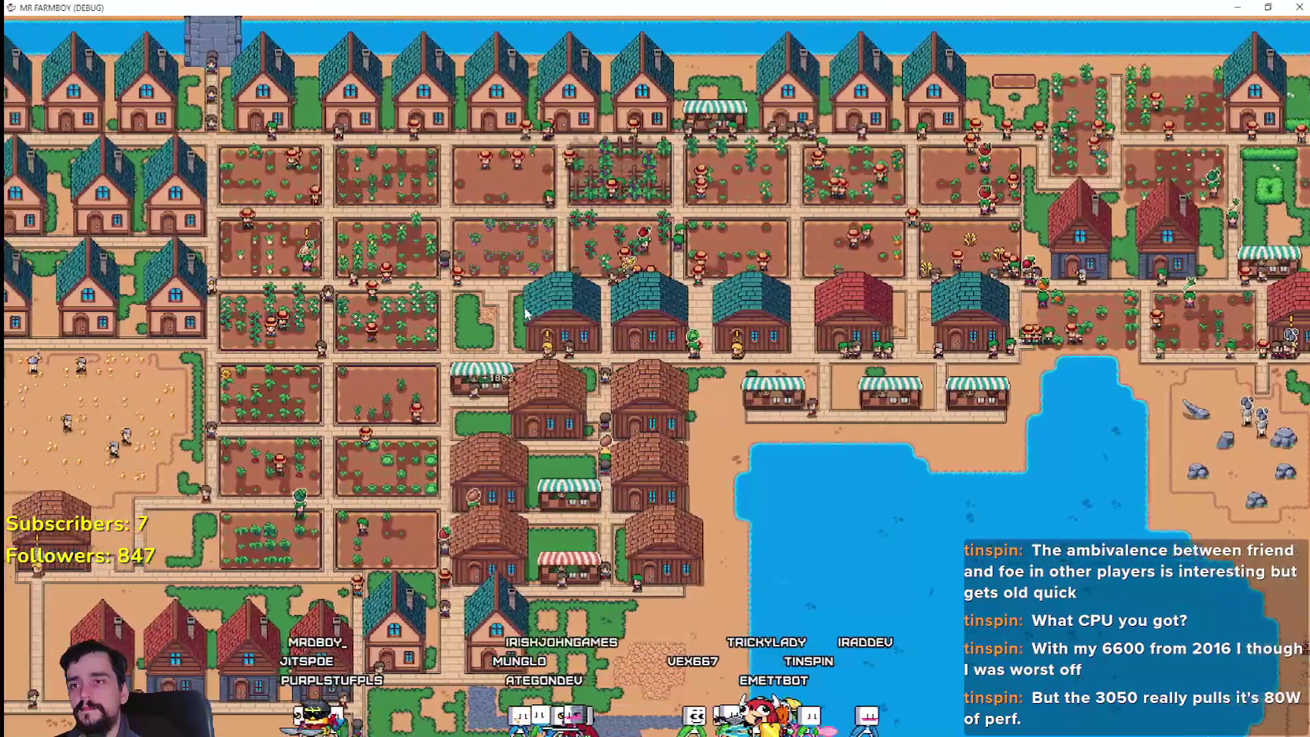
- Zoom in and pan the view right and down onto the teal-roofed houses
scroll(526, 313, "up", 5)
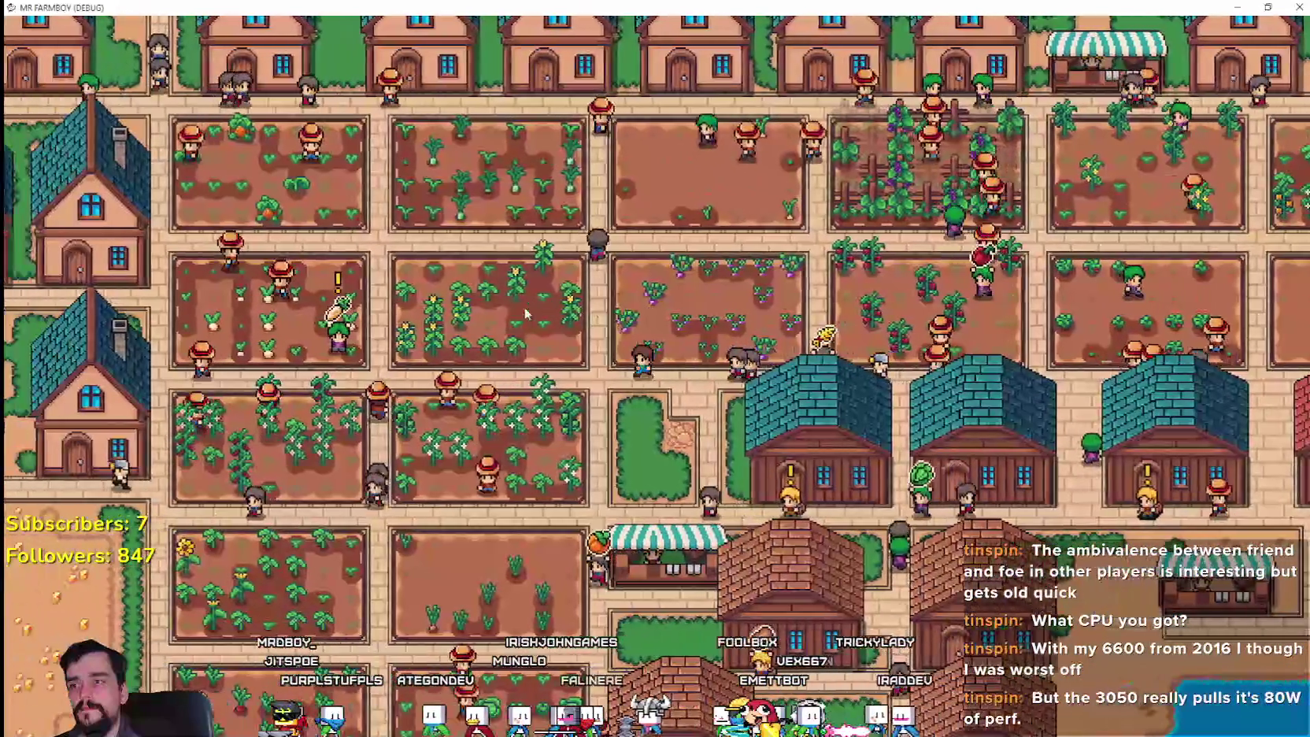
key("d")
key("s")
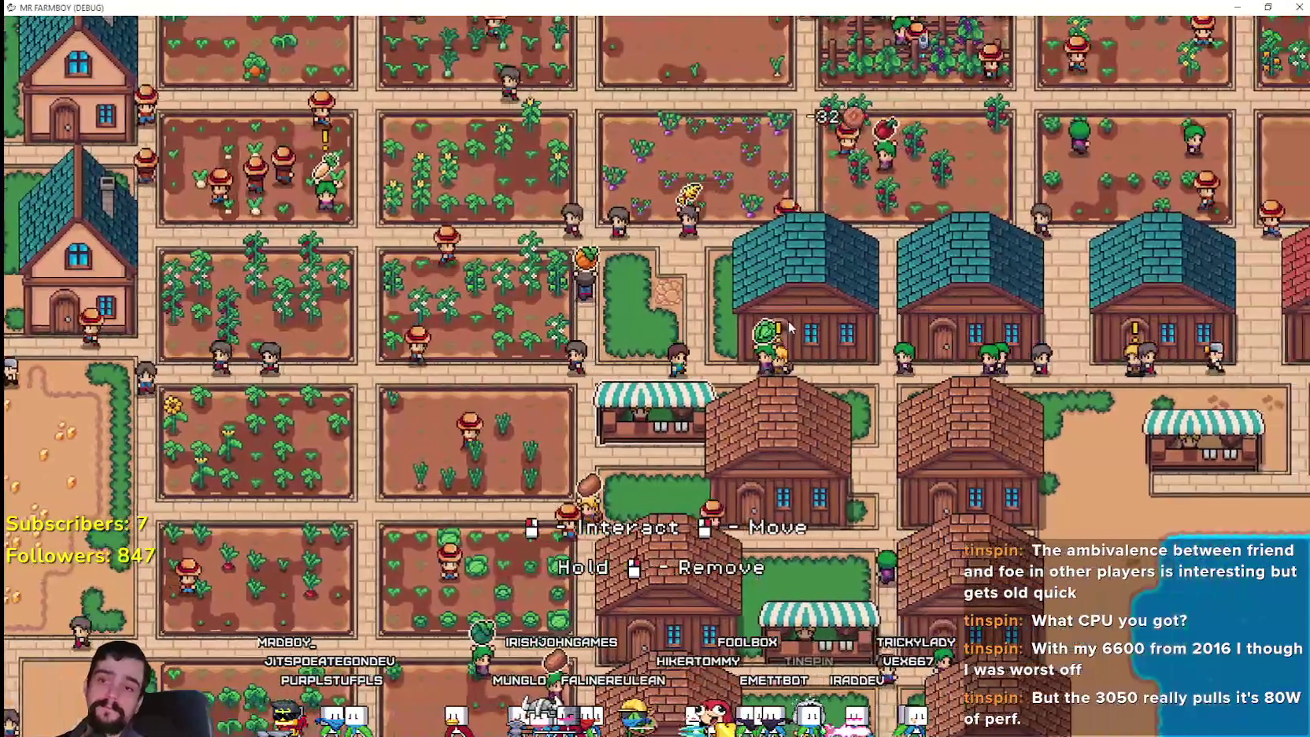
scroll(787, 405, "up", 3)
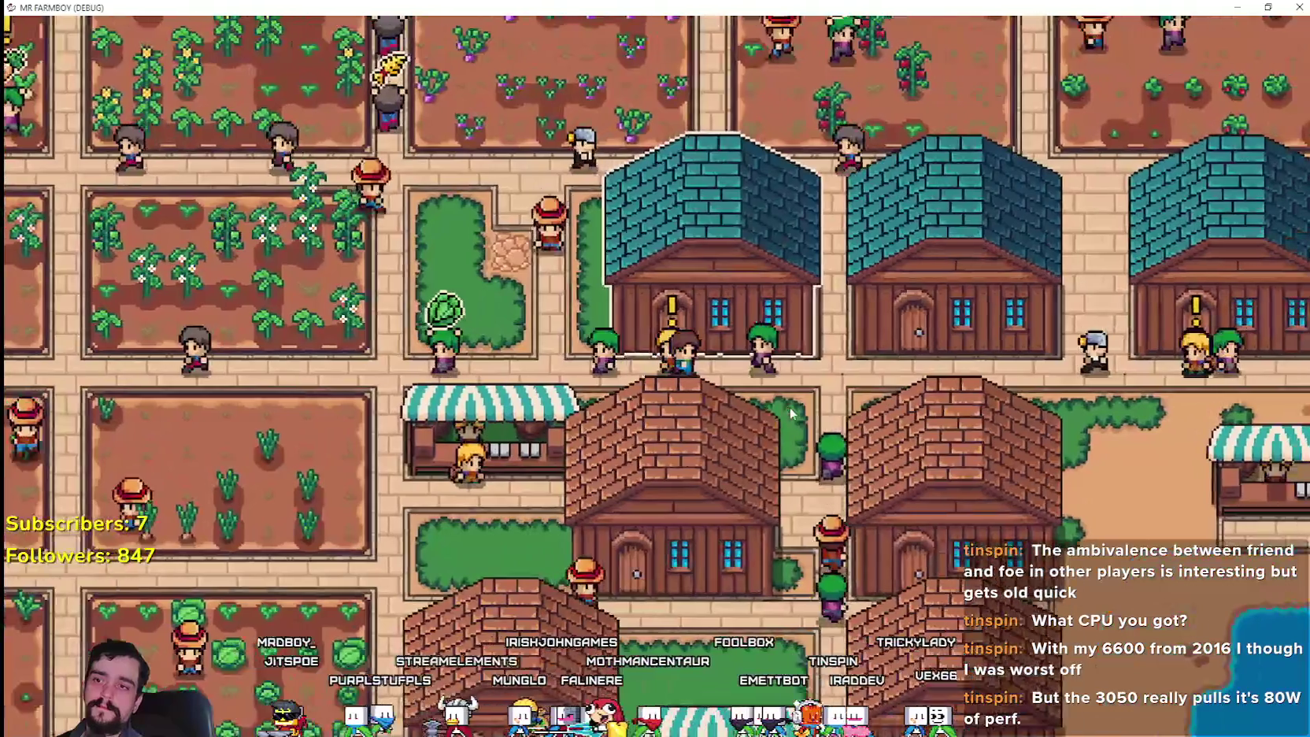
- Walk the player east along the houses, south past the market stalls, then west
key("d")
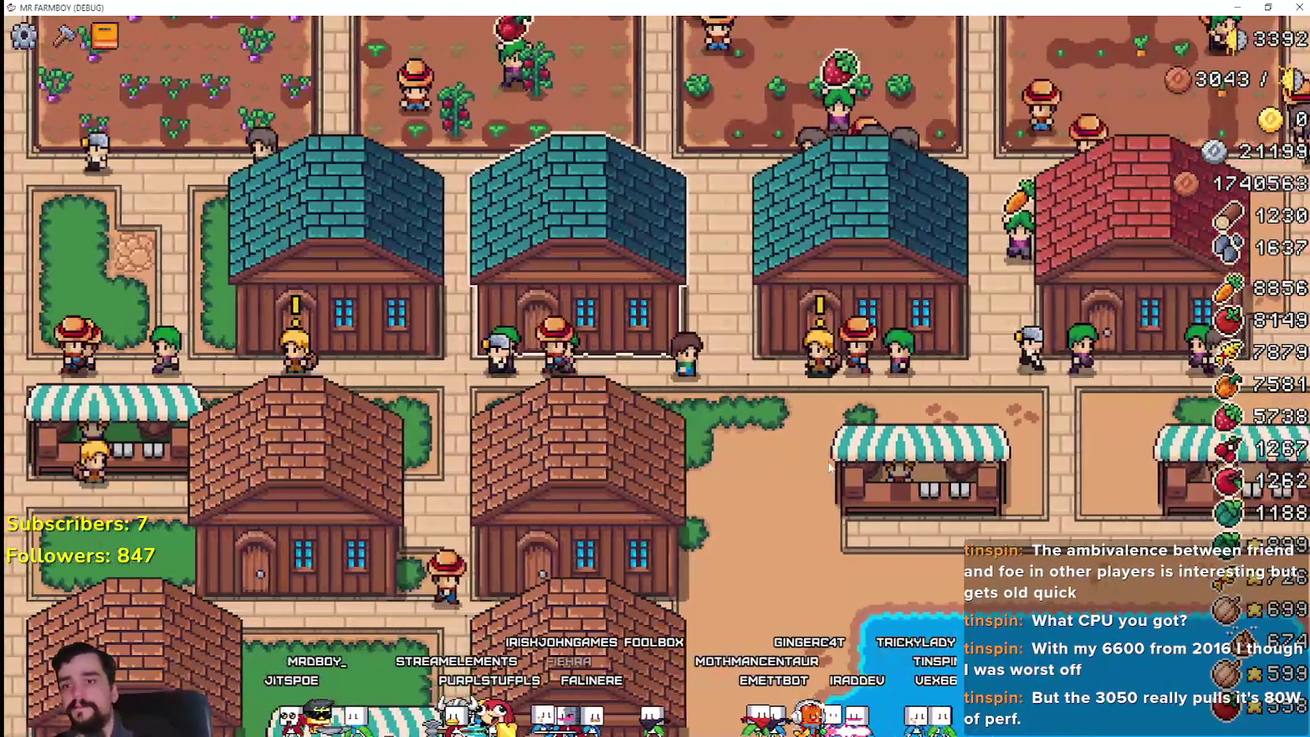
key("s")
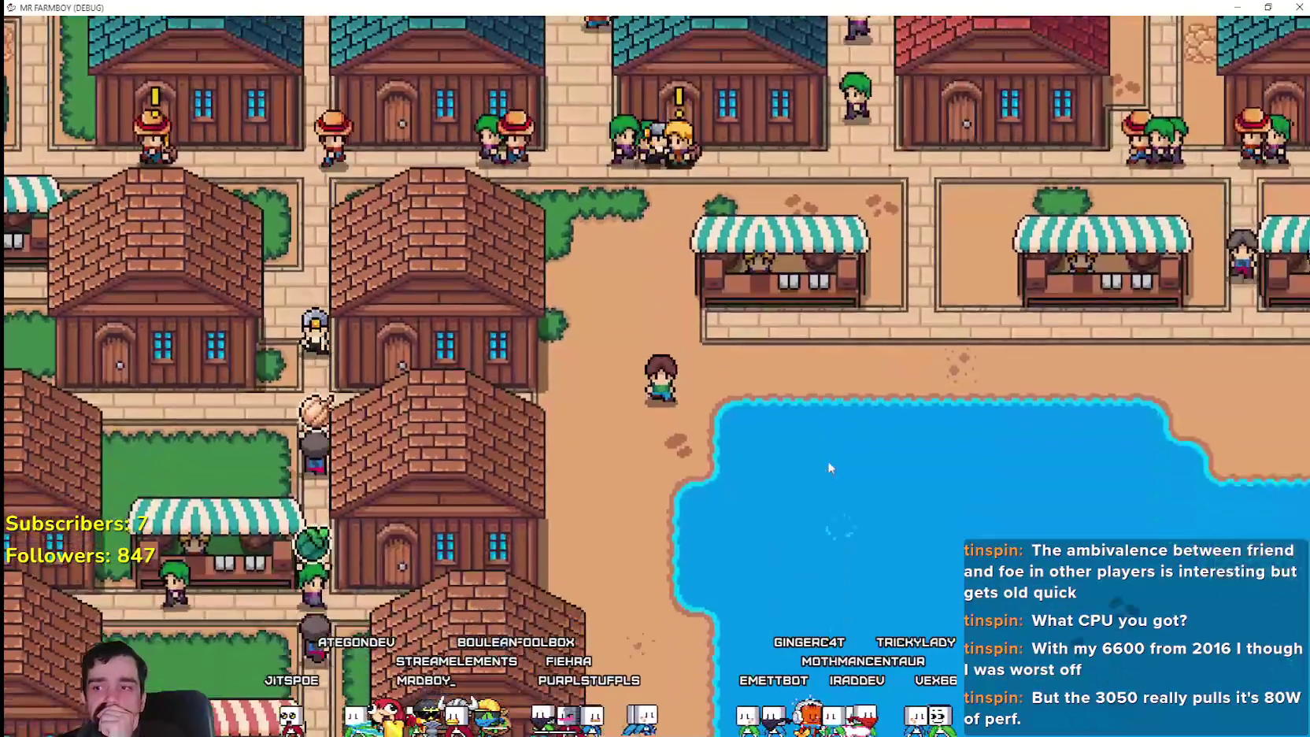
key("s")
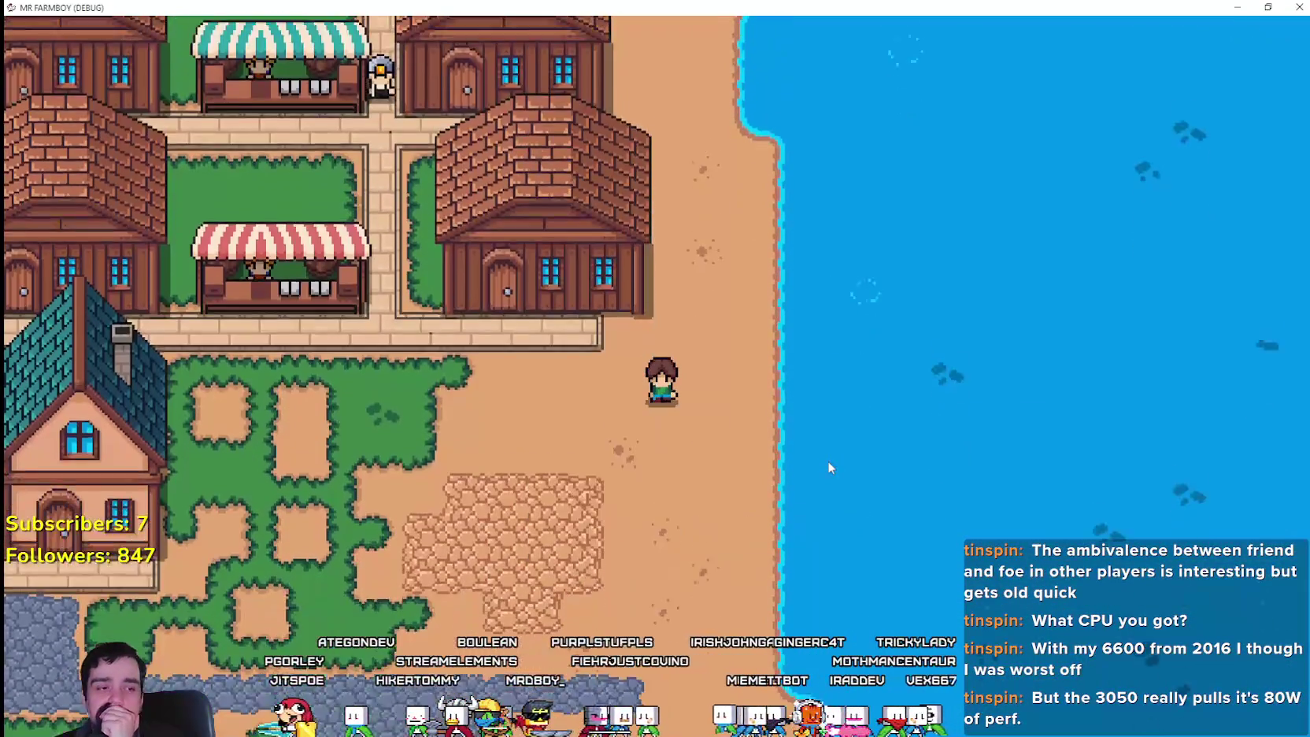
key("a")
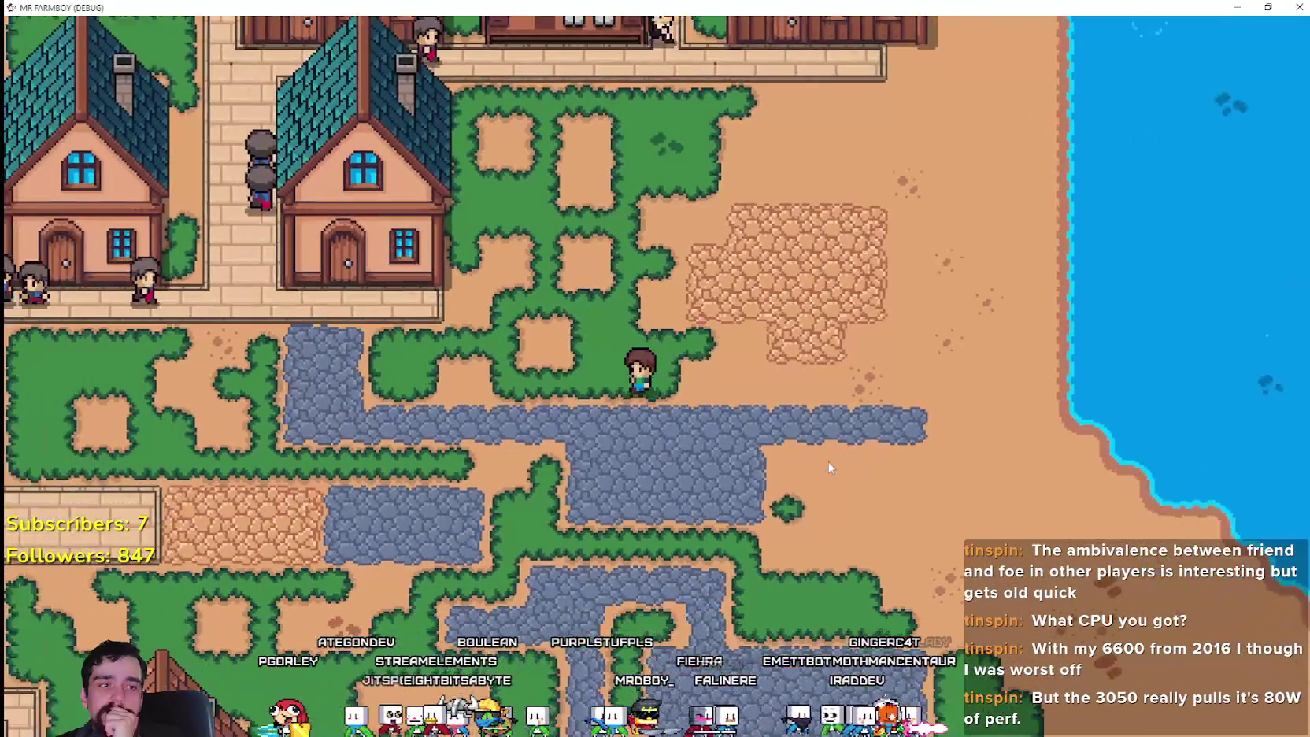
- Walk west and north past the houses, then switch to the Corsair iCUE dashboard
key("a")
key("w")
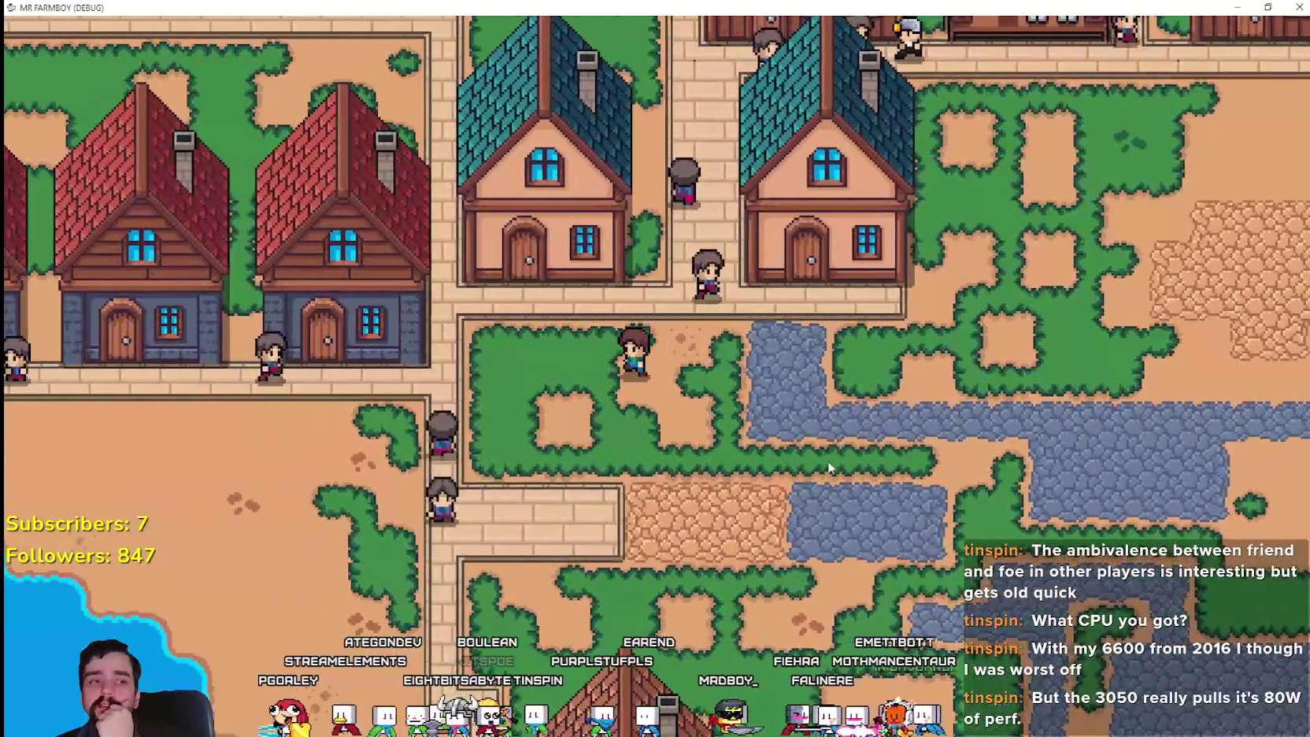
key("w")
key("a")
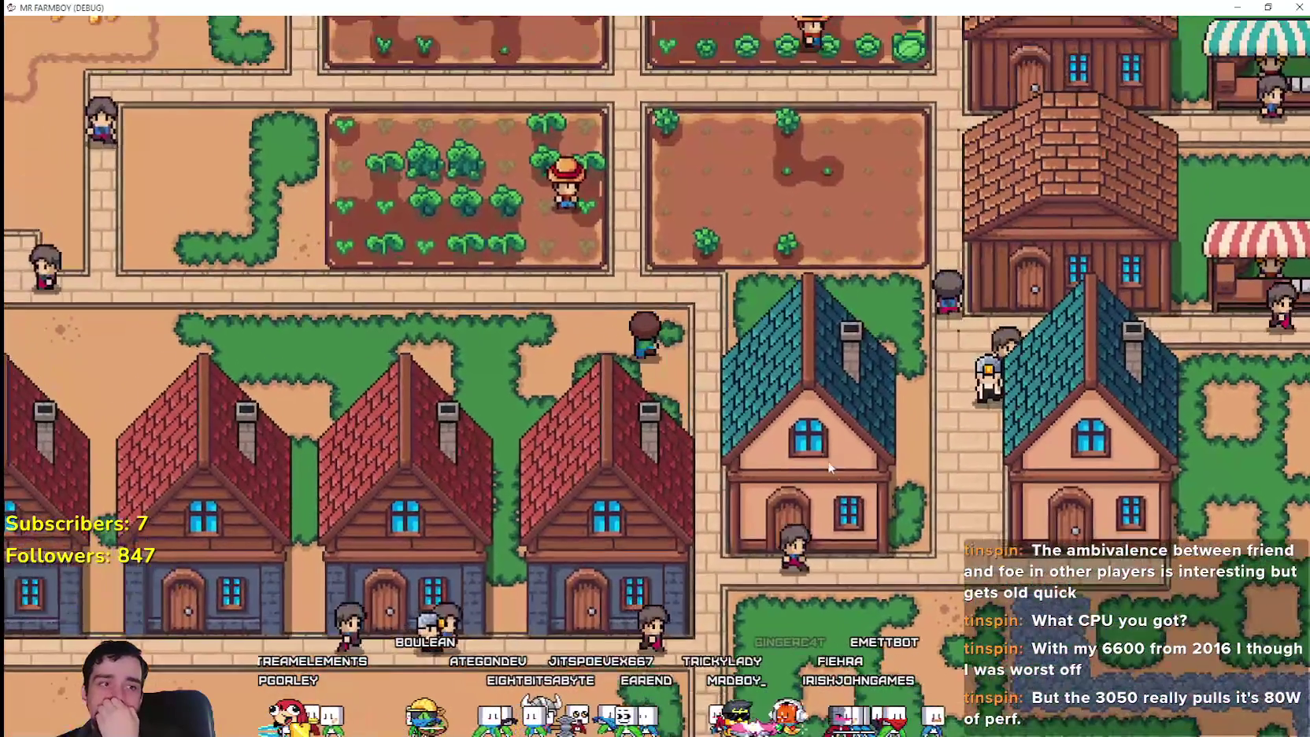
key("a")
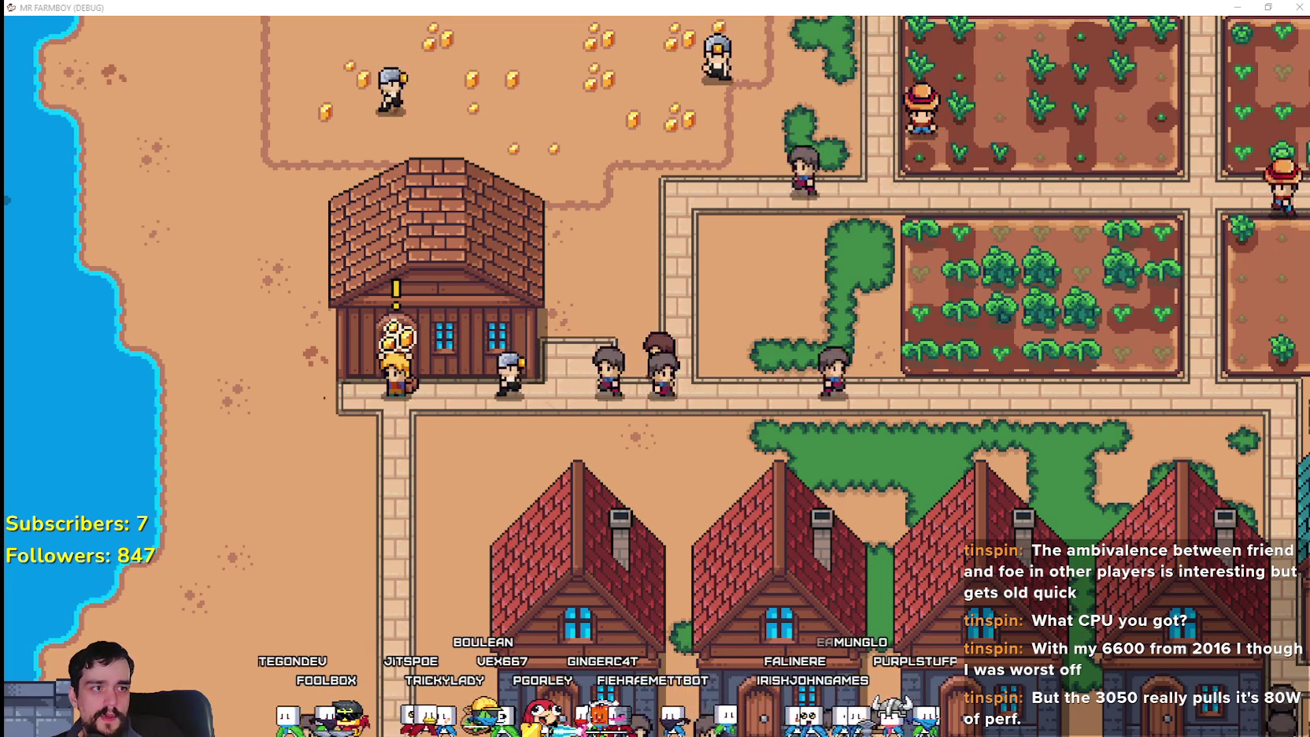
key("alt+Tab")
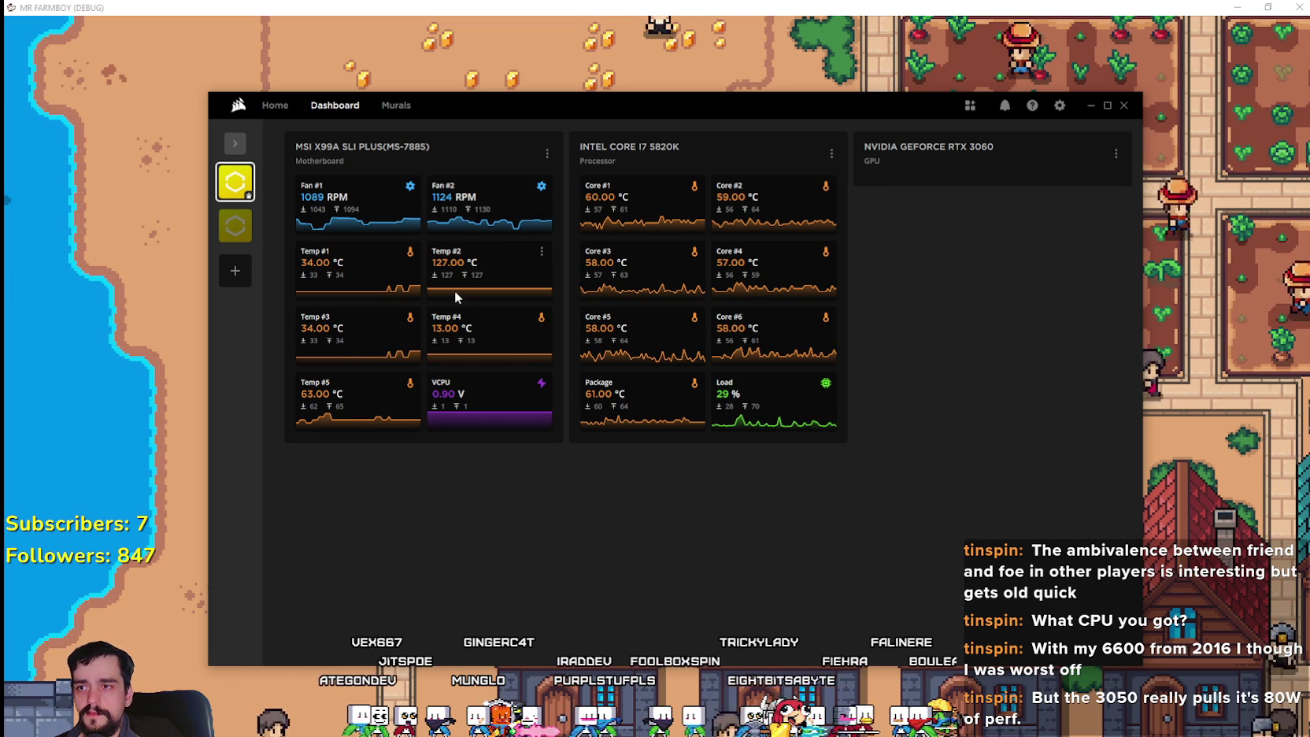
left_click(541, 252)
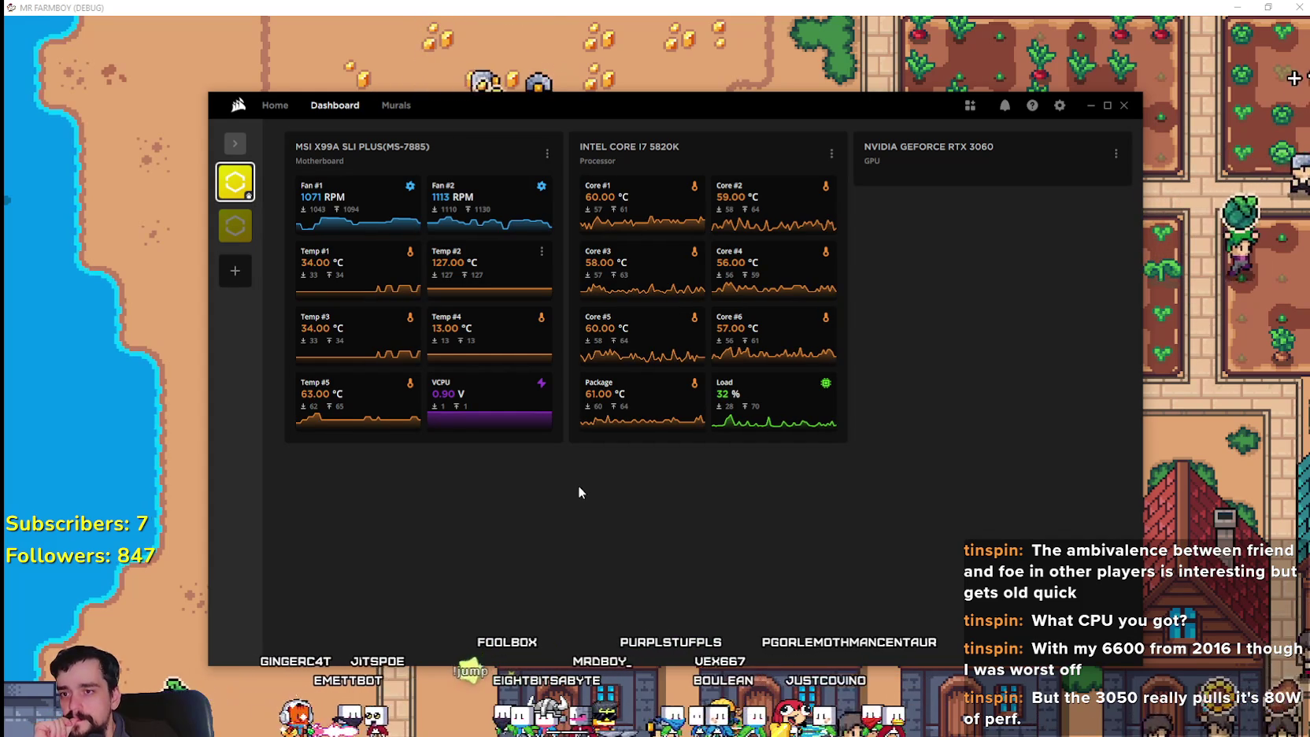
left_click(1118, 155)
left_click(1112, 150)
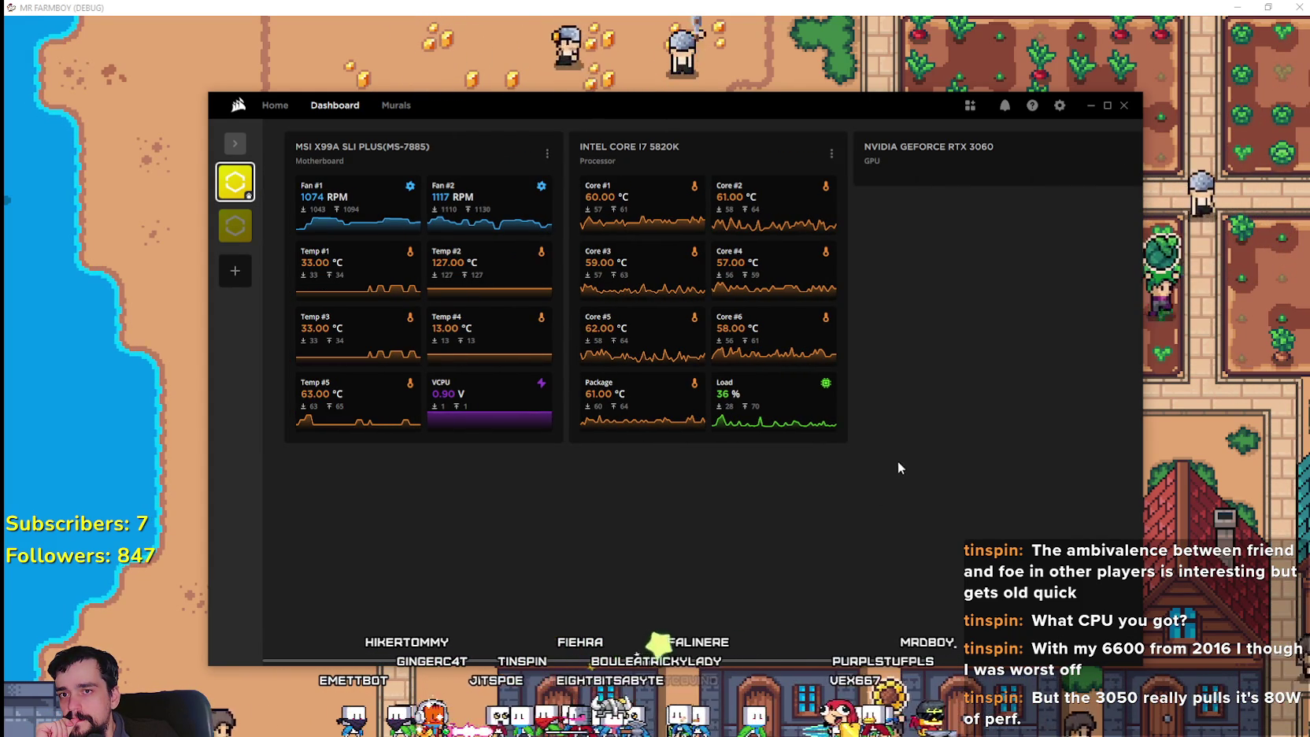
scroll(1023, 315, "right", 3)
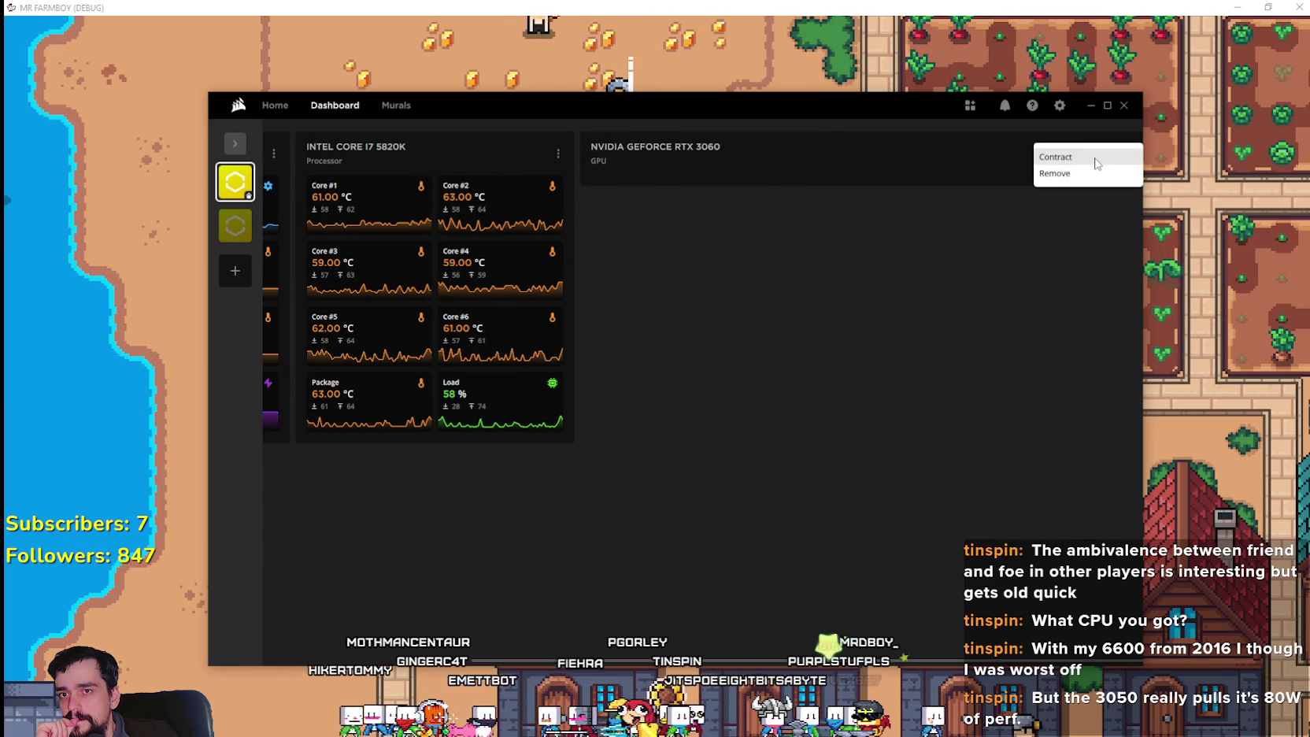
left_click(1093, 163)
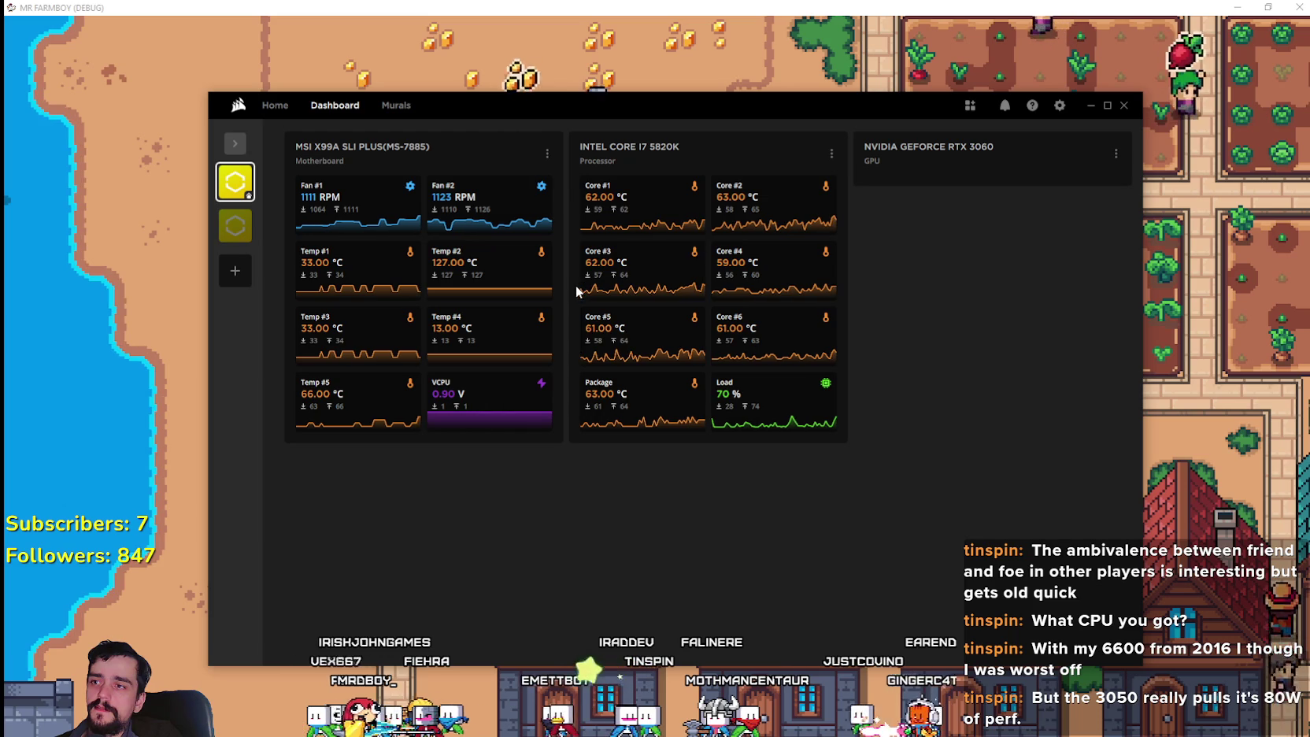
- Open and dismiss the Temp #2 tile and motherboard panel options, trying to move Temp #2
left_click(542, 253)
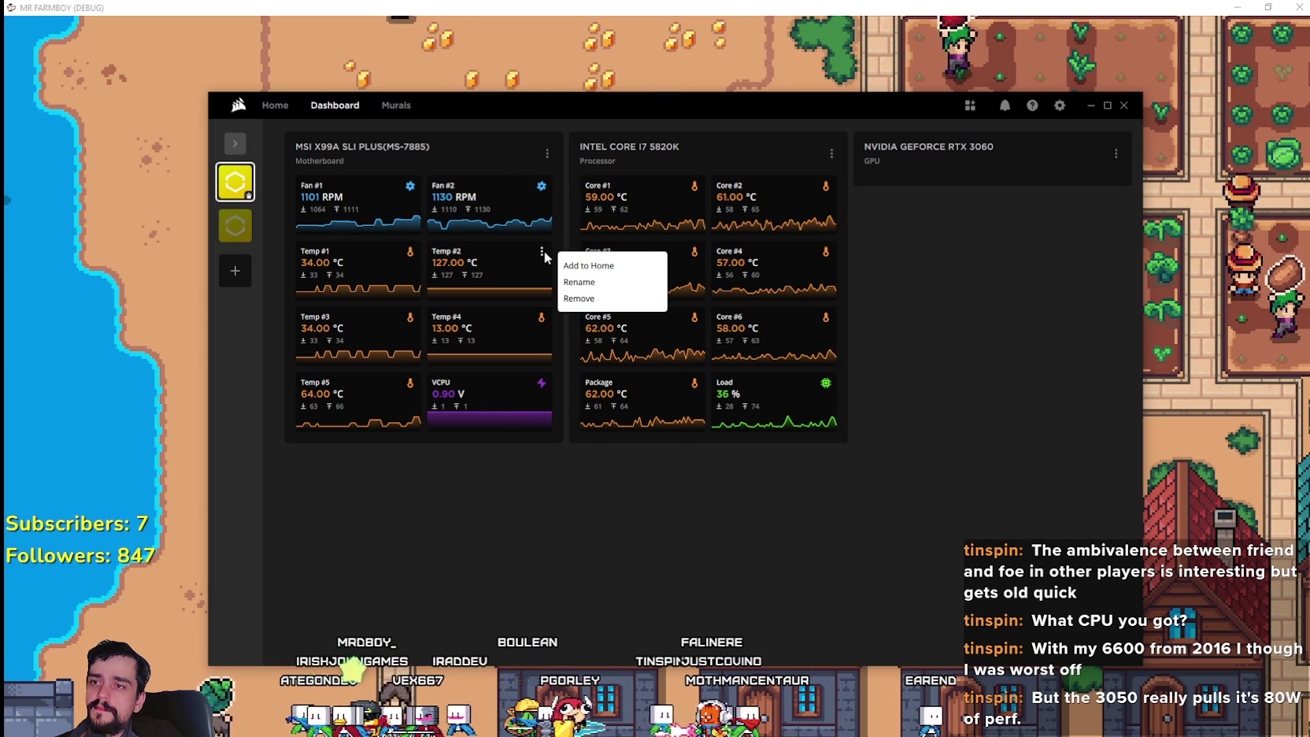
left_click(466, 249)
mouse_move(467, 250)
left_mouse_down()
mouse_move(452, 268)
mouse_move(527, 417)
mouse_move(477, 280)
left_mouse_up()
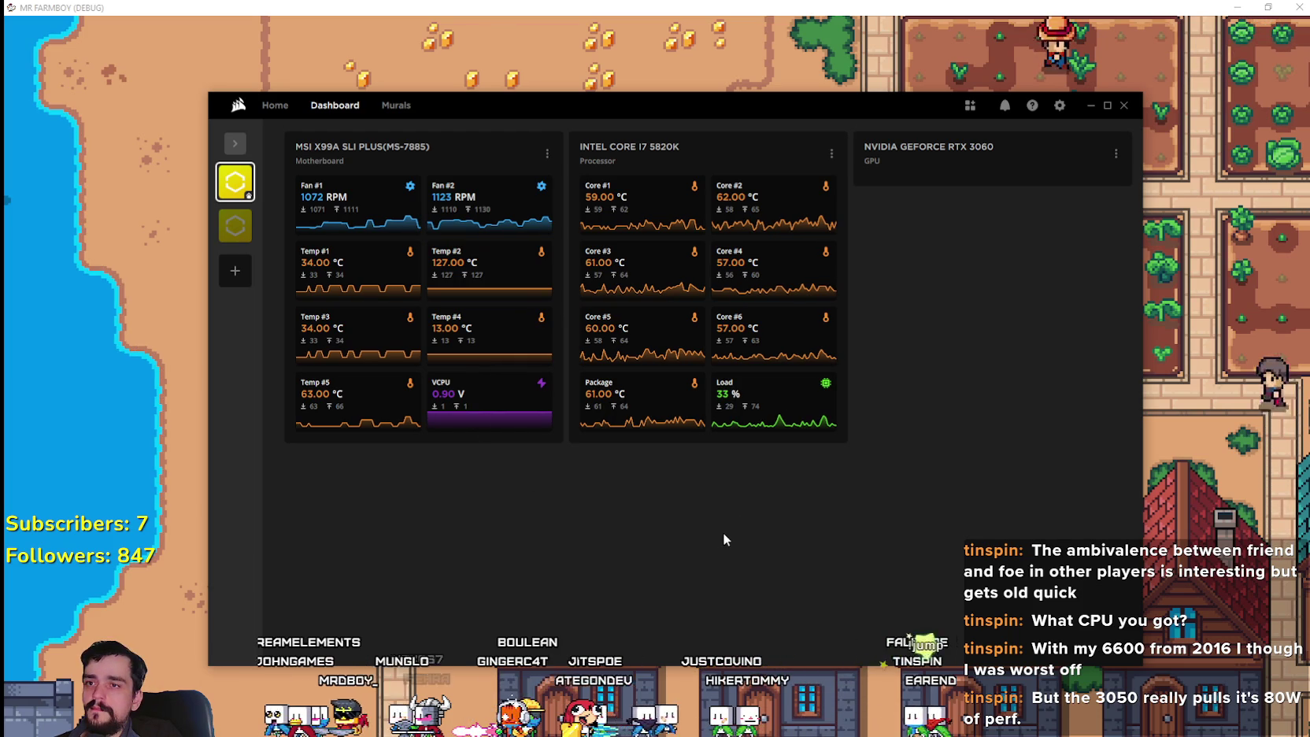
left_click(548, 154)
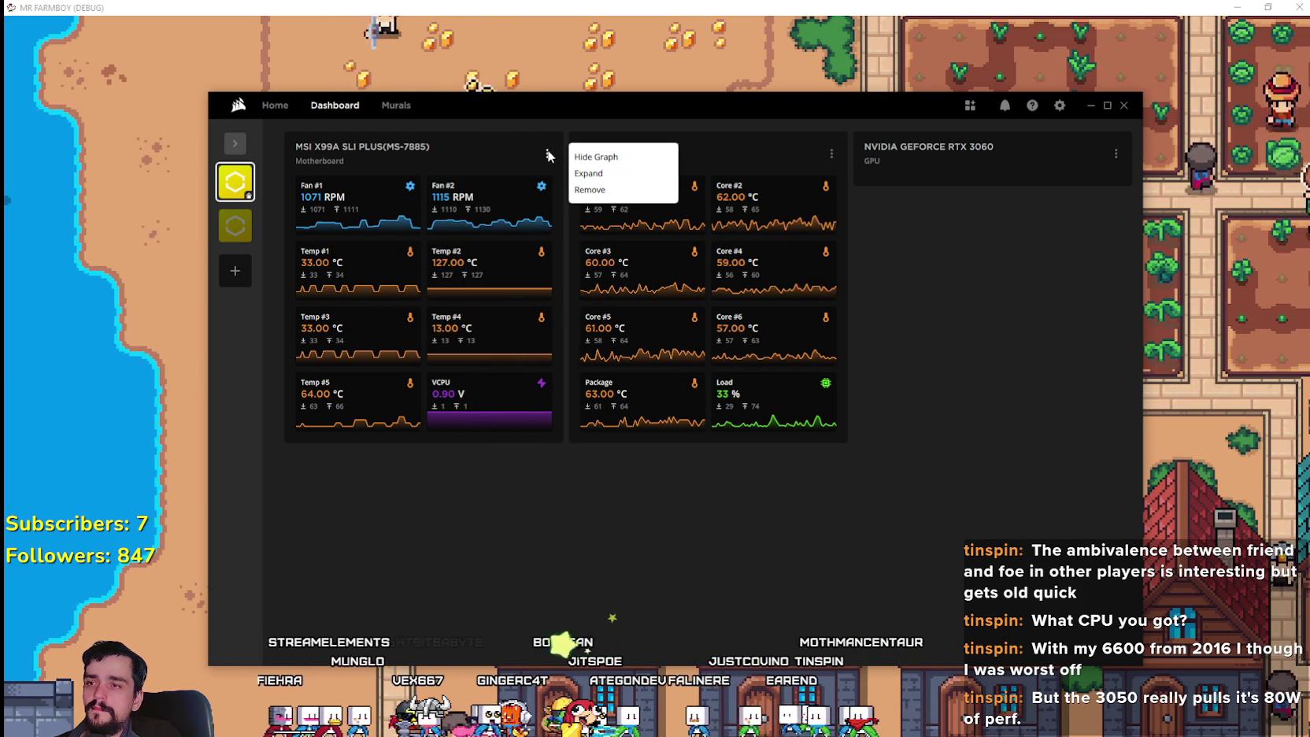
left_click(548, 155)
left_click(548, 155)
left_click(547, 154)
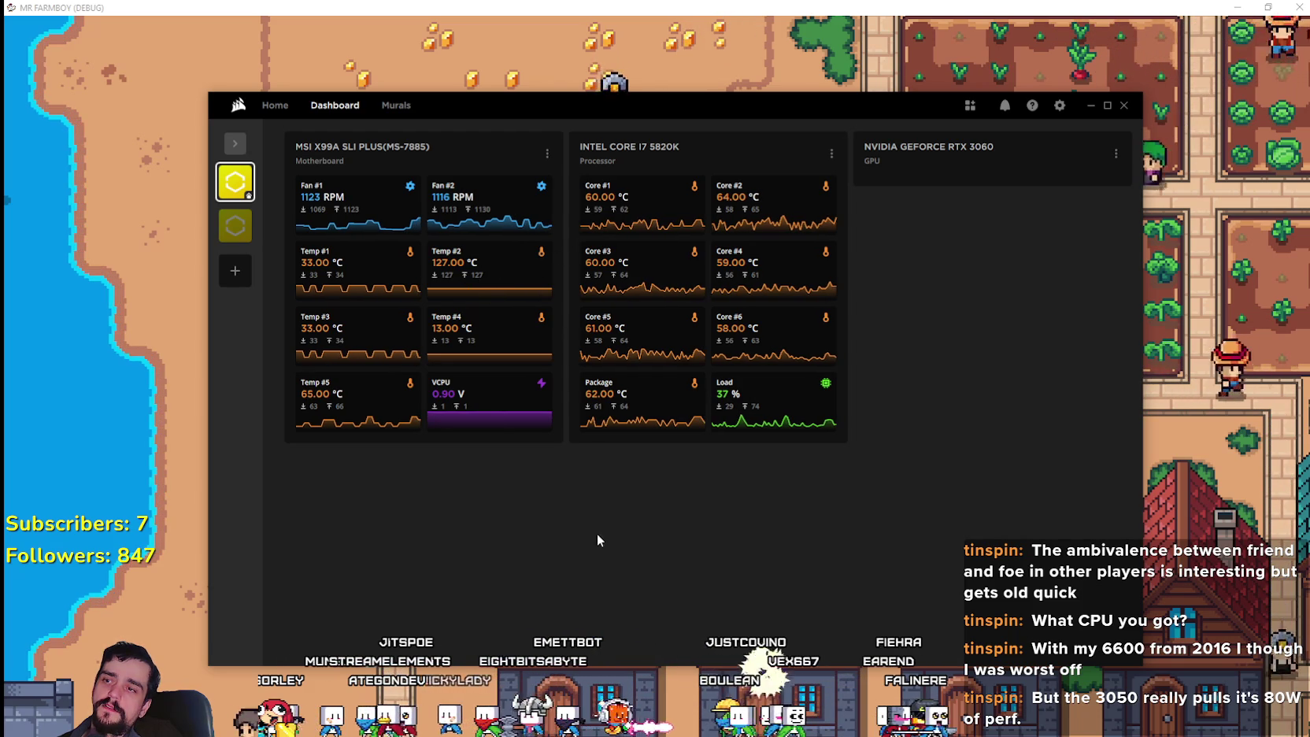
- Check the Temp #2 and Load tile options, move the window up-right, then minimize iCUE
left_click(541, 252)
left_click(540, 263)
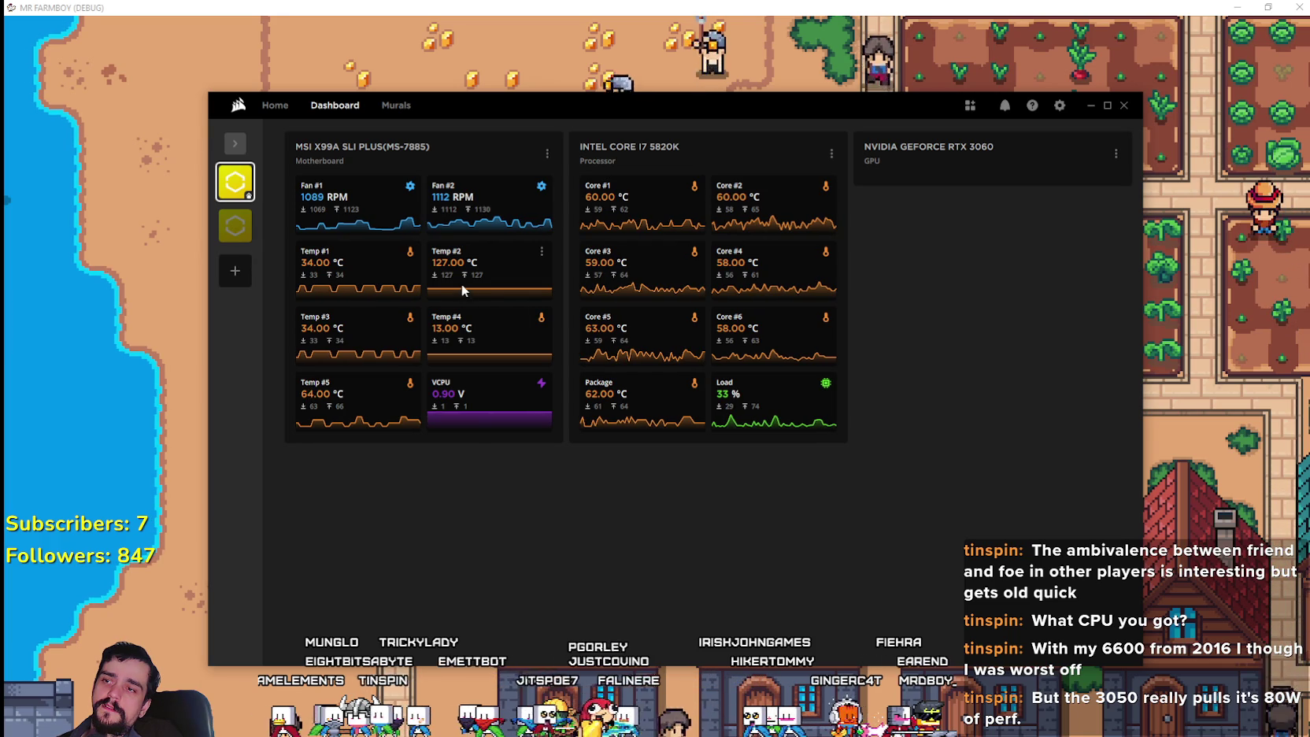
left_click_drag(458, 103, 479, 100)
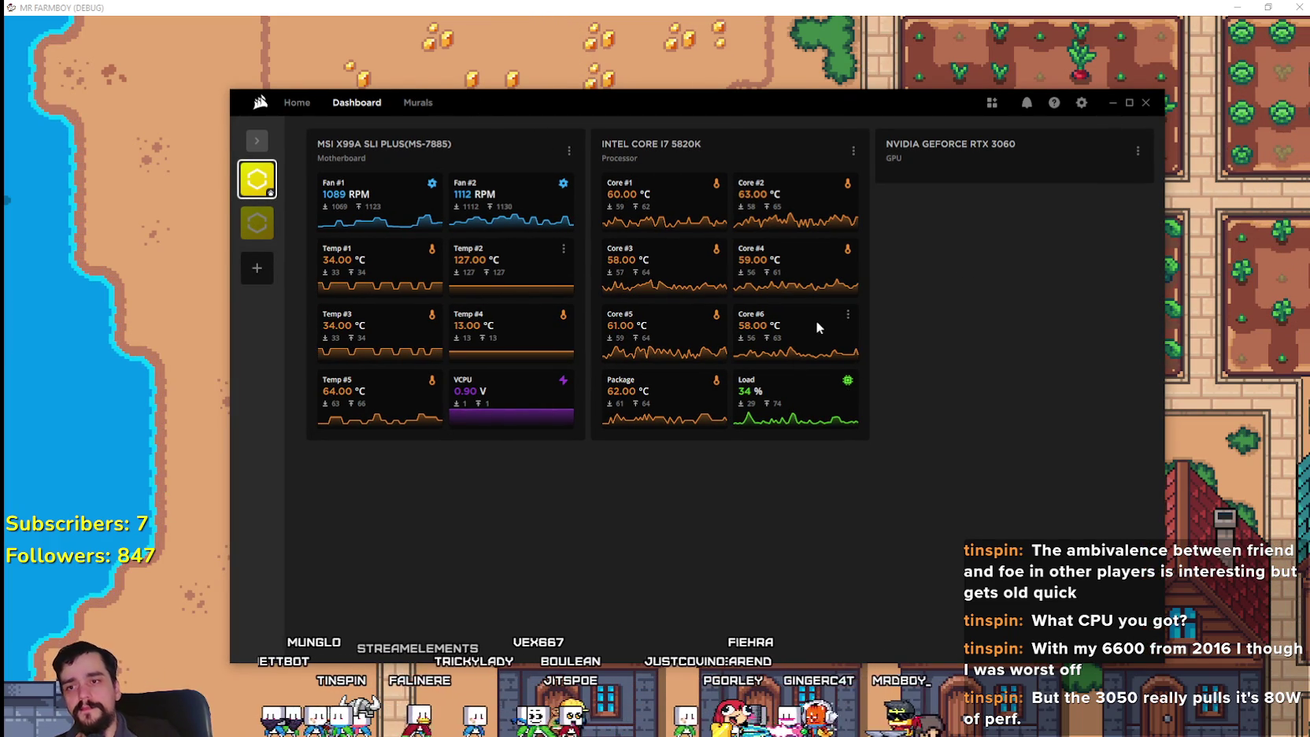
left_click(970, 301)
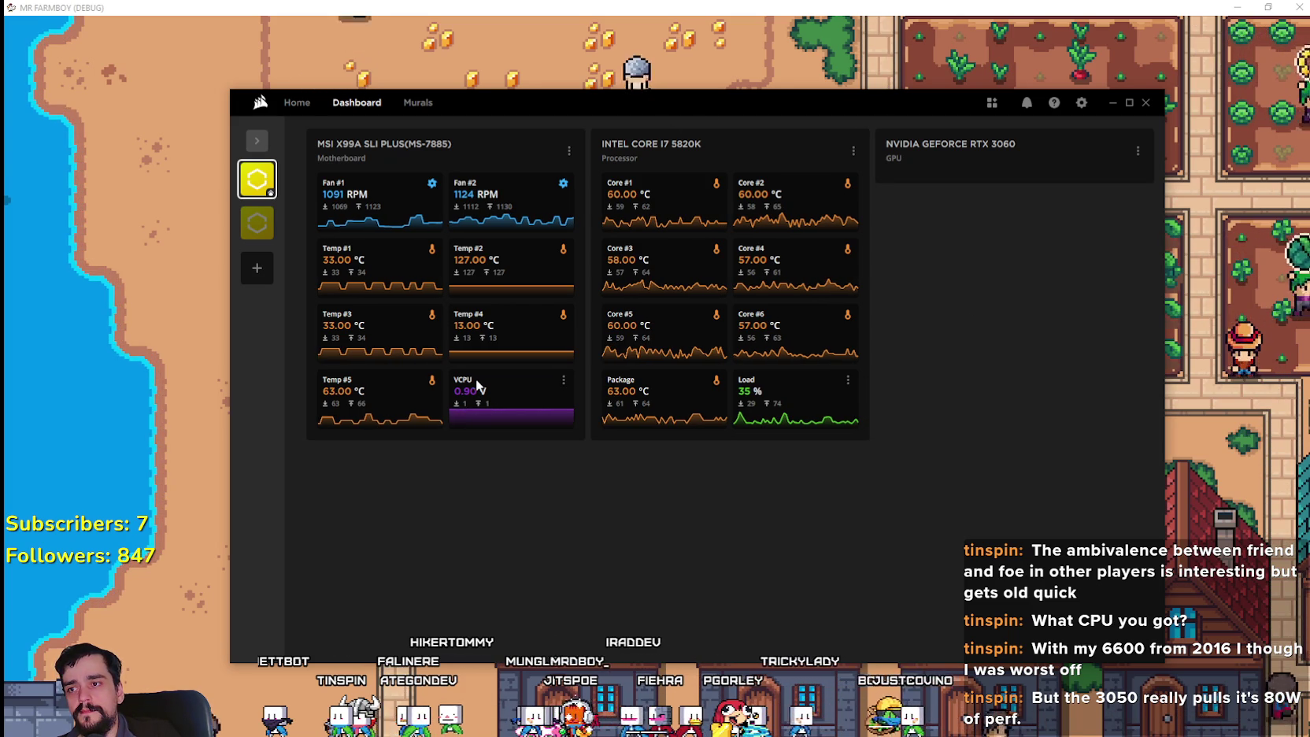
right_click(478, 271)
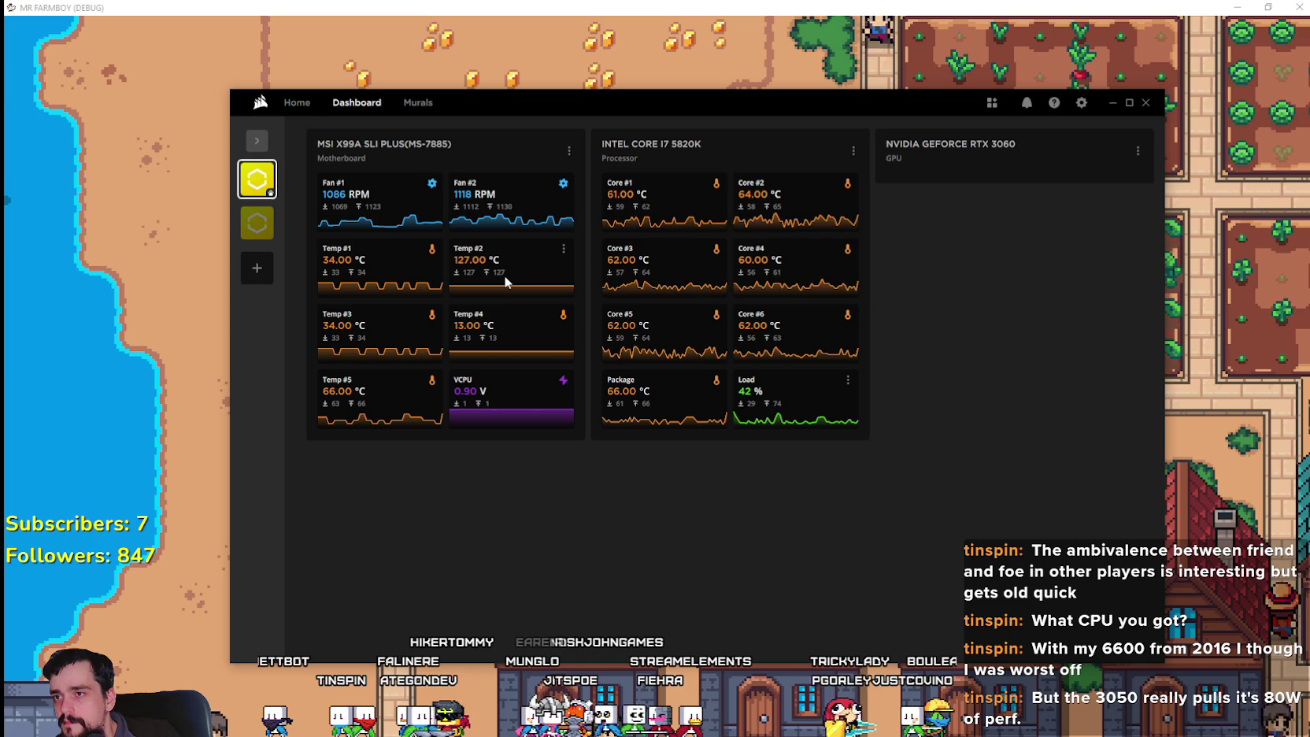
left_click_drag(789, 100, 842, 88)
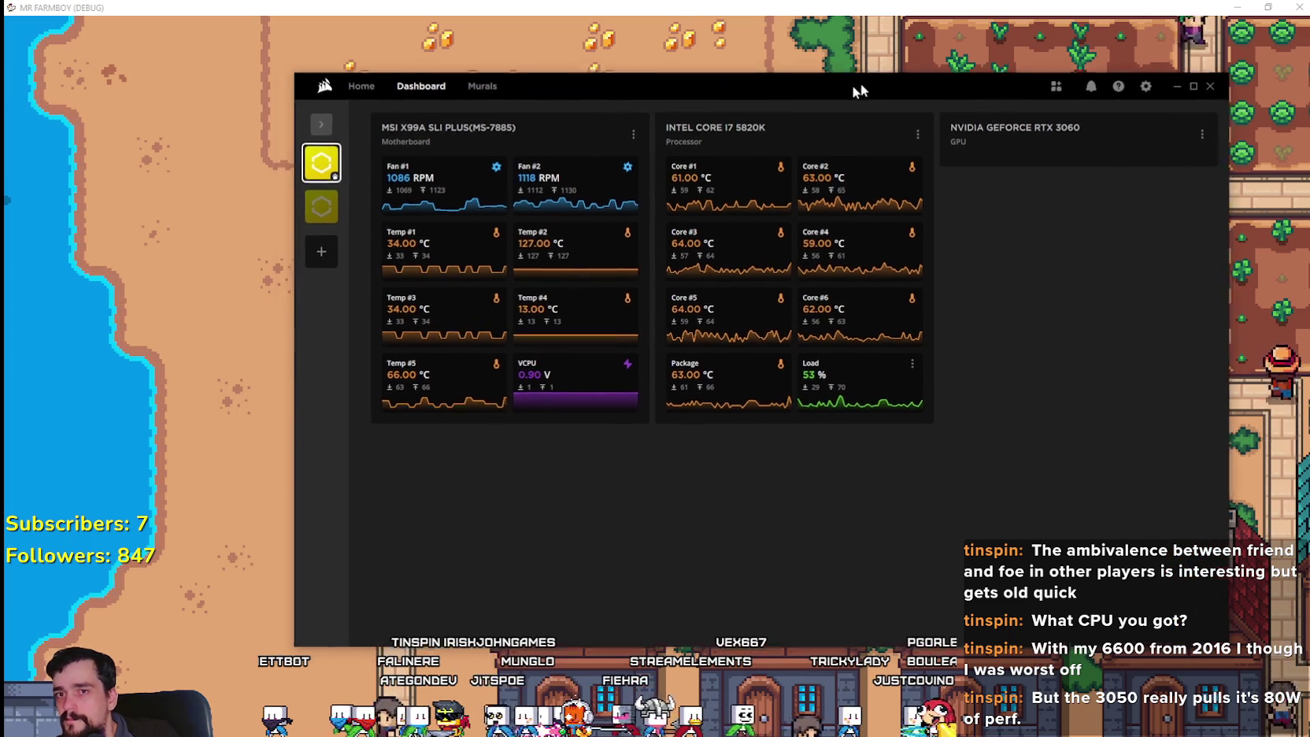
left_click(842, 63)
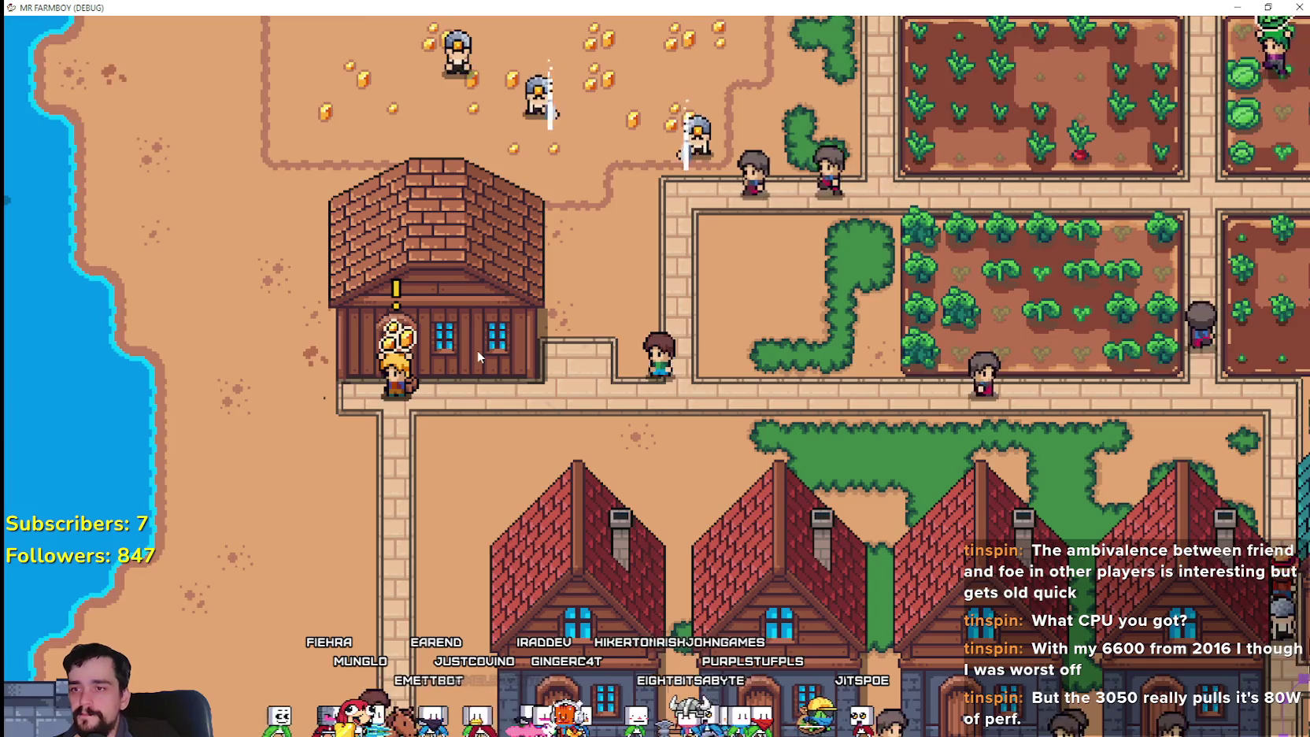
- Zoom in, view the brick warehouse's inventory panel, then stop the game with F8
scroll(477, 351, "down", 3)
scroll(252, 241, "up", 5)
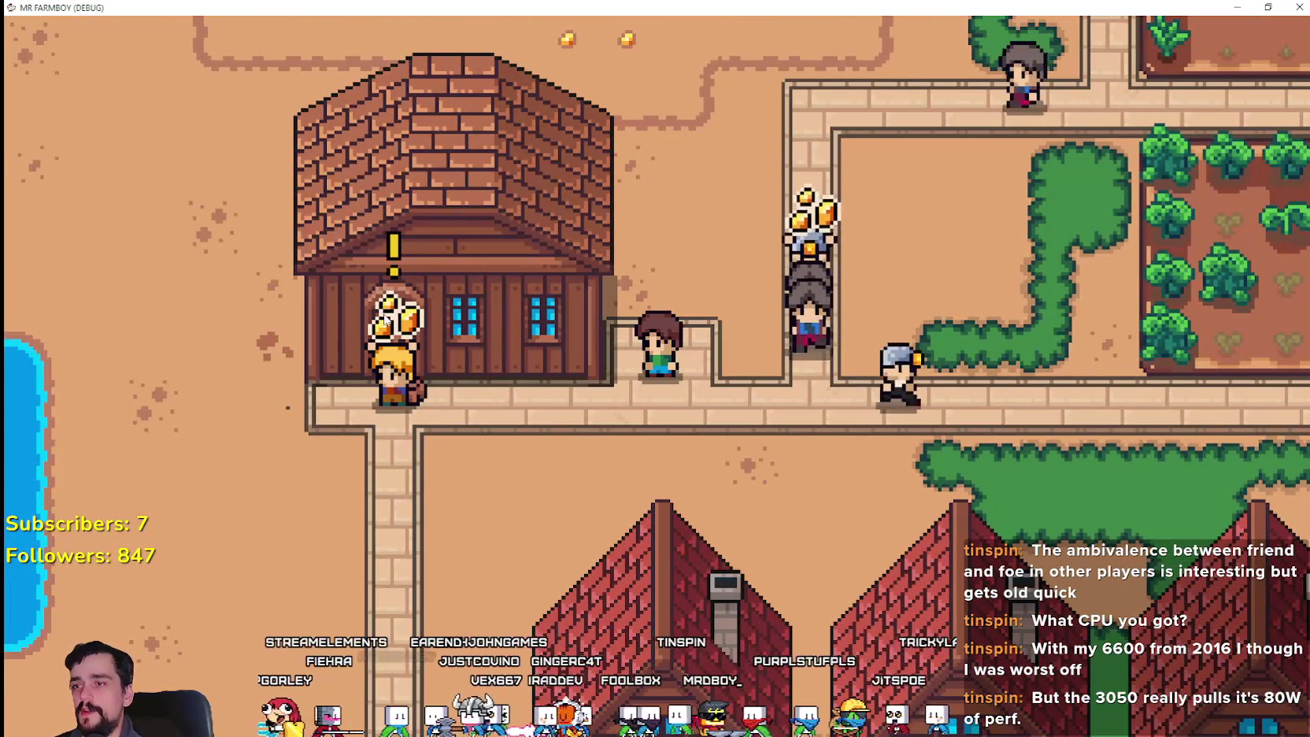
left_click(560, 318)
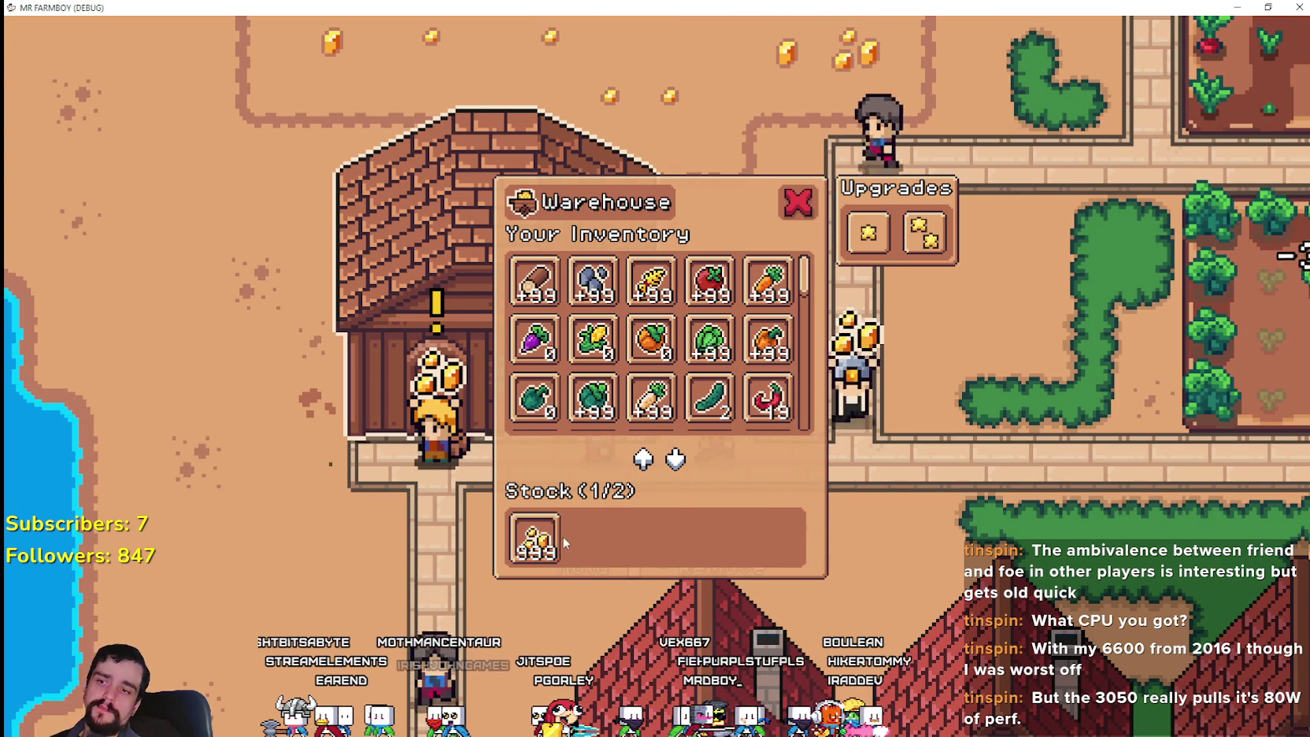
key("F8")
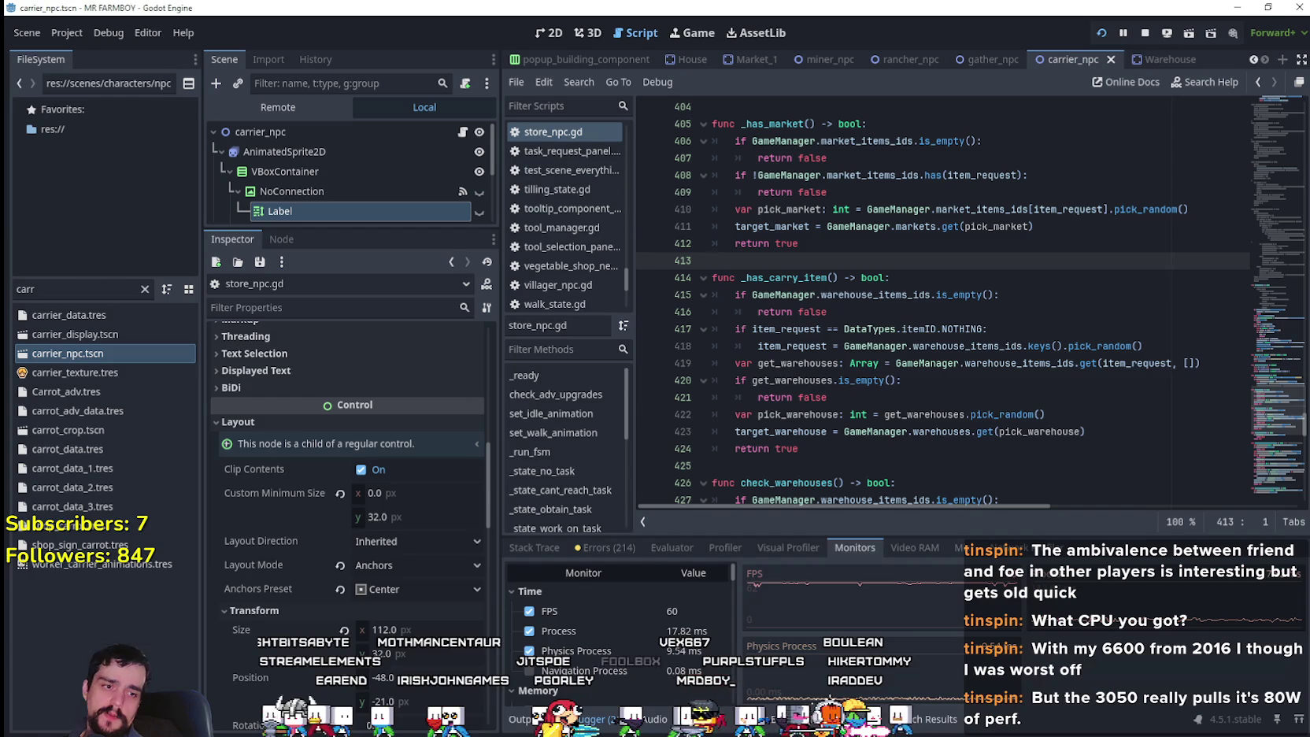
- Filter the FileSystem for 'wareh', open Warehouse.tscn and bring up its warehouse.gd script
left_click(920, 363)
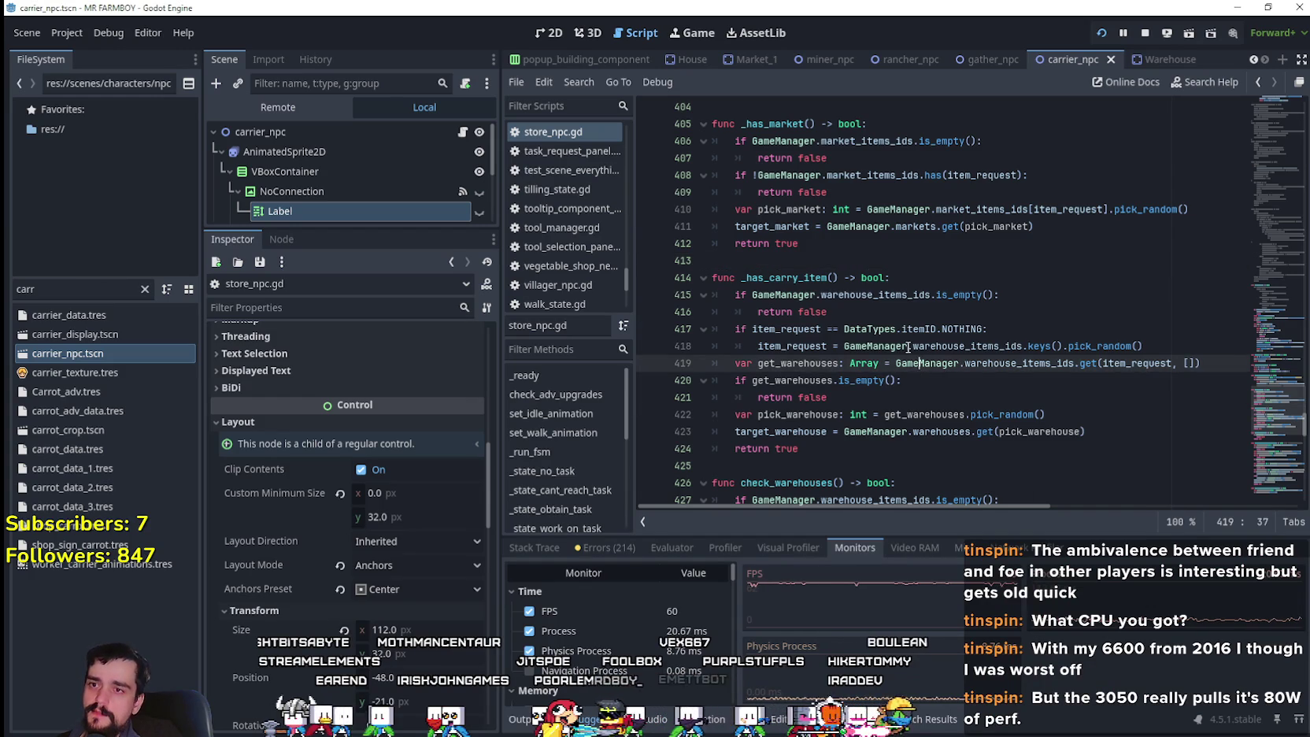
scroll(908, 347, "down", 4)
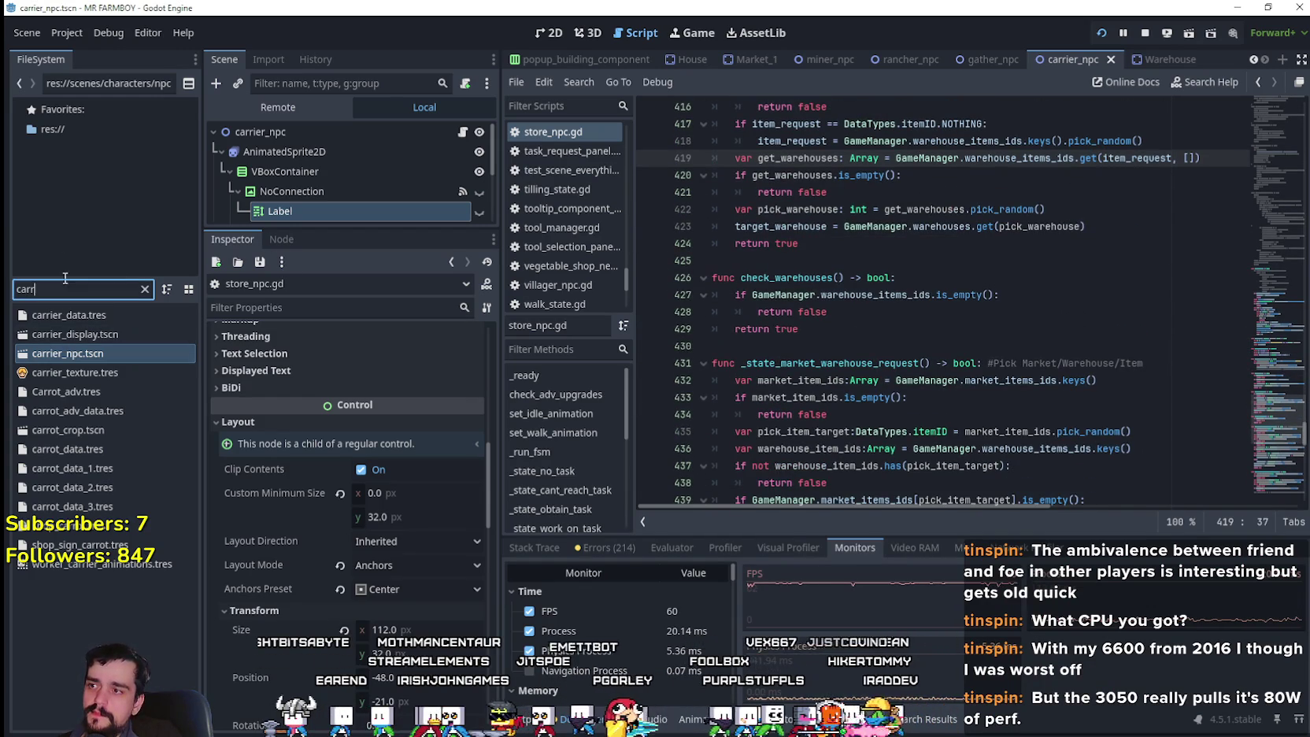
type("wareh")
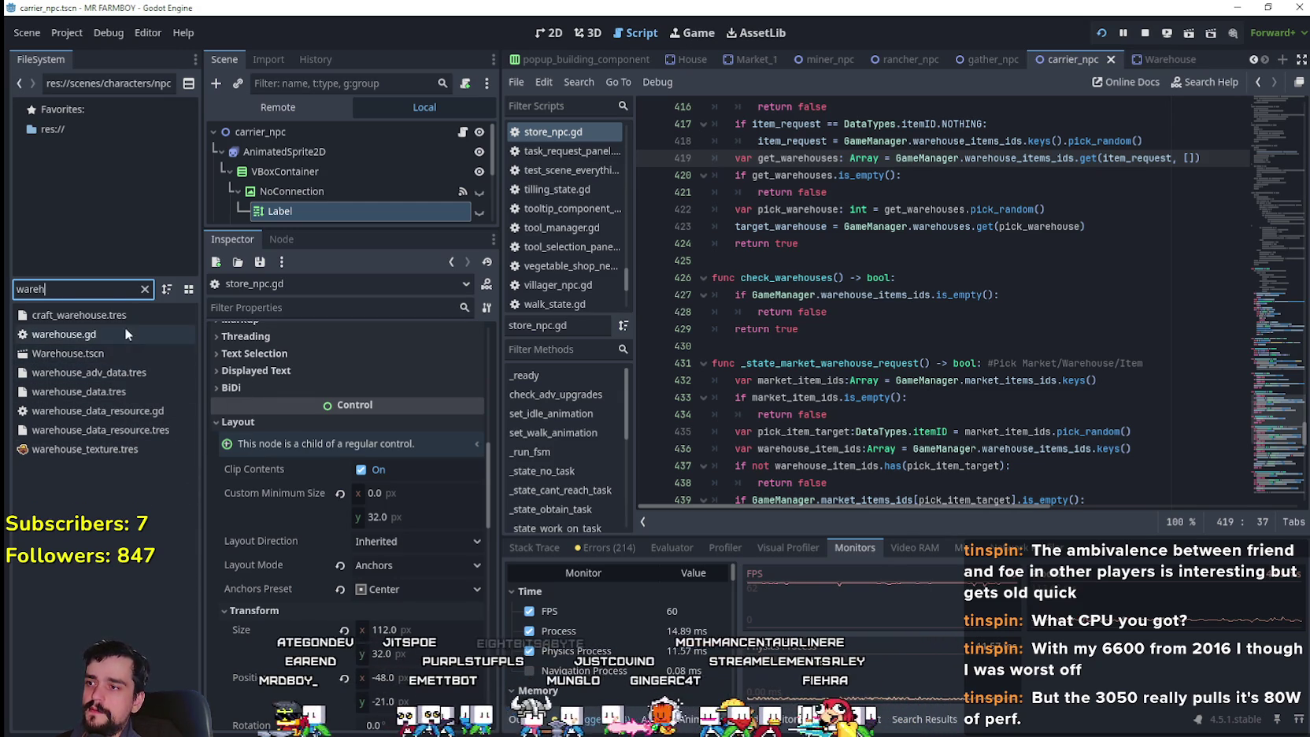
left_click(110, 352)
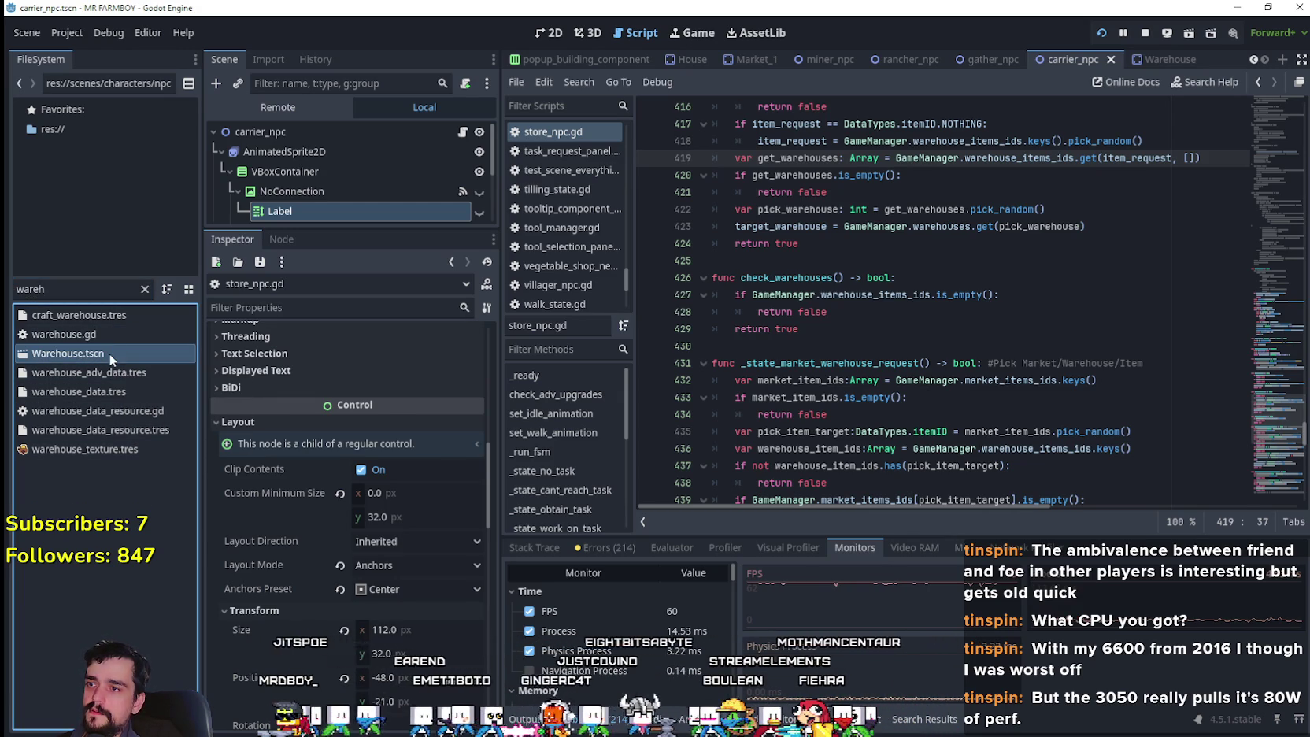
double_click(109, 352)
left_click(465, 134)
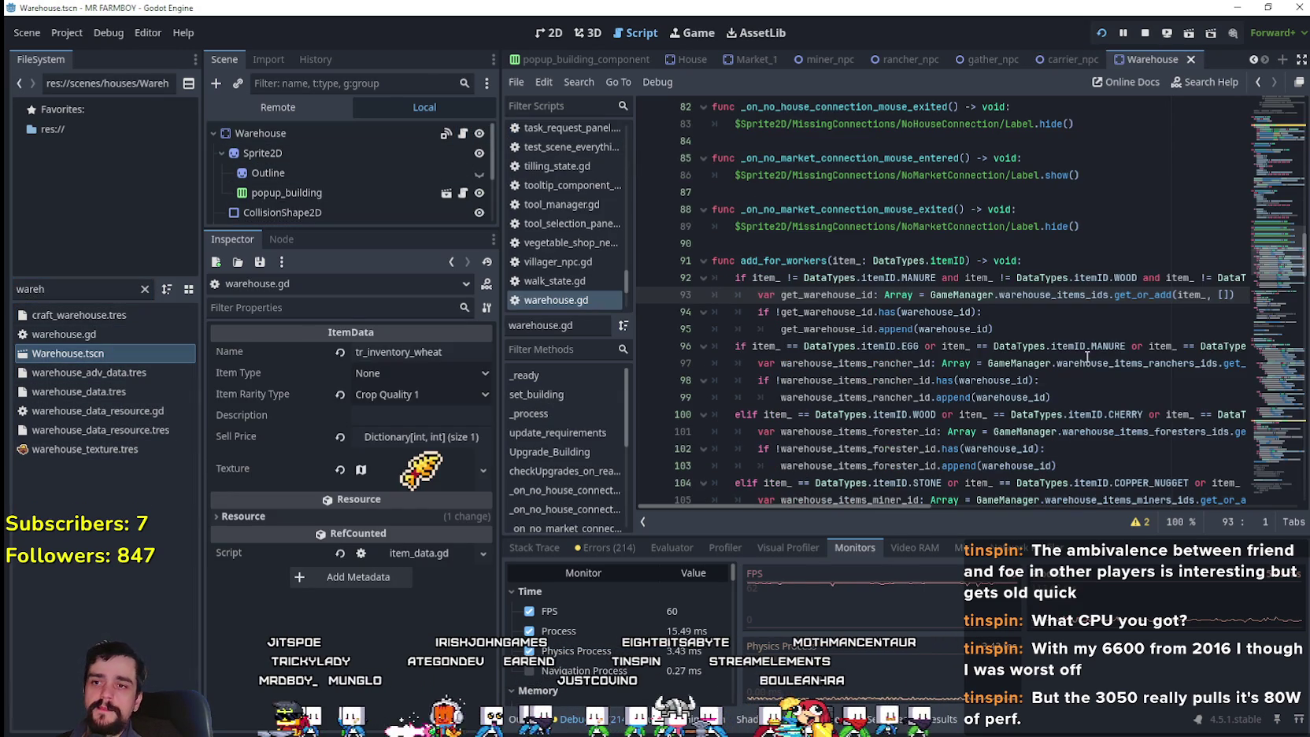
double_click(815, 261)
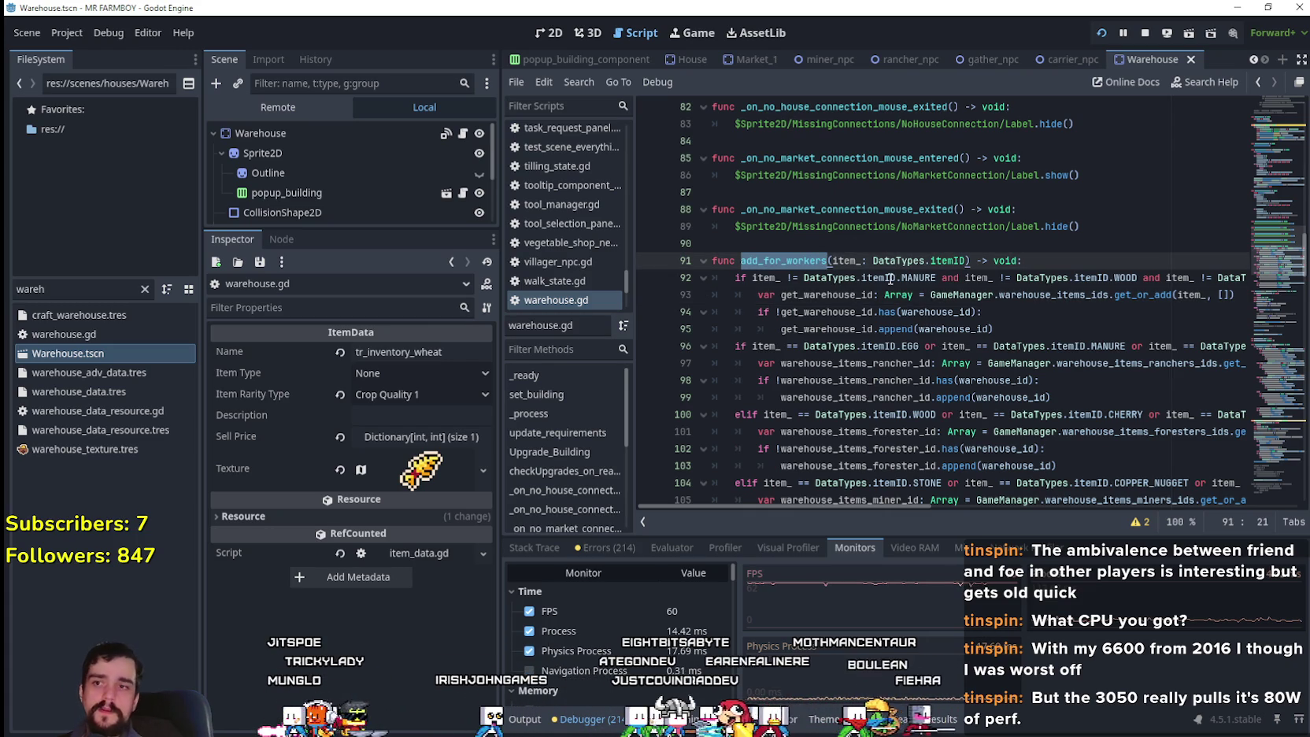
scroll(862, 289, "up", 4)
mouse_move(1264, 233)
left_mouse_down()
mouse_move(1247, 148)
mouse_move(1230, 296)
mouse_move(1203, 376)
mouse_move(1200, 317)
left_mouse_up()
scroll(1200, 316, "up", 2)
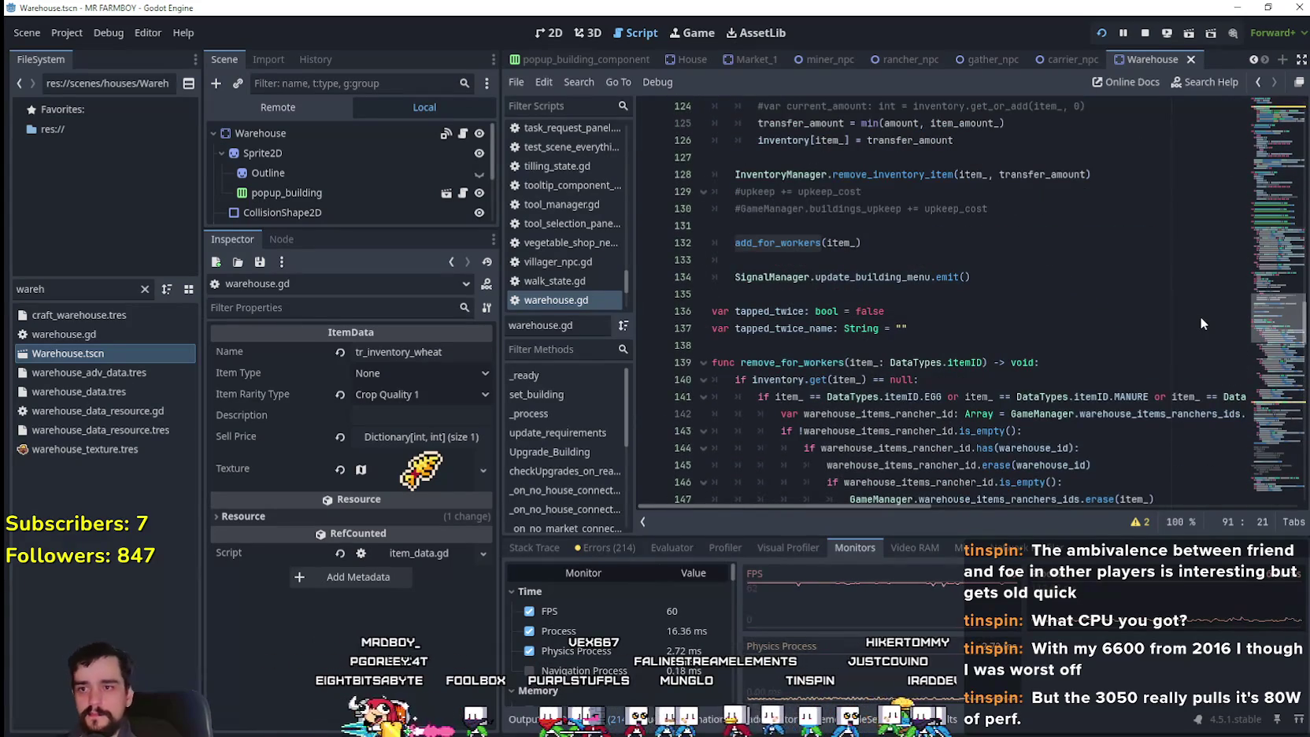
scroll(1200, 315, "down", 3)
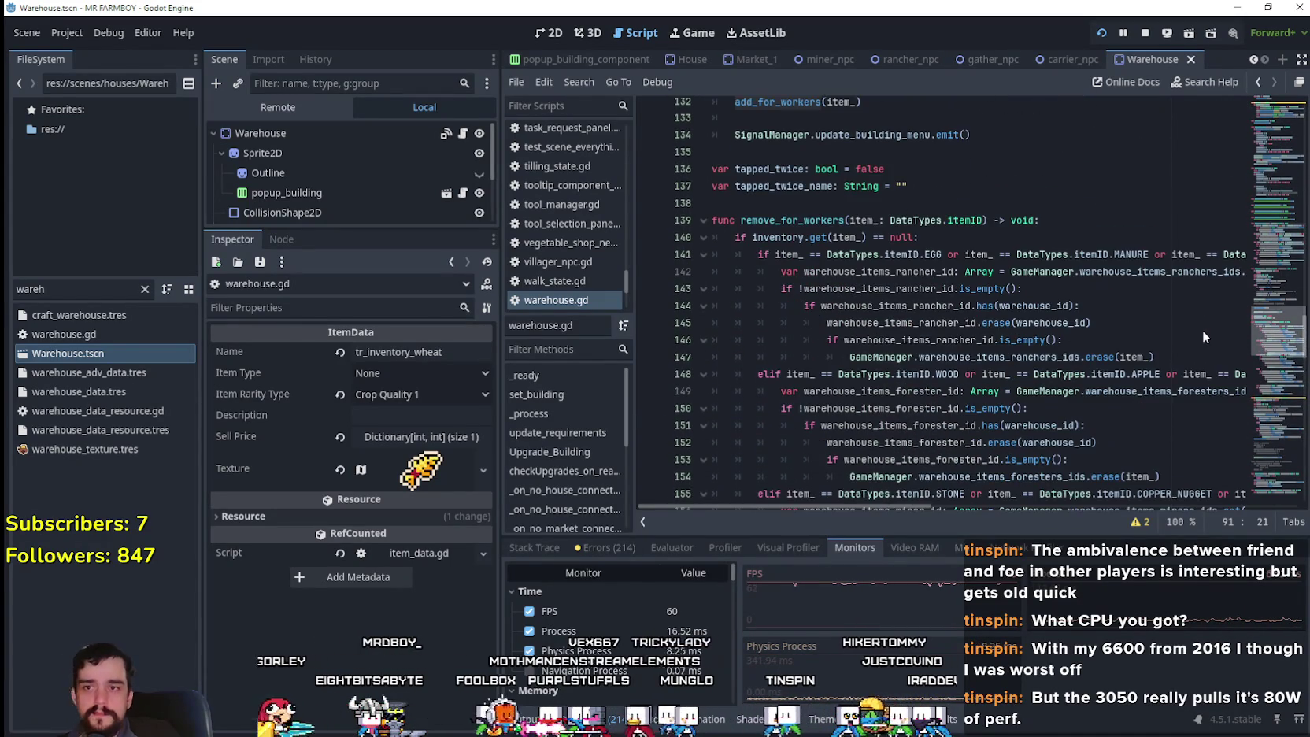
scroll(1203, 330, "down", 1)
scroll(1193, 356, "down", 15)
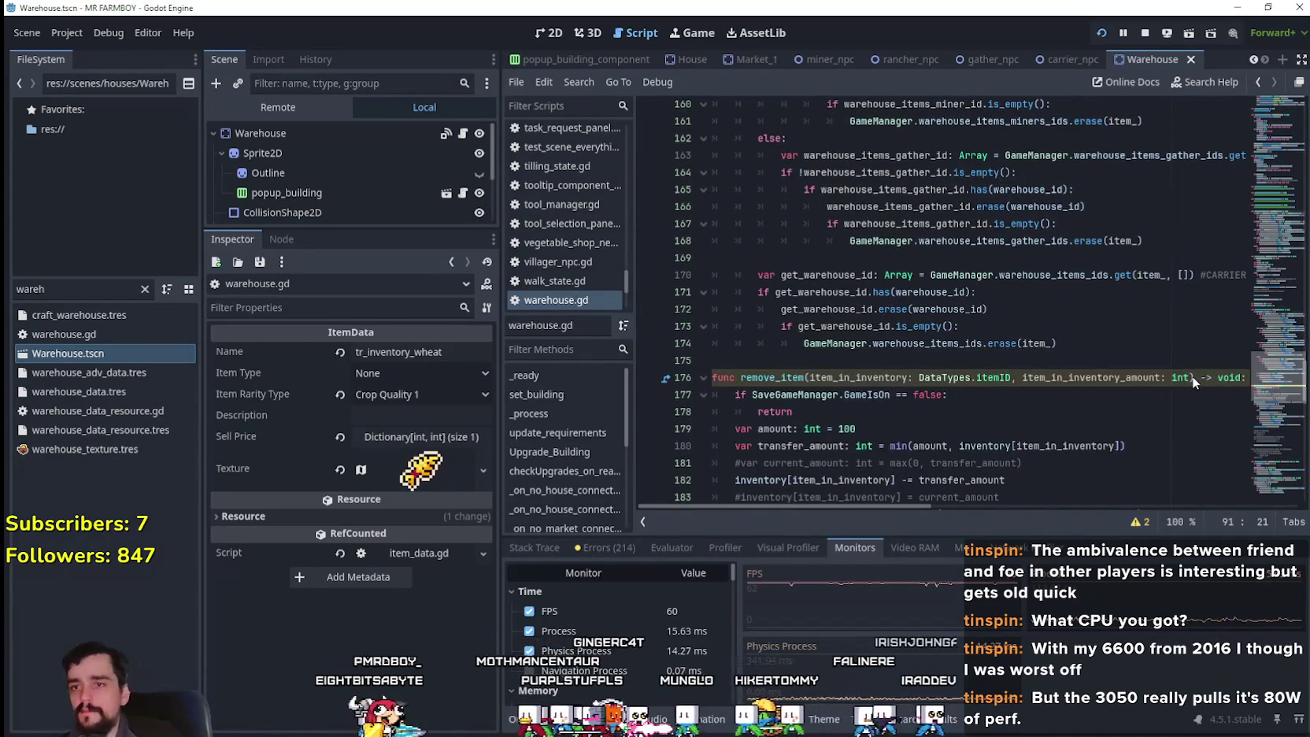
scroll(1196, 437, "down", 5)
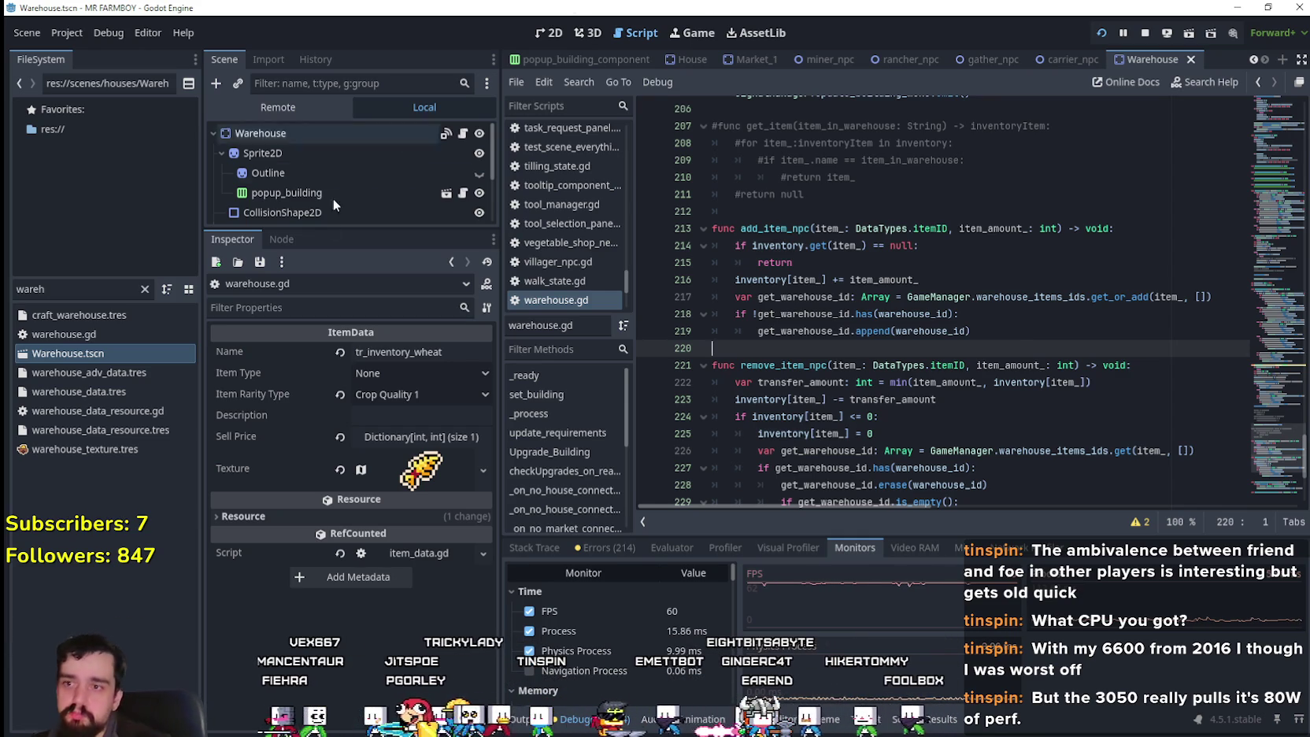
left_click(923, 262)
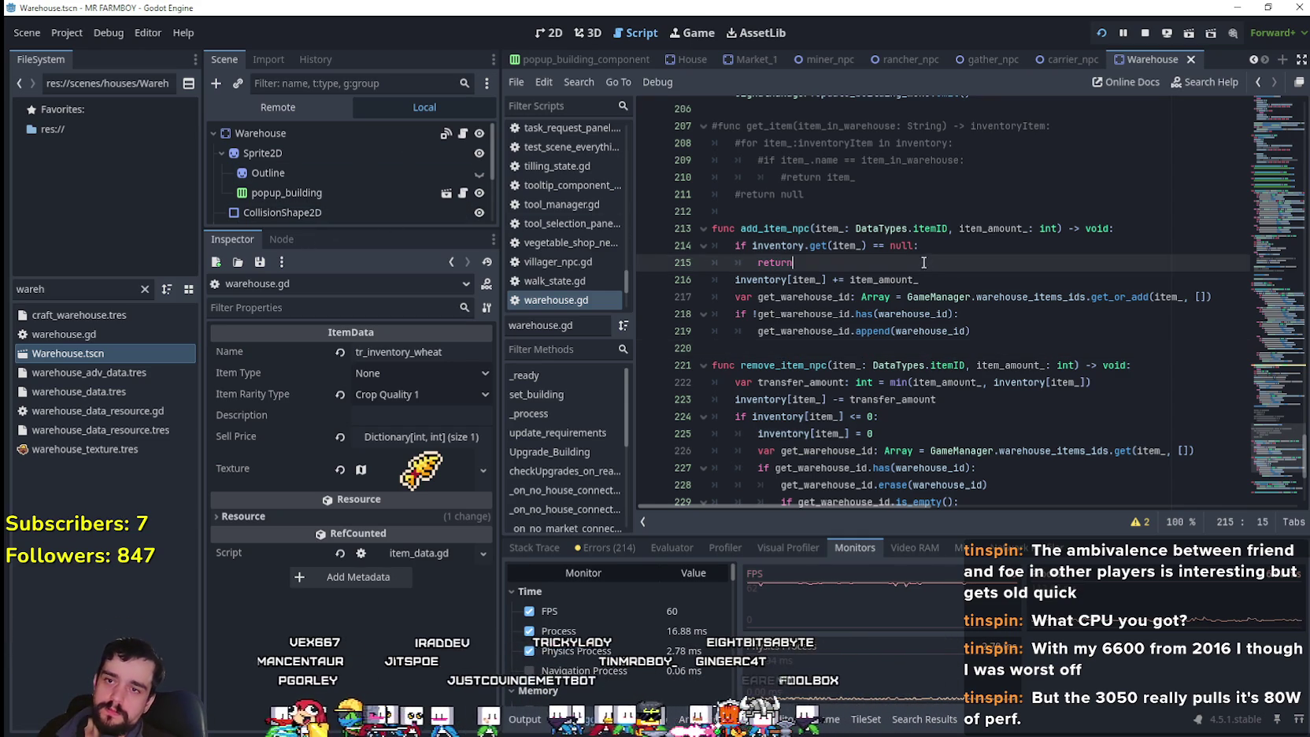
left_click(956, 286)
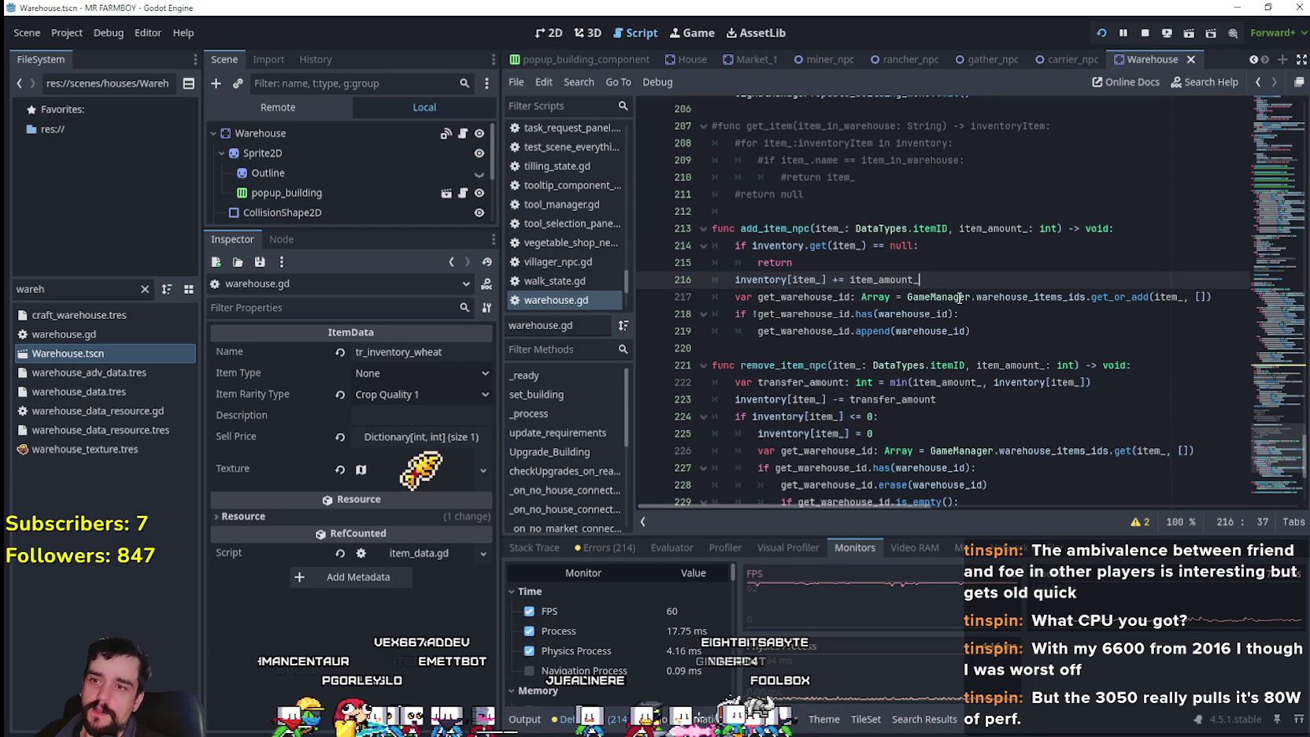
mouse_move(959, 297)
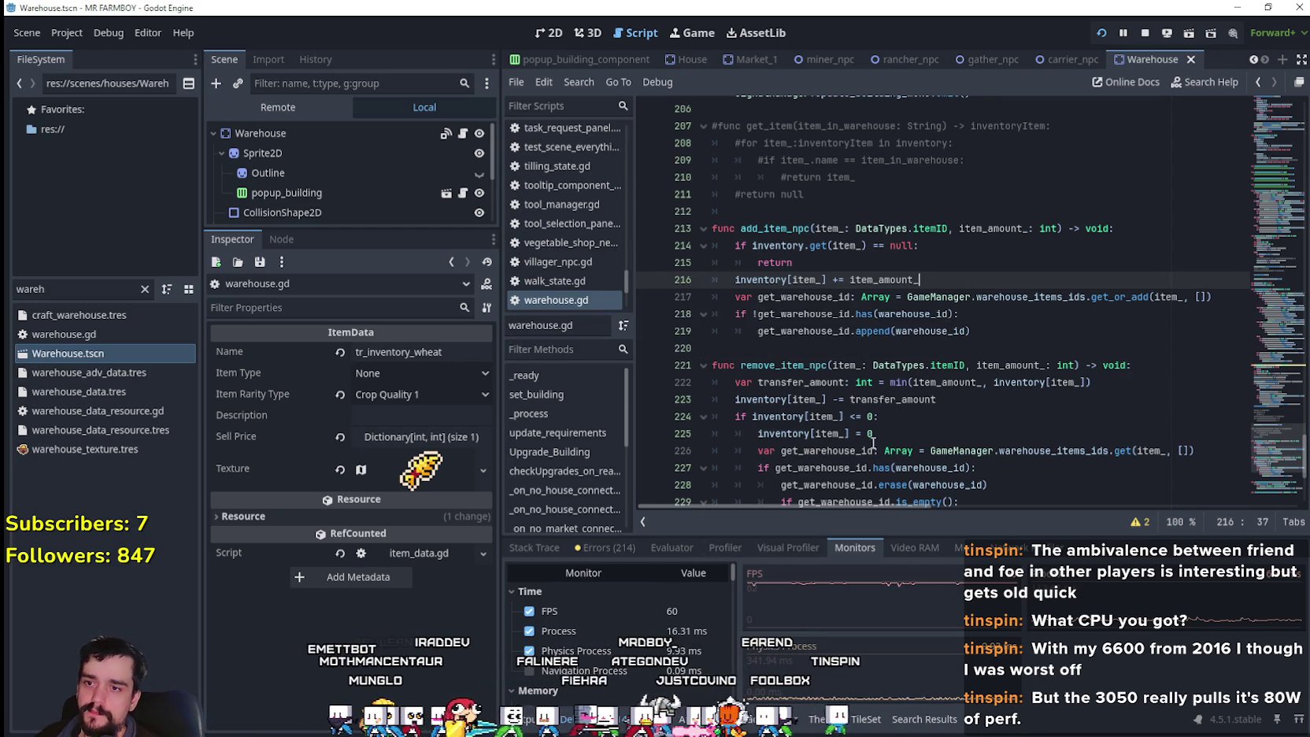
scroll(881, 415, "down", 2)
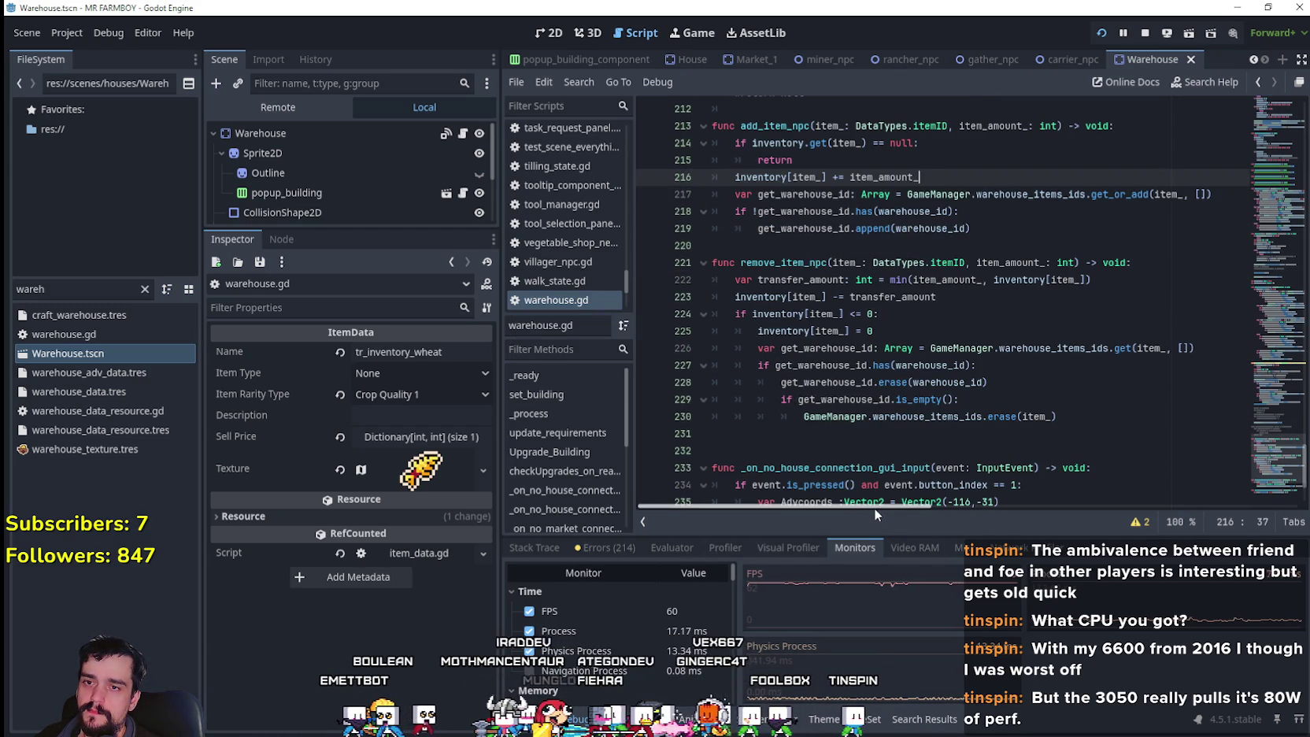
left_click(877, 434)
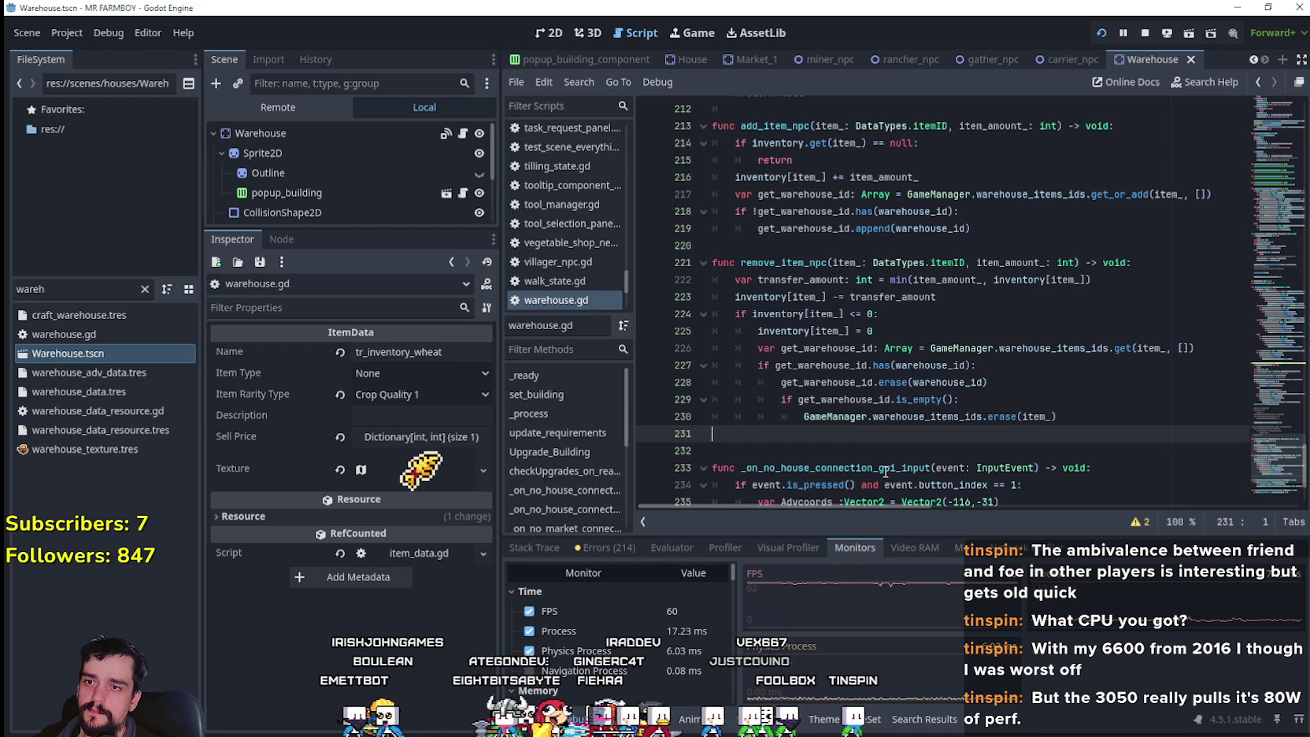
scroll(884, 464, "up", 1)
left_click(888, 215)
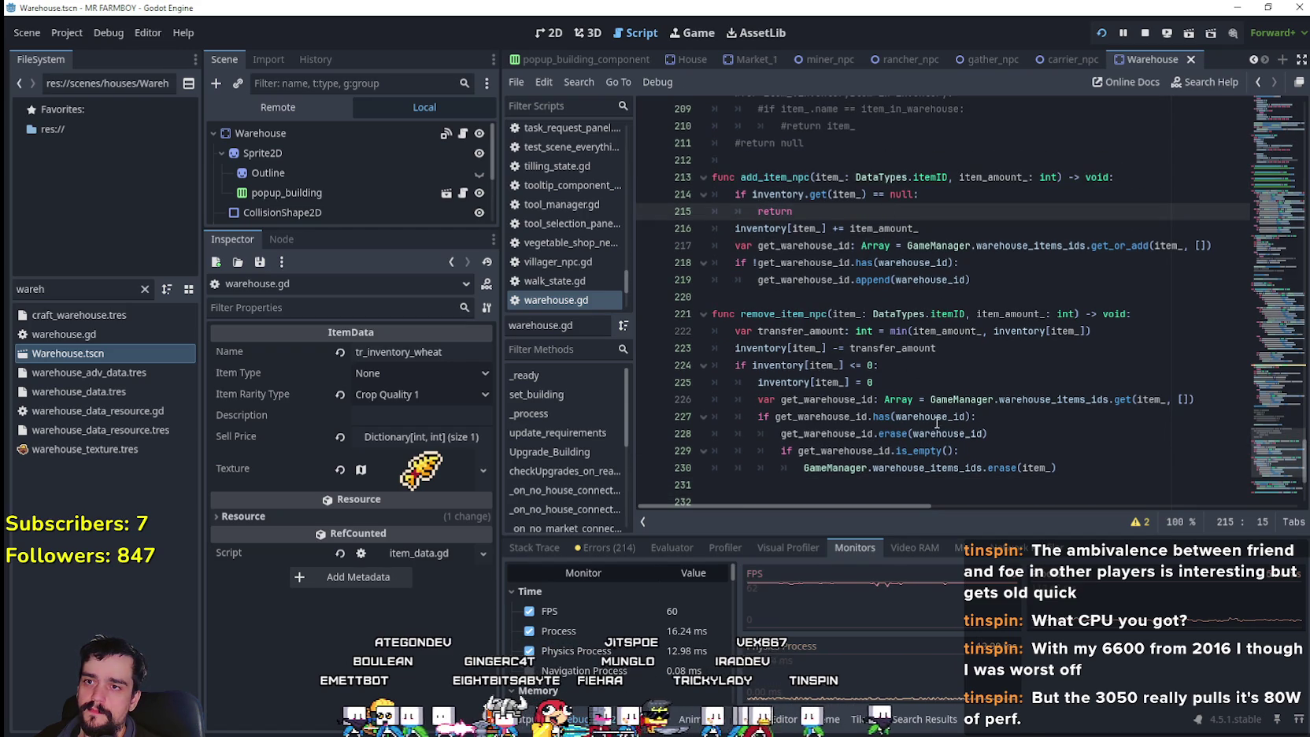
left_click(965, 233)
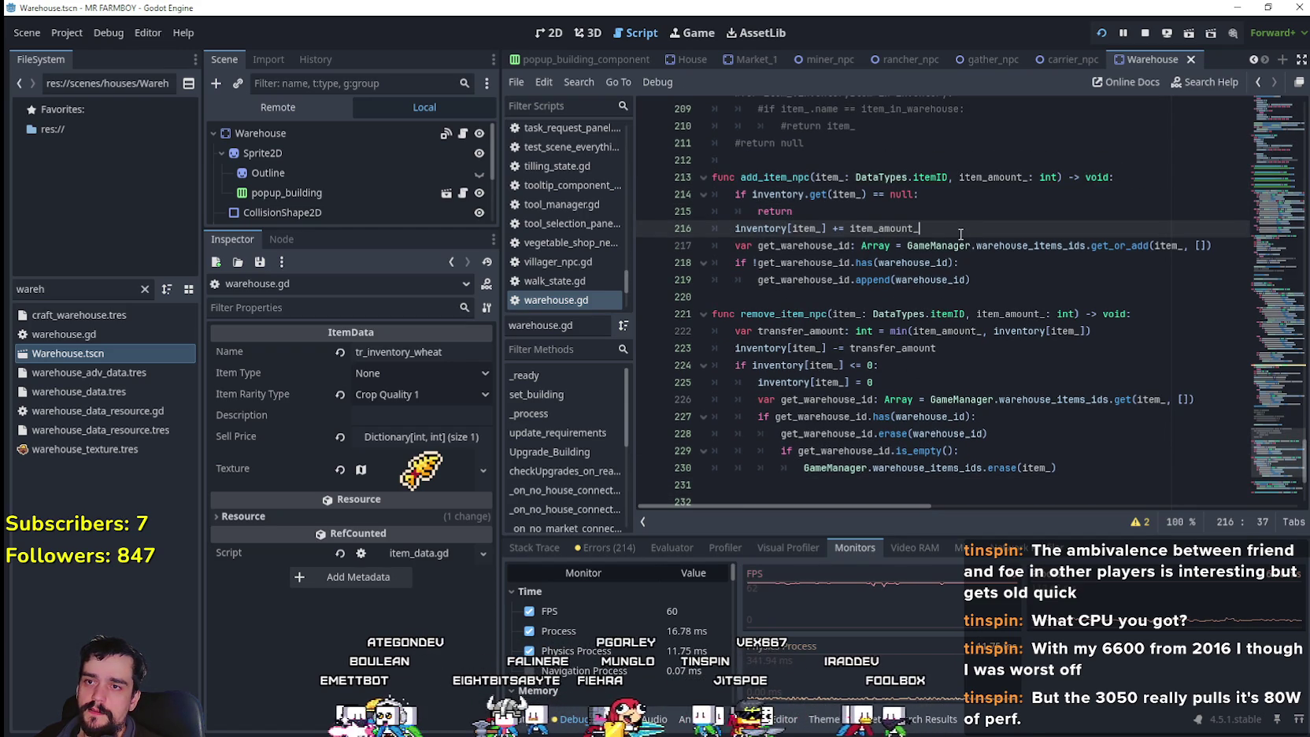
key("Return")
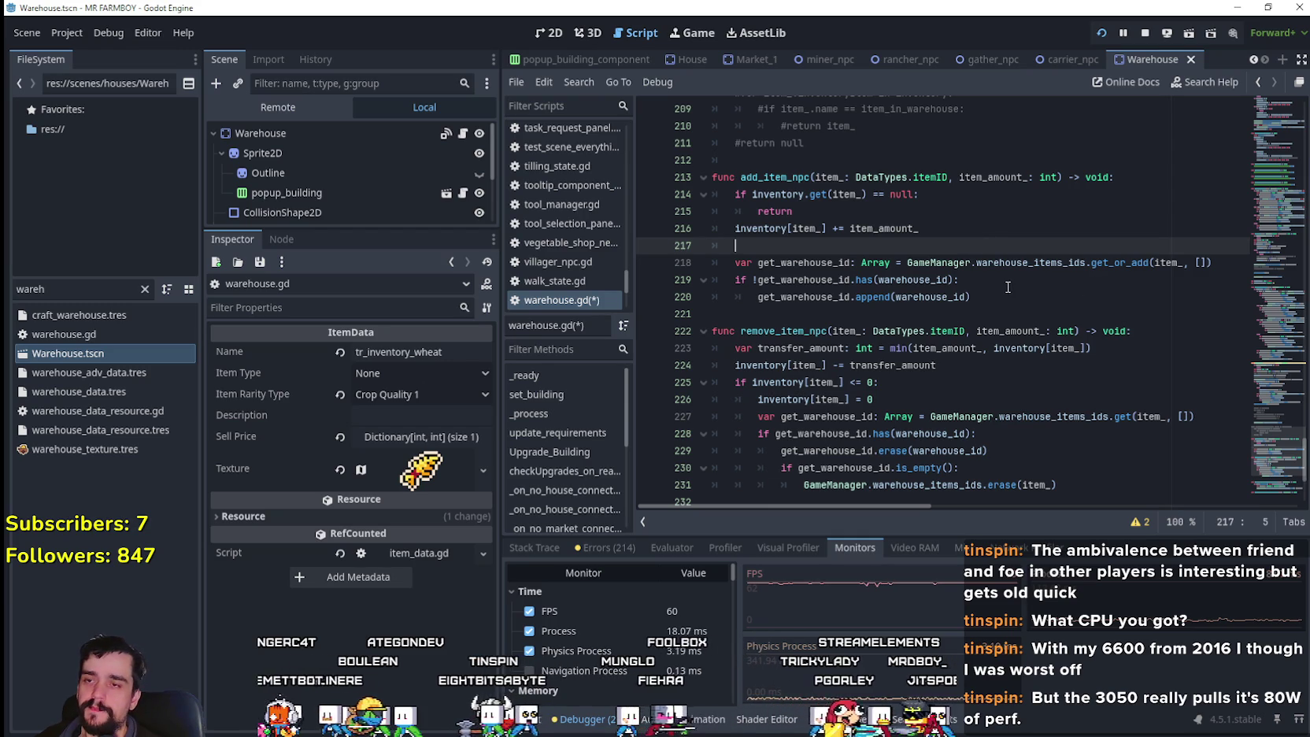
- Add an add_for_workers(item_) call to add_item_npc
scroll(1009, 283, "down", 2)
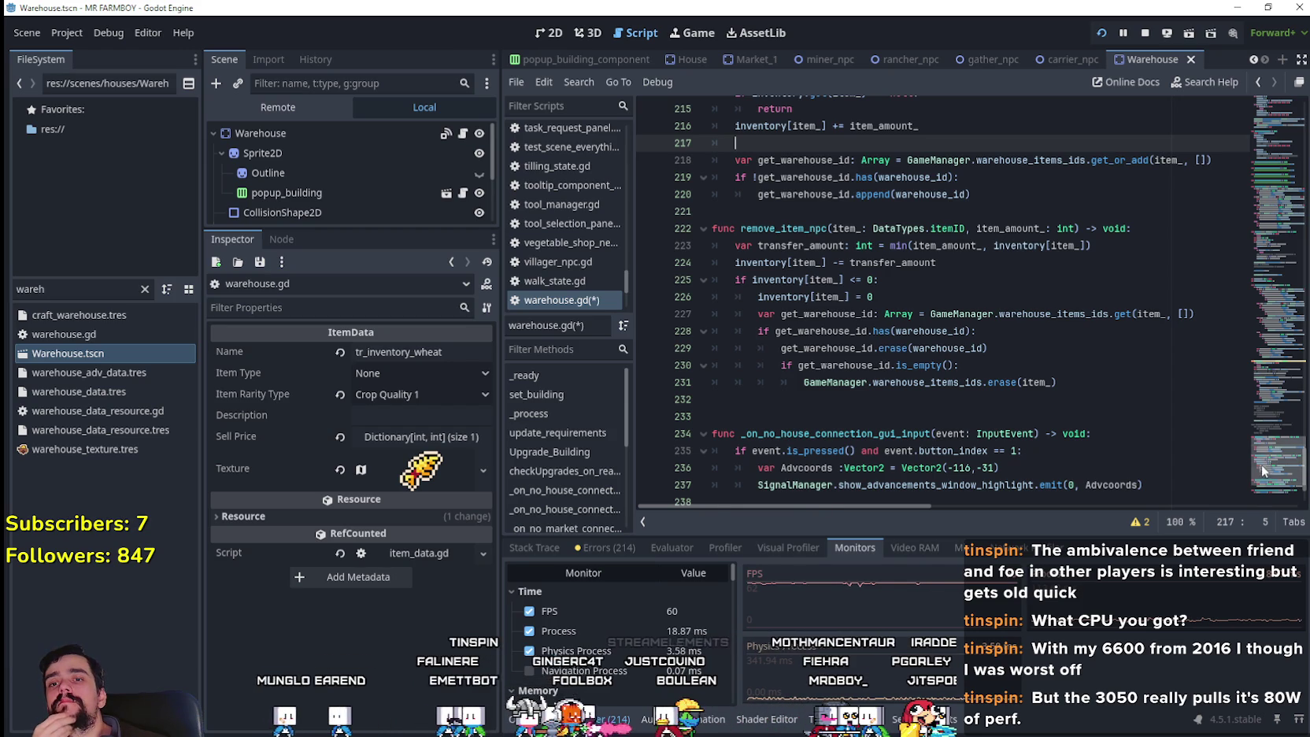
scroll(1261, 465, "up", 1)
scroll(1275, 462, "up", 1)
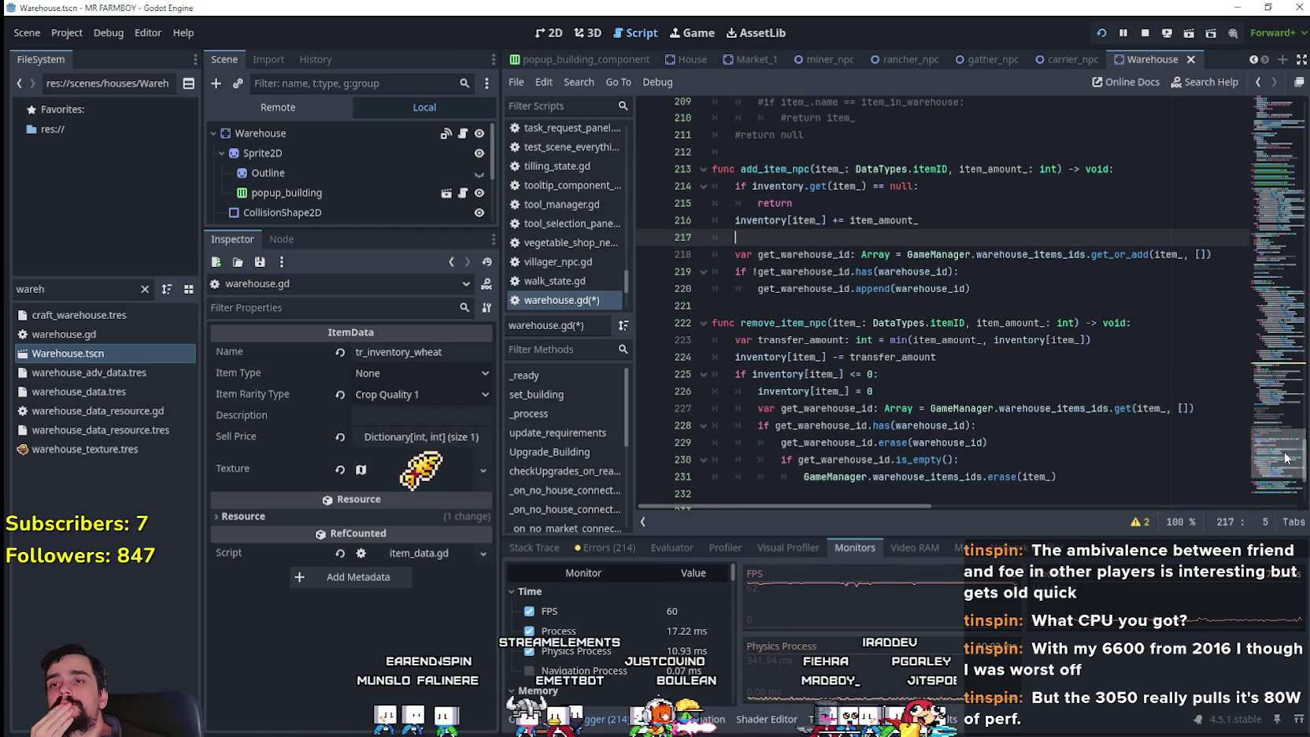
scroll(1284, 455, "up", 3)
scroll(1281, 453, "down", 2)
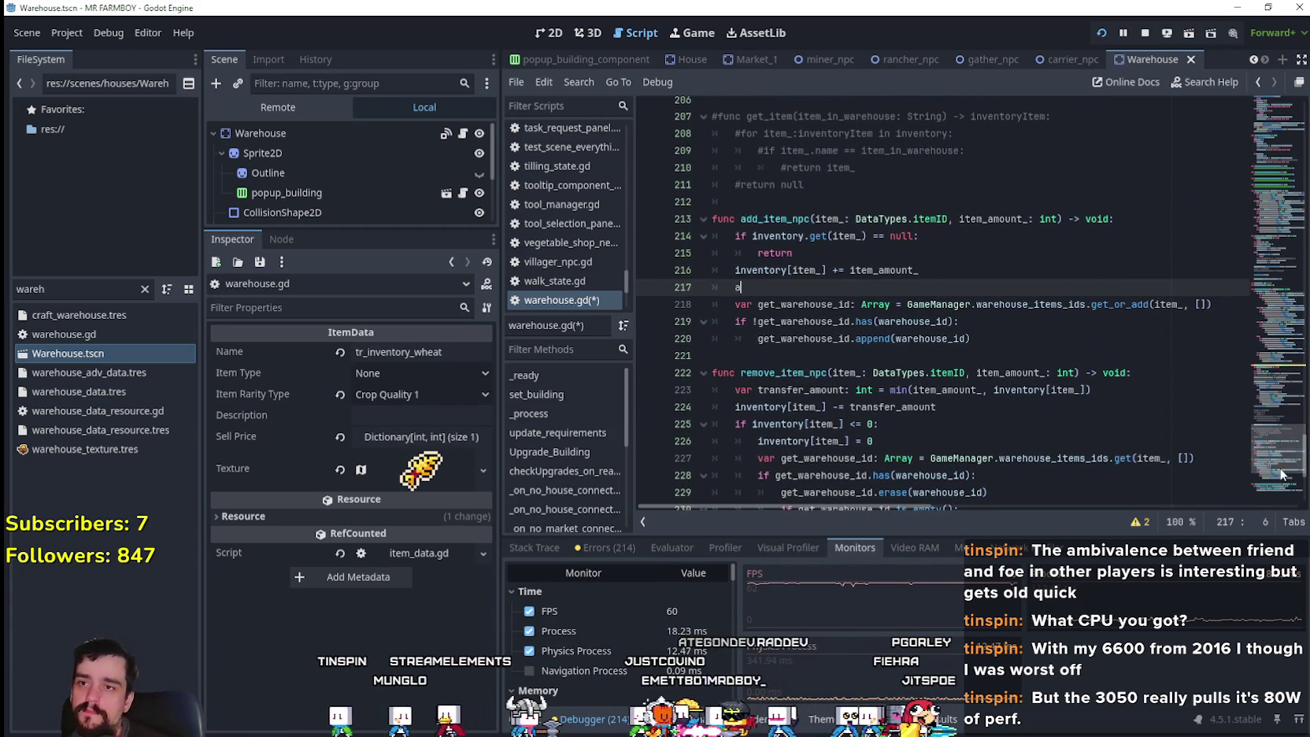
type("add")
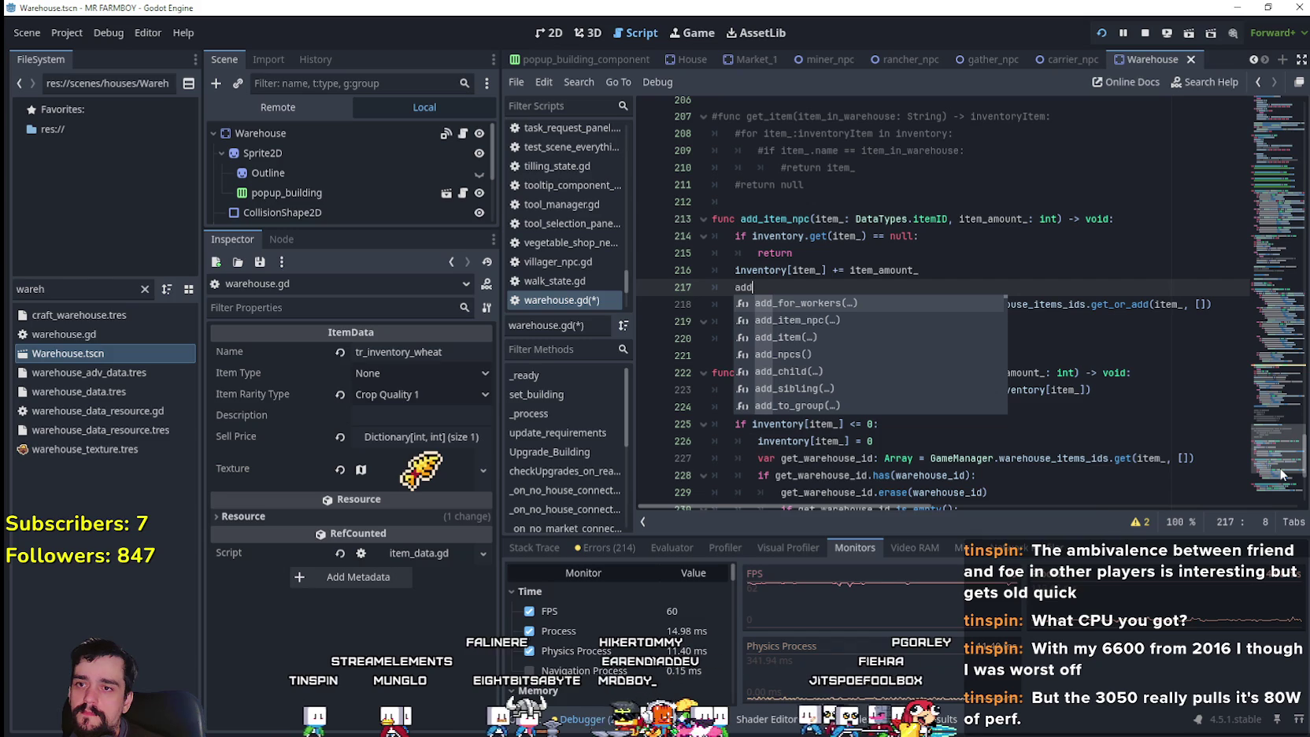
key("Return")
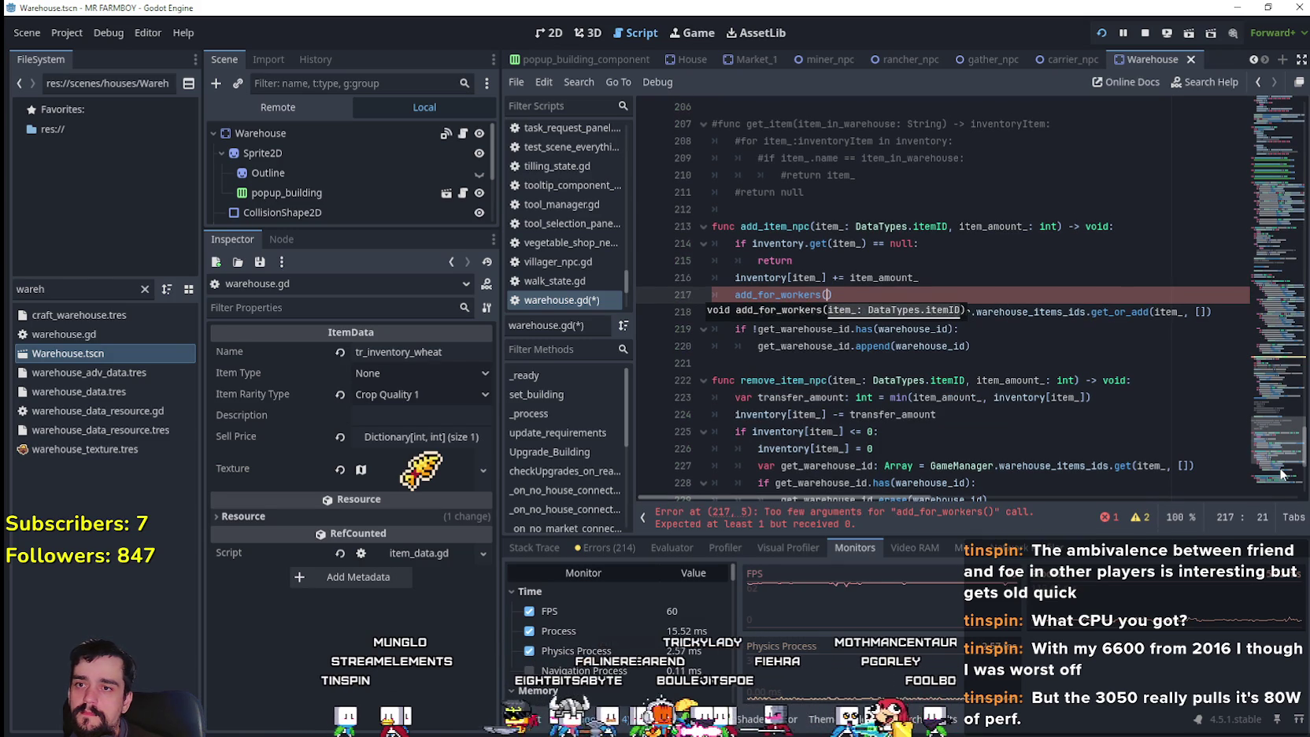
type("i")
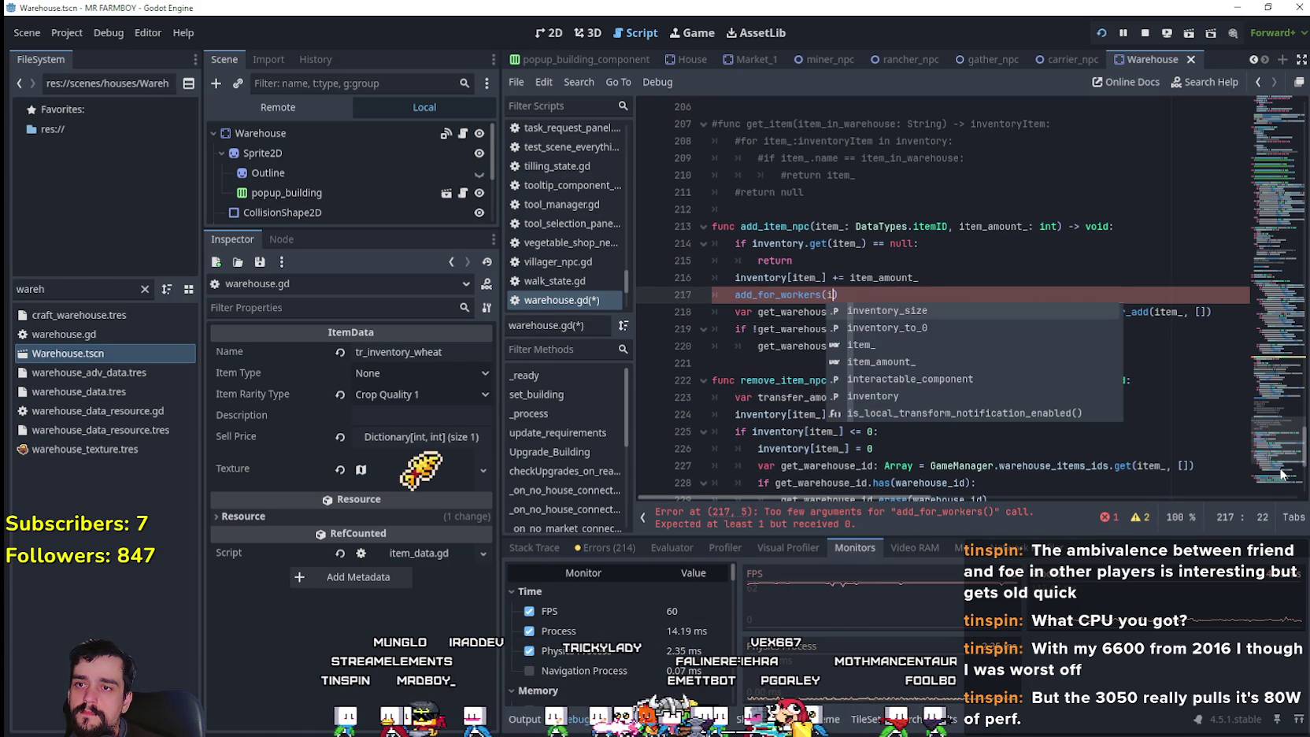
type("tem_")
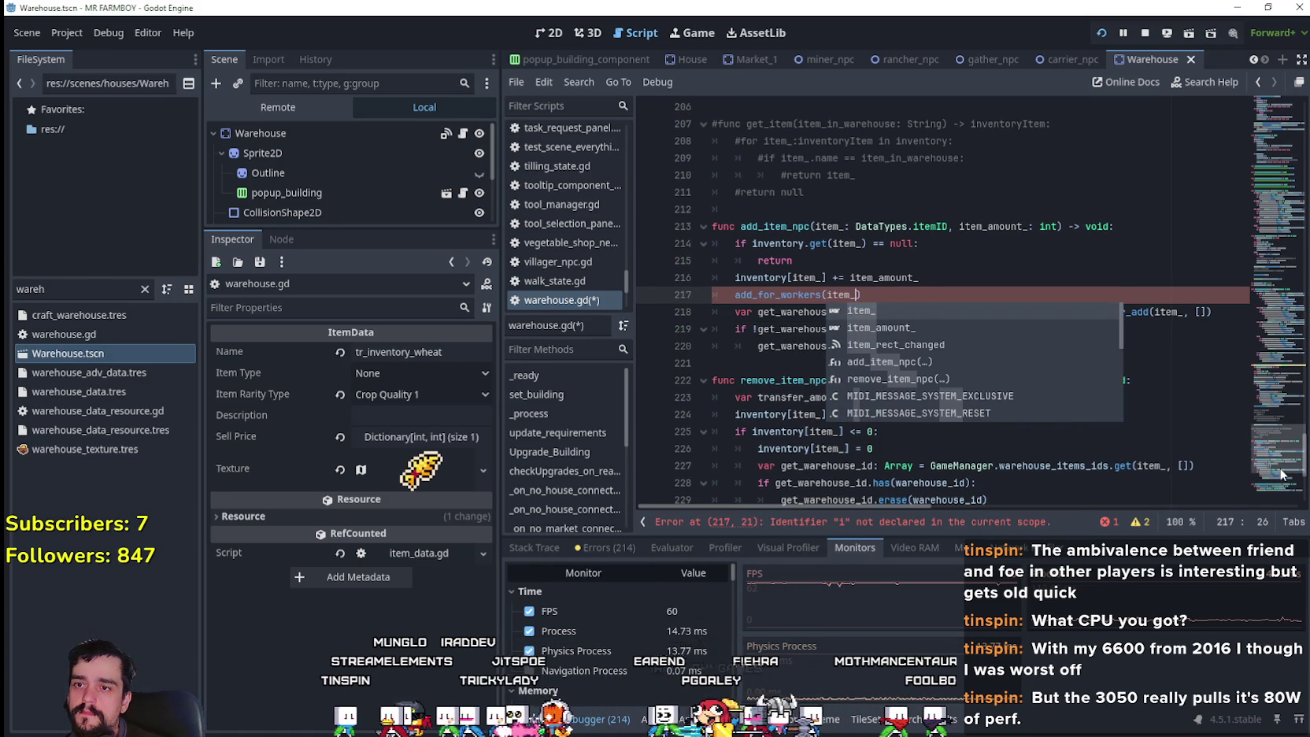
key("Right")
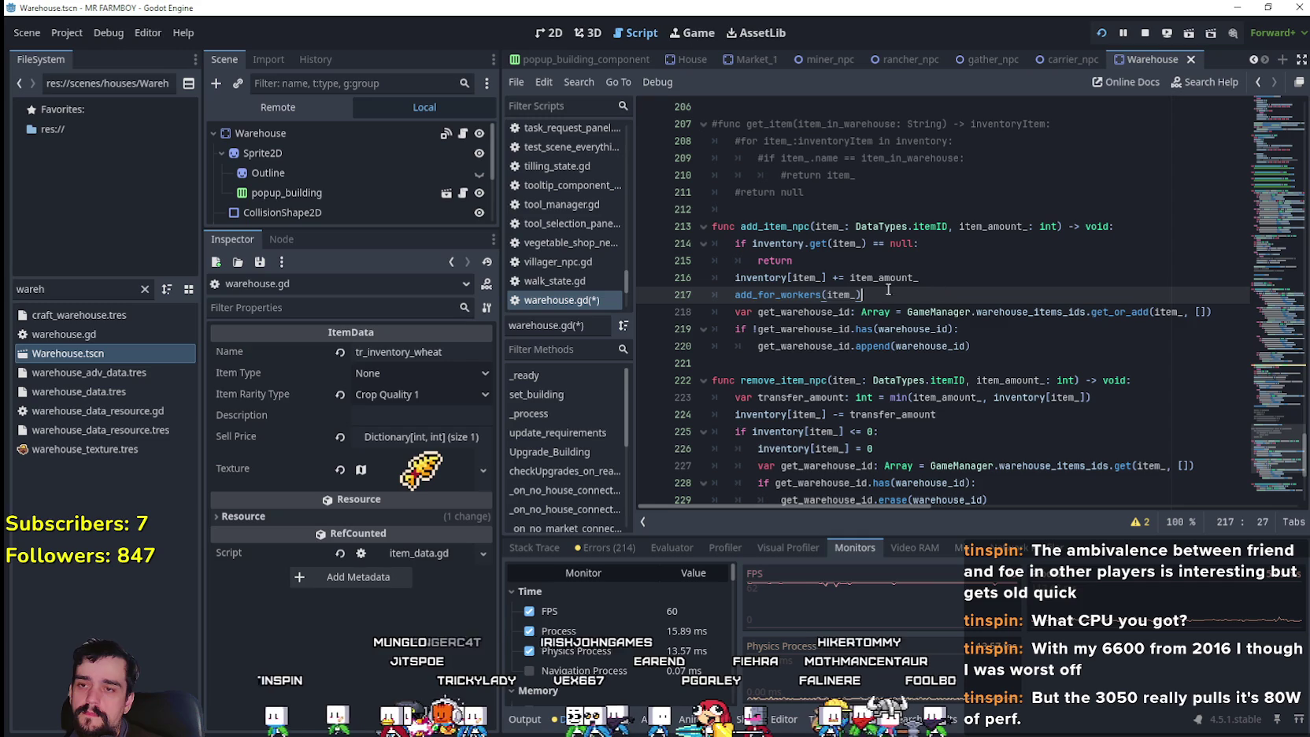
left_click_drag(735, 295, 916, 295)
- Add a remove_for_workers(item_) call after the inventory reset in remove_item_npc
scroll(919, 314, "down", 1)
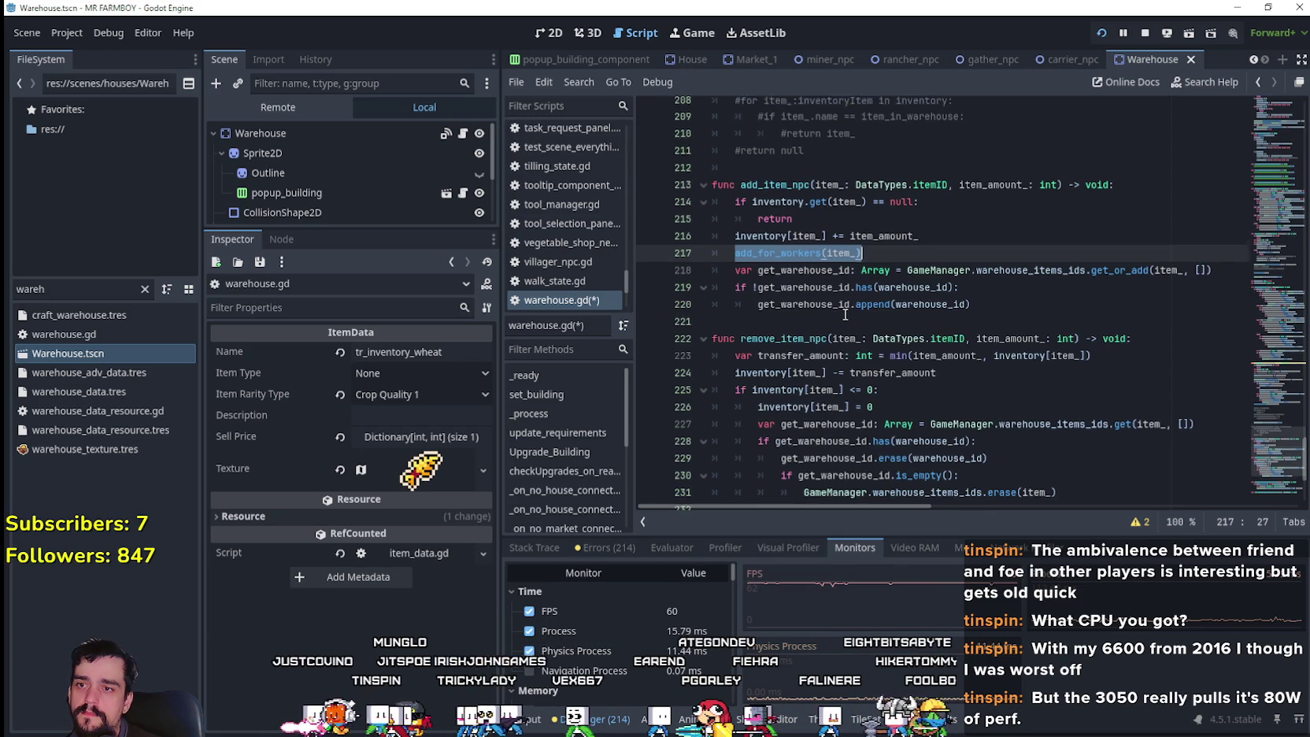
left_click(899, 391)
scroll(902, 389, "down", 2)
key("Return")
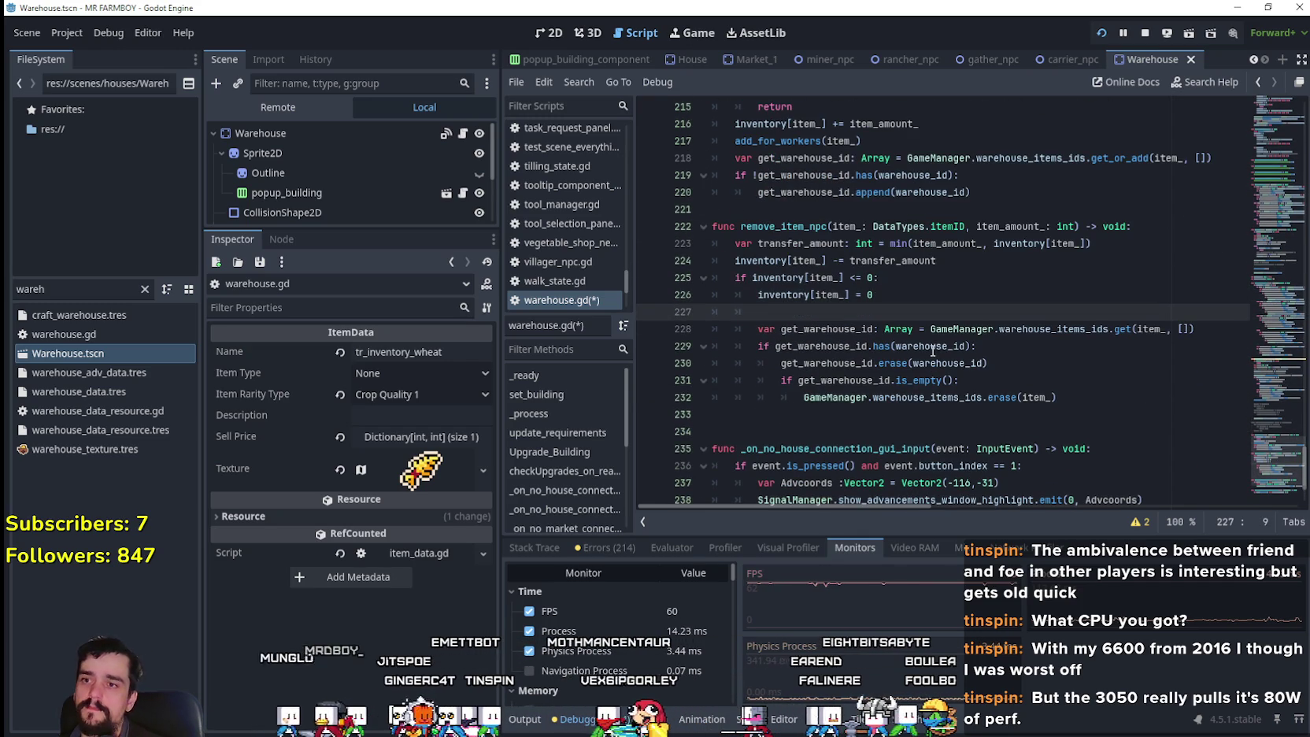
type("remove_for_workers(item_")
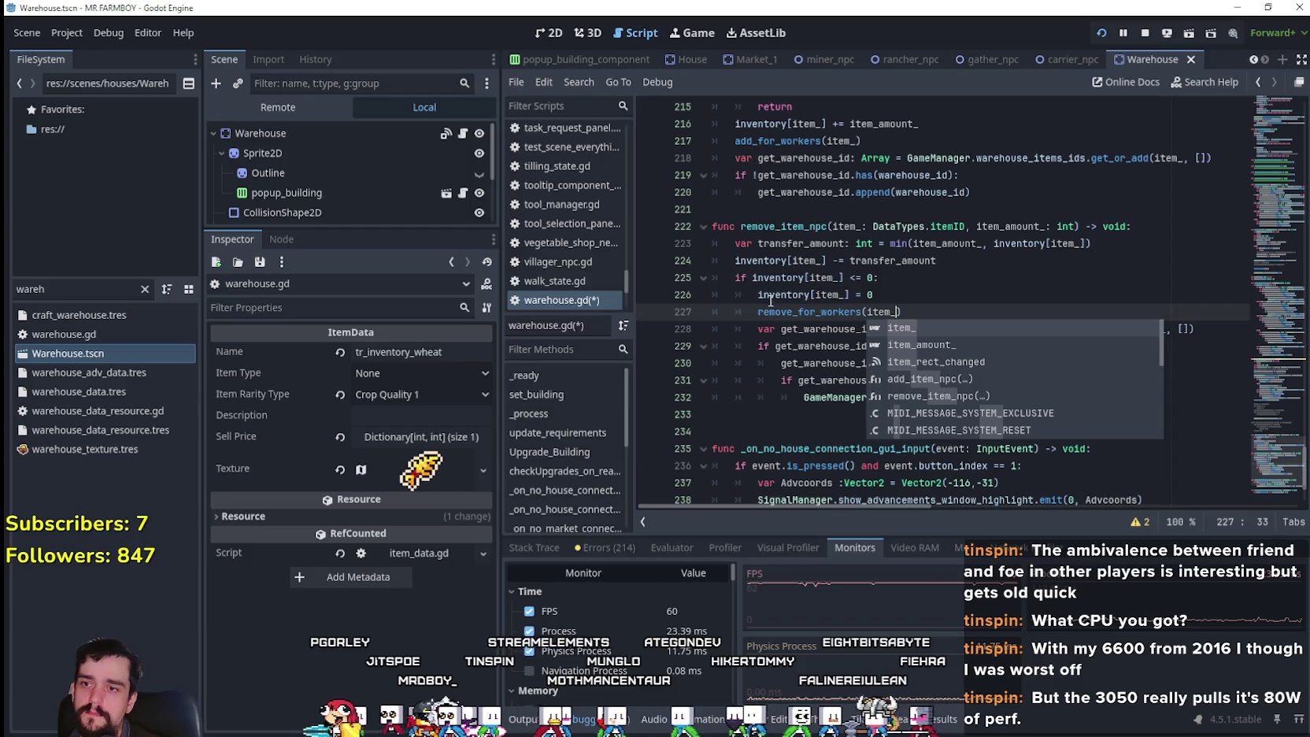
key("Return")
- Comment out the old warehouse-id lines in both functions with Ctrl+K and save warehouse.gd
mouse_move(1065, 409)
left_mouse_down()
mouse_move(748, 382)
mouse_move(691, 324)
left_mouse_up()
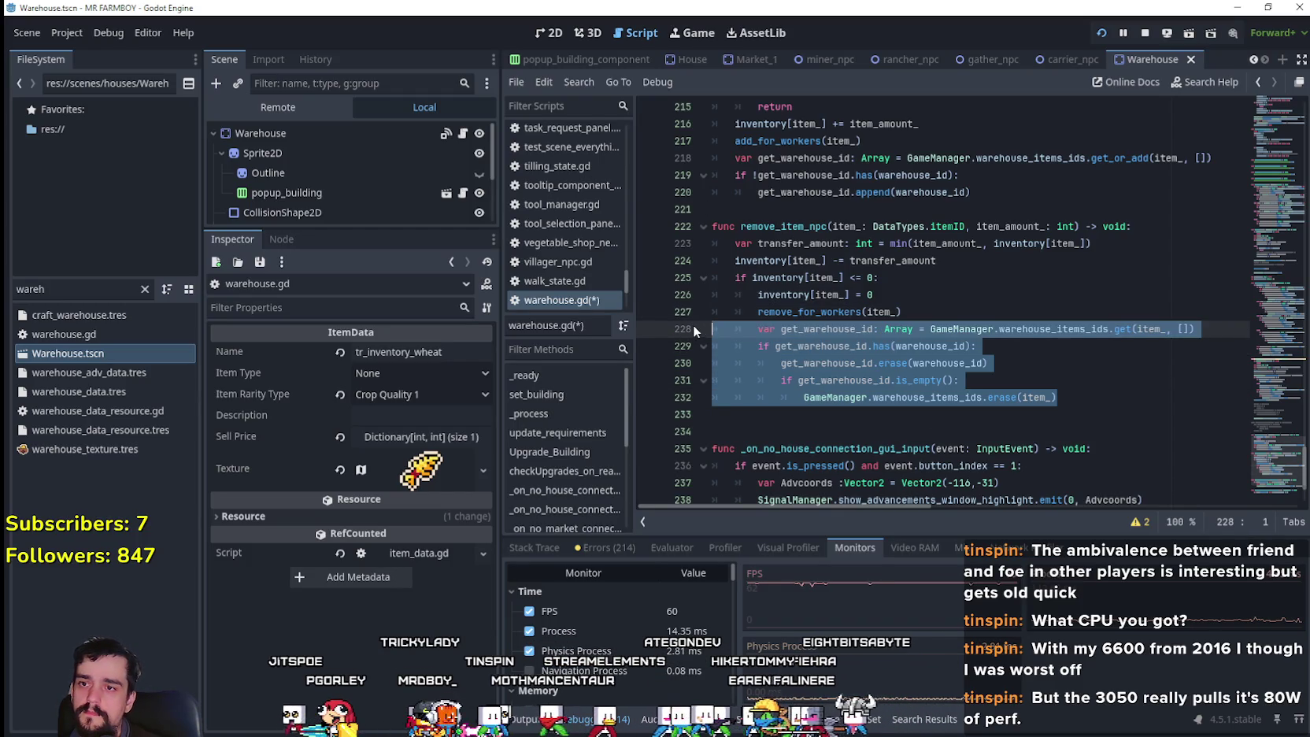
key("ctrl+k")
left_click_drag(976, 192, 754, 156)
key("ctrl+k")
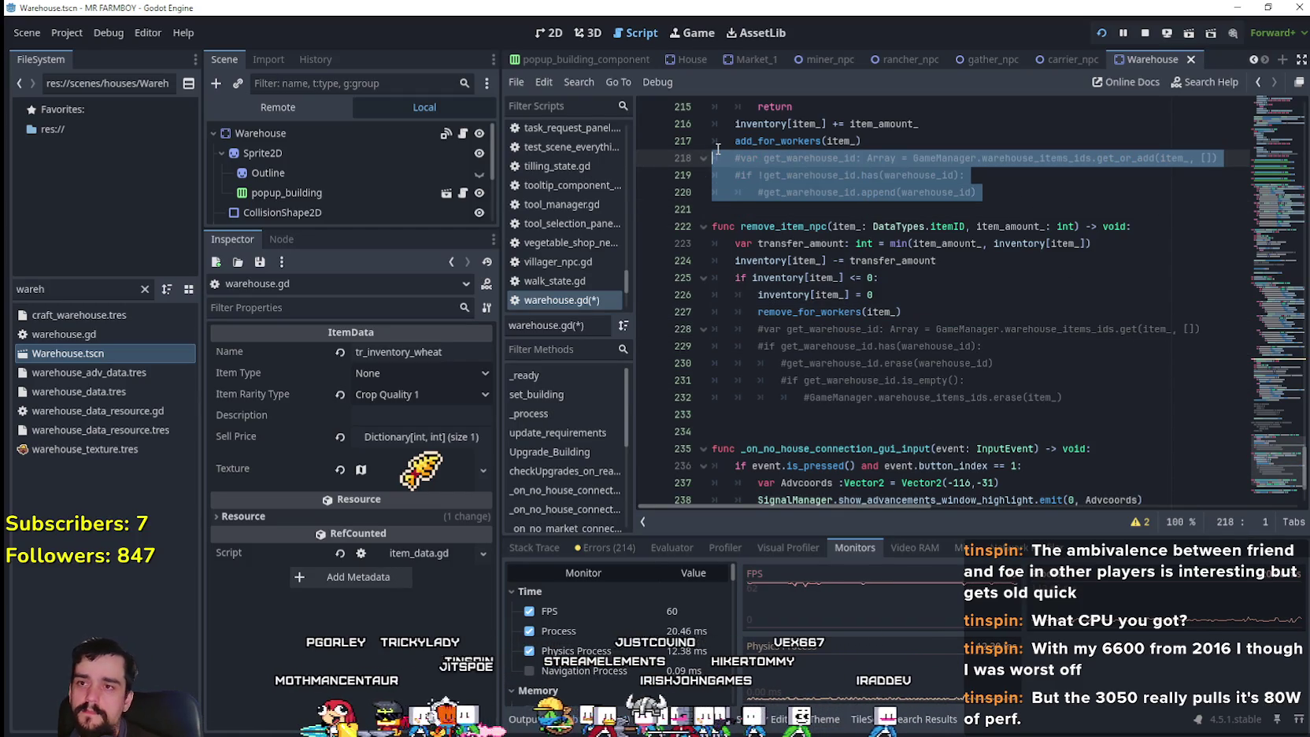
left_click(764, 207)
scroll(901, 385, "up", 4)
left_click(927, 366)
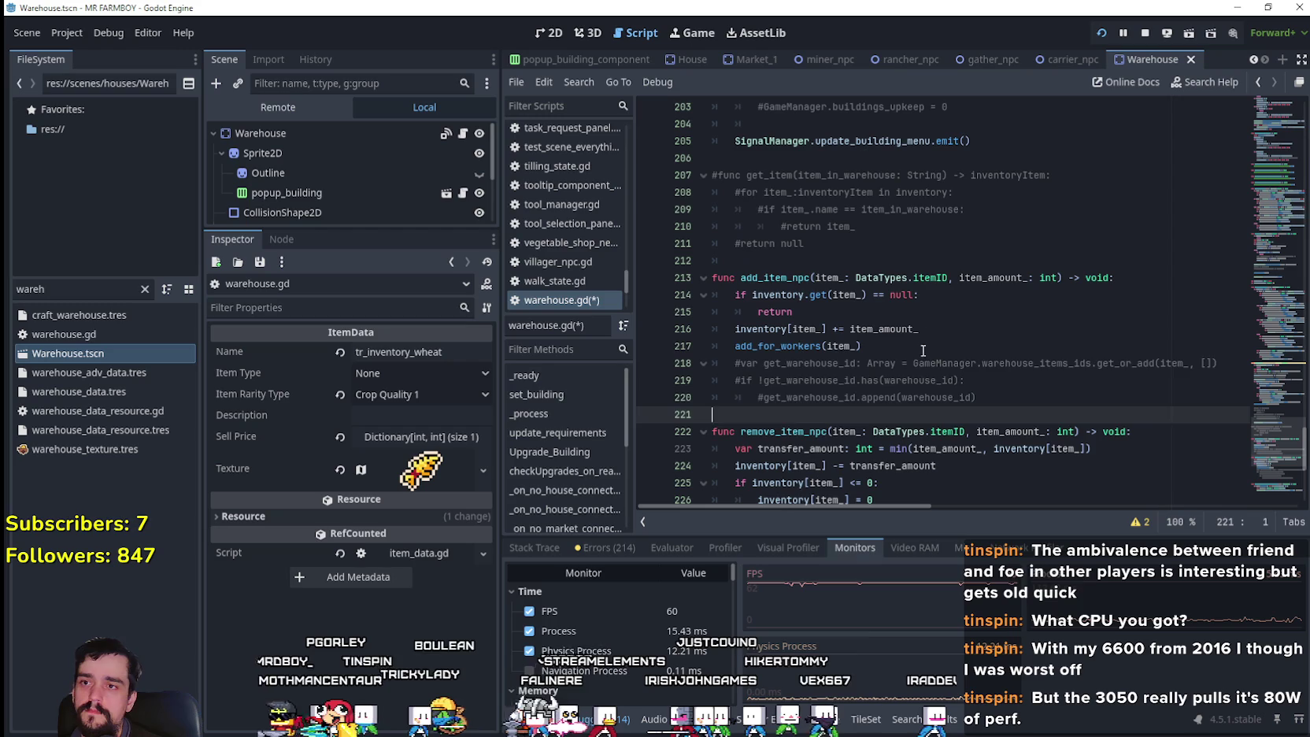
key("ctrl+s")
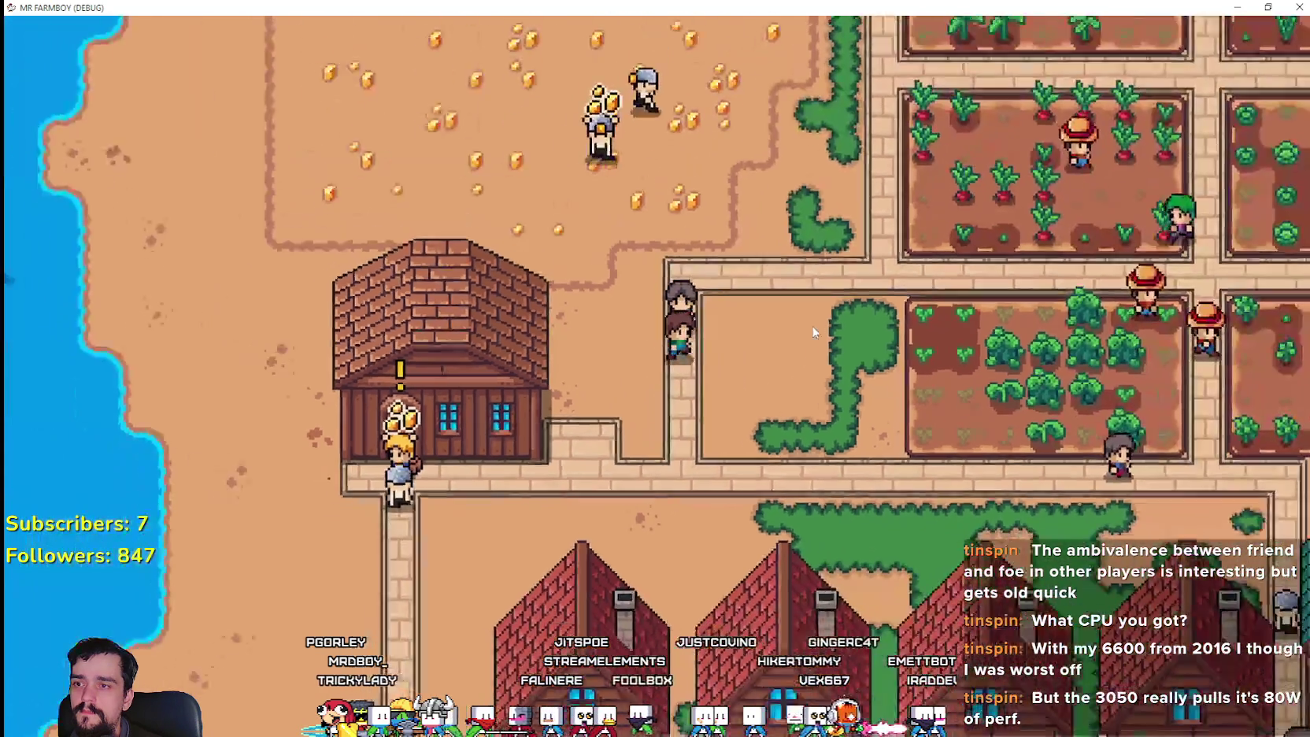
key("Escape")
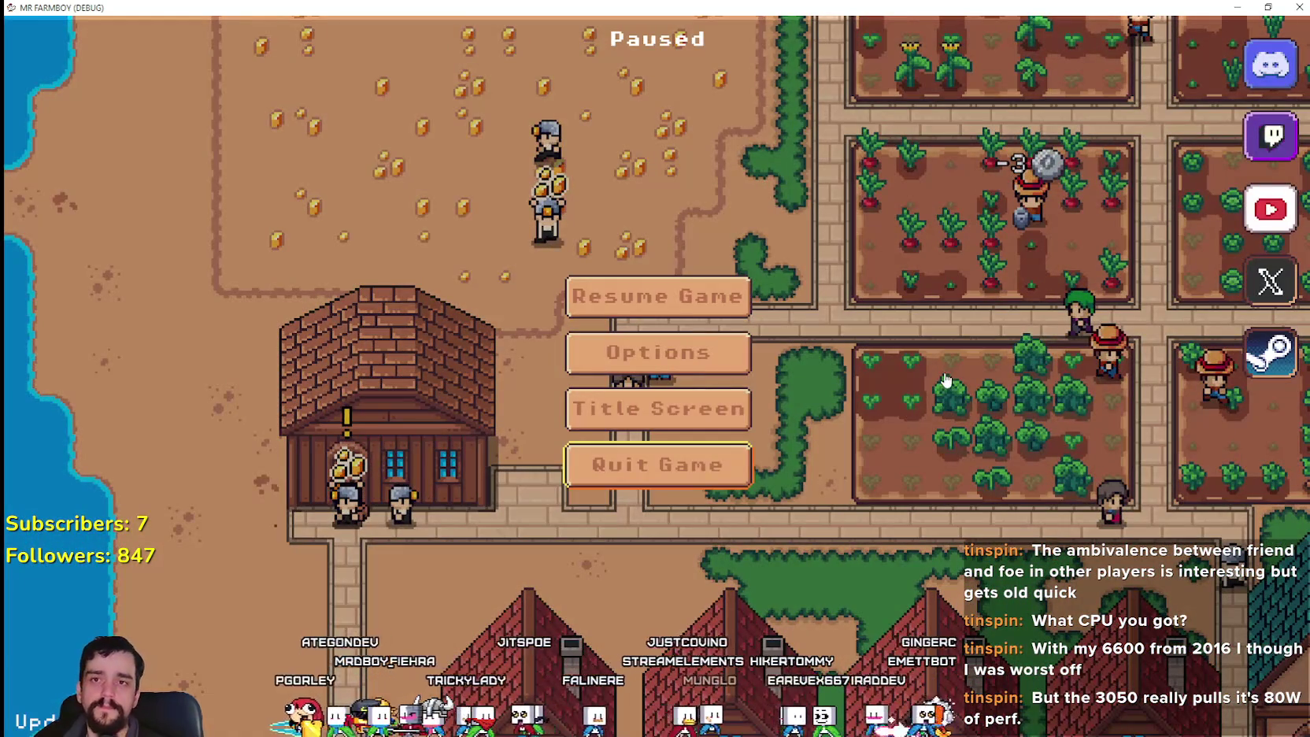
- Go back to the editor, then open the relaunched game's Select Save Game list
key("Return")
left_click(902, 344)
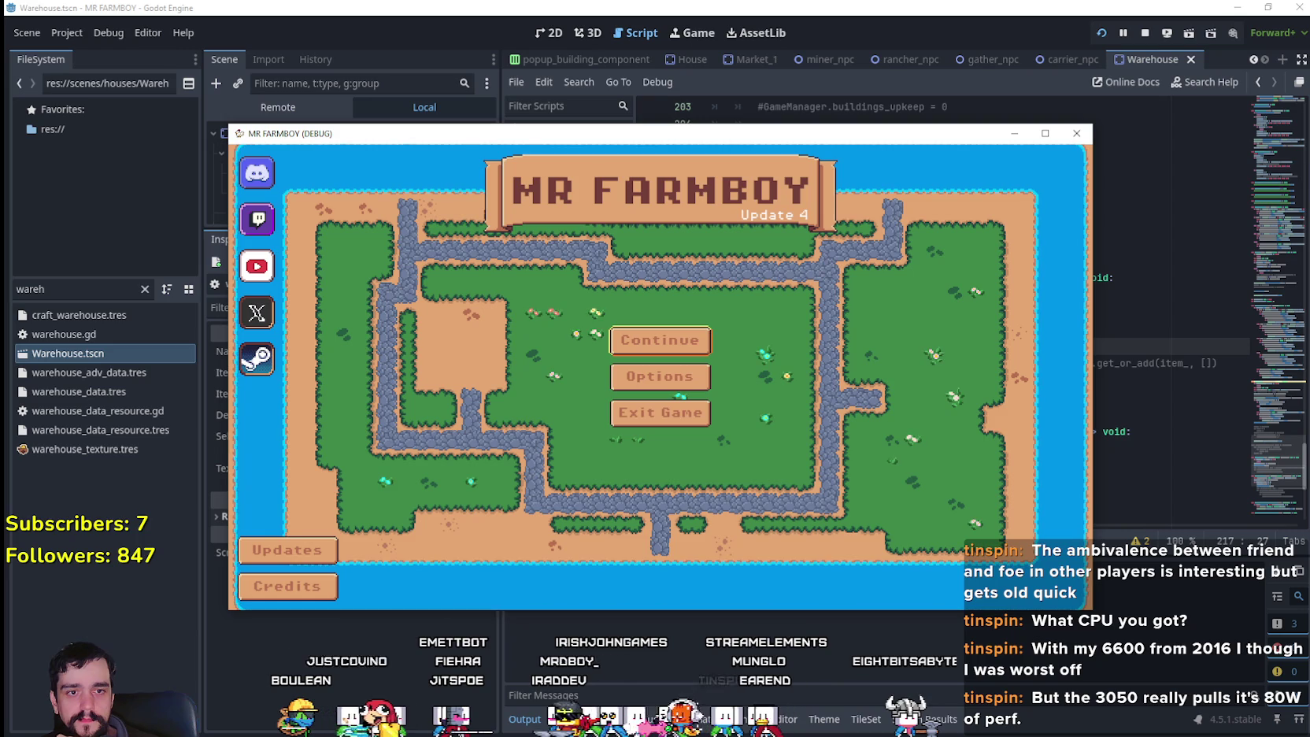
left_click(681, 342)
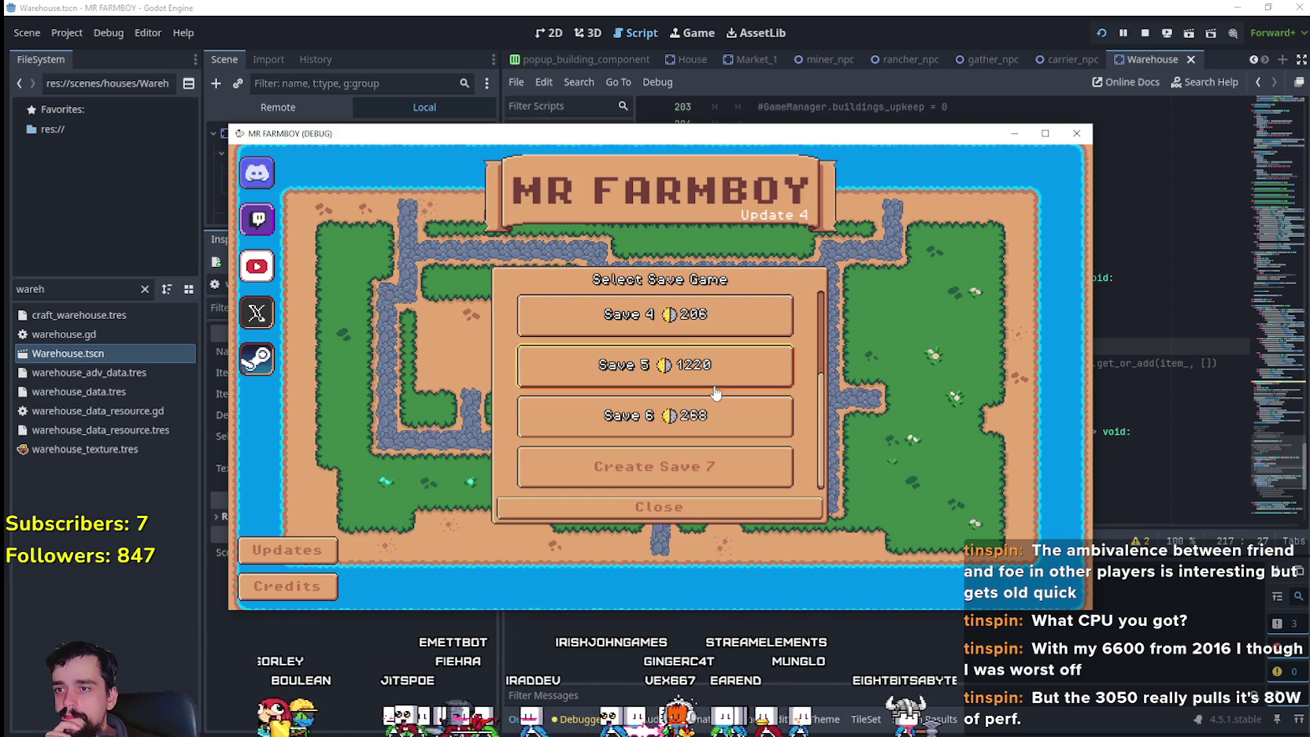
- Load the Save 2 game and maximize the Mr Farmboy window
scroll(629, 366, "up", 3)
left_click(602, 359)
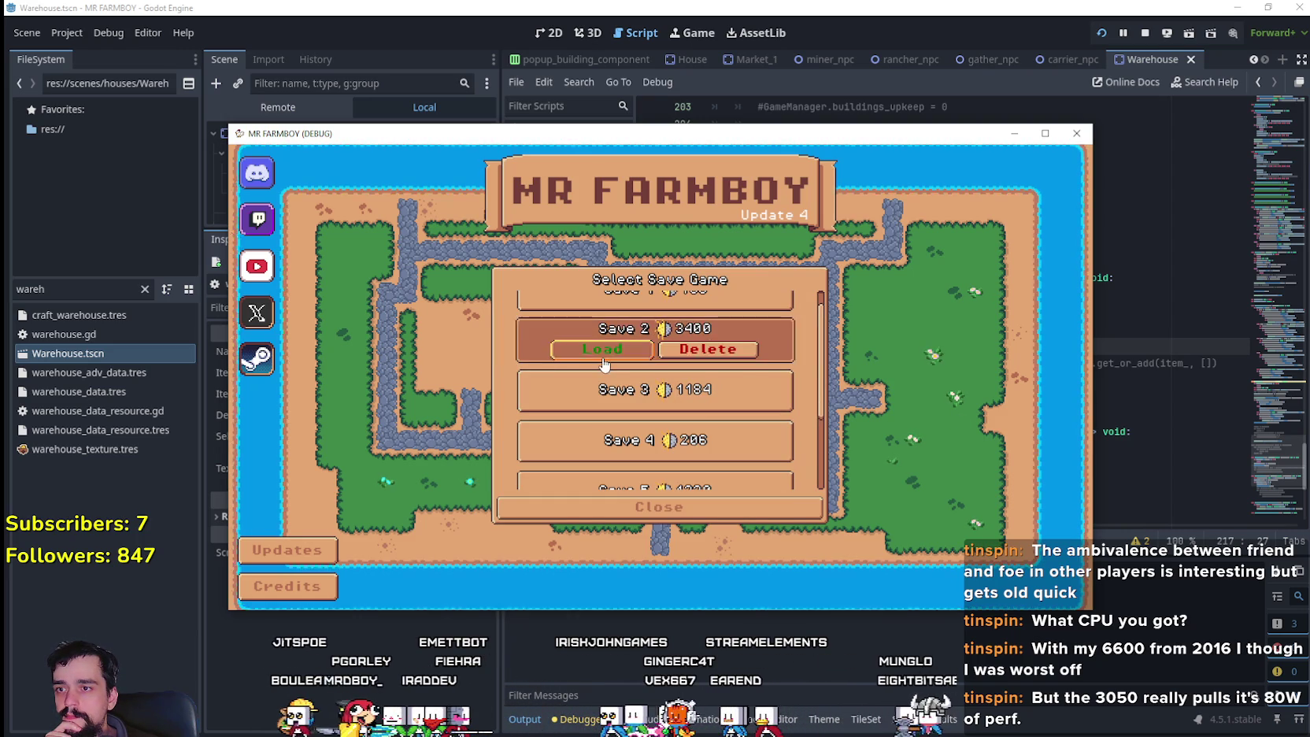
left_click(603, 355)
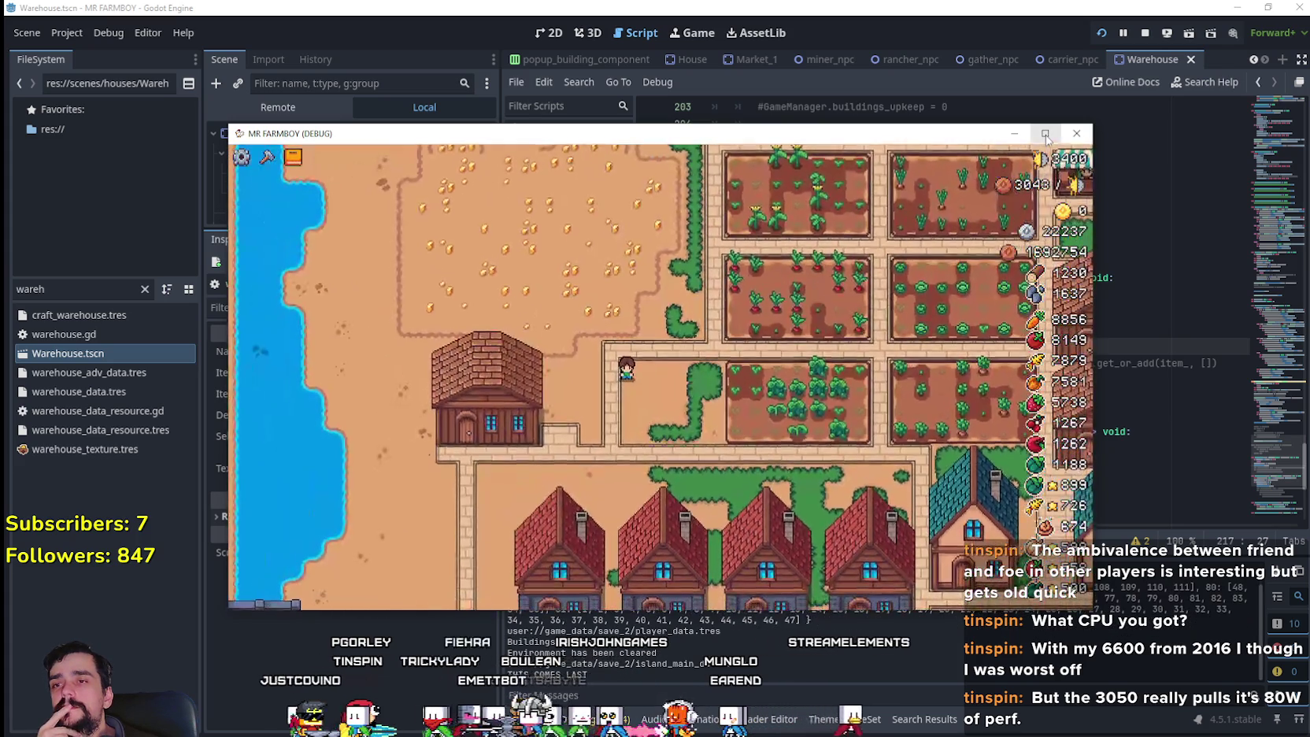
left_click(1045, 134)
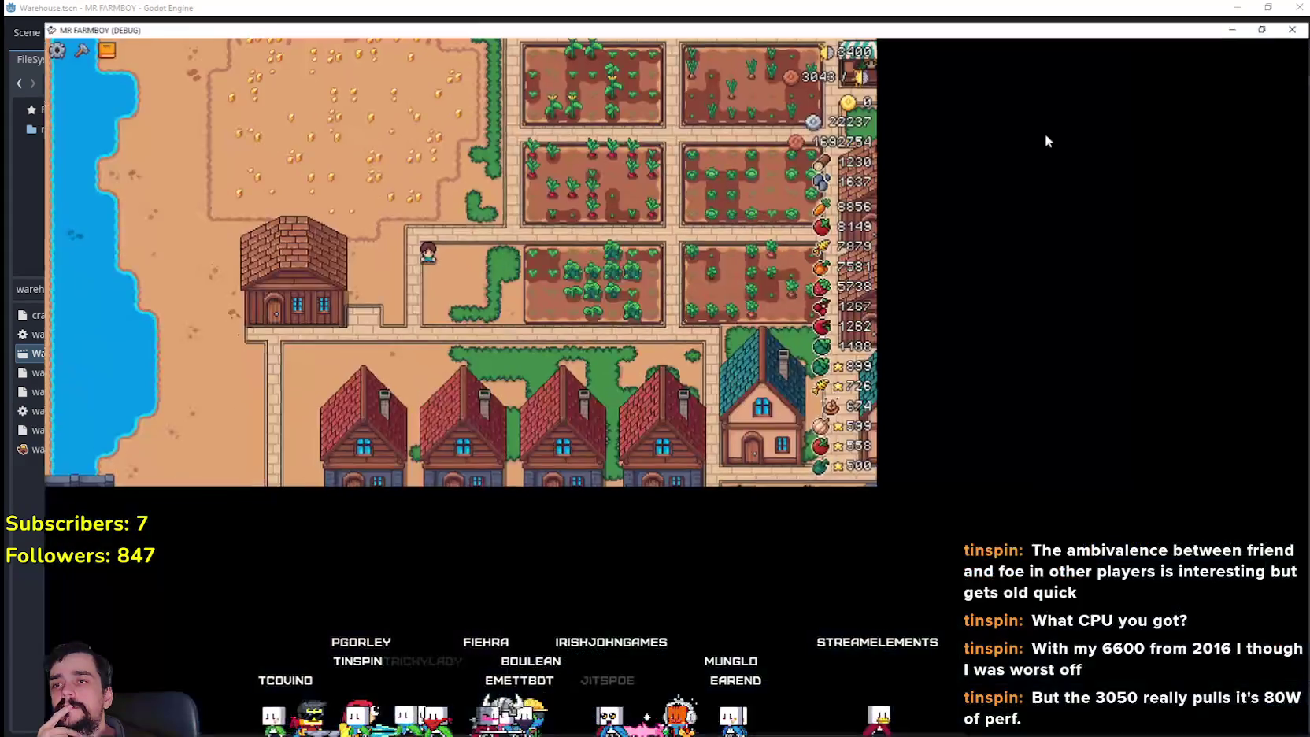
- Restore the game window, show the editor's Monitors, then pause, check Options and resume
scroll(761, 402, "down", 3)
key("super+Down")
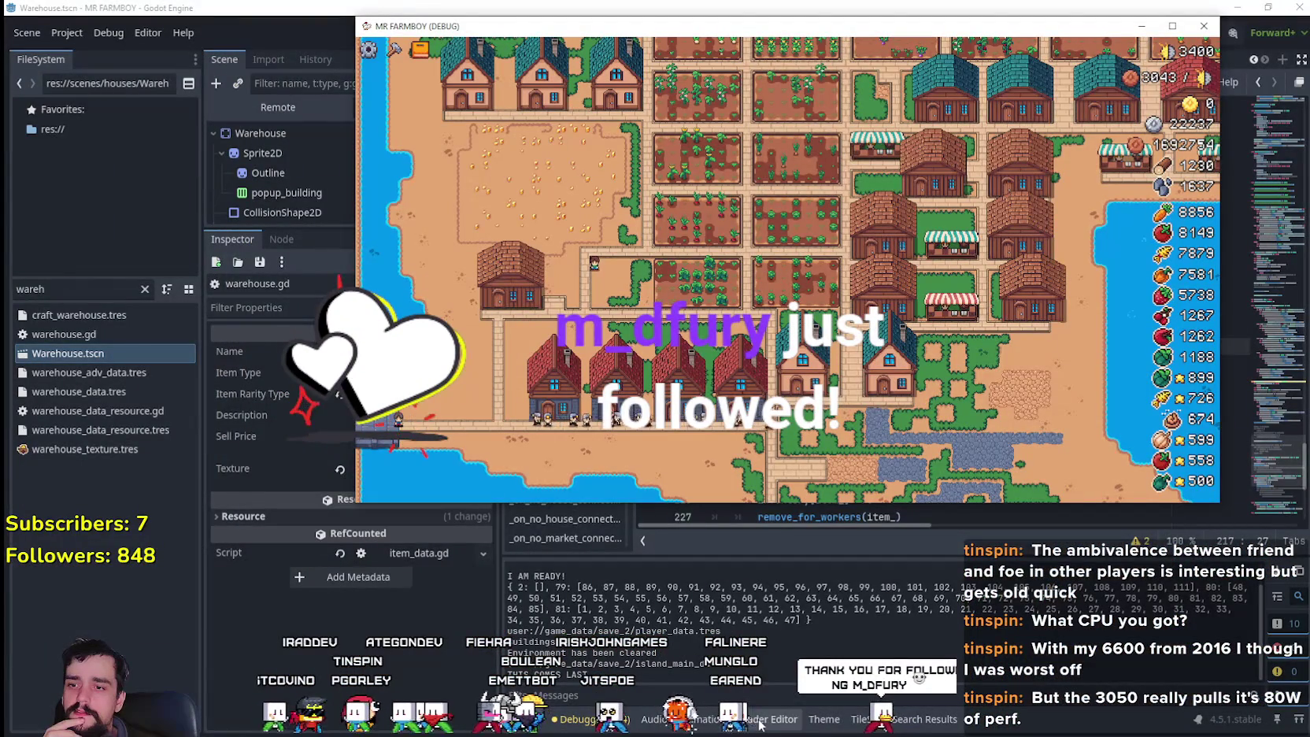
left_click(580, 718)
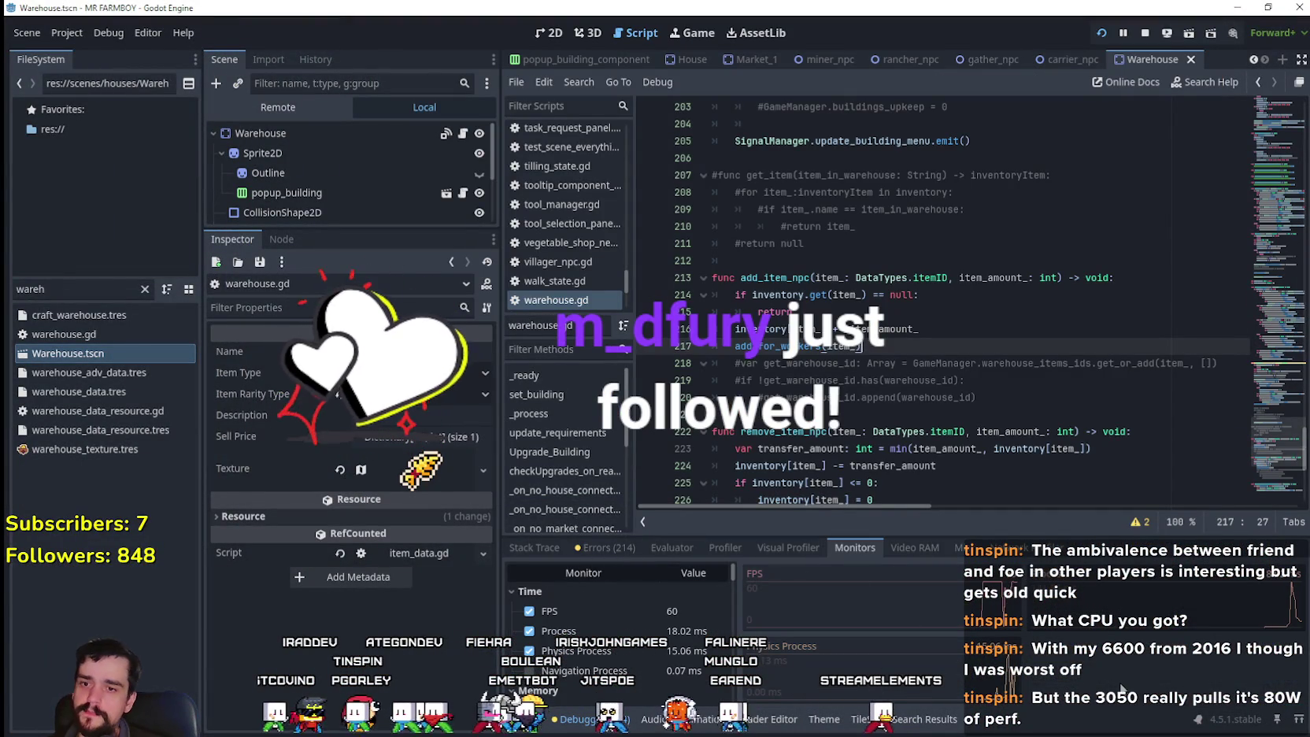
key("alt+Tab")
scroll(903, 350, "up", 3)
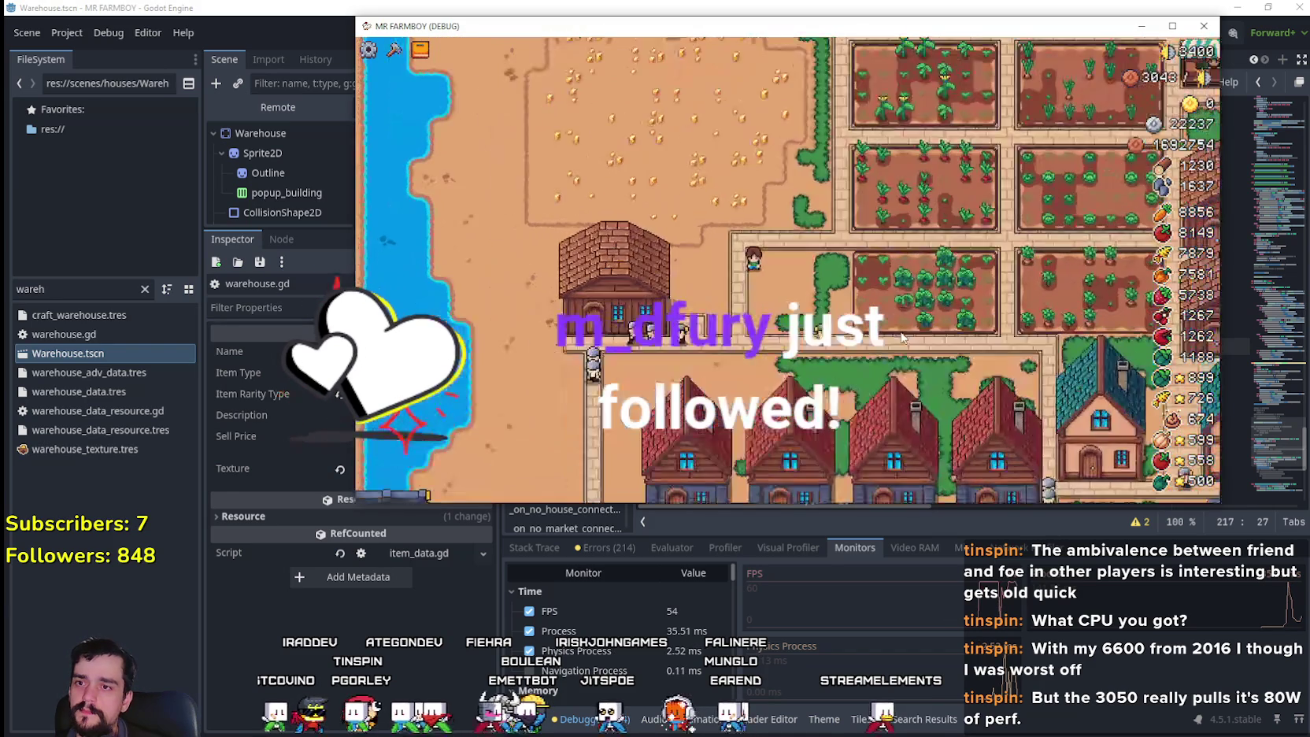
key("Escape")
left_click(823, 253)
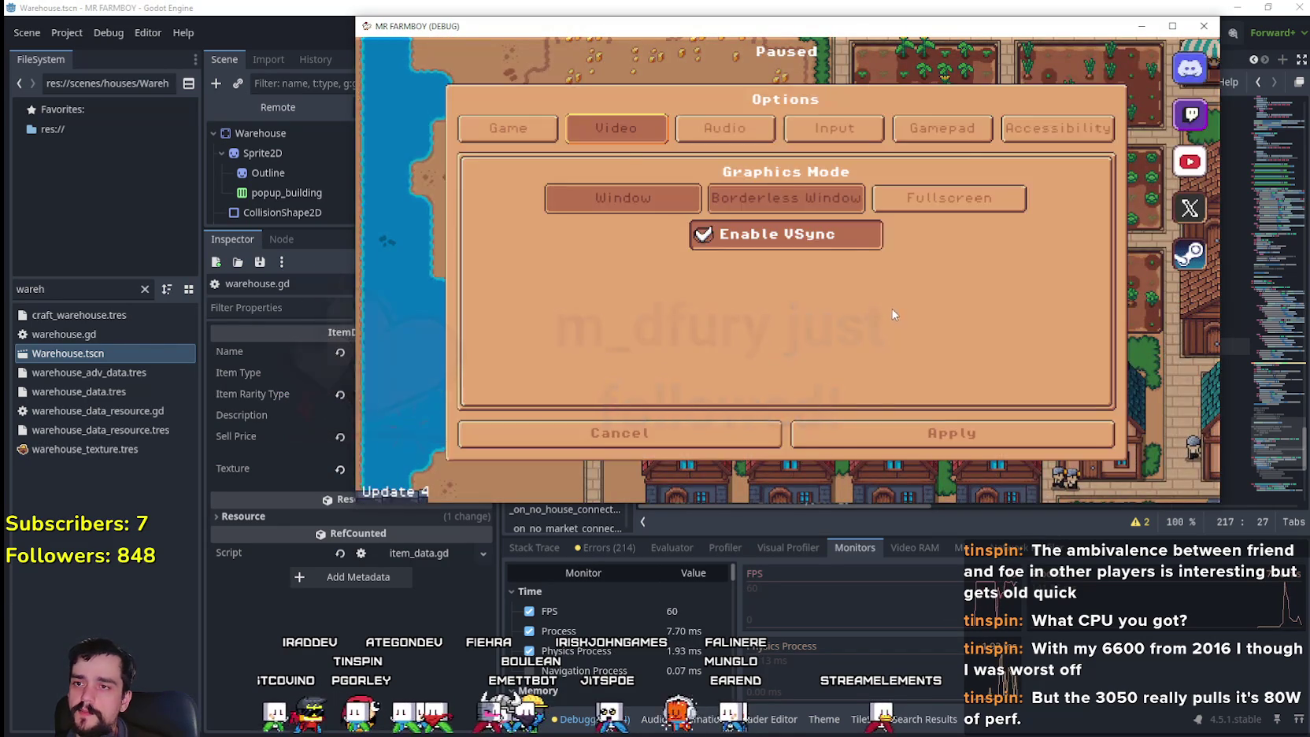
key("Escape")
- Walk the farmer right and up through town toward the fields
key("d")
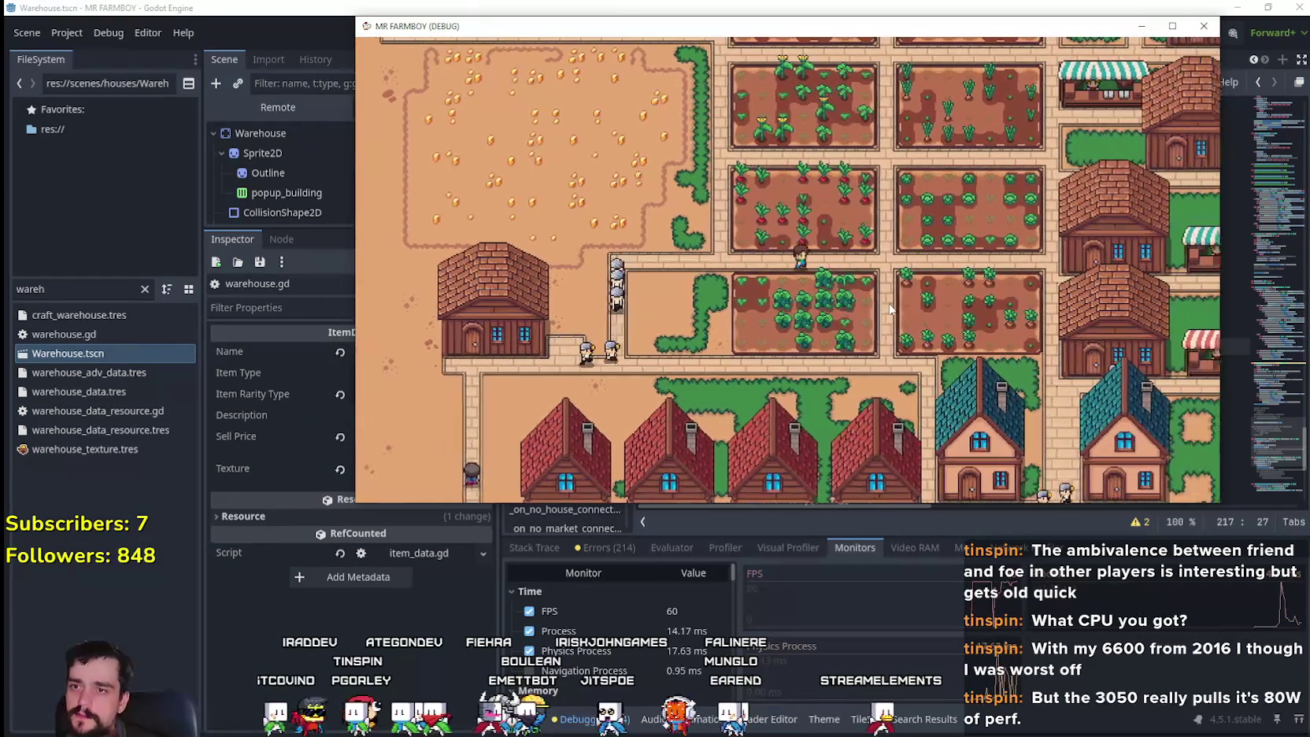
key("w")
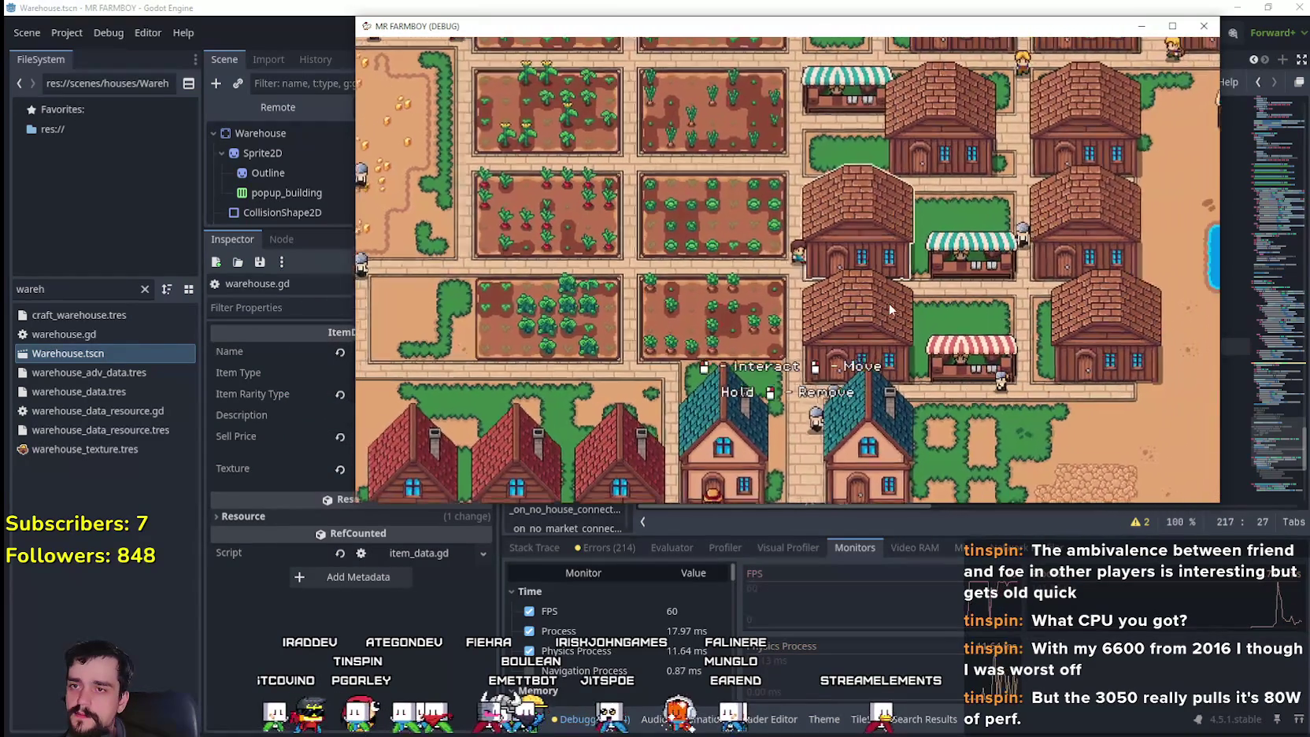
key("w")
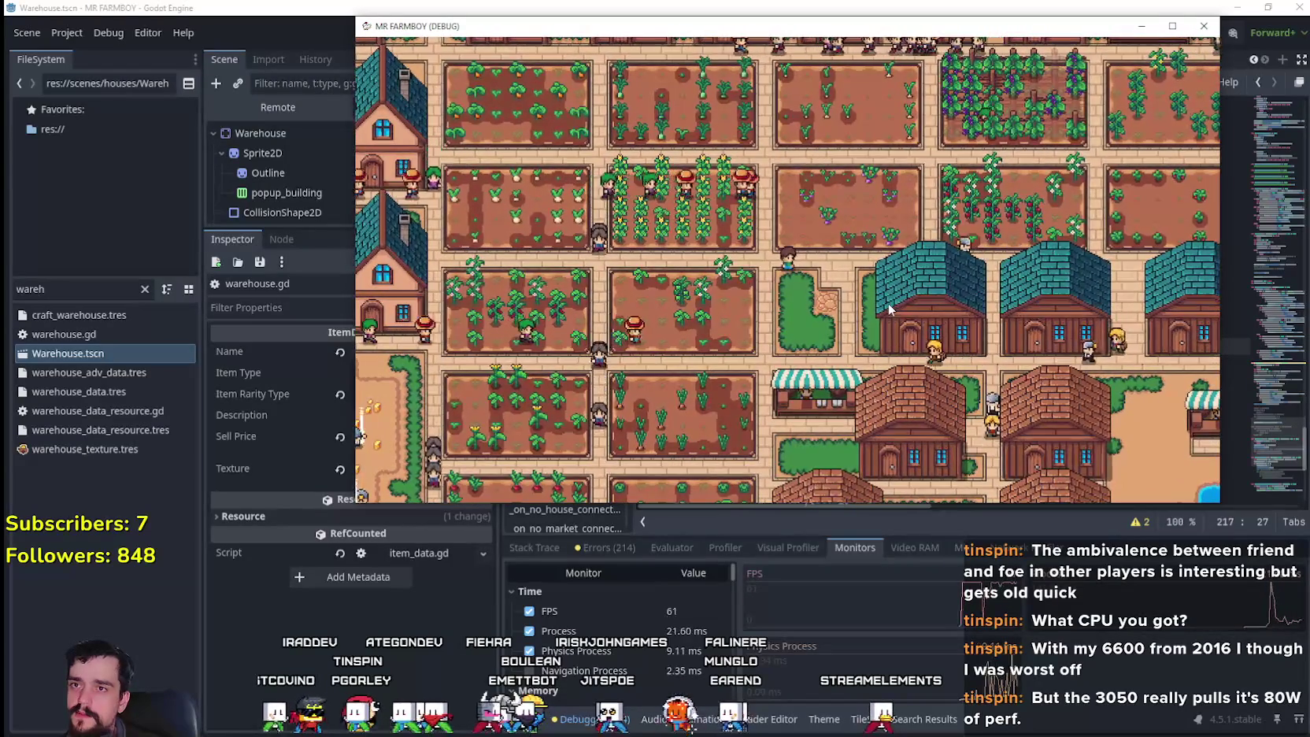
key("d")
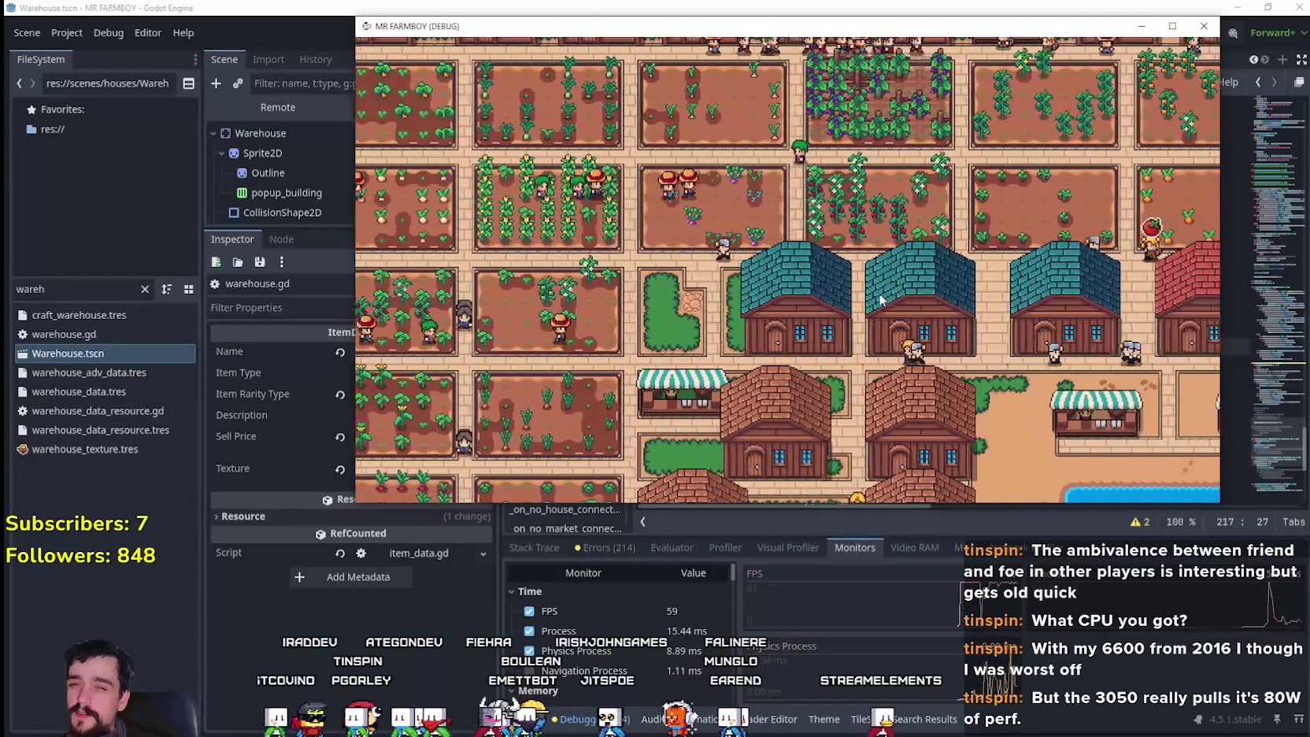
key("d")
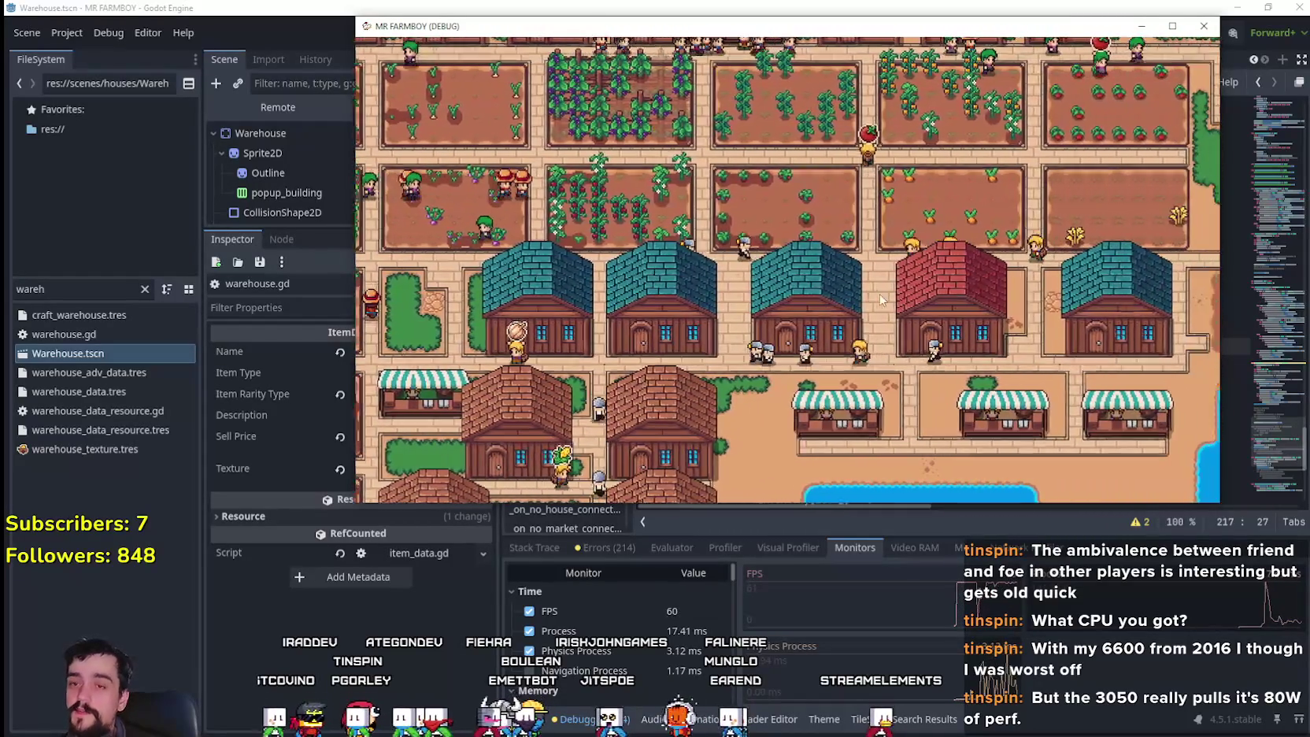
key("d")
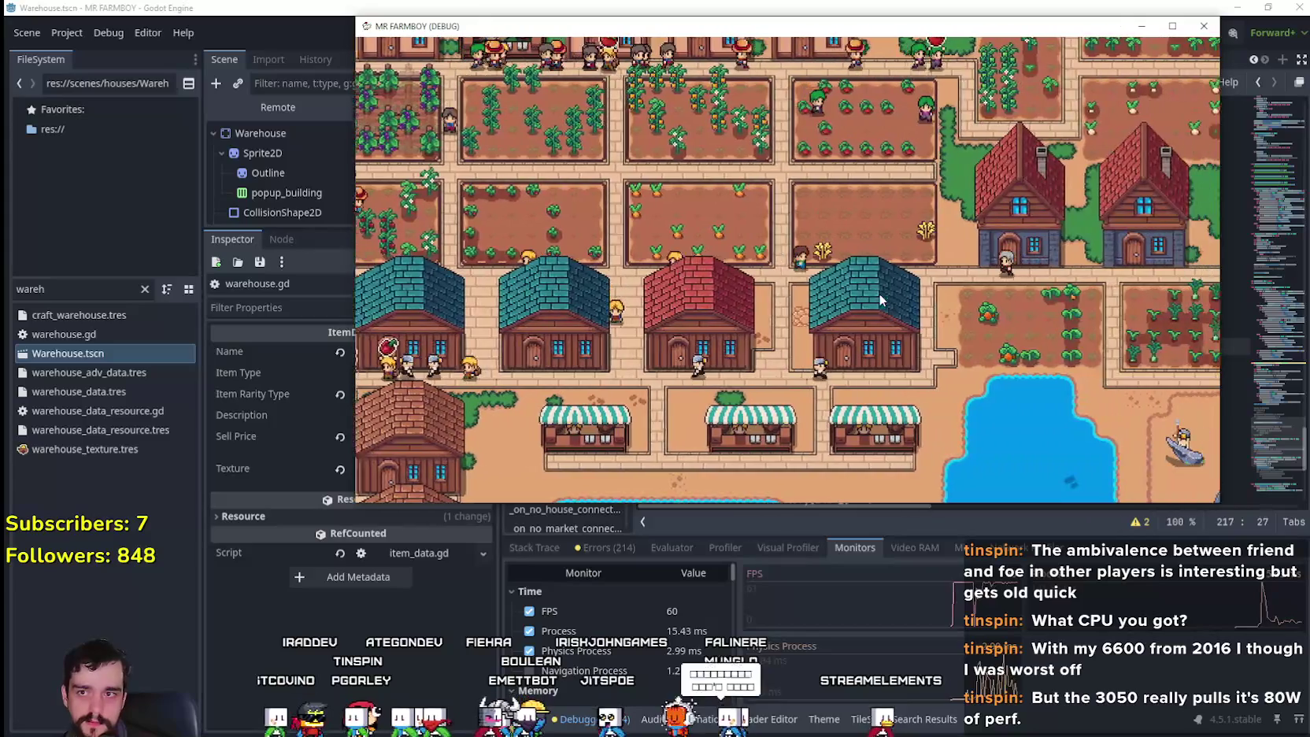
key("d")
key("w")
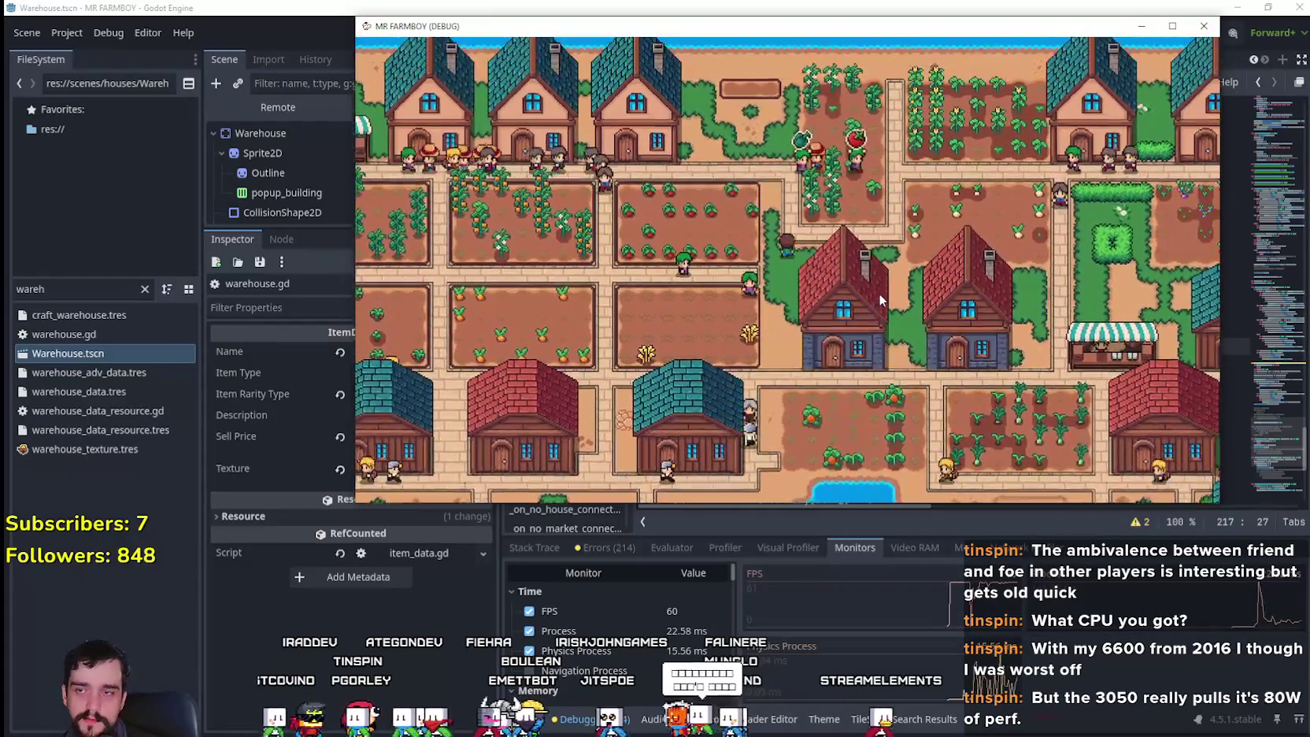
key("d")
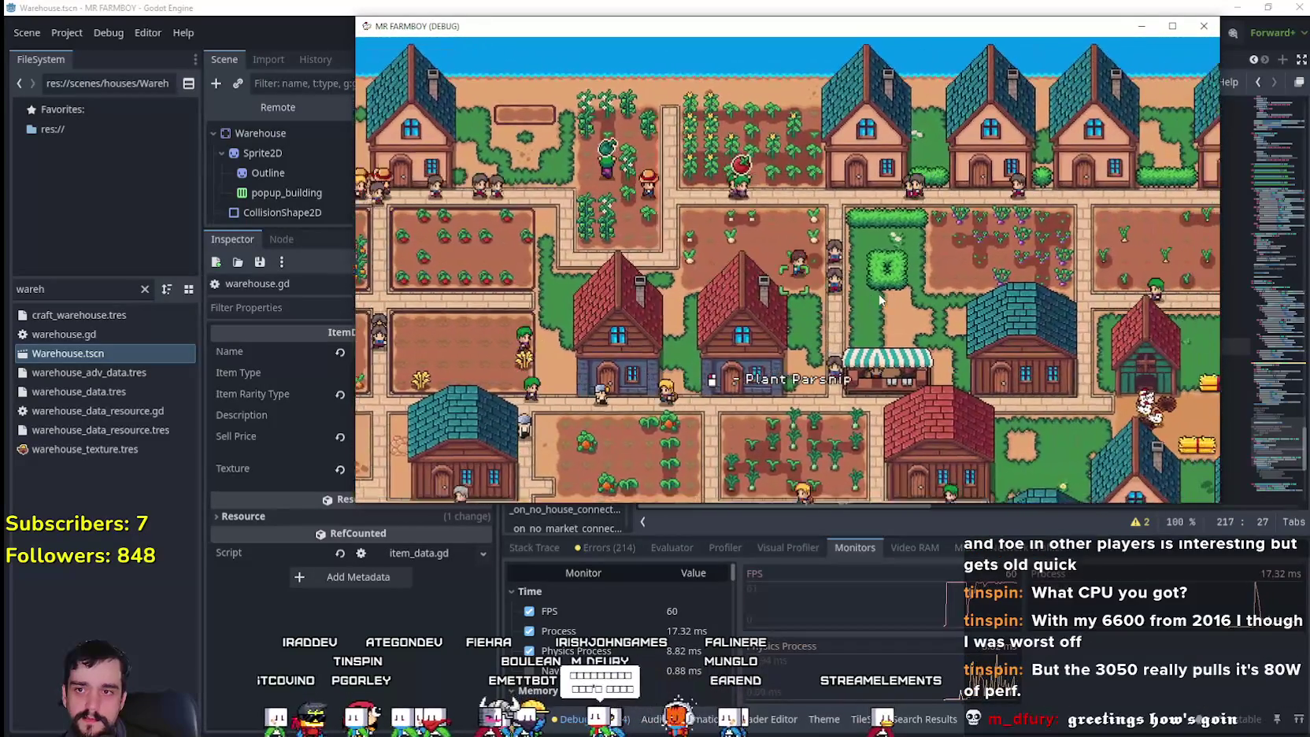
key("d")
key("s")
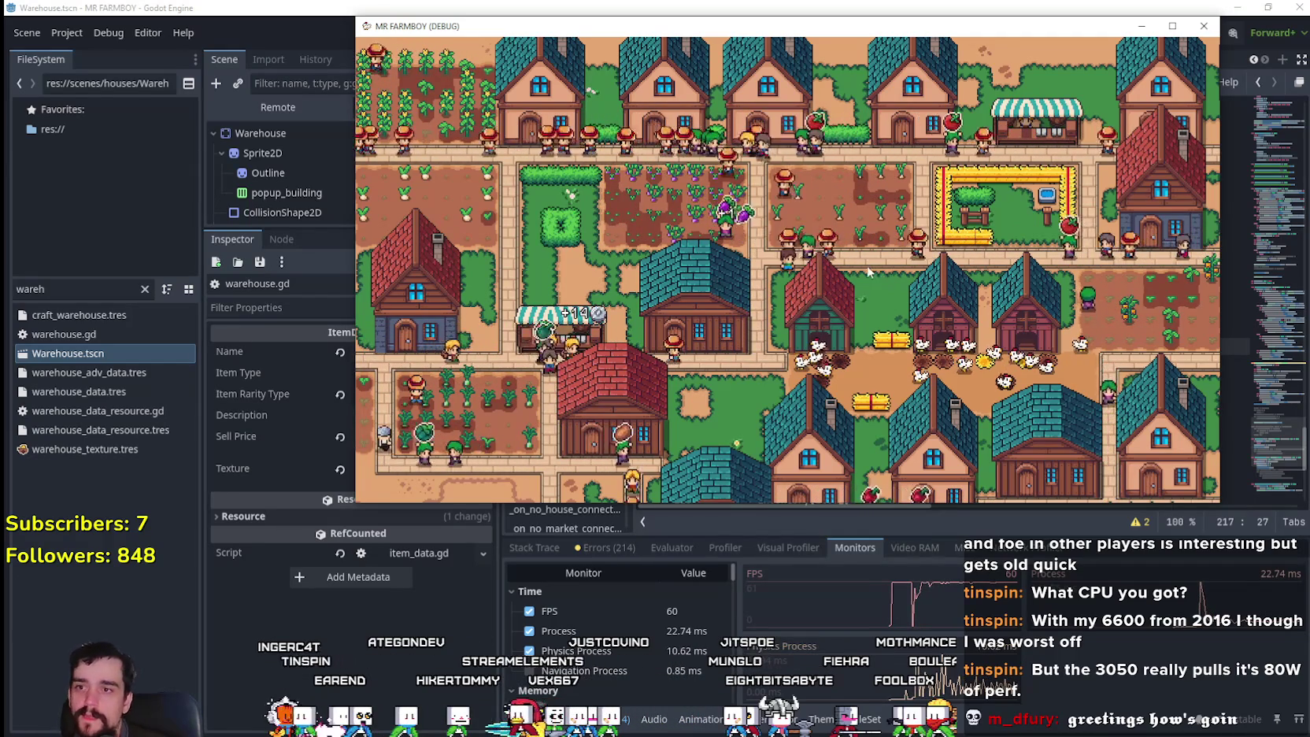
- Walk past the fields up to the Royal's Envoy and open its delivery task
key("d")
key("d")
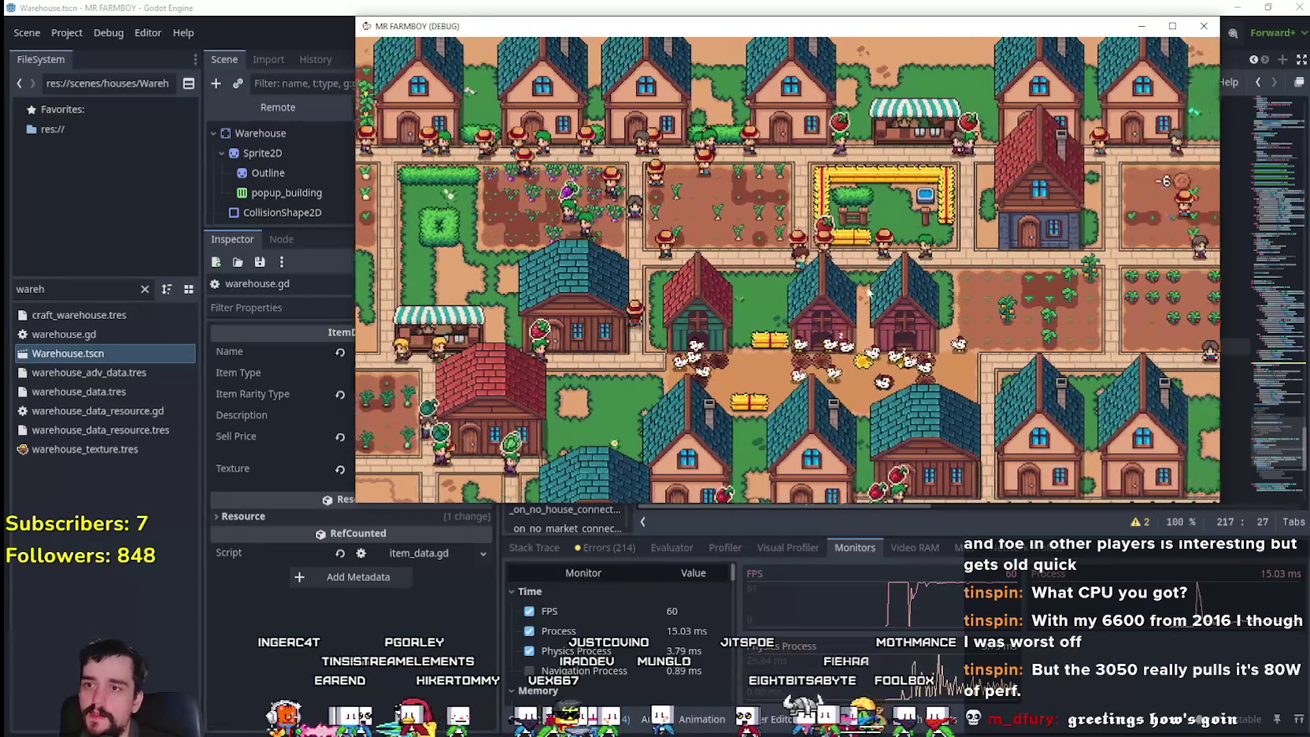
key("s")
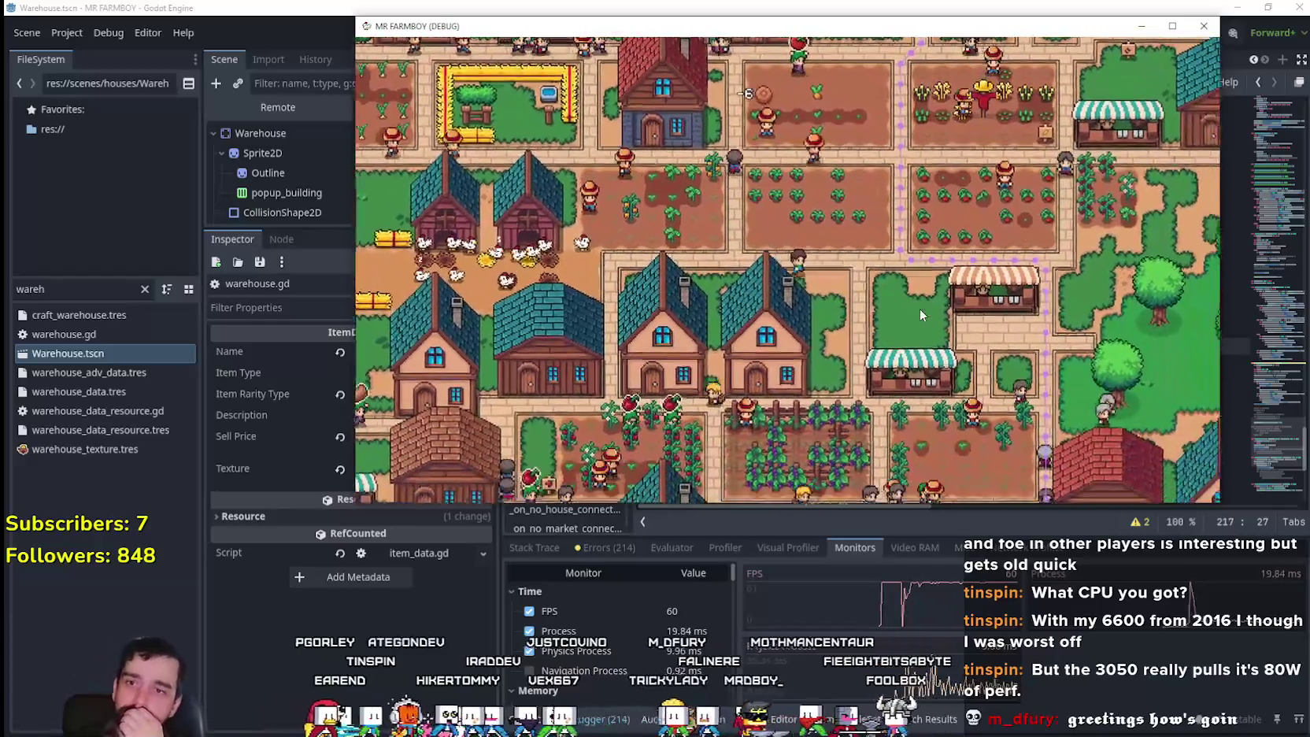
key("d")
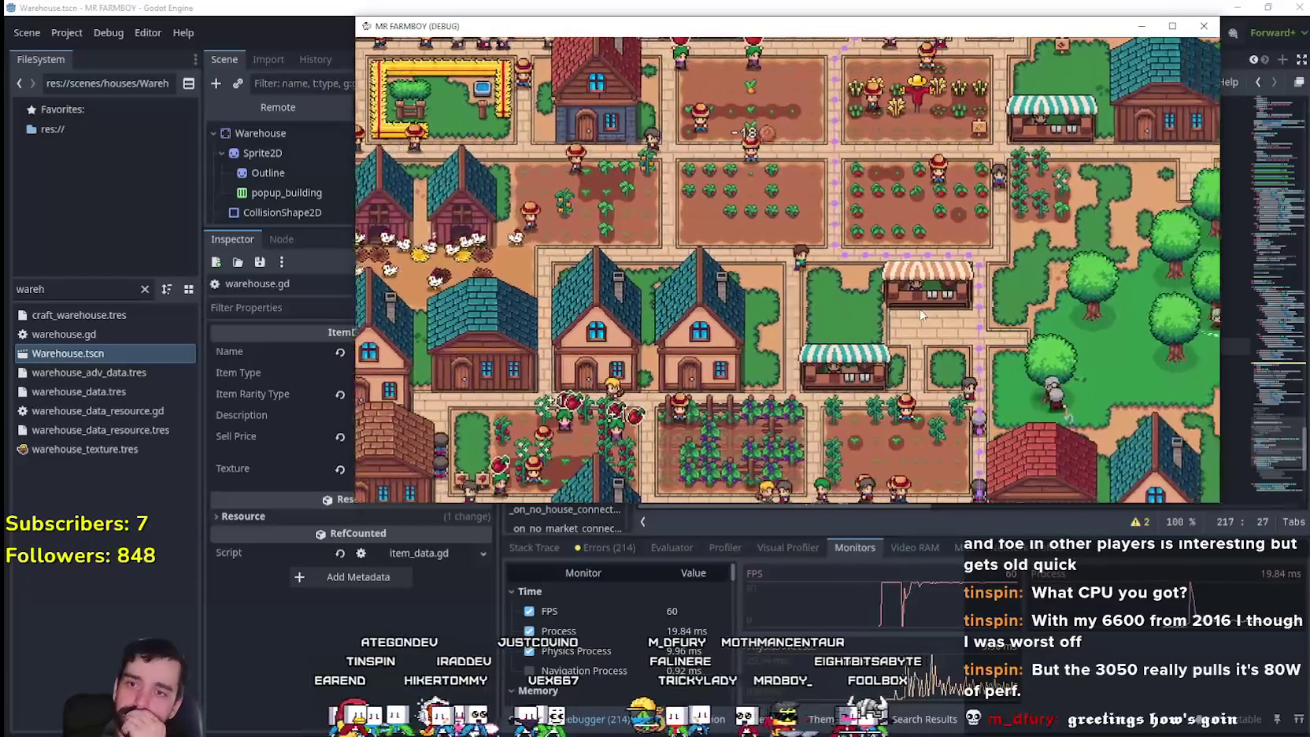
key("w")
key("a")
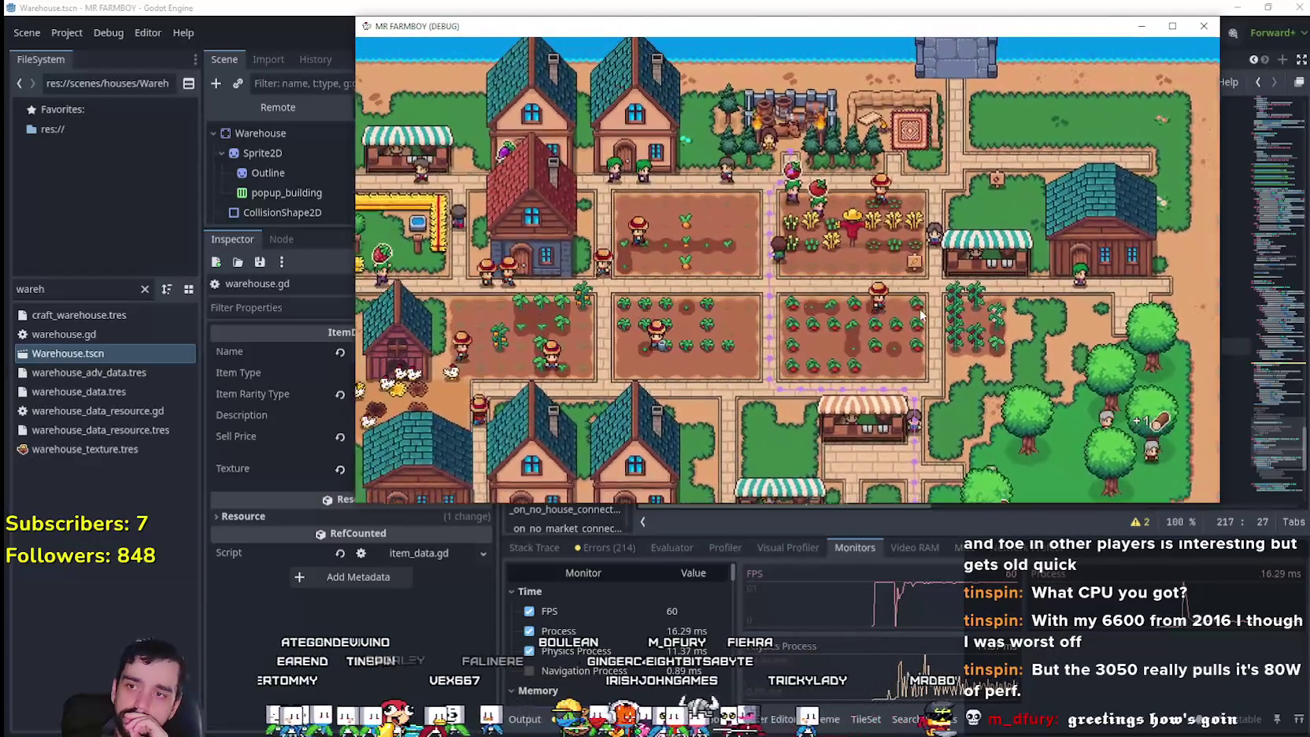
key("w")
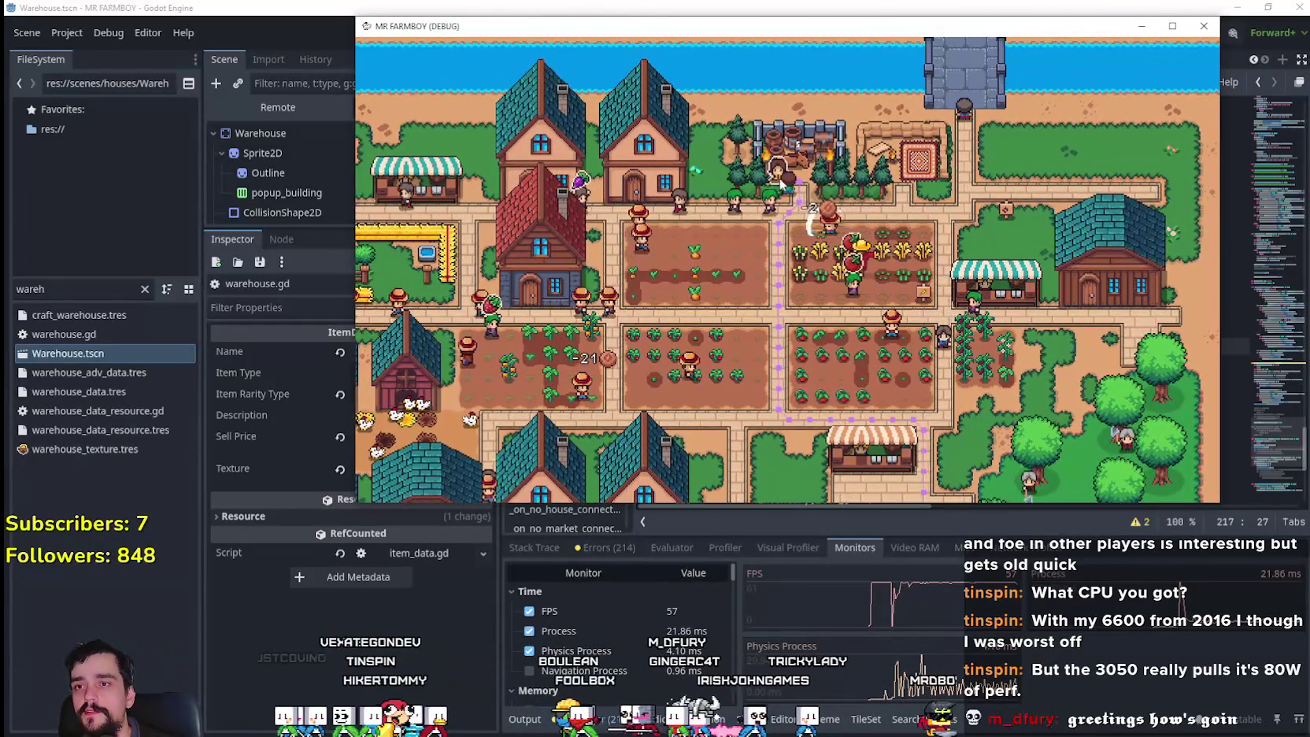
key("e")
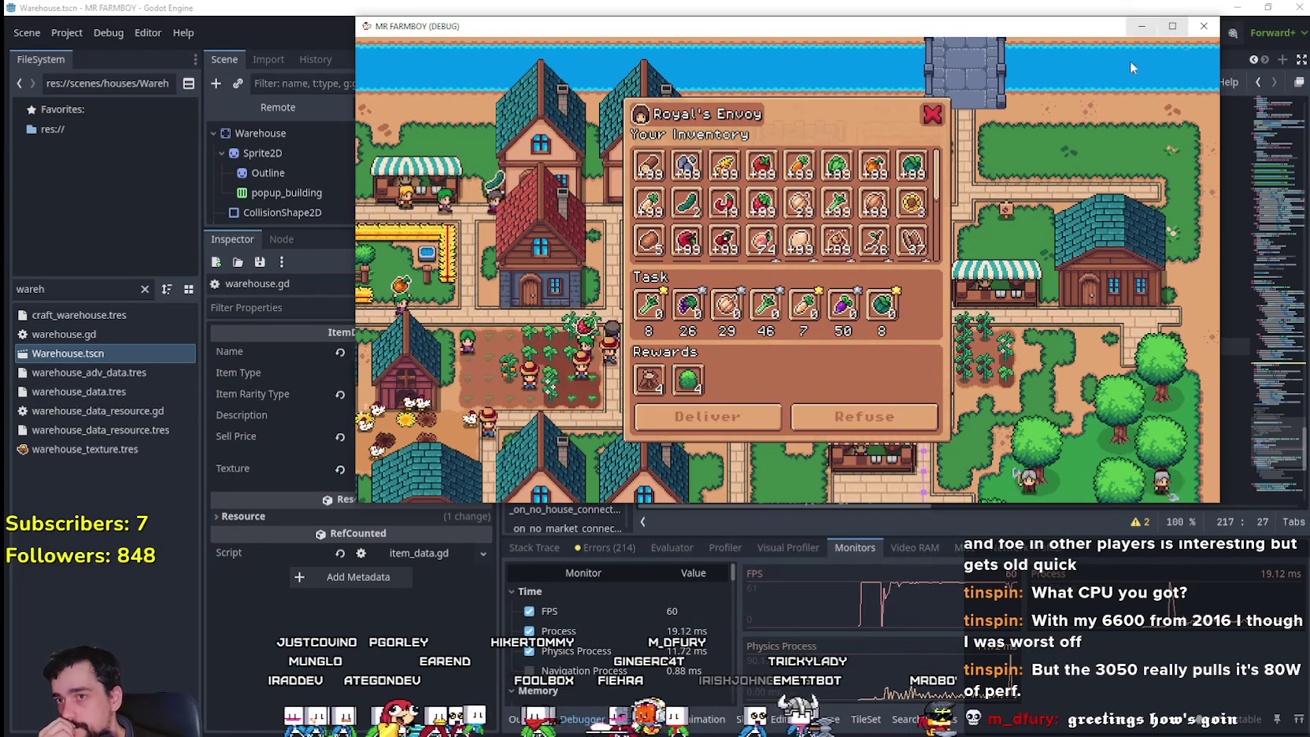
- Scroll the envoy's inventory, inspect the Bush reward, and refuse the delivery task
left_click_drag(944, 190, 947, 260)
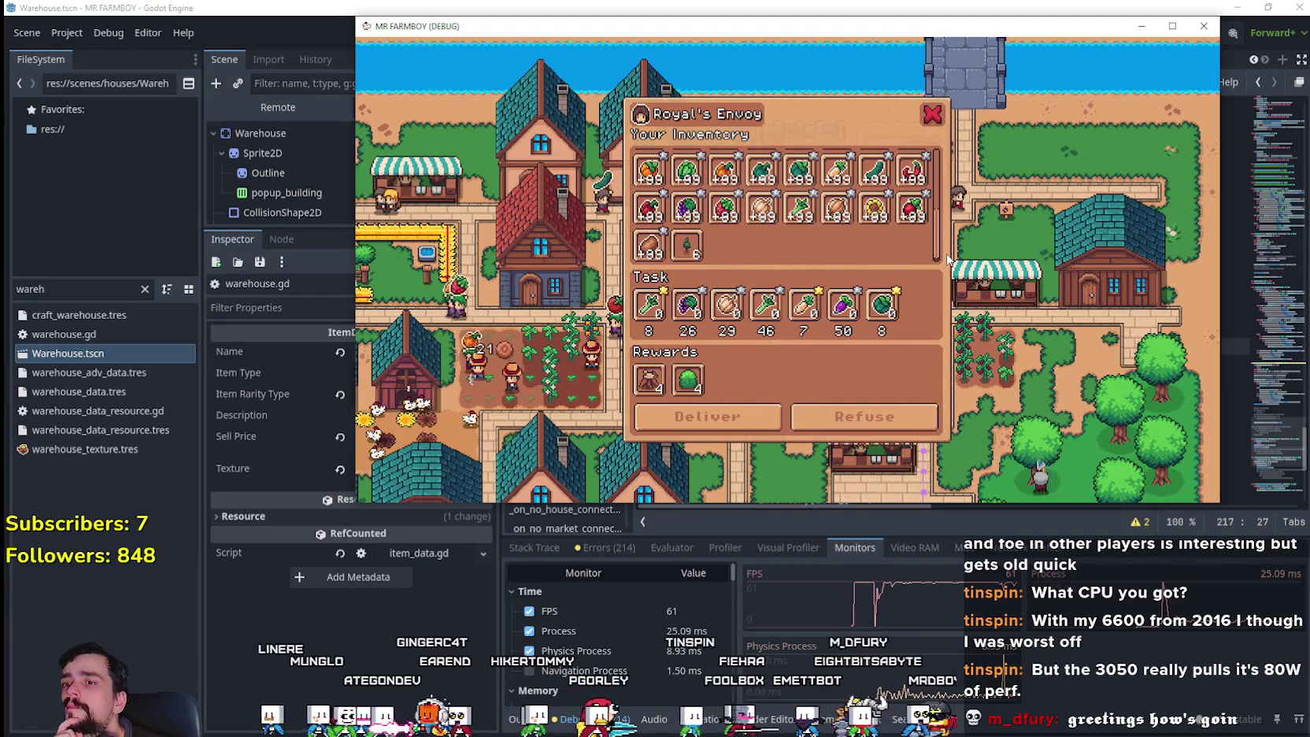
mouse_move(689, 385)
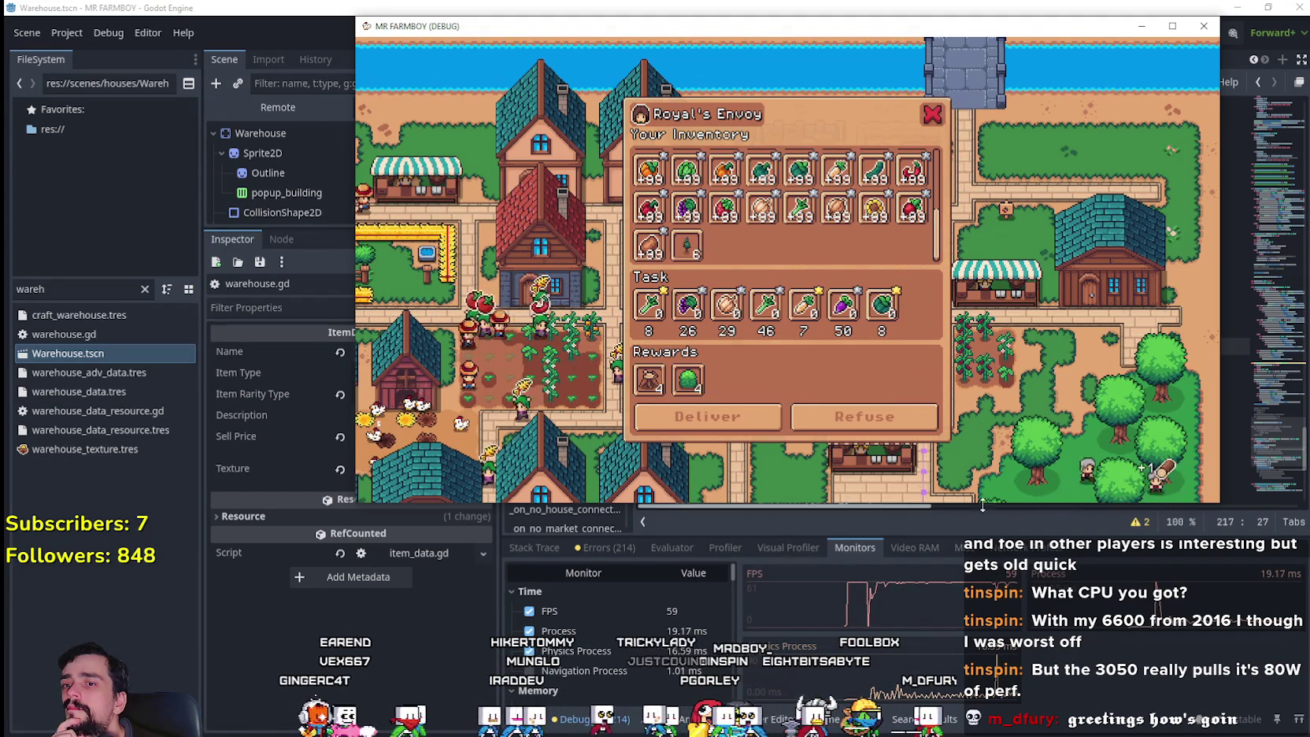
left_click(866, 425)
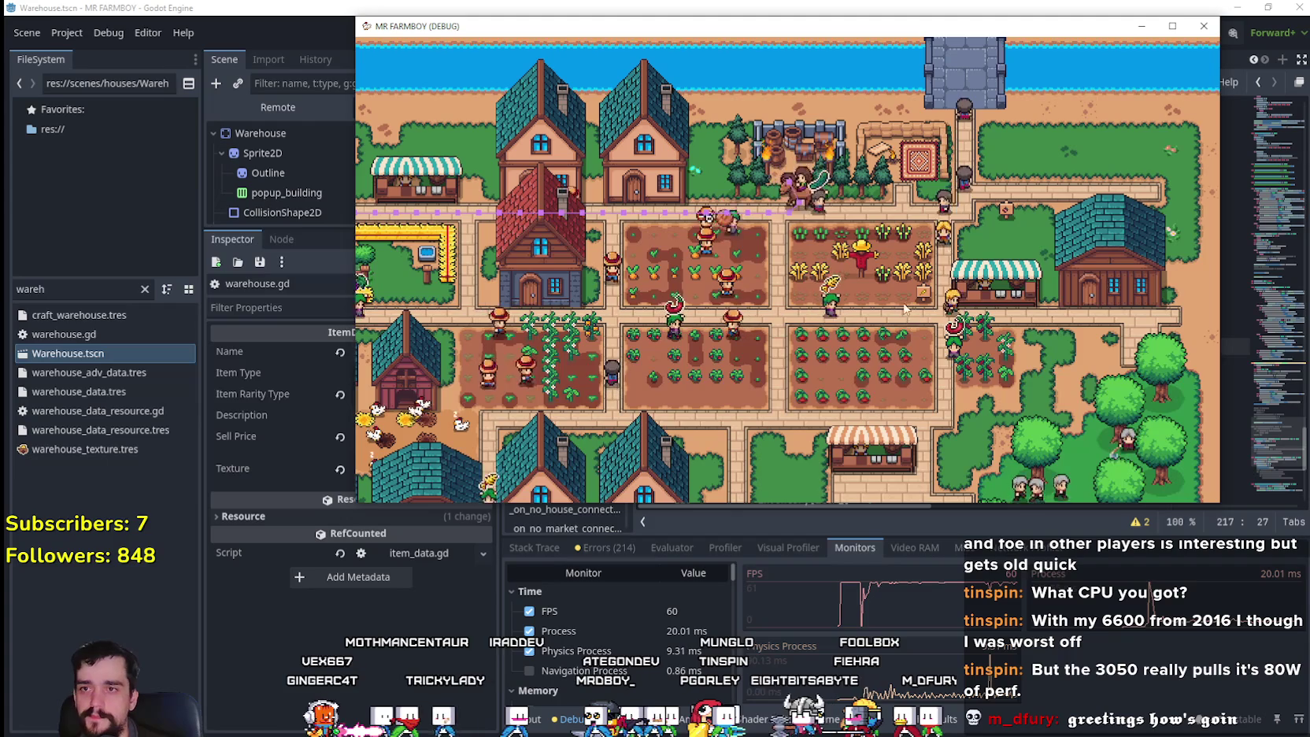
- Walk the farmer down and left past the chicken coops toward the houses
key("s")
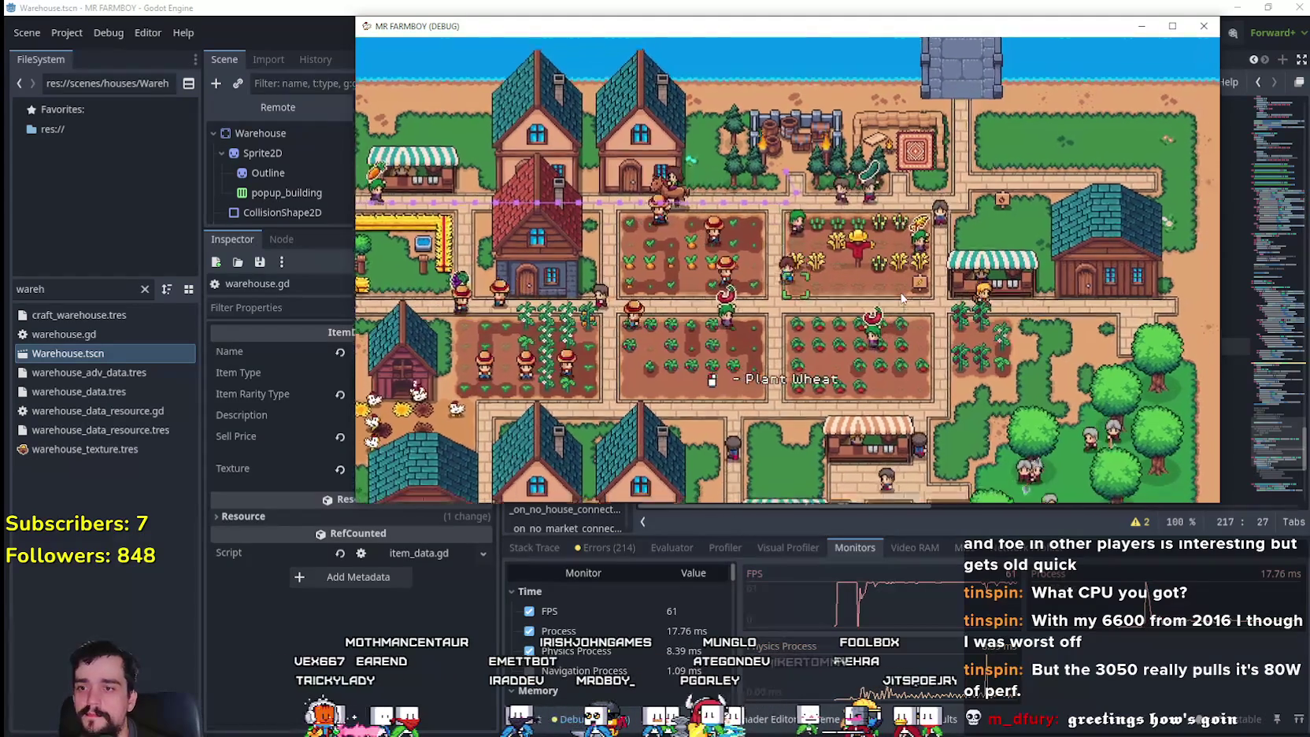
key("a")
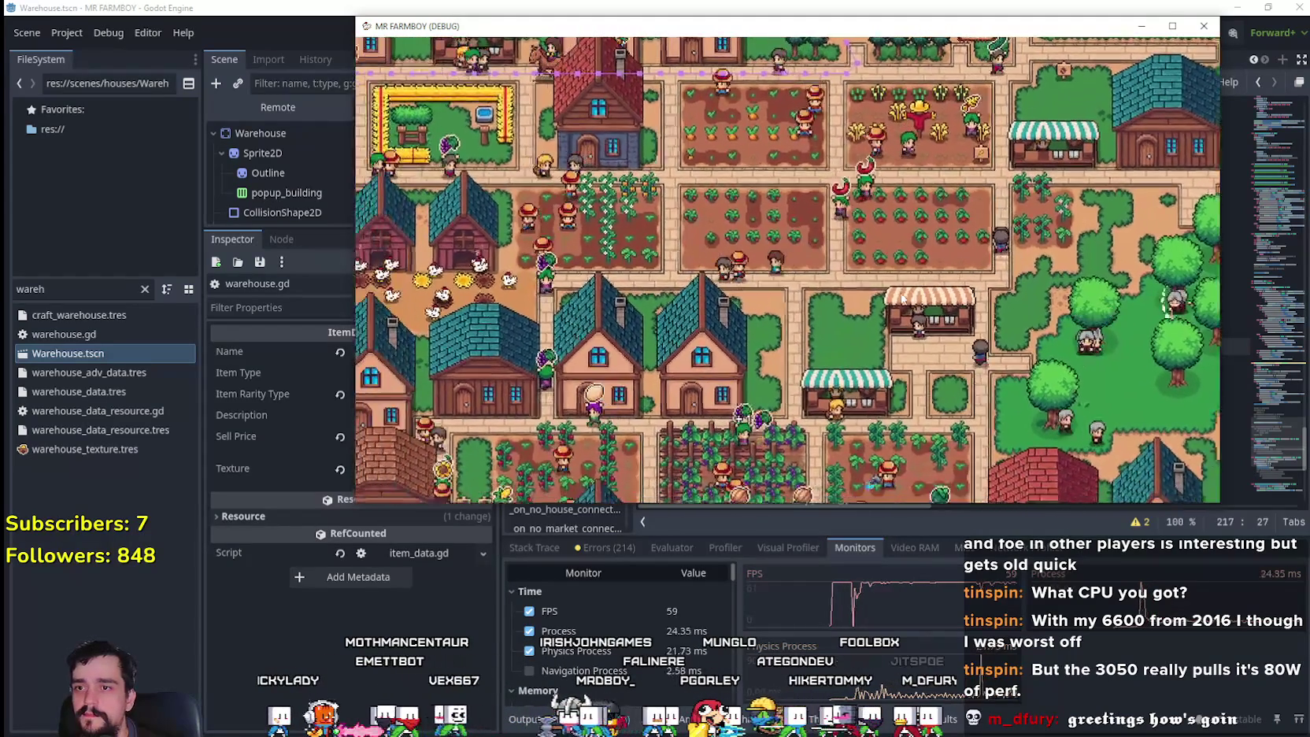
key("a")
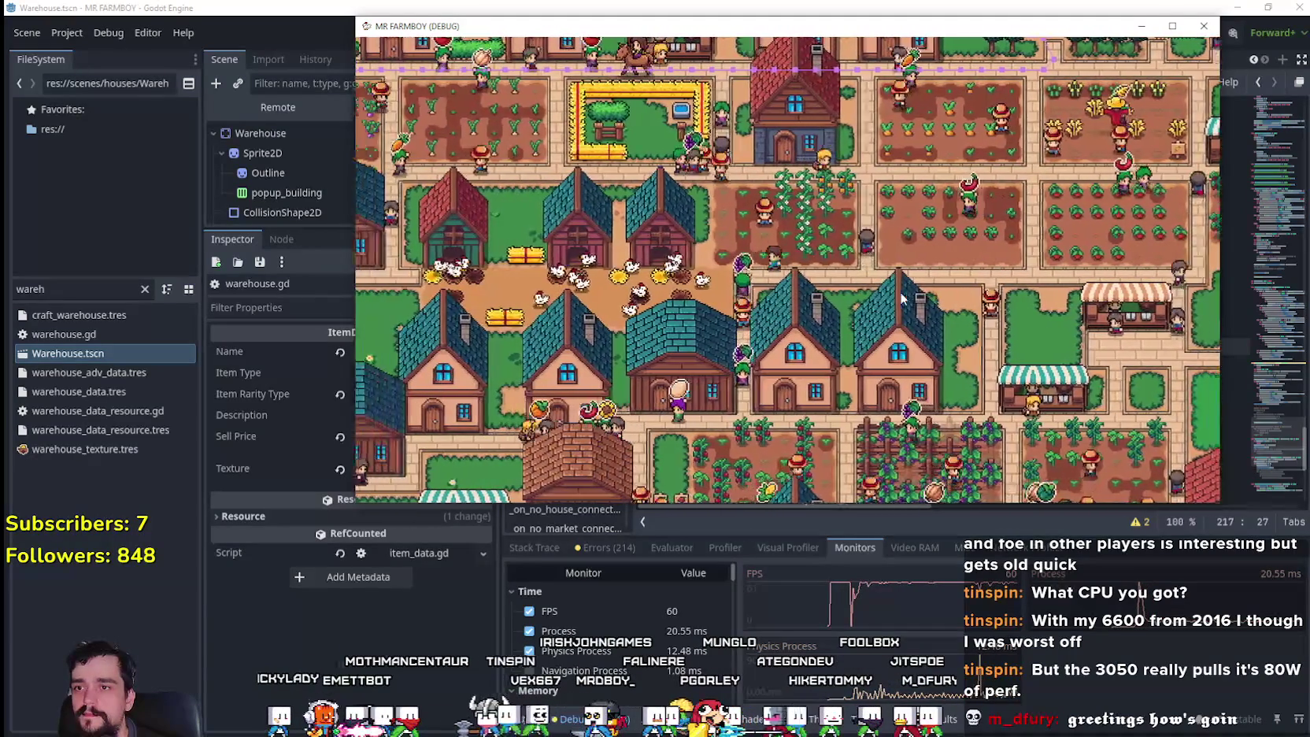
key("a")
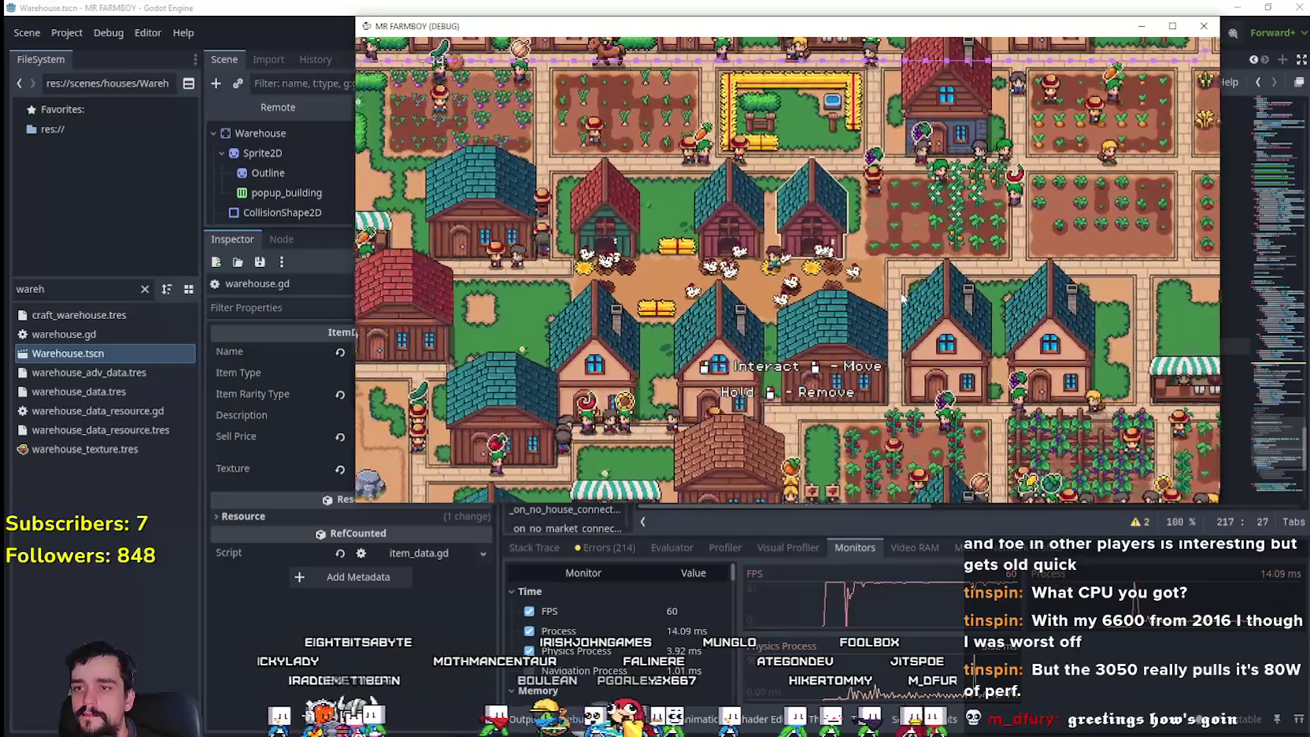
key("a")
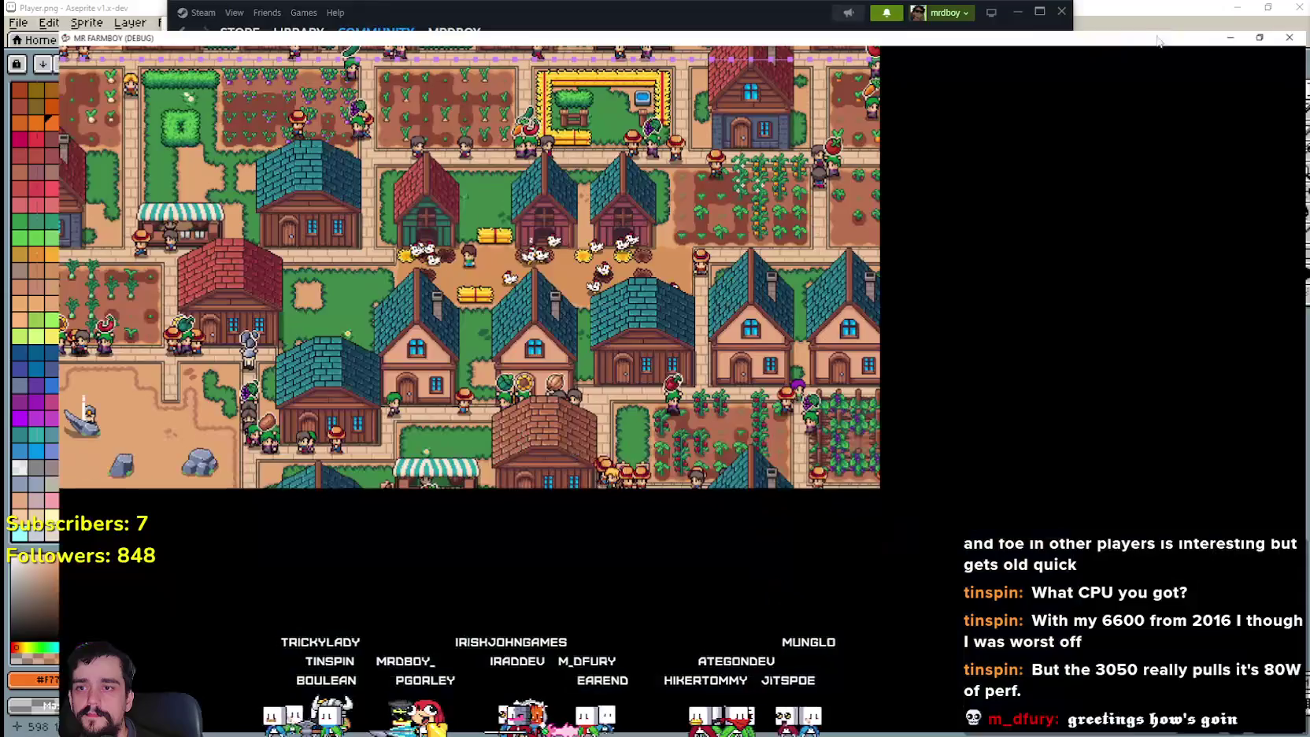
- Maximize the MR FARMBOY (DEBUG) window from its title bar
left_click(1172, 26)
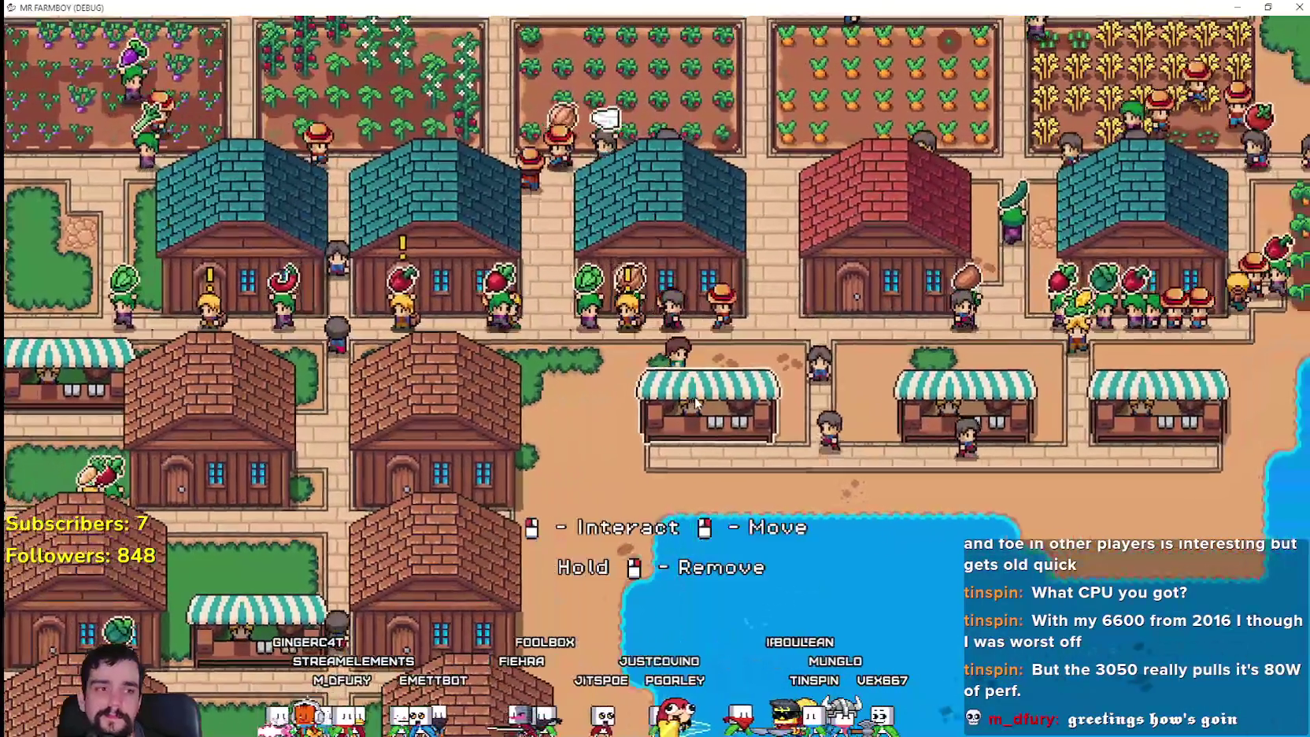
- Inspect a market stall's inventory, close it, then pause and open the video Options
left_click(693, 396)
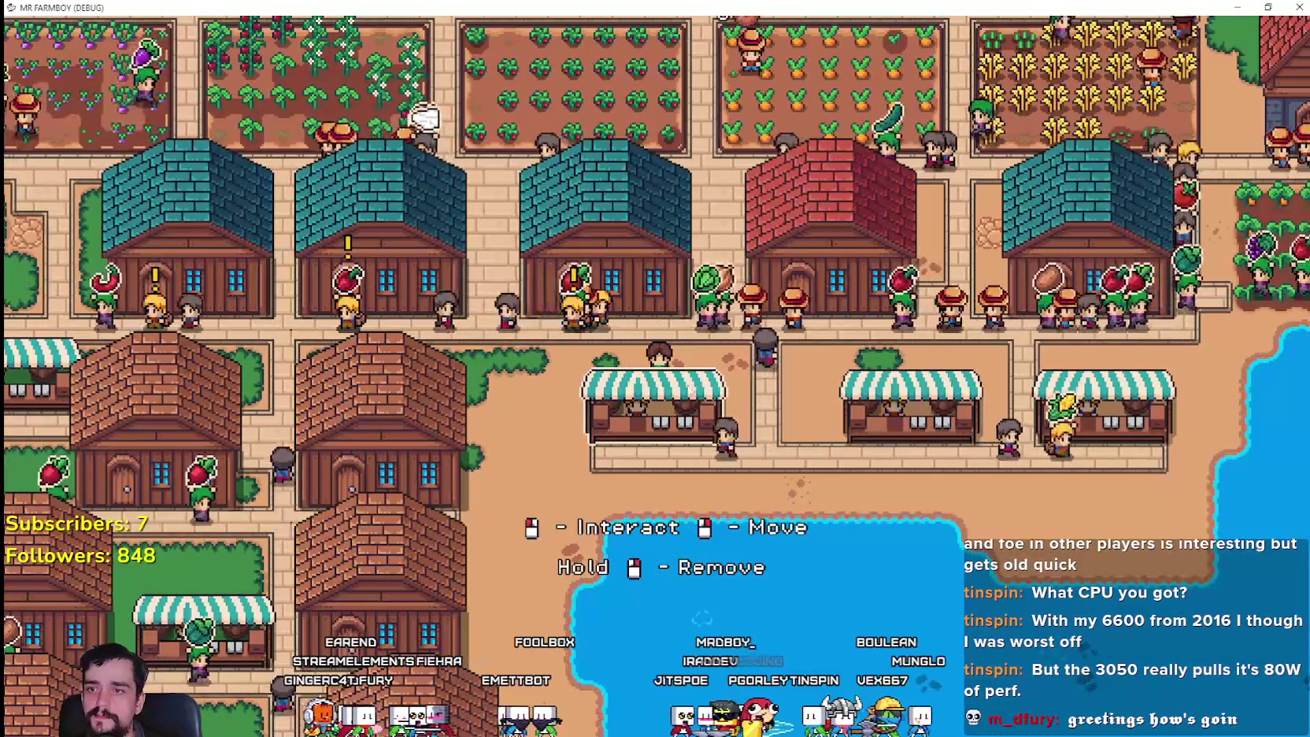
left_click(795, 205)
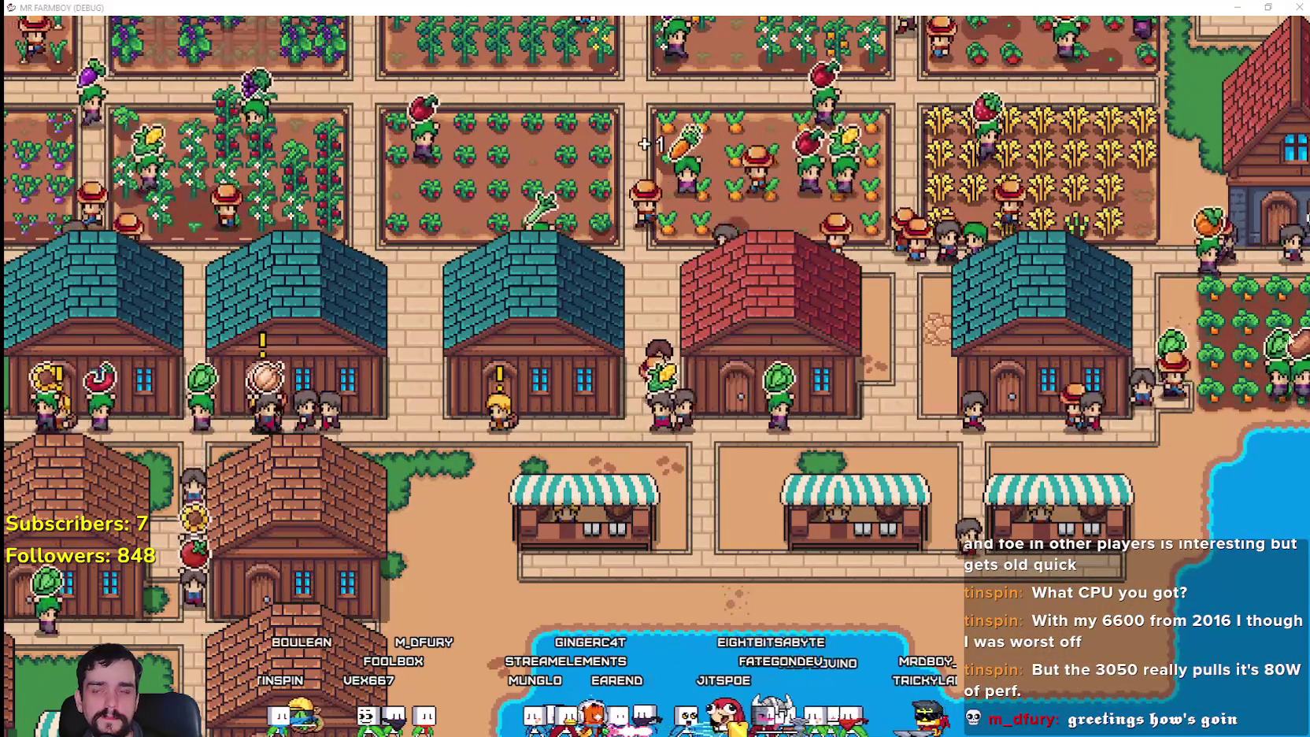
key("Escape")
left_click(709, 337)
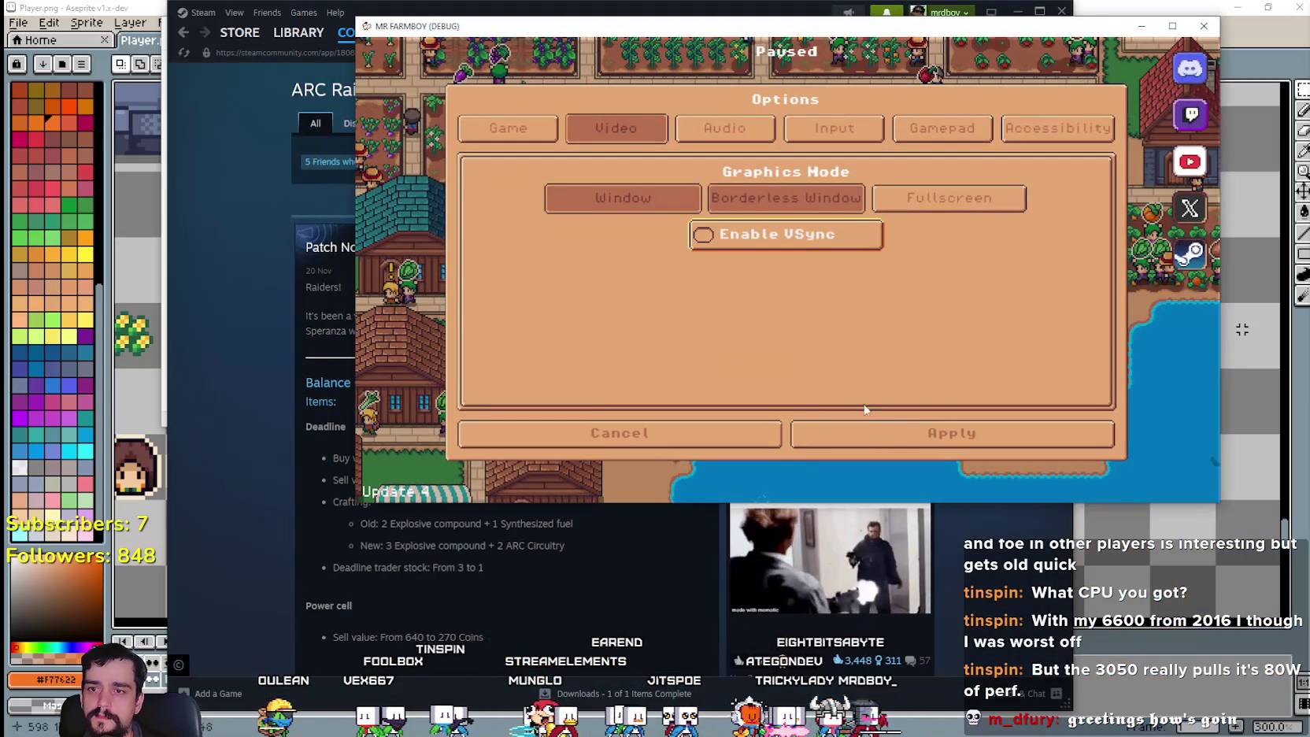
- Close Options, resume, maximize the game with Super+Up, play, then pause with Esc
left_click(889, 432)
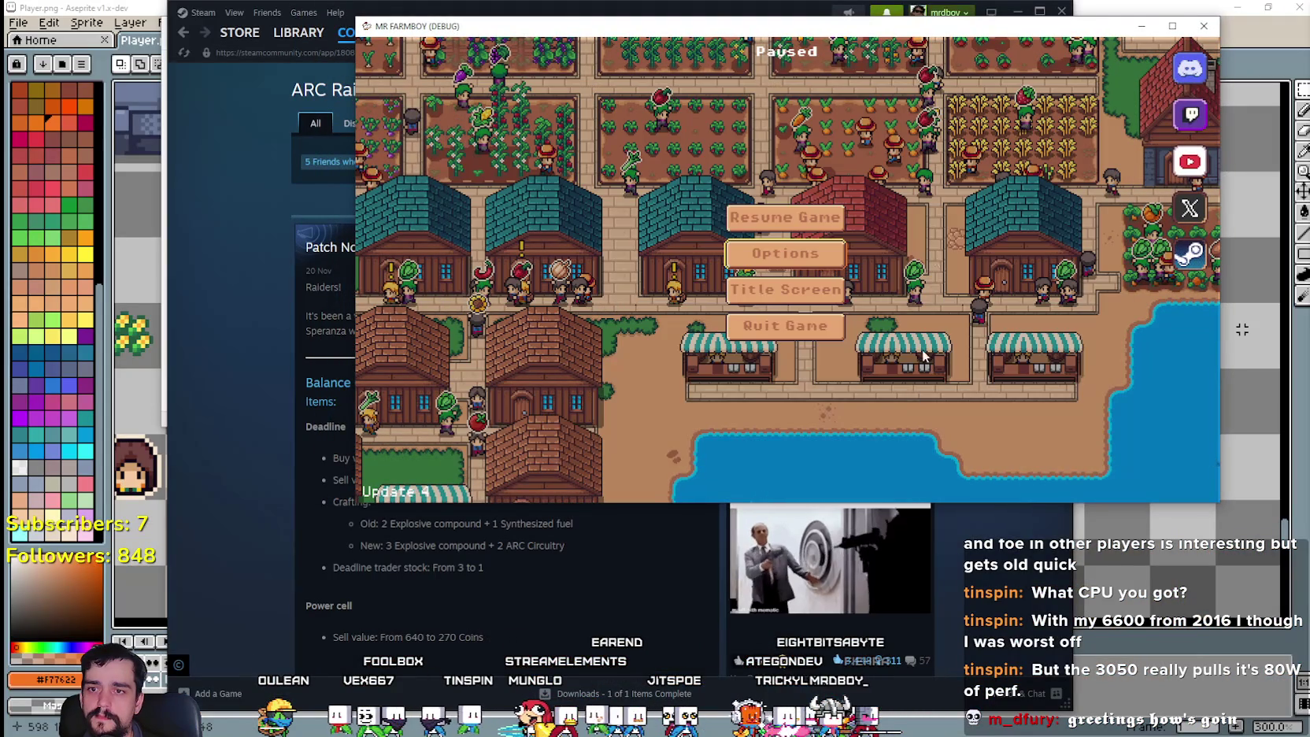
left_click(824, 211)
key("super+Up")
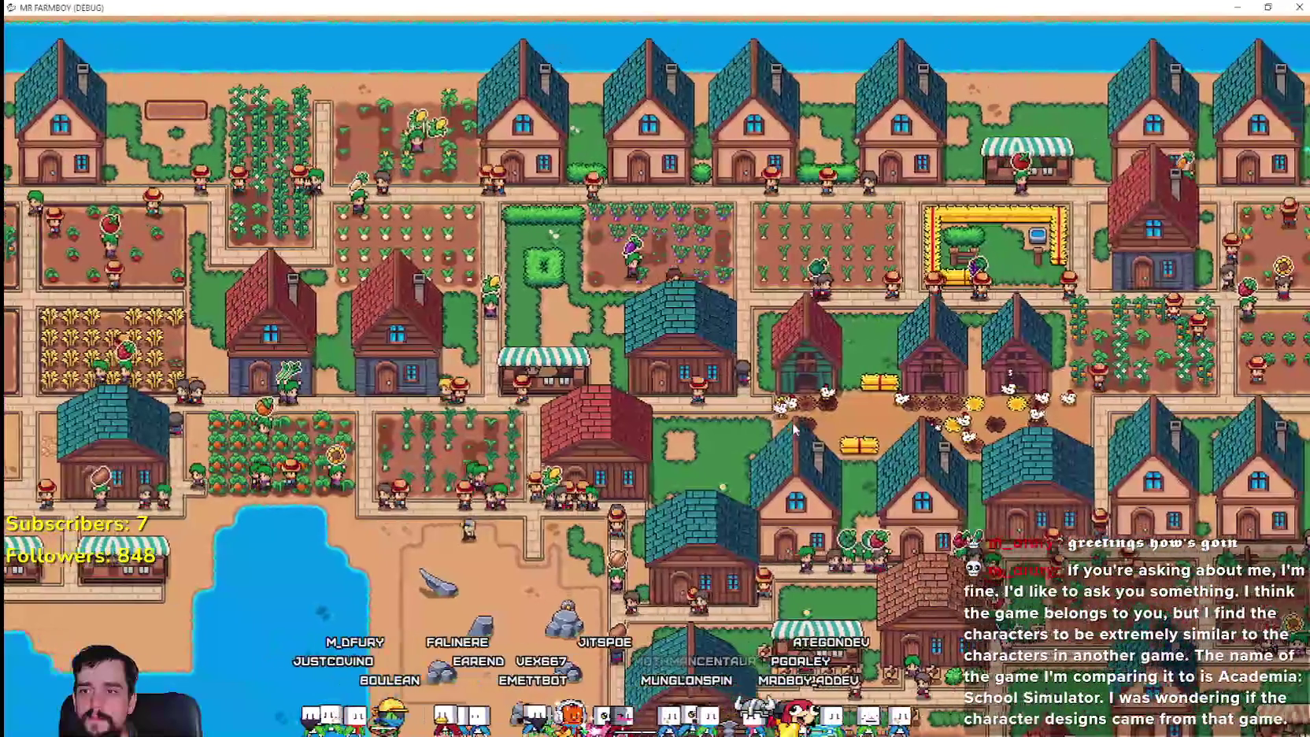
key("Escape")
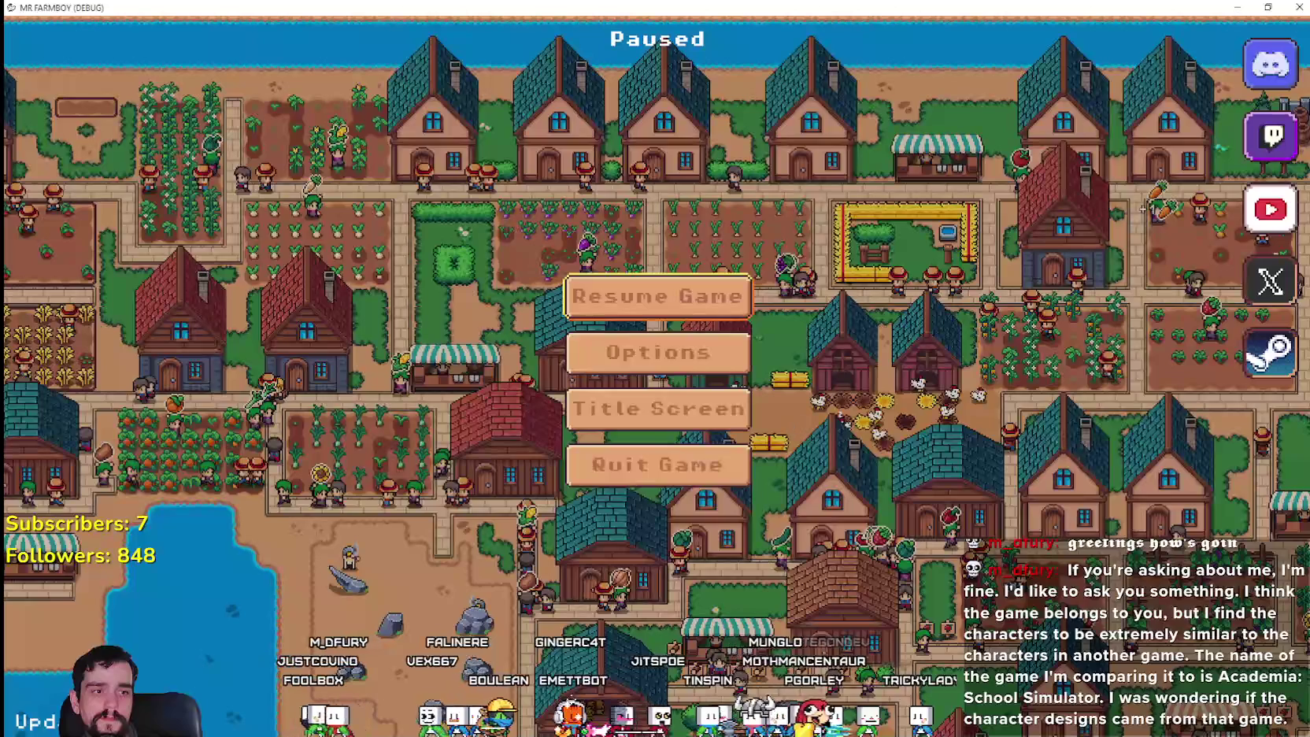
- Bring Godot to the front, maximize it, and enlarge the profiler panel over the code
key("alt+Tab")
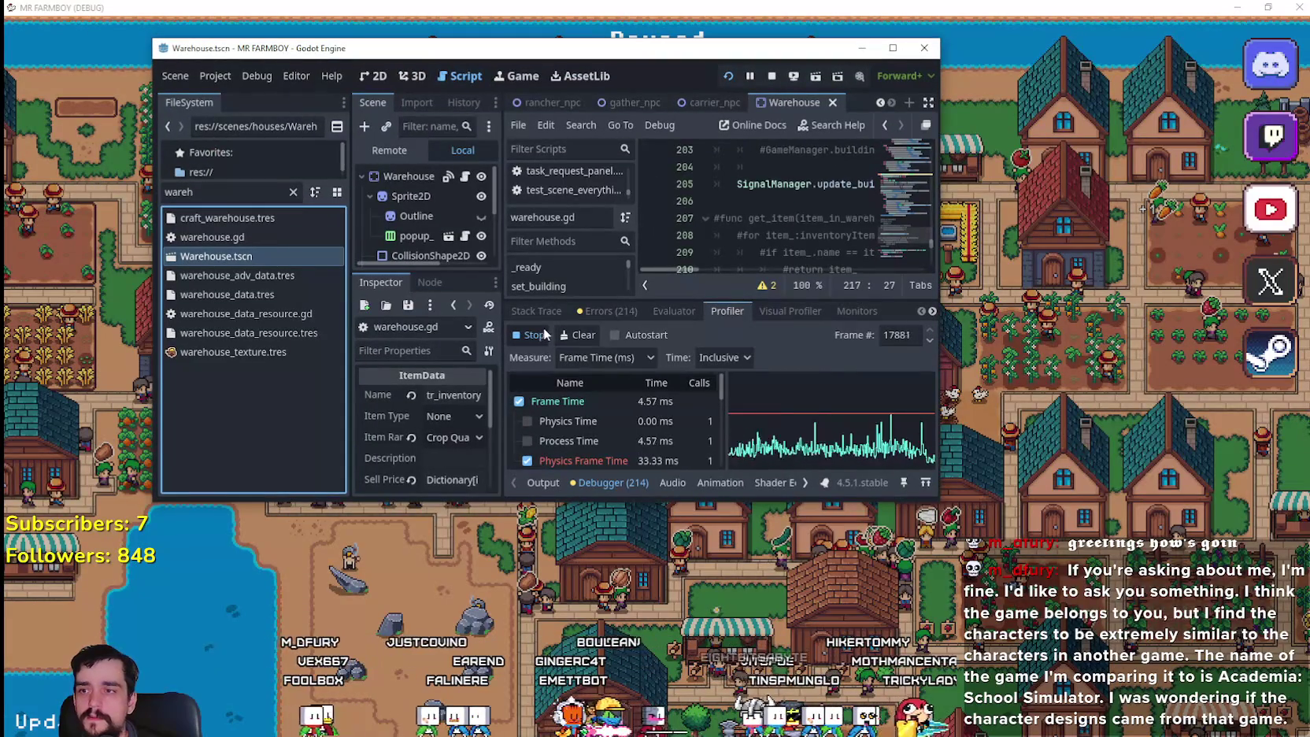
left_click(892, 49)
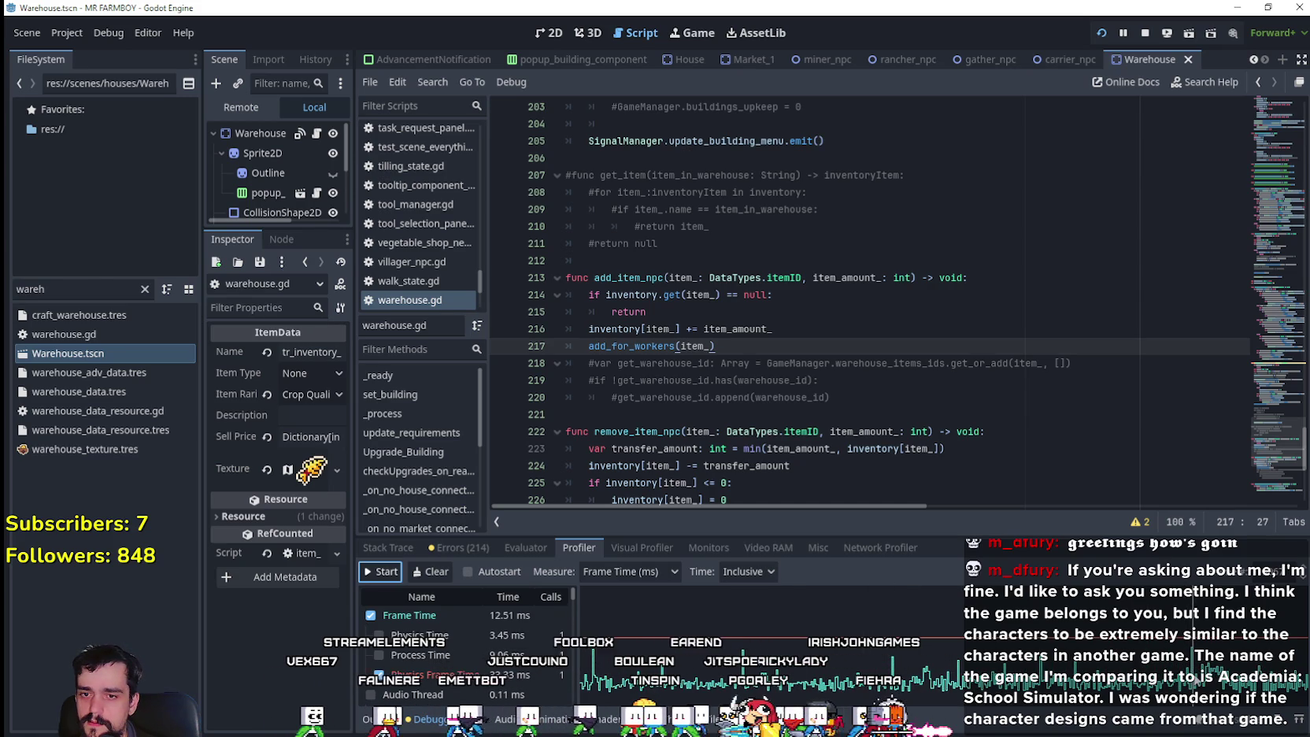
left_click_drag(857, 540, 773, 203)
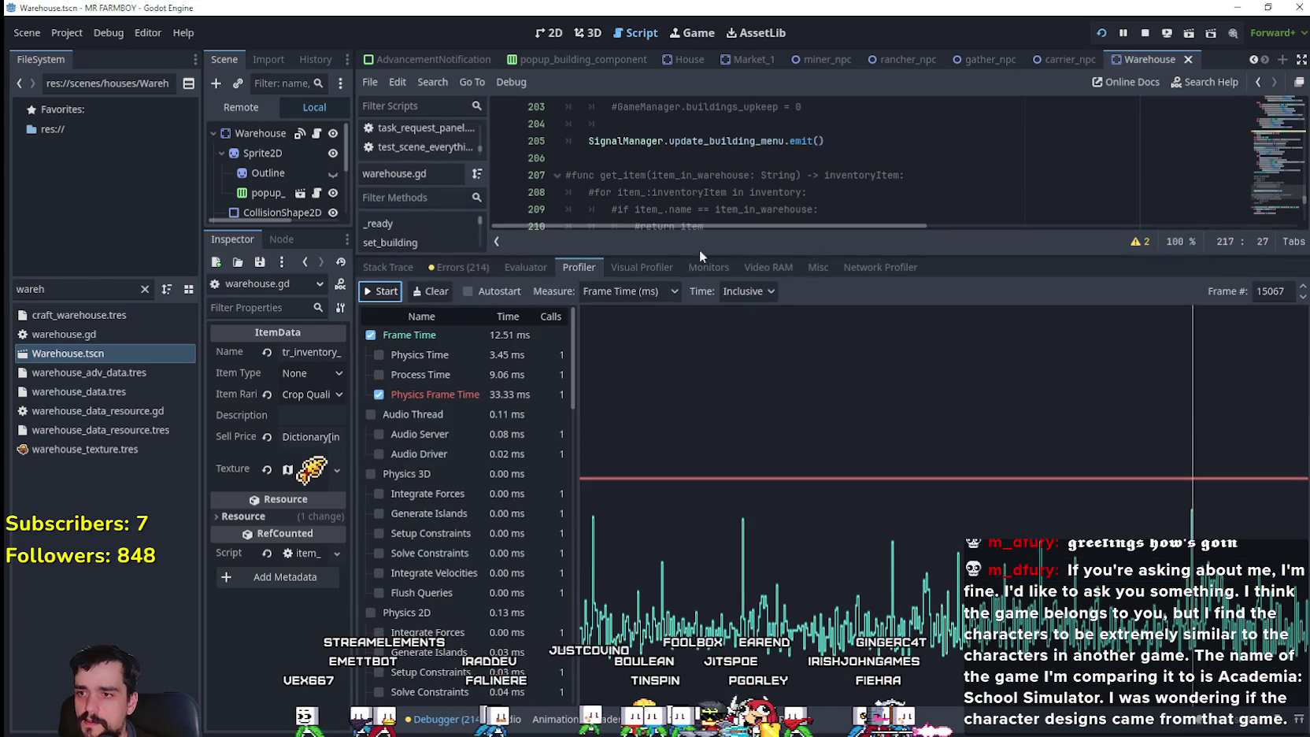
- Step the profiler back to frame 15066 and scroll through its function timings
left_click(1302, 297)
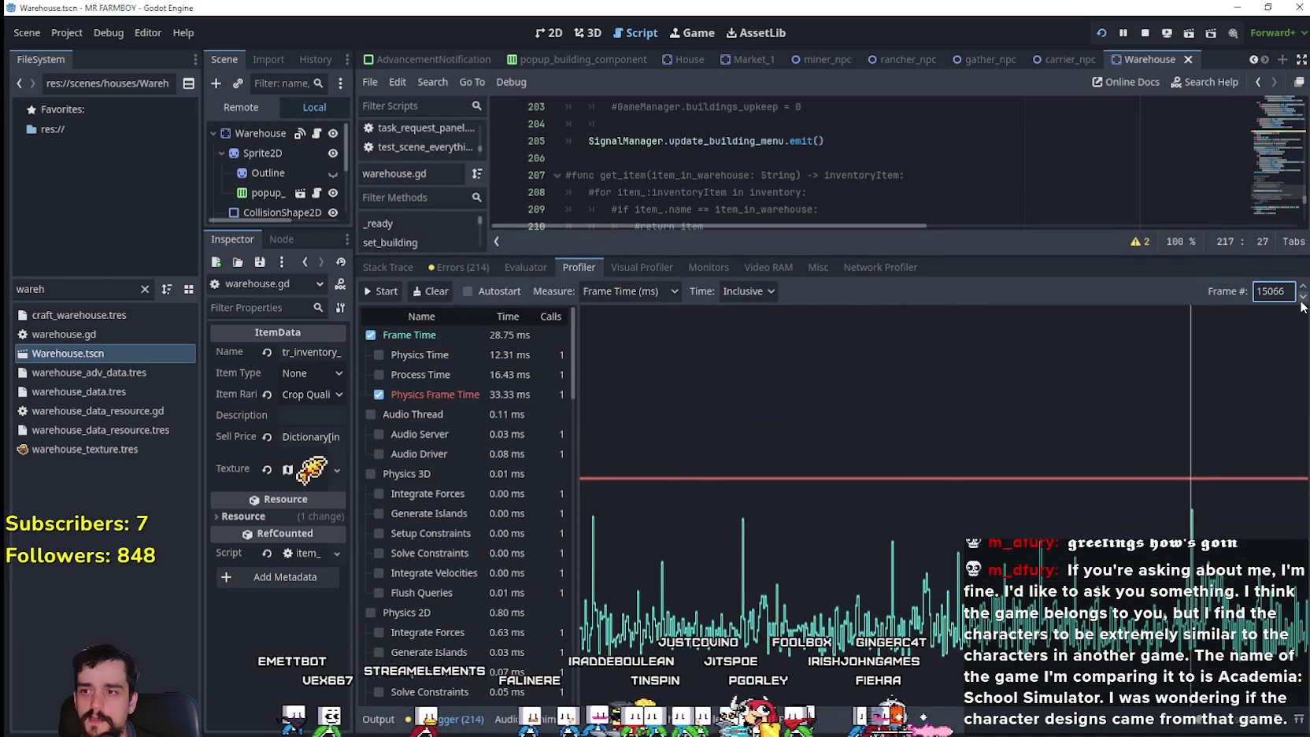
mouse_move(571, 373)
left_mouse_down()
mouse_move(580, 524)
mouse_move(590, 465)
mouse_move(699, 478)
left_mouse_up()
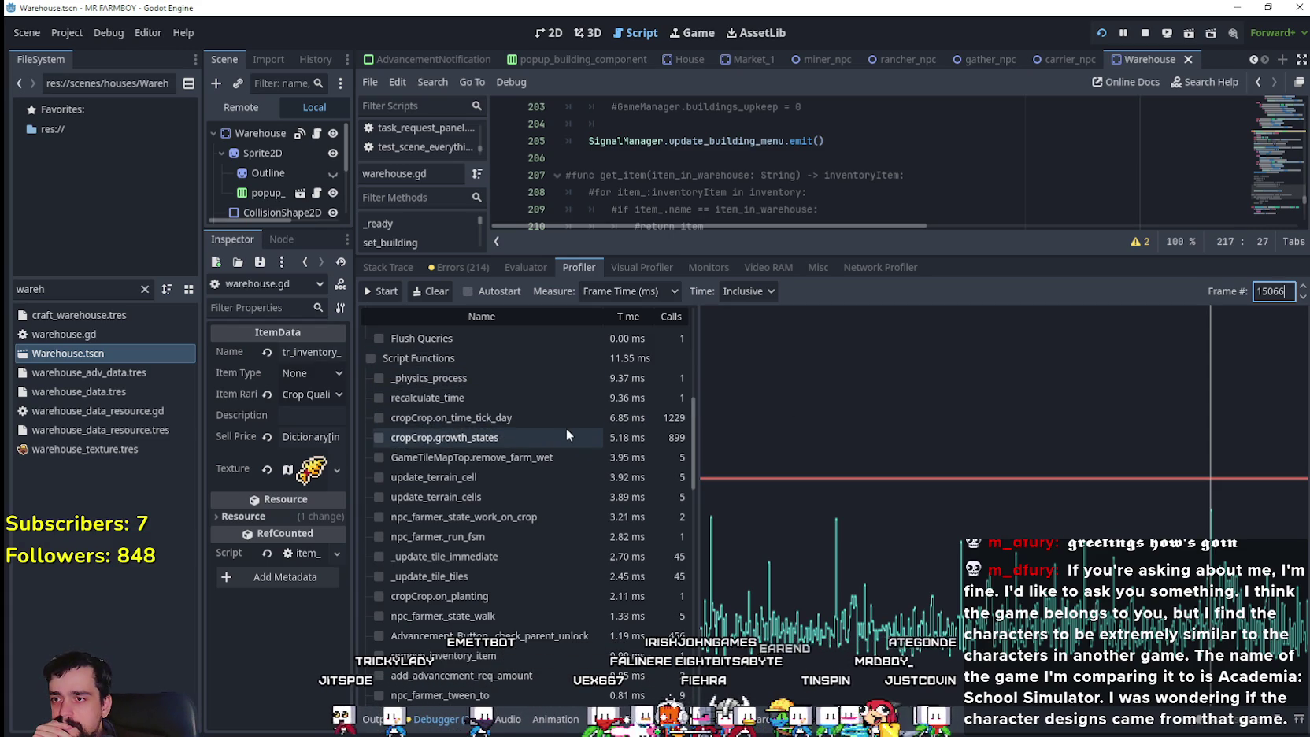
scroll(566, 427, "up", 2)
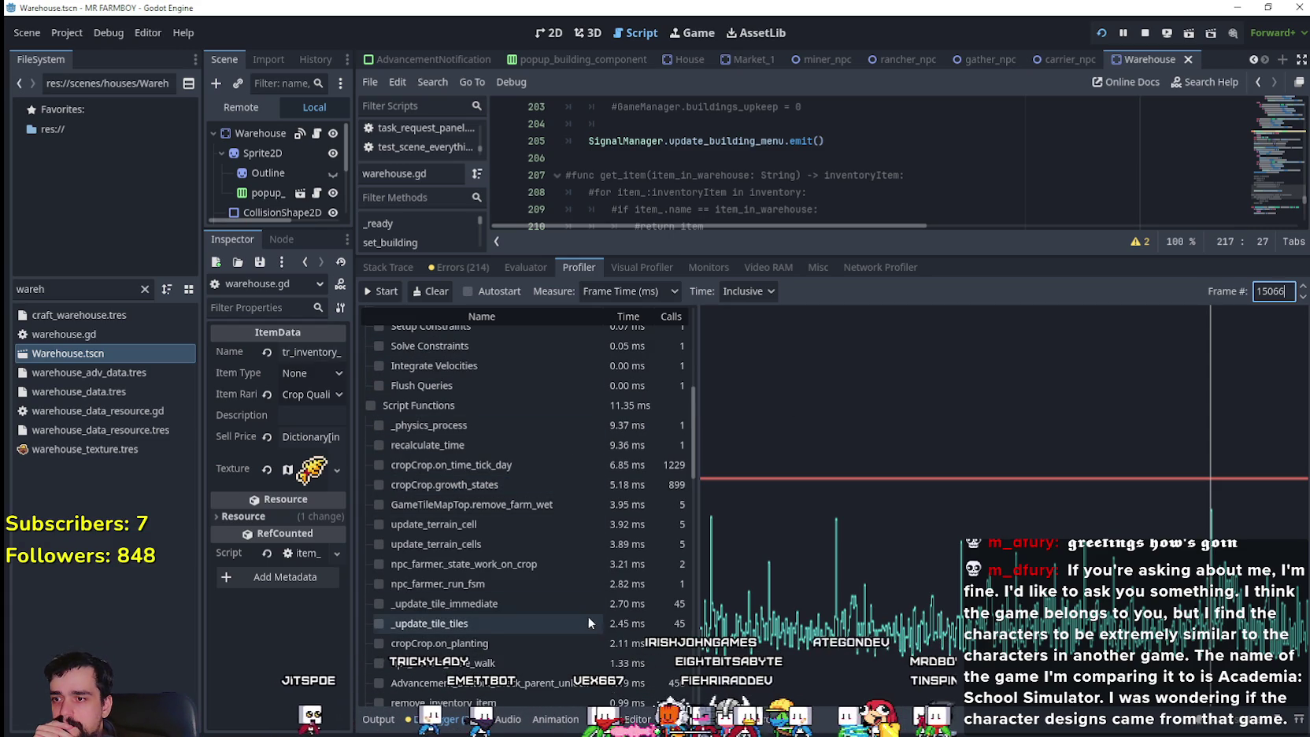
scroll(637, 563, "down", 4)
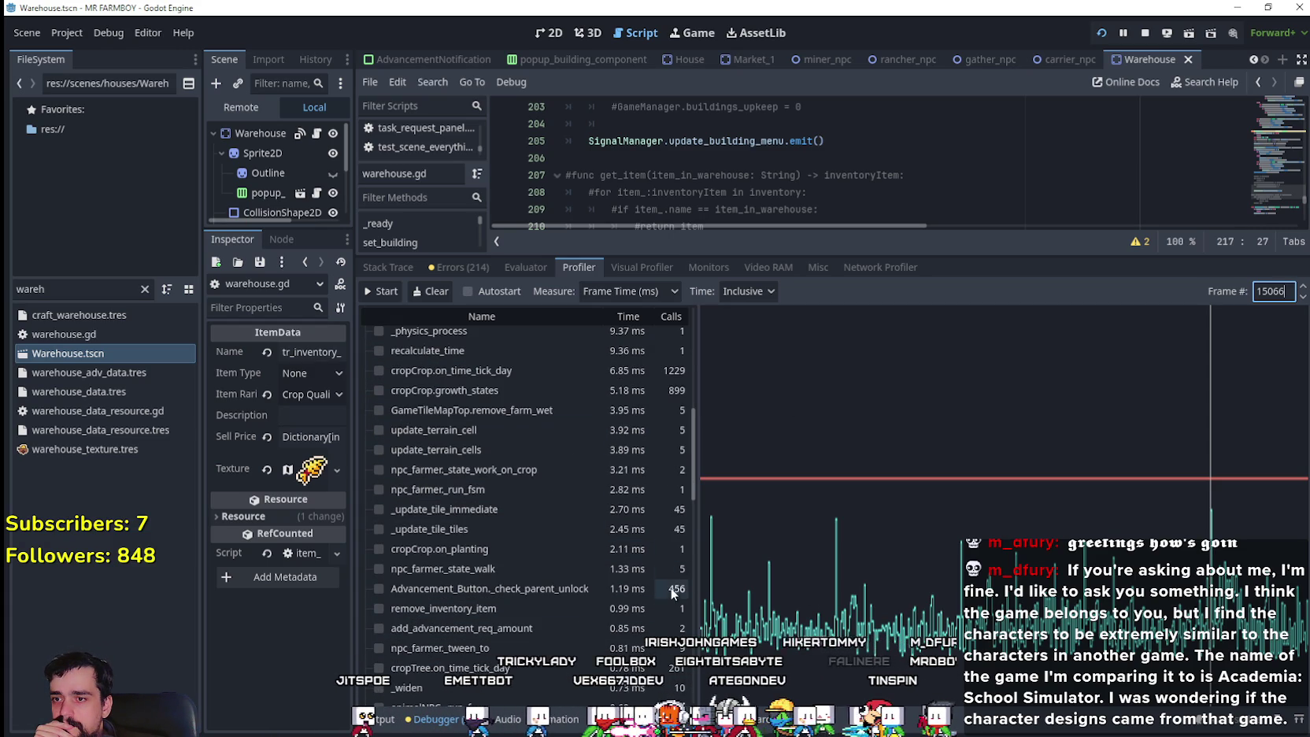
scroll(633, 630, "down", 6)
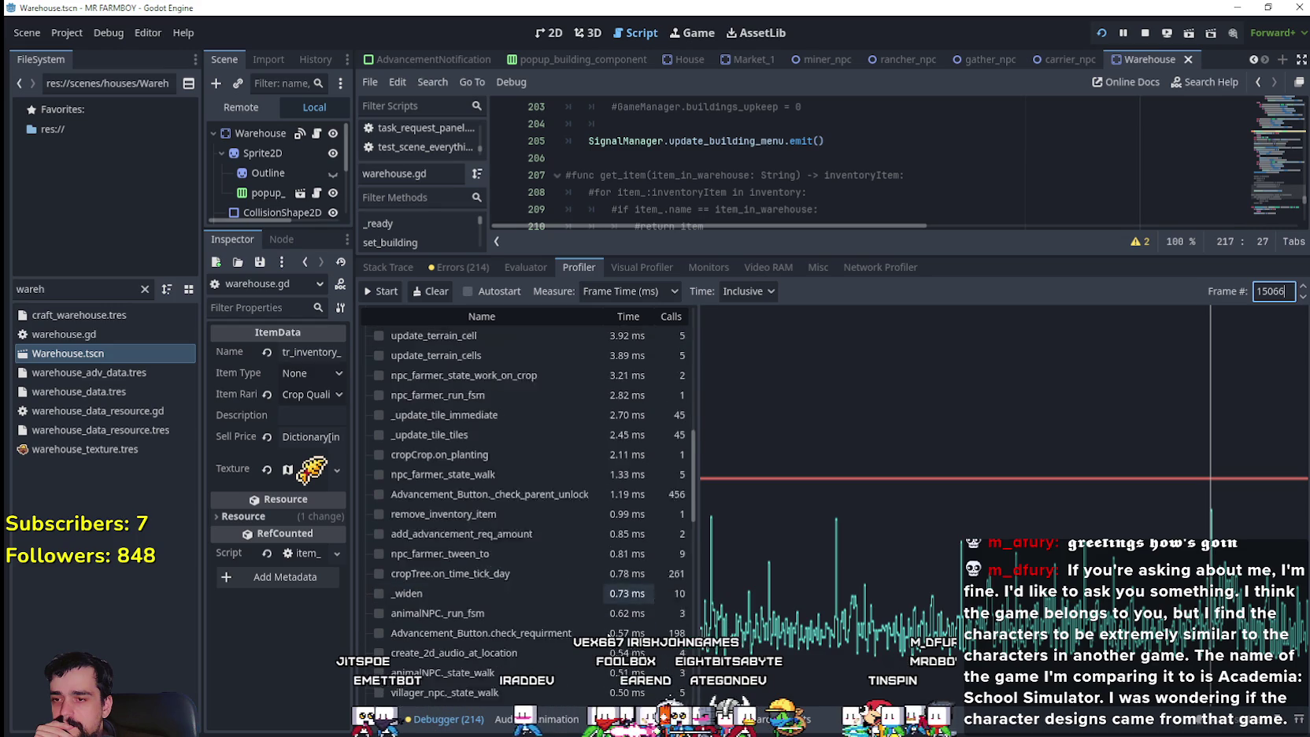
scroll(635, 629, "down", 15)
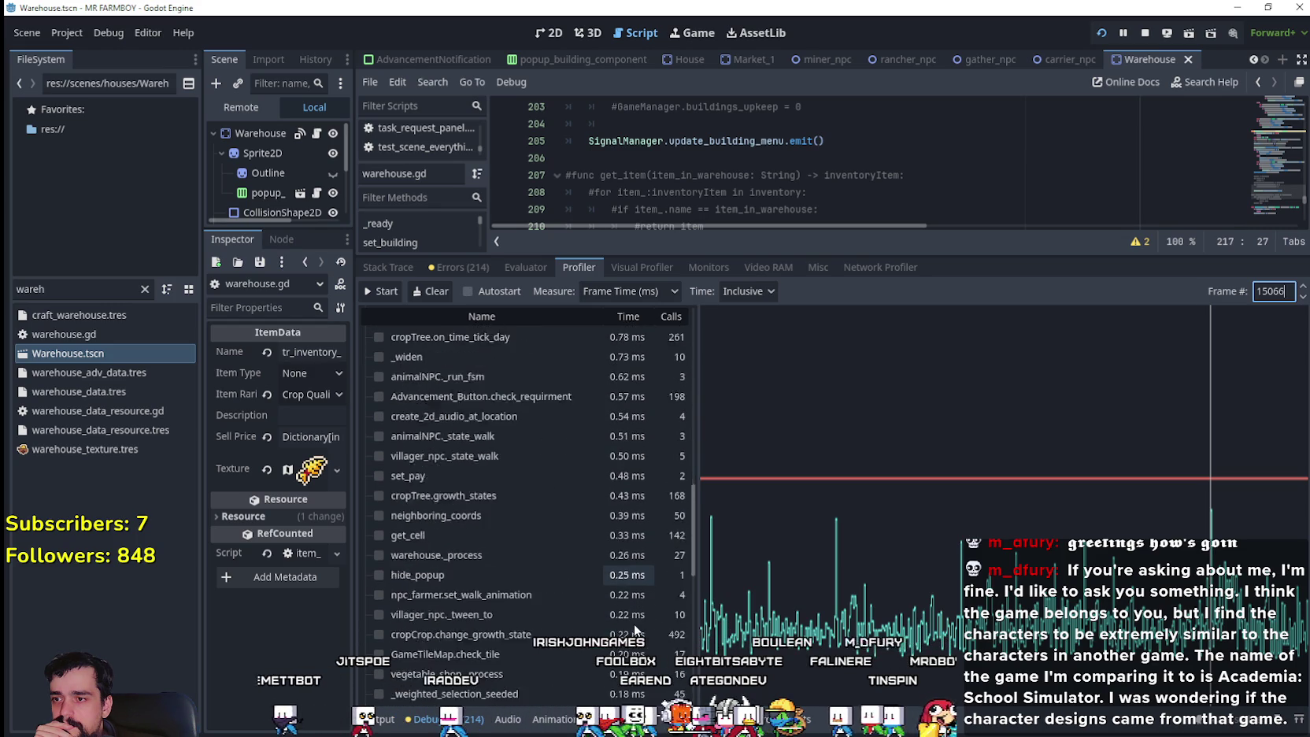
scroll(634, 621, "up", 15)
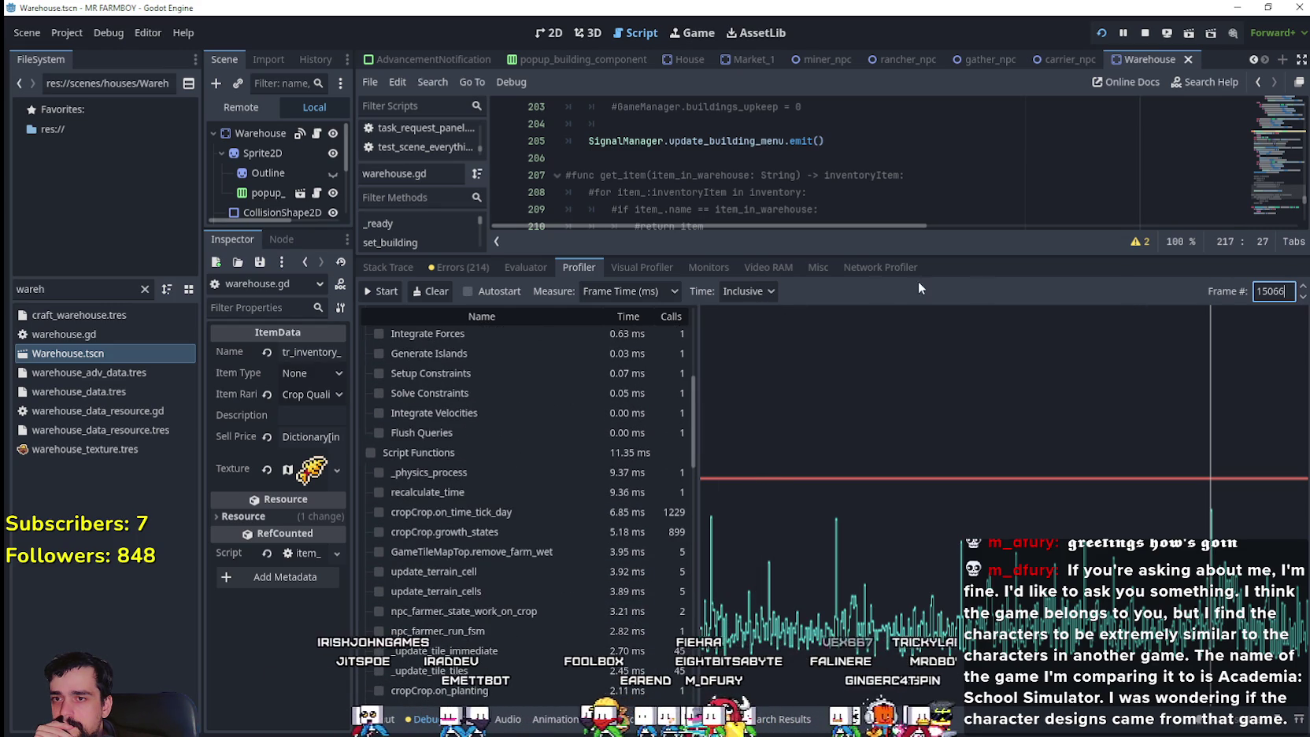
left_click(748, 291)
- Switch profiler timings to Self, review the function list, and jump to spike frame 15467
left_click(758, 332)
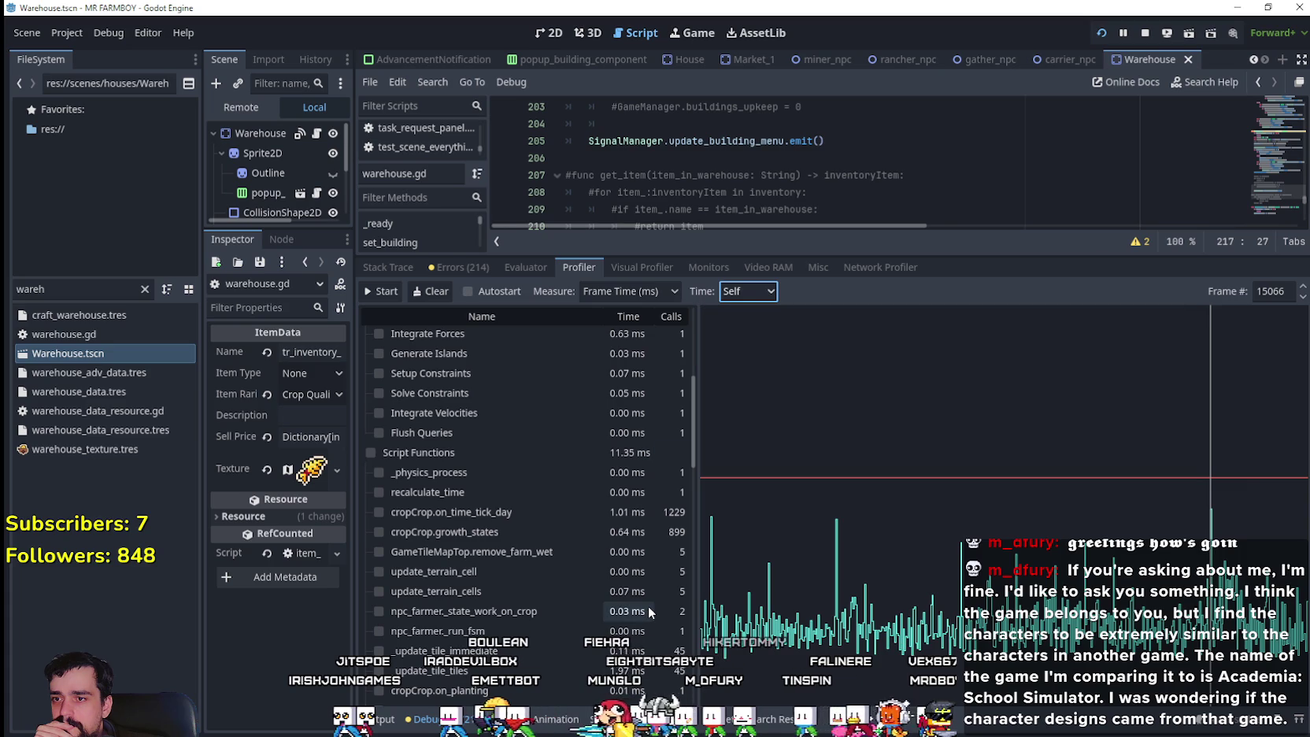
scroll(648, 606, "down", 3)
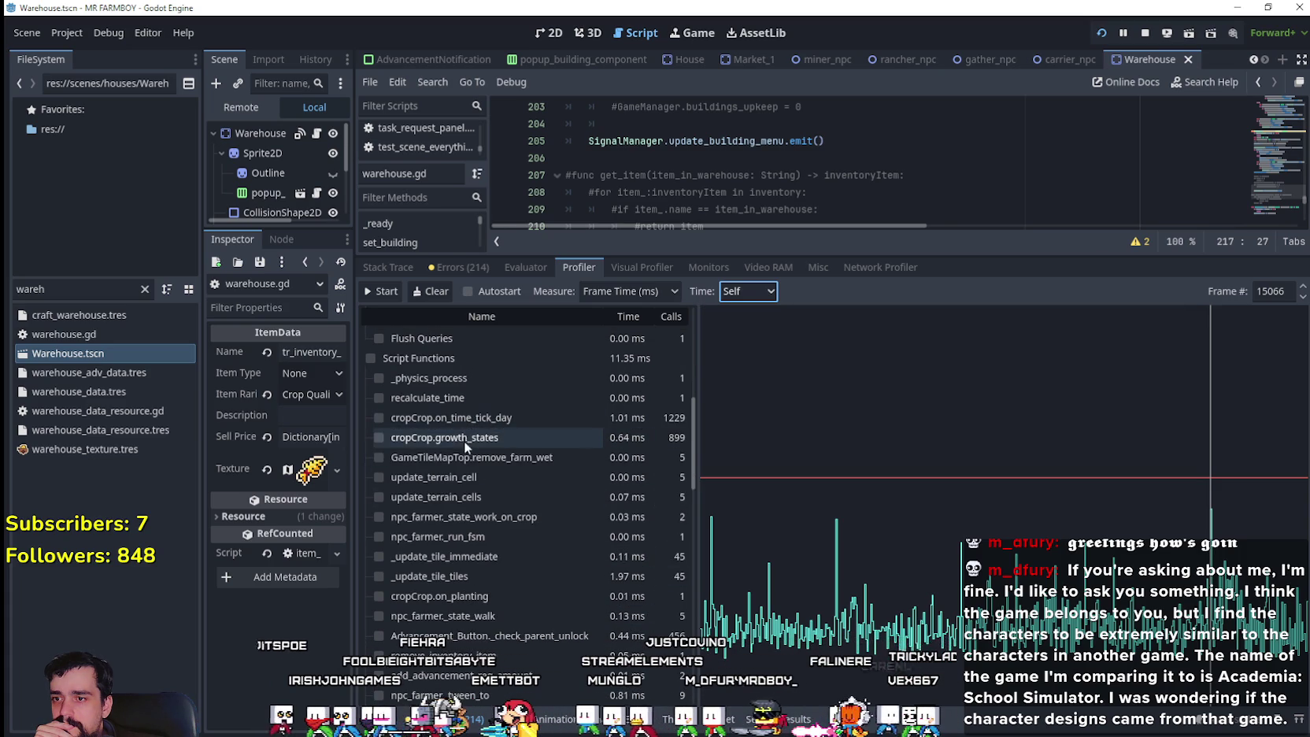
scroll(518, 578, "down", 3)
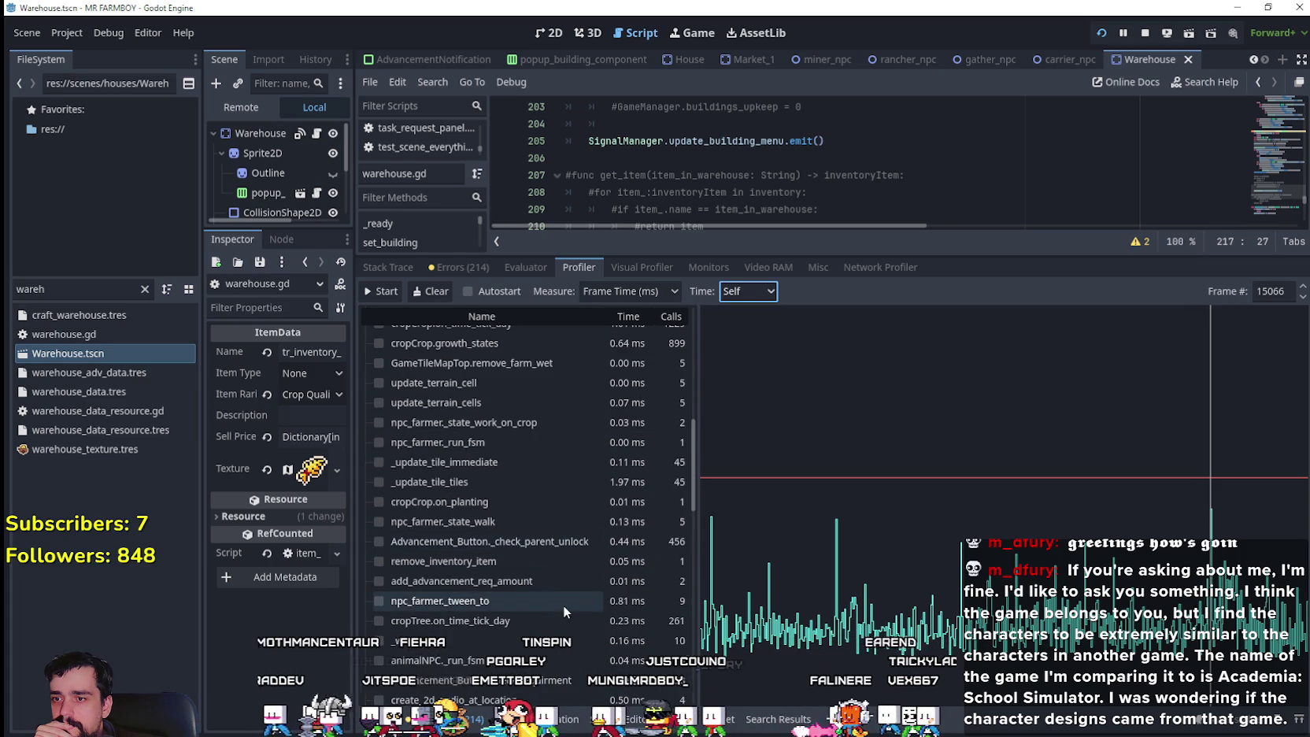
scroll(563, 605, "down", 5)
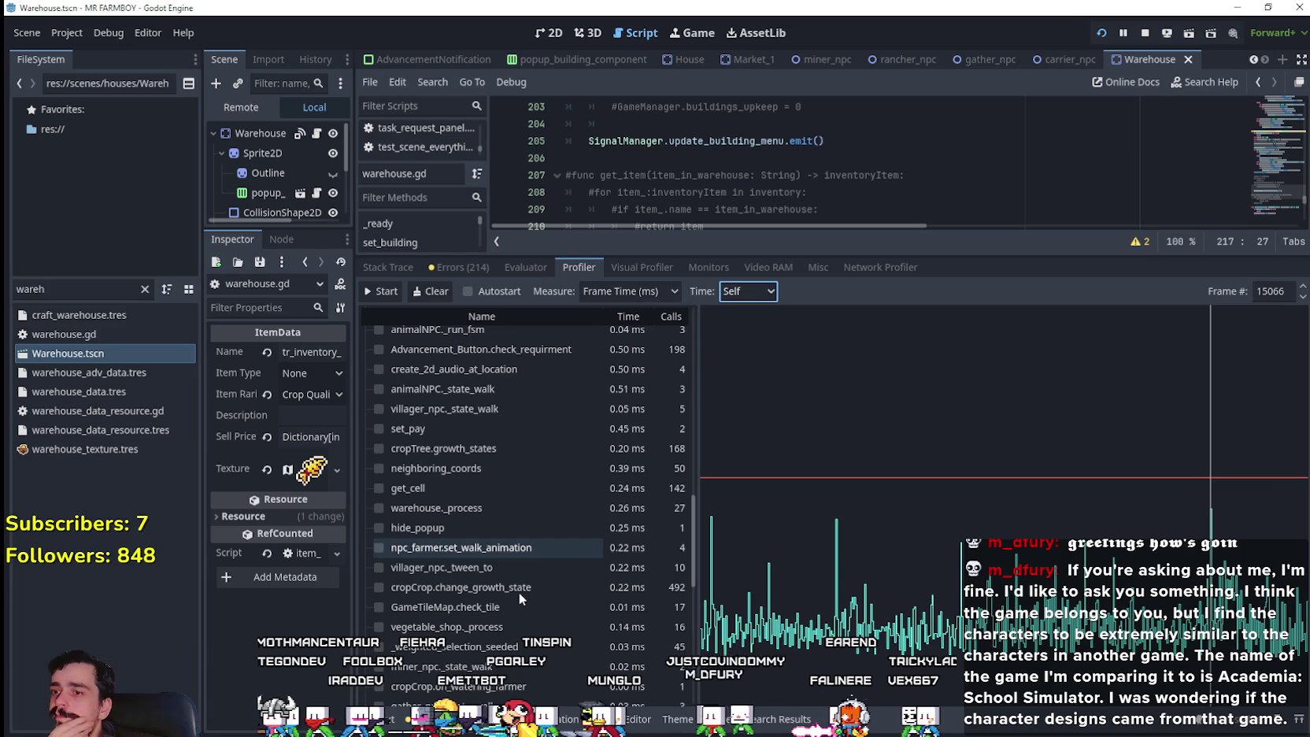
scroll(518, 594, "up", 3)
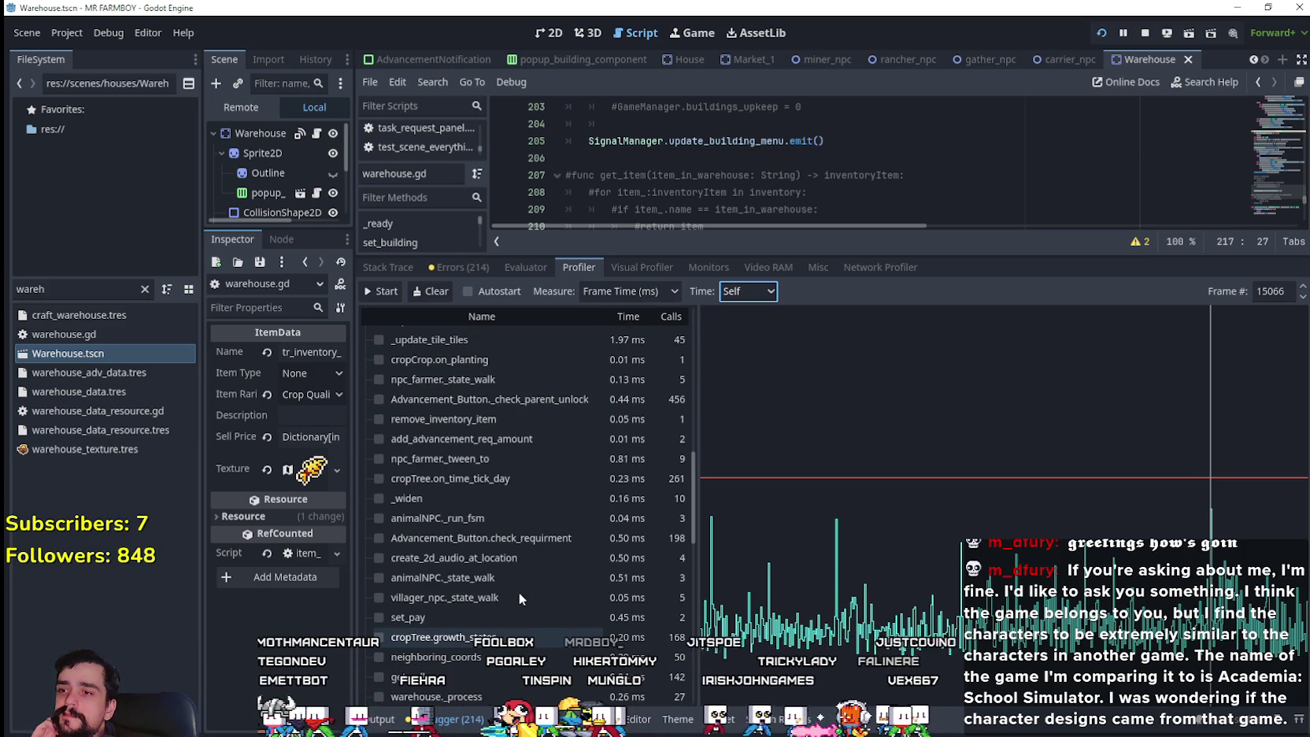
scroll(519, 592, "down", 4)
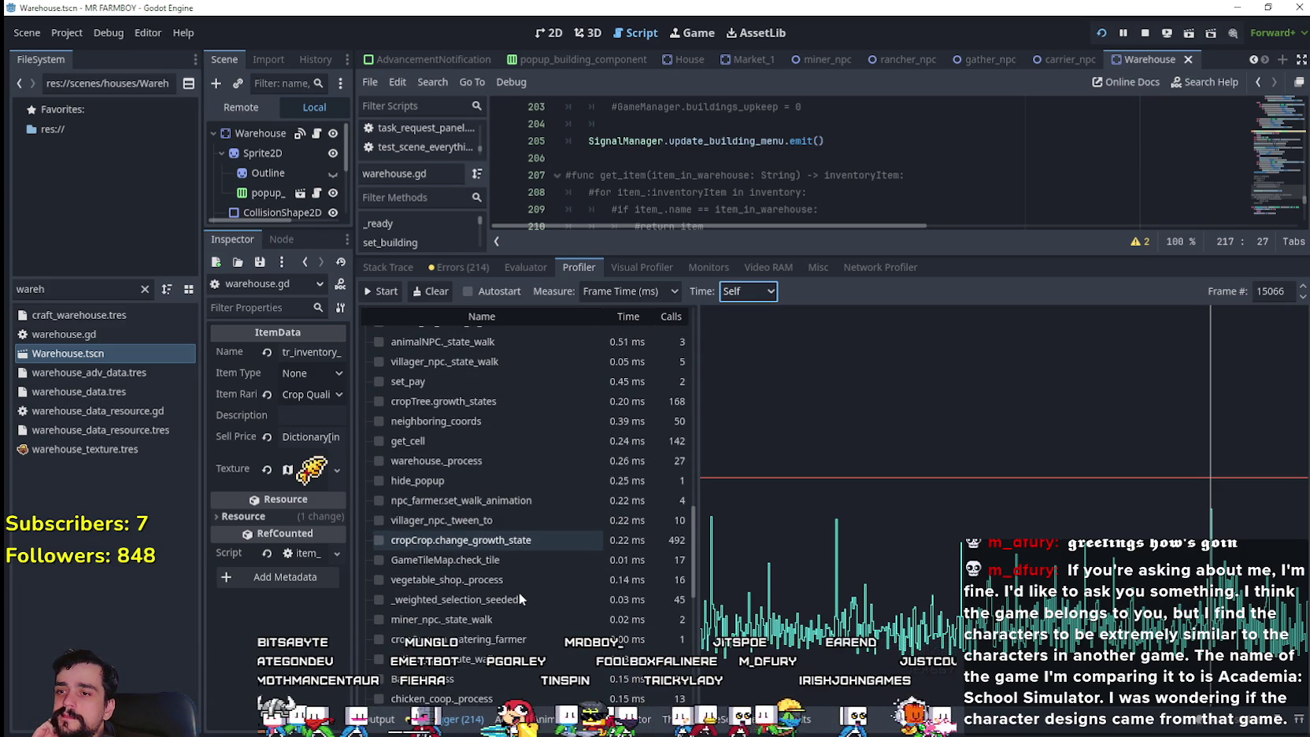
scroll(518, 591, "down", 5)
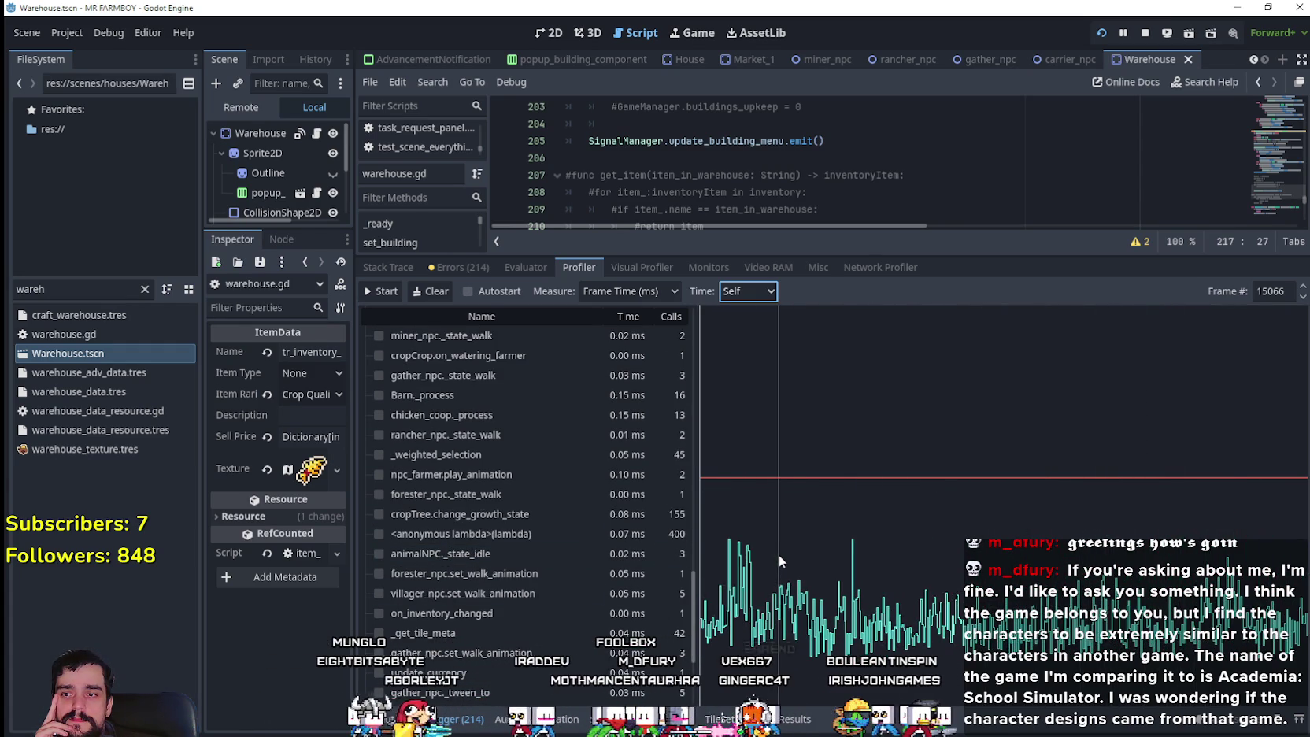
left_click(898, 535)
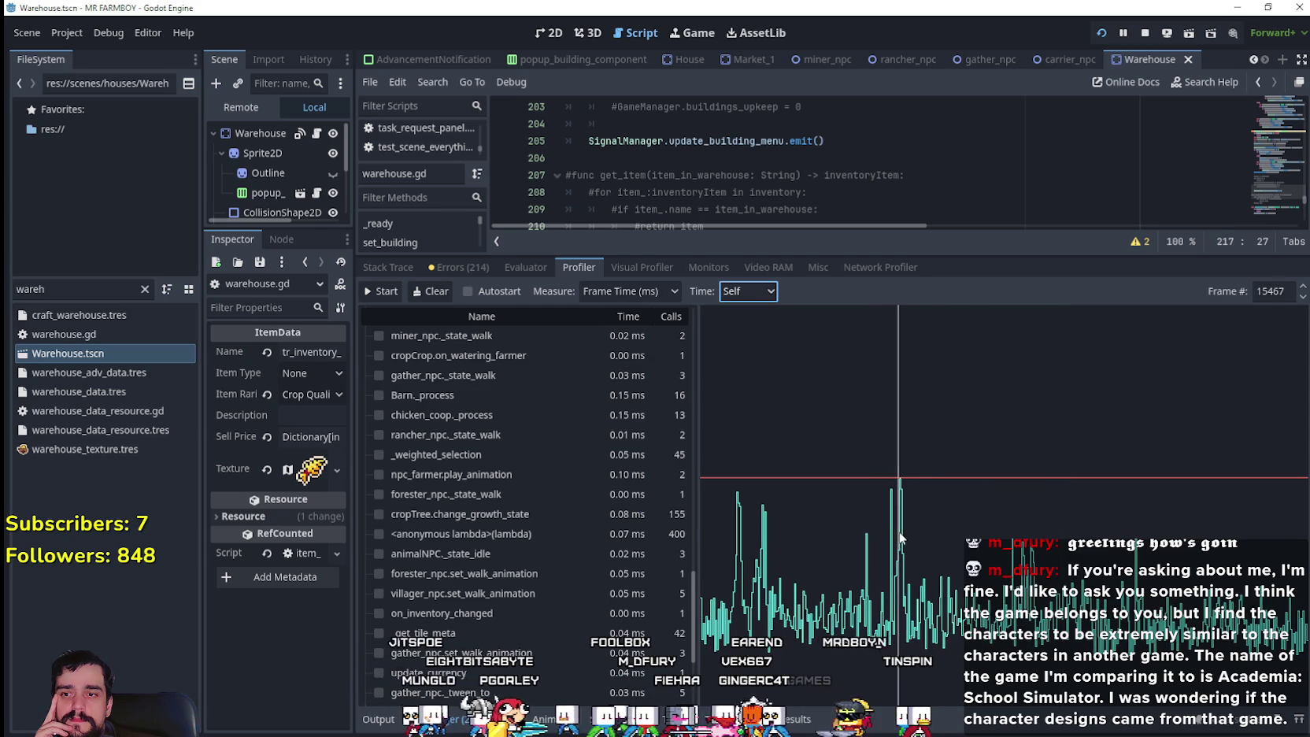
- Step to frame 15468 and switch the profiler's Time display back to Inclusive
left_click(900, 538)
scroll(665, 527, "up", 5)
scroll(673, 557, "up", 6)
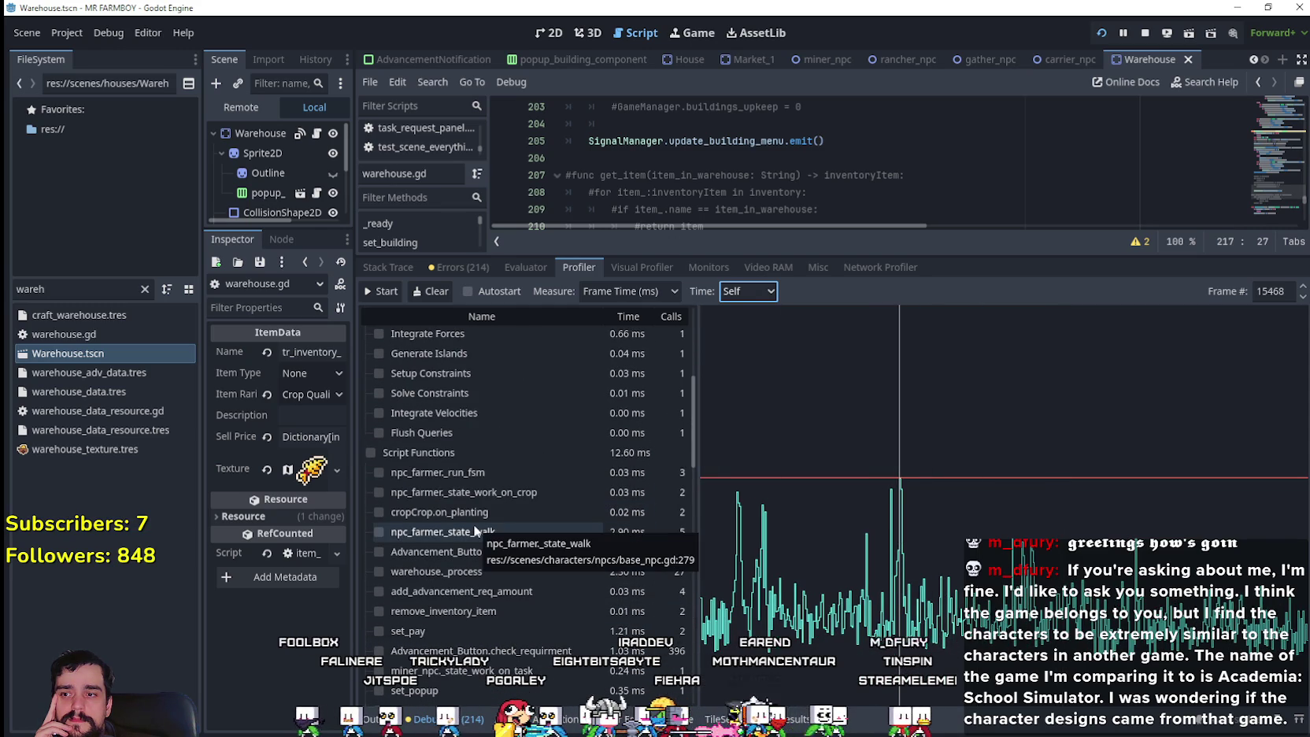
mouse_move(491, 536)
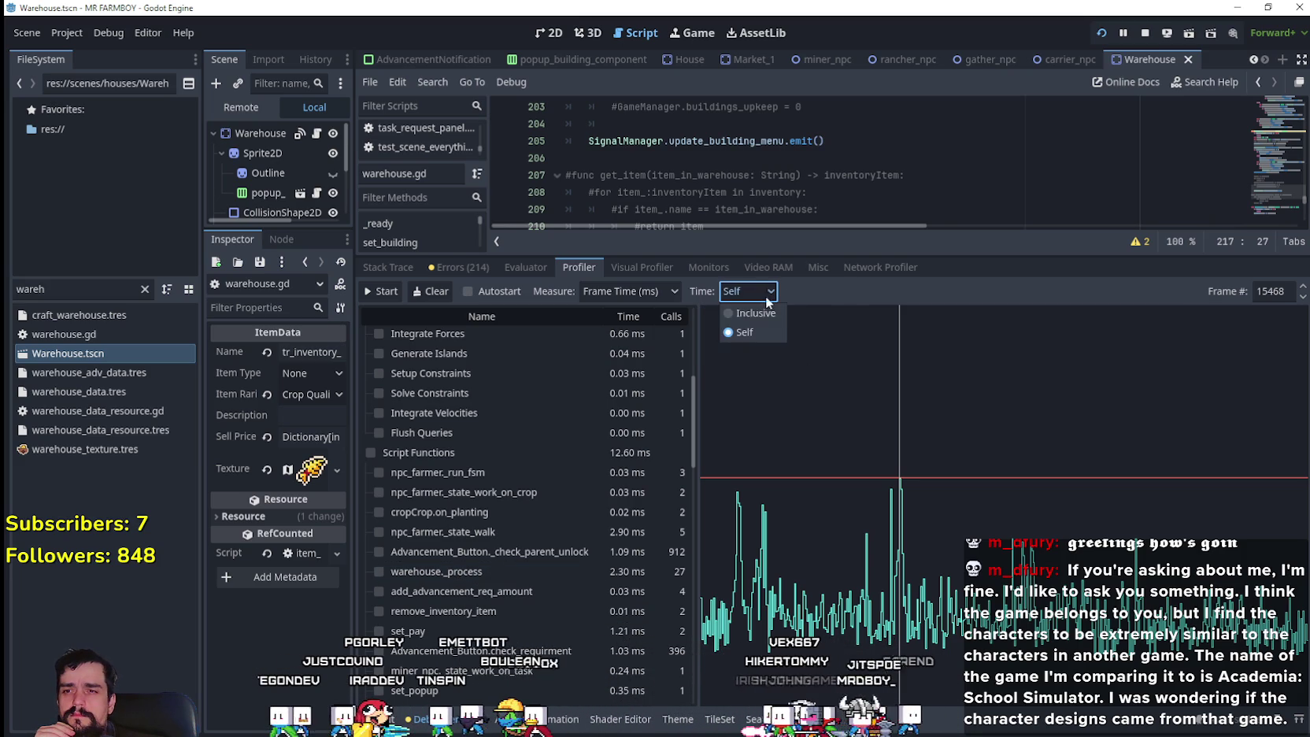
left_click(748, 313)
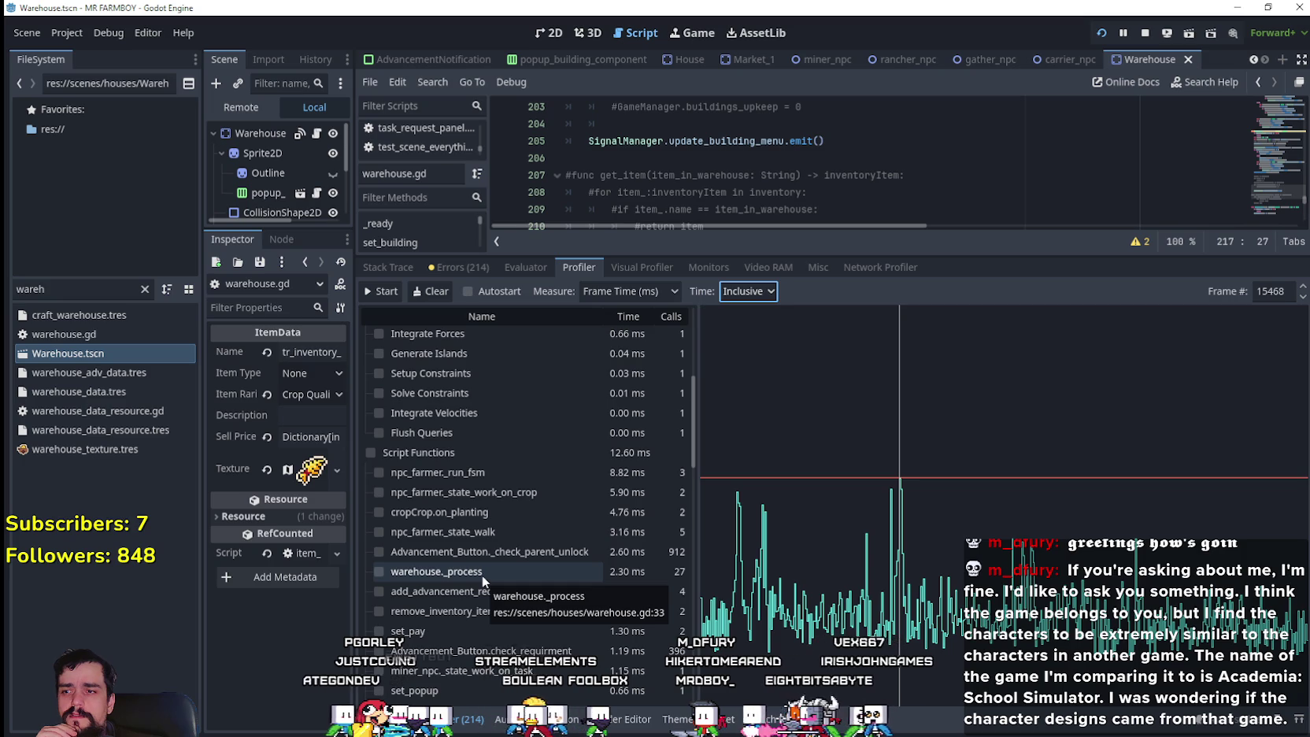
- Plot then unplot warehouse._process, and reopen warehouse.gd with a shorter profiler panel
left_click(456, 575)
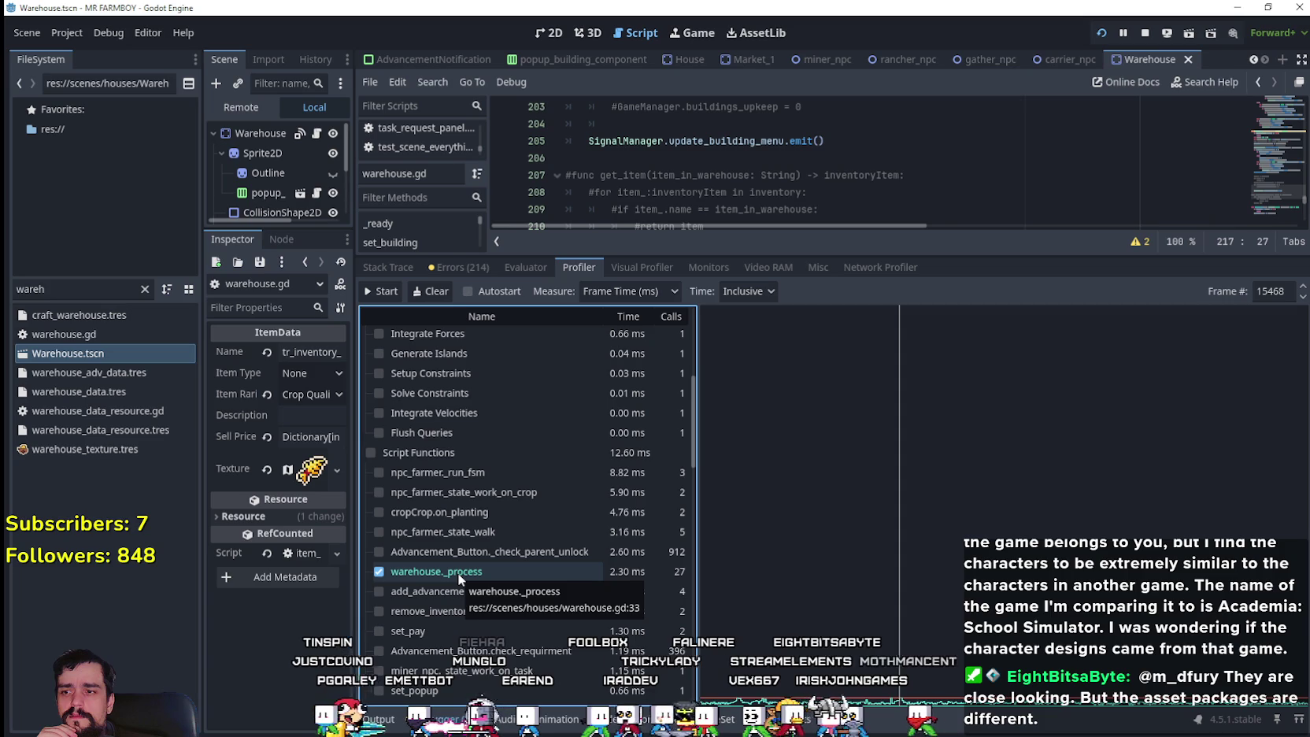
left_click(459, 572)
scroll(563, 612, "down", 4)
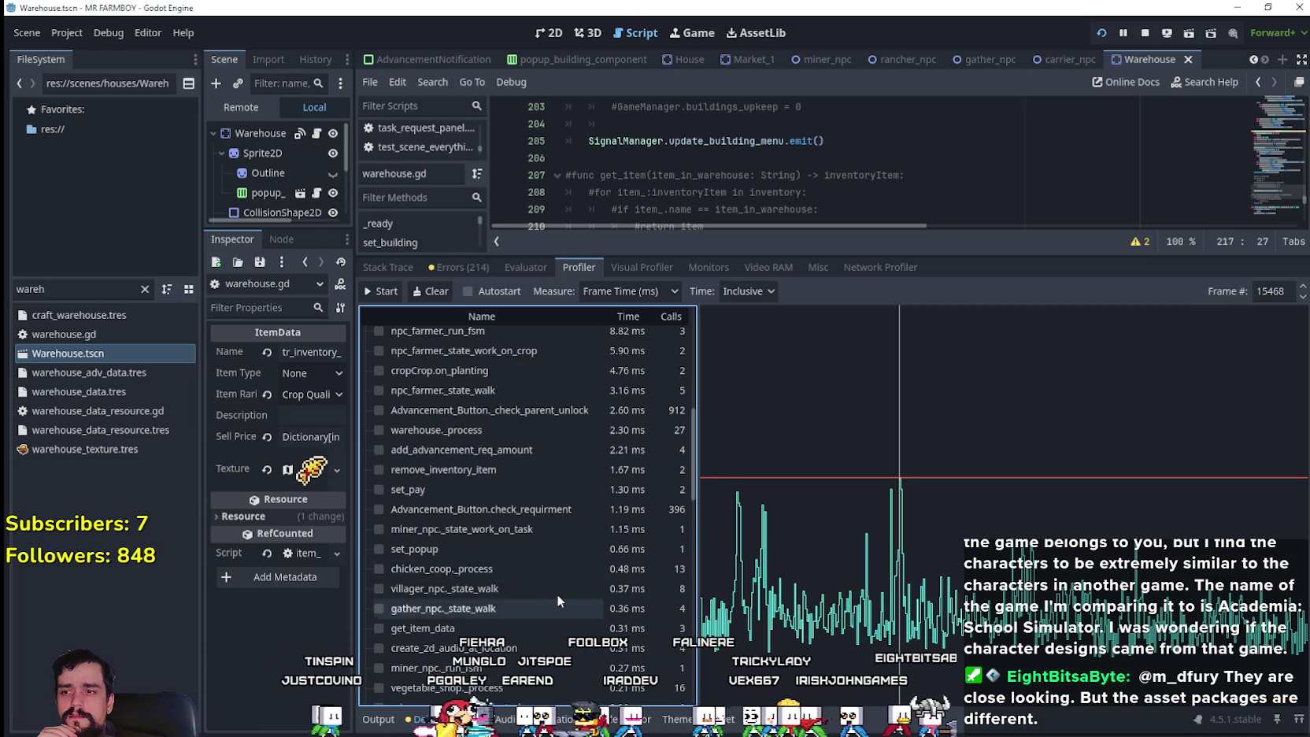
left_click(315, 134)
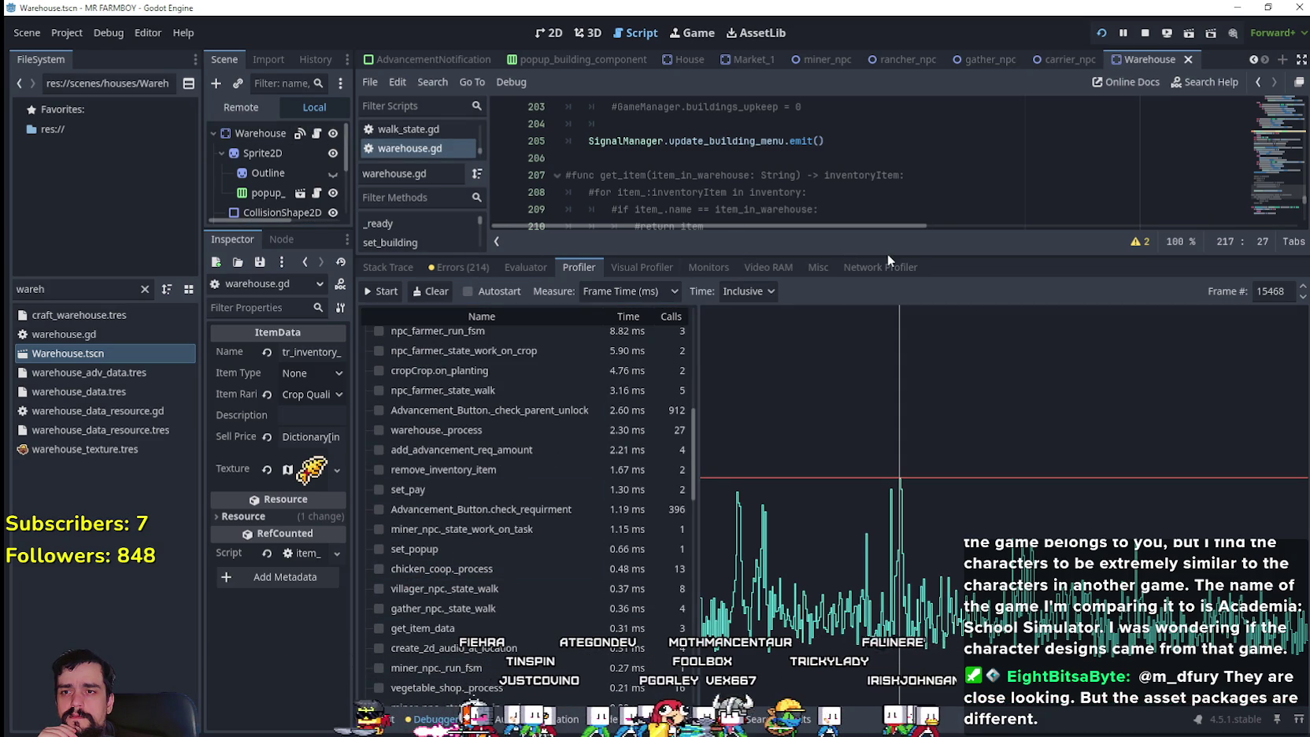
left_click_drag(888, 254, 888, 535)
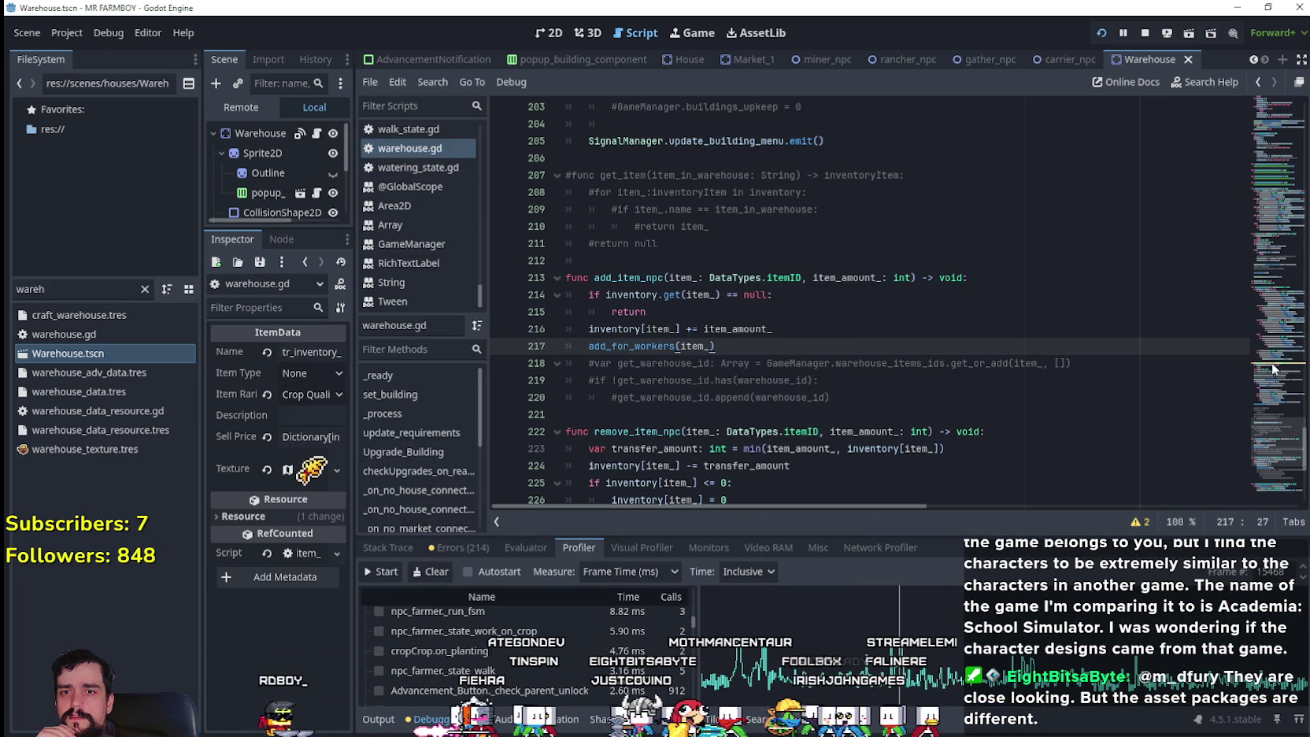
- Comment out warehouse.gd's _process function, lines 32–39, with Ctrl+K
mouse_move(1269, 425)
left_mouse_down()
mouse_move(1224, 136)
mouse_move(1239, 88)
mouse_move(1251, 178)
mouse_move(1268, 66)
mouse_move(1264, 147)
left_mouse_up()
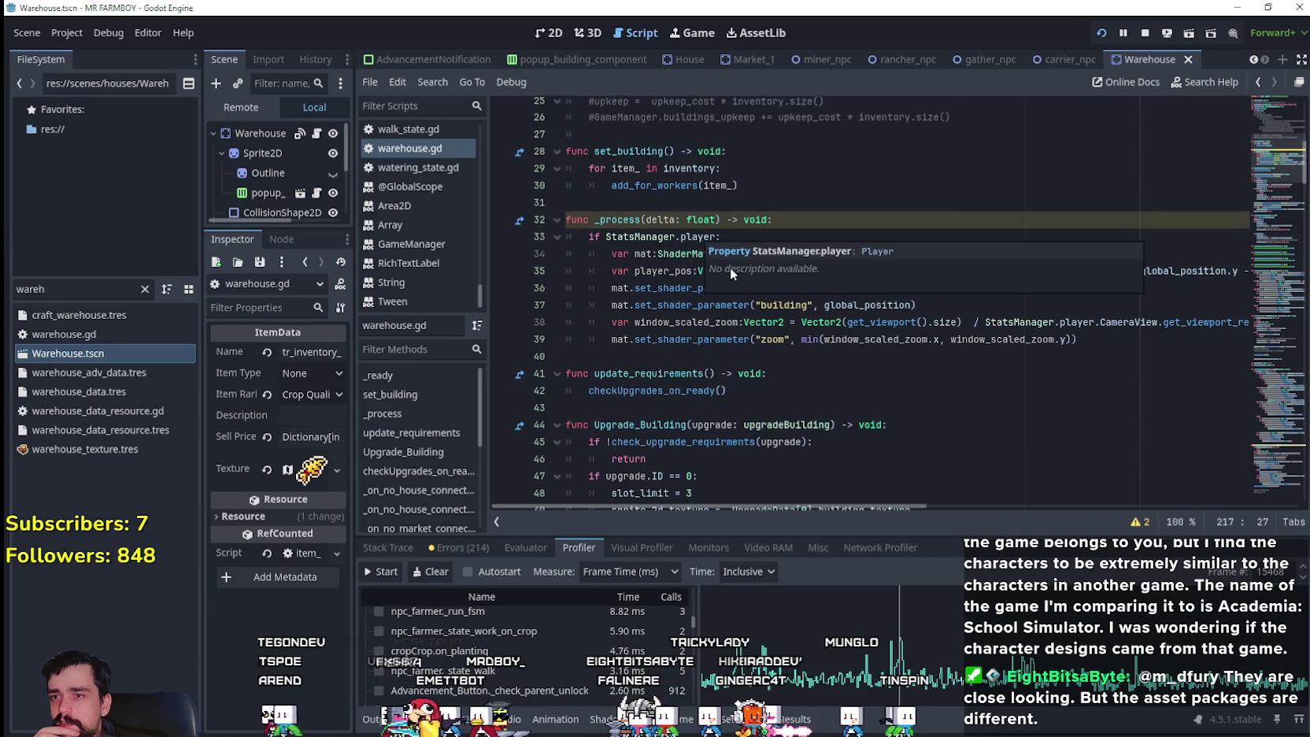
left_click(883, 360)
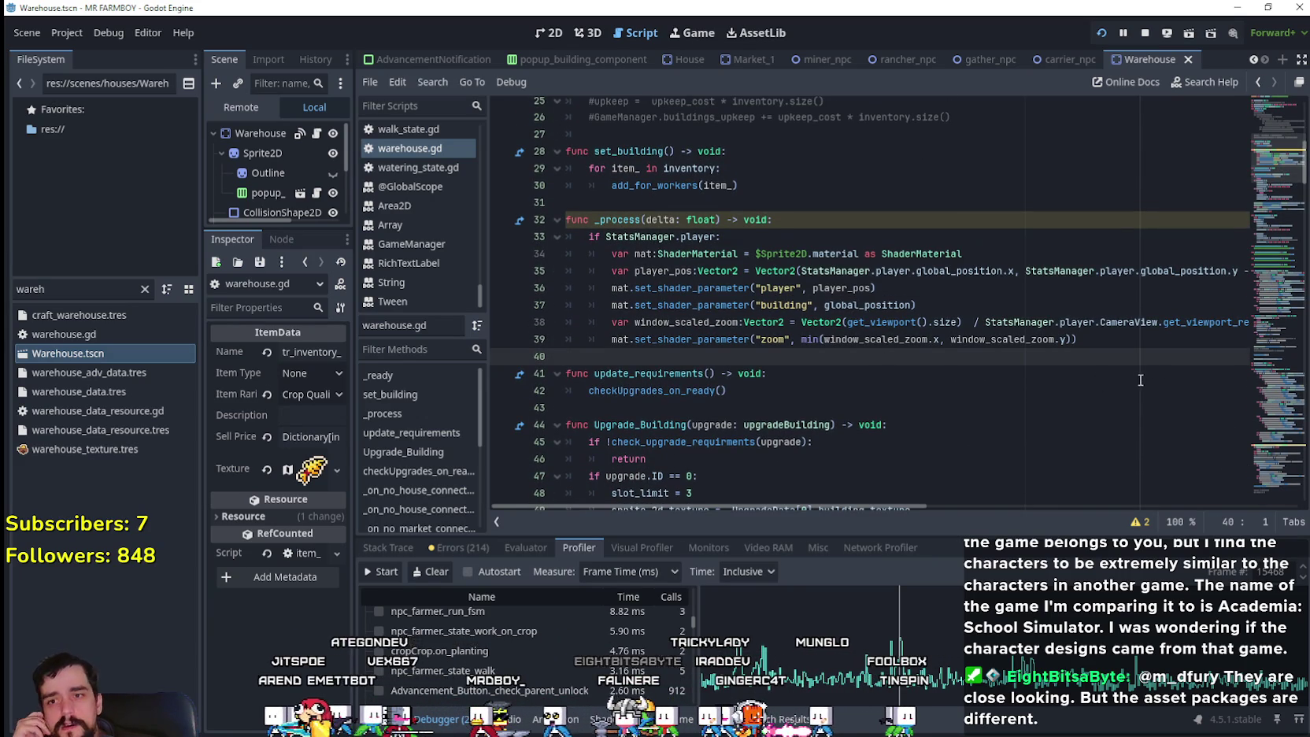
mouse_move(1116, 344)
left_mouse_down()
mouse_move(787, 256)
mouse_move(515, 220)
left_mouse_up()
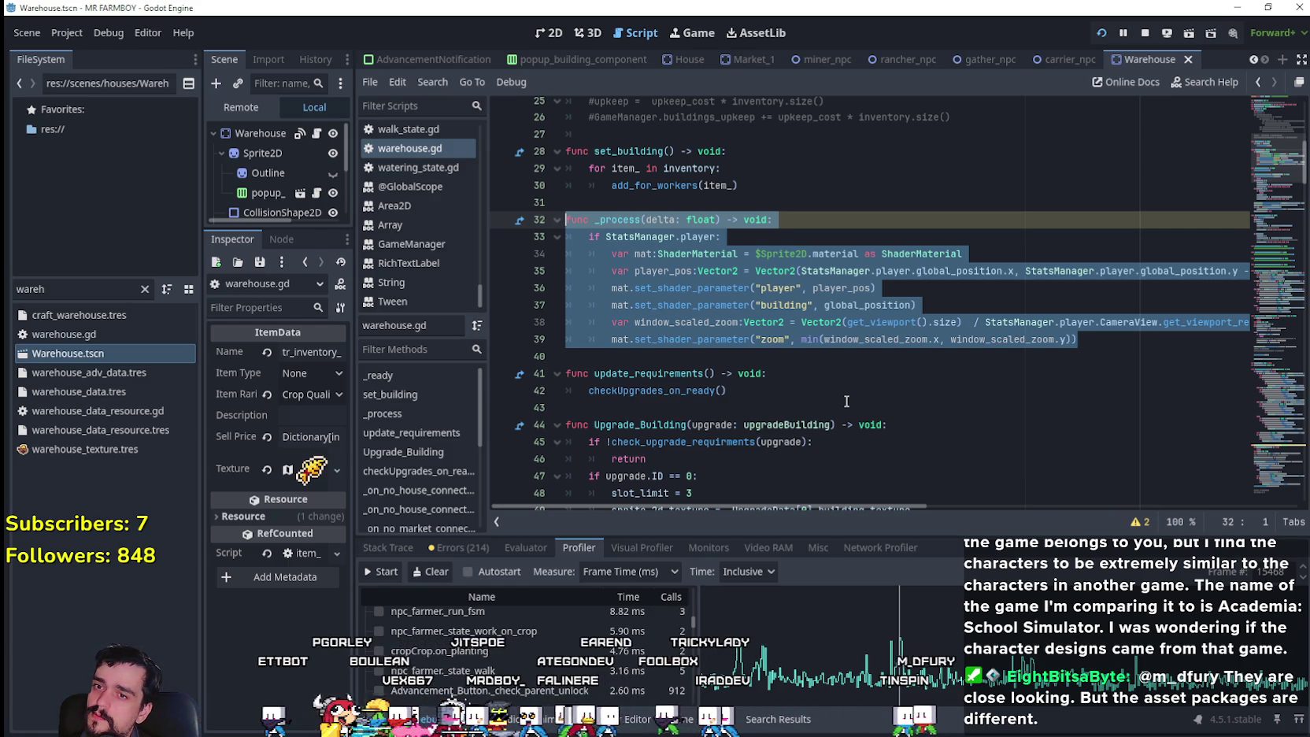
key("ctrl+k")
left_click(777, 357)
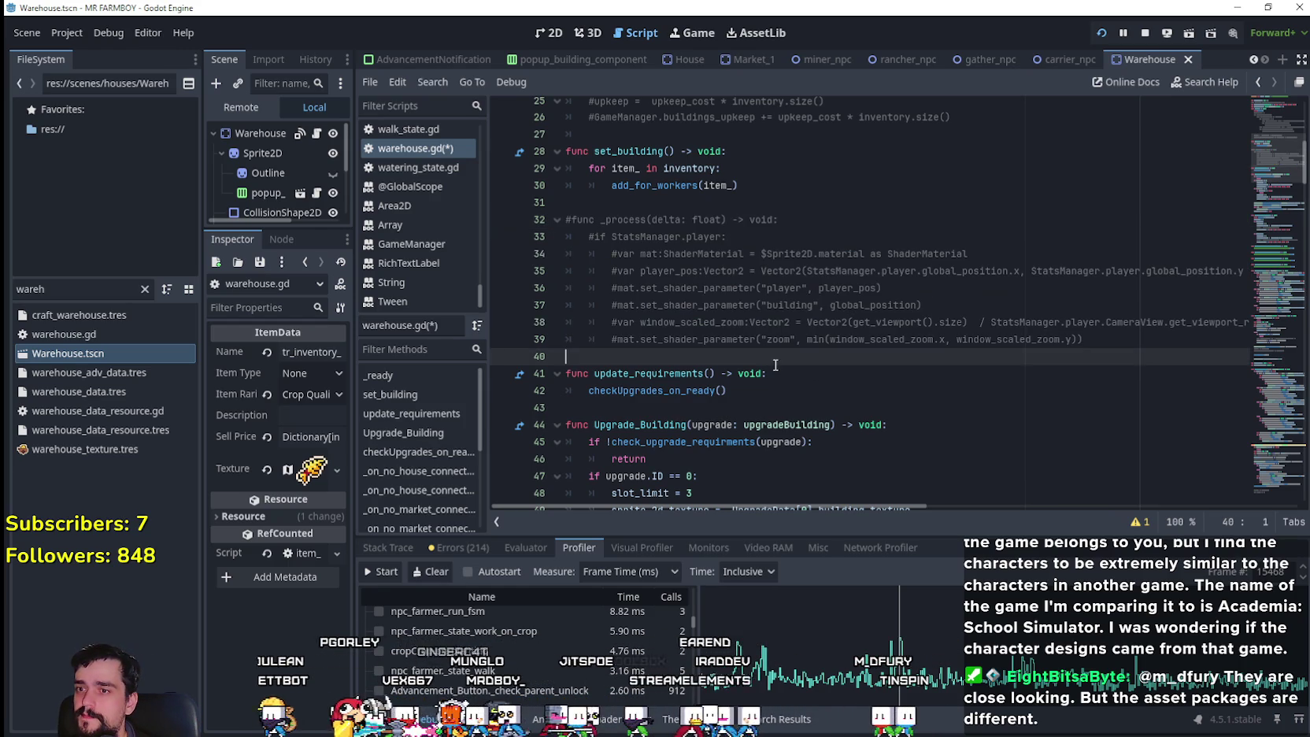
left_click(350, 235)
left_click(353, 228)
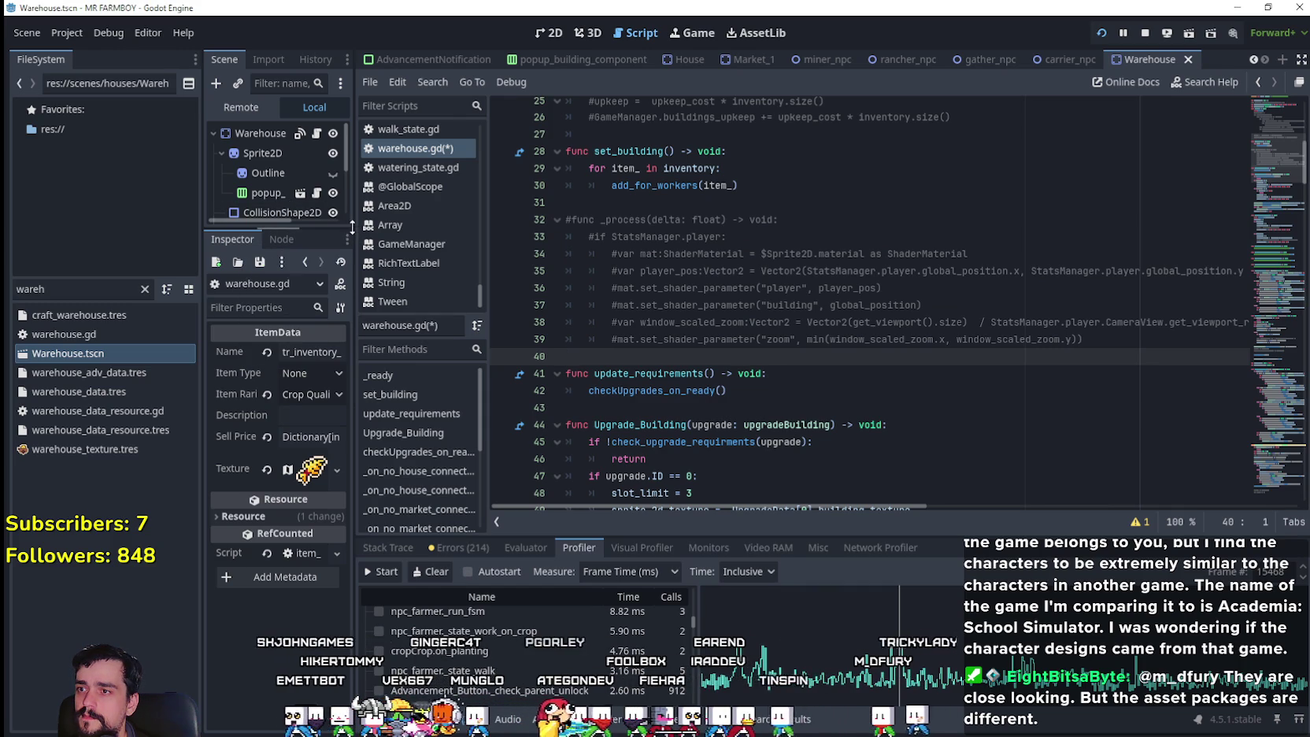
- Widen the scene tree and Inspector docks and select the Warehouse's Sprite2D node
left_click_drag(352, 225, 490, 225)
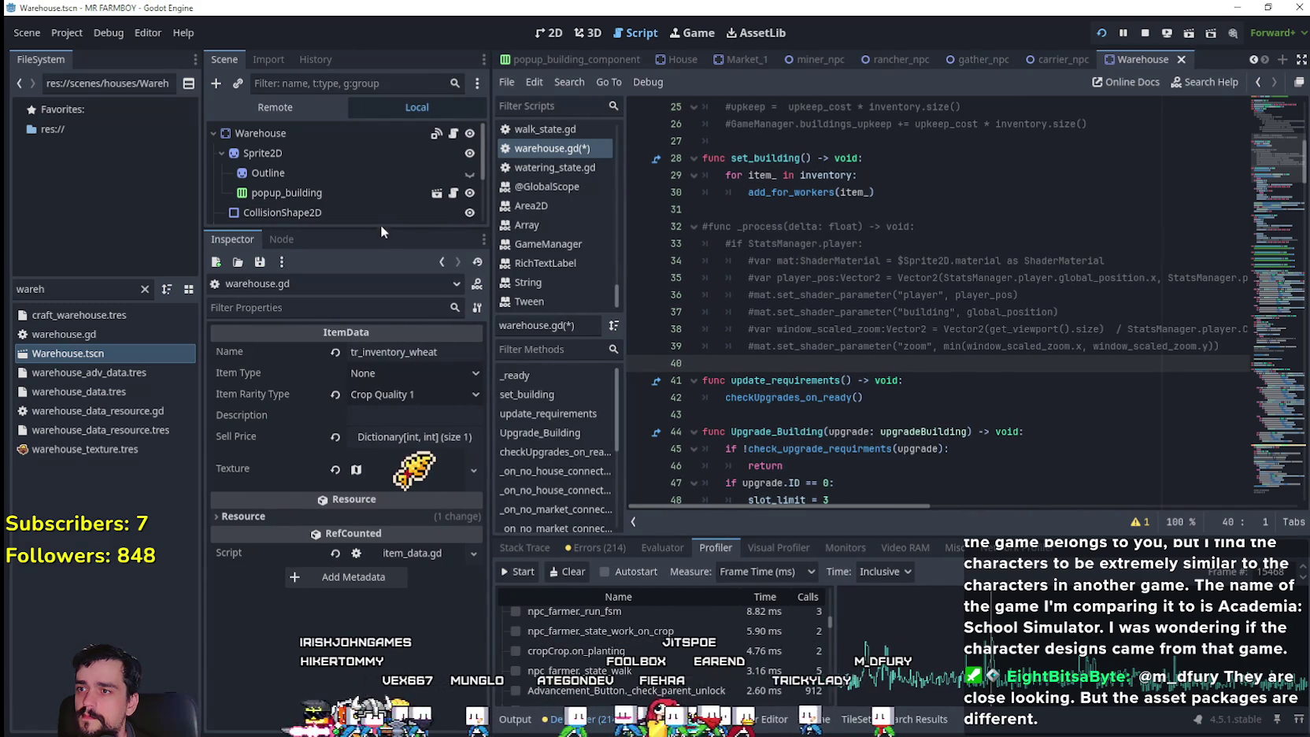
left_click_drag(381, 229, 412, 493)
left_click(318, 153)
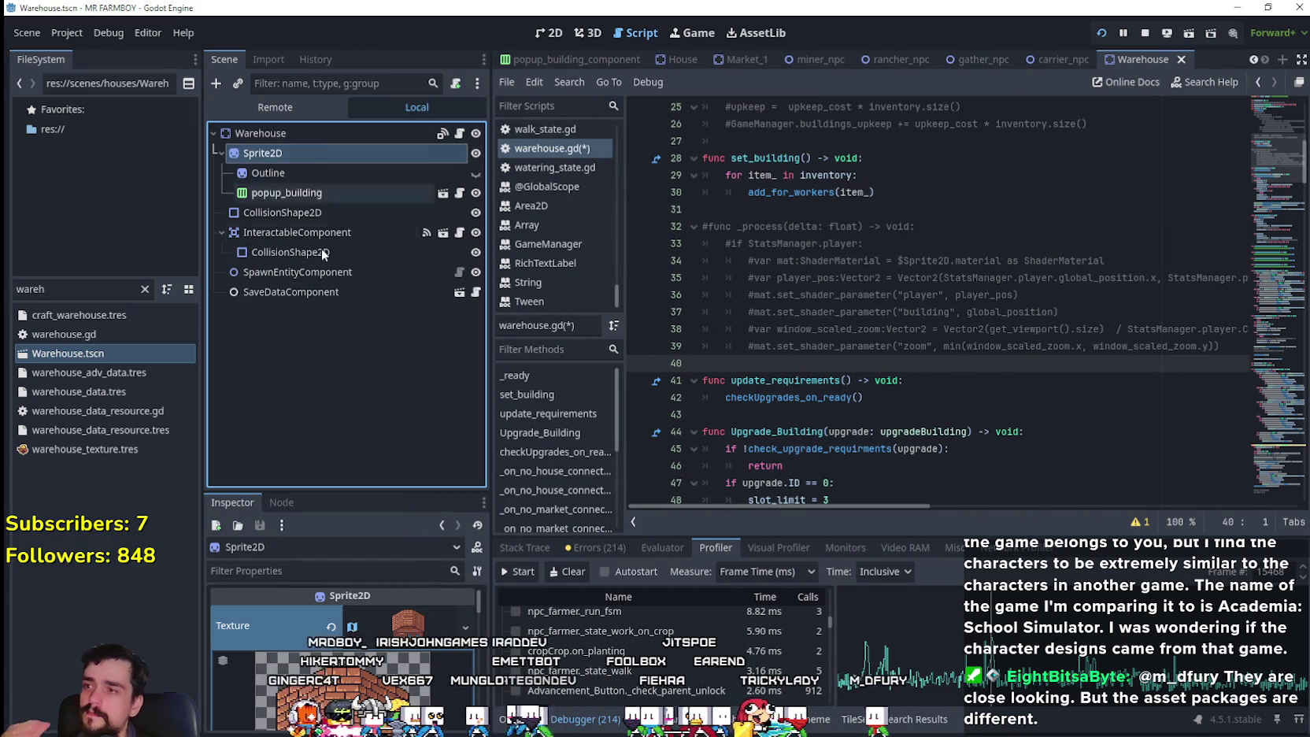
left_click_drag(375, 487, 375, 230)
scroll(307, 622, "down", 3)
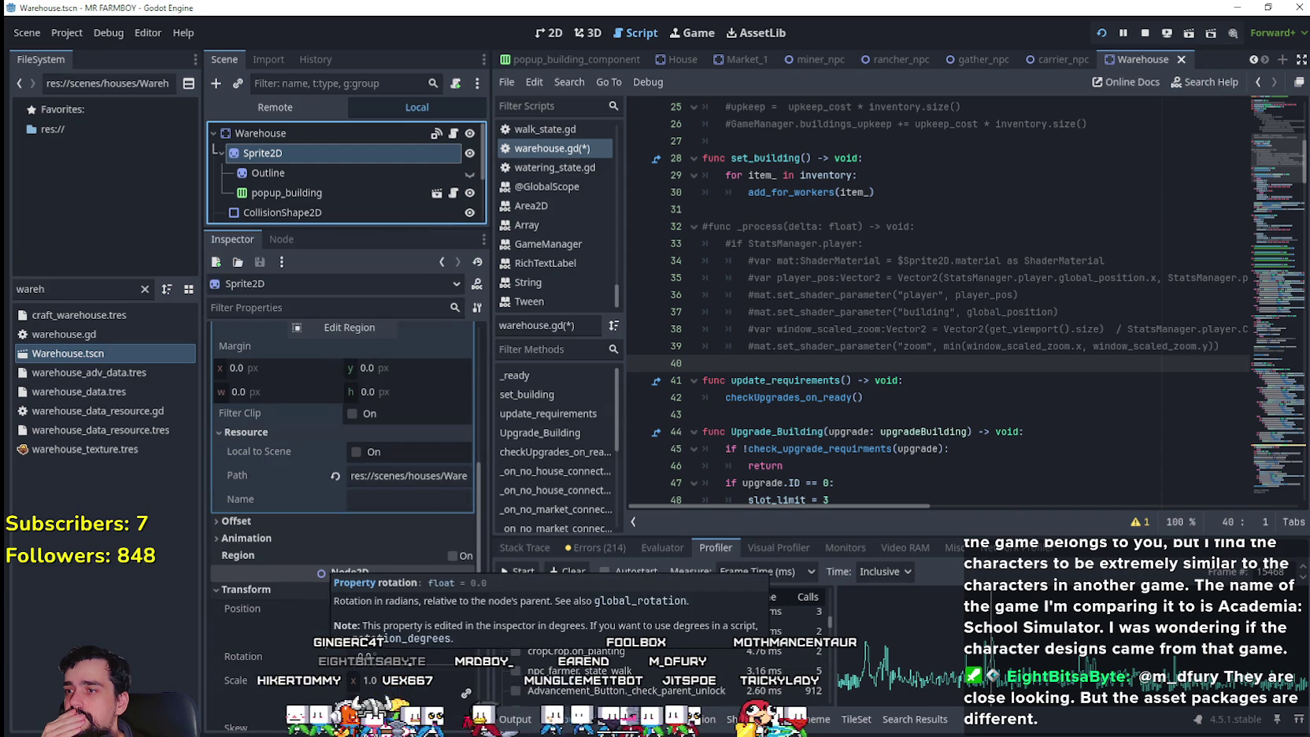
scroll(311, 565, "down", 5)
scroll(332, 649, "down", 2)
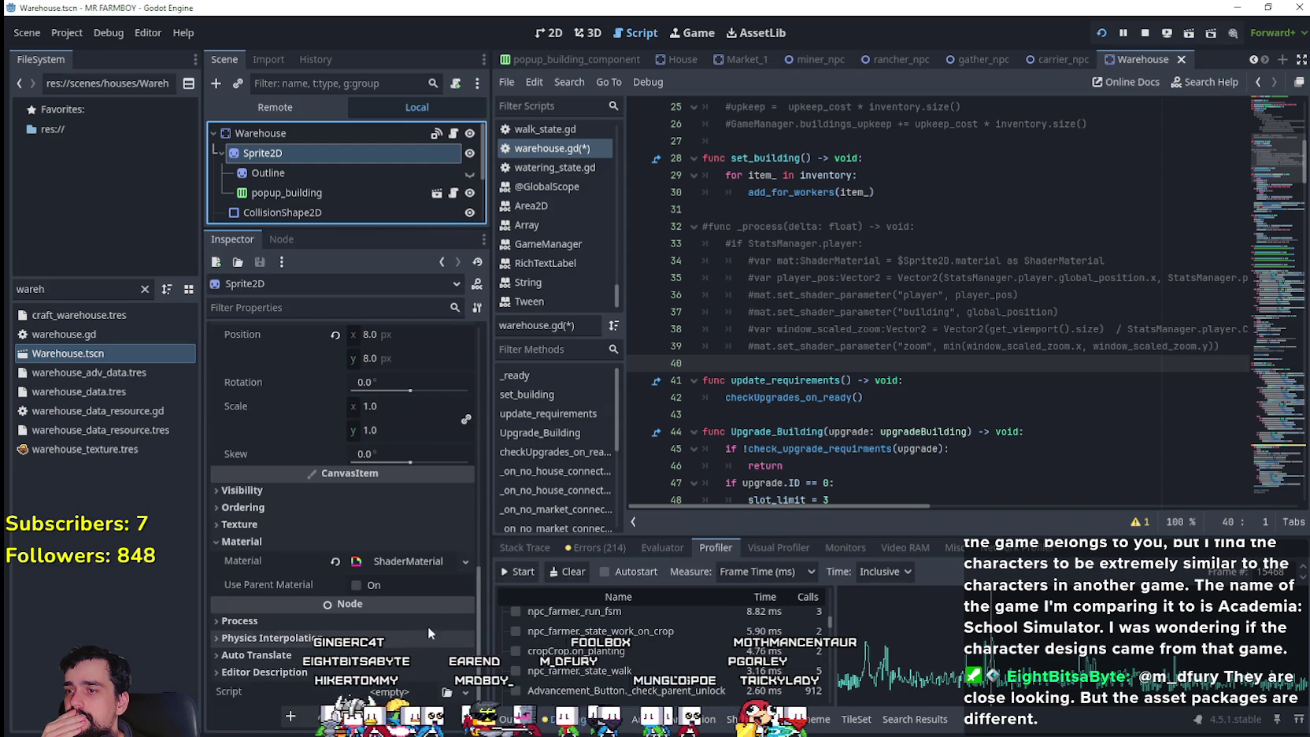
- Clear the Warehouse Sprite2D's ShaderMaterial back to an empty Material
left_click(432, 566)
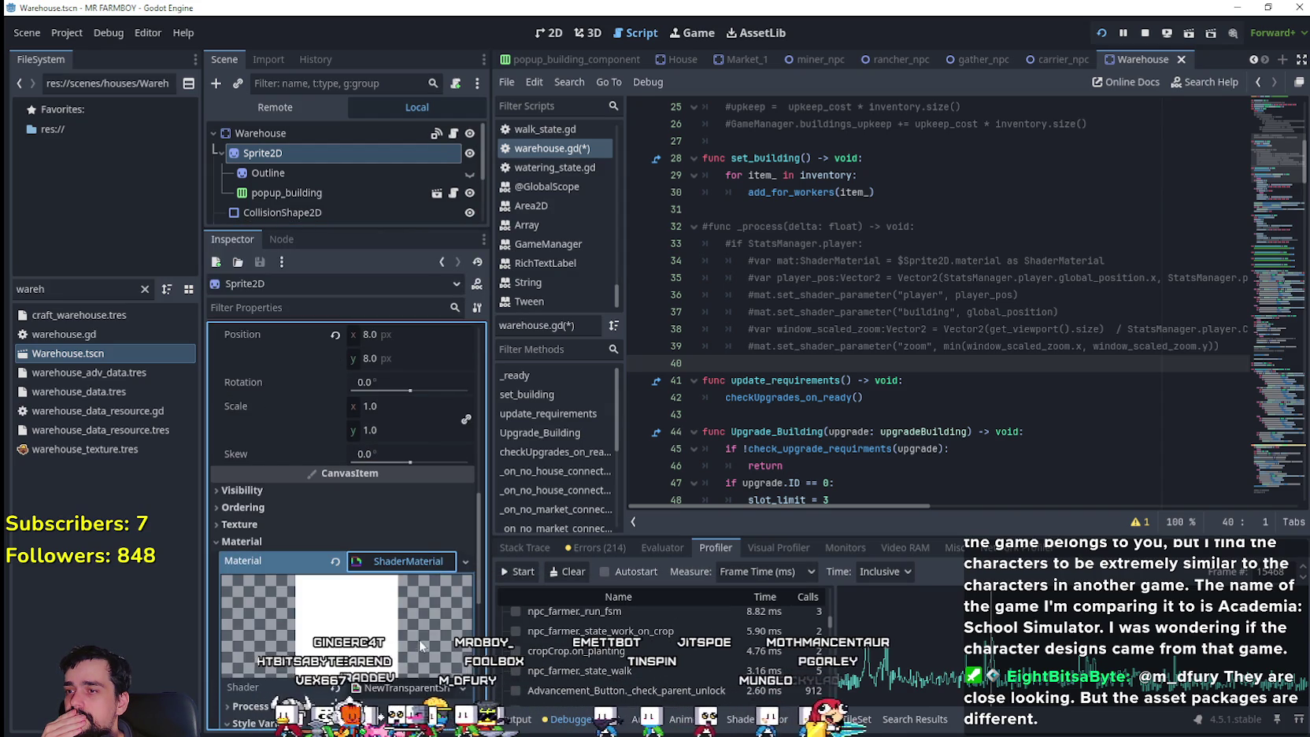
scroll(422, 559, "down", 1)
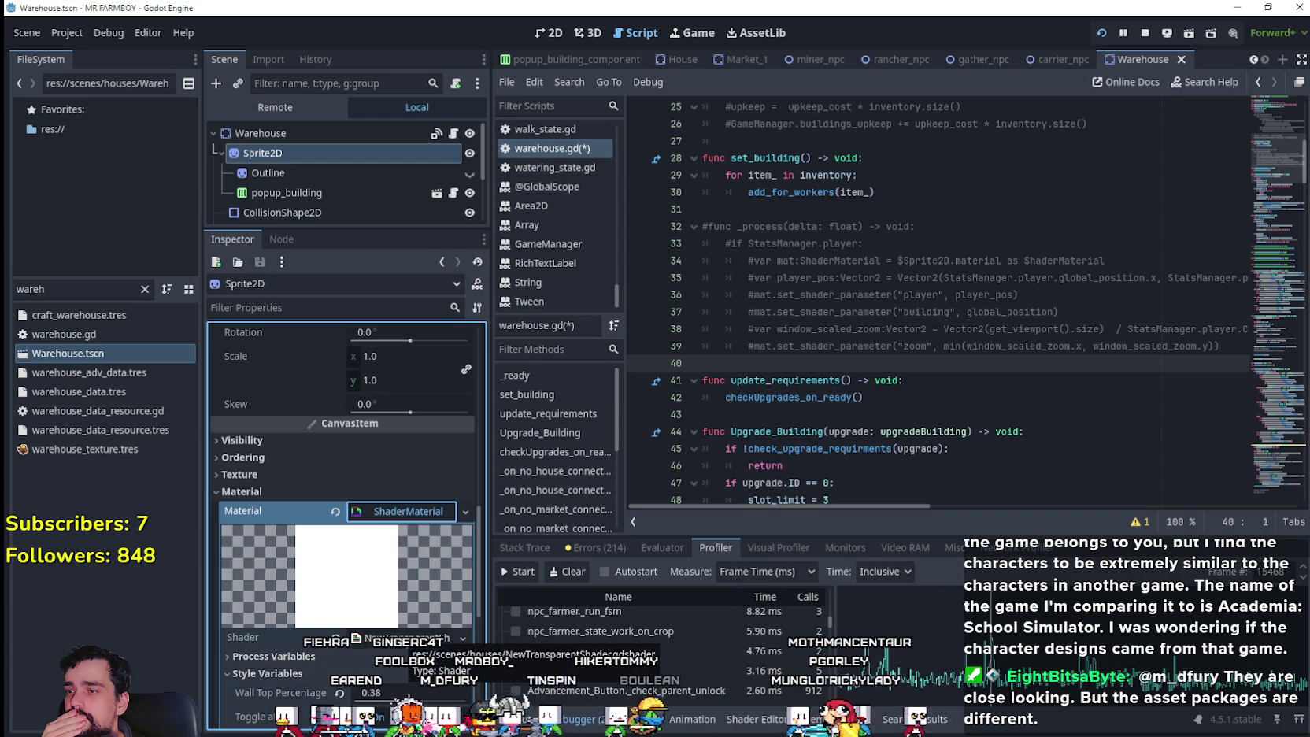
scroll(386, 626, "up", 3)
scroll(386, 626, "down", 4)
scroll(386, 627, "down", 4)
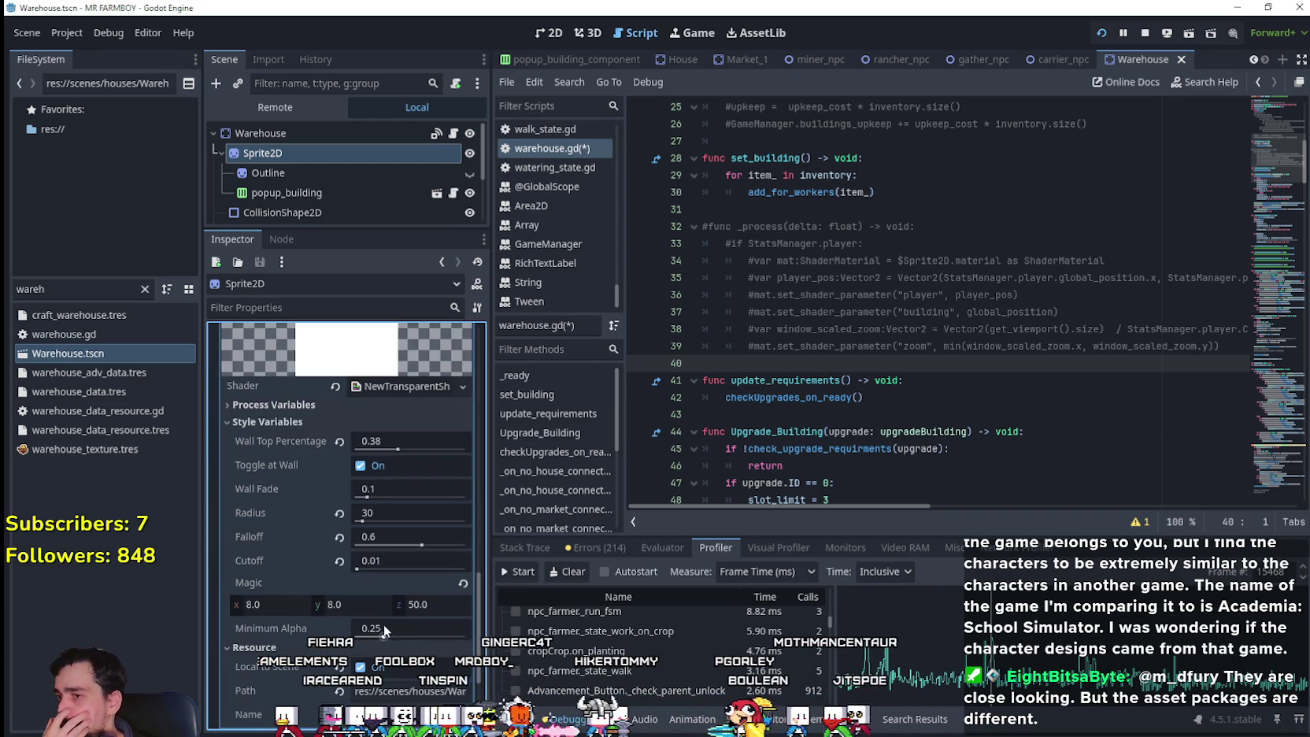
scroll(261, 543, "down", 3)
scroll(273, 638, "up", 6)
scroll(273, 638, "up", 1)
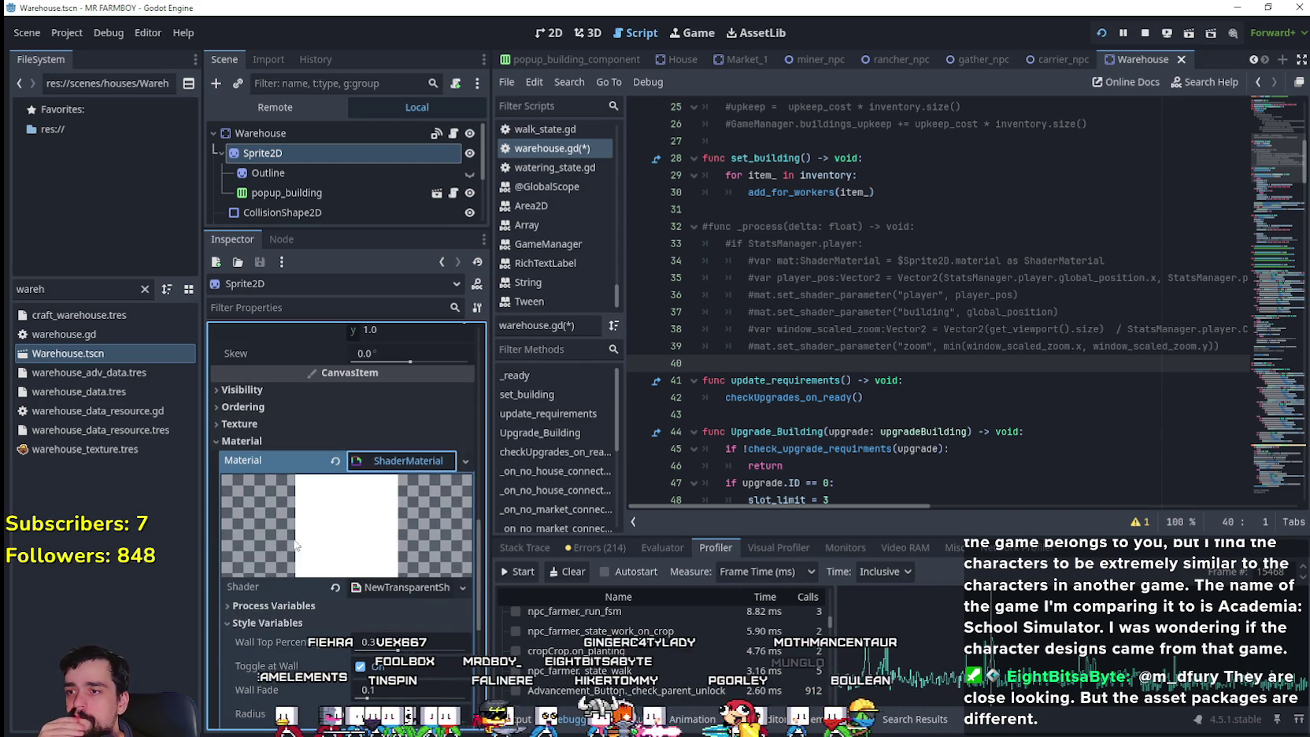
left_click(332, 460)
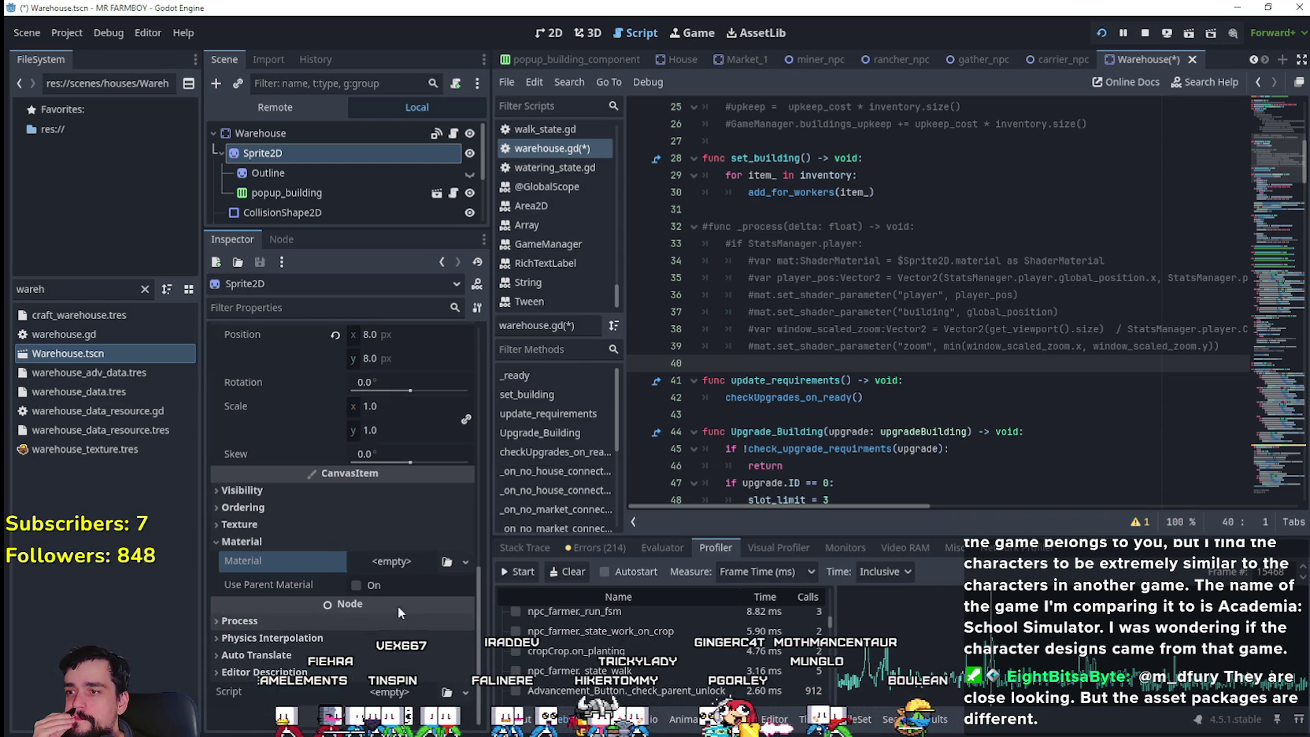
- Save the Warehouse scene and quit the running game
left_click(937, 259)
key("ctrl+s")
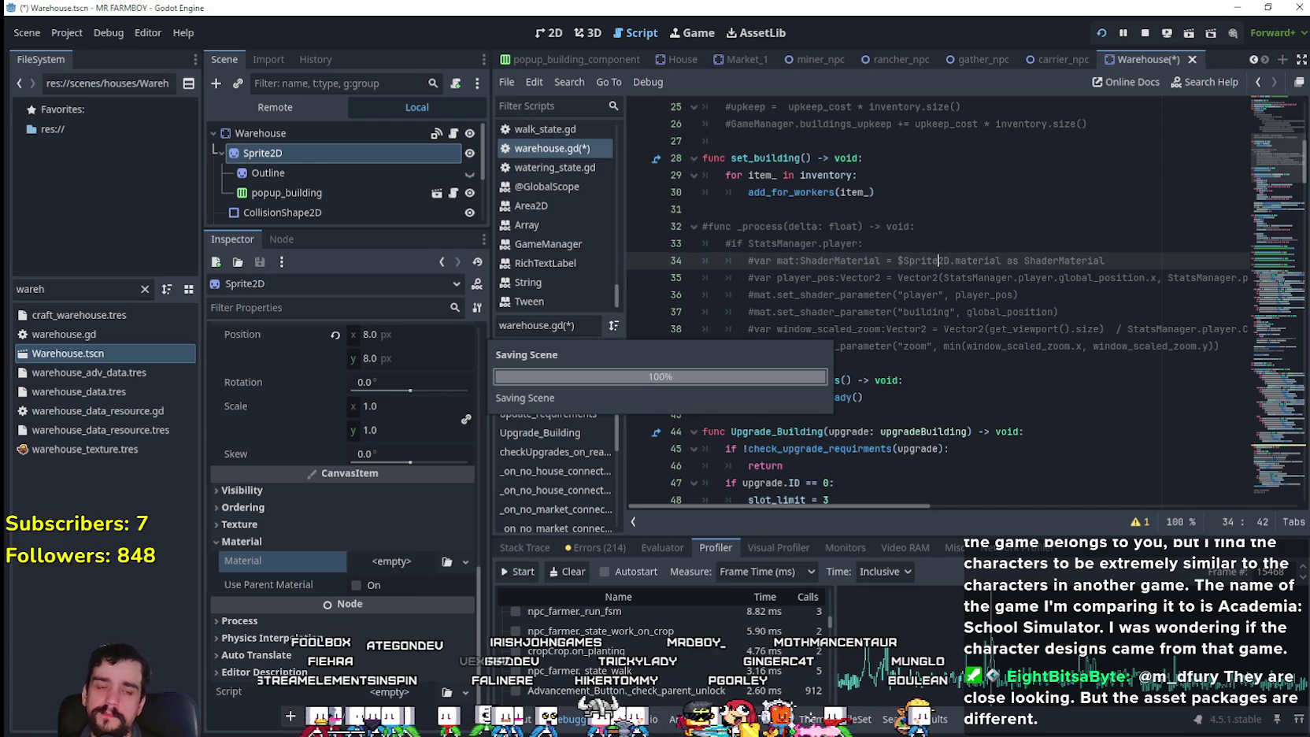
key("alt+Tab")
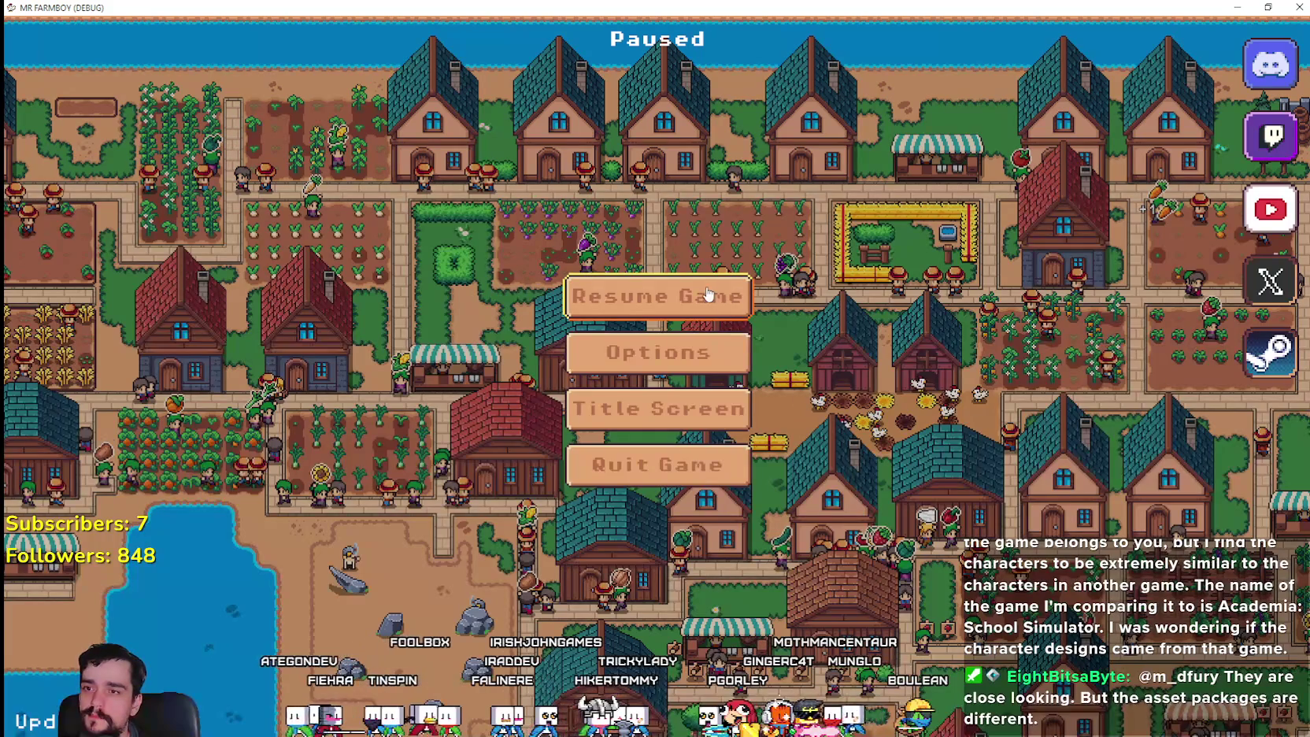
left_click(731, 484)
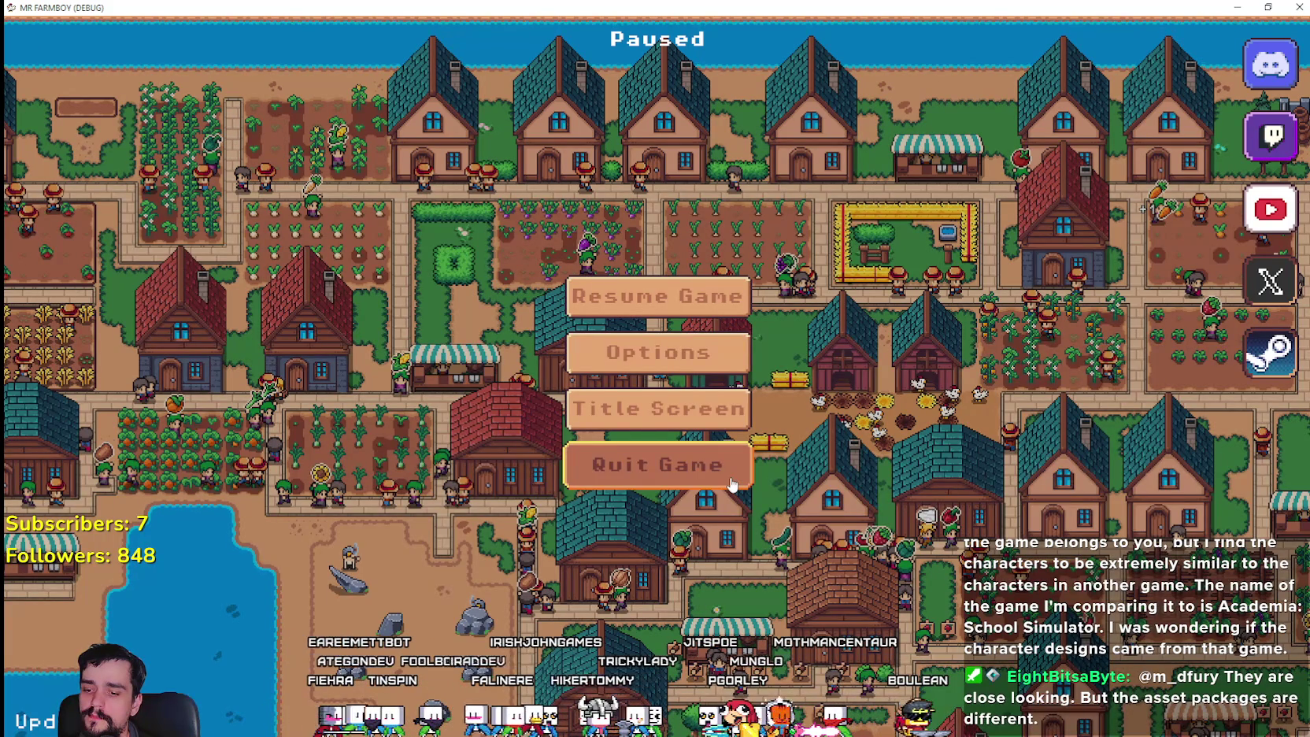
left_click(740, 466)
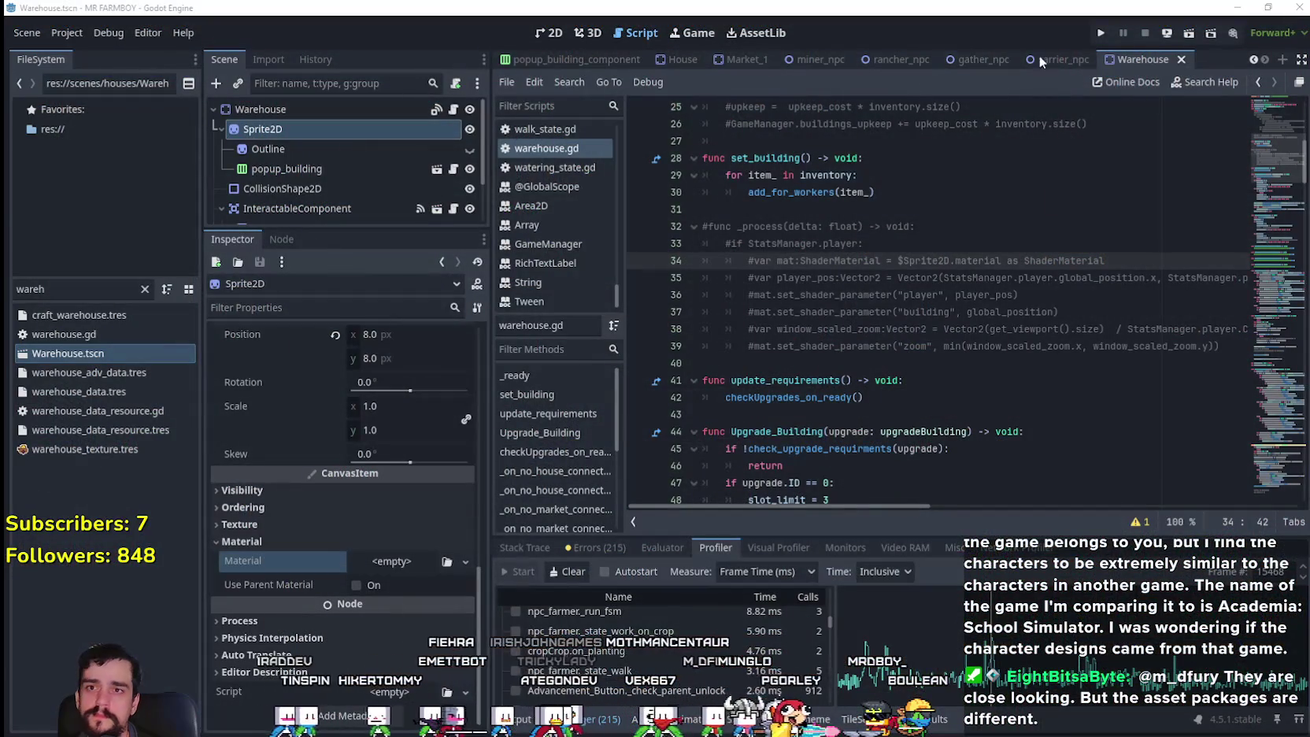
left_click_drag(46, 289, 10, 275)
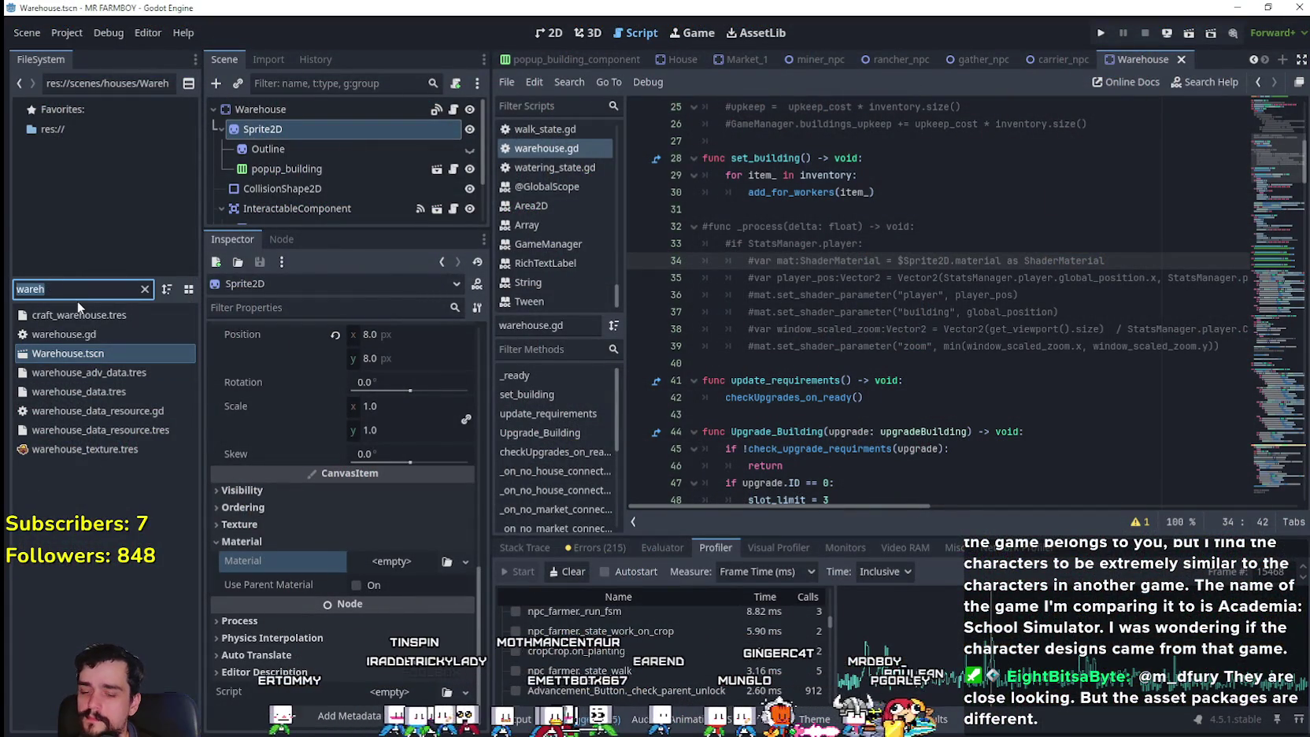
- Open the House scene, clear its Sprite2D's ShaderMaterial, and save it
type("house")
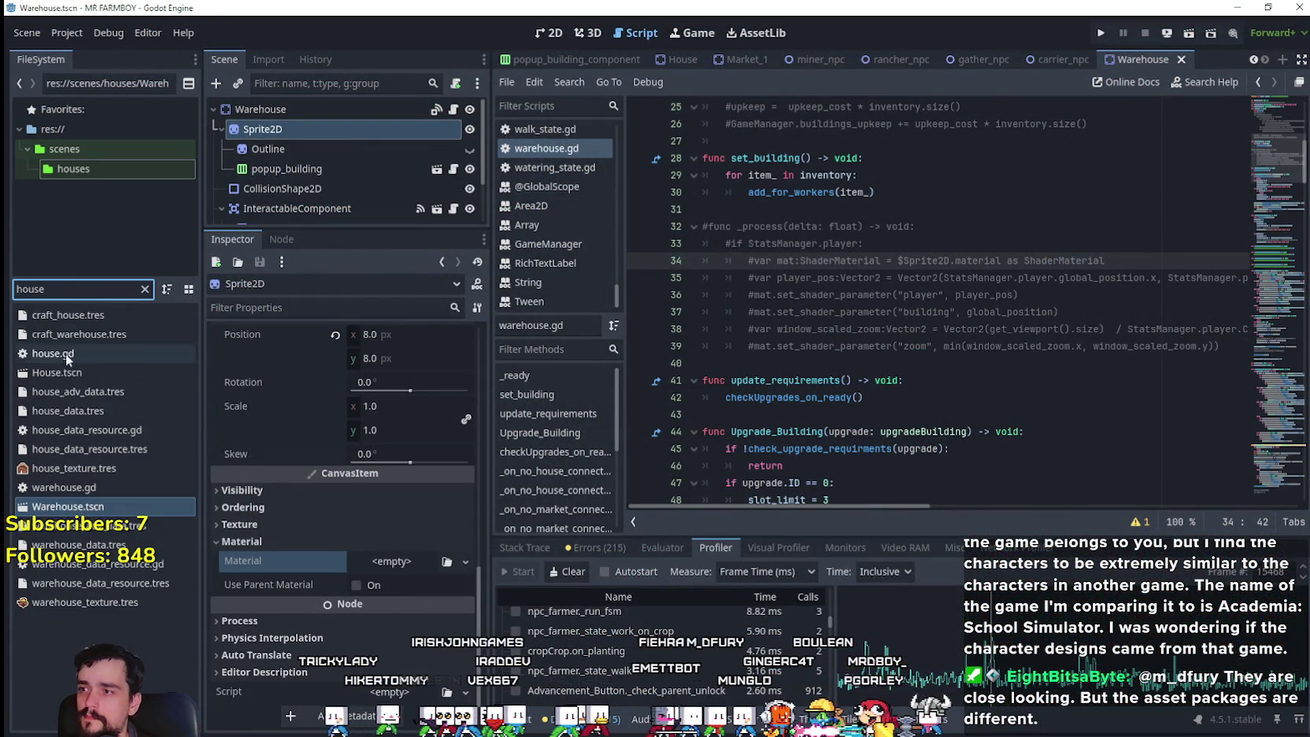
double_click(63, 373)
left_click(303, 149)
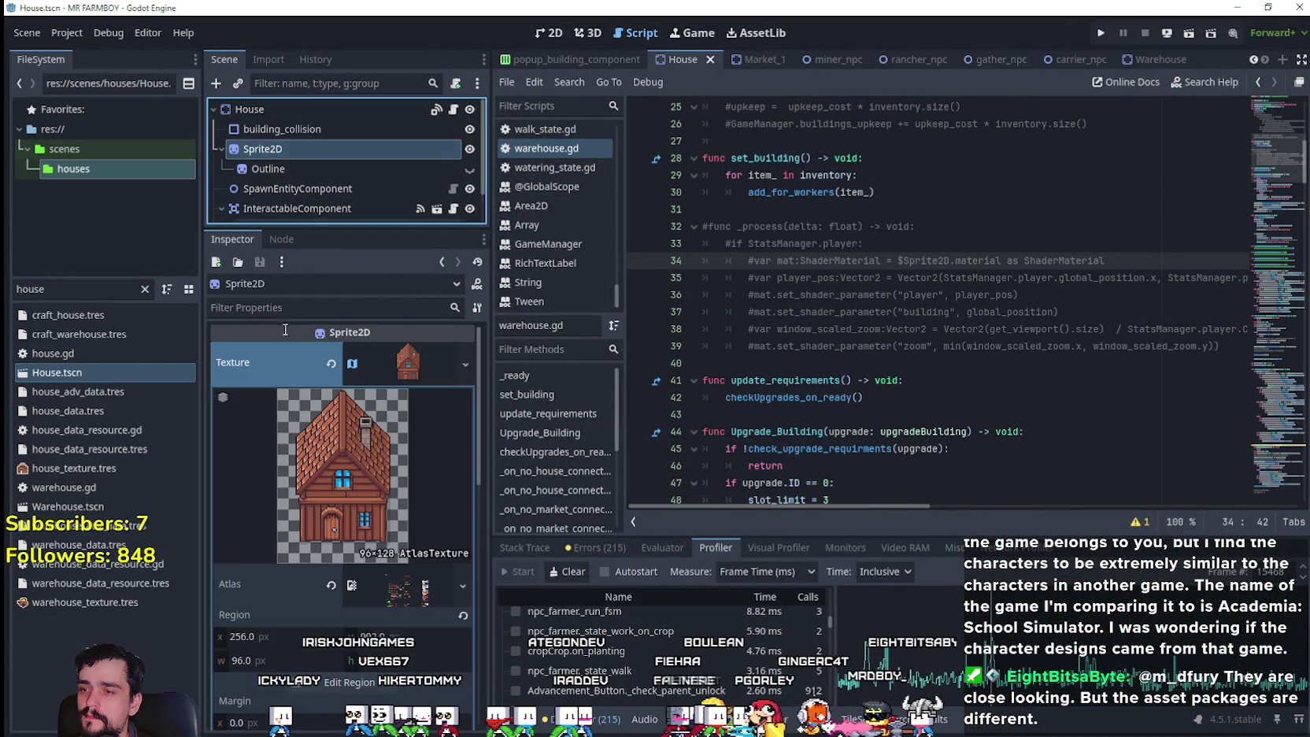
scroll(307, 600, "down", 10)
scroll(385, 555, "down", 5)
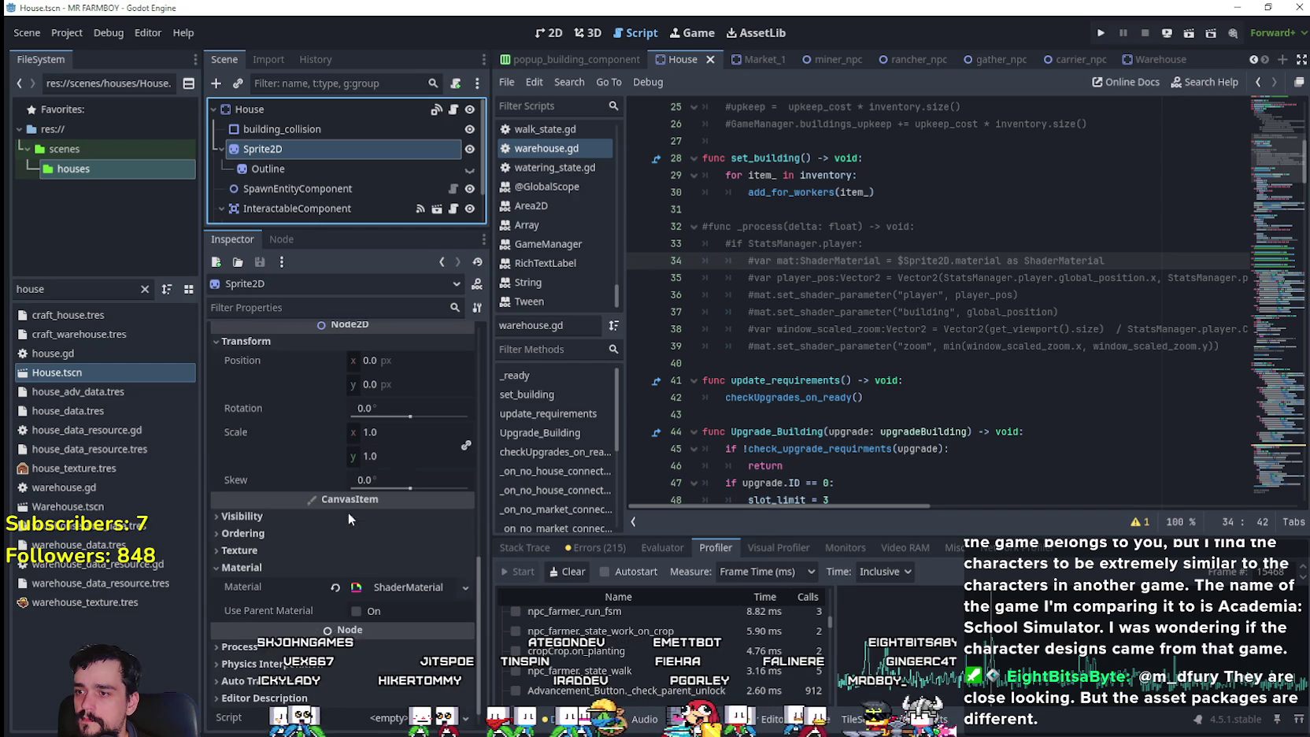
left_click(334, 588)
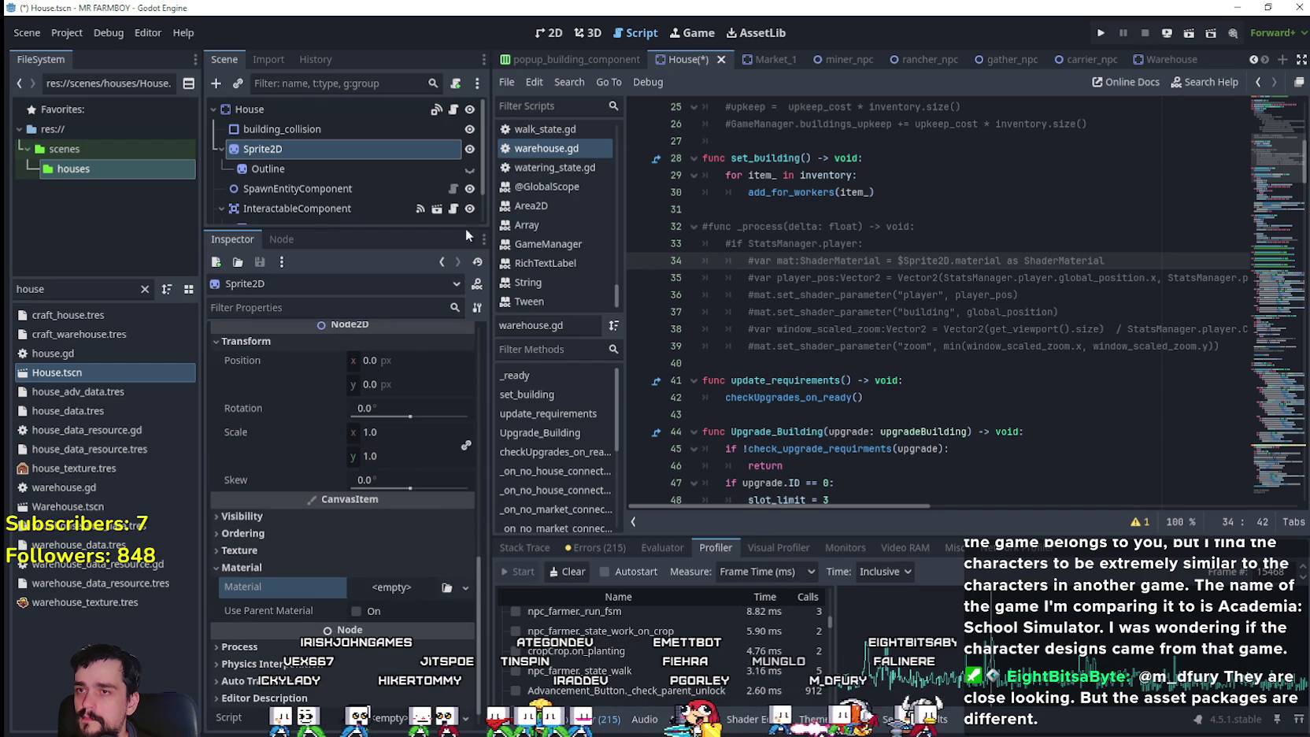
key("ctrl+s")
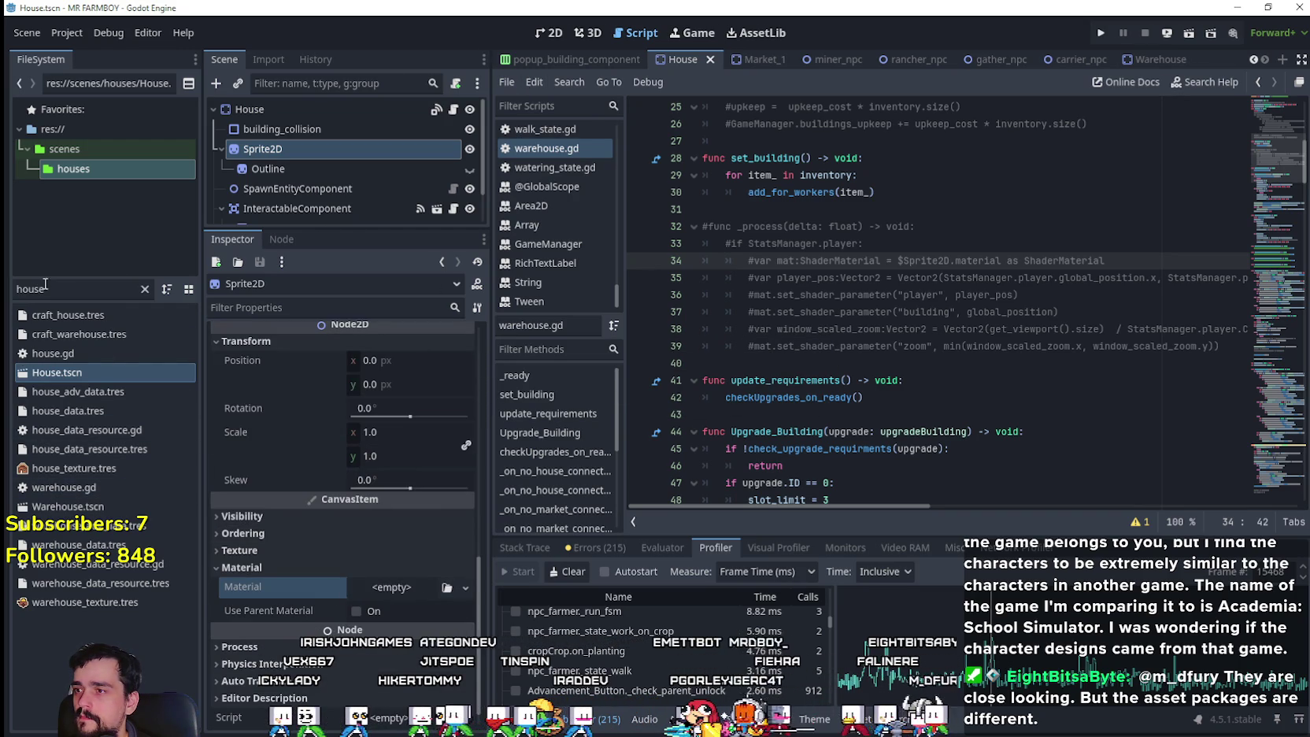
- Open the Barn scene, clear its Sprite2D's ShaderMaterial, and save it
type("barn")
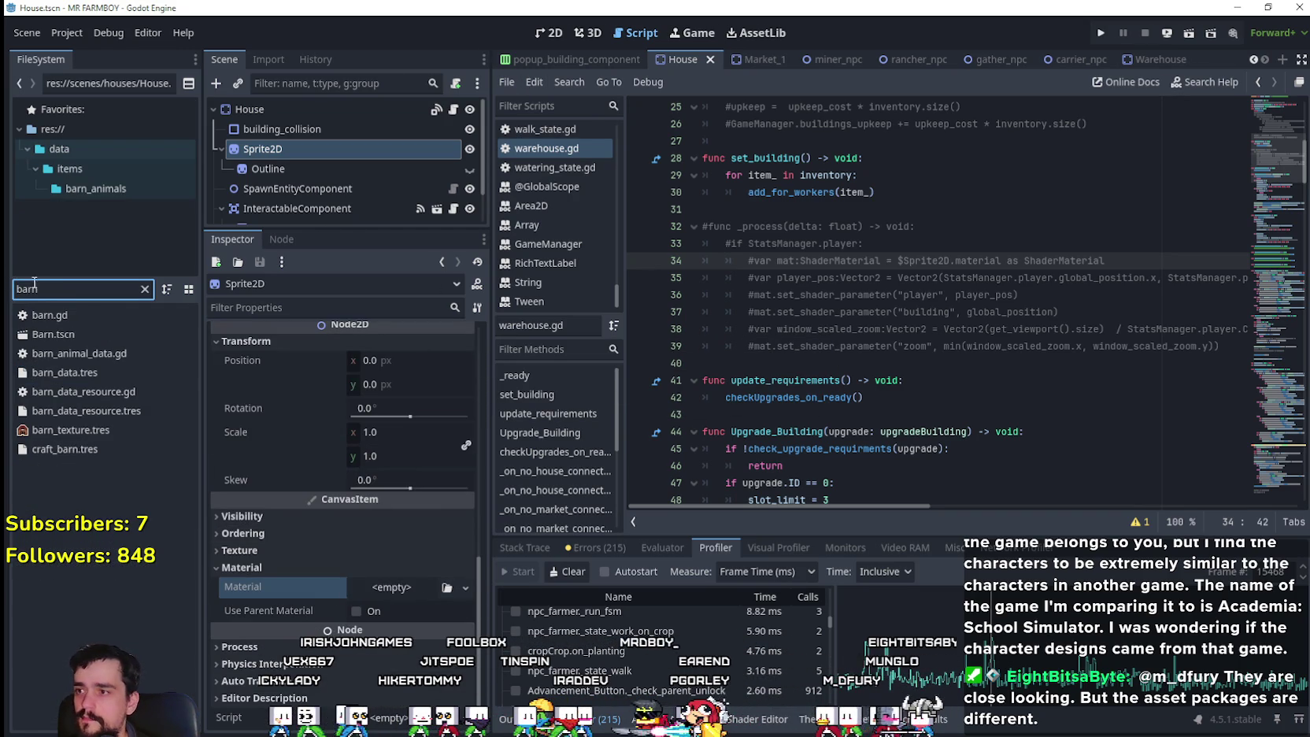
double_click(53, 334)
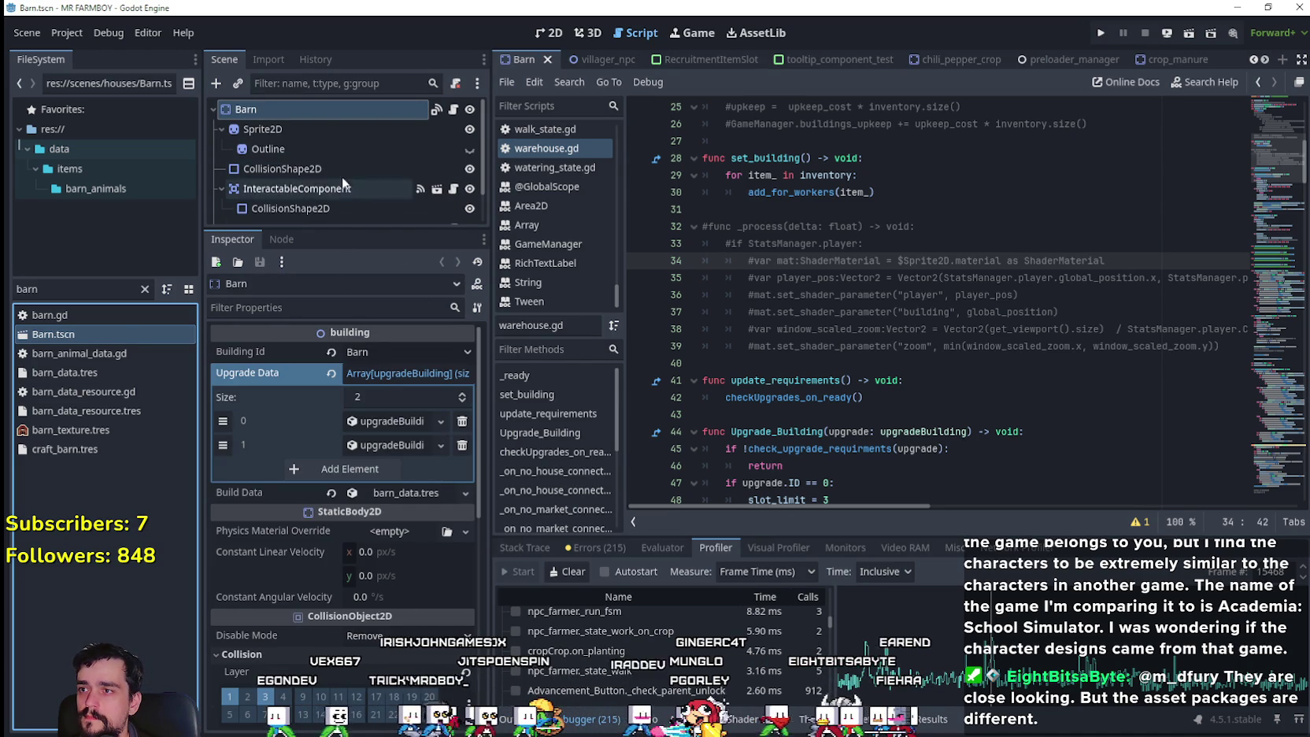
left_click(320, 131)
scroll(315, 642, "down", 10)
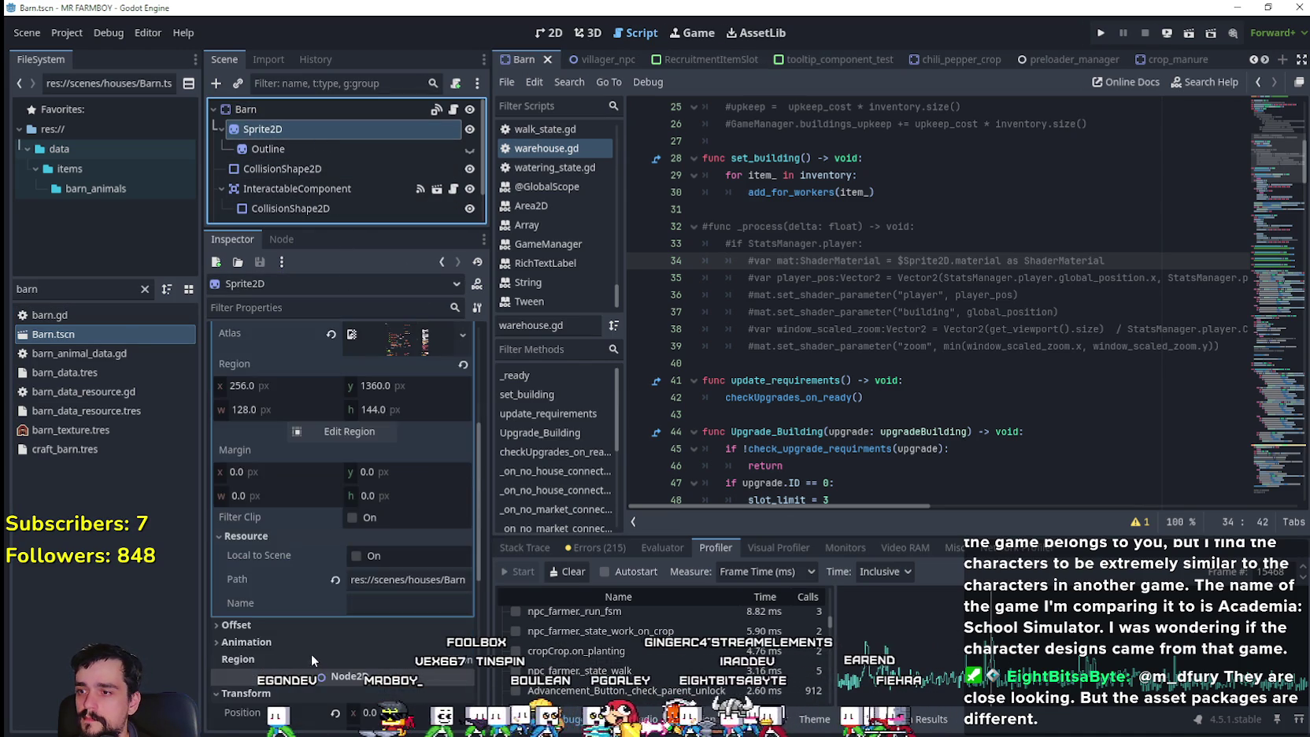
scroll(360, 536, "down", 5)
scroll(361, 536, "down", 2)
left_click(332, 586)
key("ctrl+s")
- Open chickenCoop.tscn, select its Sprite2D, and save the scene with an empty Material
double_click(47, 289)
type("coop")
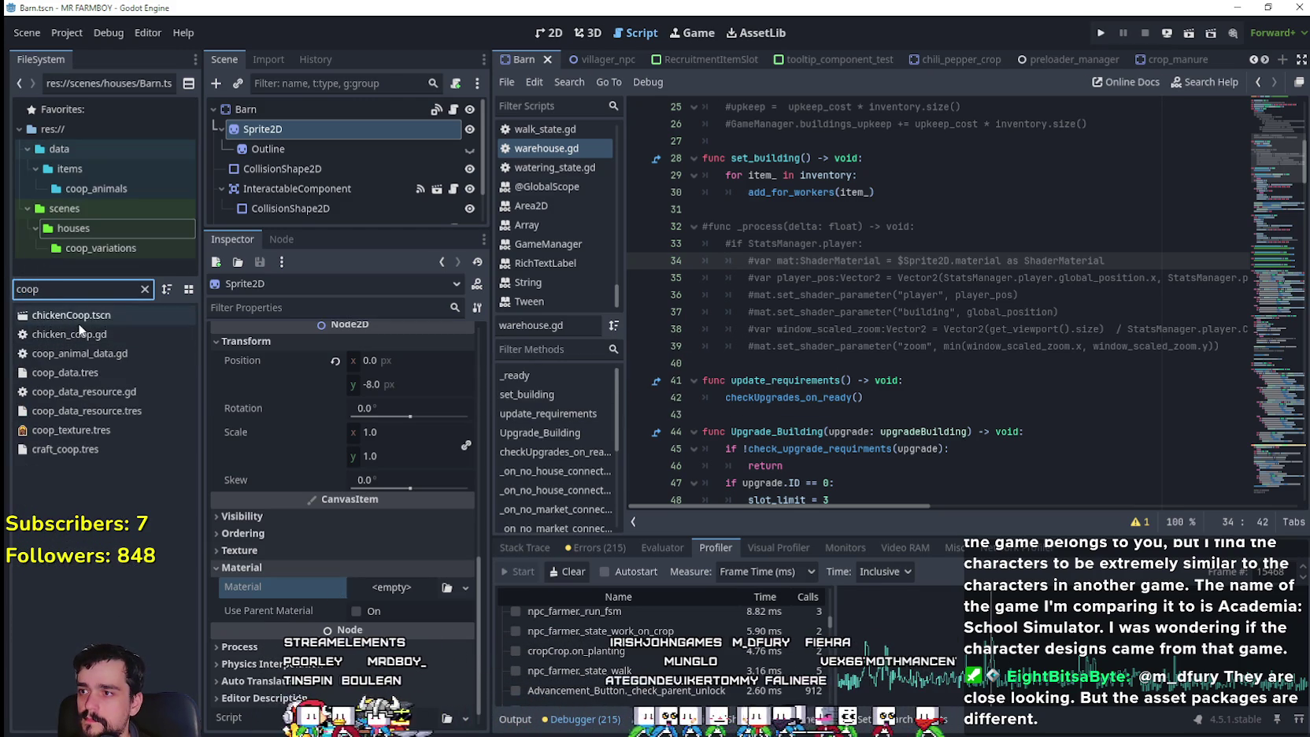
left_click(82, 322)
double_click(81, 320)
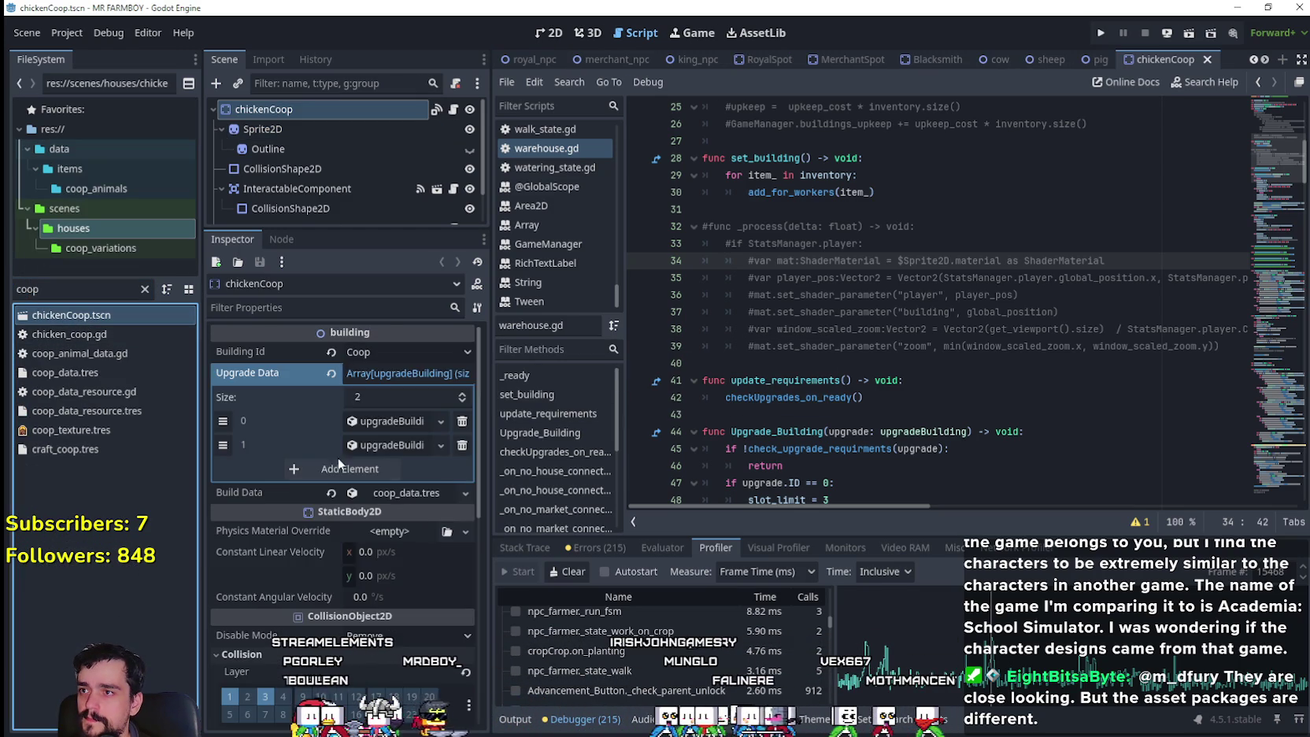
left_click(303, 133)
scroll(282, 601, "down", 5)
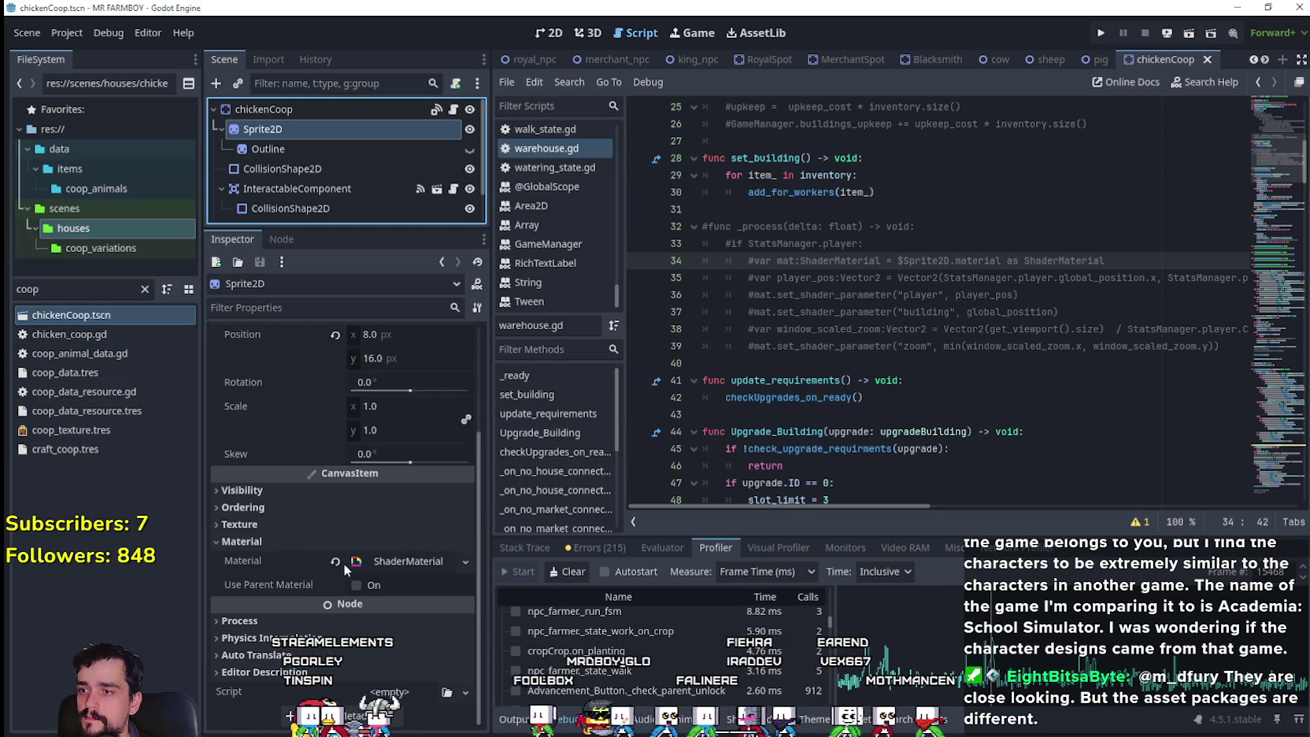
key("ctrl+s")
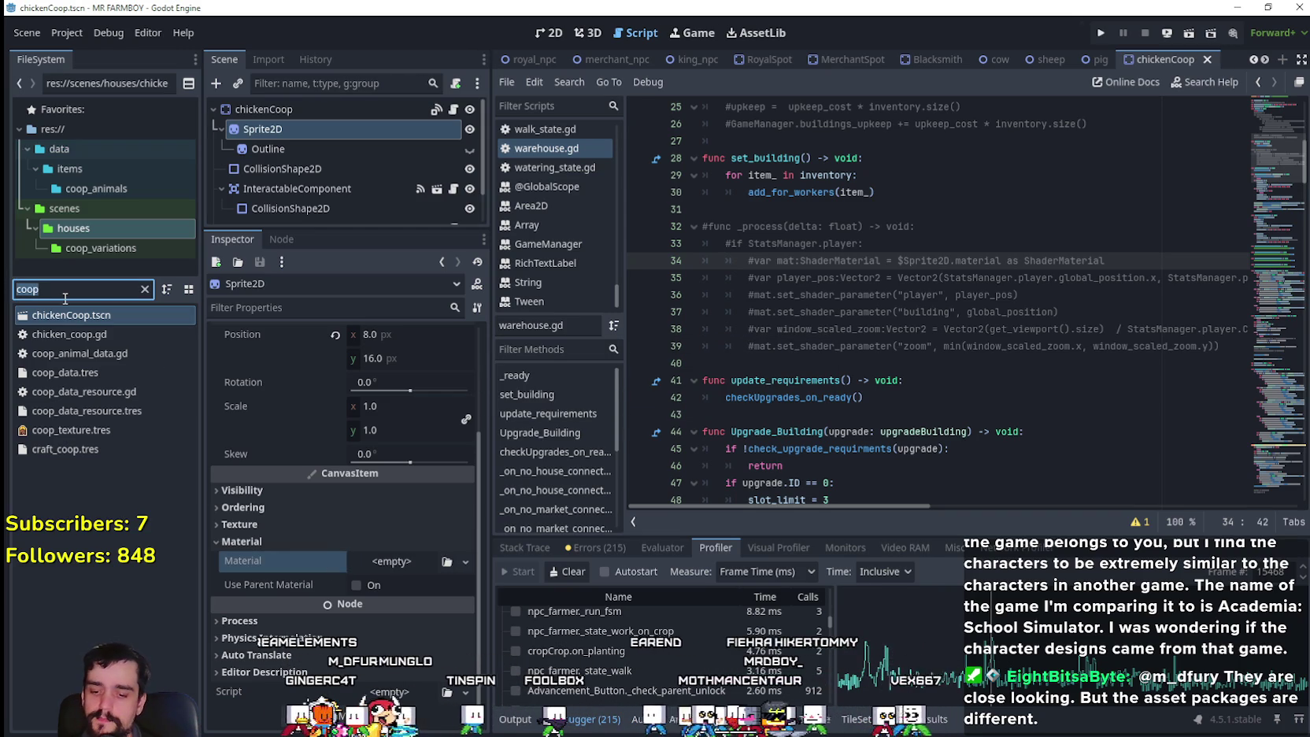
type("mark")
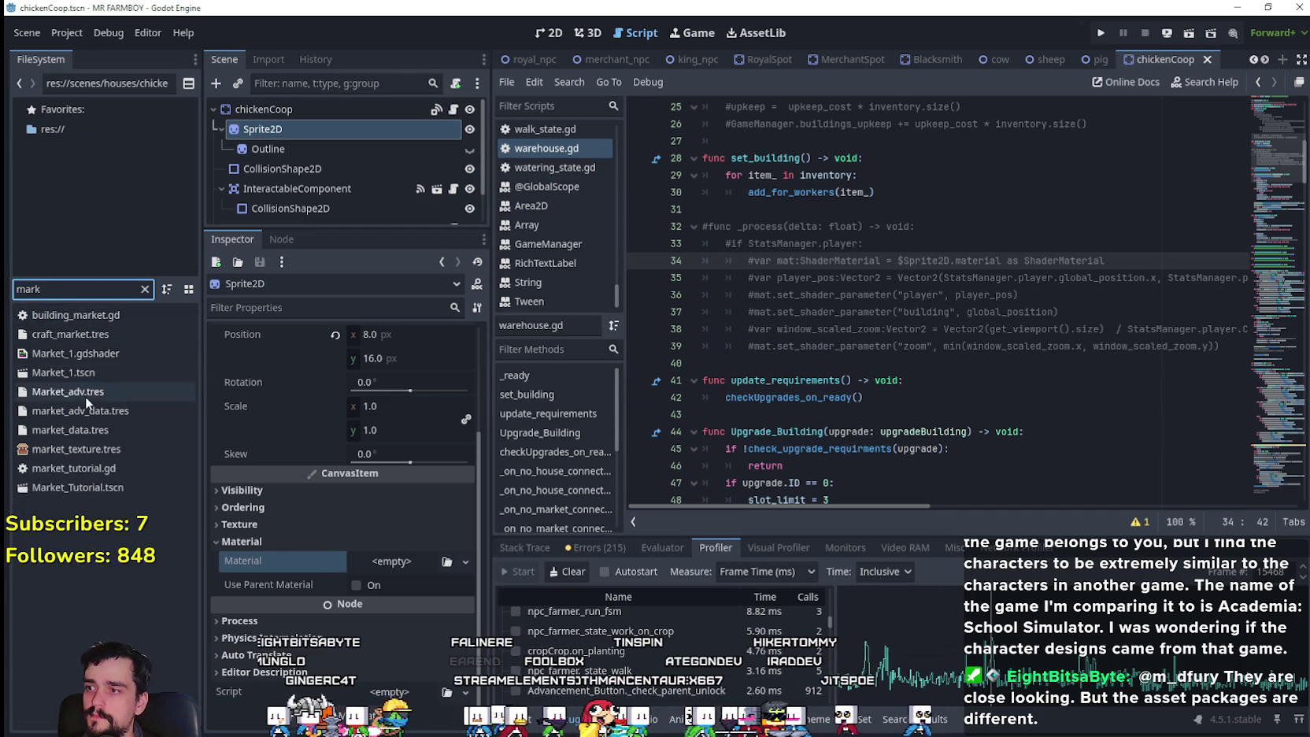
- Open Market_1.tscn, clear its Sprite2D's material, and save the scene
double_click(81, 374)
scroll(359, 609, "down", 5)
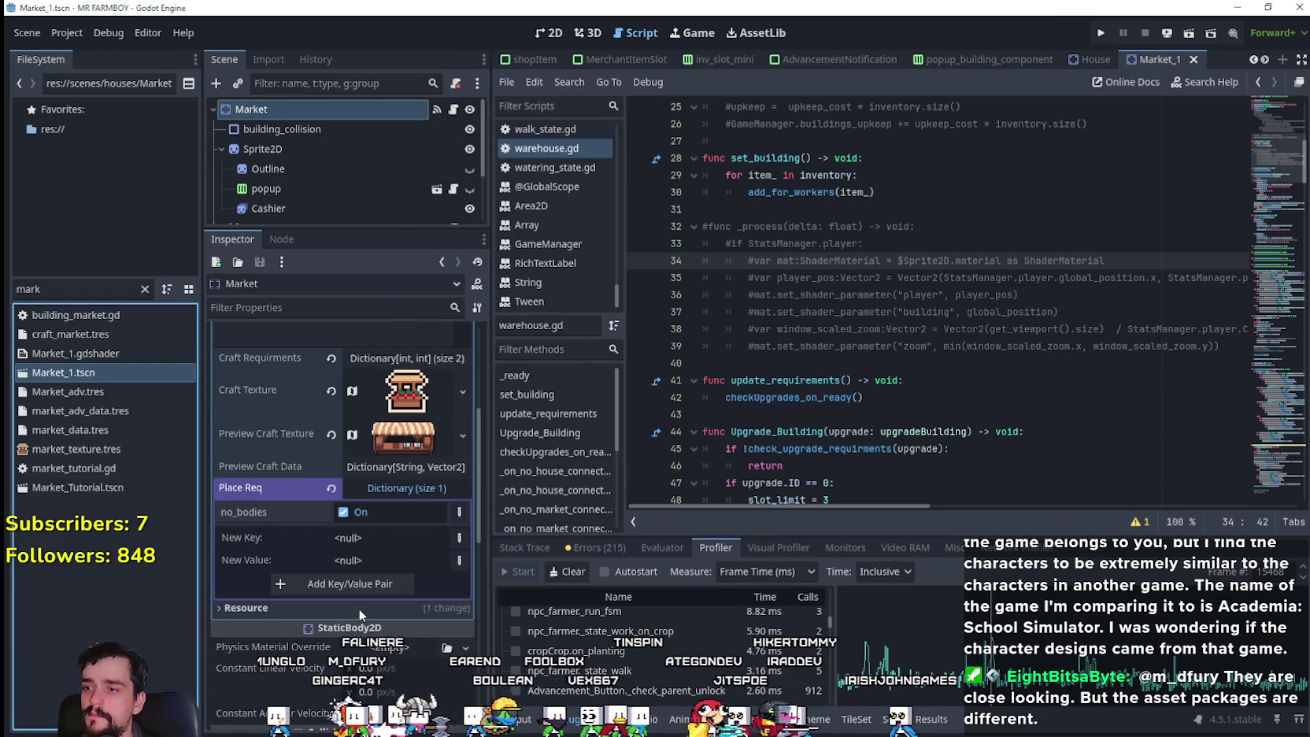
scroll(340, 535, "up", 1)
scroll(338, 535, "down", 10)
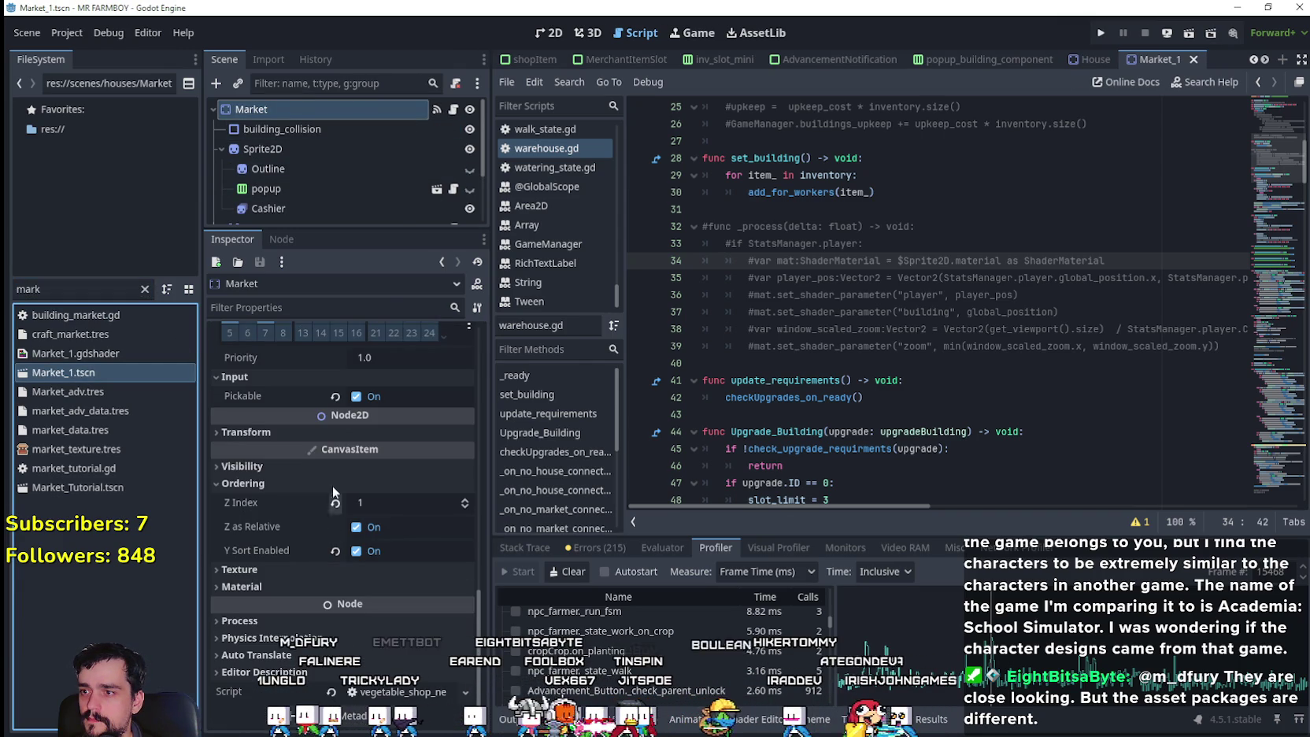
scroll(323, 563, "up", 3)
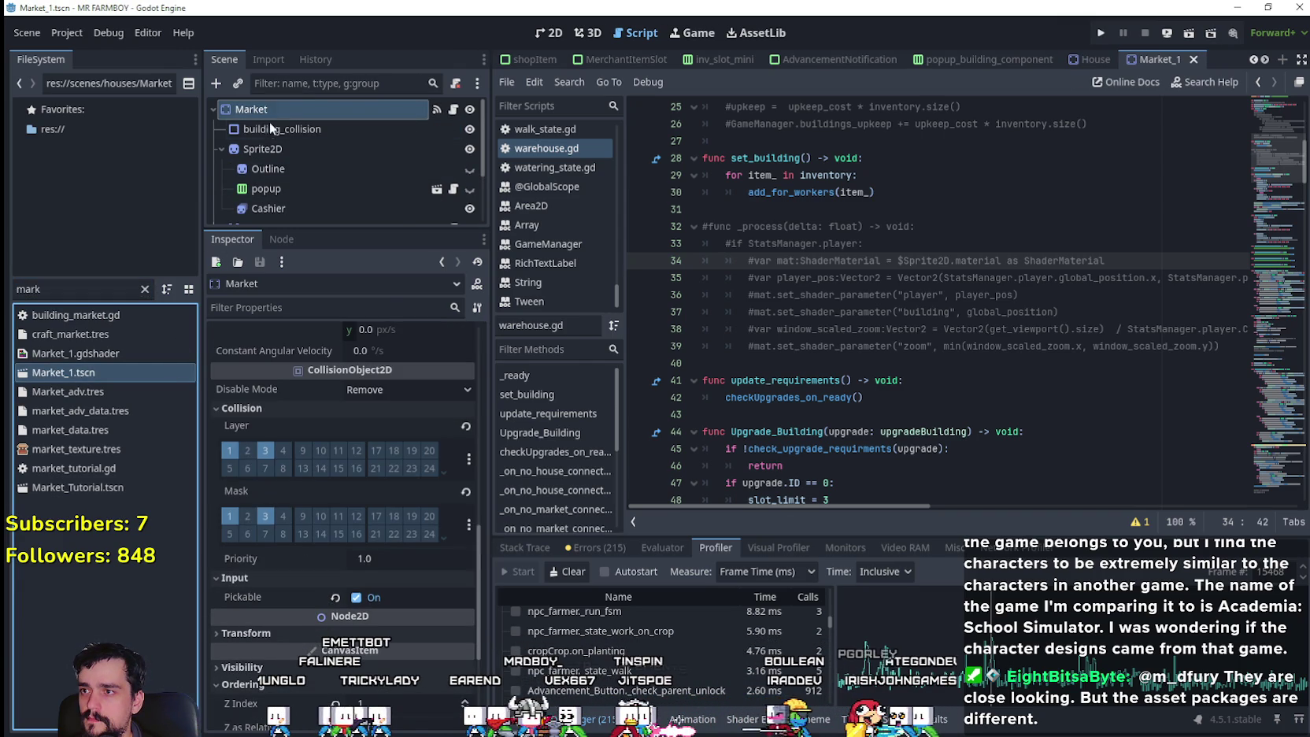
left_click(266, 147)
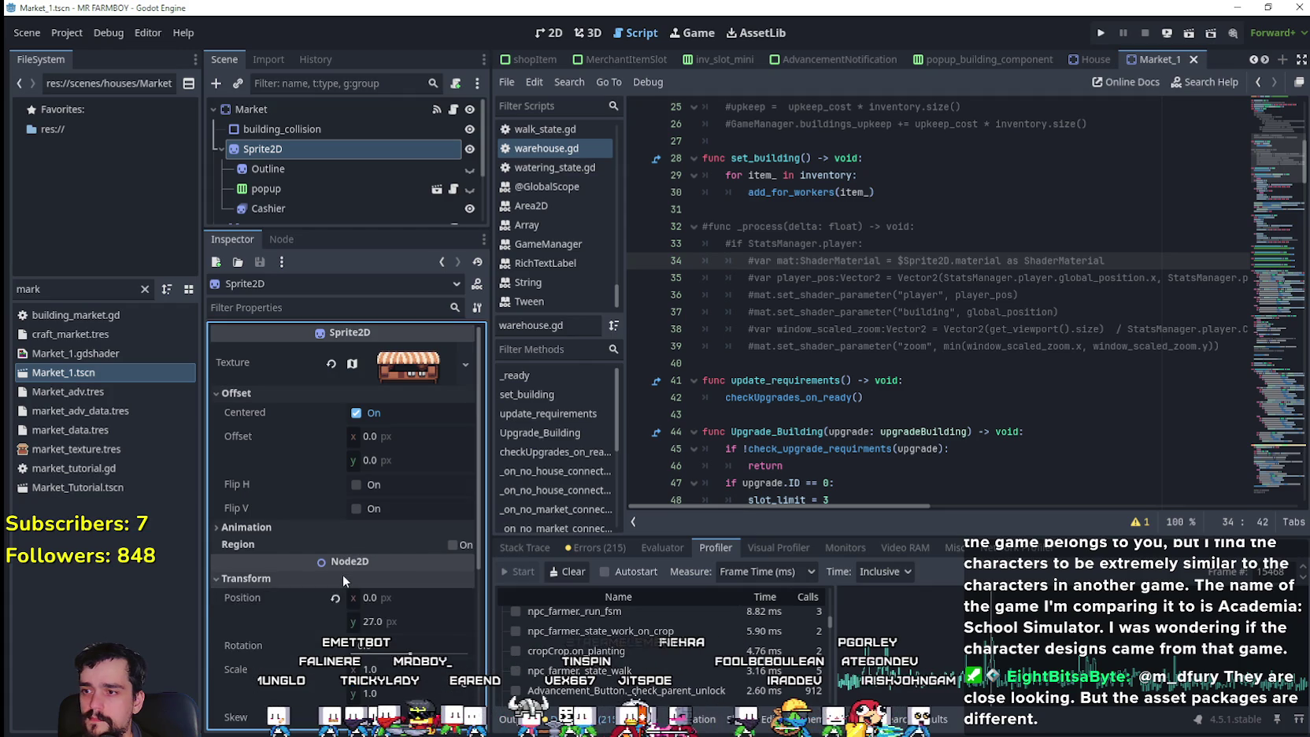
scroll(338, 606, "down", 1)
left_click(334, 632)
left_click(335, 632)
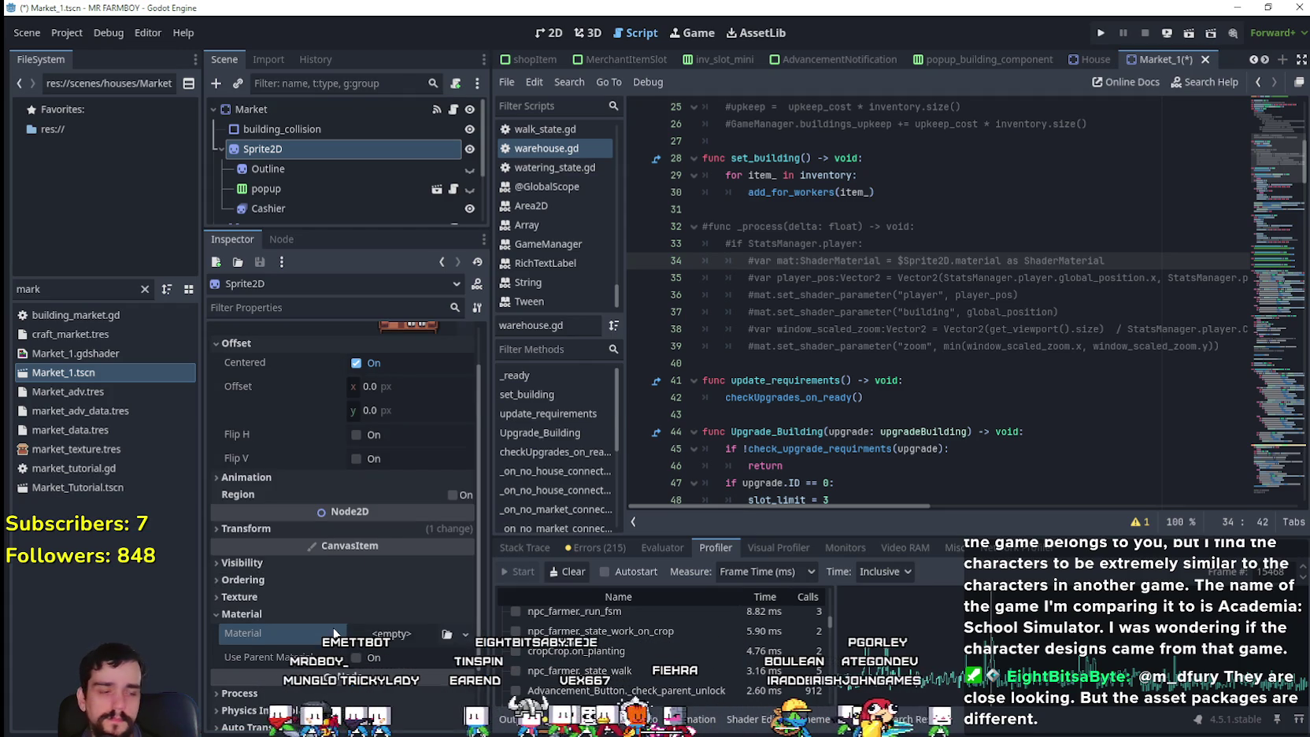
key("ctrl+s")
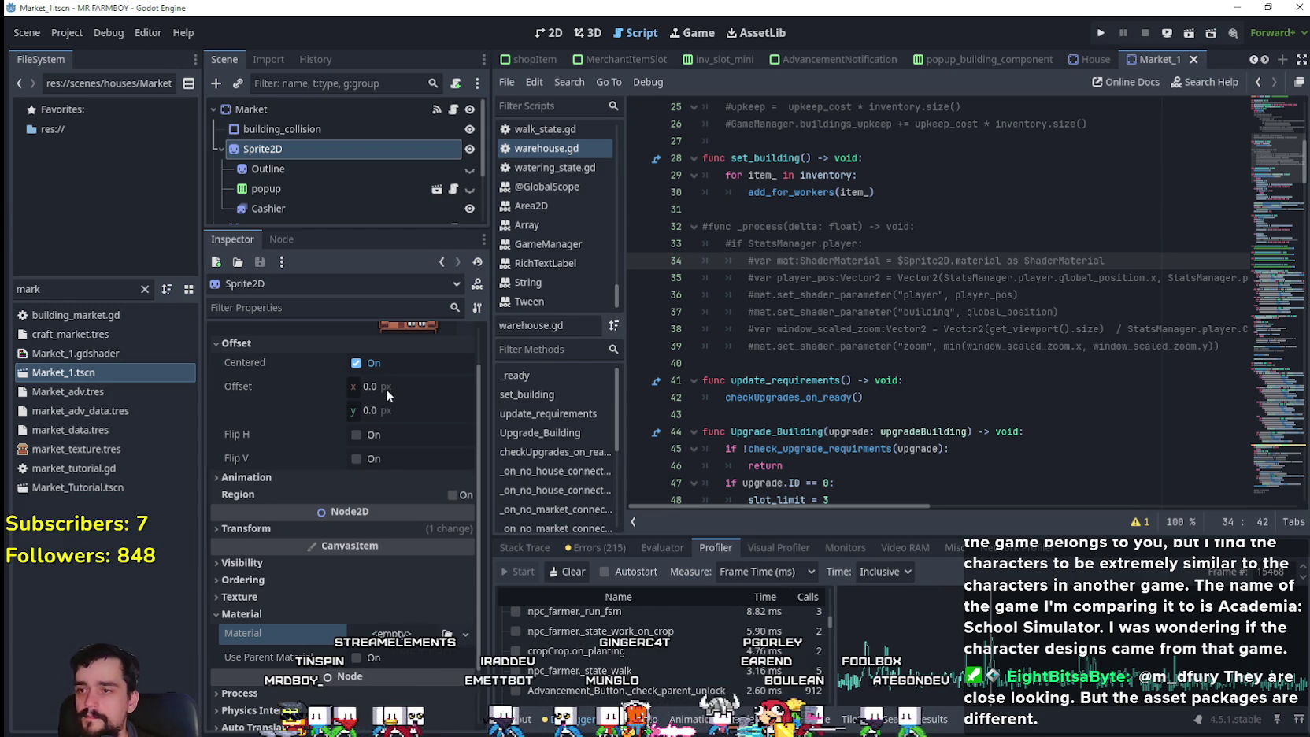
- Glance at the Steam window, then return to the Godot editor
key("alt+Tab")
mouse_move(454, 32)
key("alt+Tab")
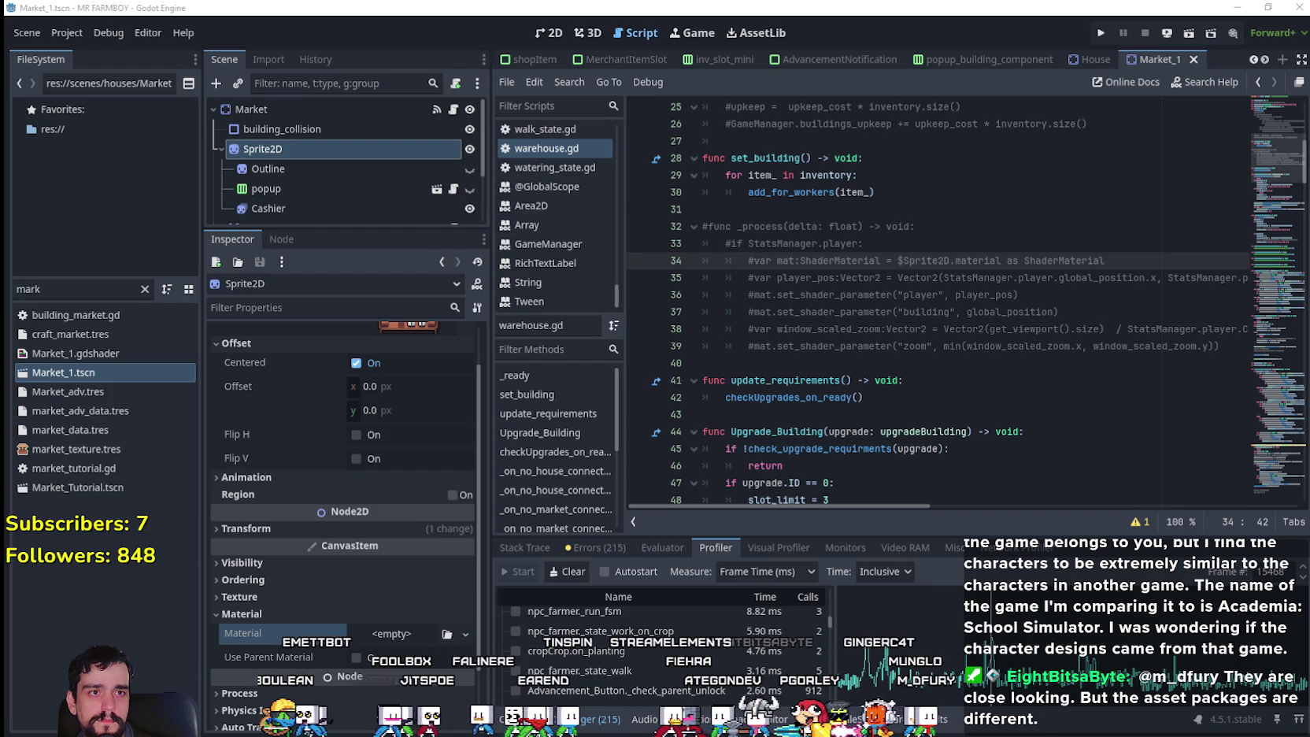
key("alt+Tab")
left_click(586, 503)
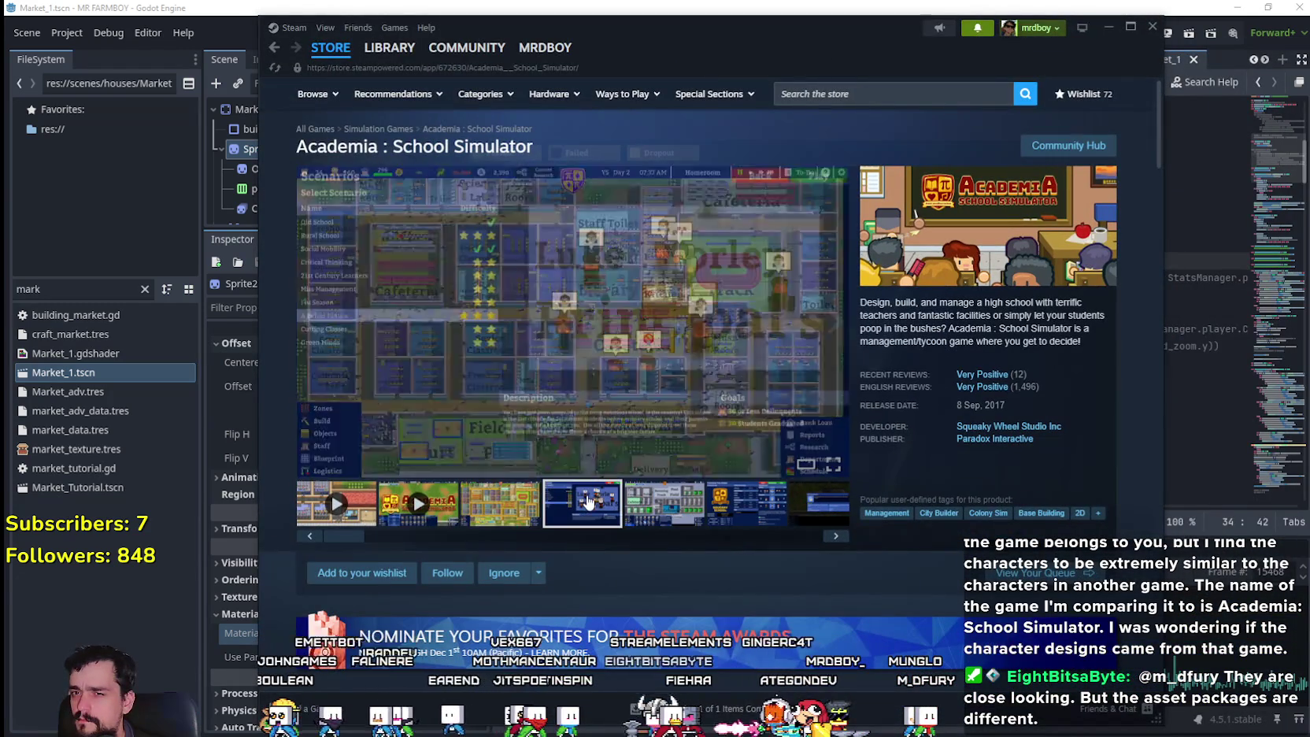
left_click(617, 467)
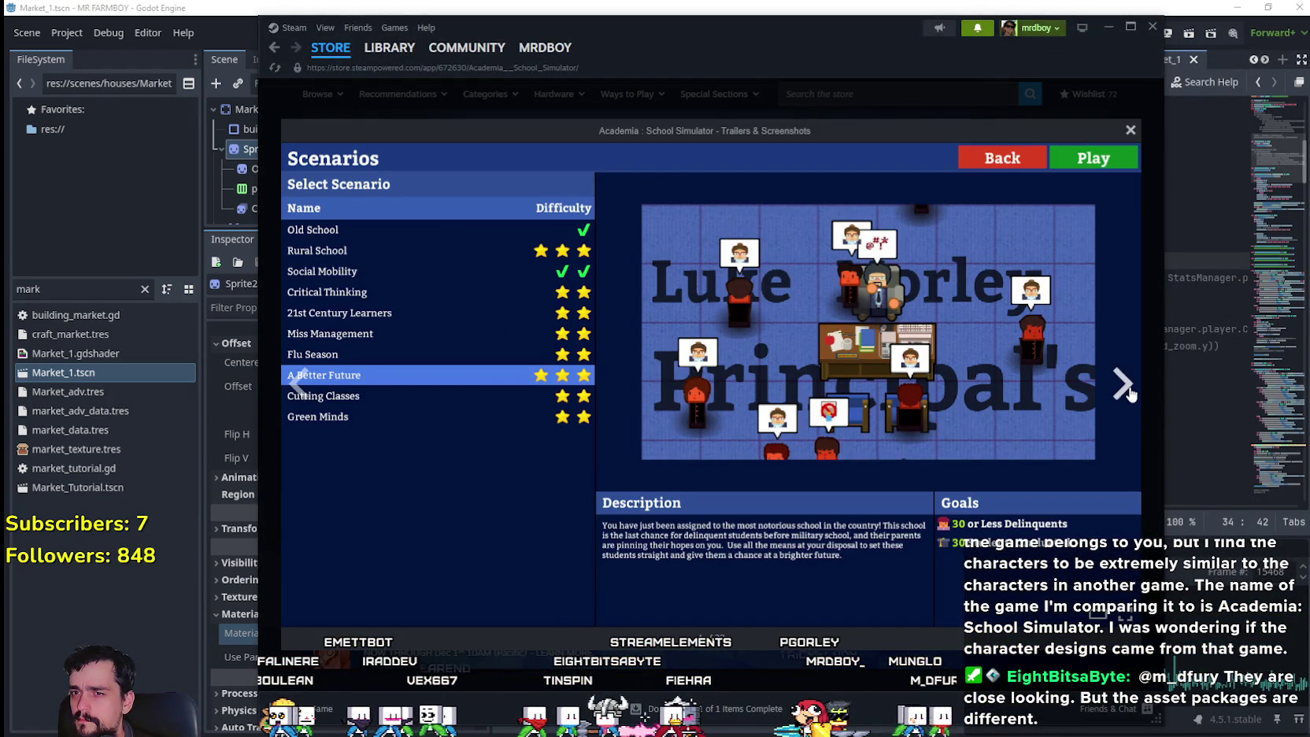
left_click(1127, 389)
left_click(1126, 389)
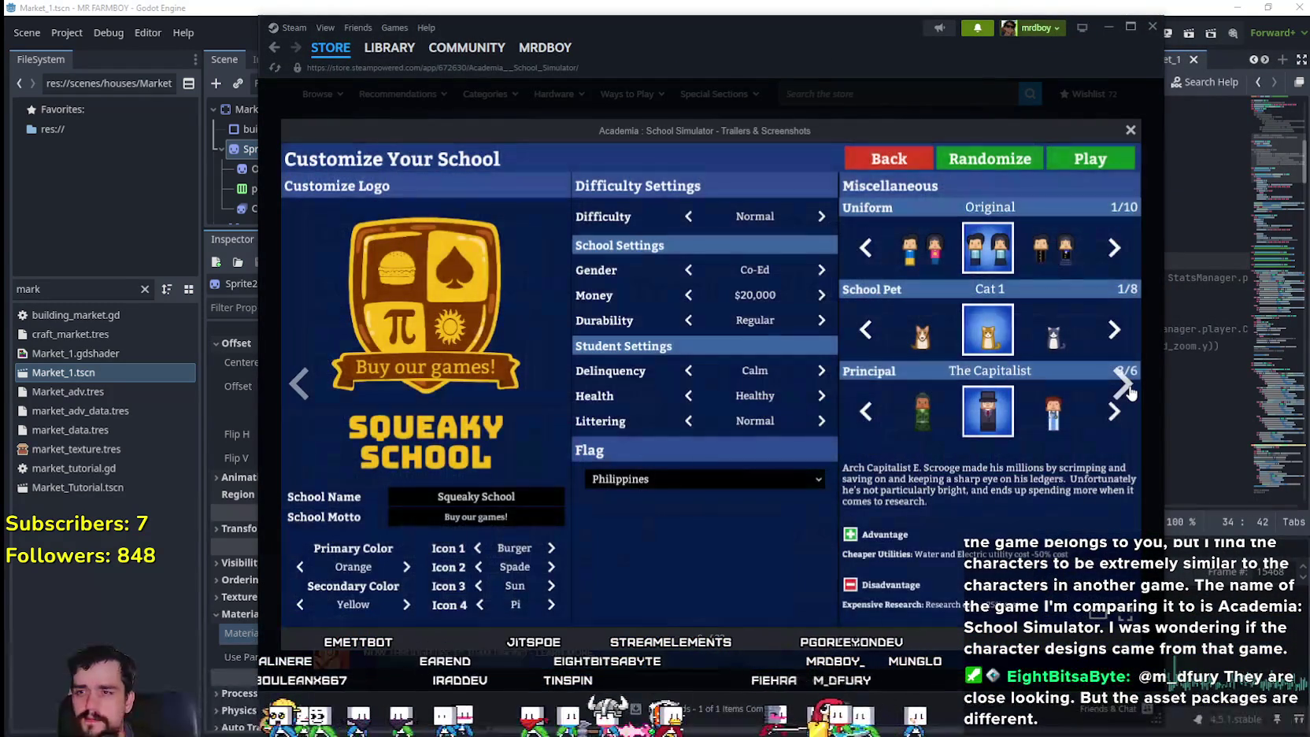
left_click(1126, 387)
left_click(1127, 387)
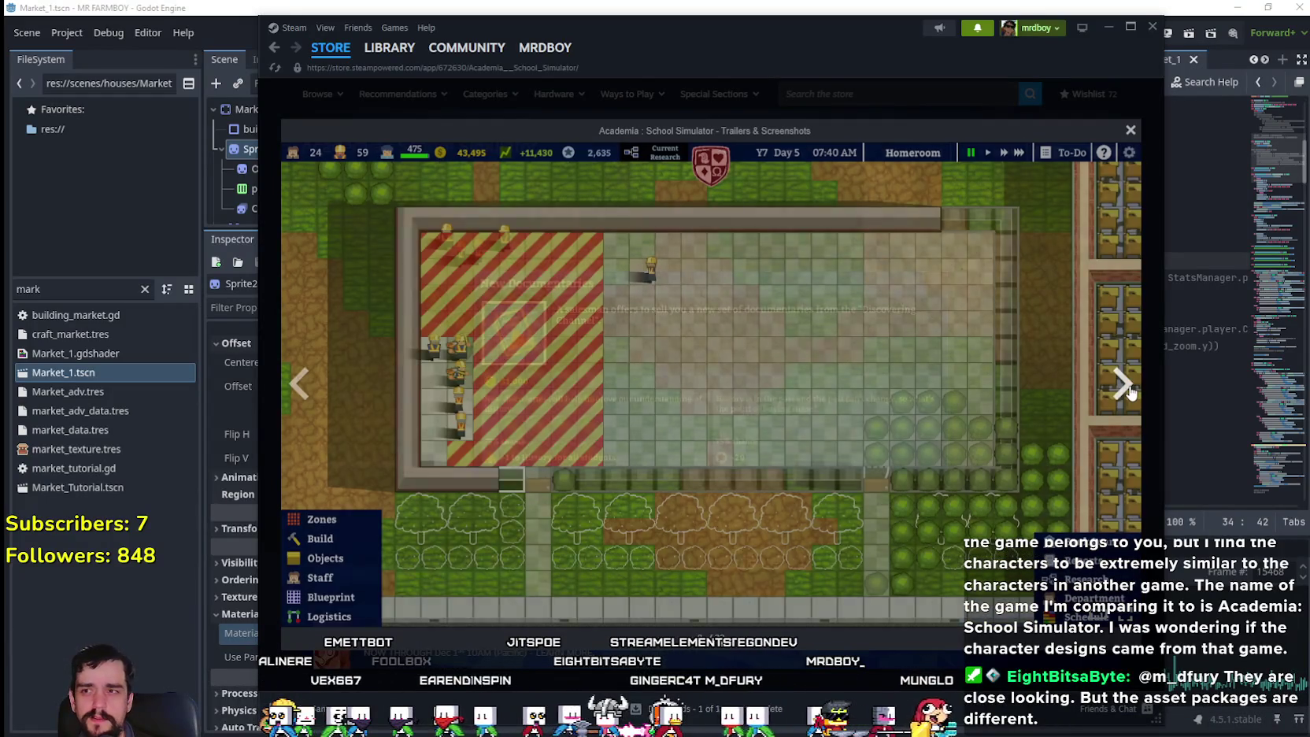
left_click(1126, 389)
key("Escape")
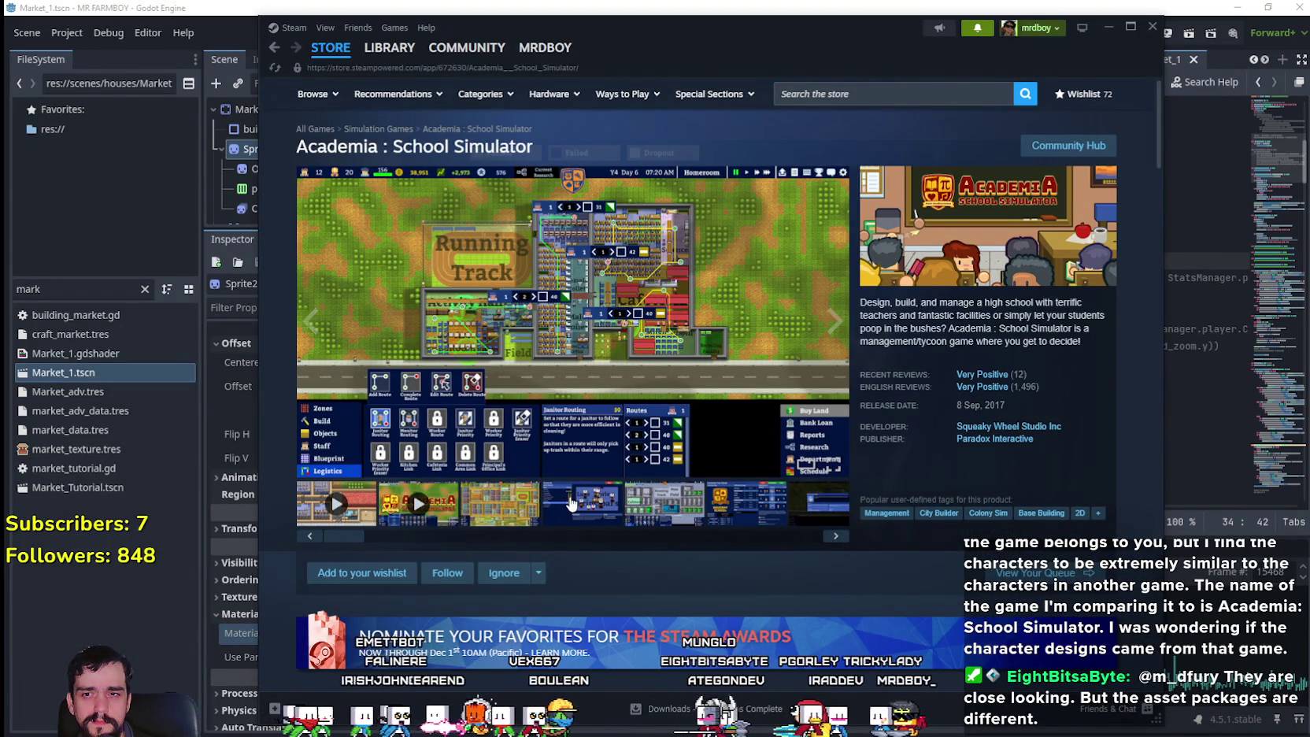
left_click(566, 505)
left_click(650, 443)
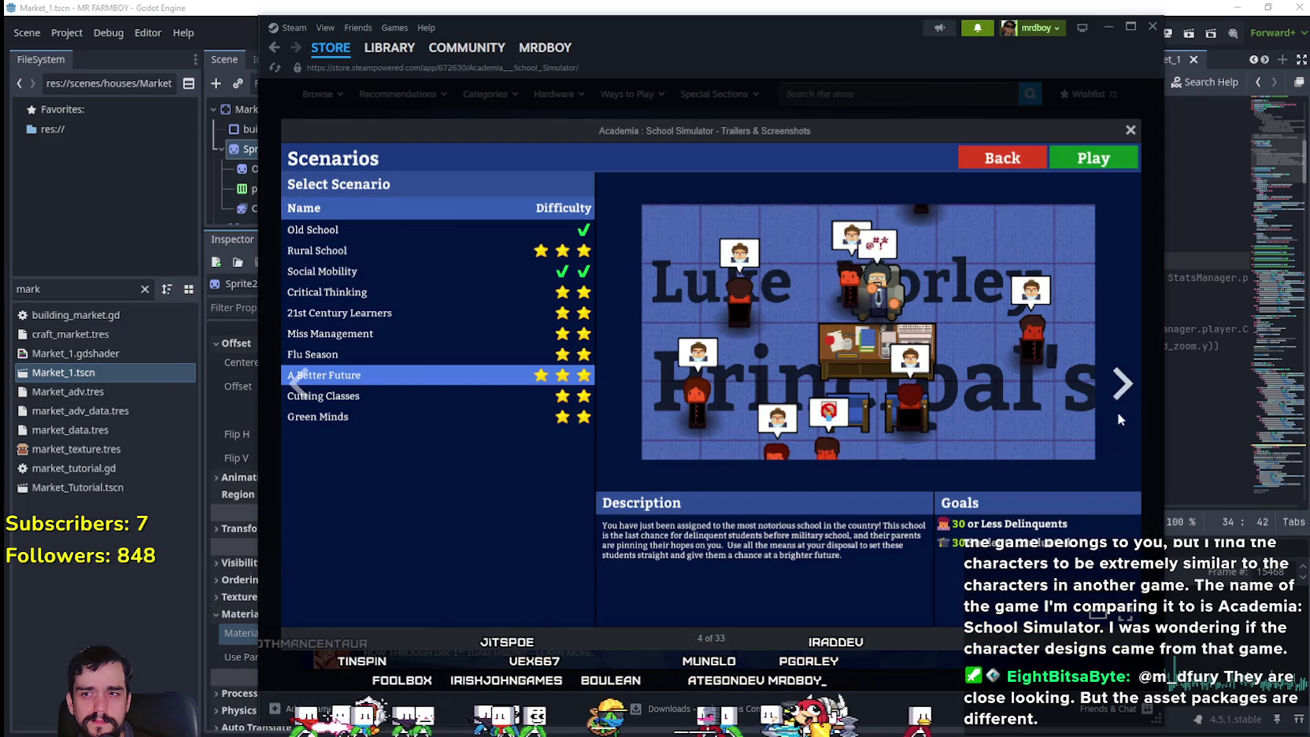
left_click(1120, 384)
left_click(1119, 384)
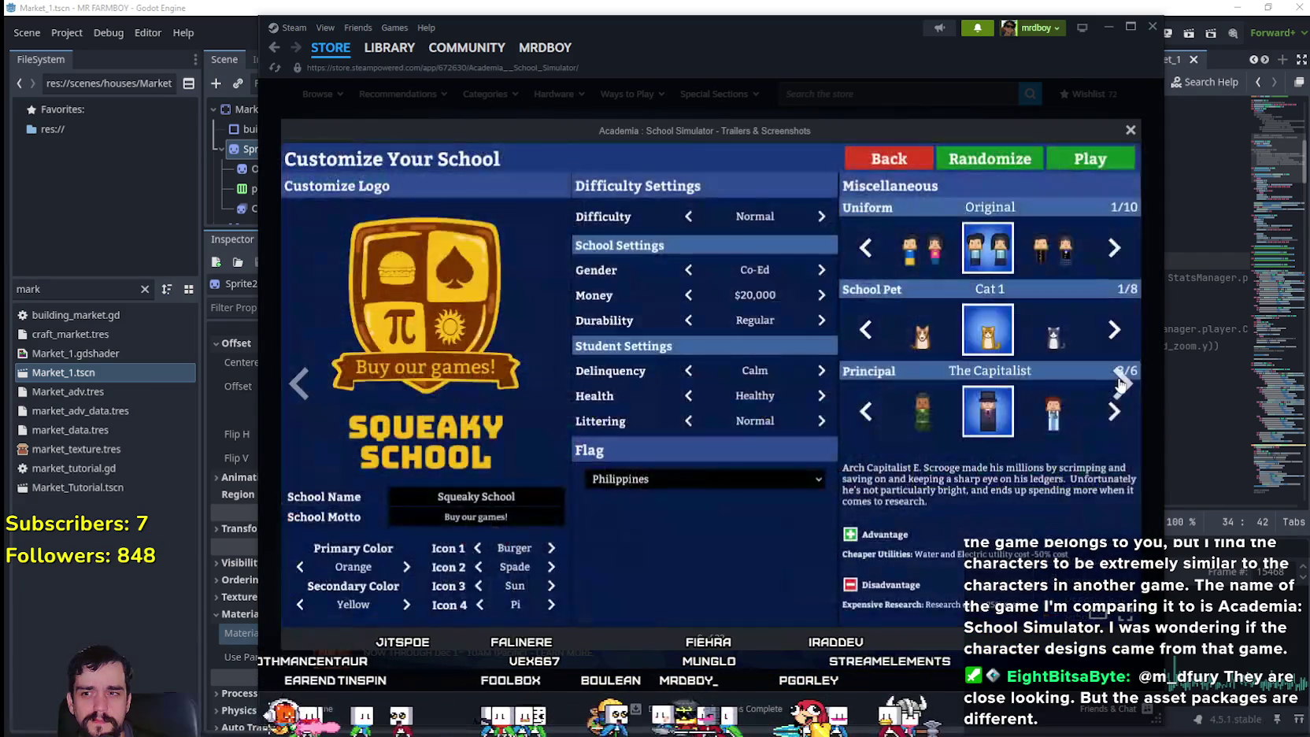
left_click(1120, 384)
left_click(1120, 384)
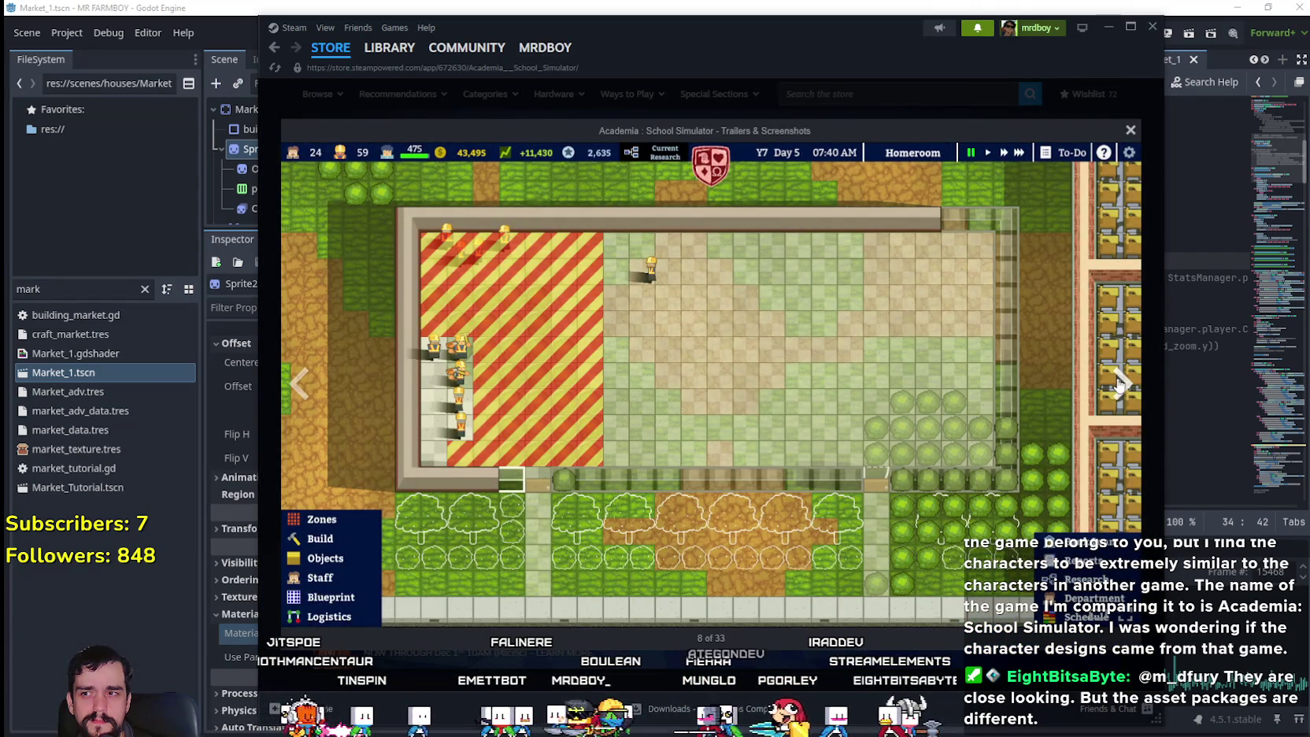
left_click(1120, 384)
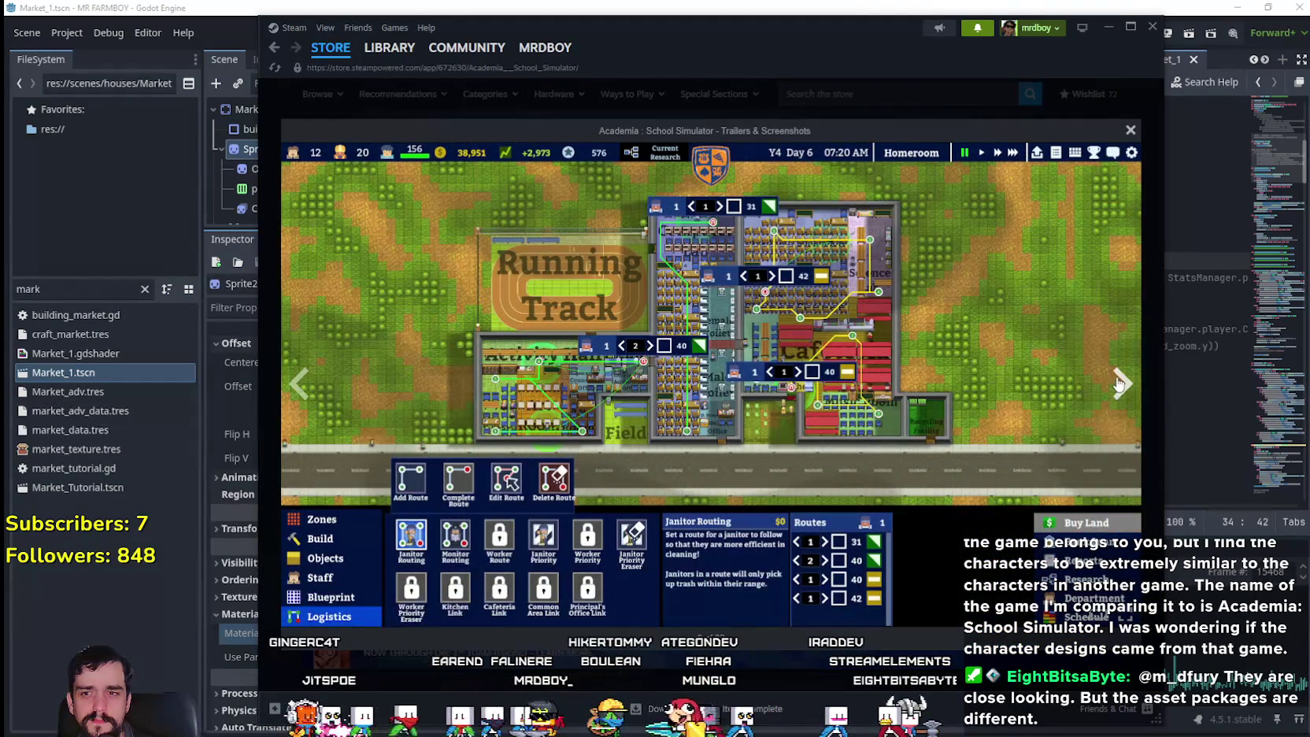
left_click(1120, 384)
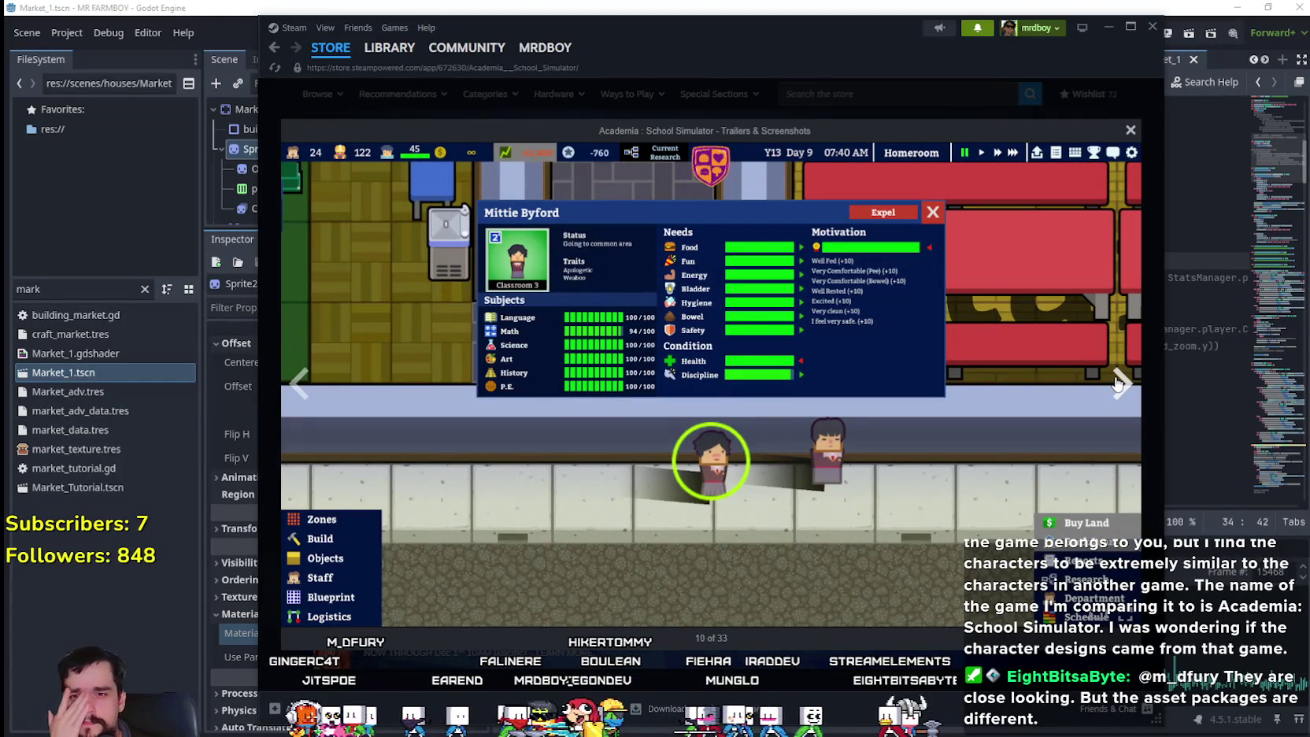
left_click(1118, 383)
left_click(1117, 384)
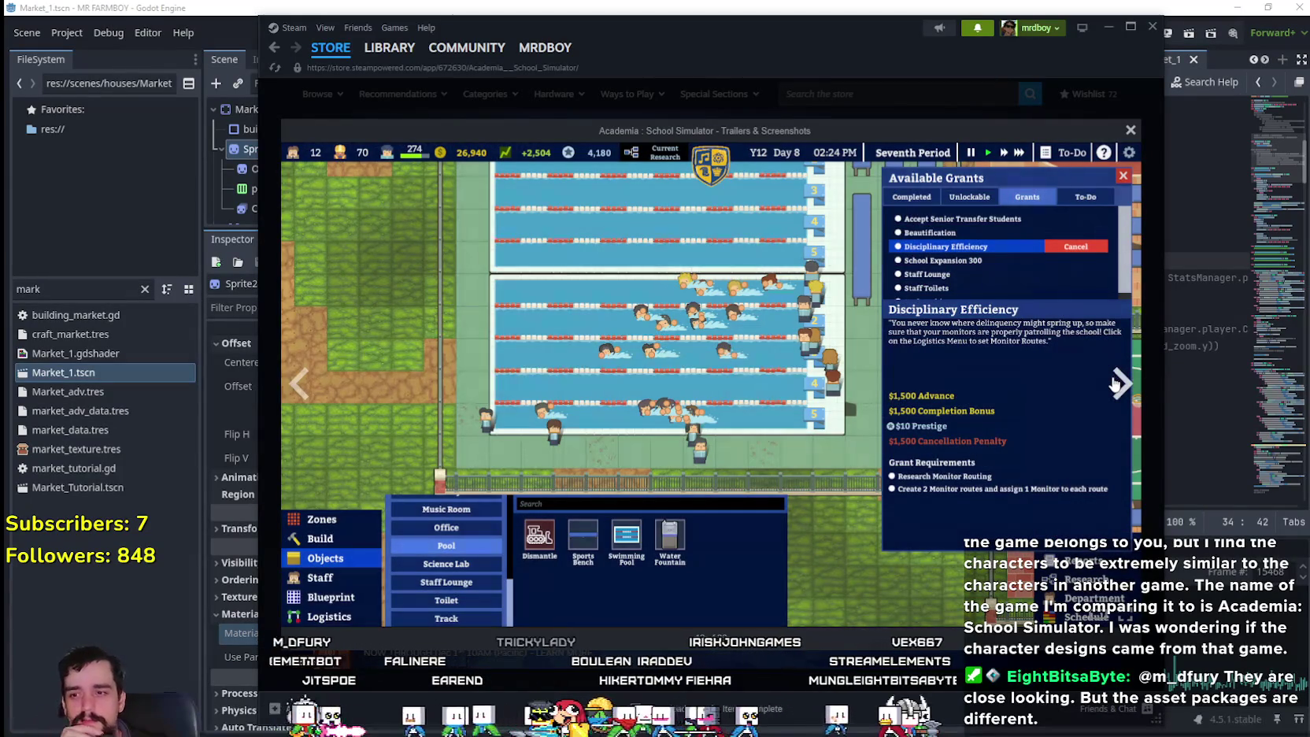
left_click(1118, 384)
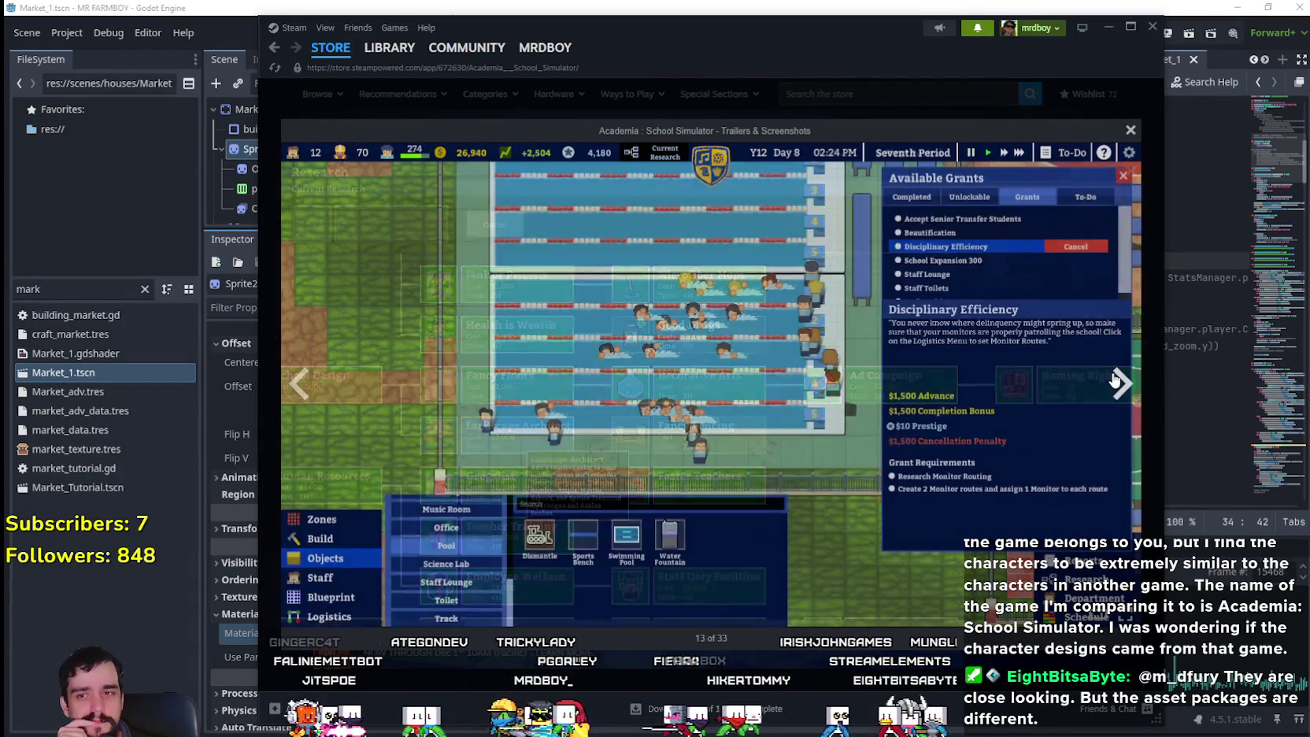
left_click(1118, 383)
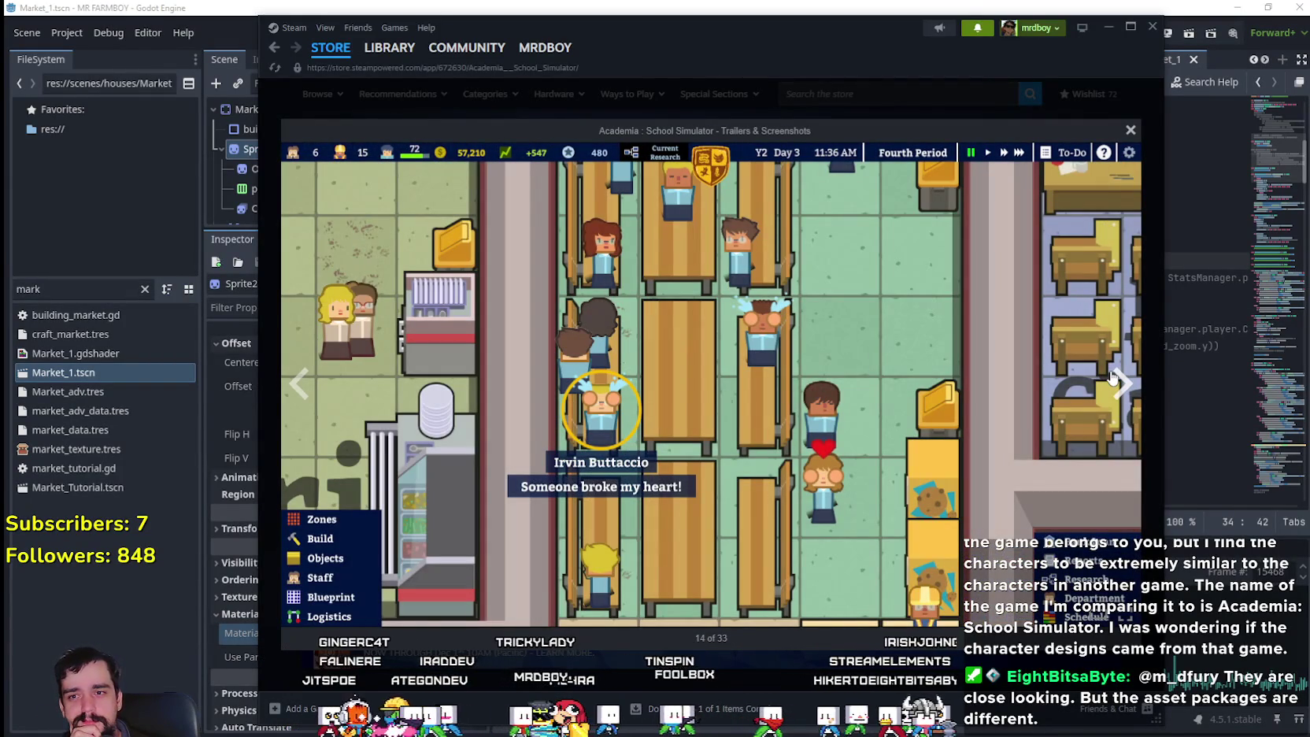
left_click(1118, 383)
left_click(1118, 383)
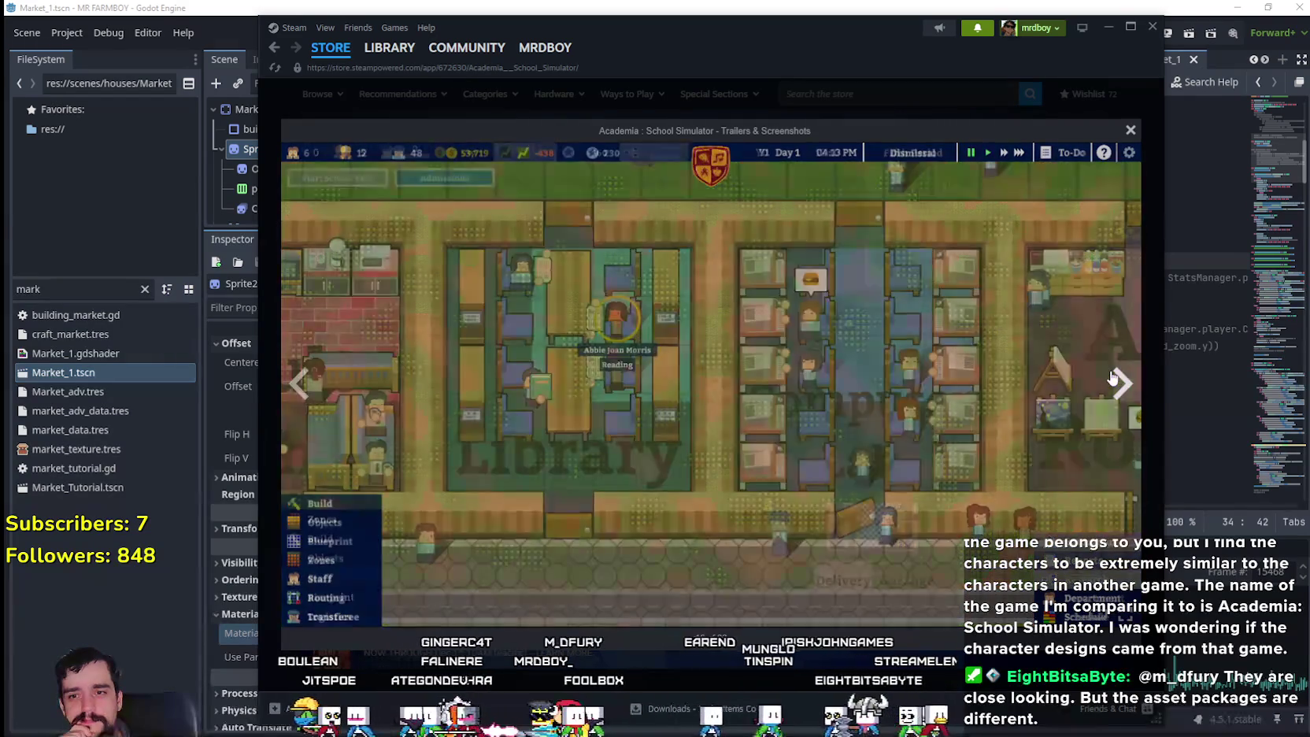
left_click(1119, 385)
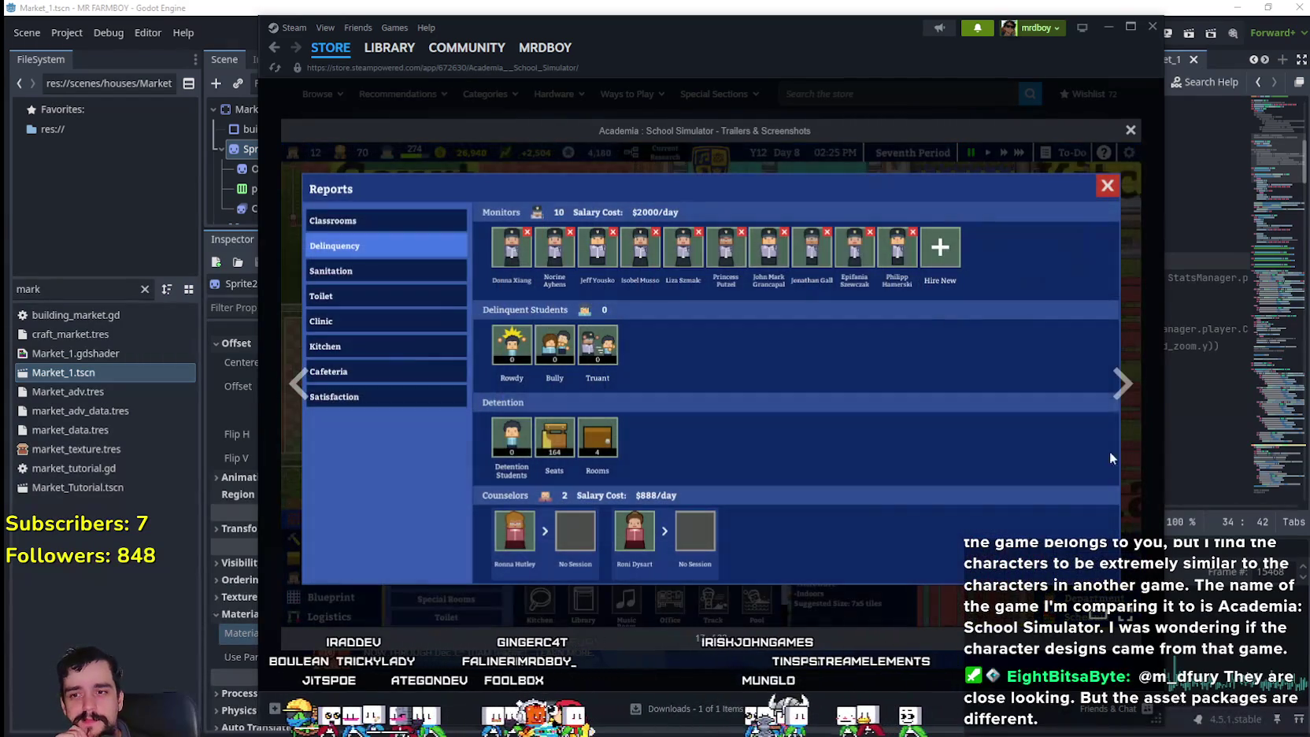
left_click(1119, 384)
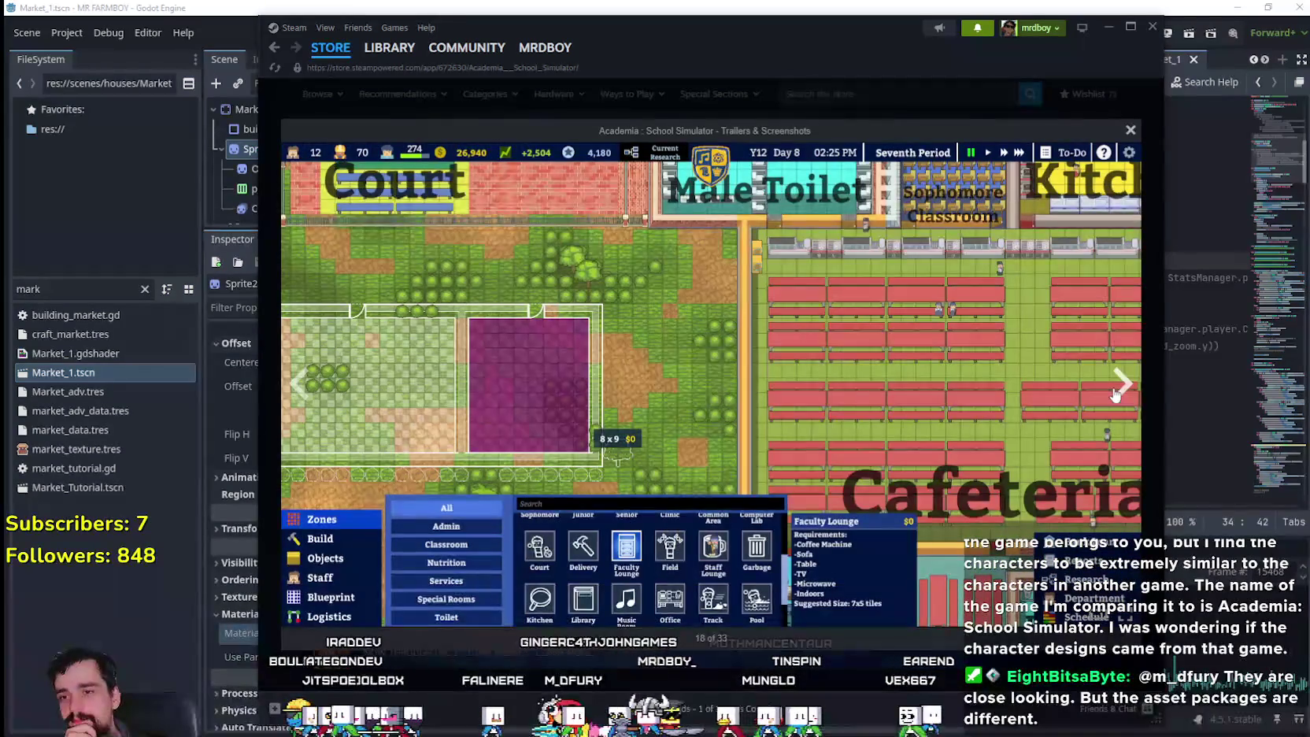
left_click(1117, 390)
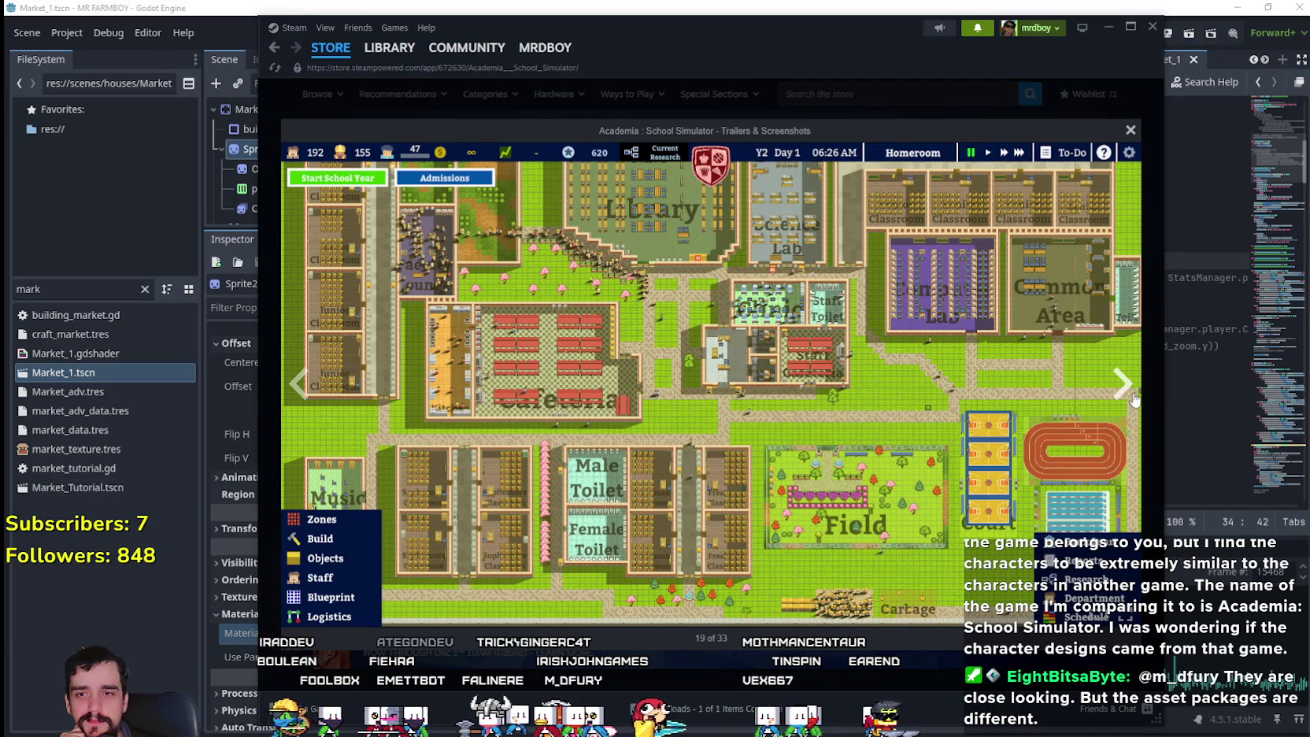
left_click(1123, 386)
left_click(1121, 389)
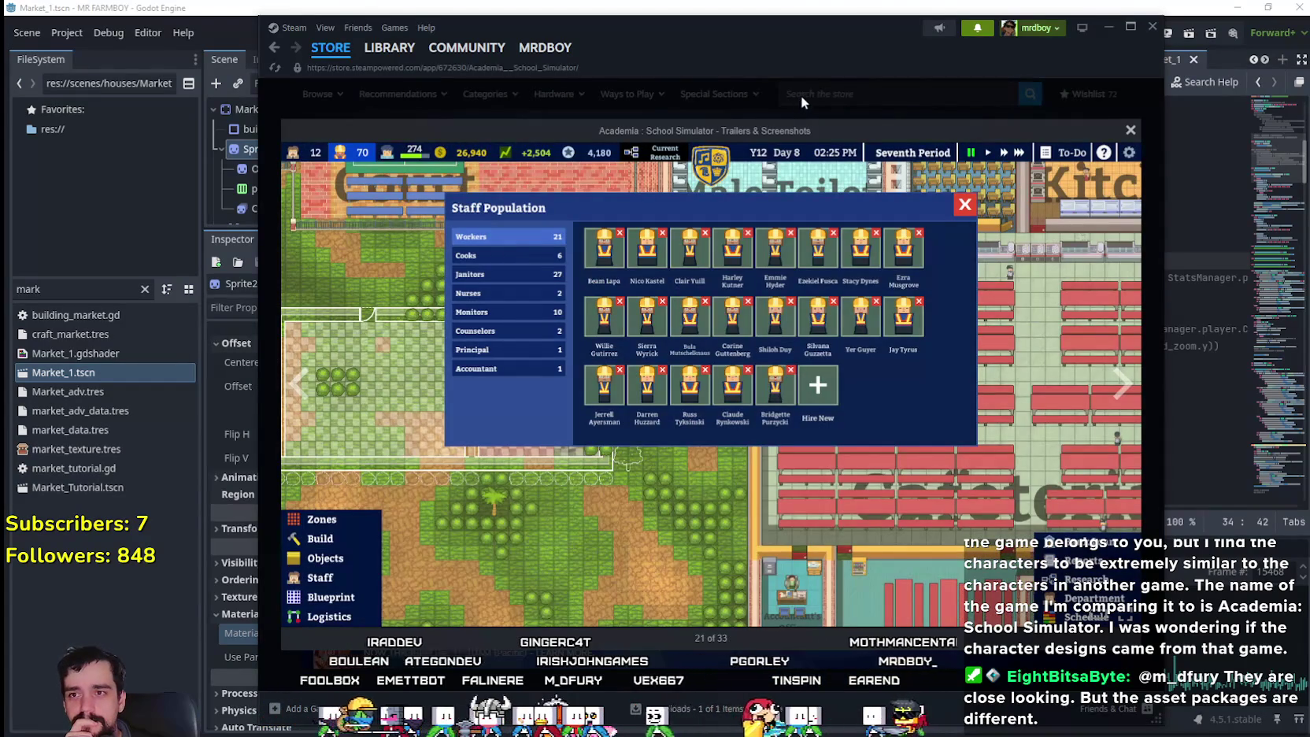
key("alt+Tab")
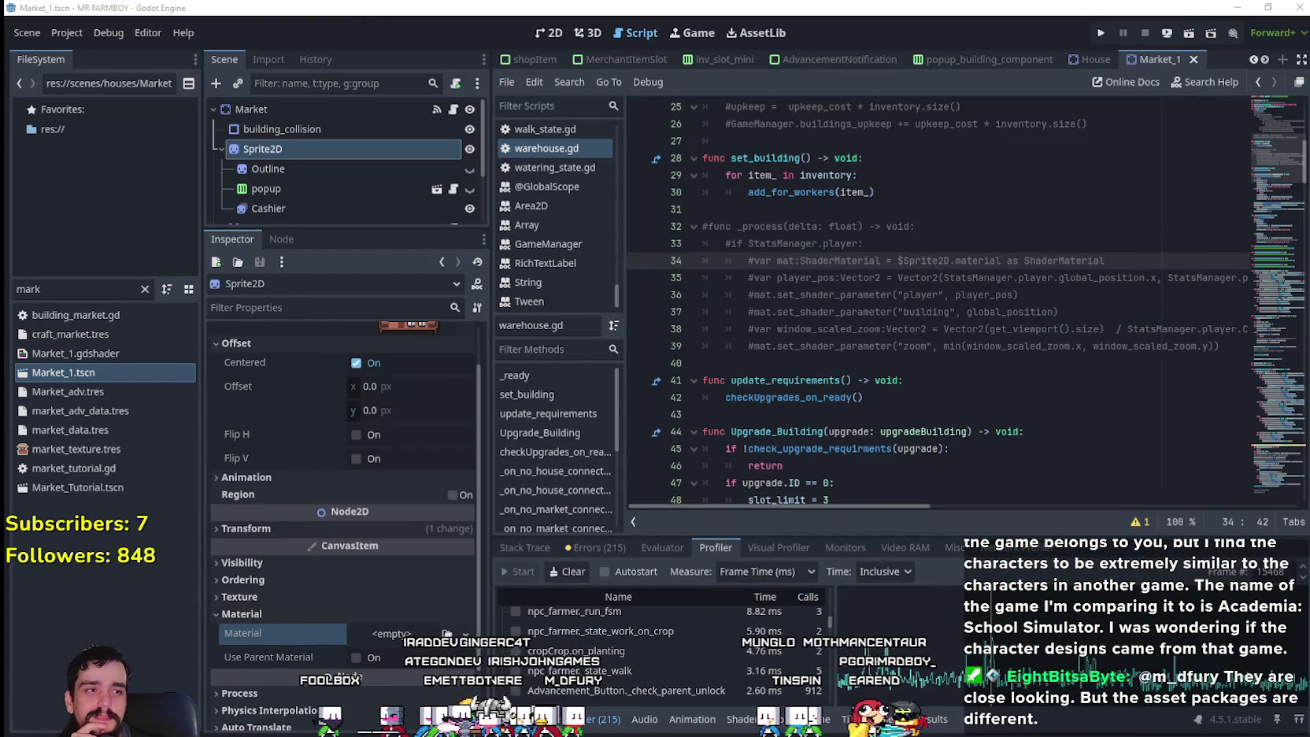
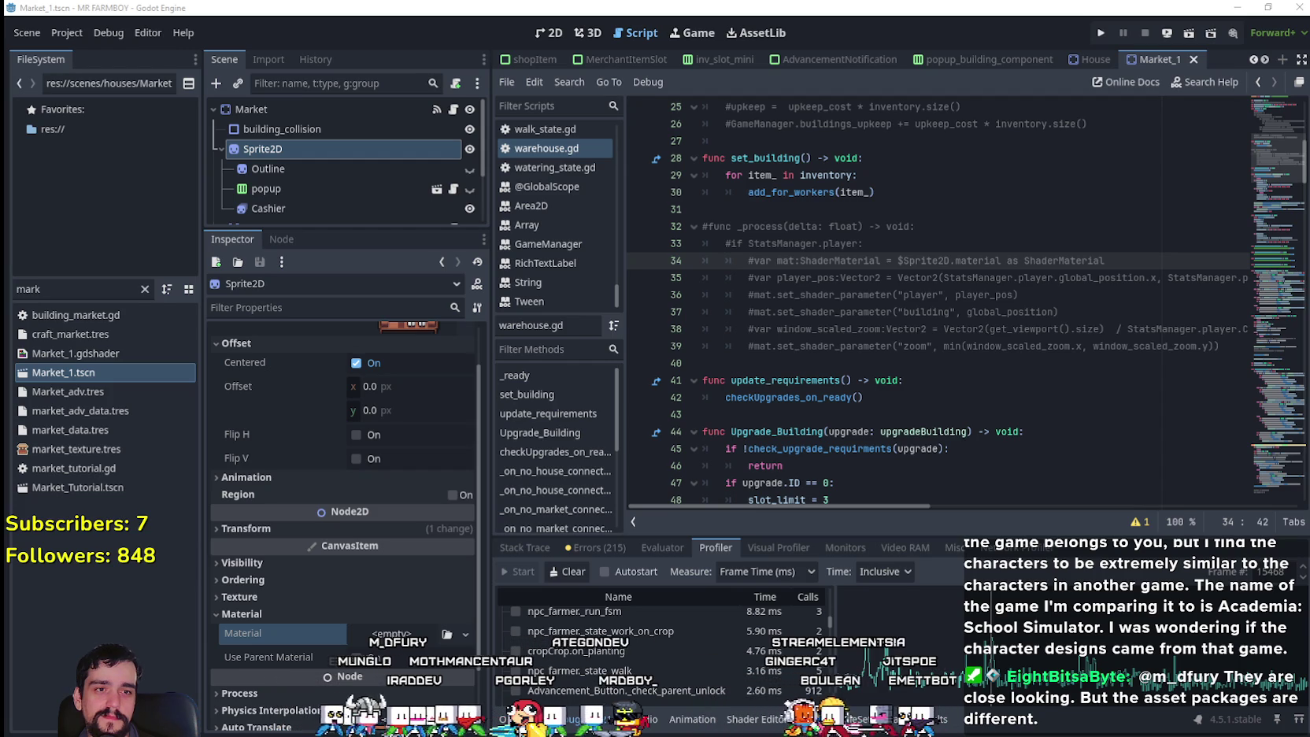
- Comment out the _process function (lines 39–47) in vegetable_shop_new.gd and save
left_click(1079, 414)
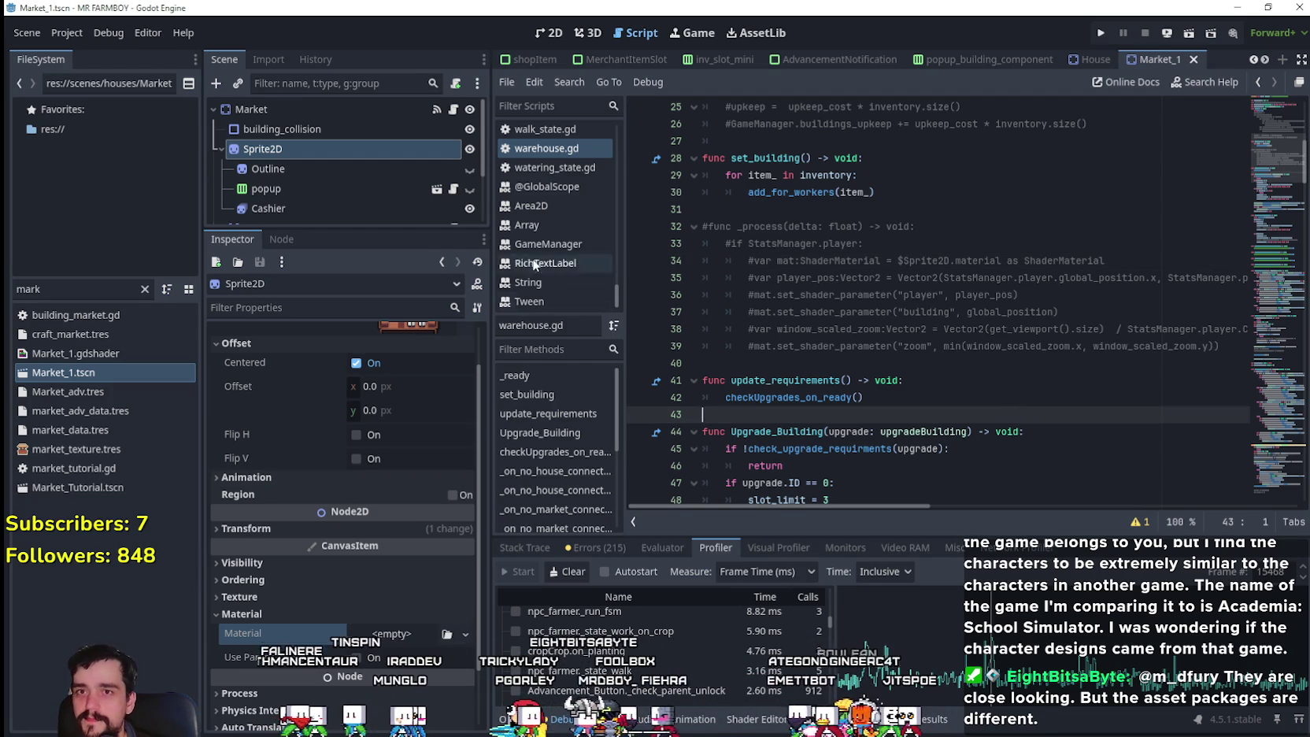
left_click(453, 110)
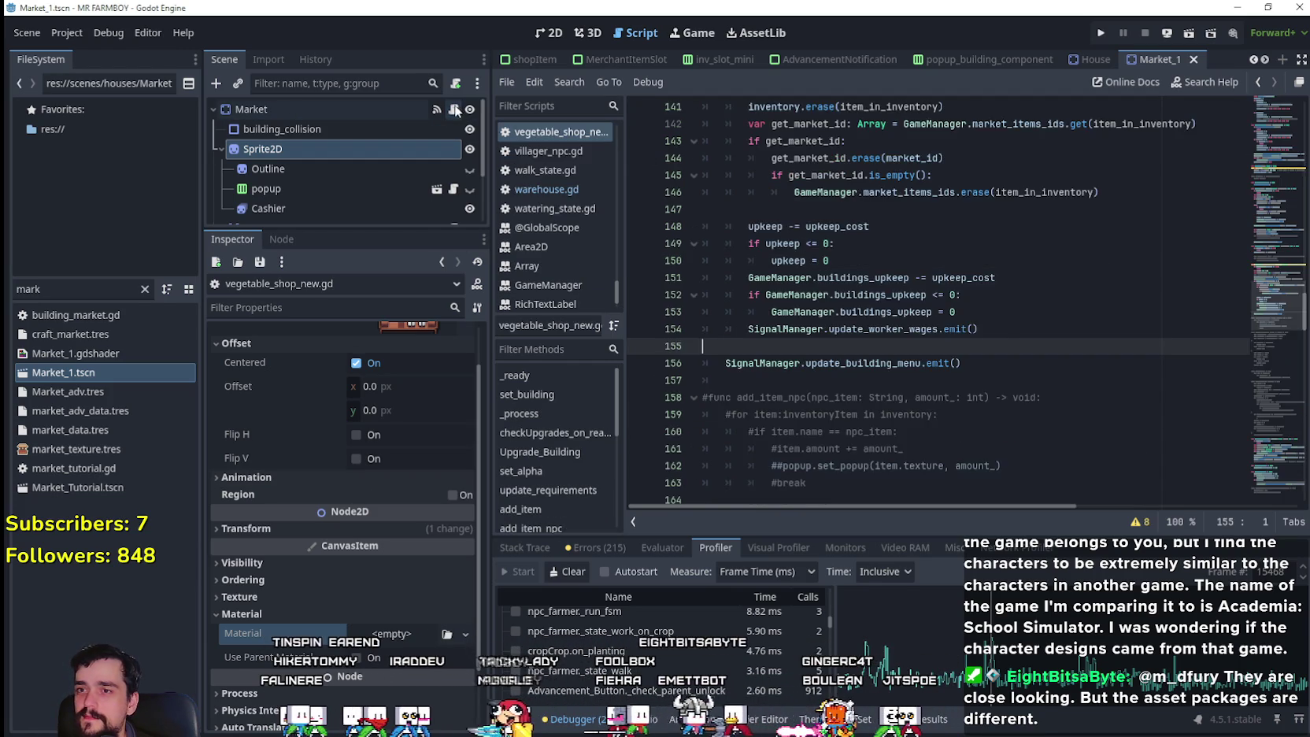
mouse_move(1259, 289)
left_mouse_down()
mouse_move(1232, 86)
mouse_move(1242, 163)
mouse_move(1240, 143)
left_mouse_up()
scroll(983, 321, "down", 3)
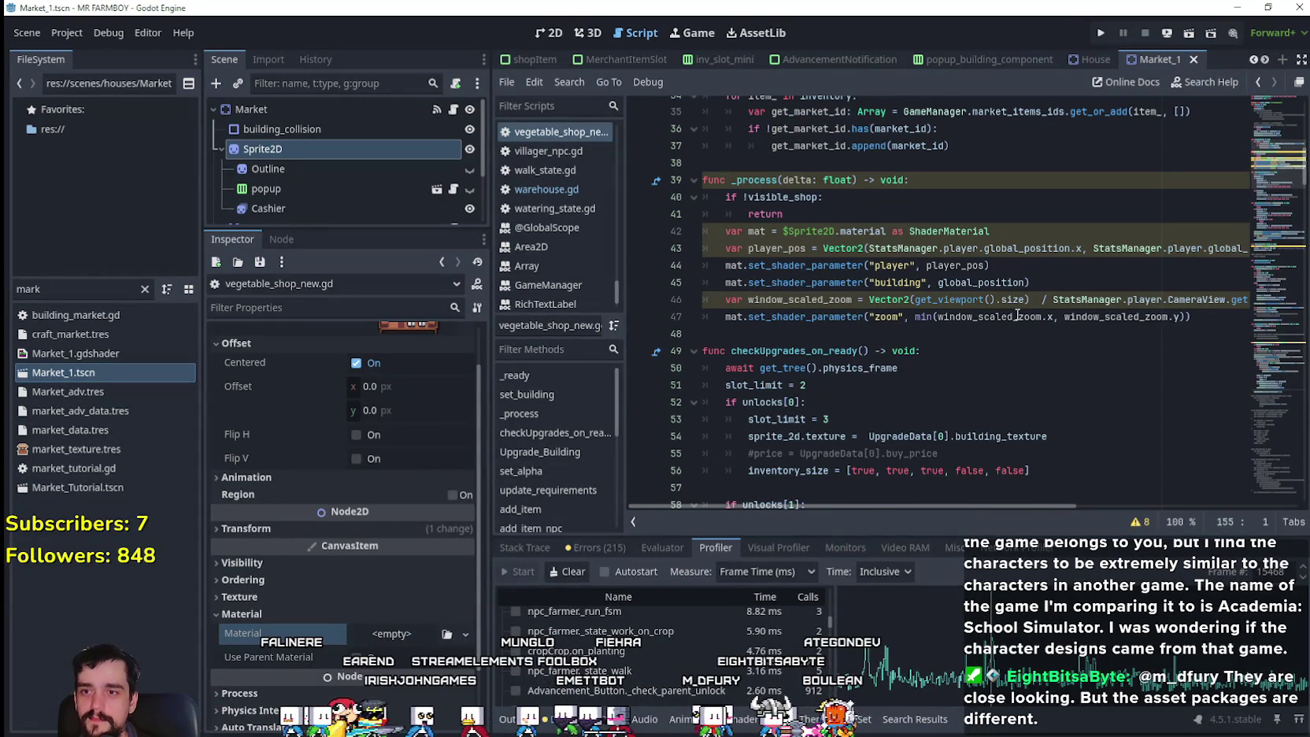
left_click_drag(1195, 313, 696, 180)
key("ctrl+k")
left_click(783, 317)
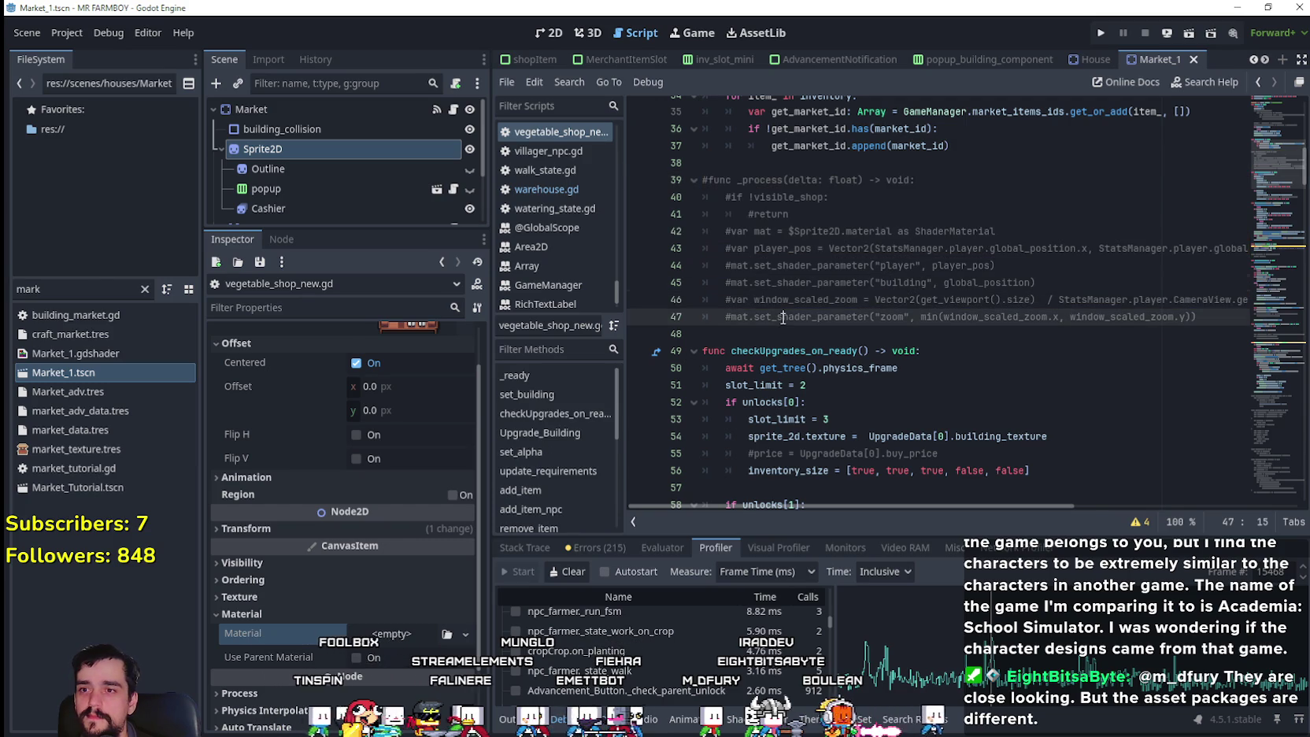
key("ctrl+s")
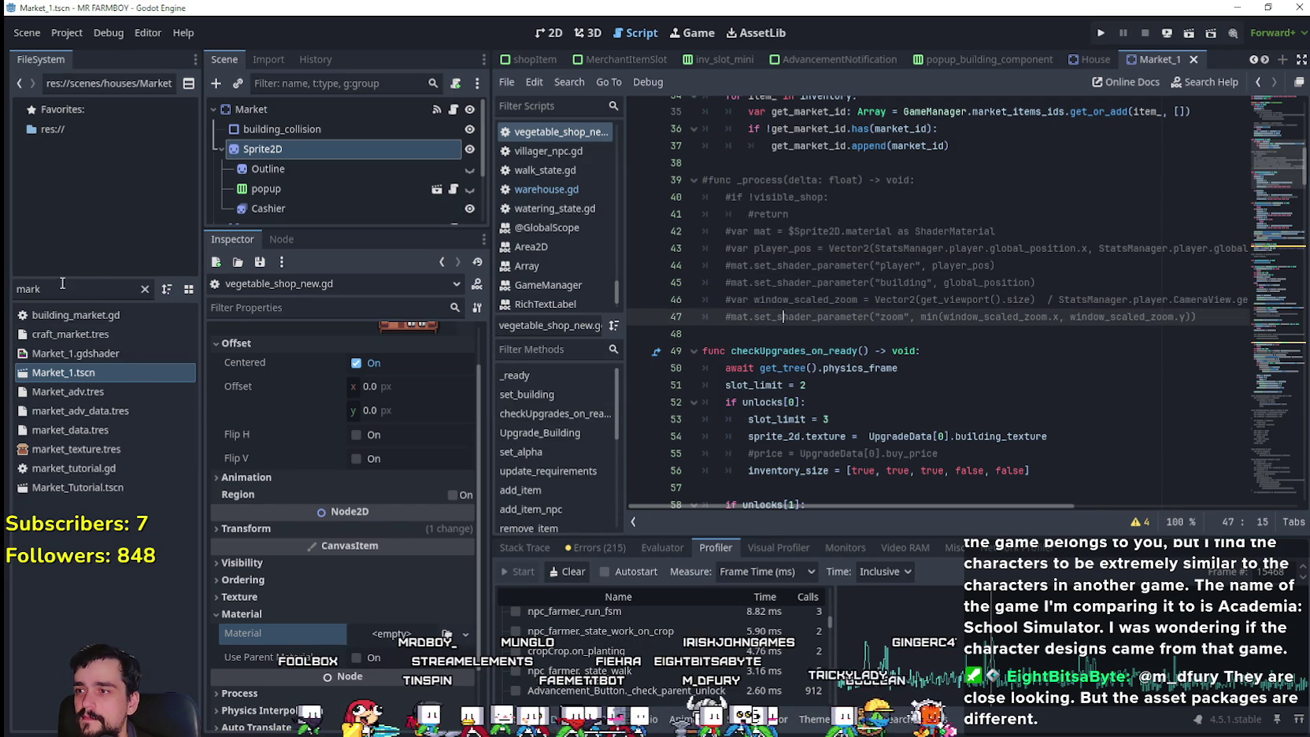
- Switch to the House scene and bring up its house.gd script
double_click(32, 289)
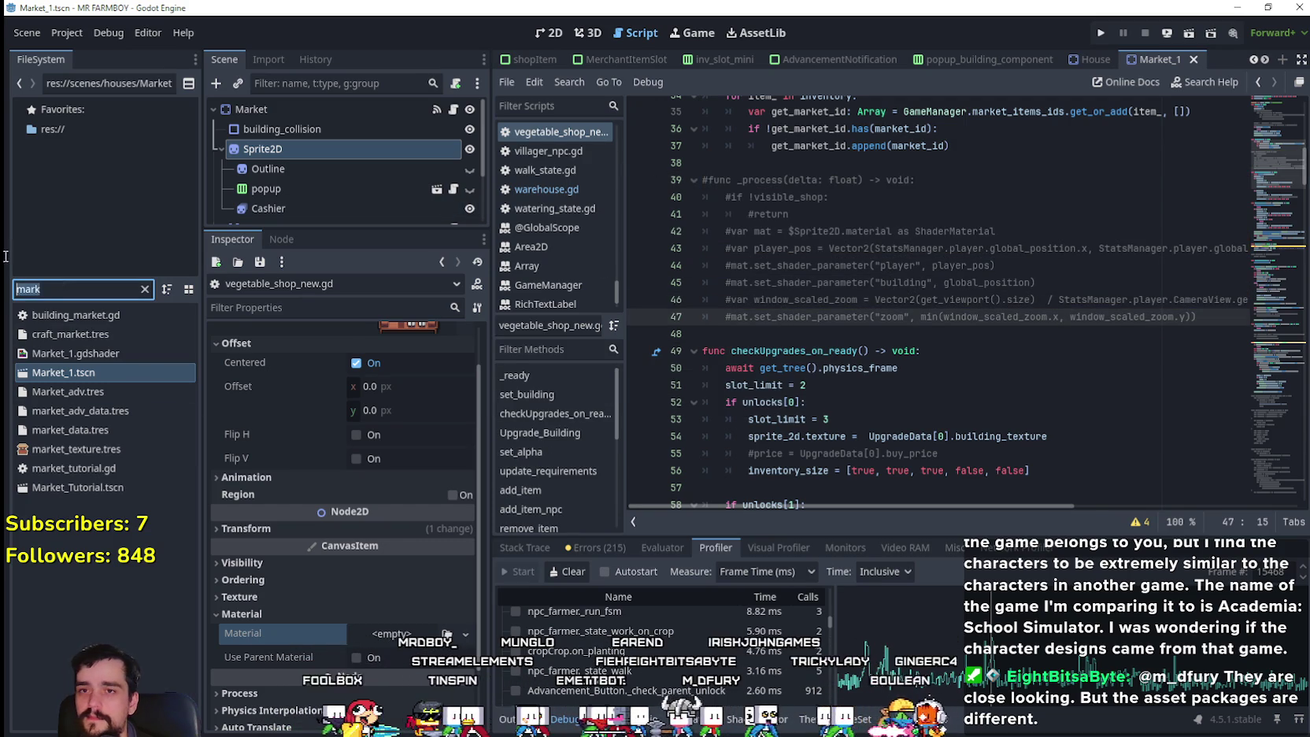
left_click(1086, 57)
left_click(453, 110)
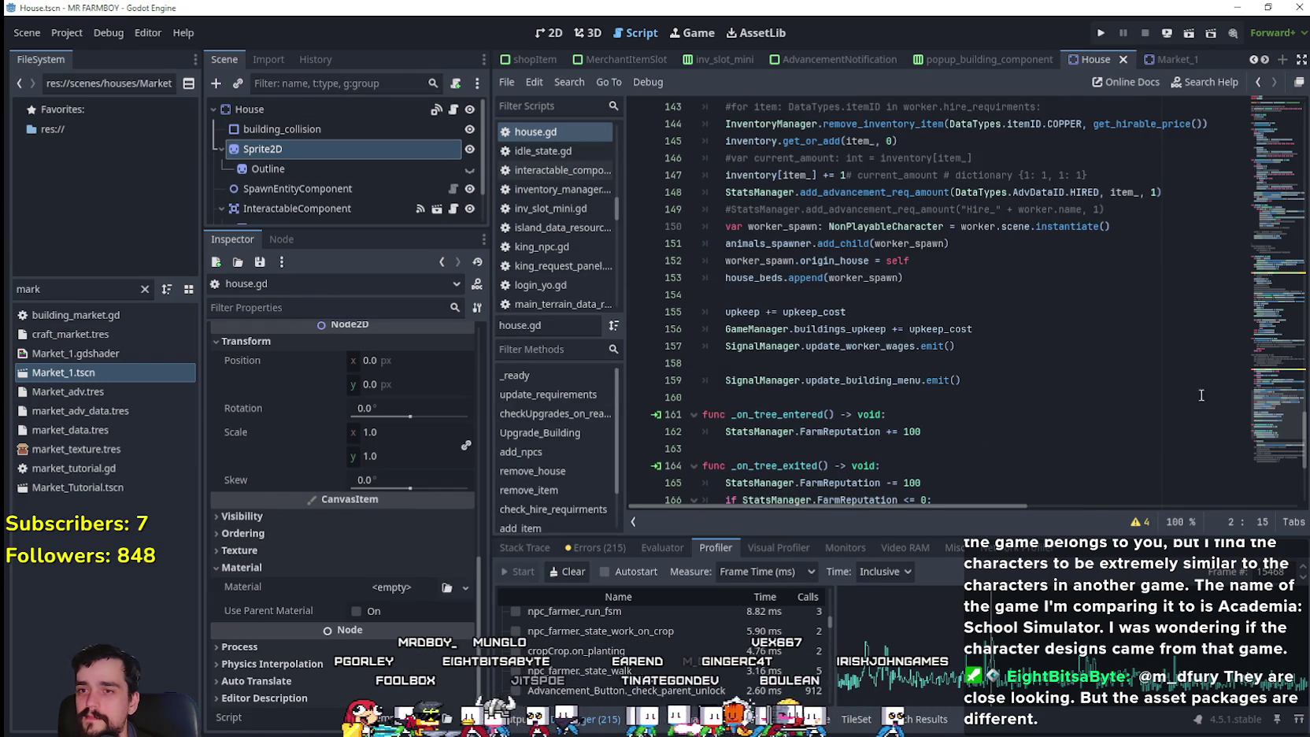
- Filter the FileSystem for 'barn', open Barn.tscn and show its barn.gd script
mouse_move(1271, 387)
left_mouse_down()
mouse_move(1265, 118)
mouse_move(1275, 341)
left_mouse_up()
scroll(1066, 383, "down", 7)
double_click(65, 290)
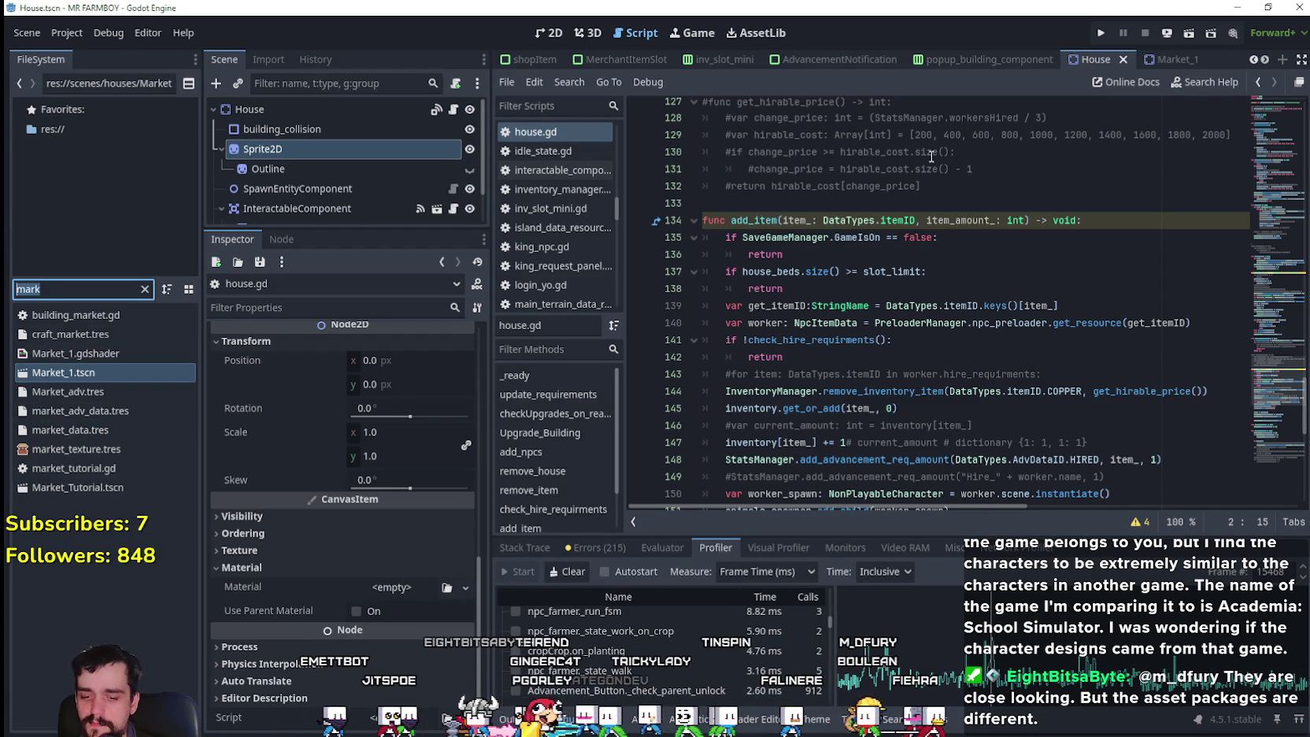
type("b")
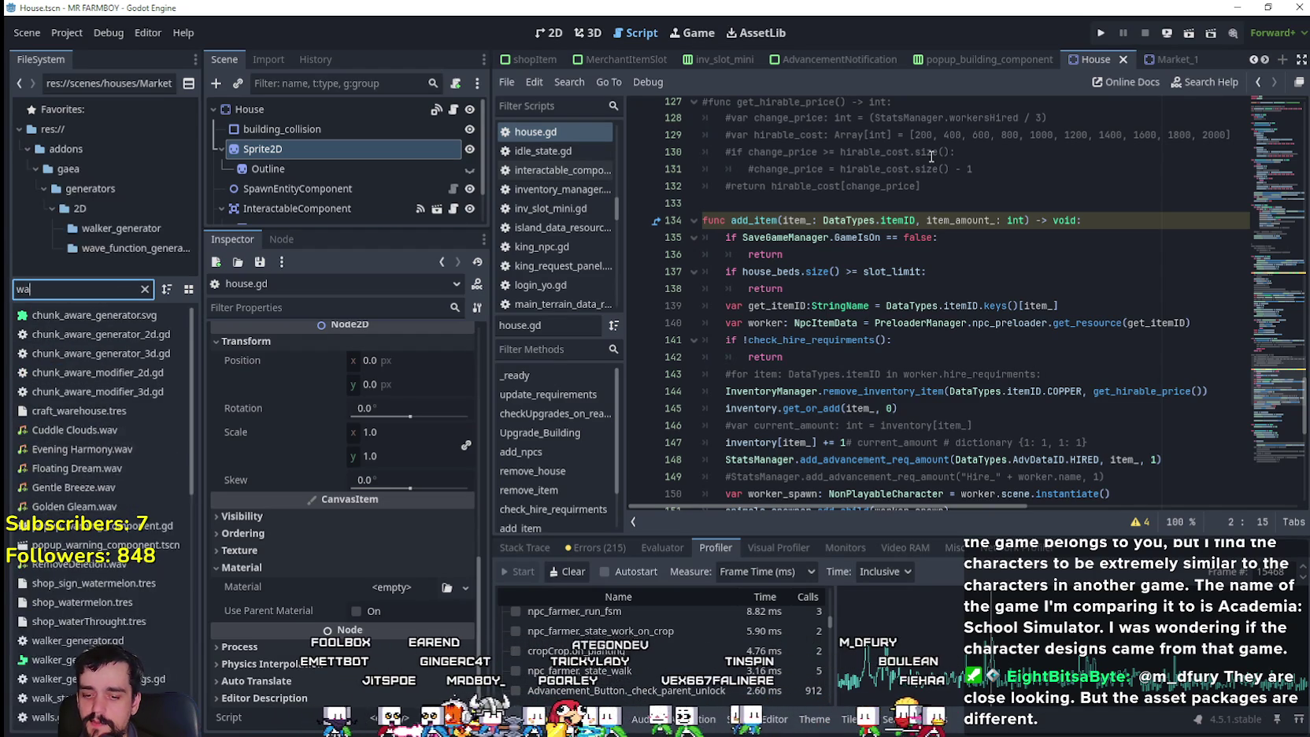
type("arn")
double_click(53, 334)
left_click(459, 110)
mouse_move(1279, 303)
left_mouse_down()
mouse_move(1263, 183)
mouse_move(1273, 116)
mouse_move(1271, 448)
mouse_move(1258, 102)
left_mouse_up()
- Comment out barn.gd's _process function on lines 14–21
mouse_move(1216, 445)
left_mouse_down()
mouse_move(756, 441)
mouse_move(692, 329)
left_mouse_up()
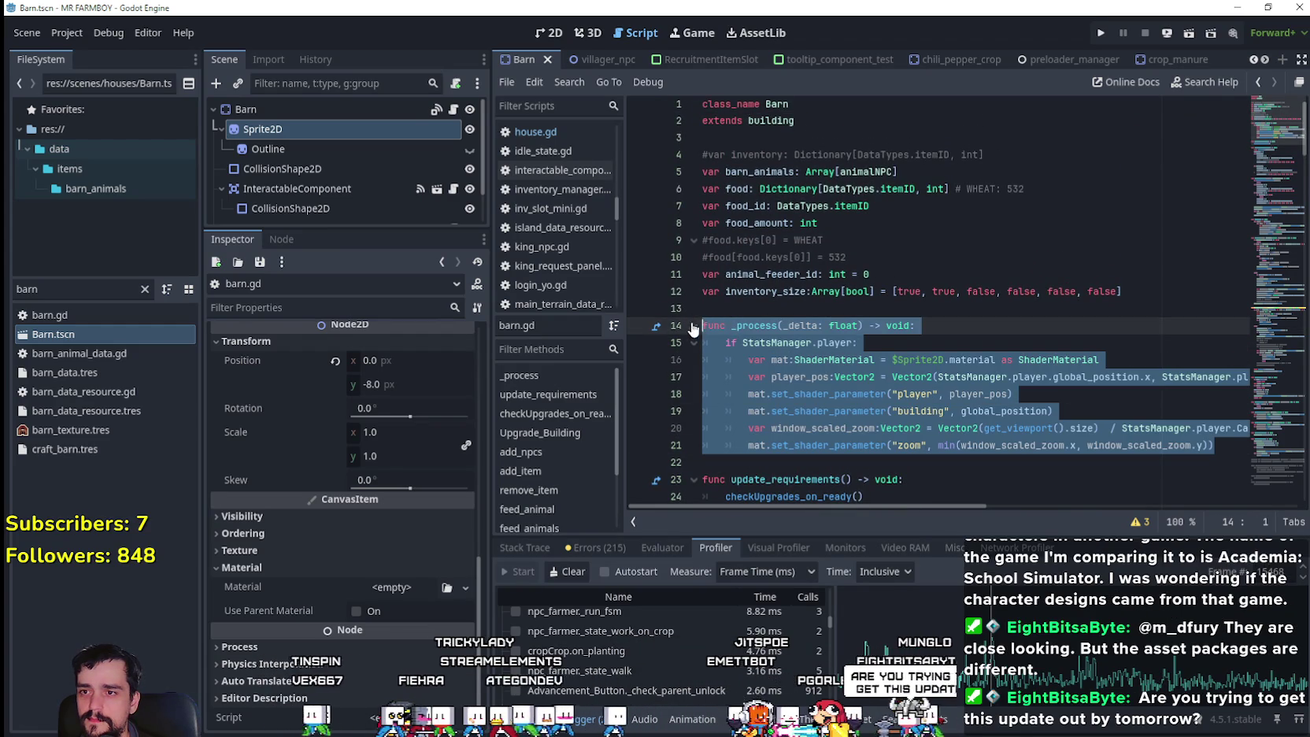
key("ctrl+k")
left_click(769, 308)
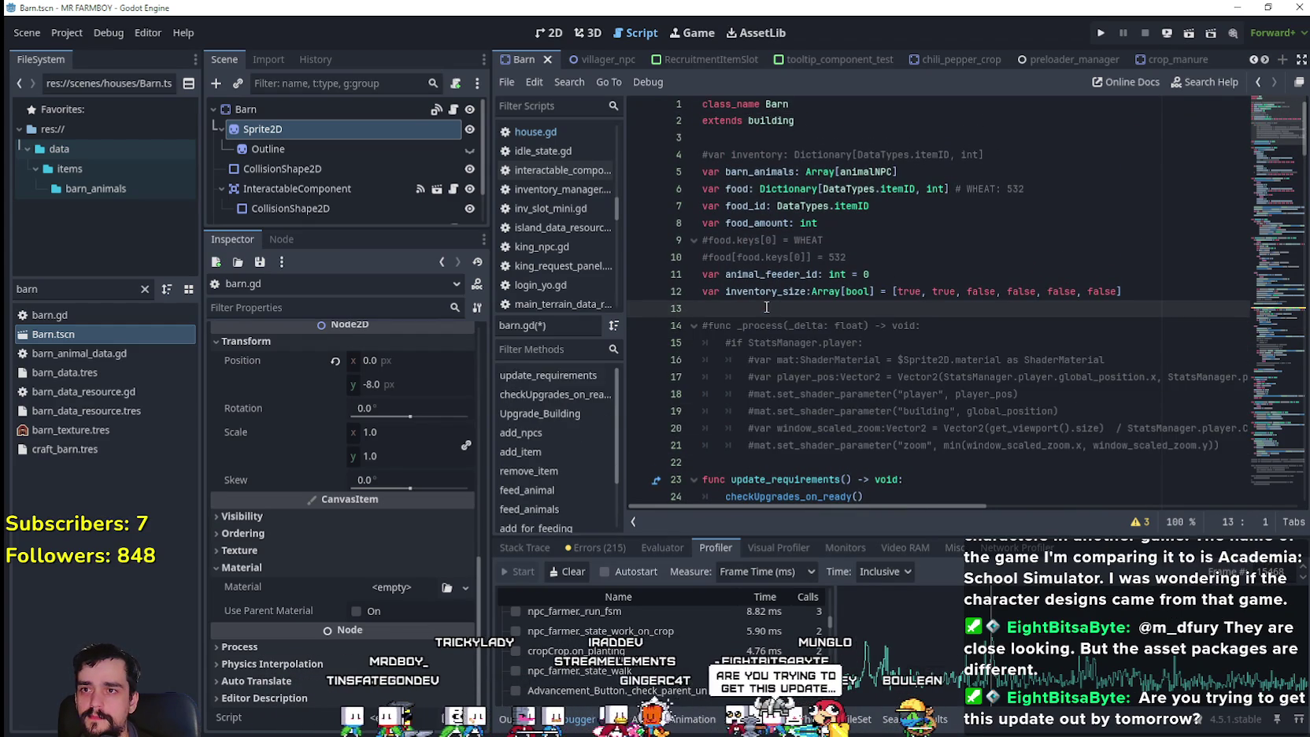
- Filter the FileSystem for 'coop' and open chickenCoop.tscn with its chicken_coop.gd script
left_click(5, 288)
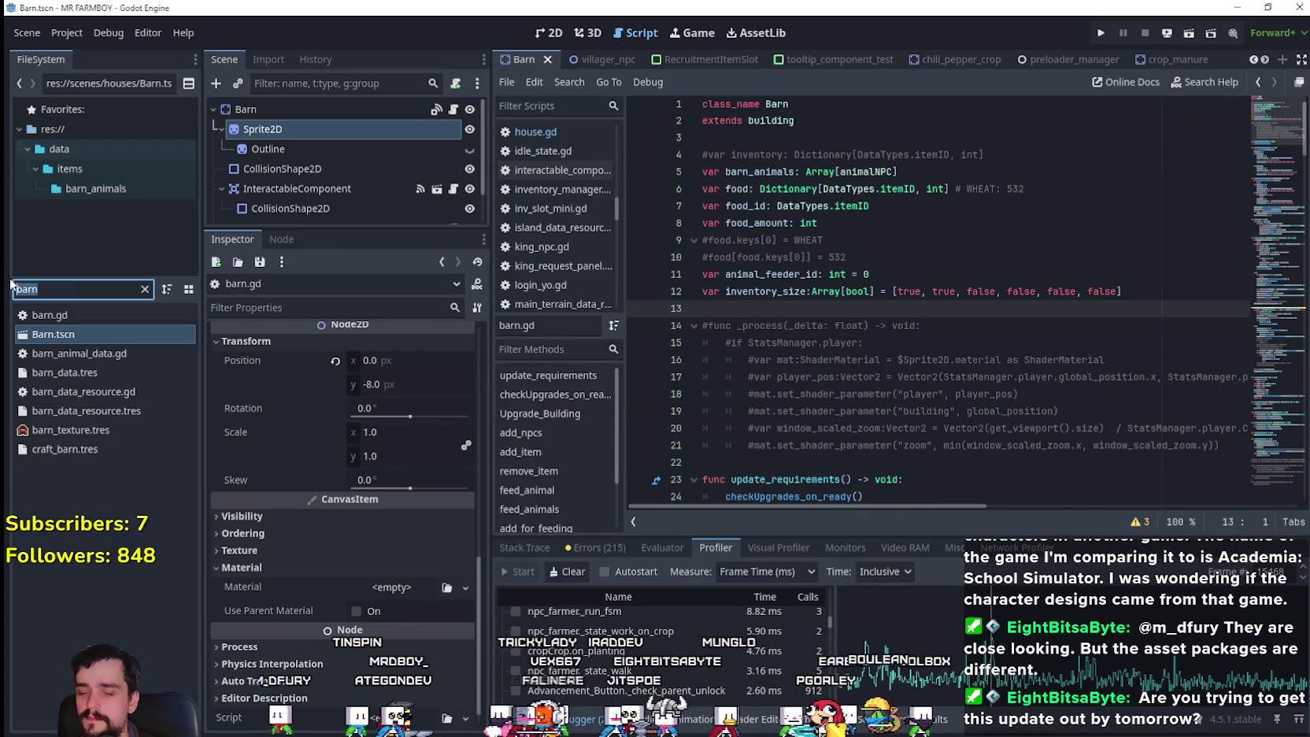
type("coop")
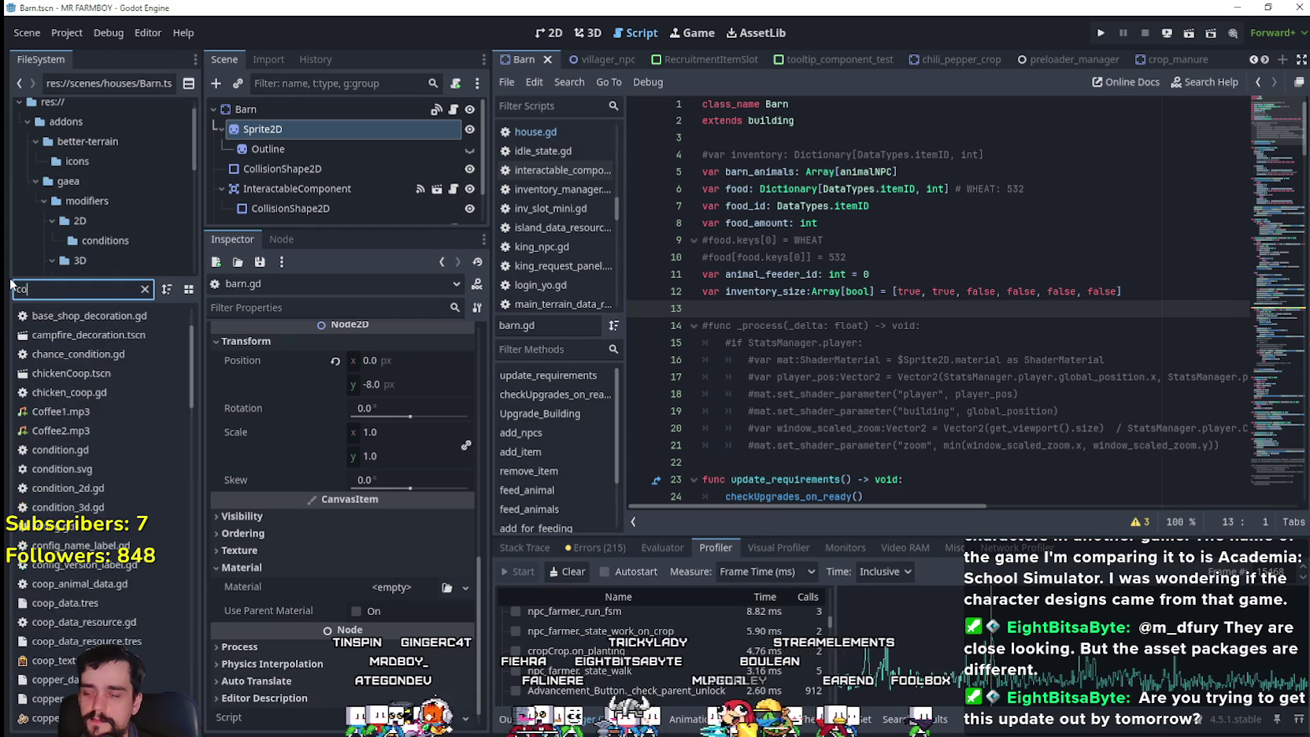
double_click(91, 317)
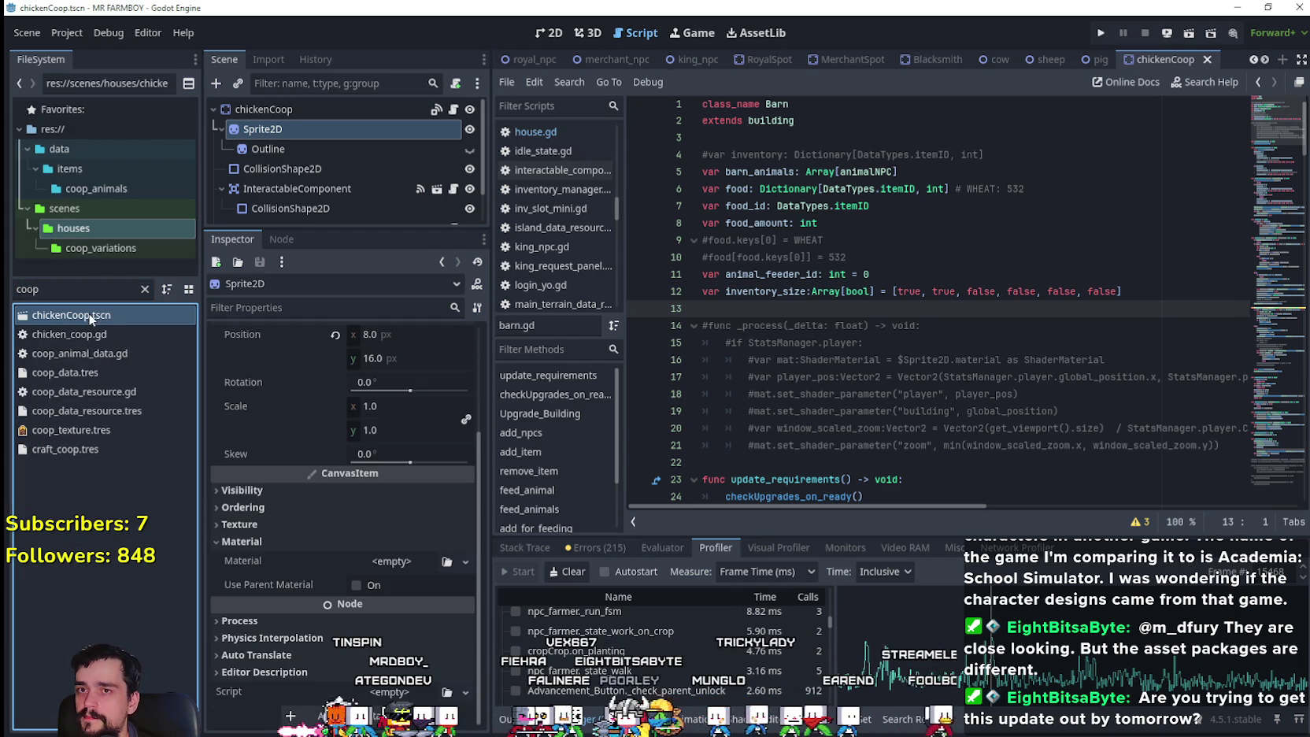
left_click(452, 109)
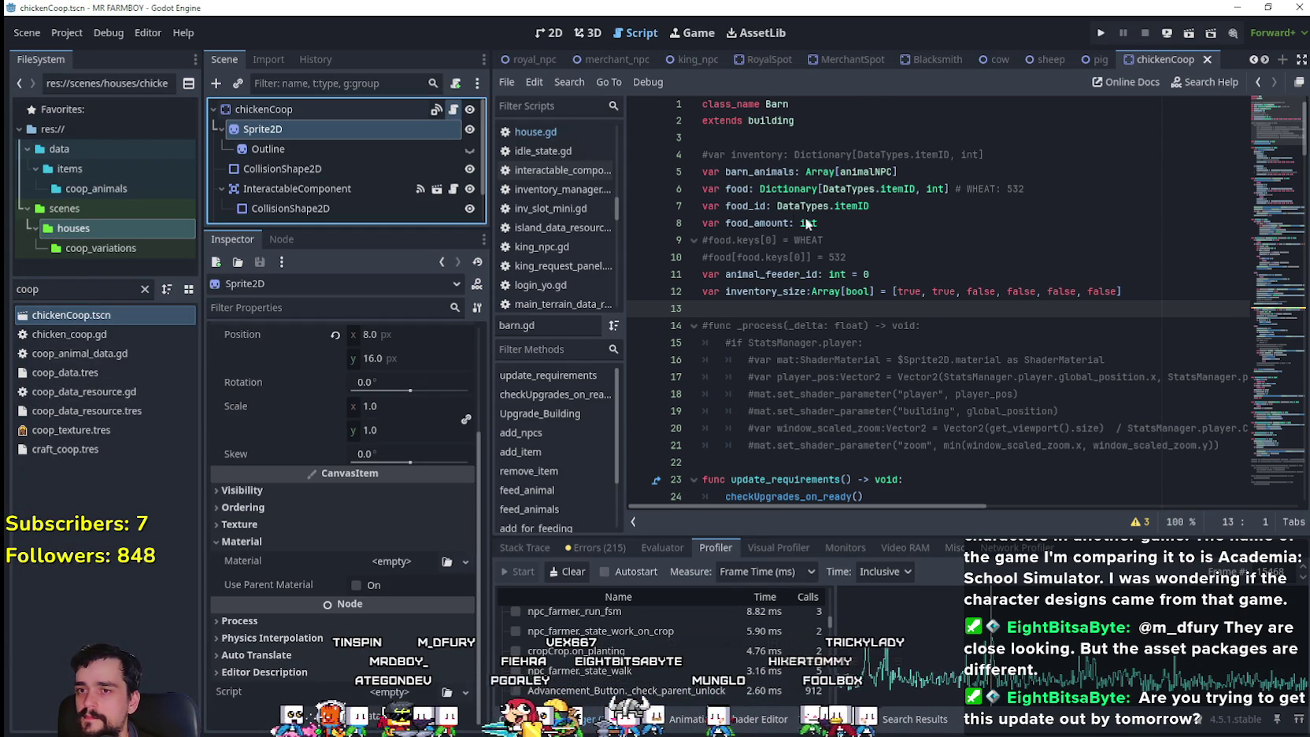
left_click_drag(1269, 397, 1266, 110)
- Comment out lines 14–21 of chicken_coop.gd and save the scene
mouse_move(1215, 388)
left_mouse_down()
mouse_move(684, 386)
mouse_move(659, 270)
left_mouse_up()
key("ctrl+k")
key("ctrl+s")
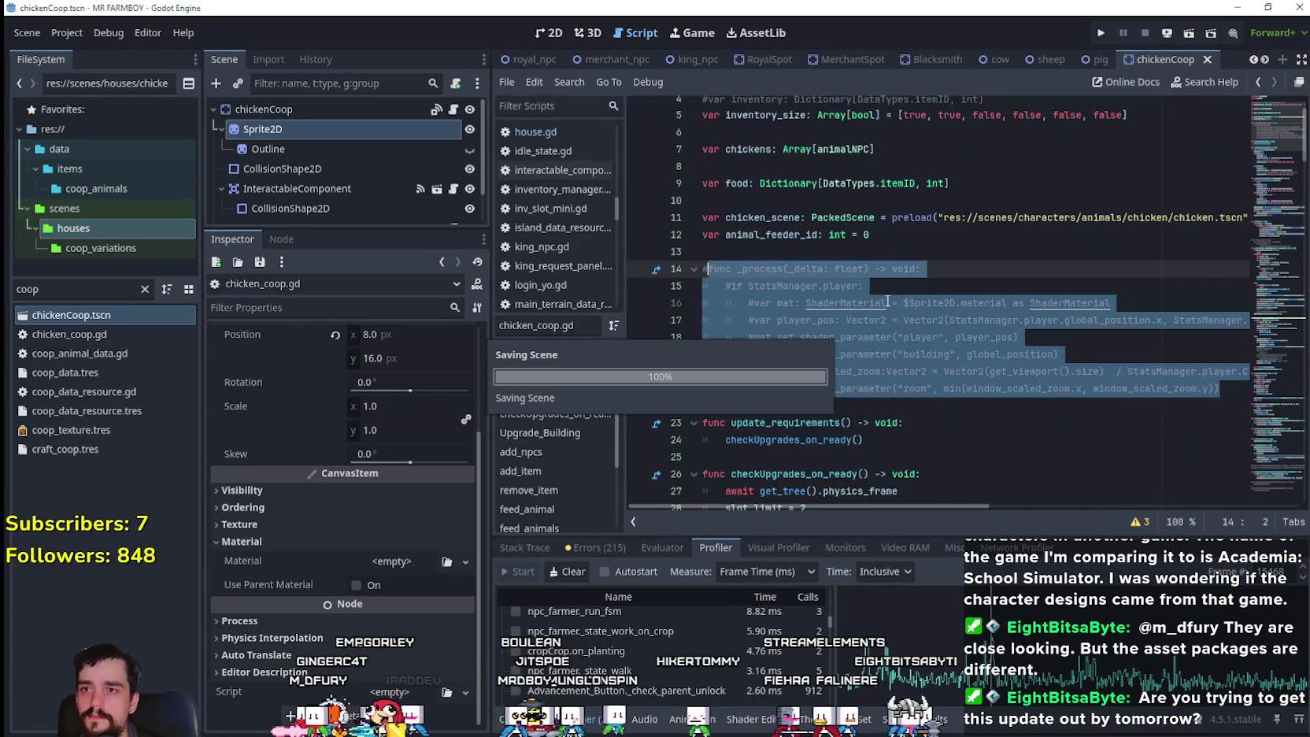
left_click(929, 248)
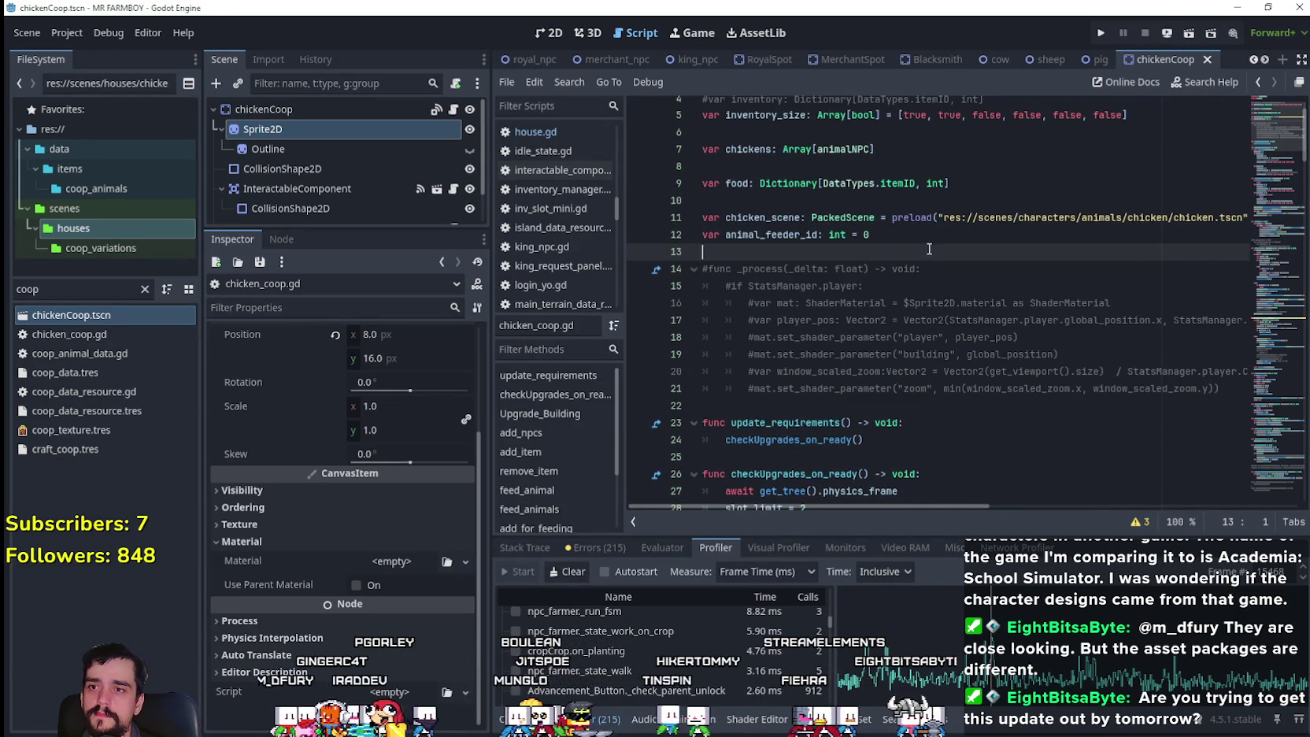
- Run the project and continue to the save selection in a maximized game window
left_click(1099, 35)
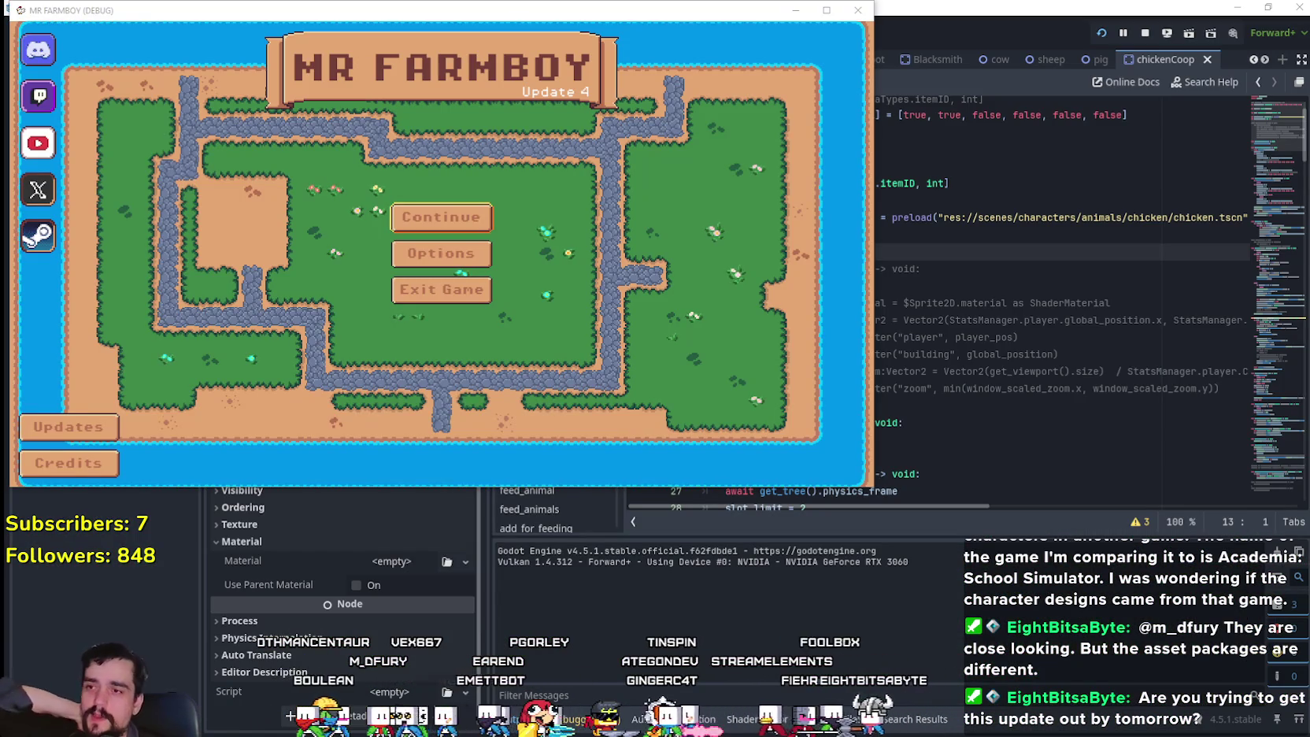
key("Return")
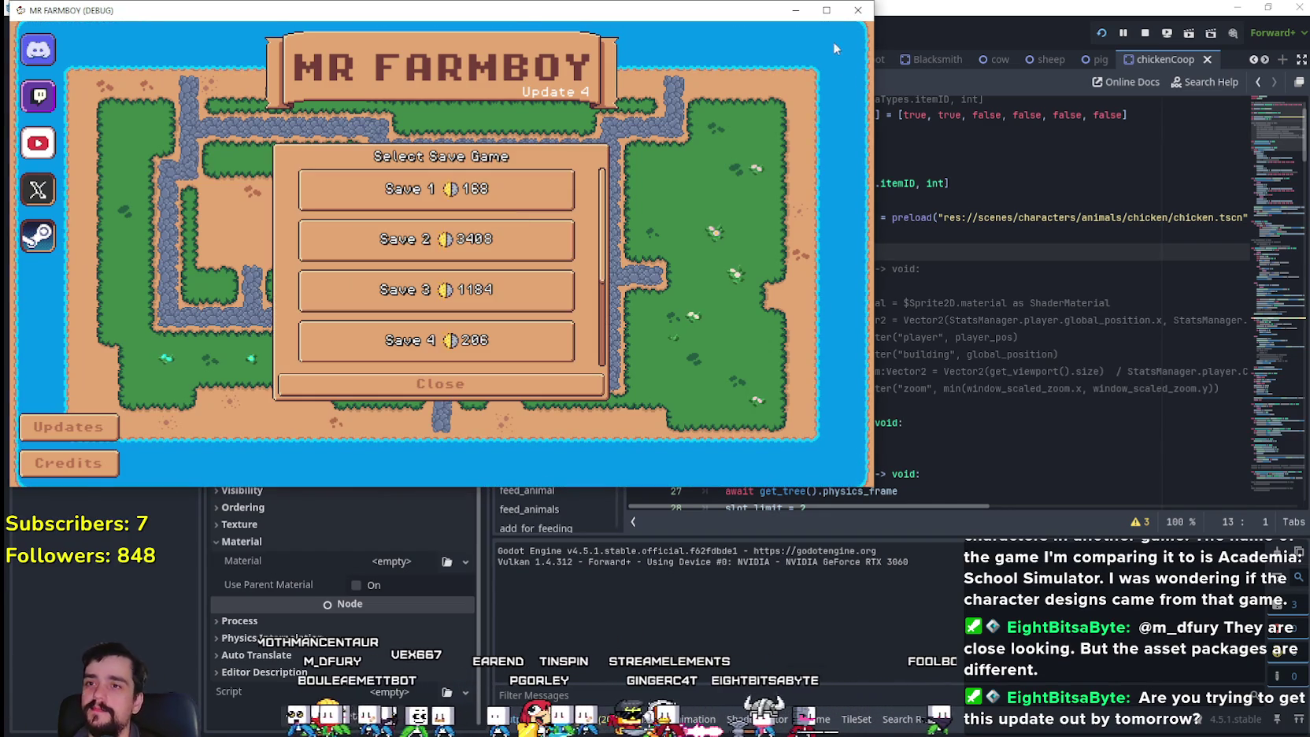
left_click(826, 11)
- Choose Save 2 from the Select Save Game list and load it
scroll(720, 441, "down", 3)
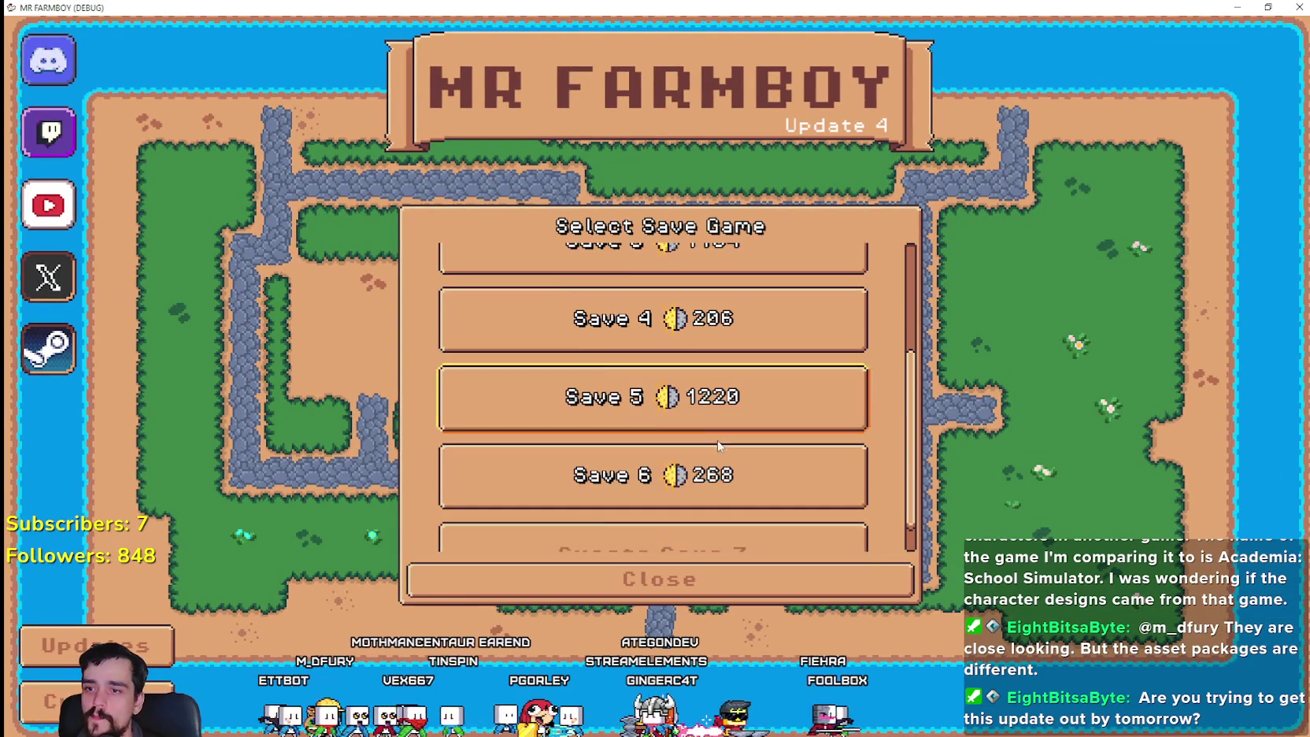
scroll(720, 441, "up", 3)
scroll(744, 439, "down", 2)
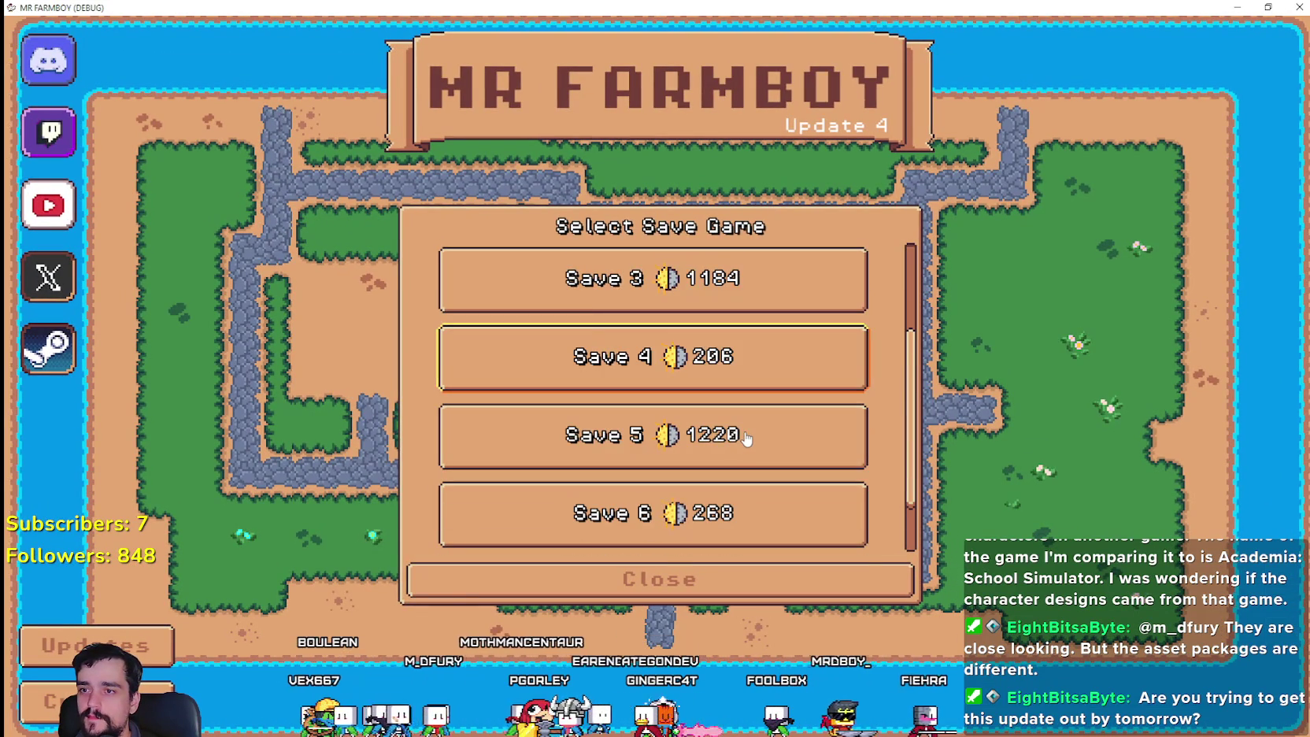
scroll(727, 415, "up", 1)
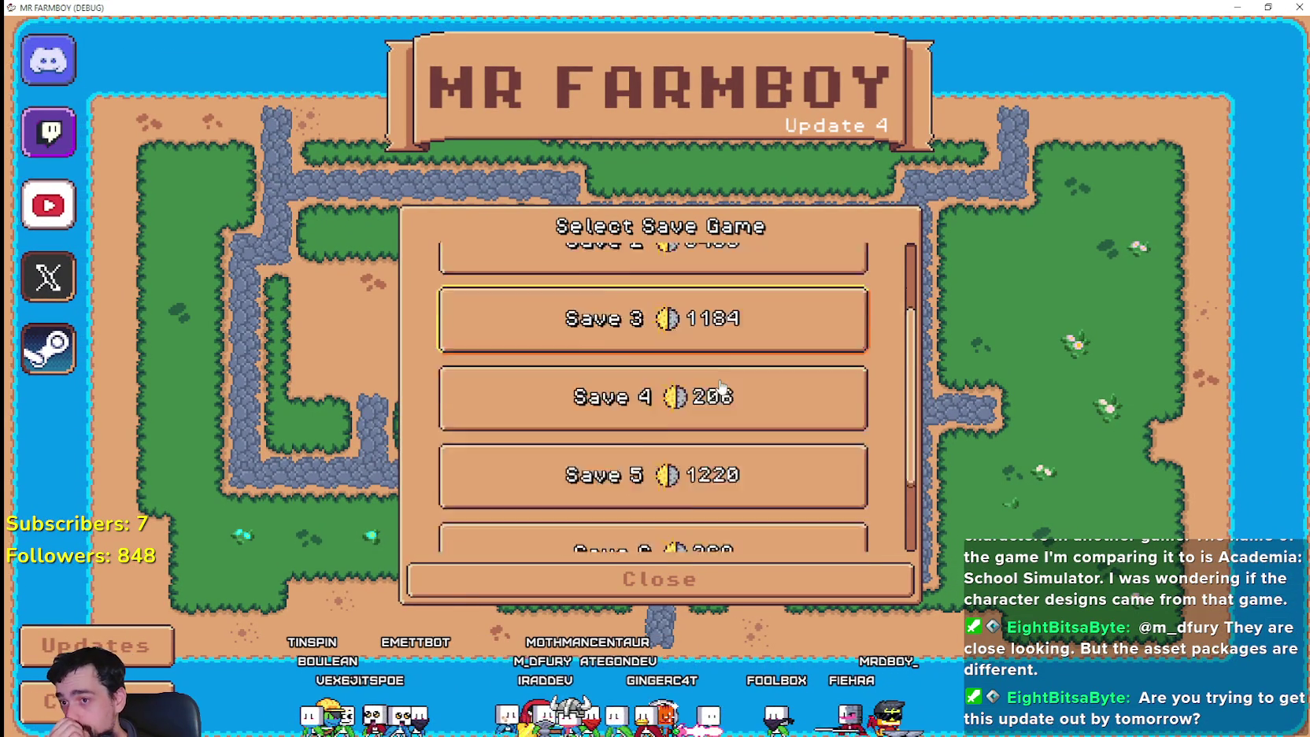
scroll(719, 397, "down", 3)
scroll(712, 409, "up", 3)
scroll(677, 347, "up", 1)
left_click(674, 340)
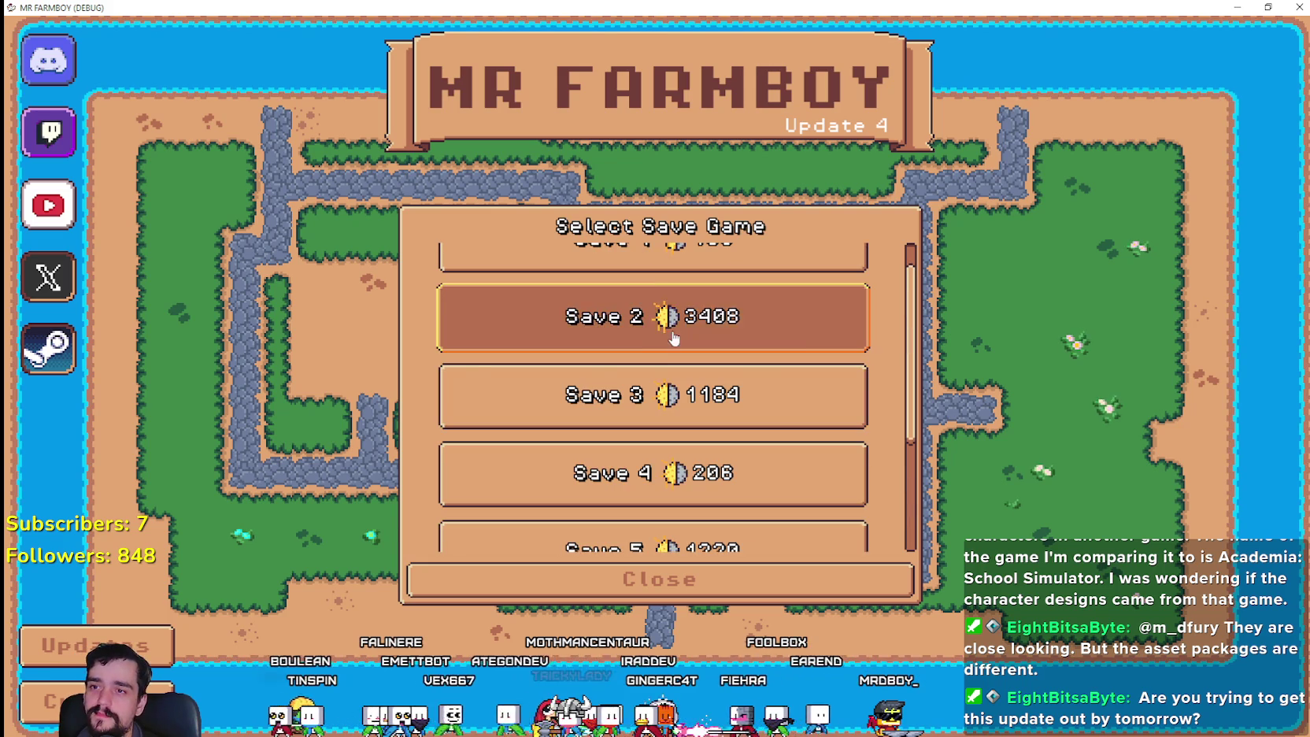
left_click(561, 331)
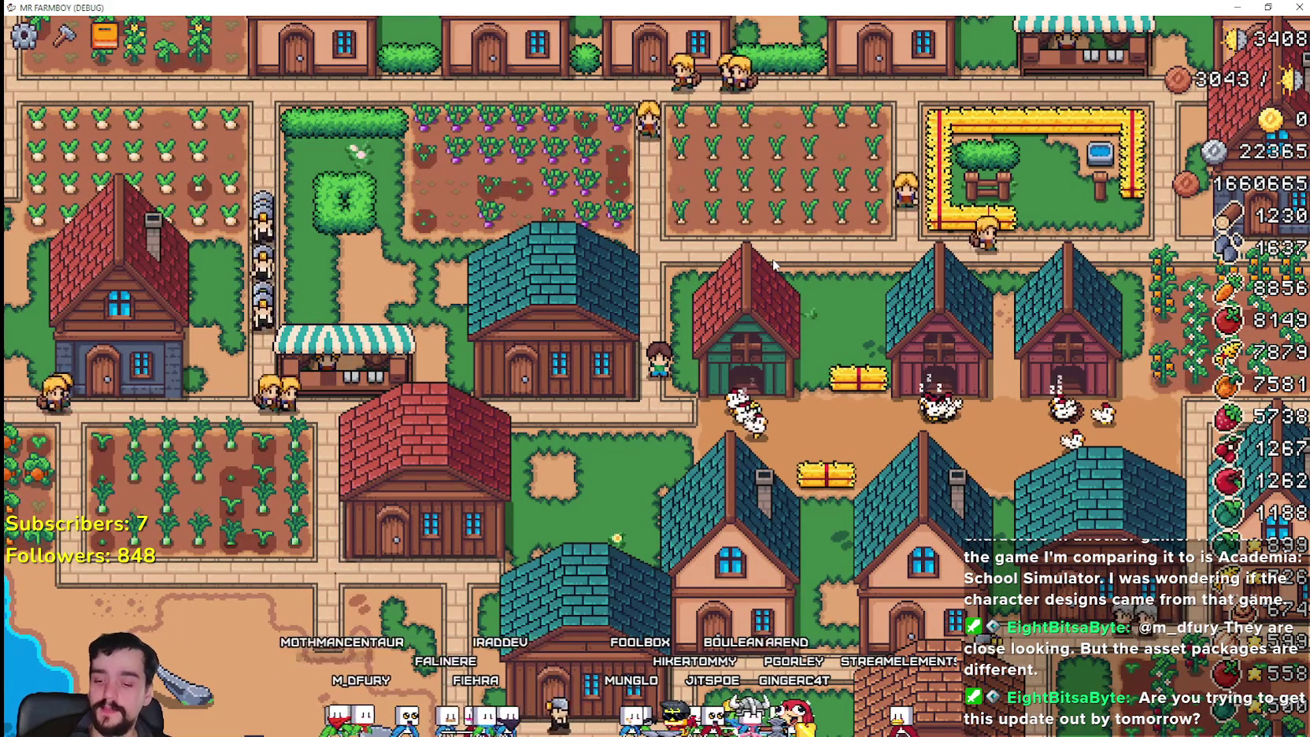
- Walk the farmer past the turnip and leek fields, chicken coops and yellow-fenced pen
key("w")
key("a")
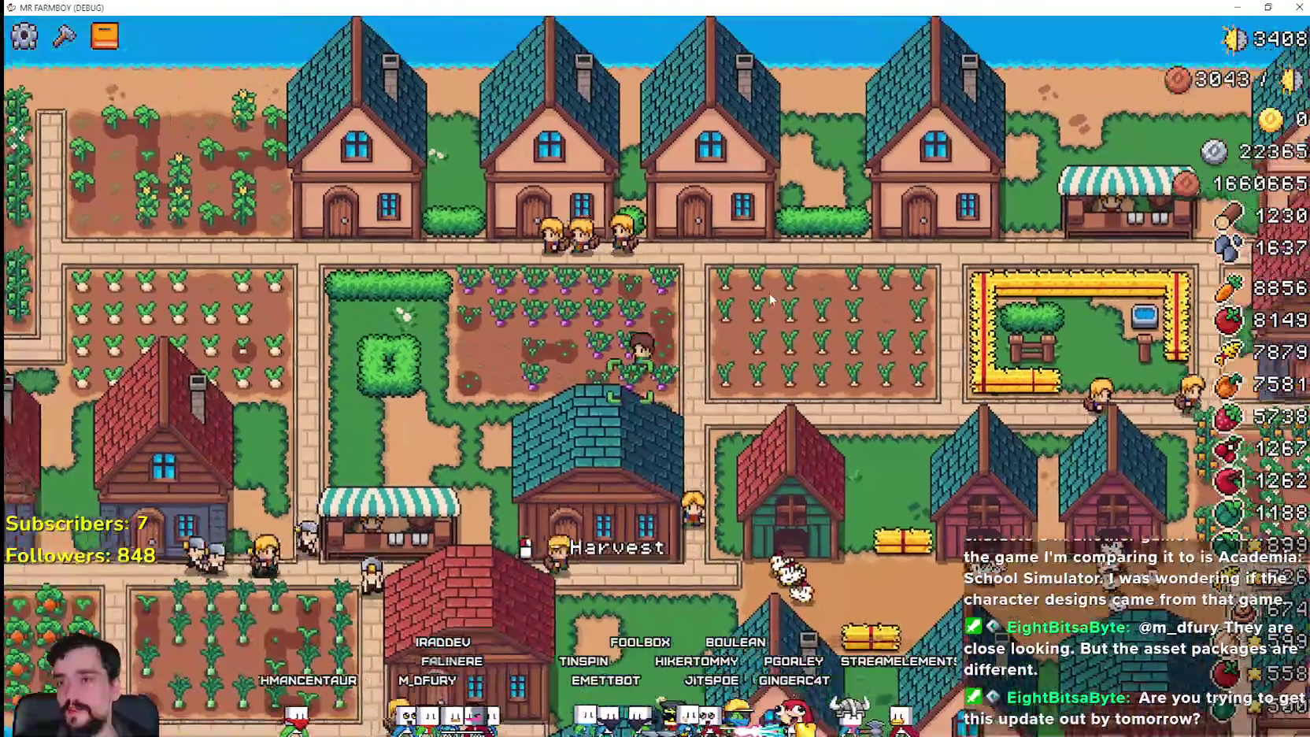
key("s")
key("a")
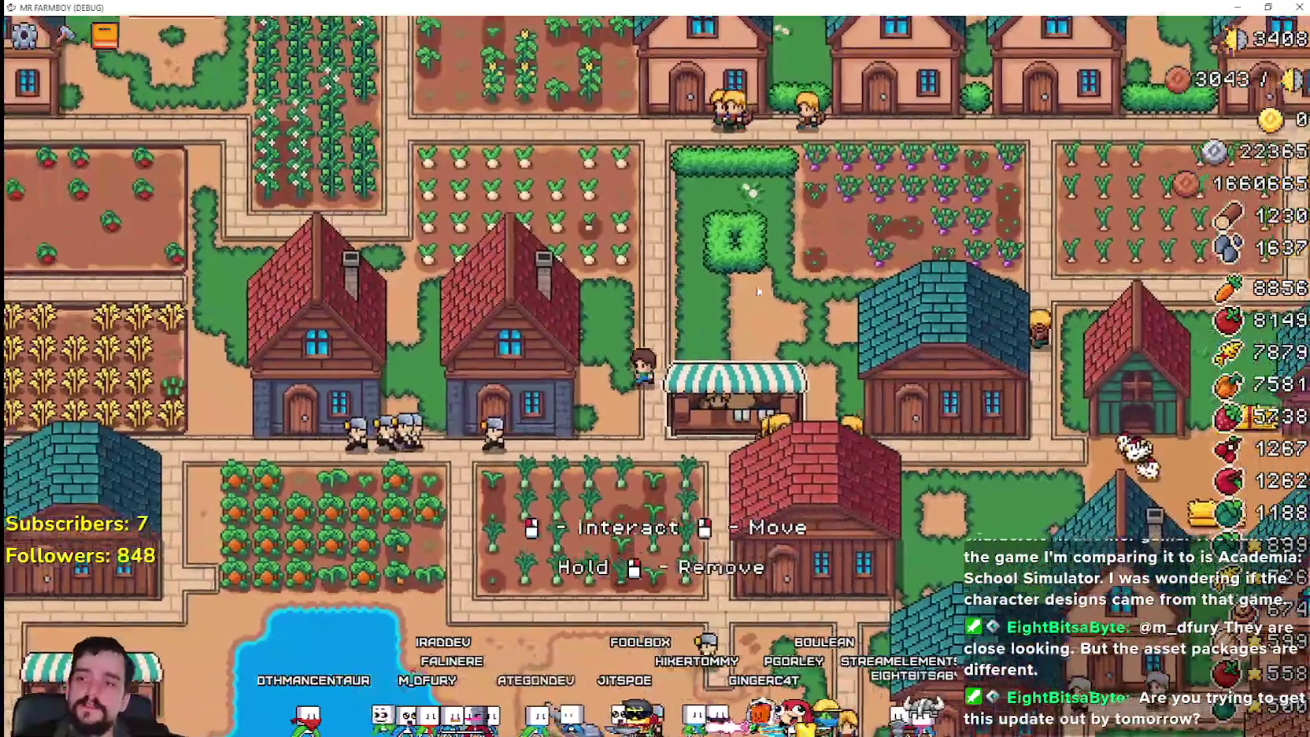
key("s")
key("d")
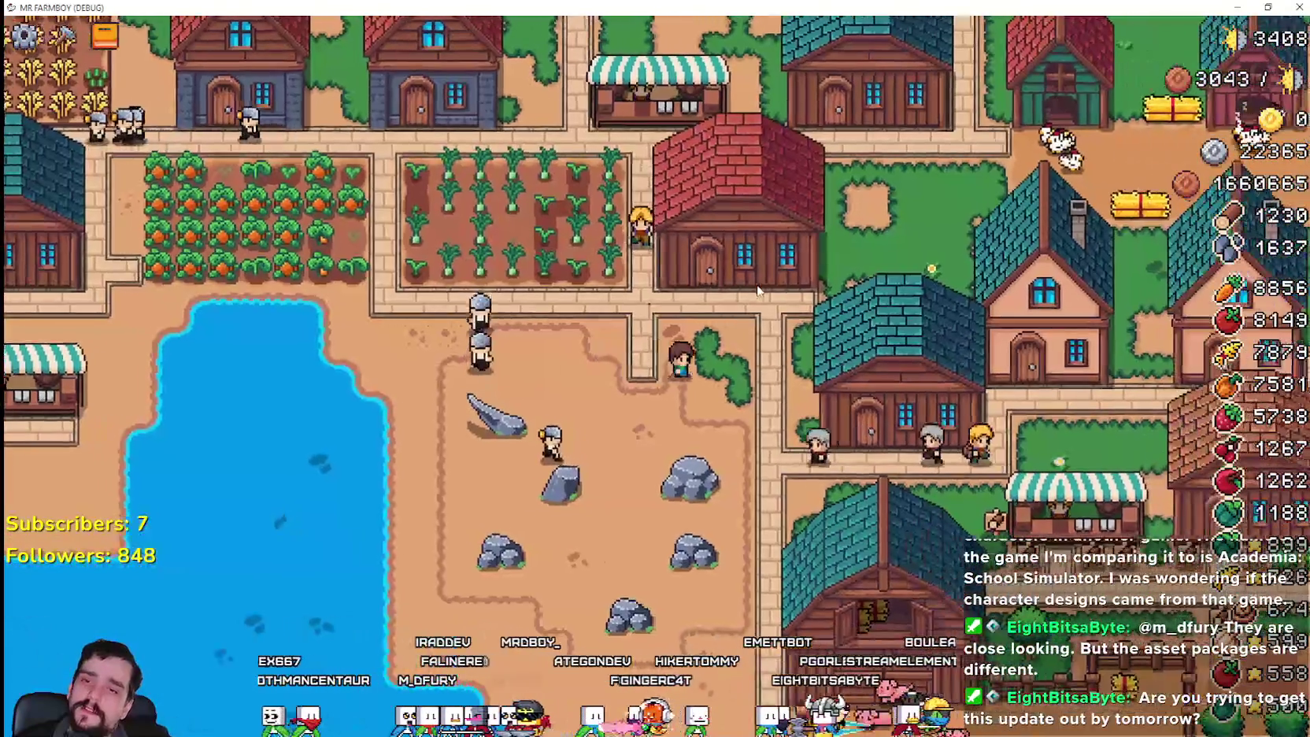
key("w")
key("d")
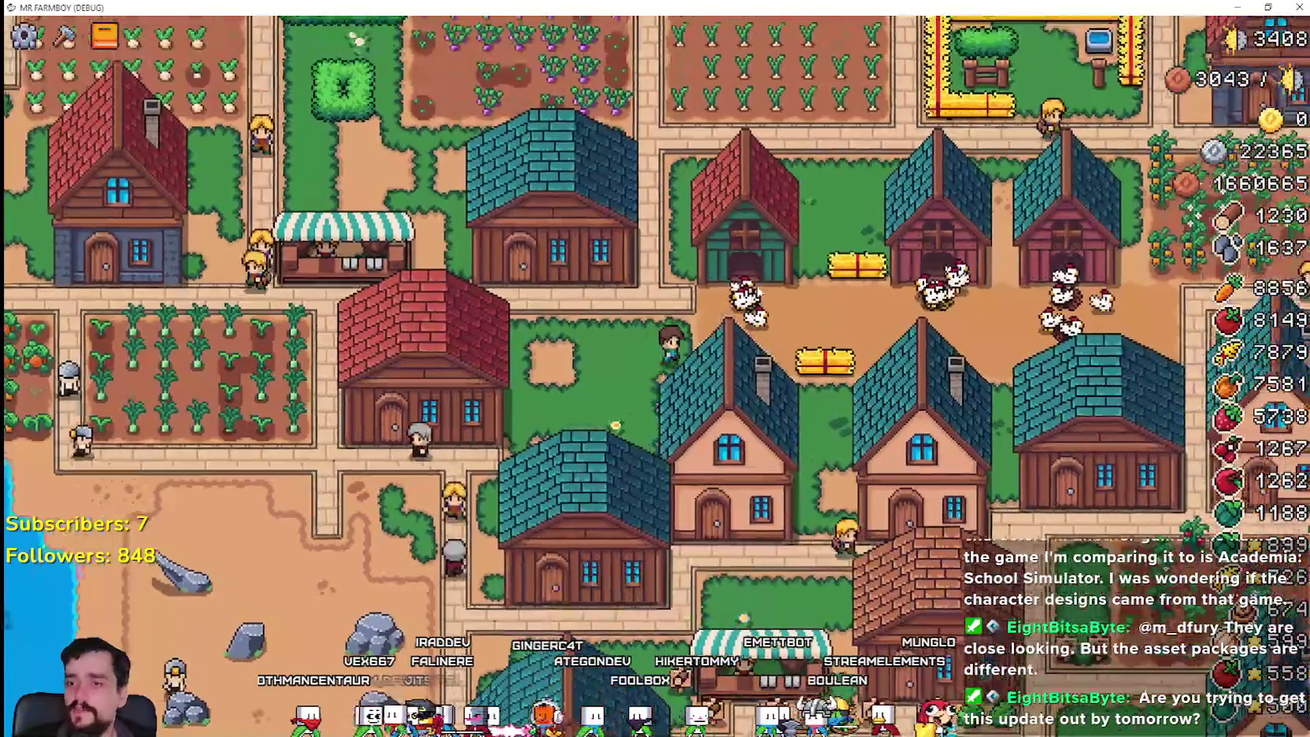
key("d")
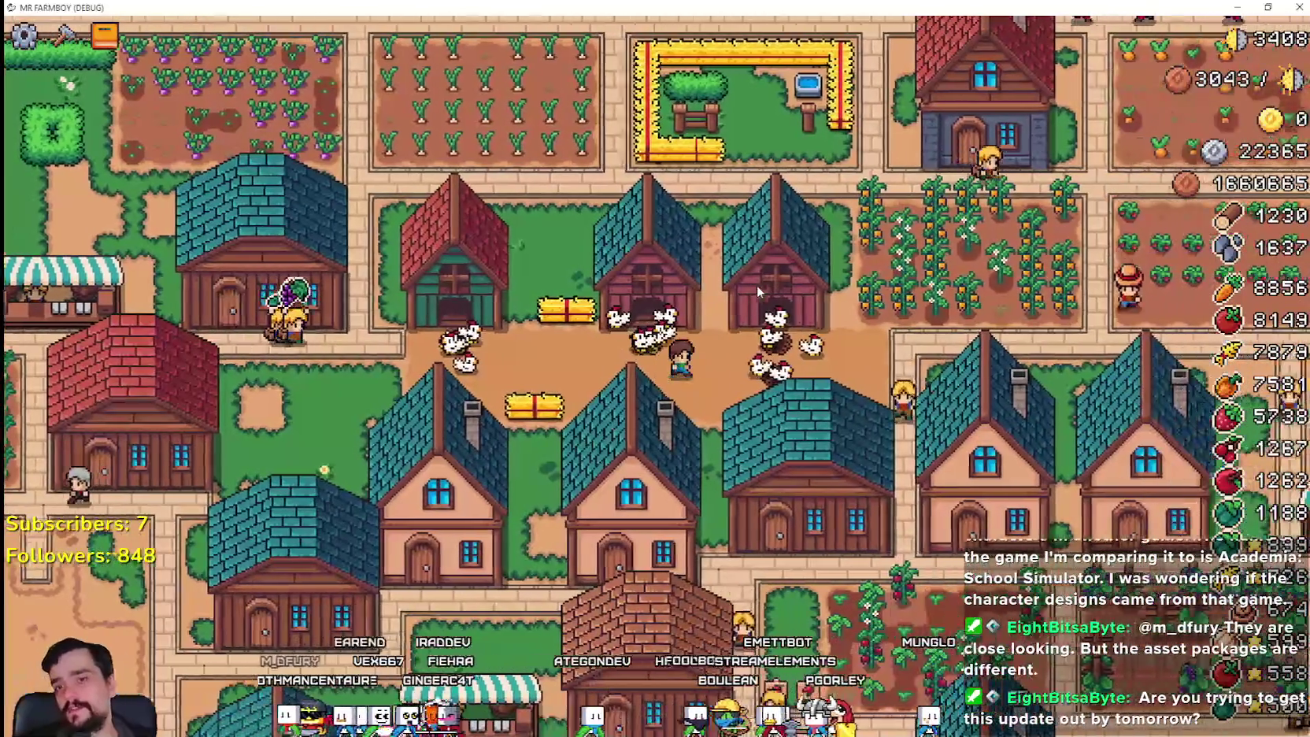
key("d")
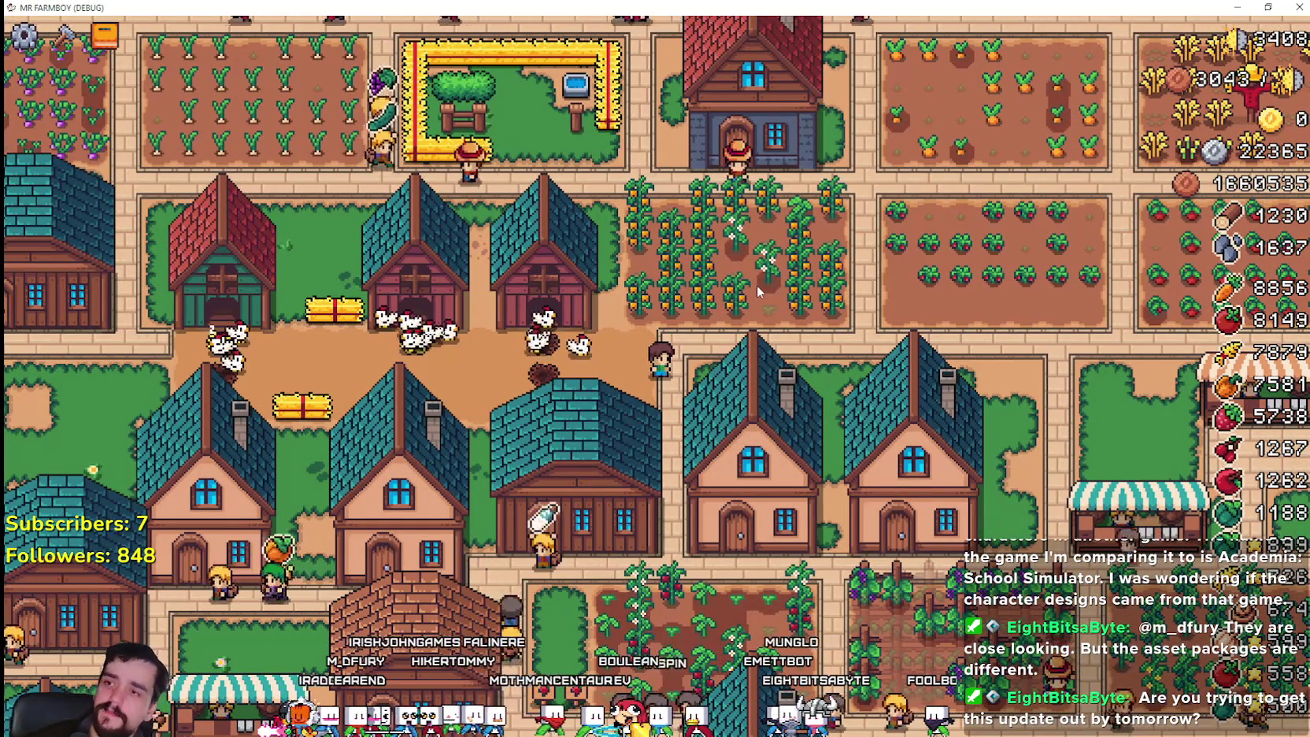
key("w")
key("a")
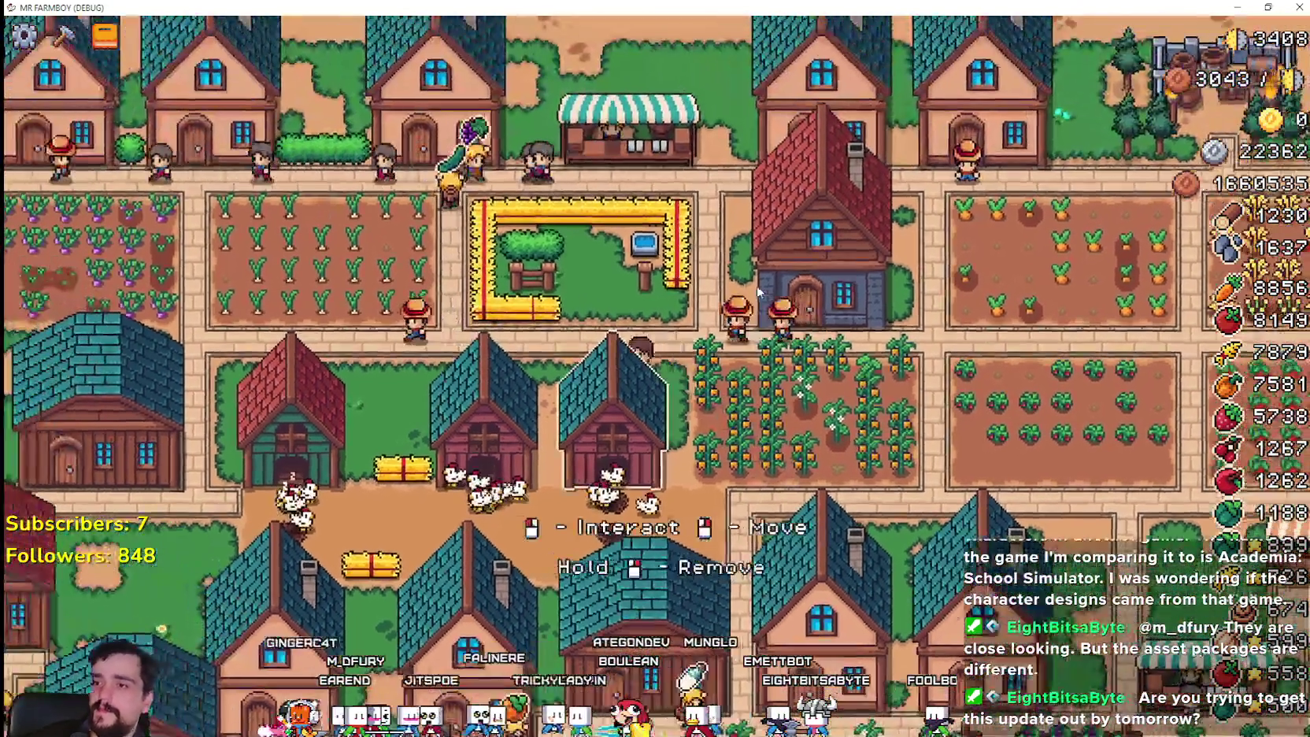
key("a")
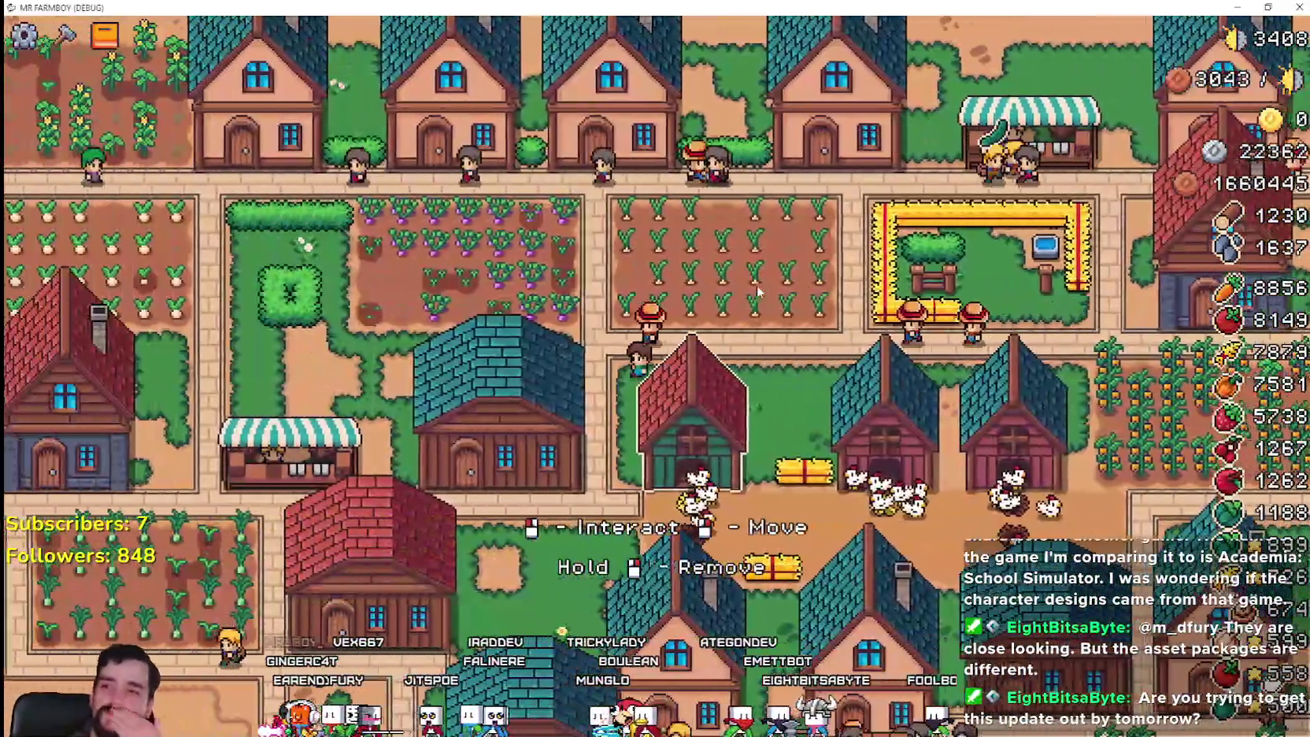
key("w")
key("d")
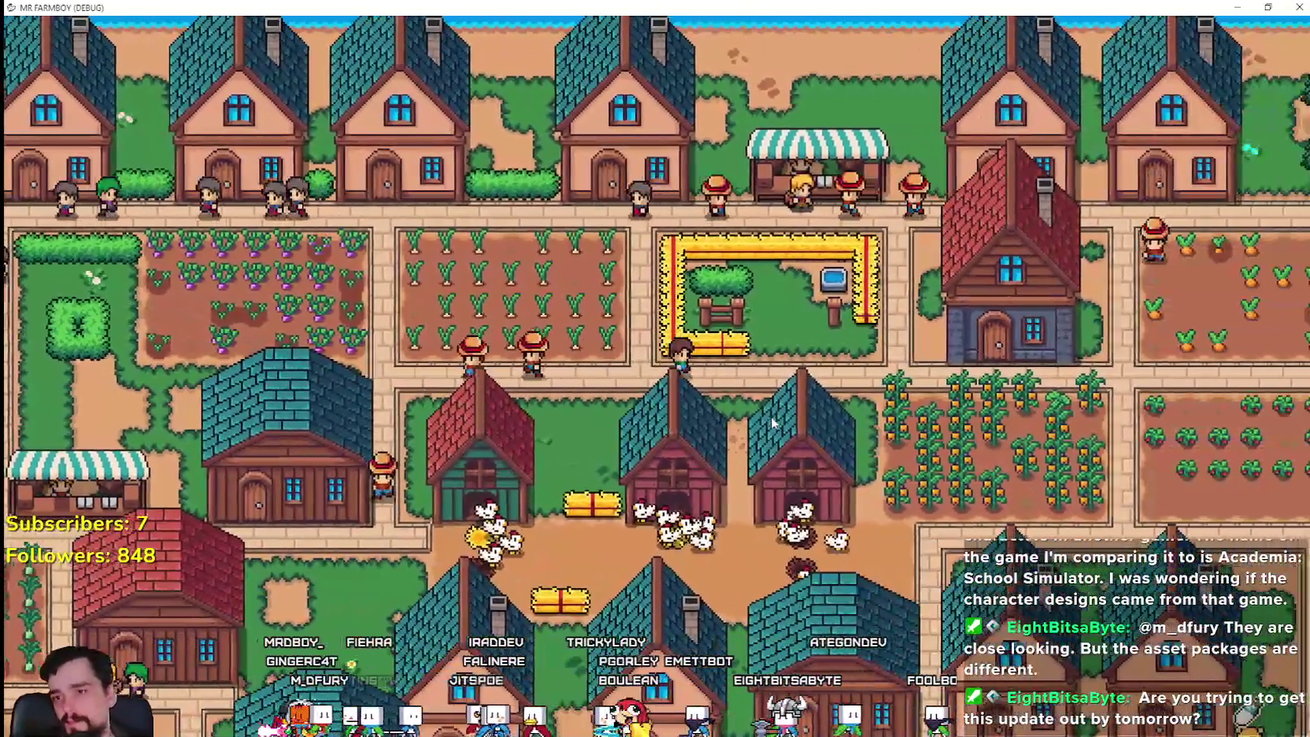
scroll(771, 424, "down", 5)
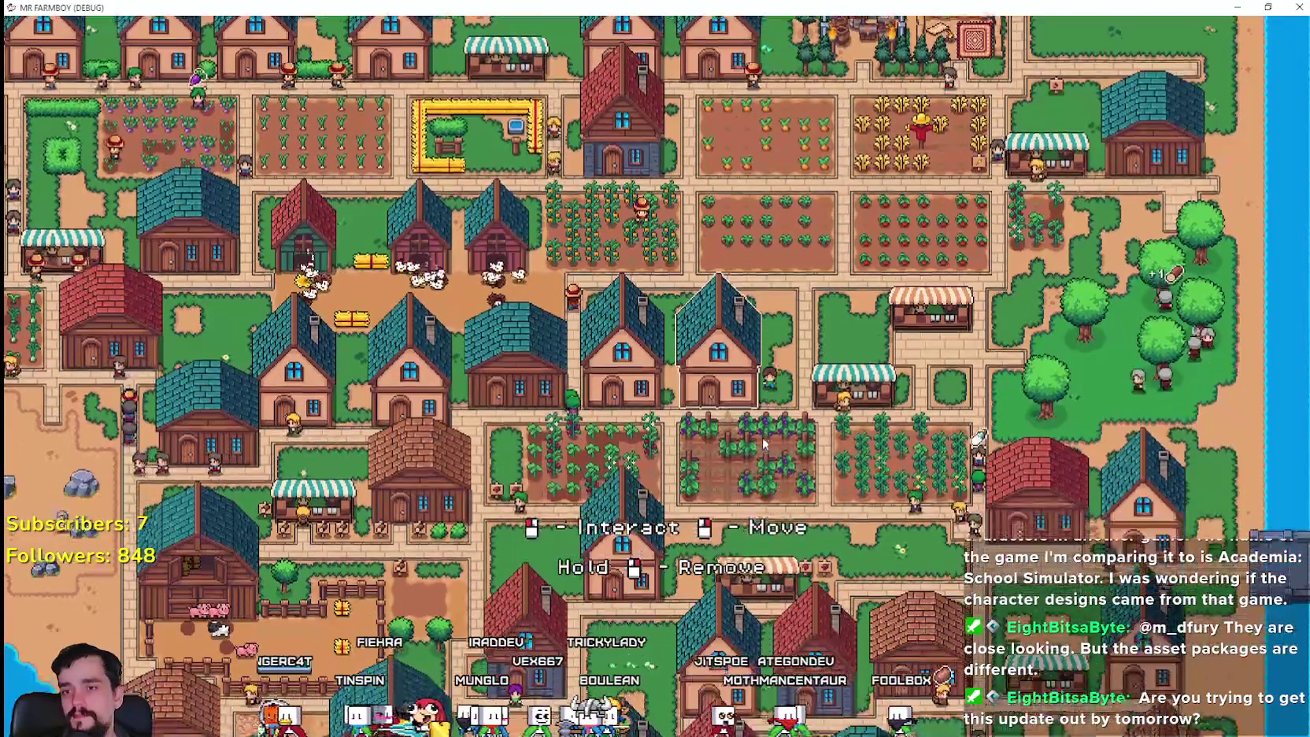
- Leave fullscreen and turn on VSync in the pause menu's Options, then resume
key("Escape")
left_click(682, 353)
left_click(404, 263)
left_click(585, 315)
left_click(599, 414)
left_click(488, 203)
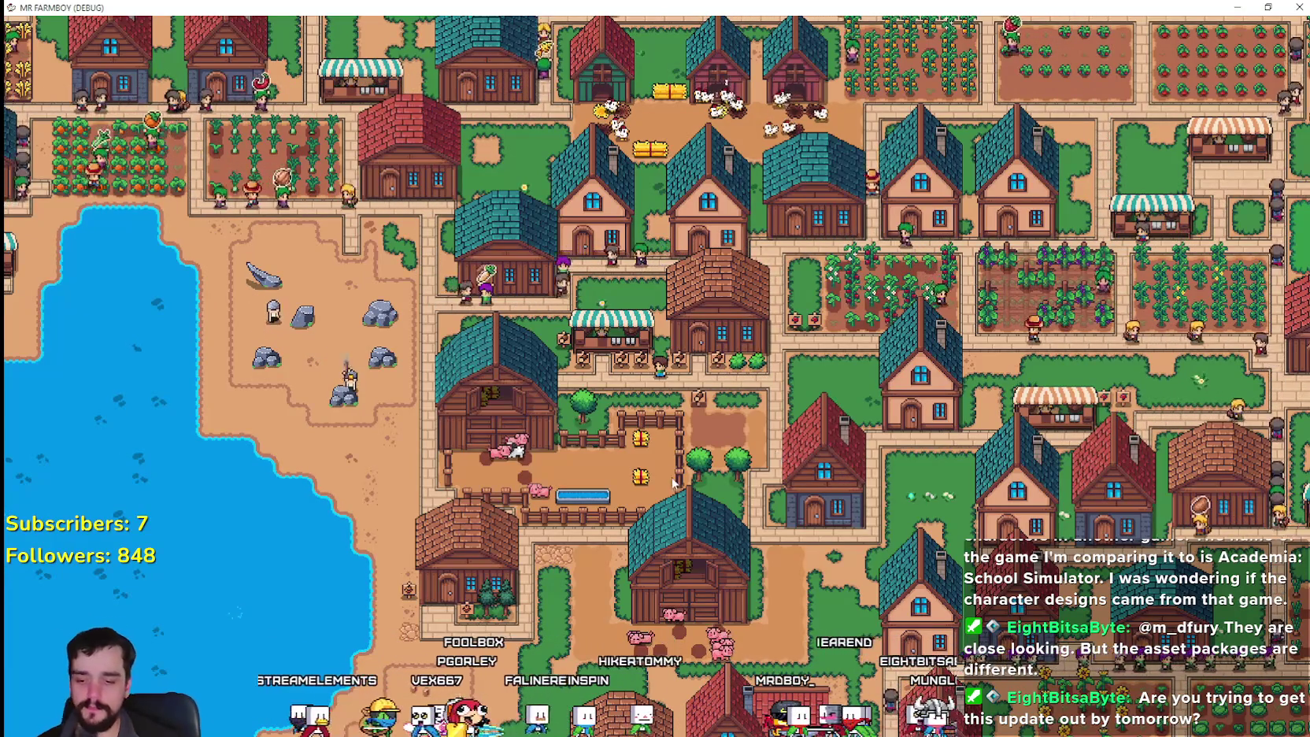
- Head across the village to the lakeside market stall and open its Market inventory
key("a")
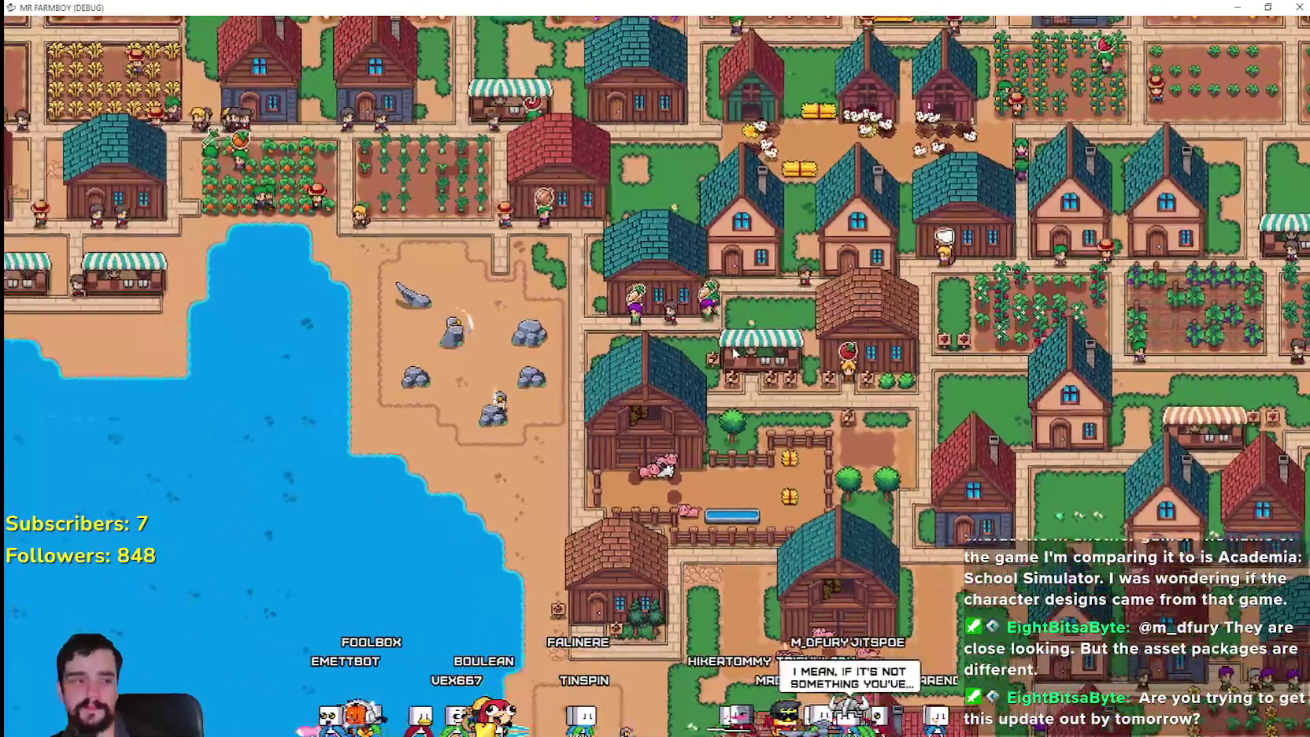
key("w")
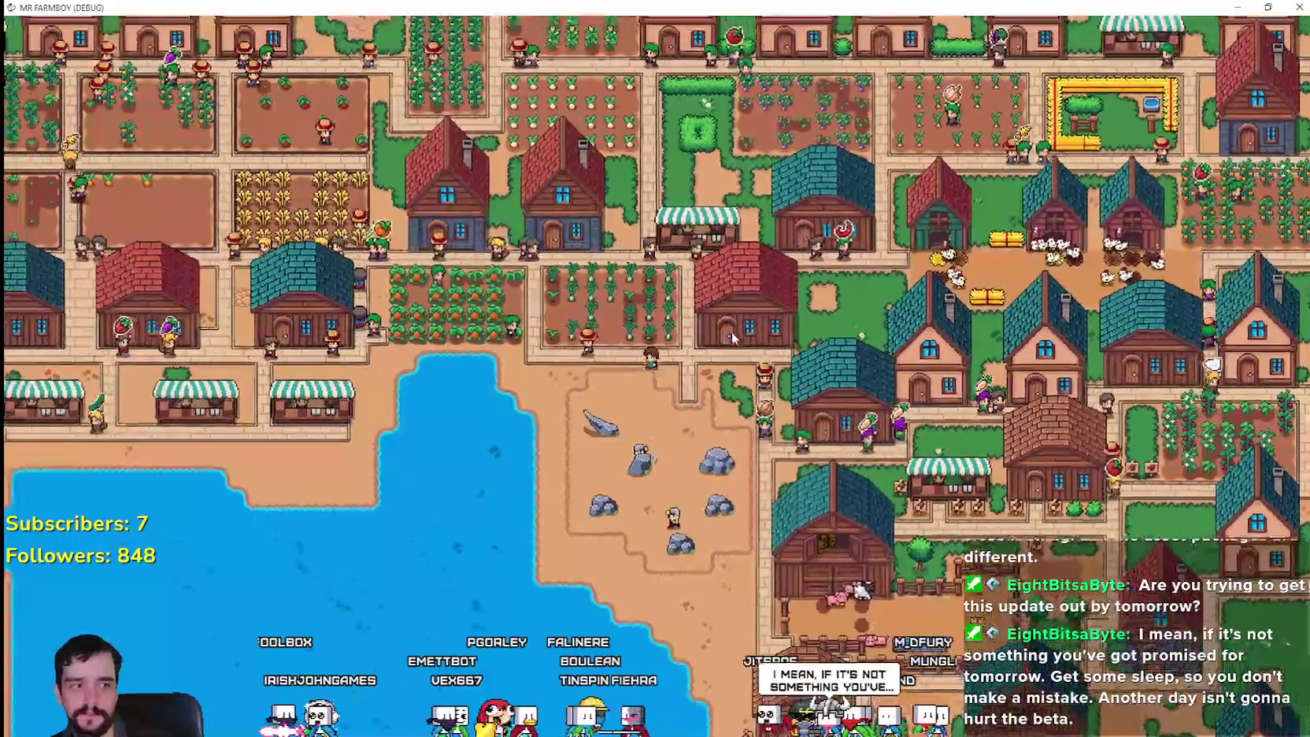
key("a")
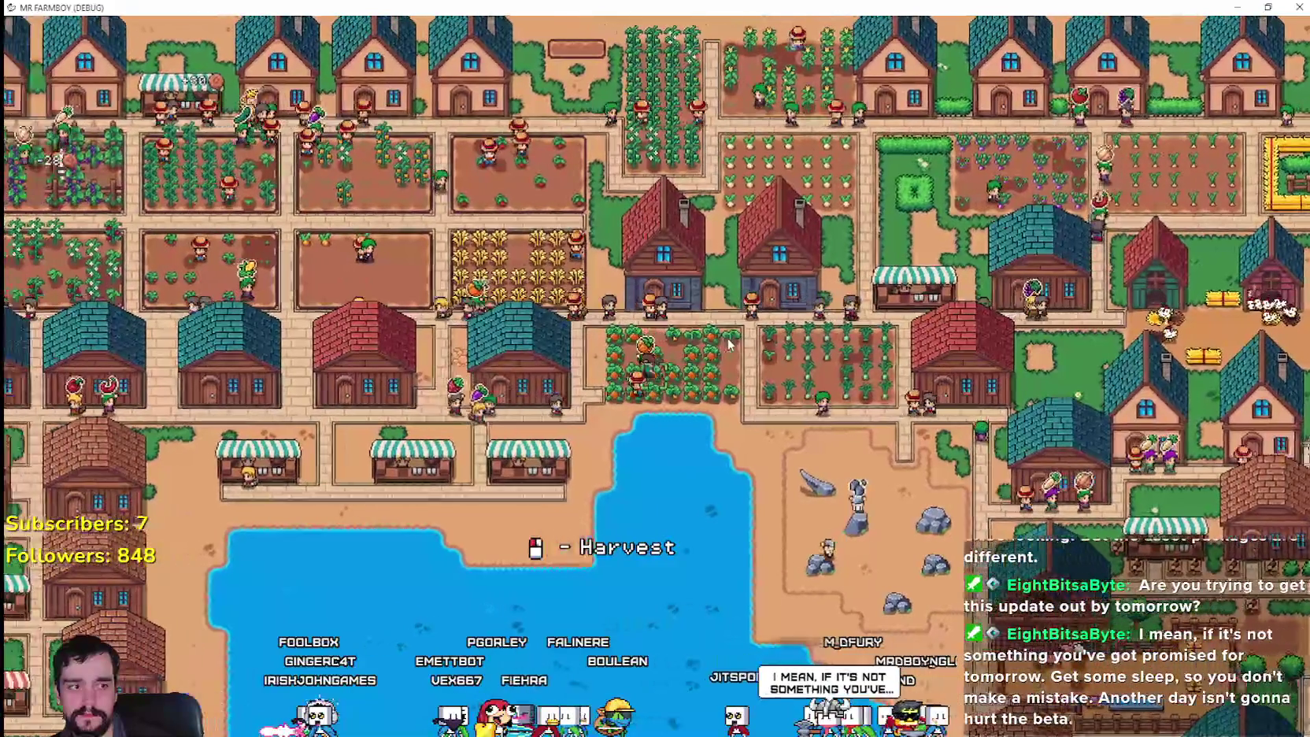
key("a")
key("w")
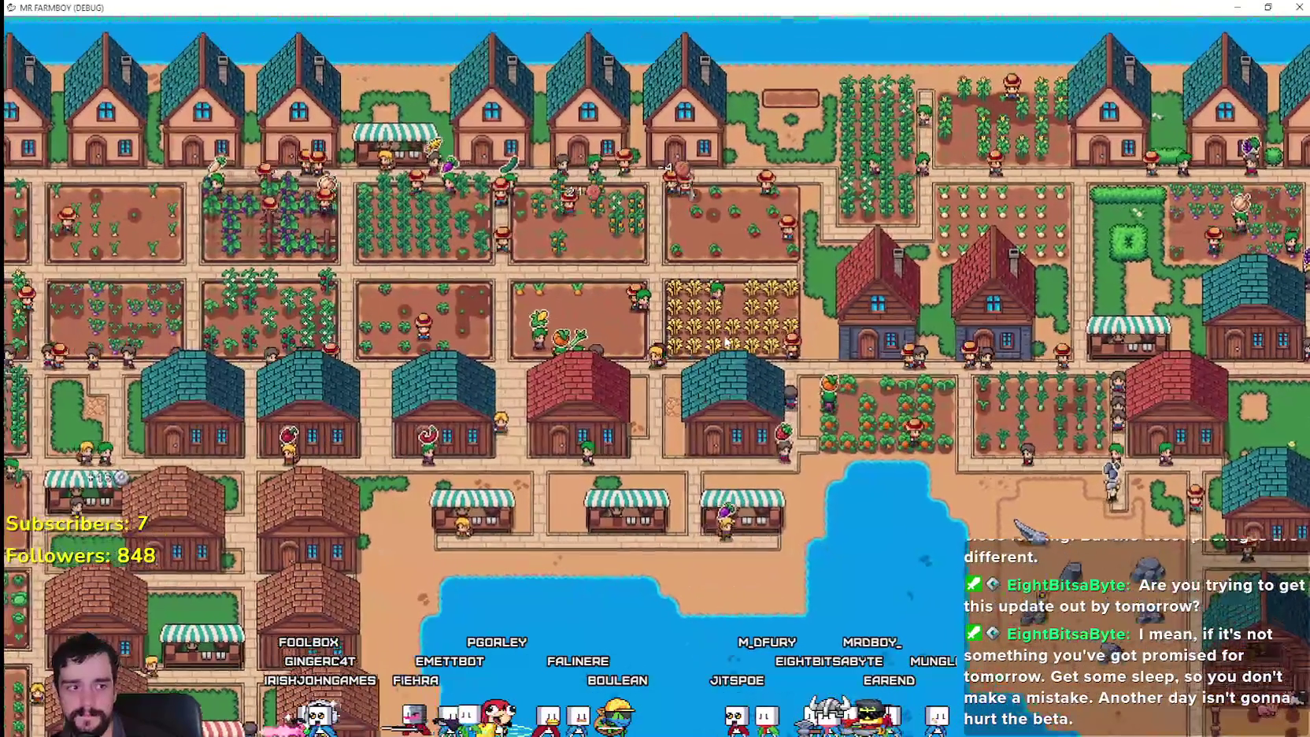
key("a")
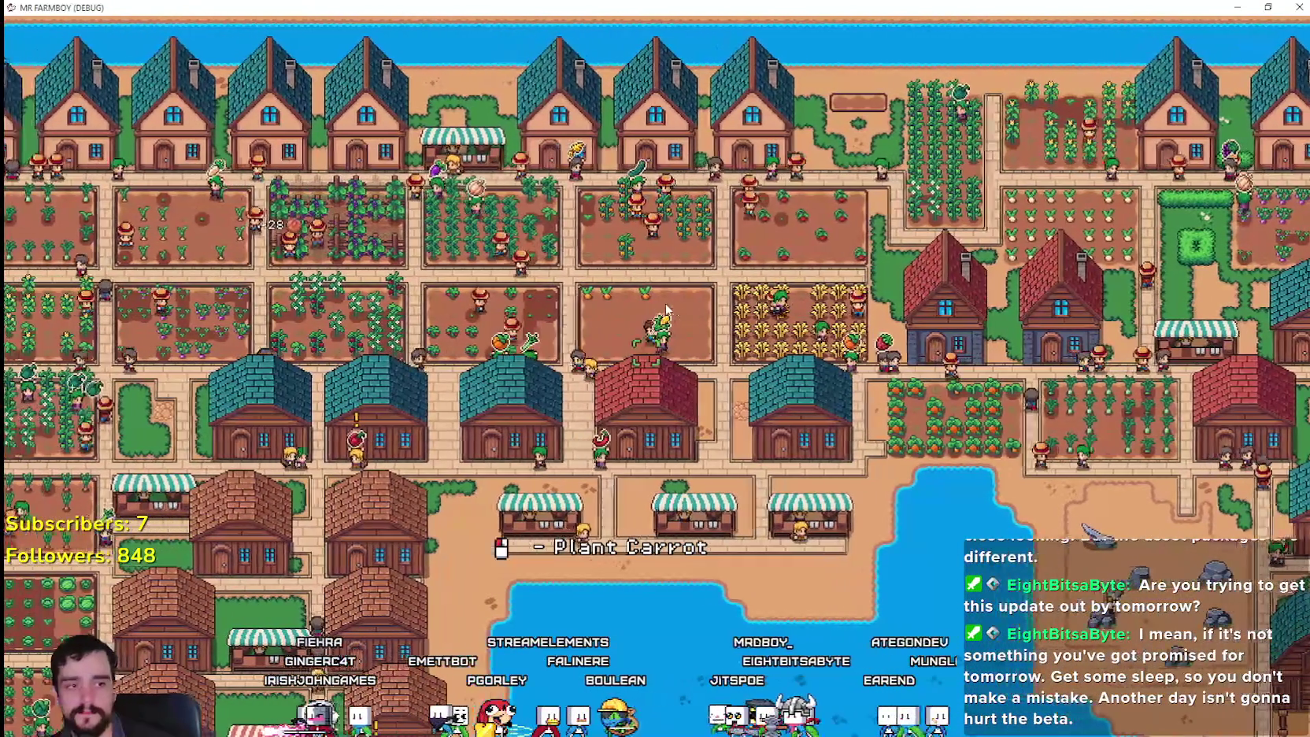
key("a")
key("s")
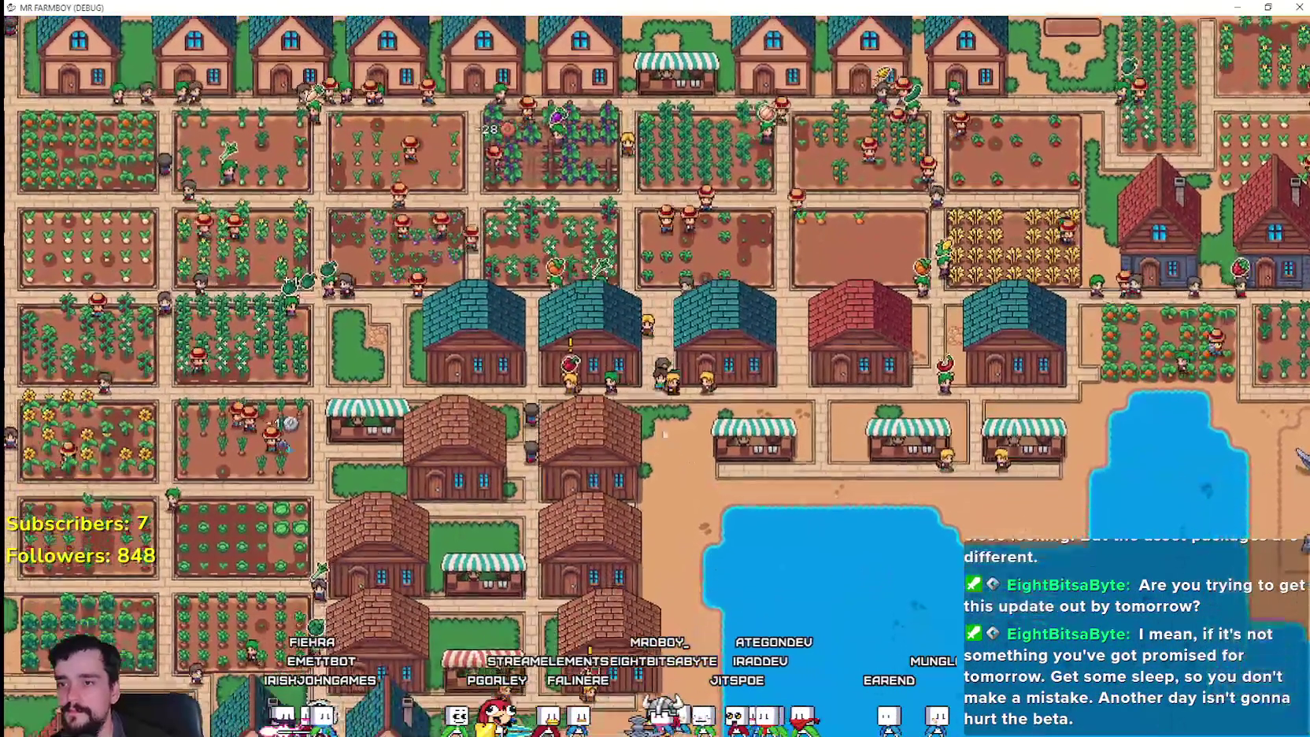
key("s")
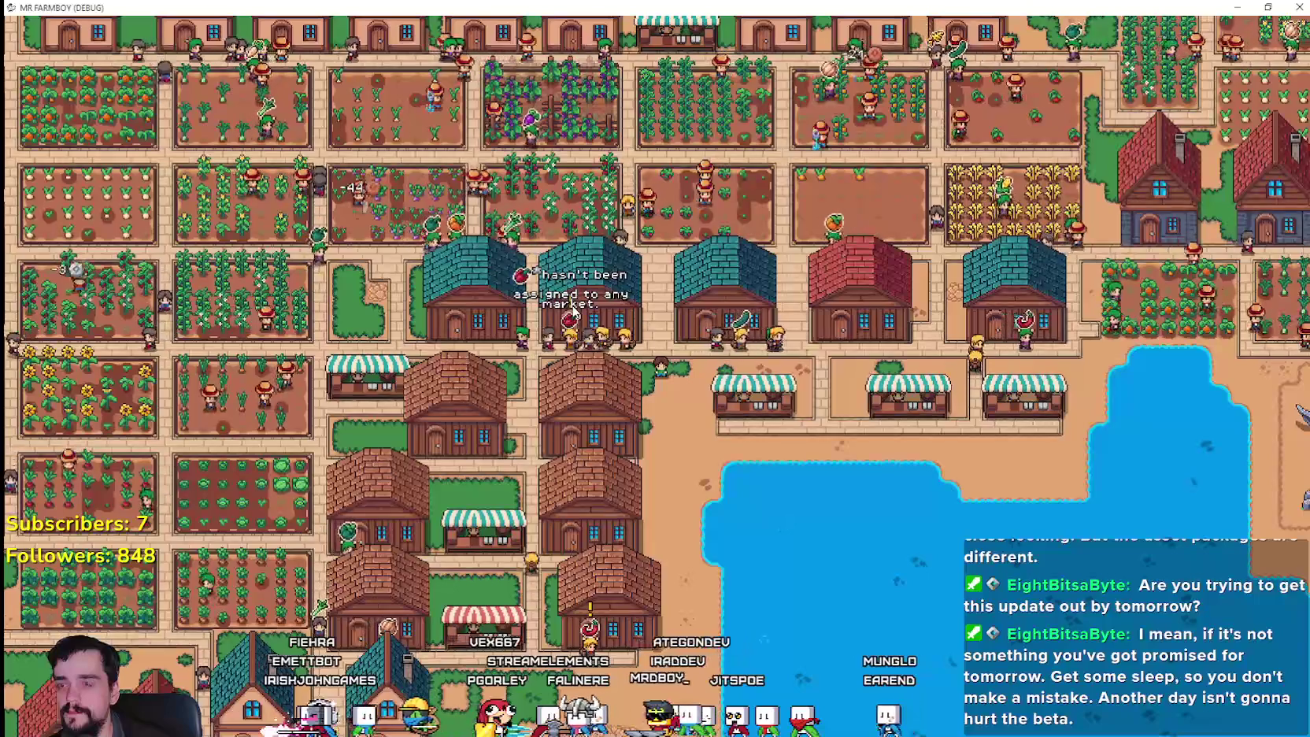
scroll(573, 312, "up", 3)
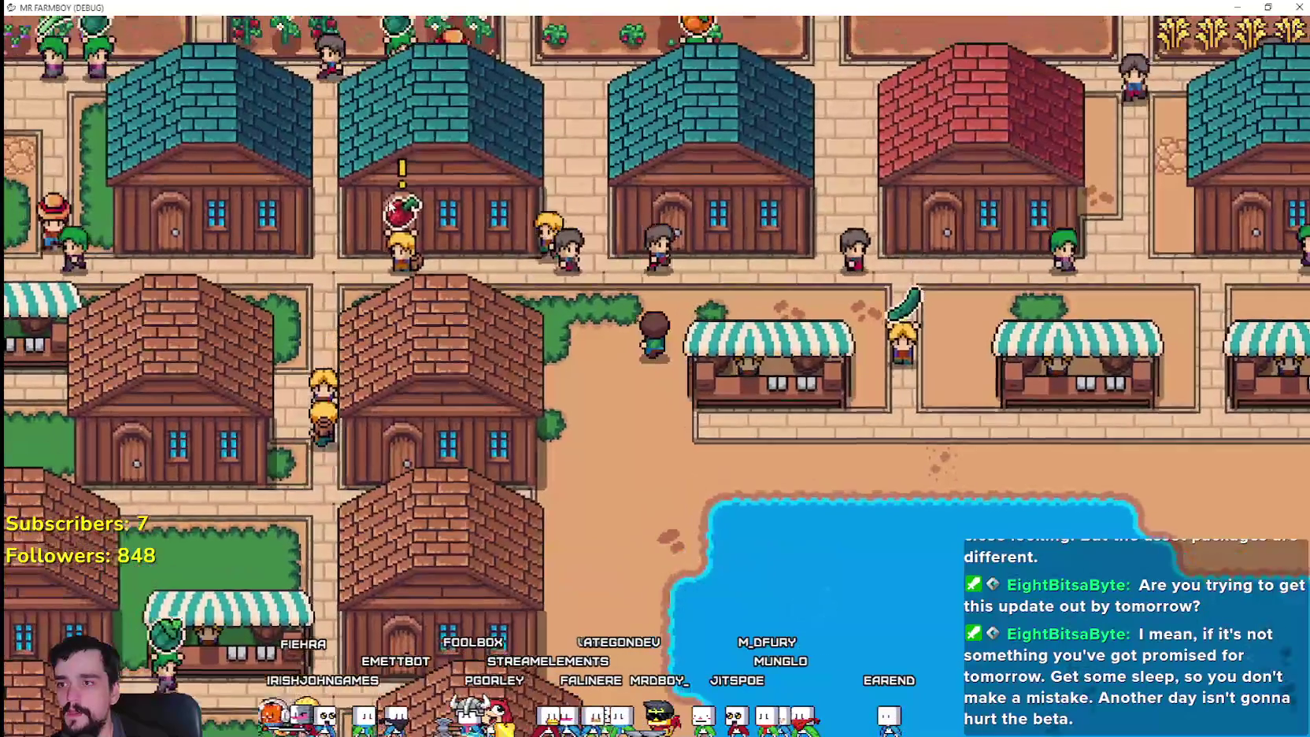
key("s")
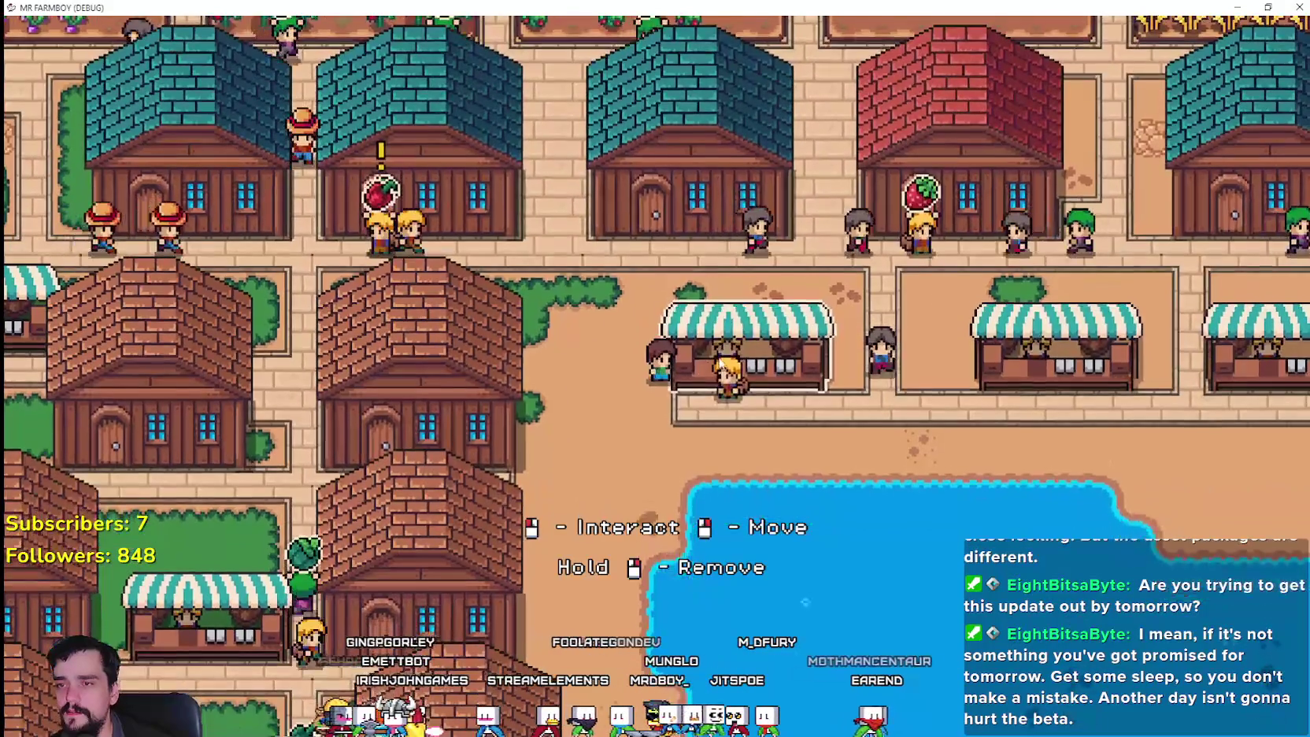
key("e")
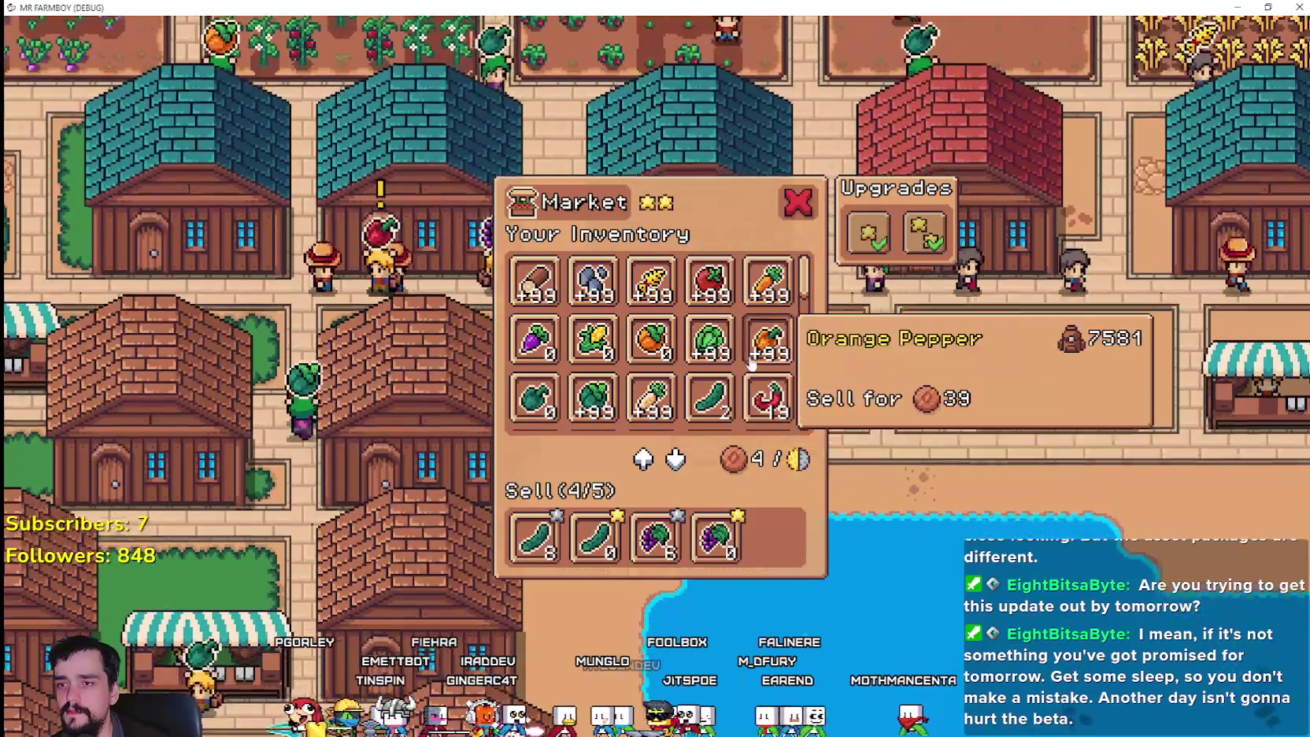
- Open the neighbouring market stall's inventory, then close it
scroll(784, 373, "down", 3)
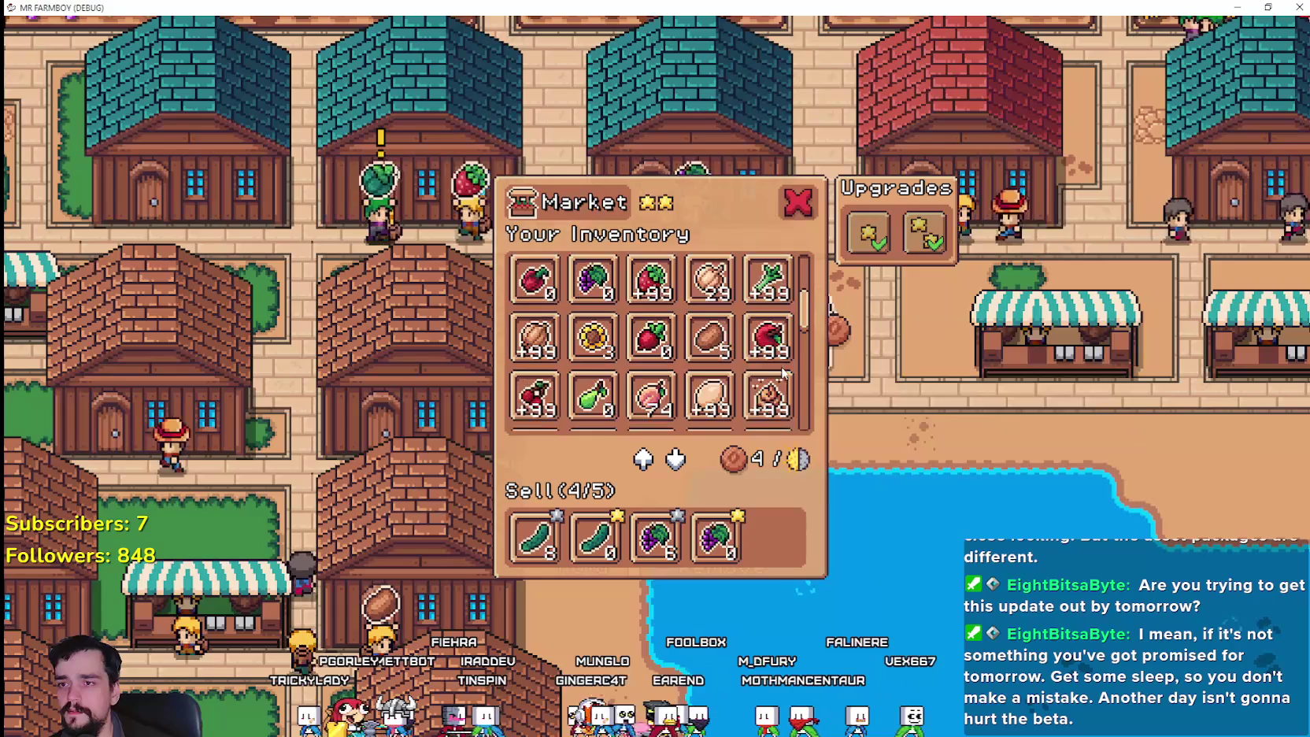
scroll(787, 409, "down", 1)
left_click_drag(802, 321, 802, 397)
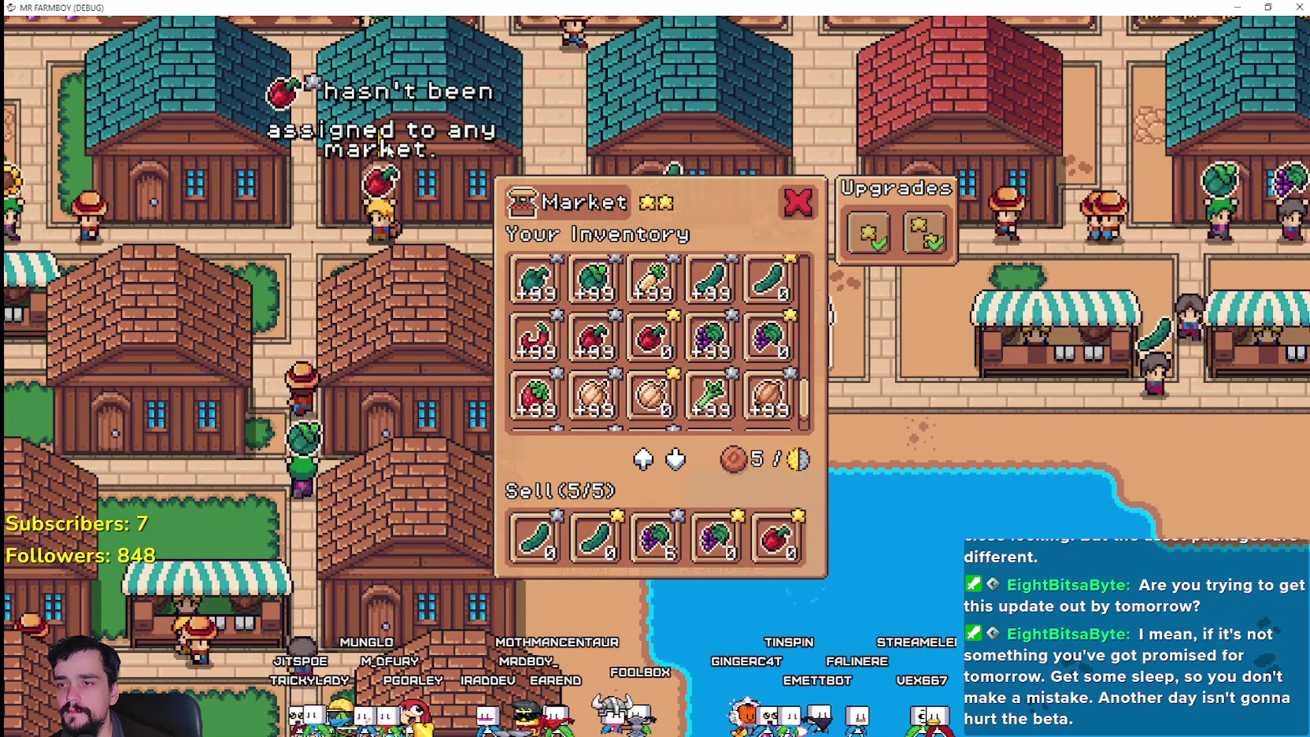
scroll(761, 385, "down", 1)
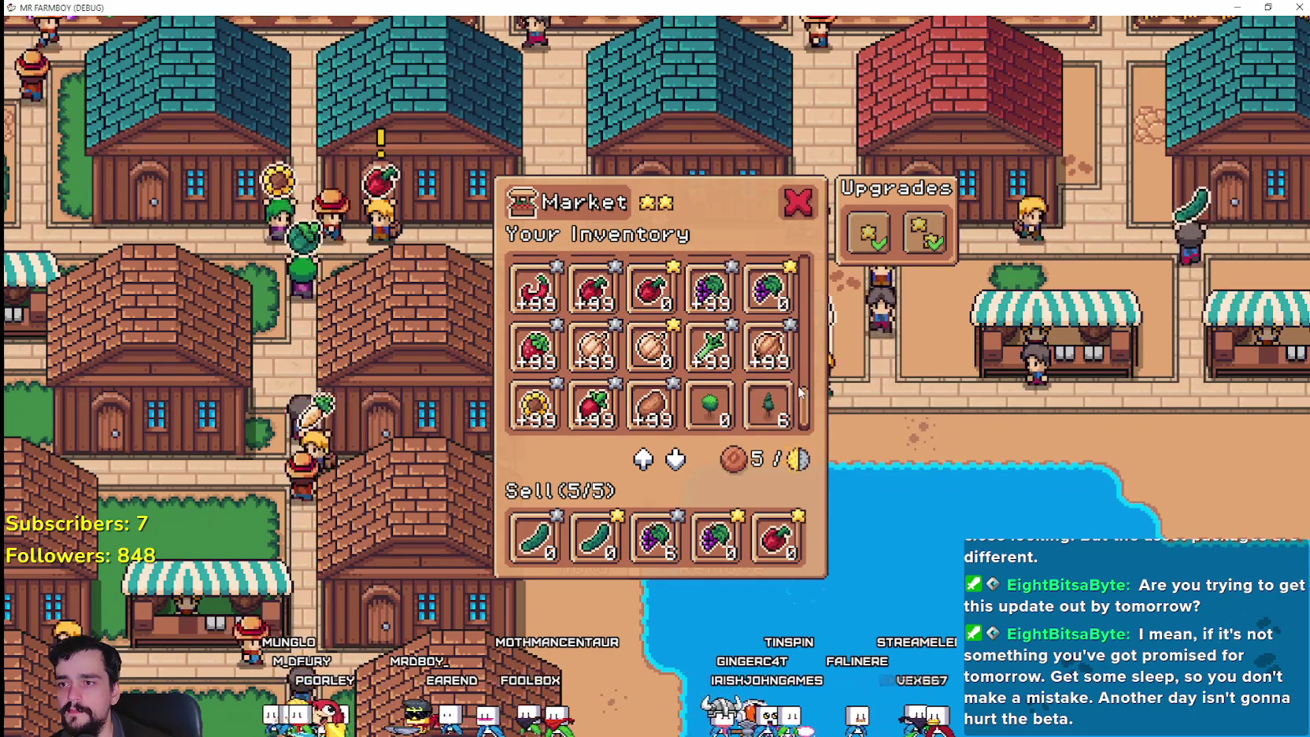
scroll(787, 394, "up", 1)
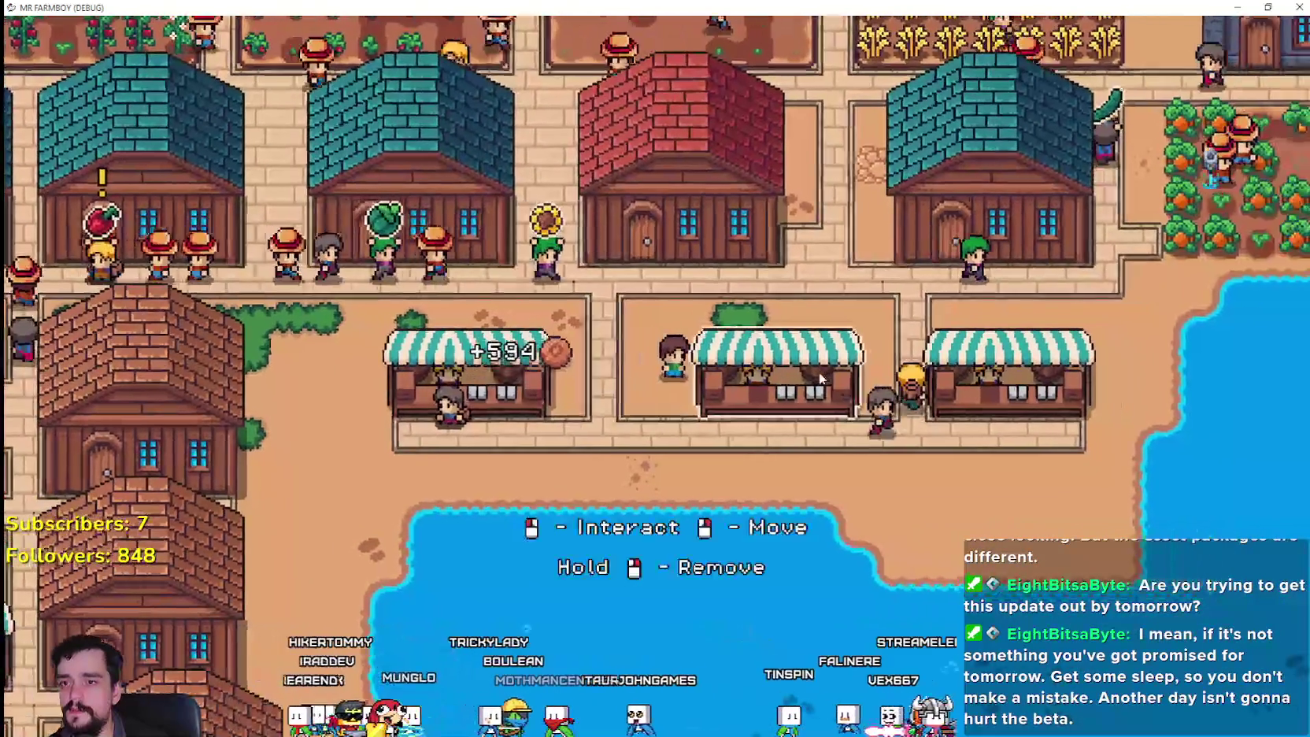
left_click(819, 378)
scroll(787, 394, "down", 3)
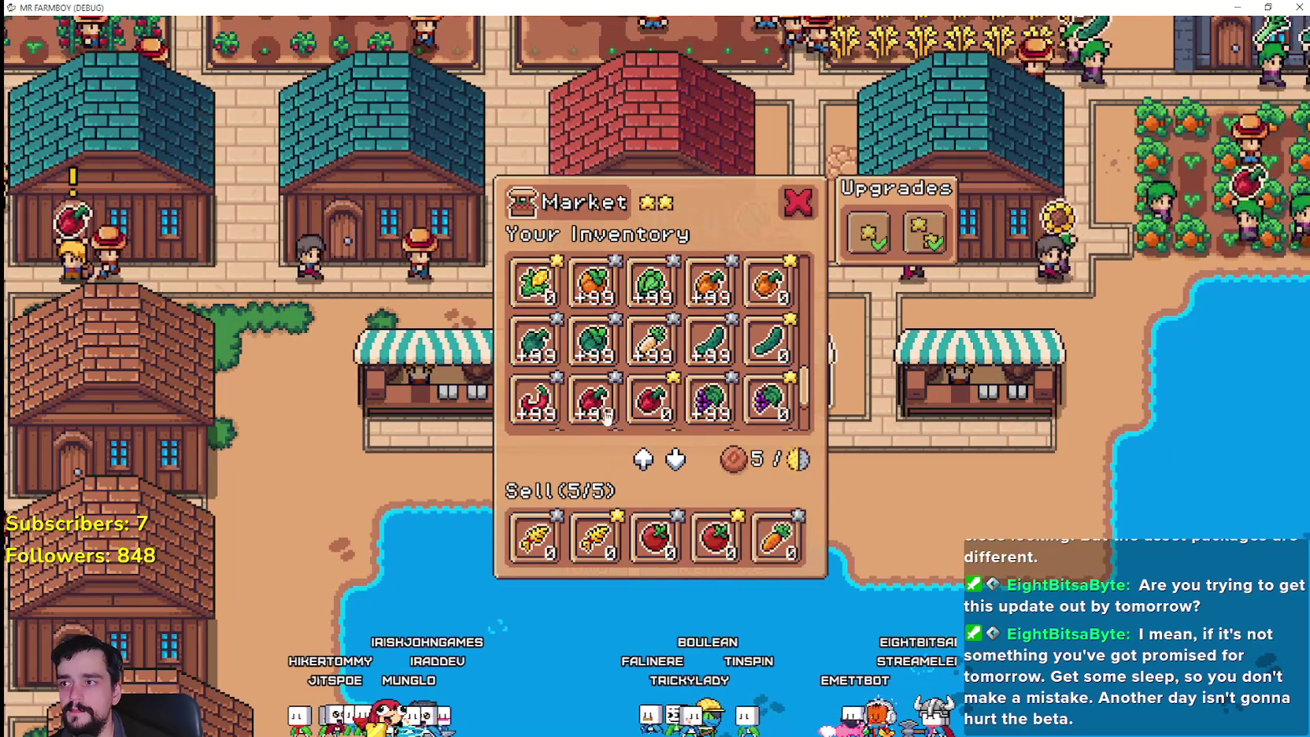
left_click(924, 426)
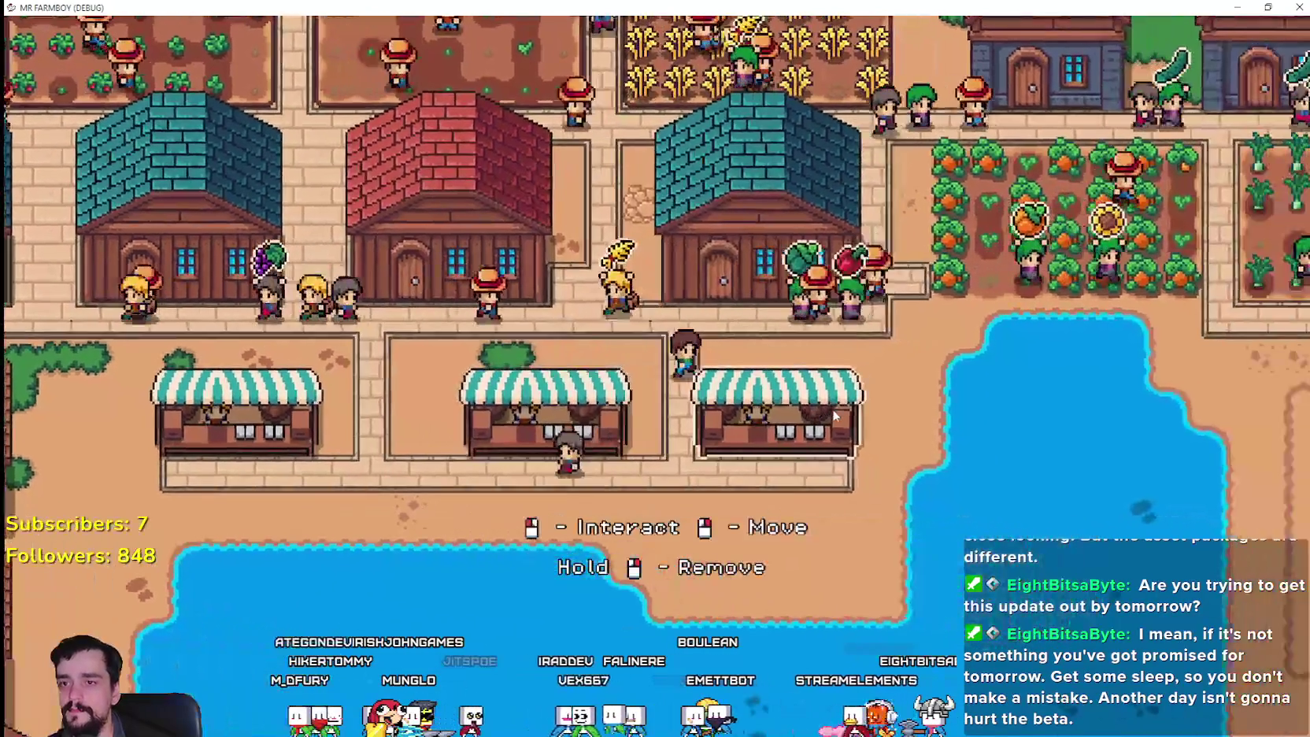
- Check the other stalls' markets along the row, then bring up the Crafting list
left_click(832, 408)
key("Escape")
key("Left")
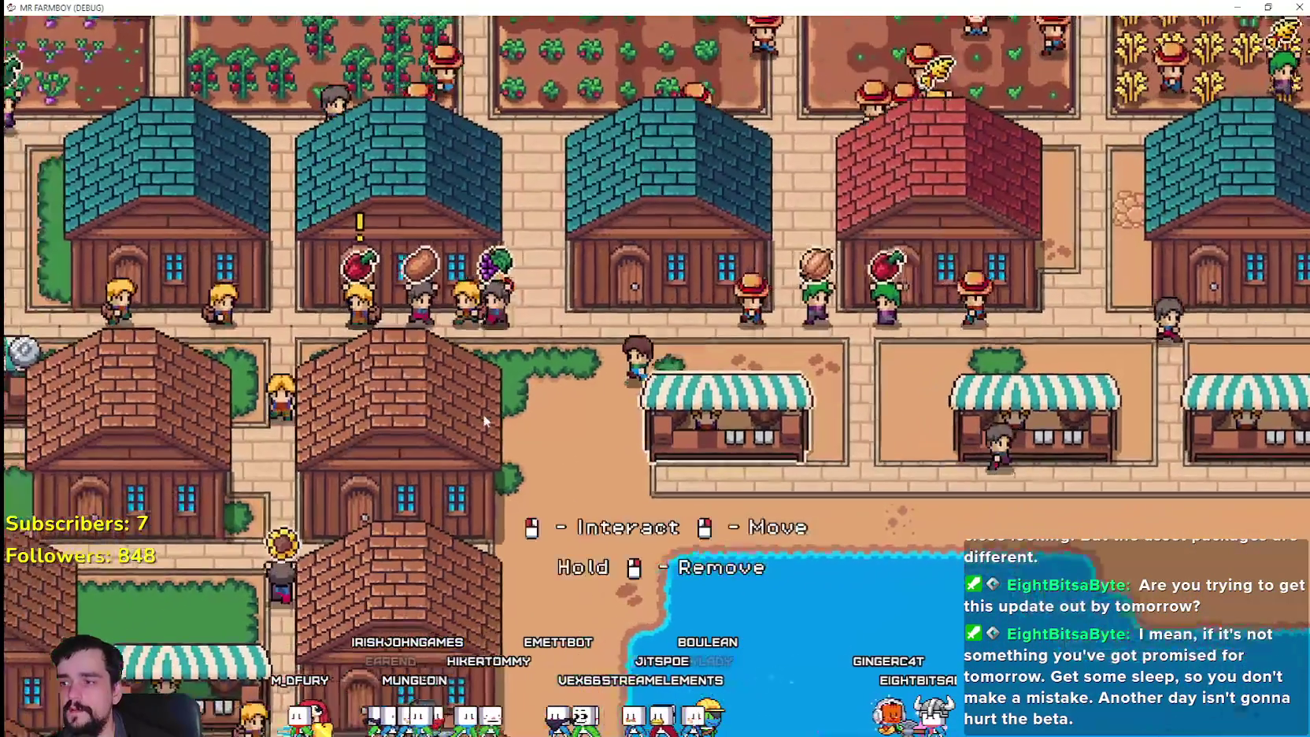
key("Left")
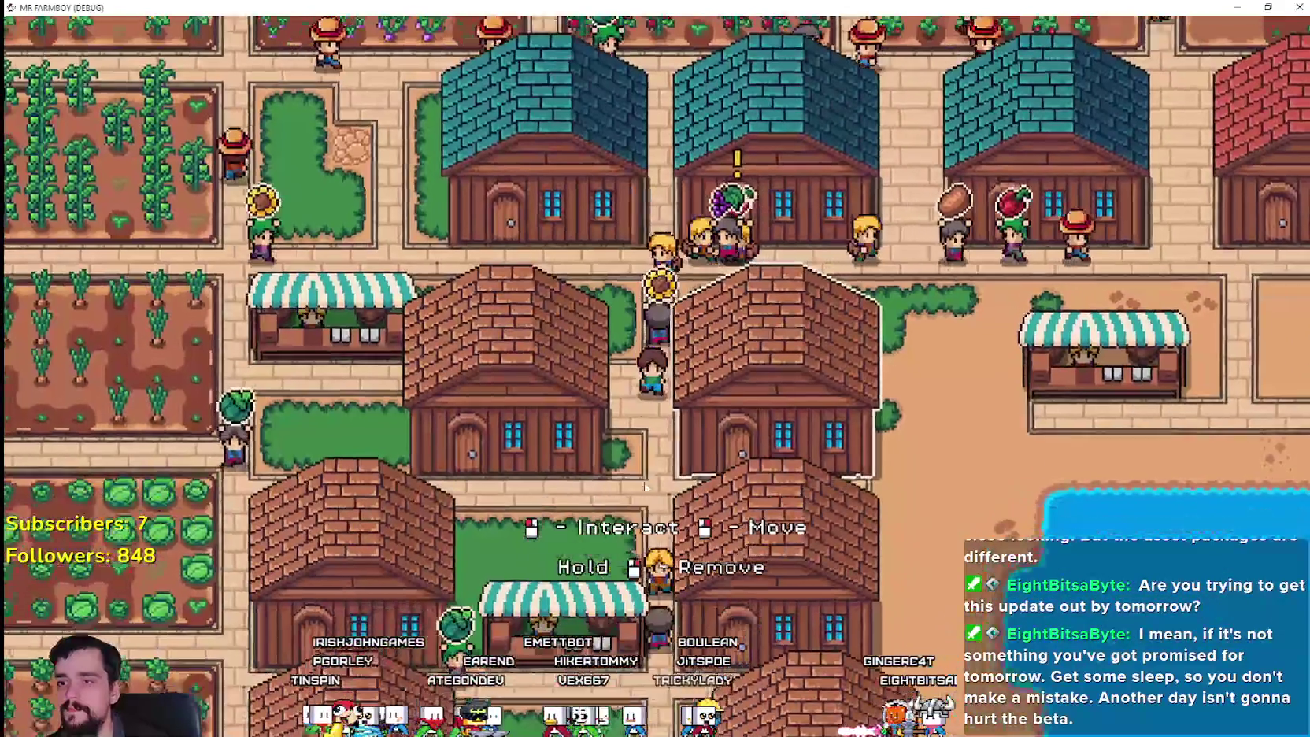
key("Down")
left_click(777, 440)
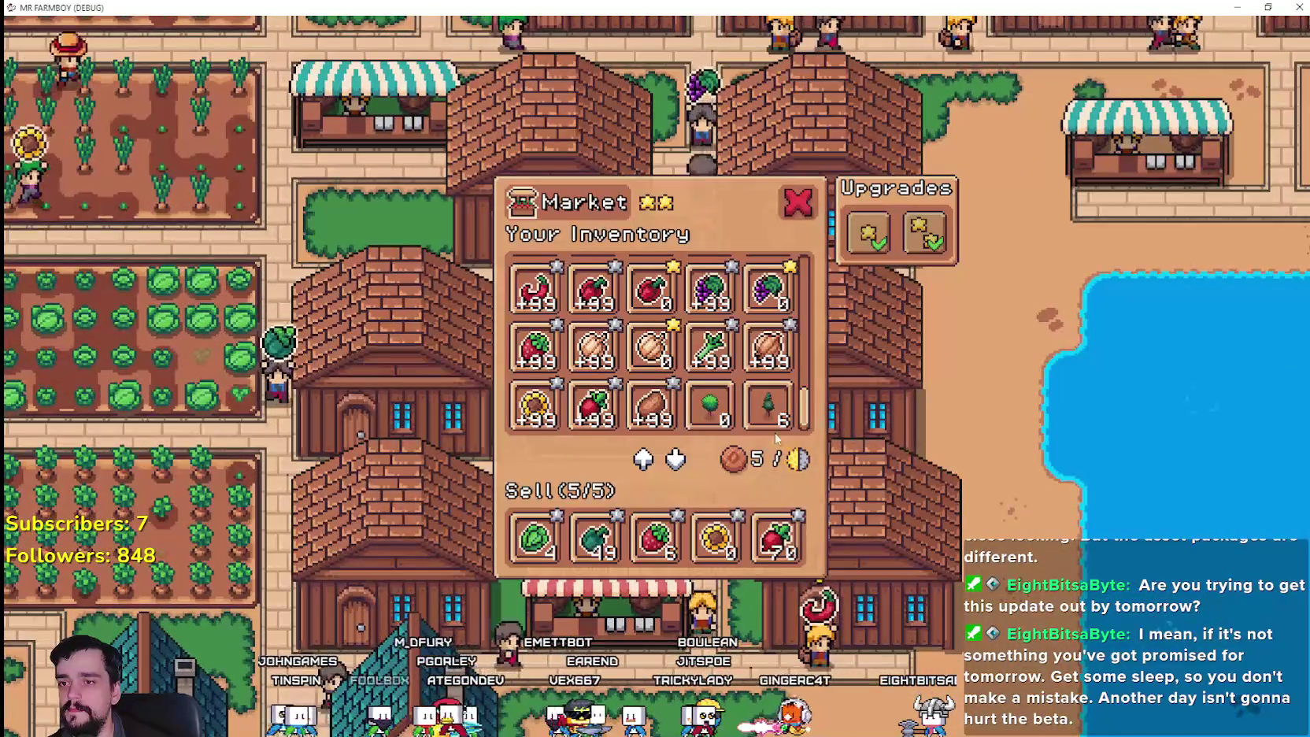
key("Escape")
key("Up")
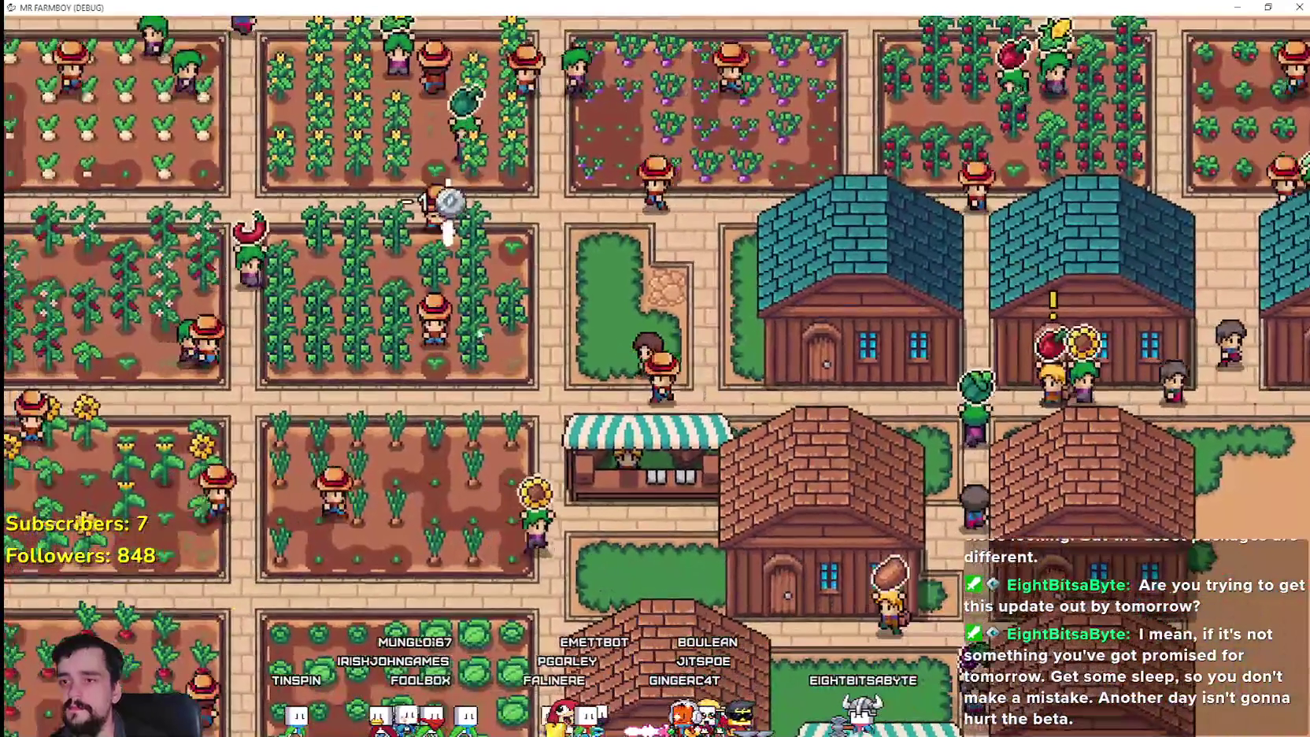
key("c")
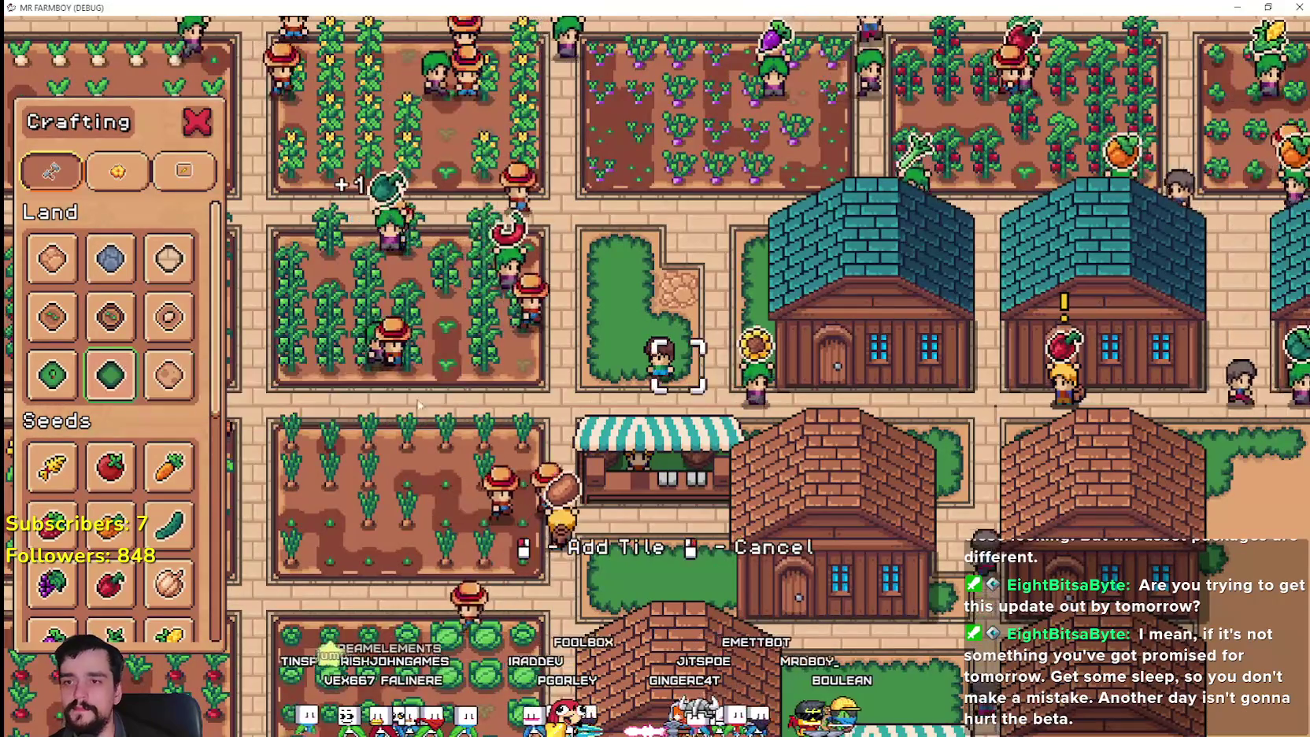
- Build a striped Market stall from Crafting's Buildings section beside the fields
key("Up")
key("Down")
scroll(131, 590, "down", 5)
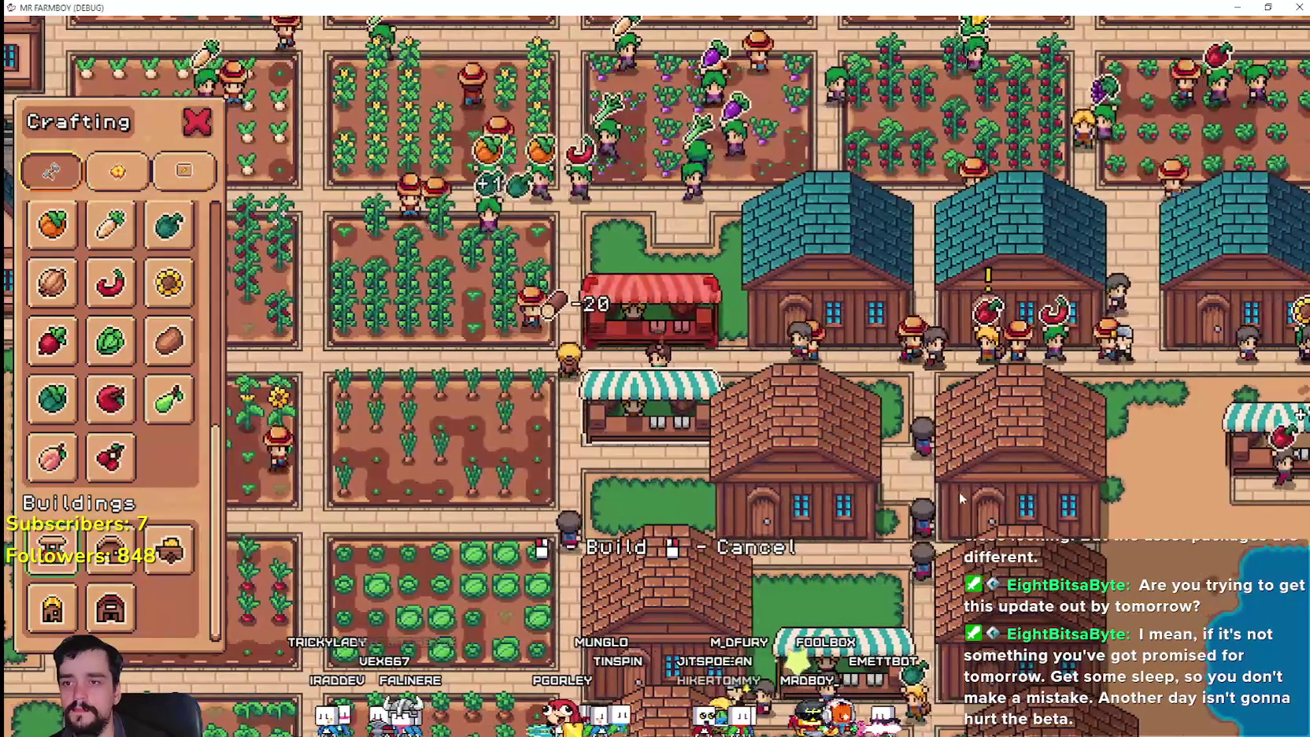
left_click(677, 355)
right_click(677, 356)
- View the new stall's empty sell list, then return to the Godot editor
left_click(680, 359)
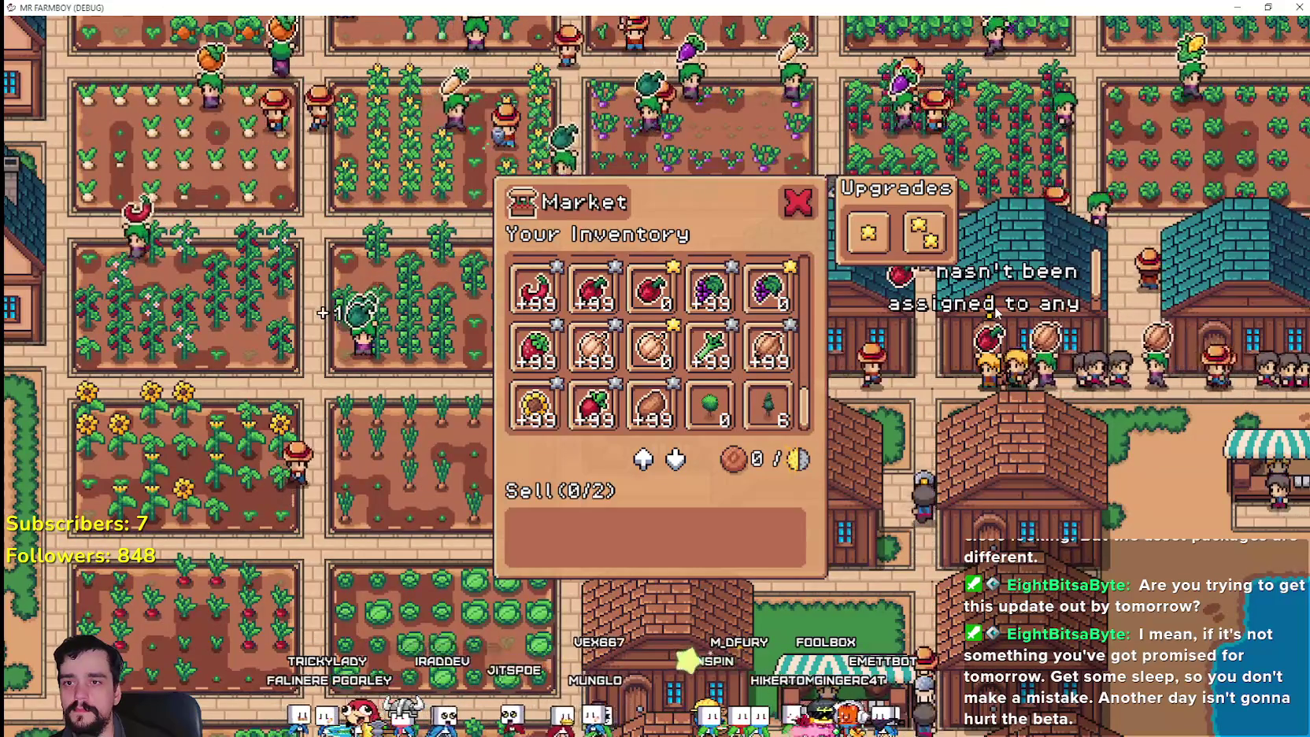
scroll(1145, 267, "up", 2)
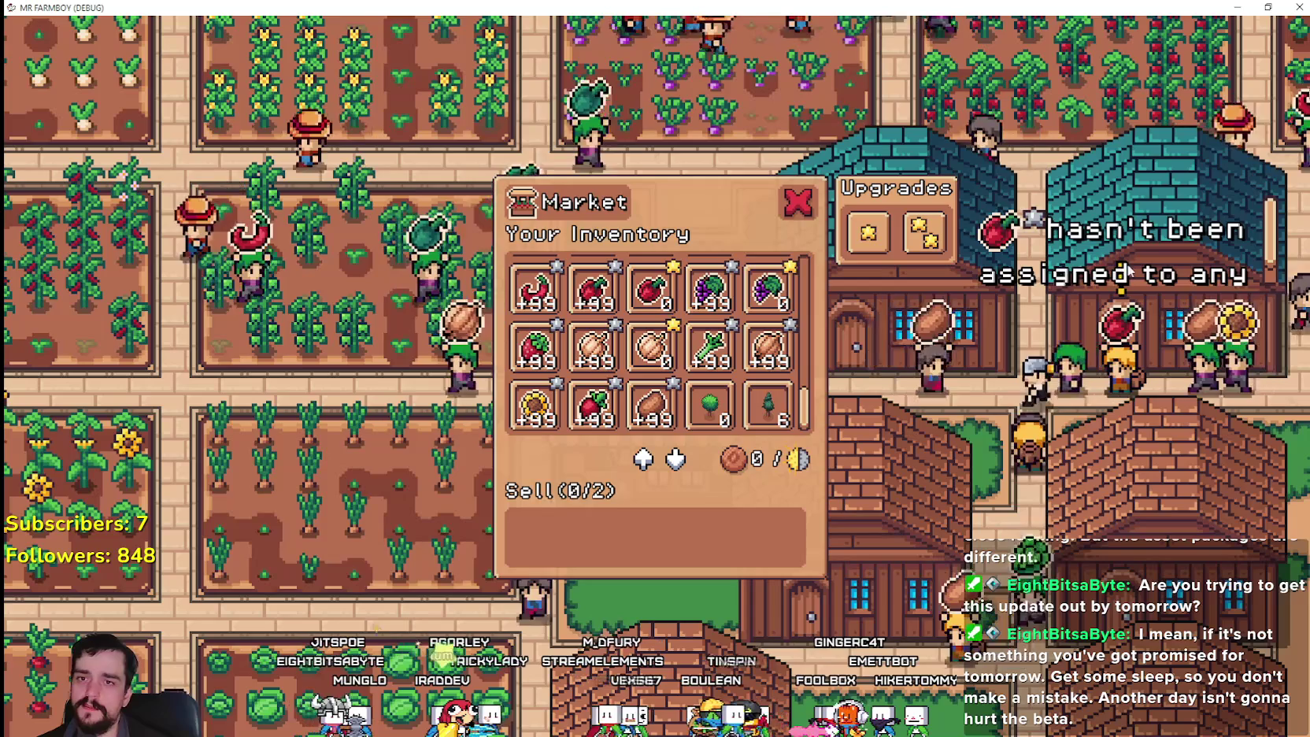
key("alt+Tab")
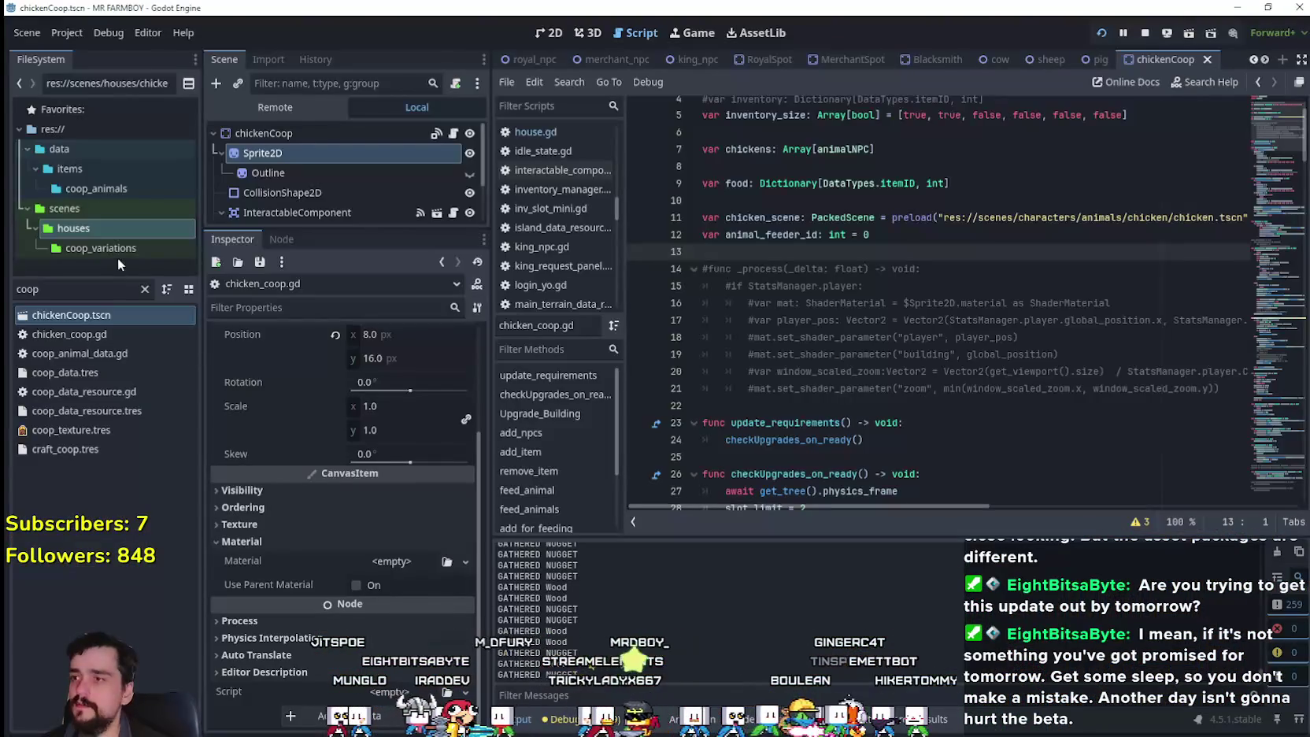
- Open carrier_npc.tscn via the 'ca' filter and set its Label's minimum height to 40
type("carr")
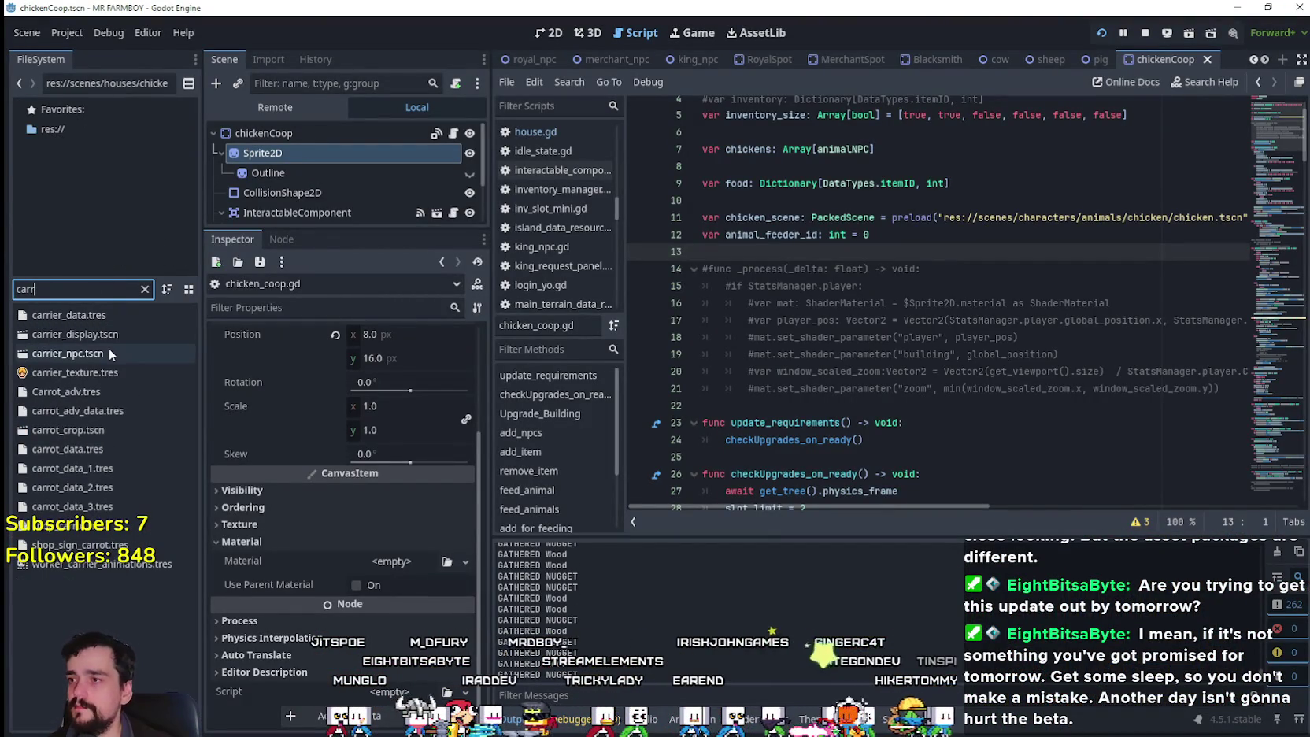
double_click(109, 352)
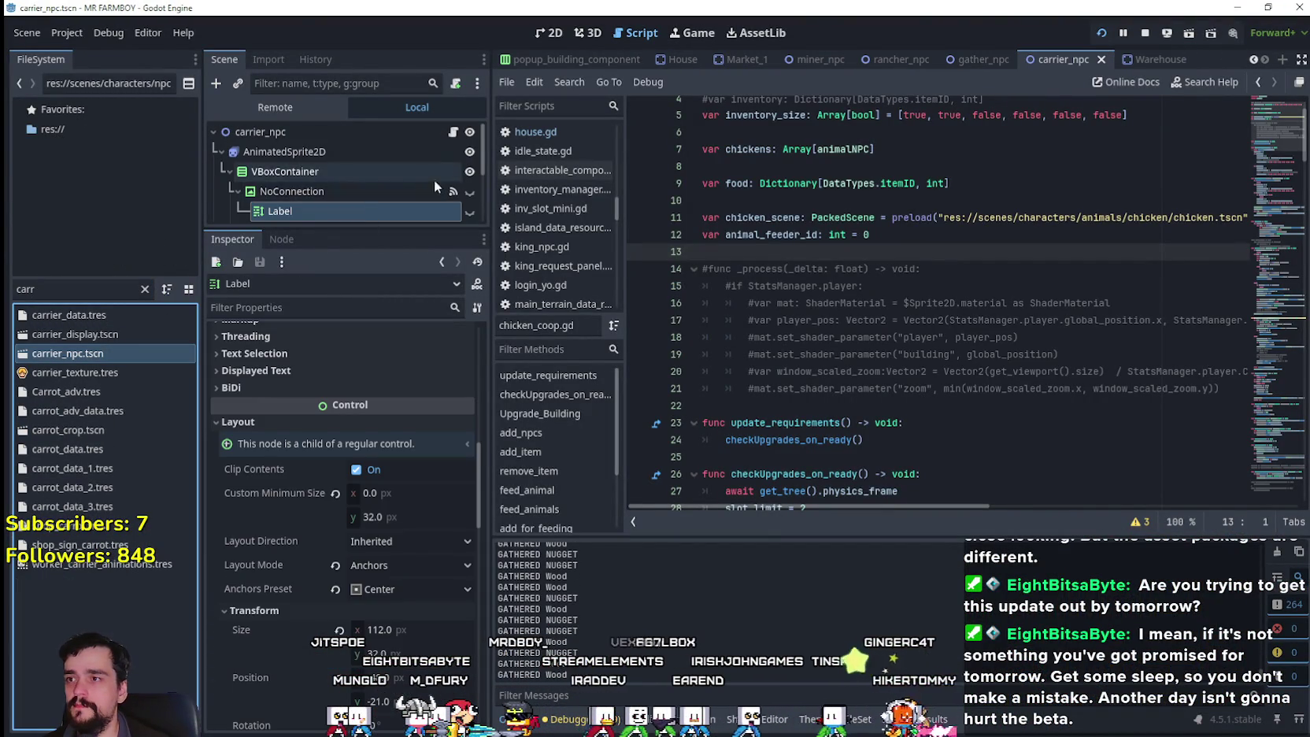
left_click(390, 515)
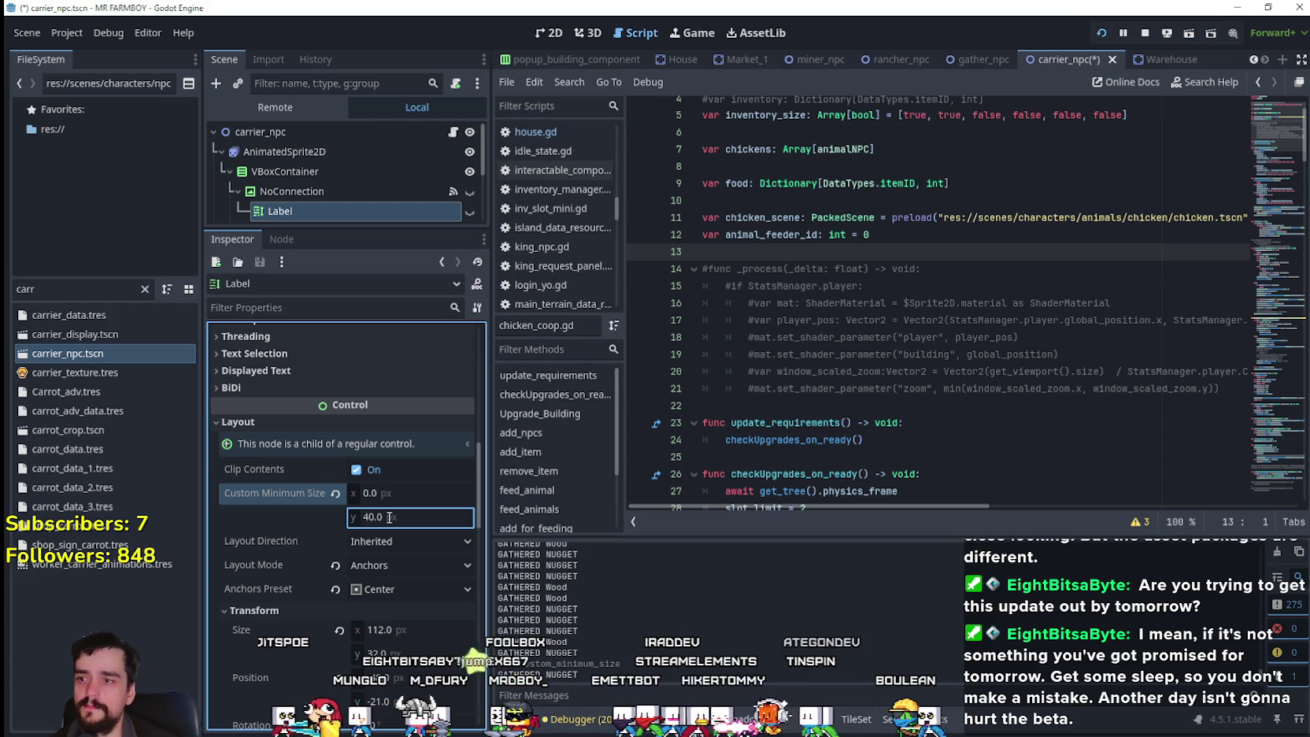
key("alt+Tab")
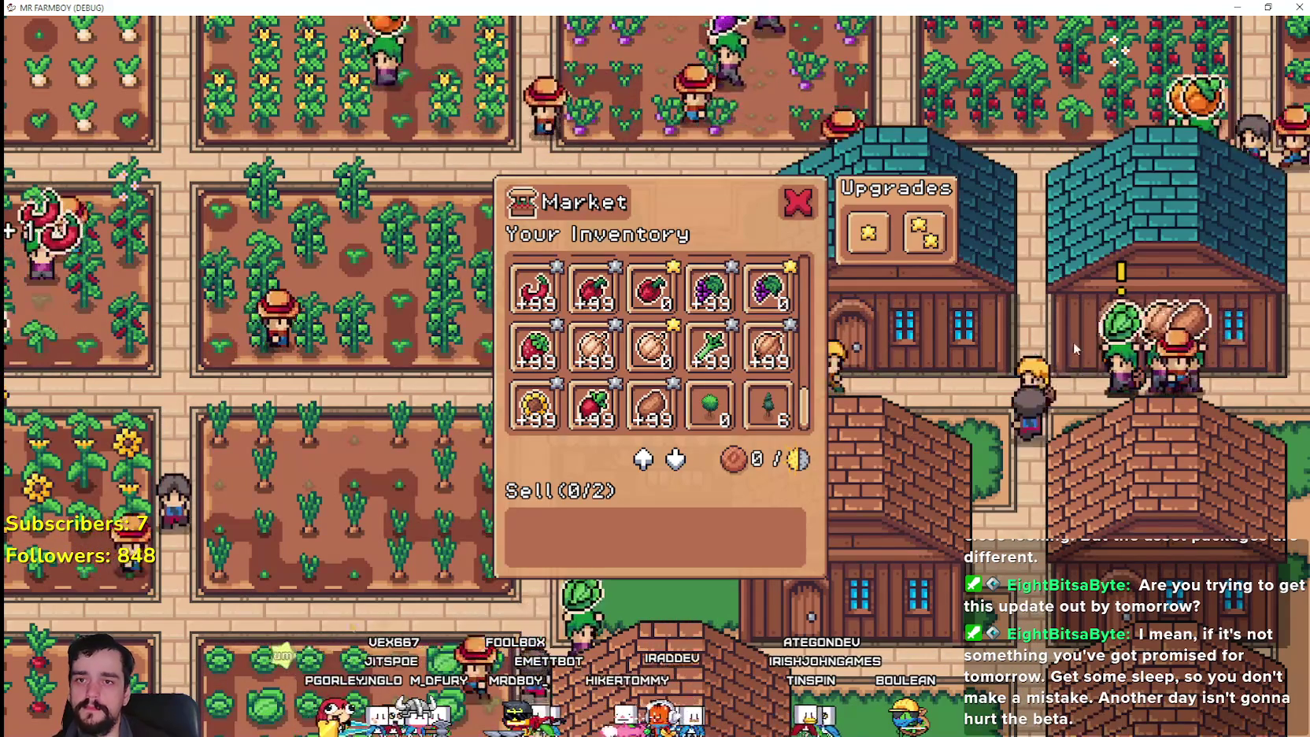
- Add Red Pepper to the new market's sell list, close it and zoom out over the town
mouse_move(1118, 271)
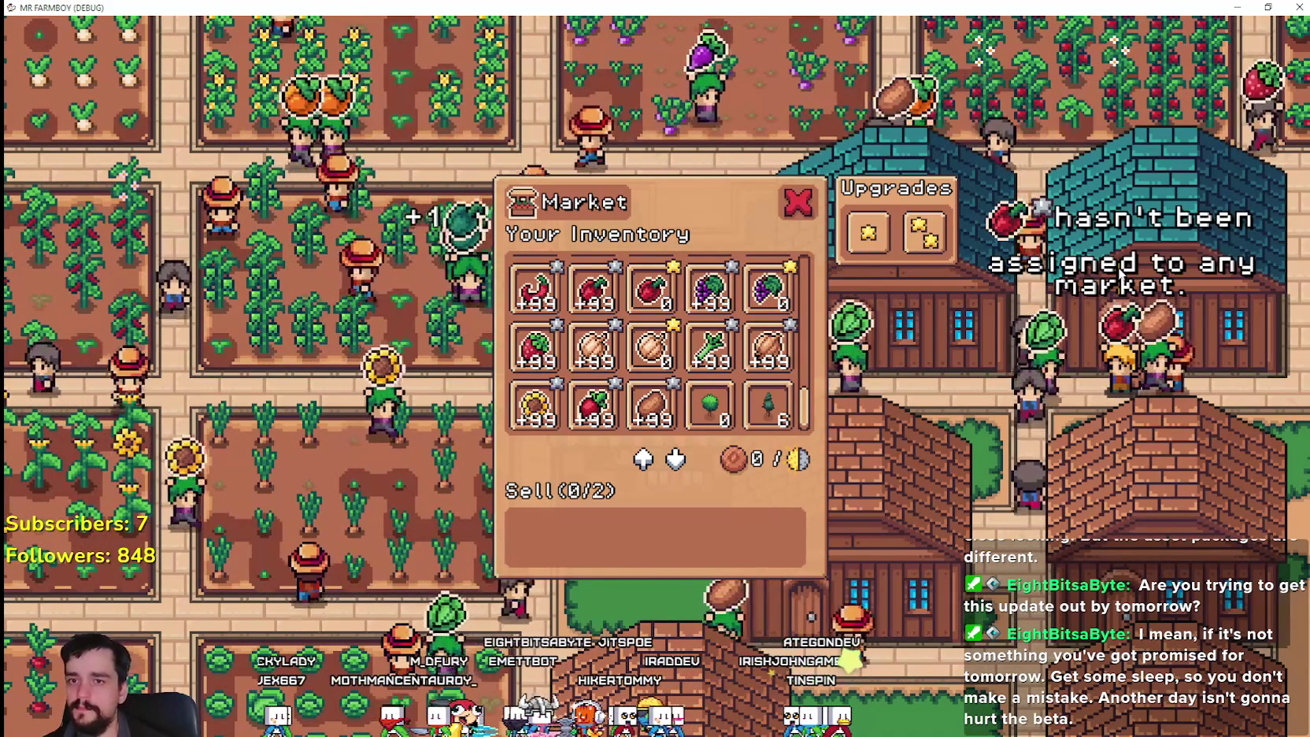
left_click(605, 306)
scroll(983, 488, "down", 2)
mouse_move(881, 260)
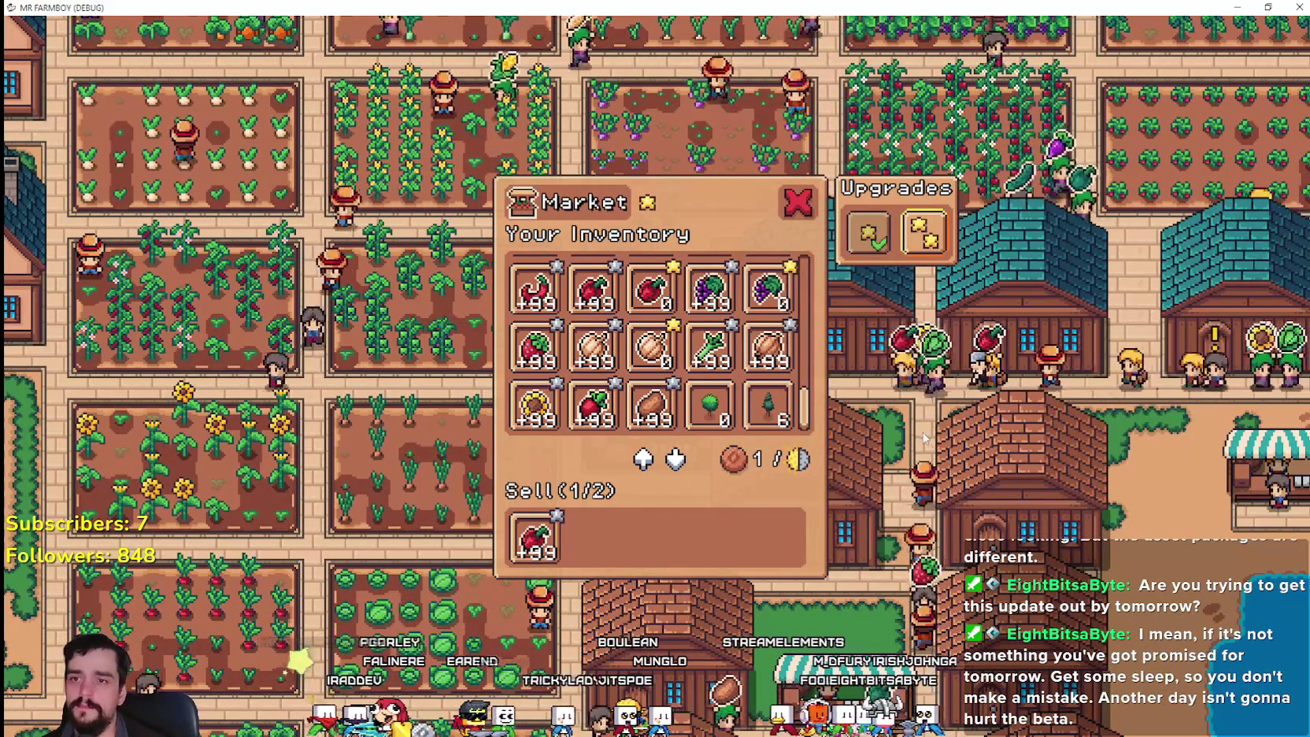
scroll(919, 443, "down", 2)
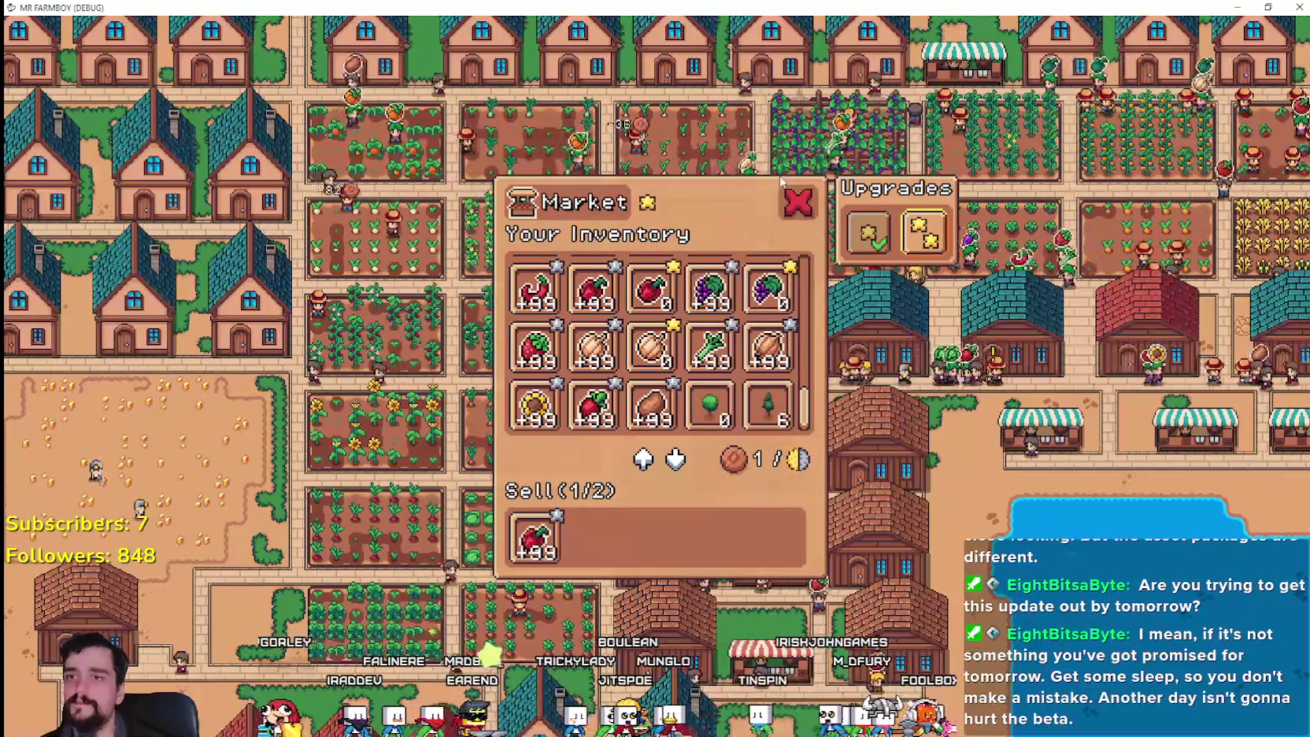
left_click(795, 202)
scroll(932, 467, "down", 5)
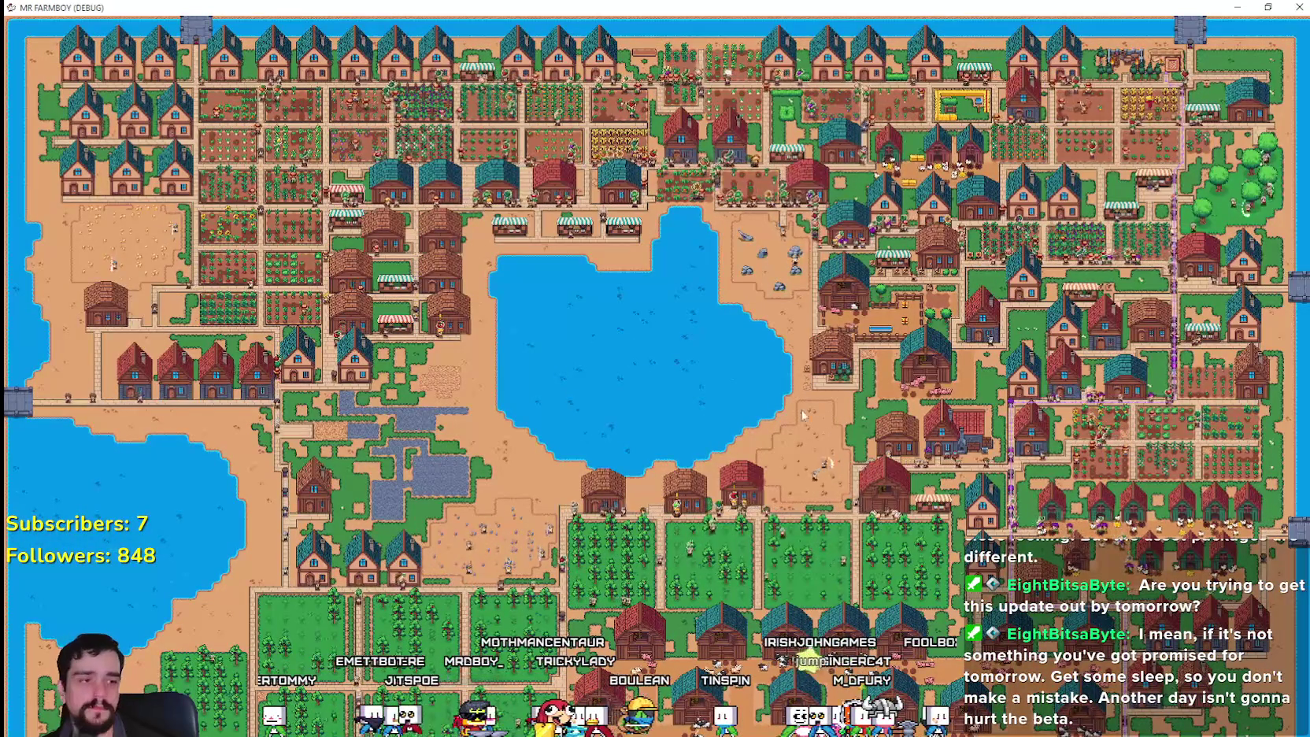
- Walk to the red-striped stall by the lake and open its Market of three Onion stacks
scroll(675, 504, "up", 5)
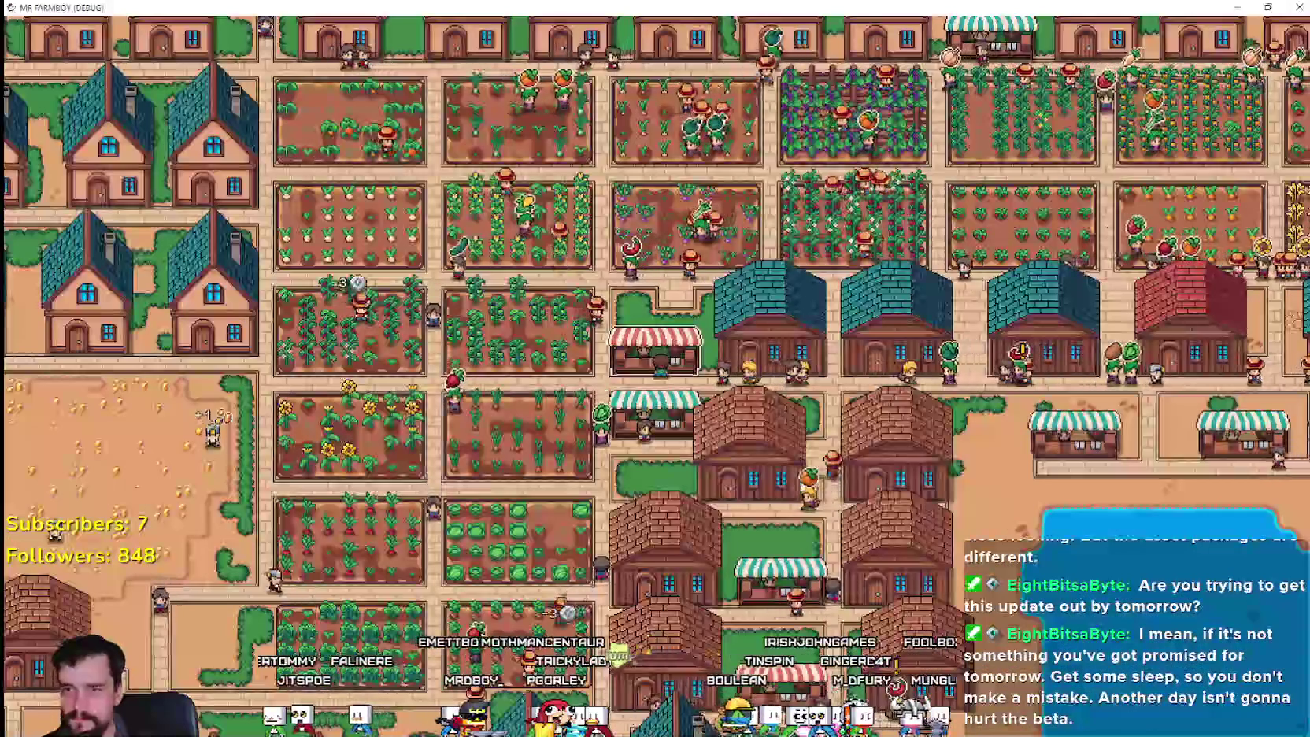
key("Right")
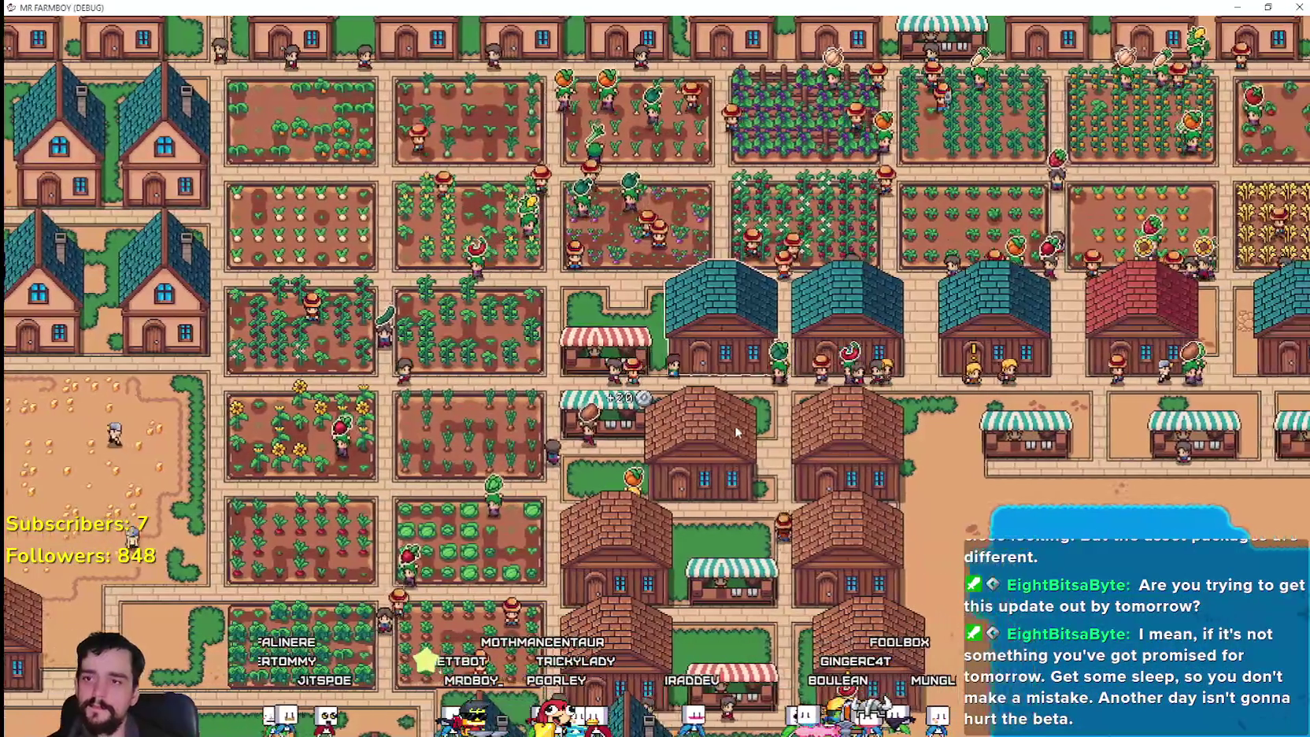
key("Right")
key("Down")
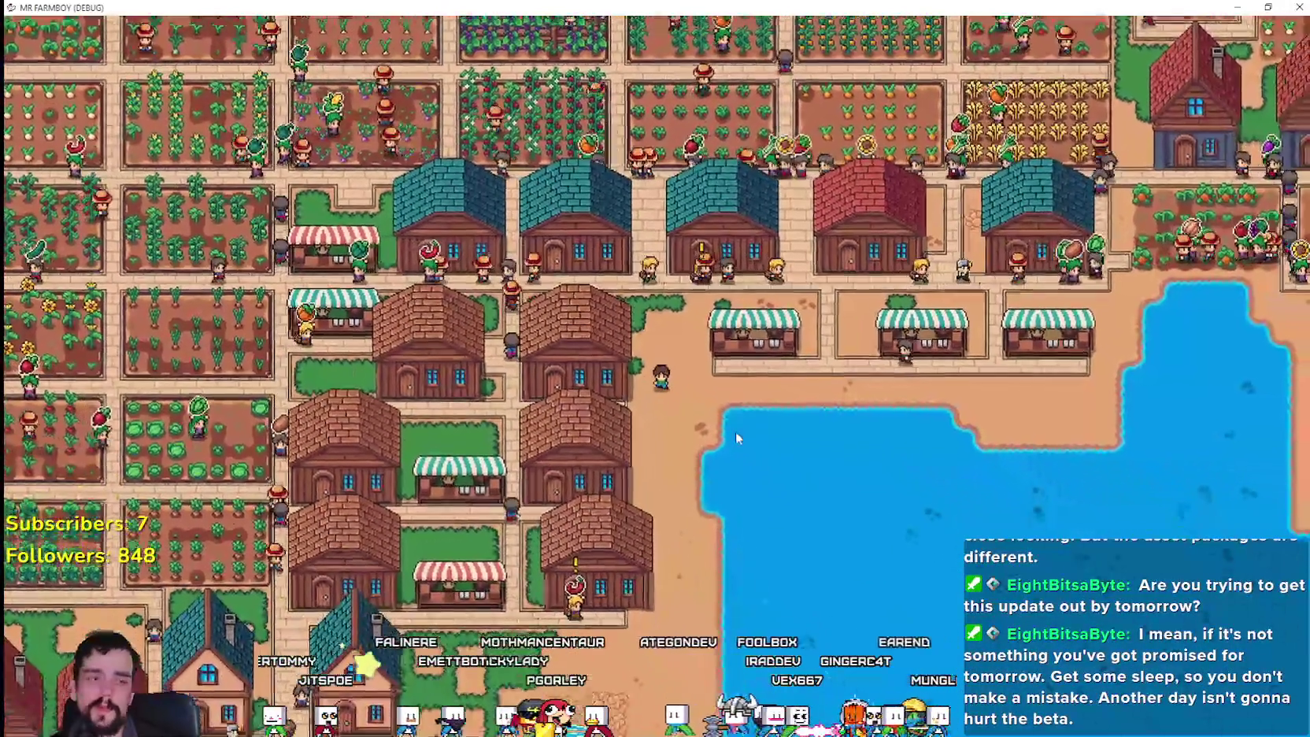
key("Down")
key("Left")
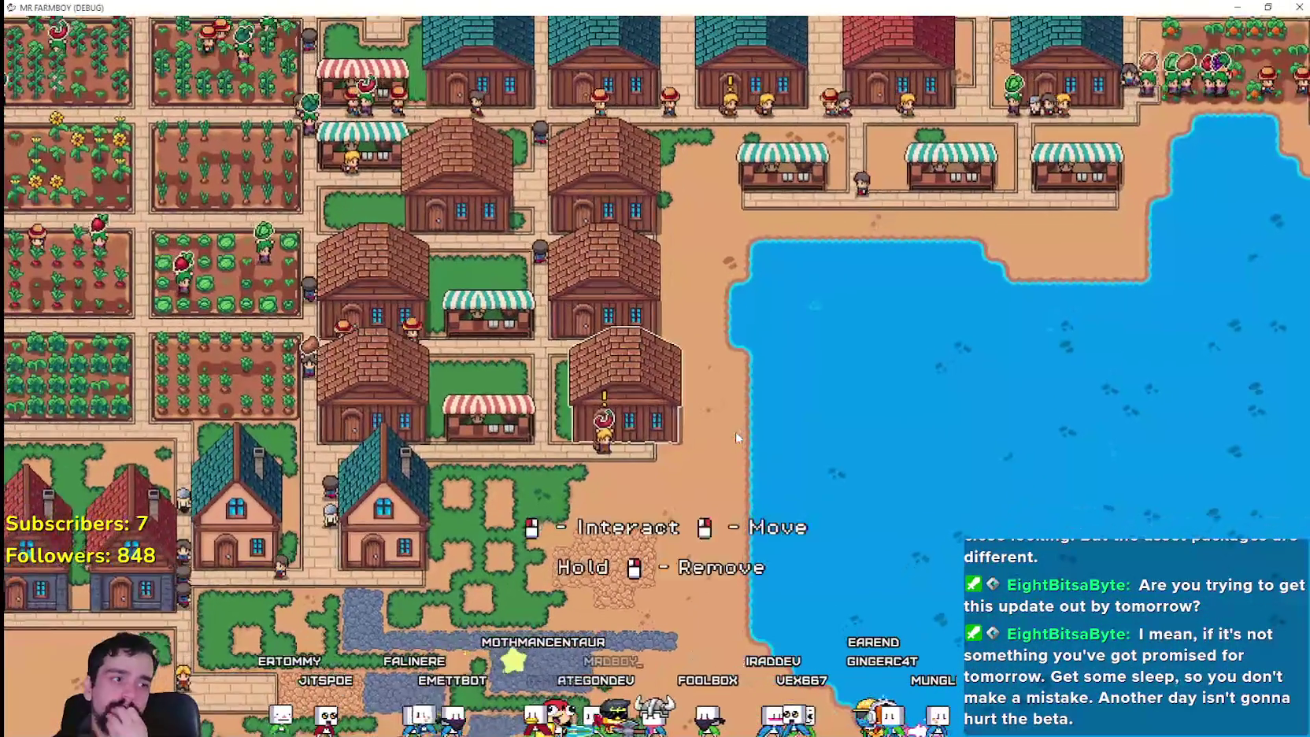
key("Right")
key("Down")
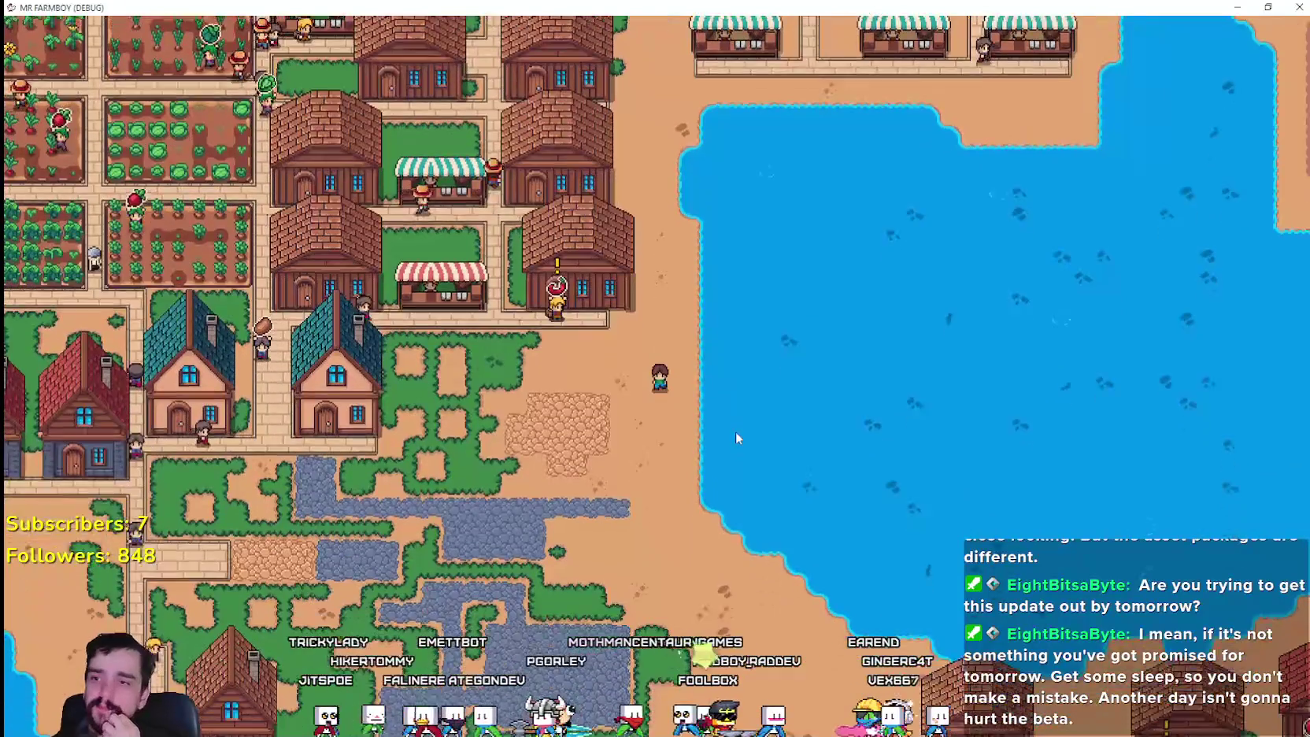
key("Up")
key("Left")
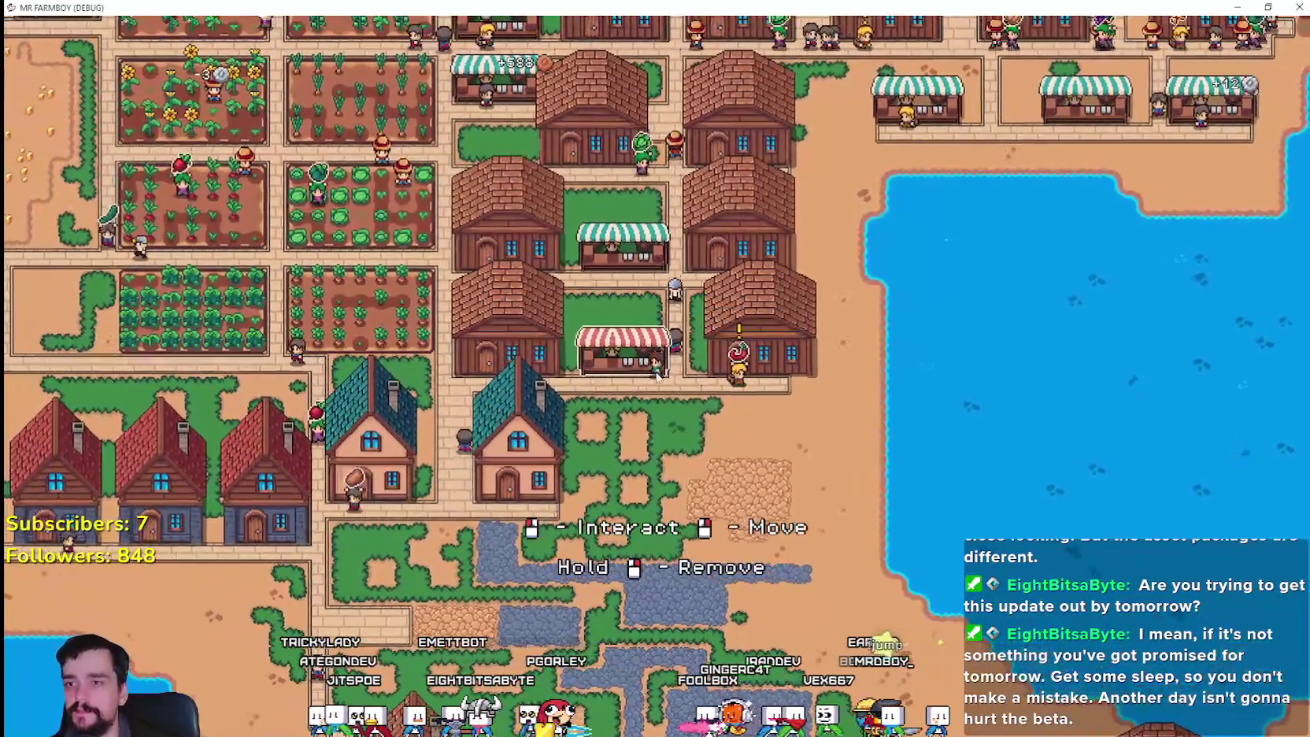
left_click(657, 376)
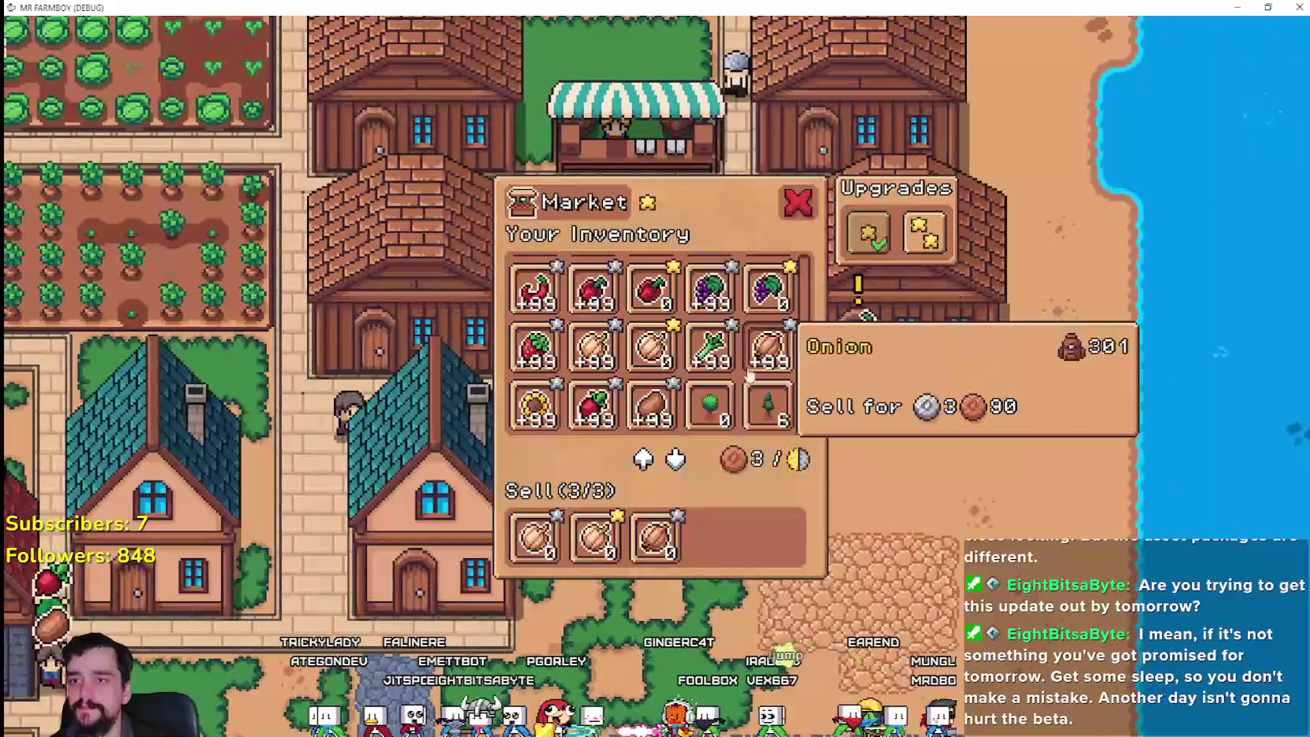